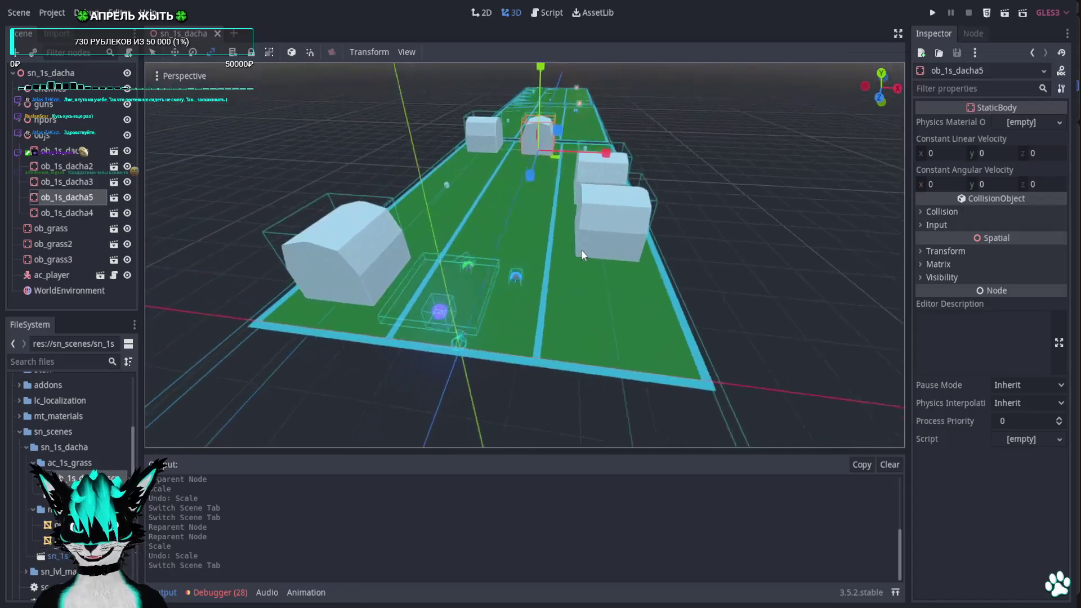
pyautogui.scroll(3, 612, 240)
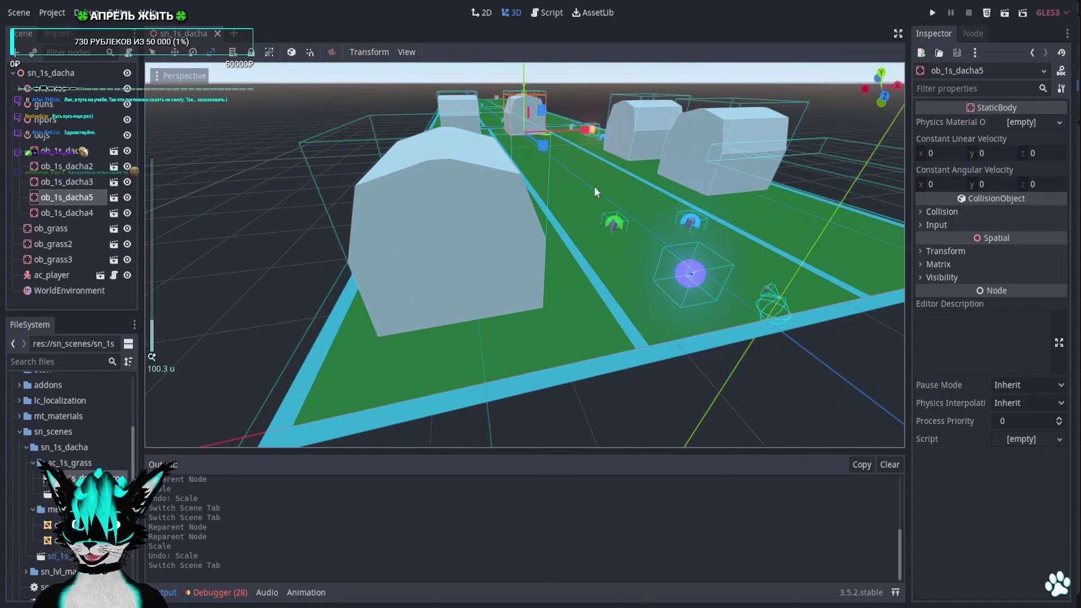
pyautogui.scroll(-3, 631, 302)
pyautogui.scroll(4, 574, 319)
pyautogui.scroll(-2, 612, 311)
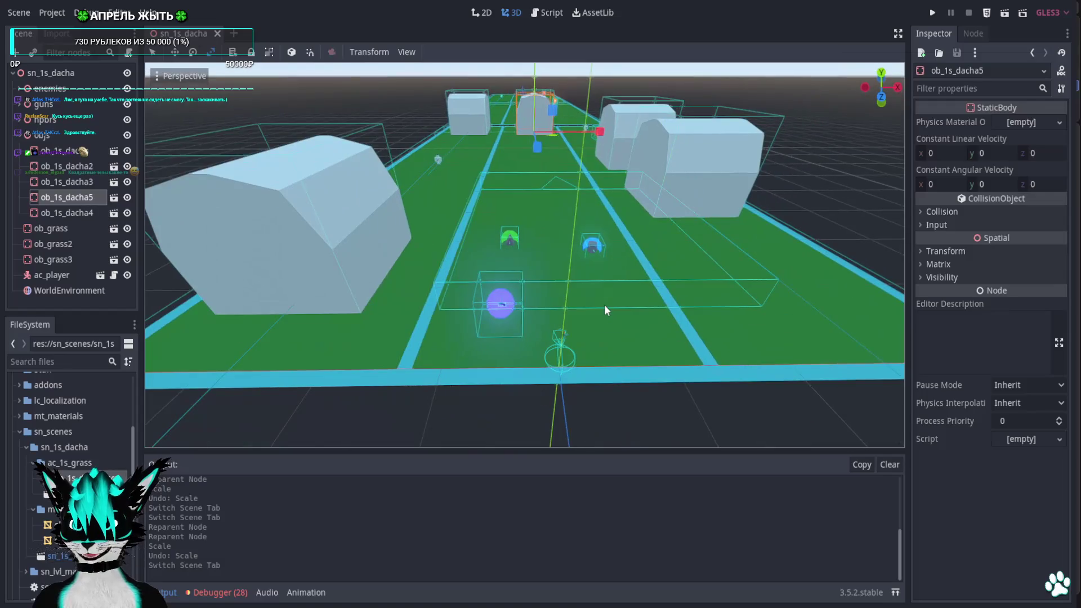
pyautogui.scroll(3, 582, 303)
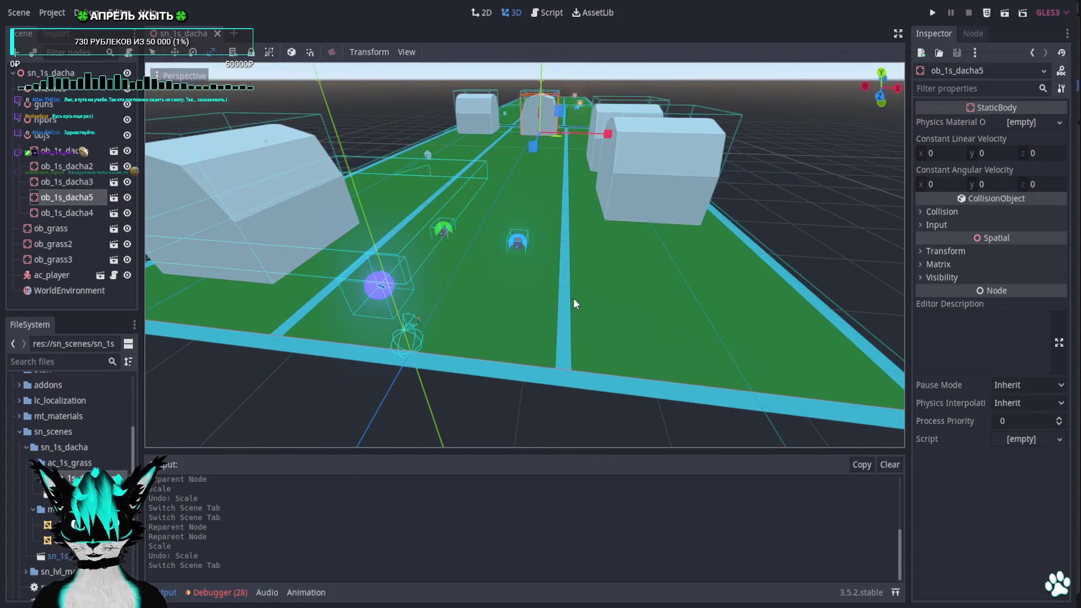
# Switch to Blender and paste the house-shaped object Cube.001 into the scene beside Cube.006
pyautogui.moveTo(574, 298); pyautogui.dragTo(591, 300, button='middle')
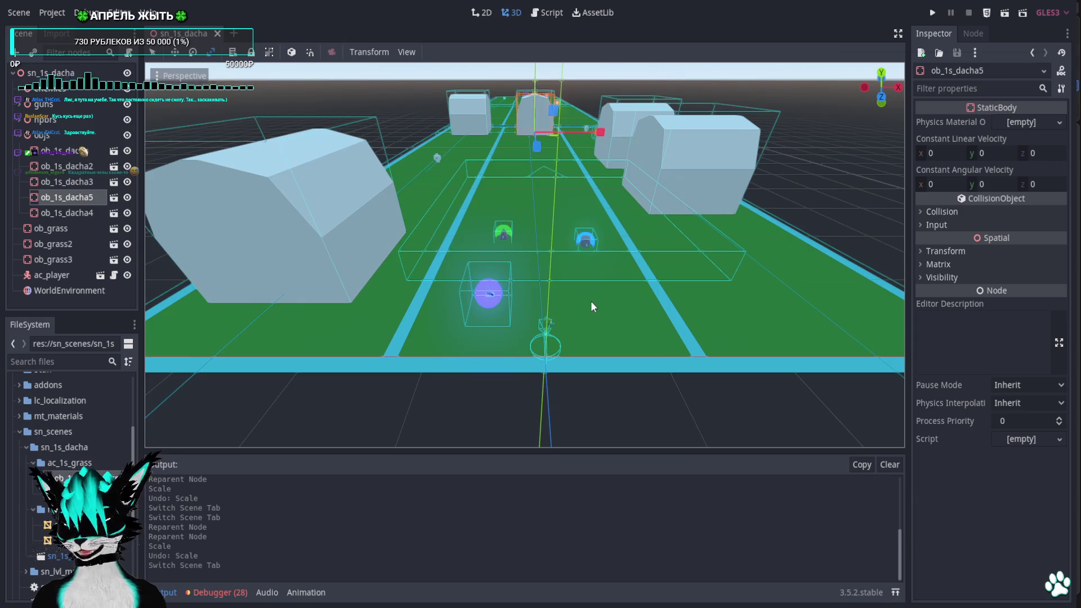
pyautogui.moveTo(590, 300)
pyautogui.mouseDown(button='middle')
pyautogui.moveTo(616, 220)
pyautogui.moveTo(497, 247)
pyautogui.moveTo(616, 234)
pyautogui.mouseUp(button='middle')
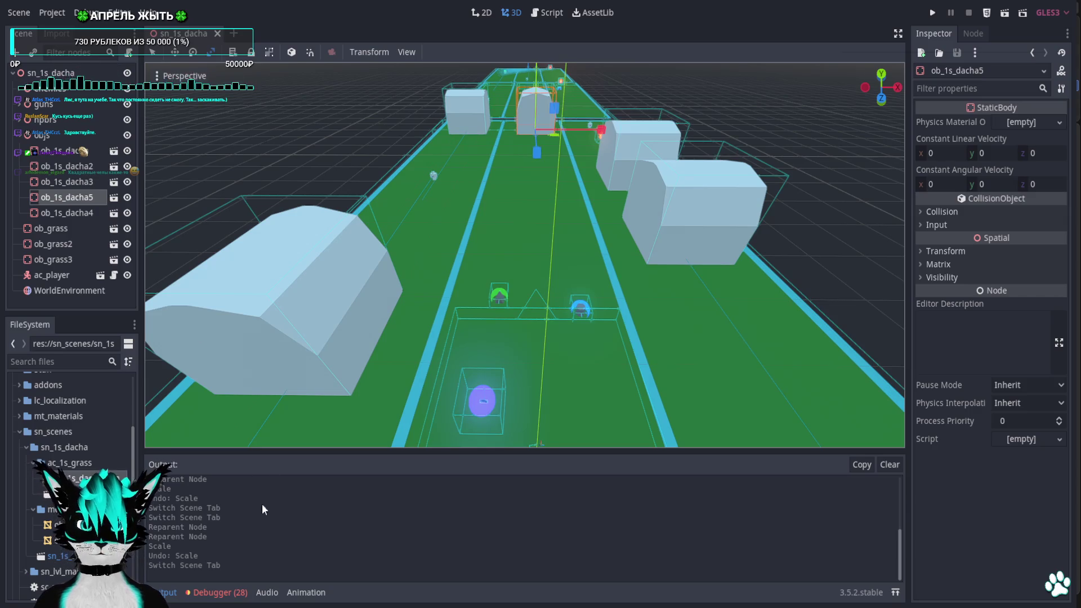
pyautogui.hotkey('alt', 'Tab')
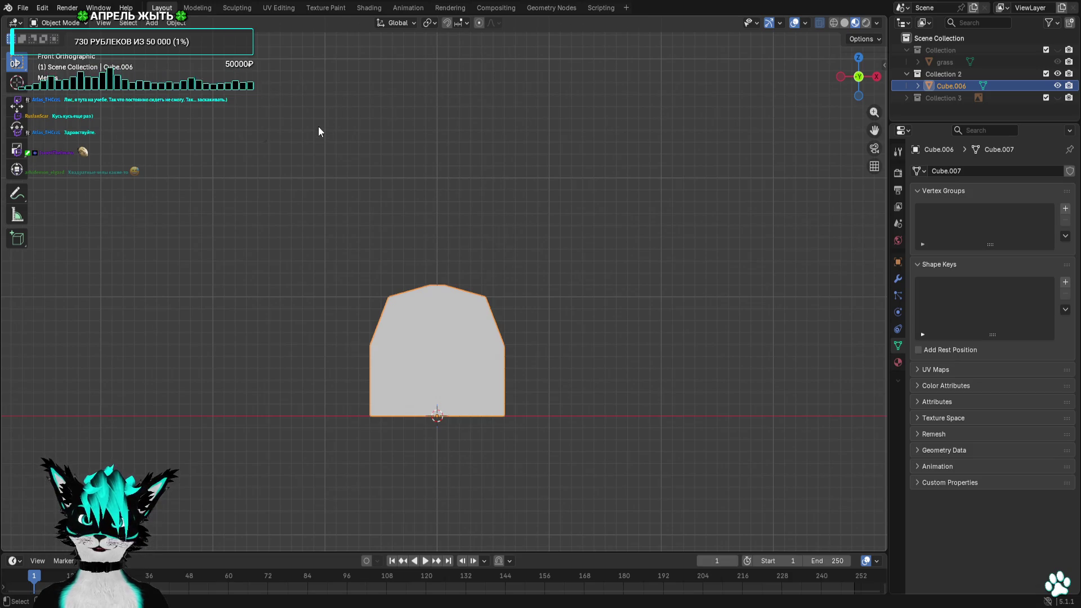
pyautogui.hotkey('ctrl', 'v')
pyautogui.press('h')
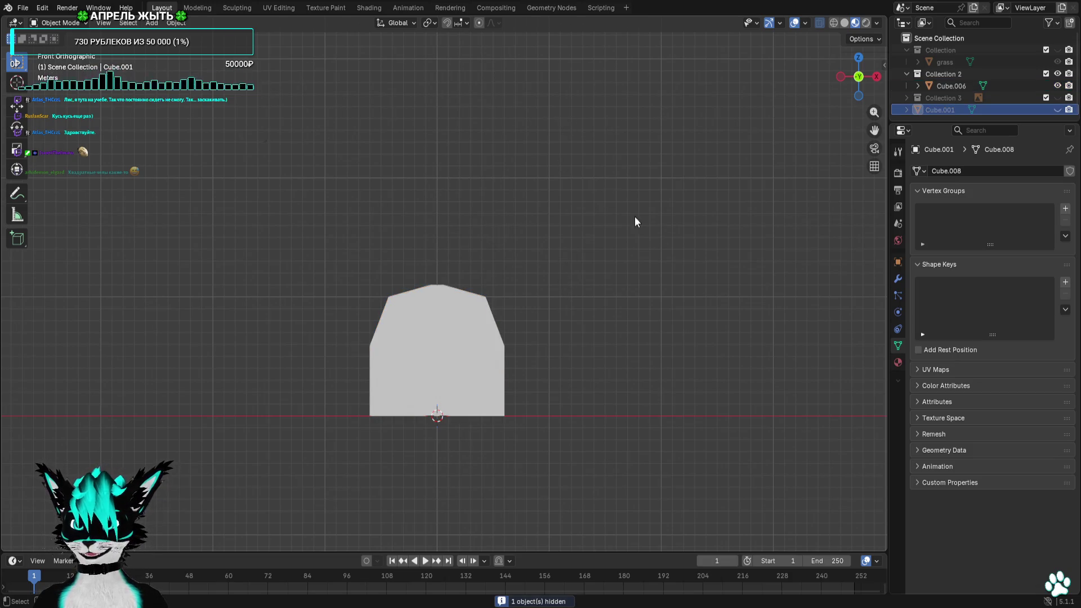
pyautogui.click(1057, 110)
# In Edit Mode duplicate the house mesh up and to the right, then undo the copy
pyautogui.click(59, 23)
pyautogui.click(63, 49)
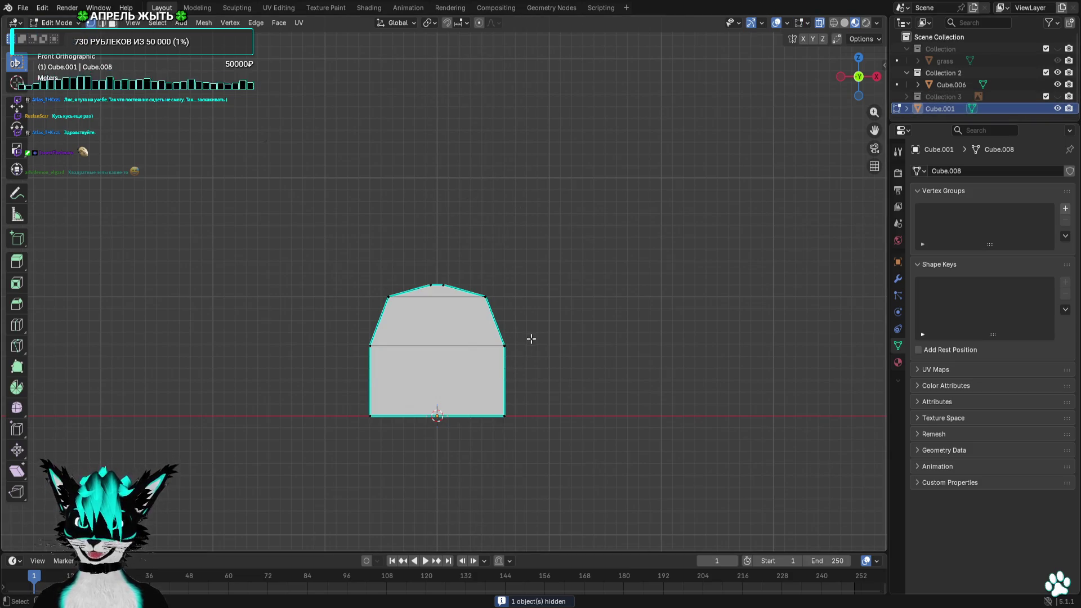
pyautogui.press('a')
pyautogui.hotkey('shift', 'd')
pyautogui.click(687, 348)
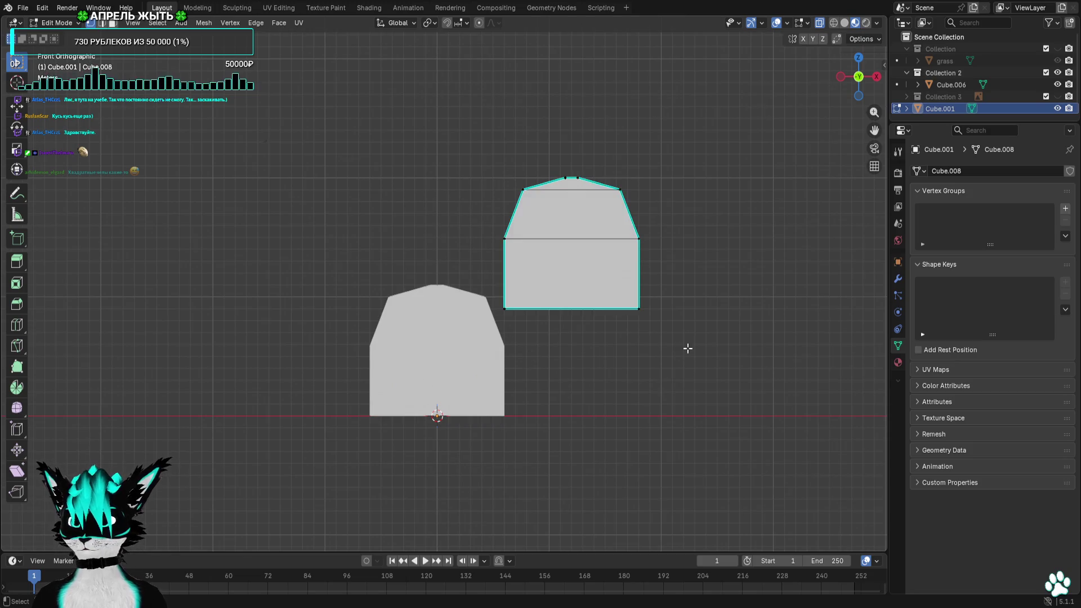
pyautogui.moveTo(687, 348); pyautogui.dragTo(753, 369, button='middle')
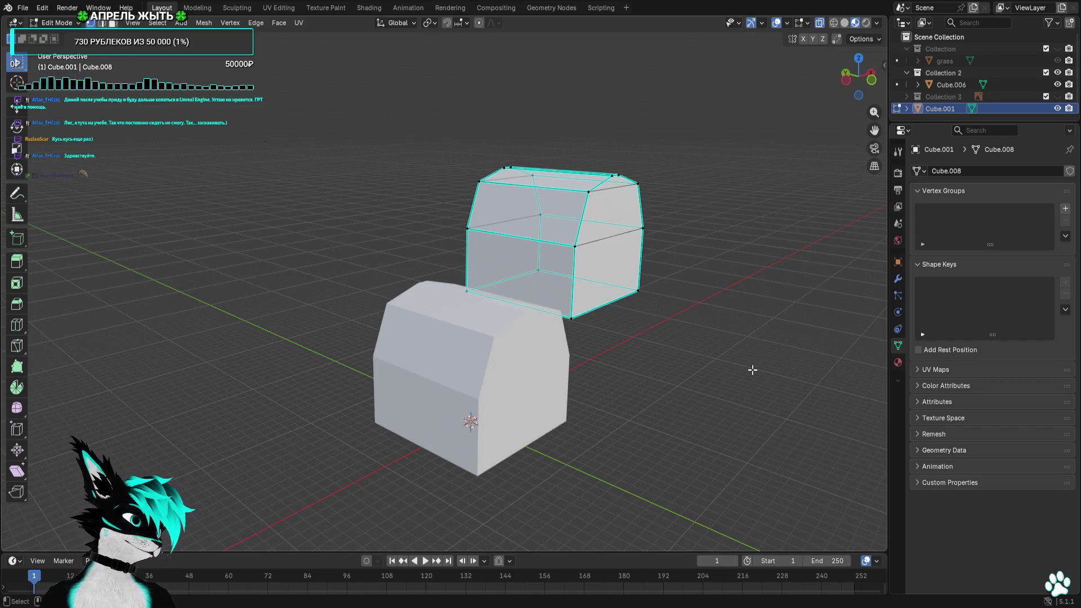
pyautogui.hotkey('ctrl', 'z')
pyautogui.hotkey('ctrl', 'z')
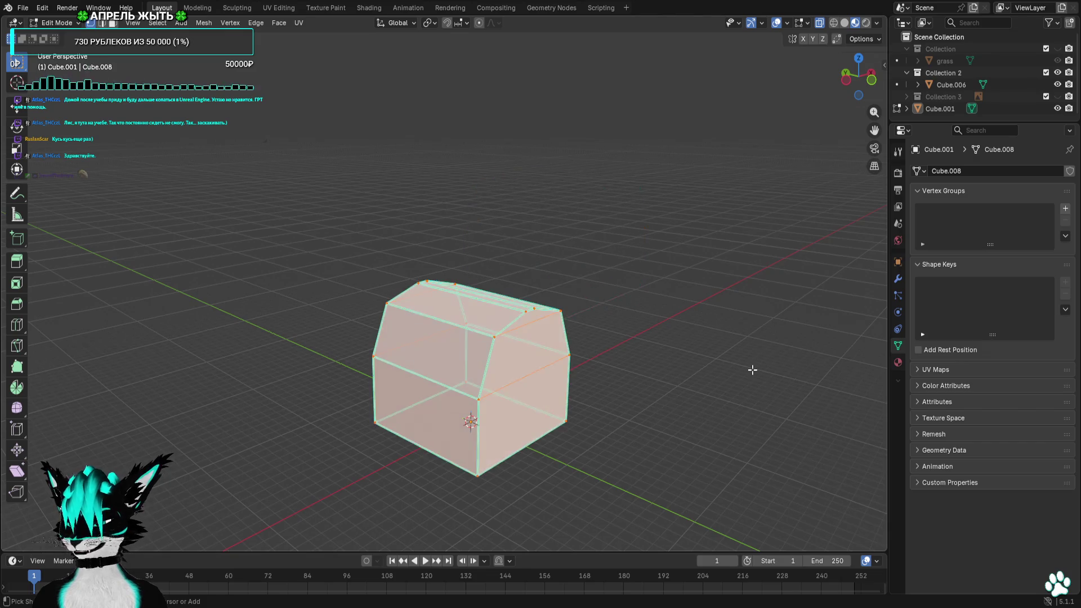
# Deselect the mesh, return to Object Mode and hide Cube.001
pyautogui.moveTo(752, 369); pyautogui.dragTo(700, 369, button='middle')
pyautogui.hotkey('alt', 'a')
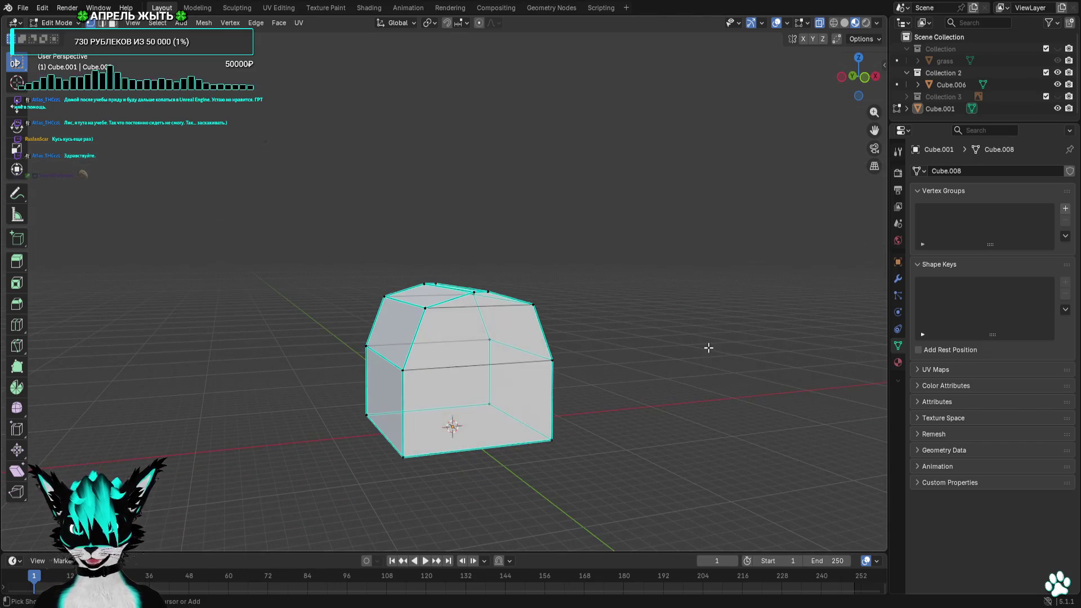
pyautogui.press('Tab')
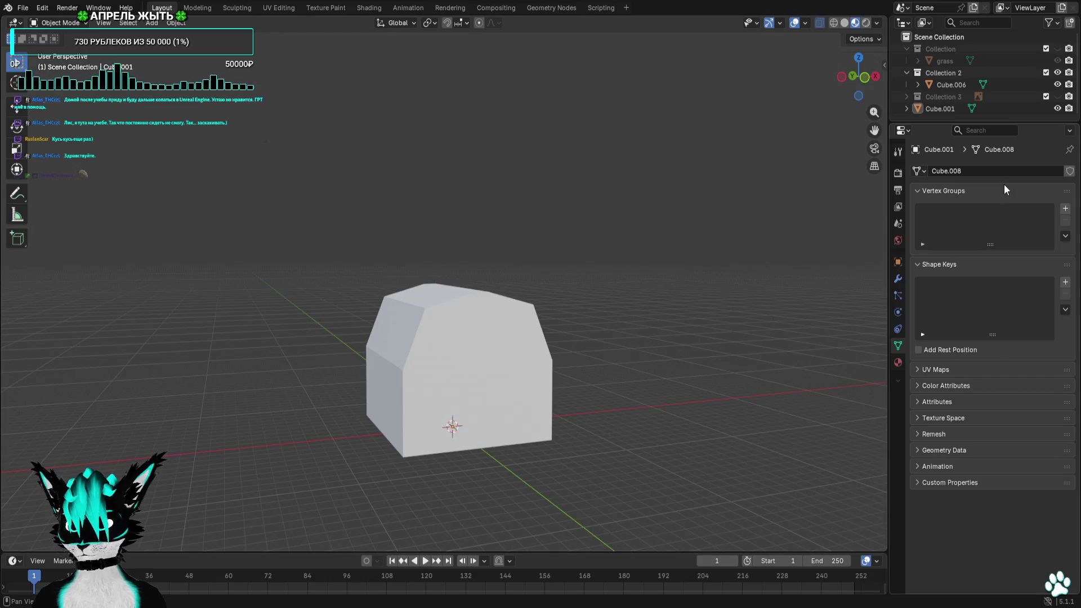
pyautogui.press('h')
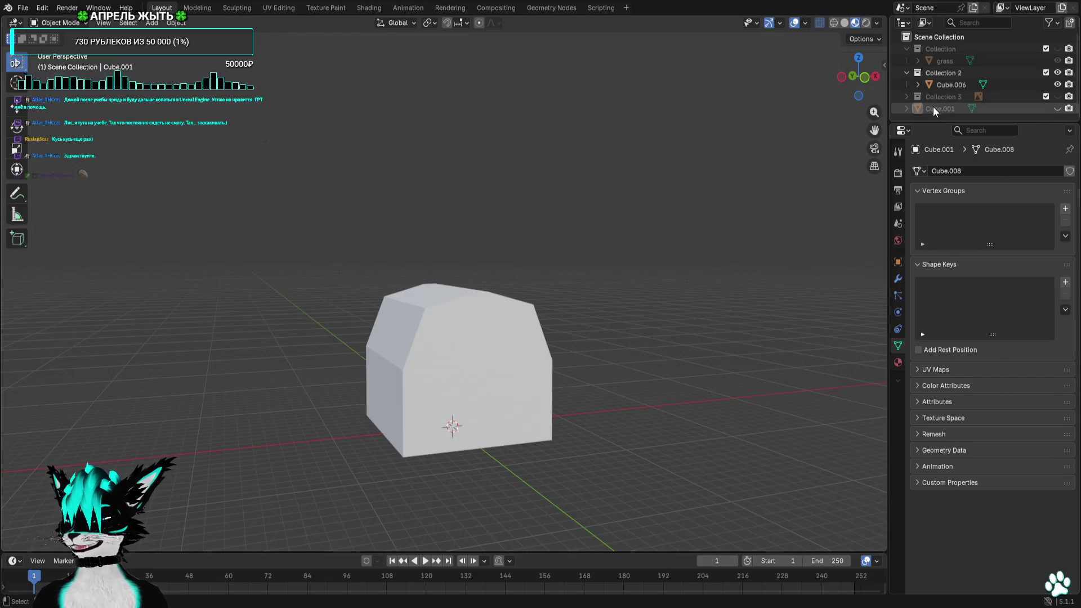
pyautogui.click(23, 8)
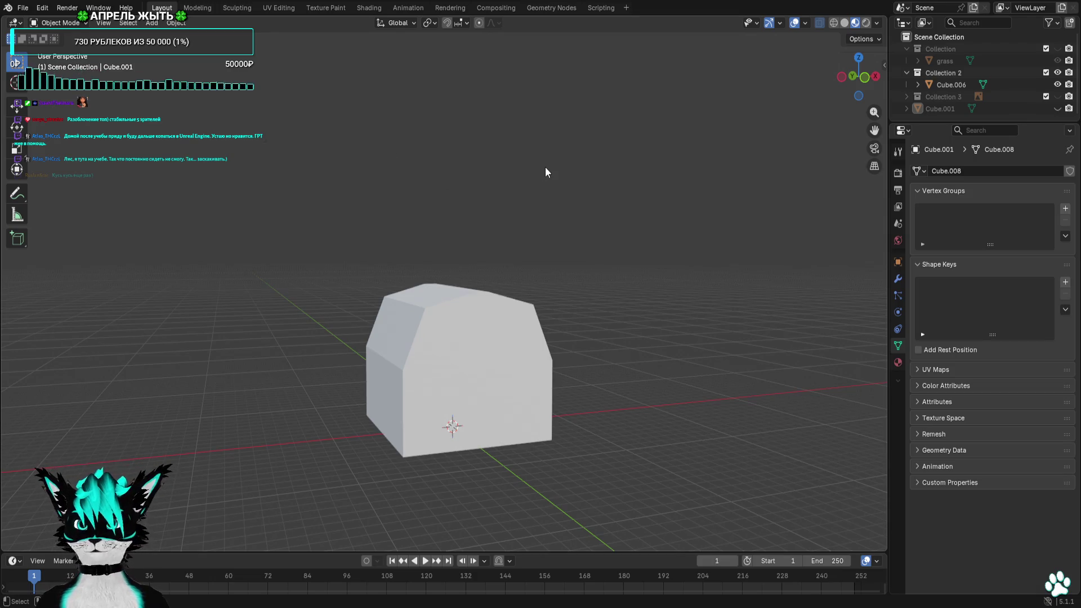
pyautogui.click(23, 8)
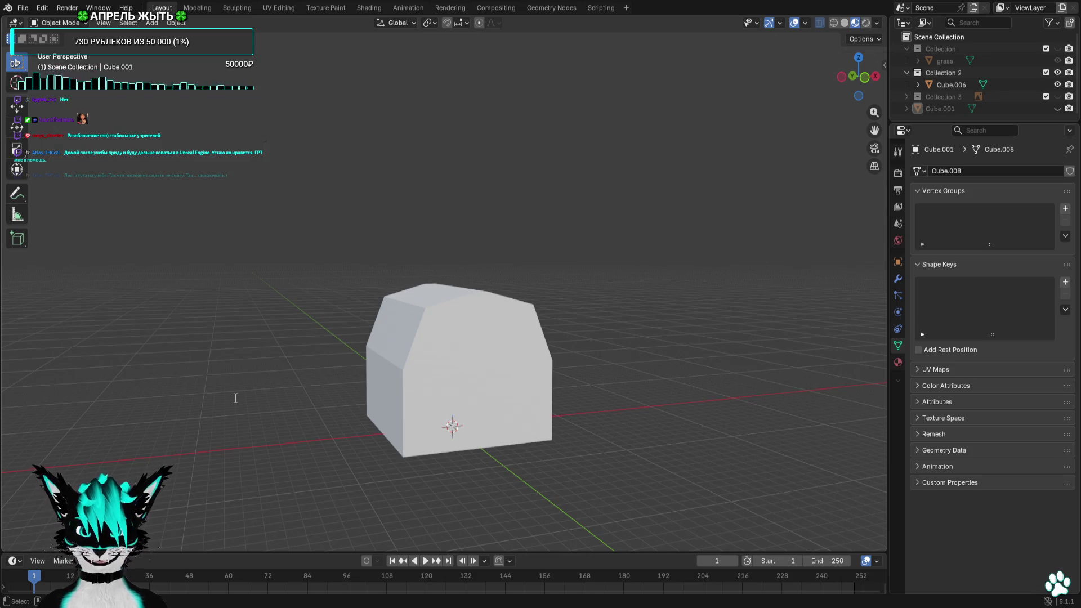
# Save as base dacha.blend, rename Collection 2 to 'dacha' and move Collection 3 into it
pyautogui.hotkey('ctrl', 's')
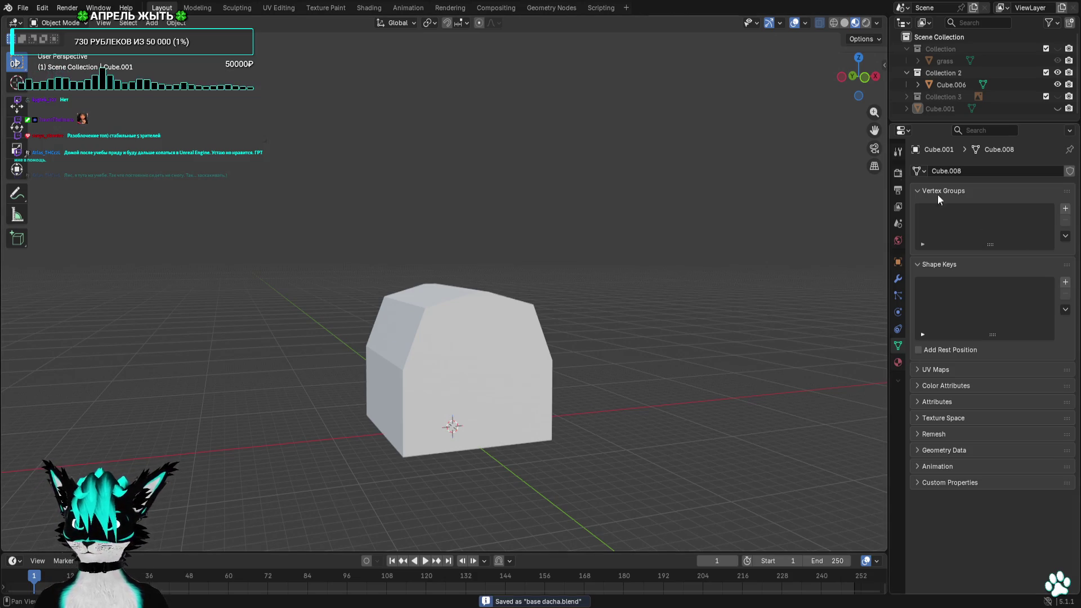
pyautogui.moveTo(794, 194); pyautogui.dragTo(721, 251, button='middle')
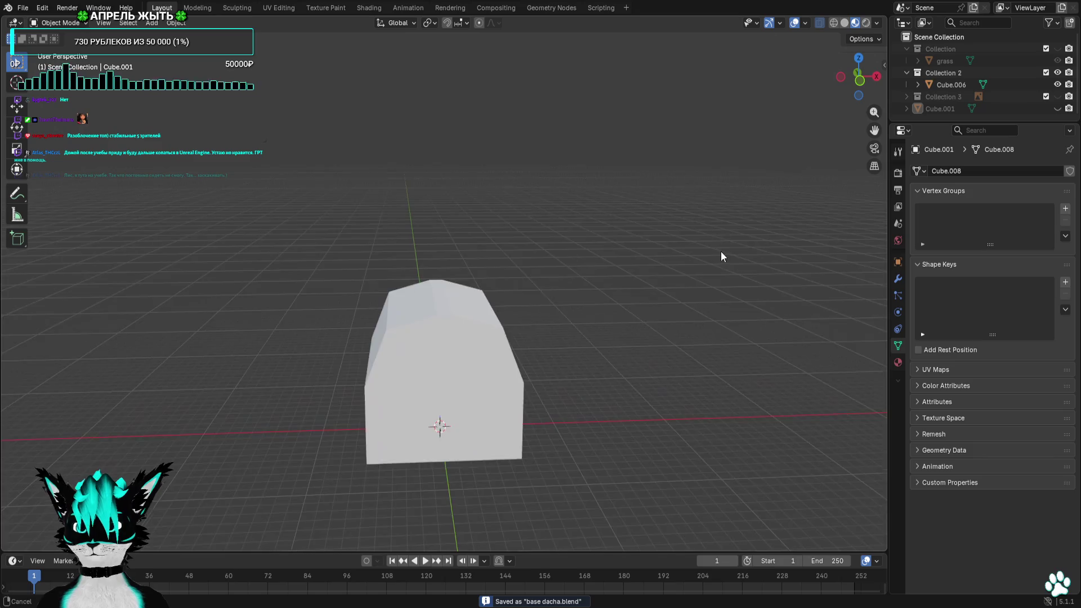
pyautogui.doubleClick(948, 77)
pyautogui.write('cha')
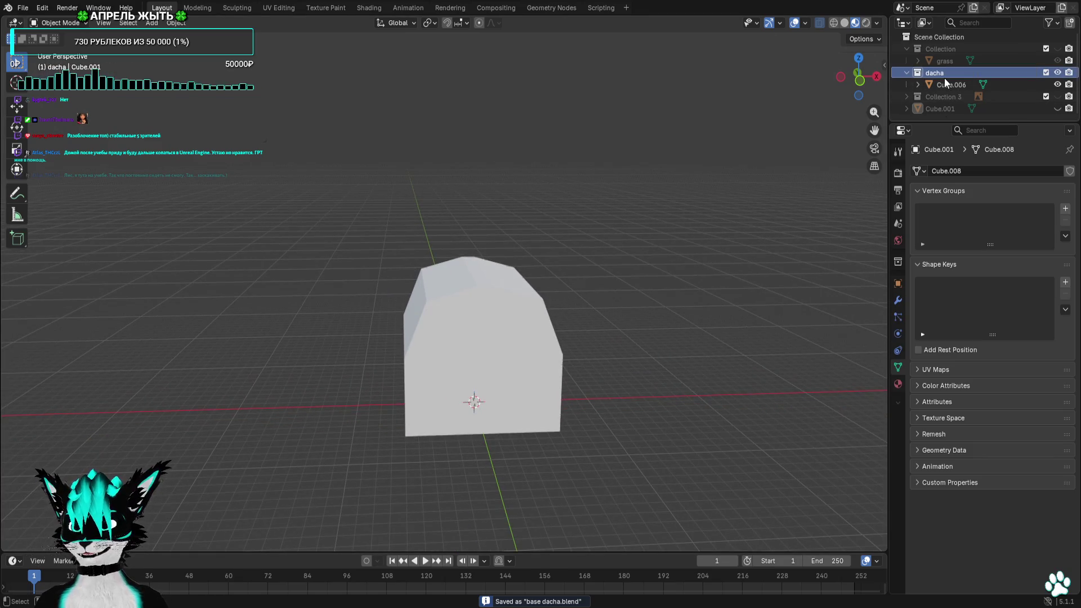
pyautogui.press('Return')
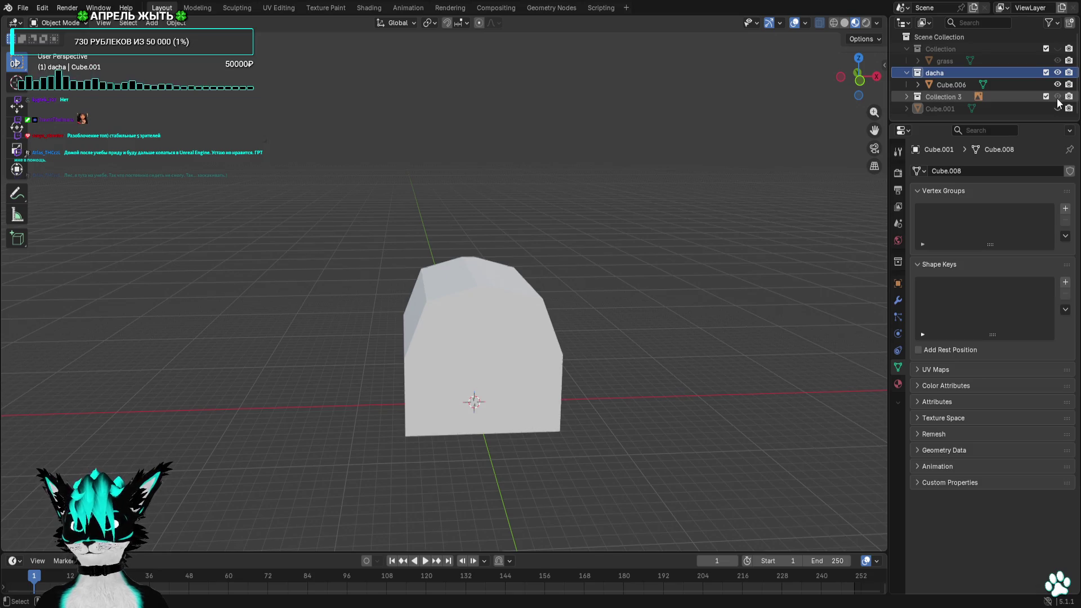
pyautogui.moveTo(948, 98); pyautogui.dragTo(943, 76)
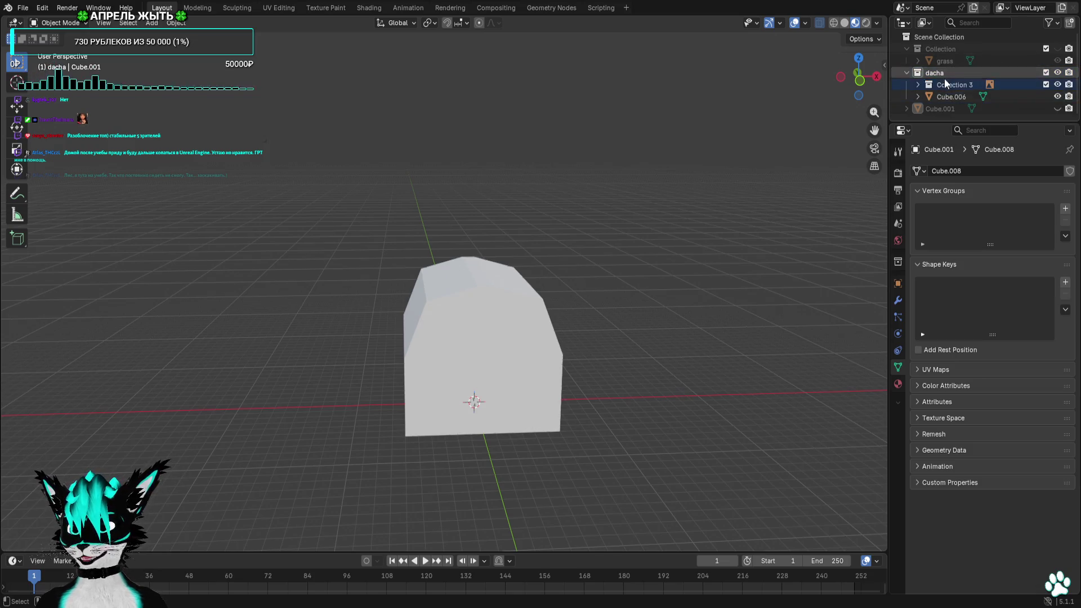
# Frame the reference photo from the front view, then hide Collection 3 and its photo
pyautogui.click(859, 79)
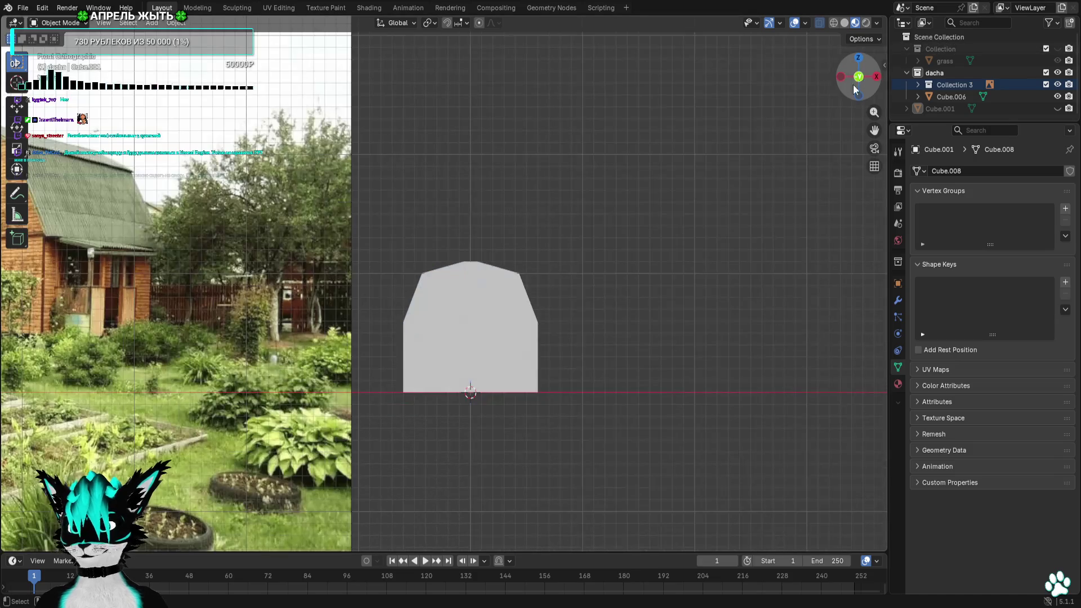
pyautogui.scroll(-3, 405, 212)
pyautogui.keyDown('shift'); pyautogui.moveTo(405, 212); pyautogui.dragTo(531, 227, button='middle'); pyautogui.keyUp('shift')
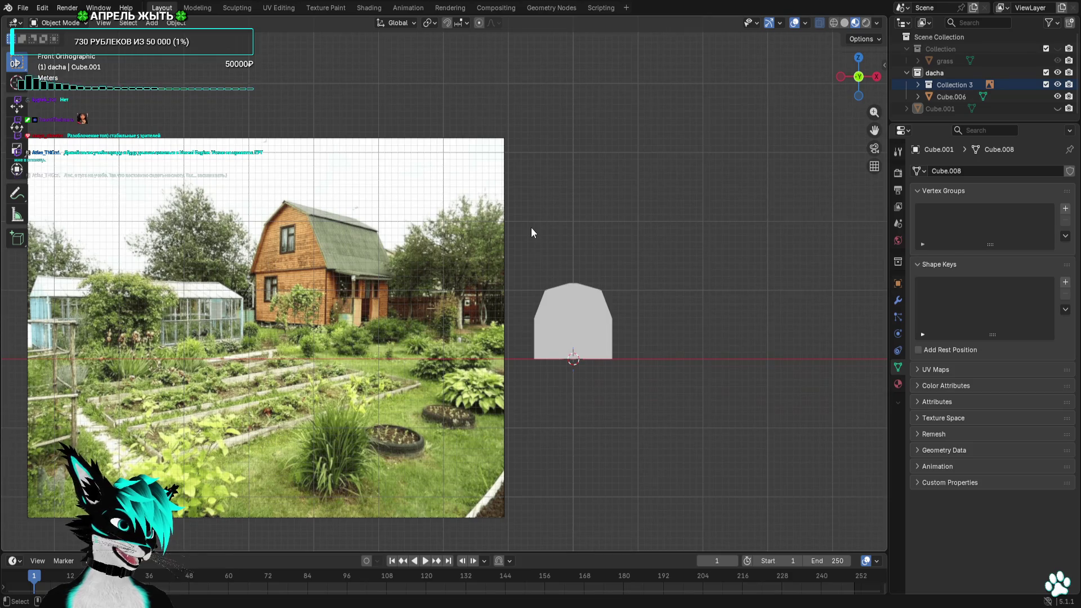
pyautogui.scroll(1, 428, 235)
pyautogui.keyDown('shift'); pyautogui.moveTo(428, 236); pyautogui.dragTo(484, 243, button='middle'); pyautogui.keyUp('shift')
pyautogui.scroll(1, 469, 241)
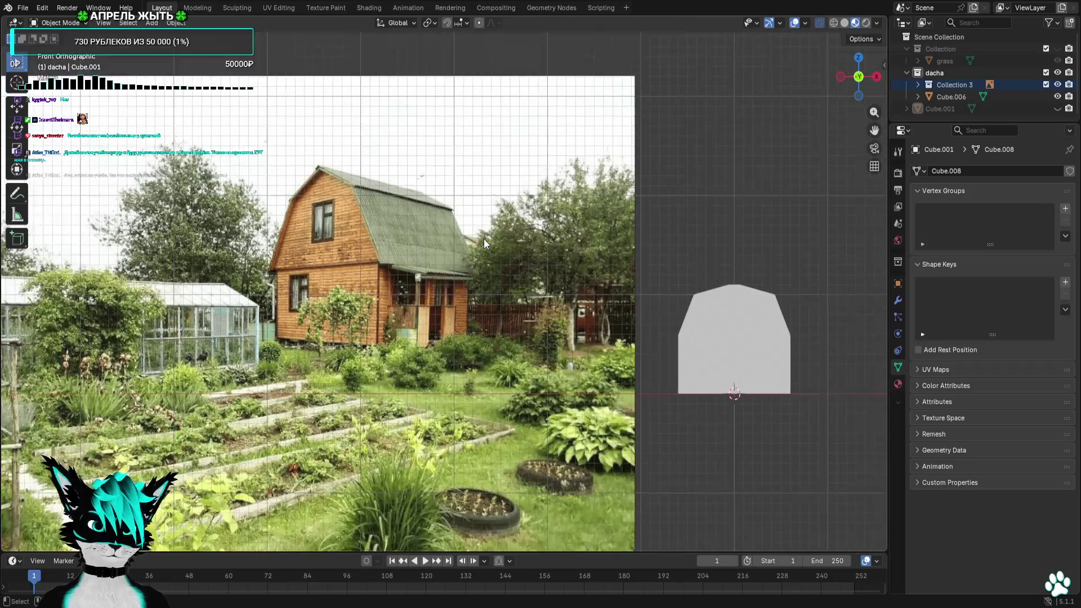
pyautogui.scroll(-1, 484, 239)
pyautogui.scroll(1, 487, 242)
pyautogui.moveTo(488, 241)
pyautogui.keyDown('shift'); pyautogui.mouseDown(button='middle')
pyautogui.moveTo(627, 244)
pyautogui.moveTo(449, 265)
pyautogui.mouseUp(button='middle'); pyautogui.keyUp('shift')
pyautogui.scroll(-1, 627, 244)
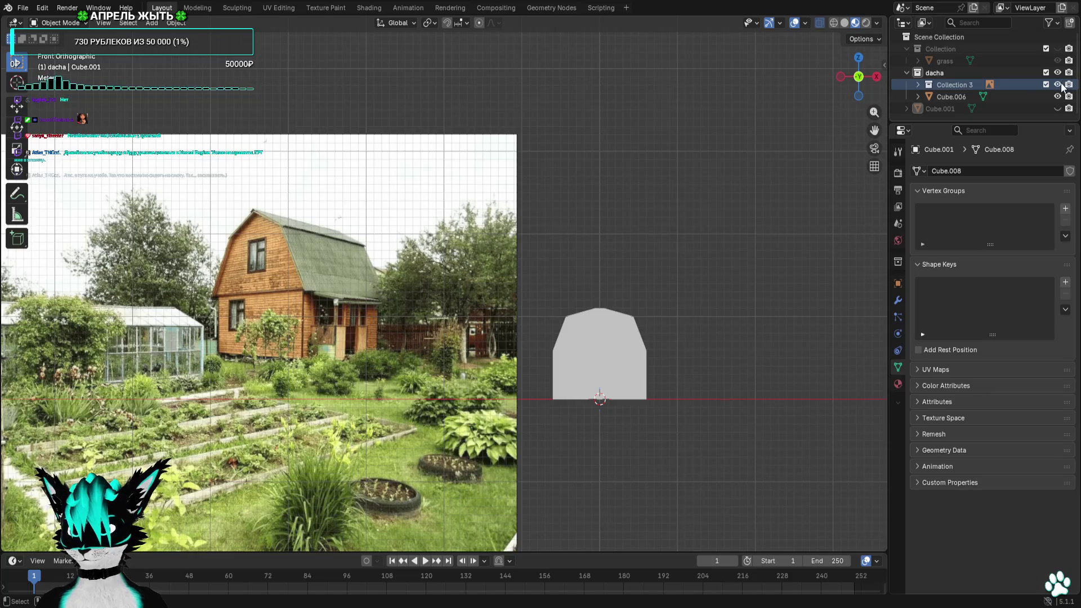
pyautogui.click(1058, 85)
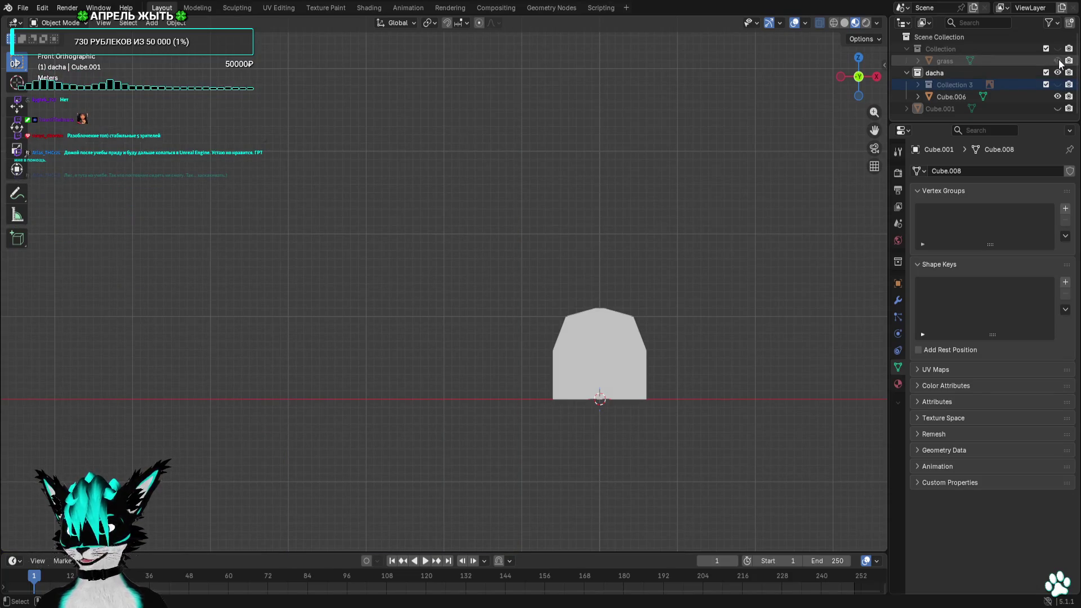
pyautogui.doubleClick(944, 48)
pyautogui.write('main plane')
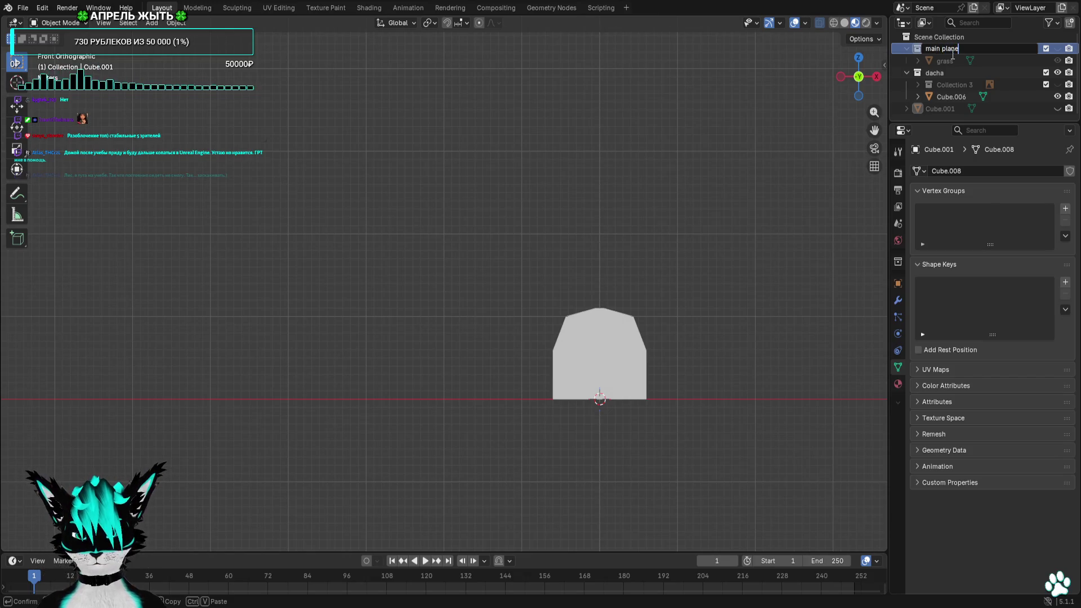
# Confirm the collection name 'main plane', hide dacha and collapse both collections
pyautogui.press('Return')
pyautogui.click(1057, 72)
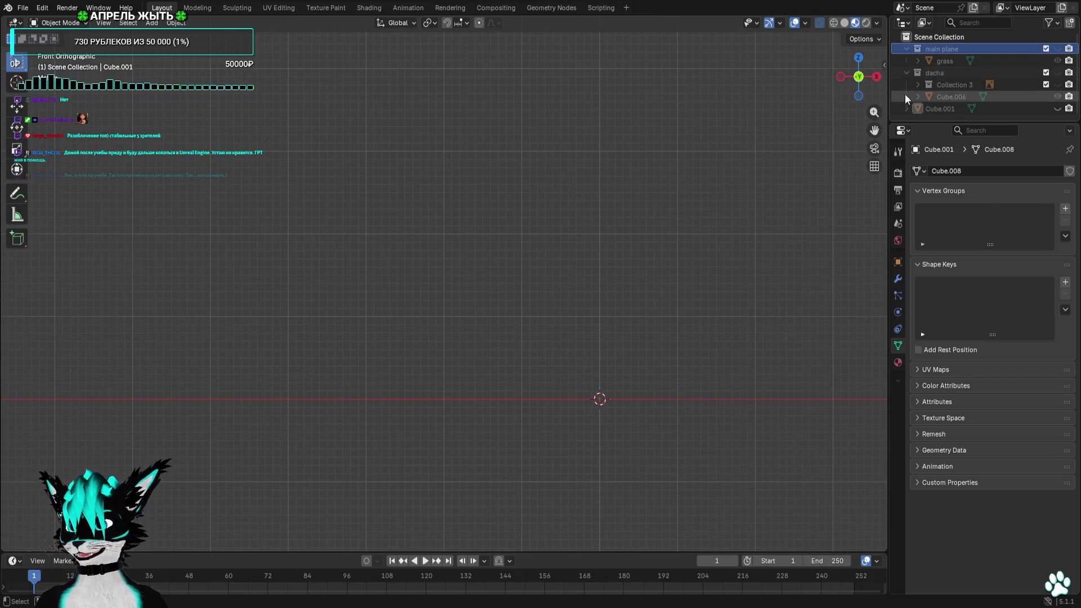
pyautogui.click(906, 75)
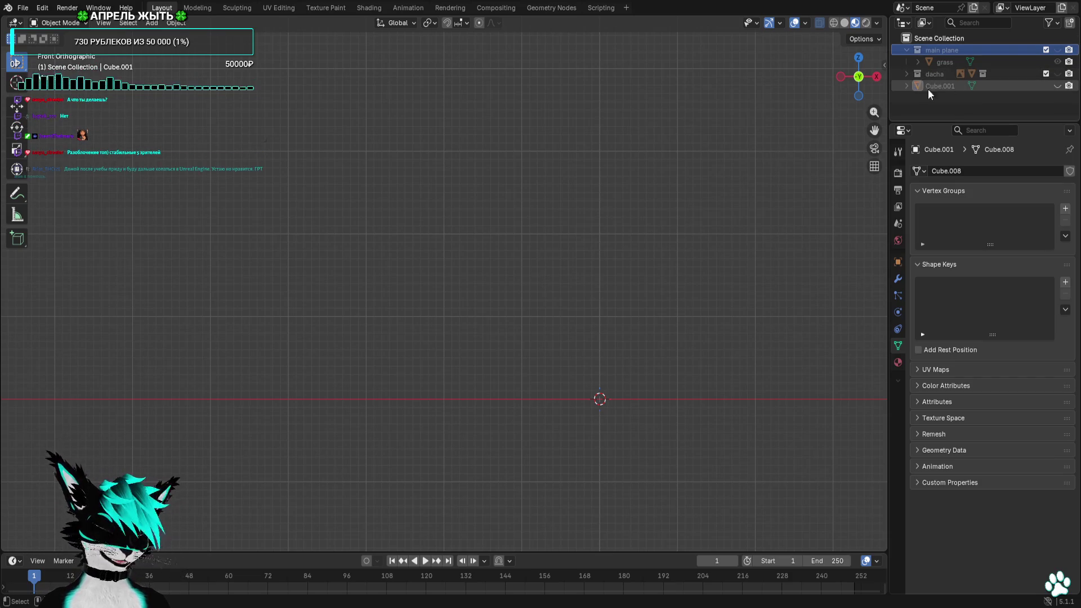
pyautogui.click(905, 50)
# Create a new collection in the Outliner and name it 'gryadak'
pyautogui.rightClick(934, 91)
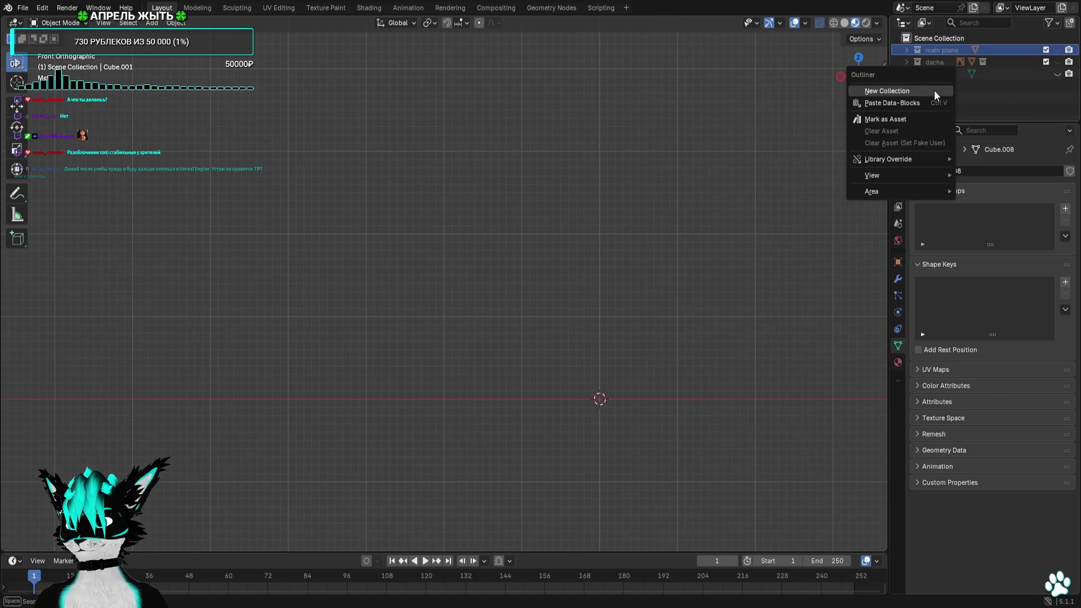
pyautogui.press('Escape')
pyautogui.click(954, 94)
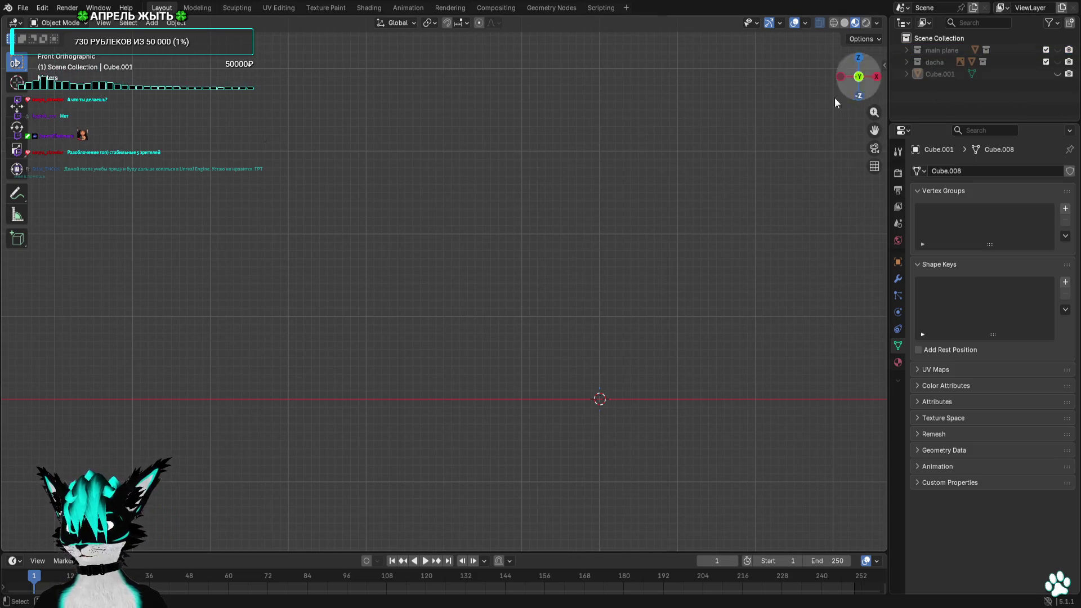
pyautogui.rightClick(965, 101)
pyautogui.click(957, 102)
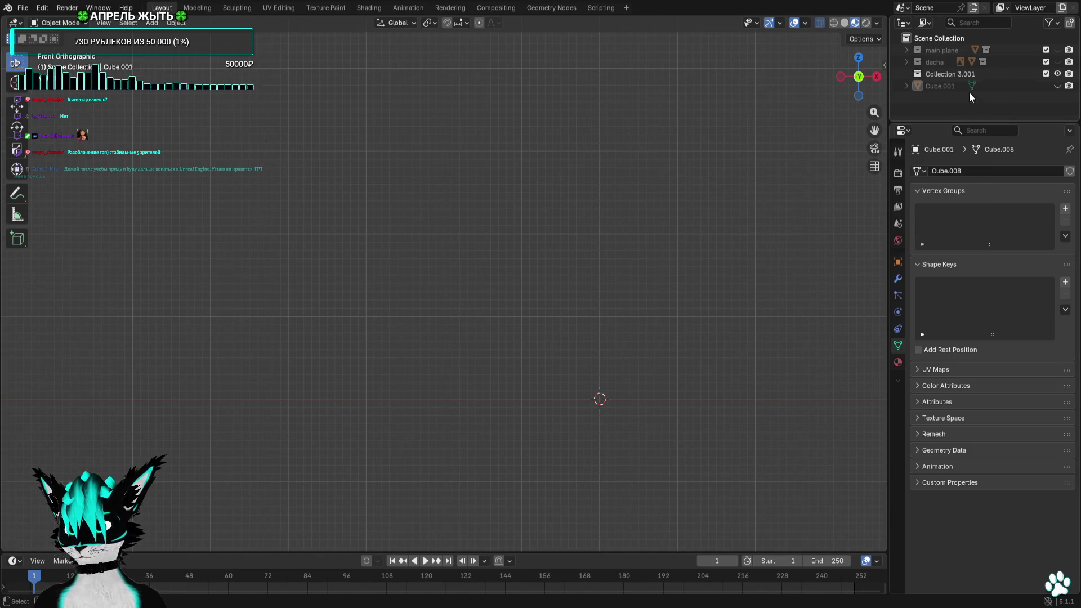
pyautogui.press('F2')
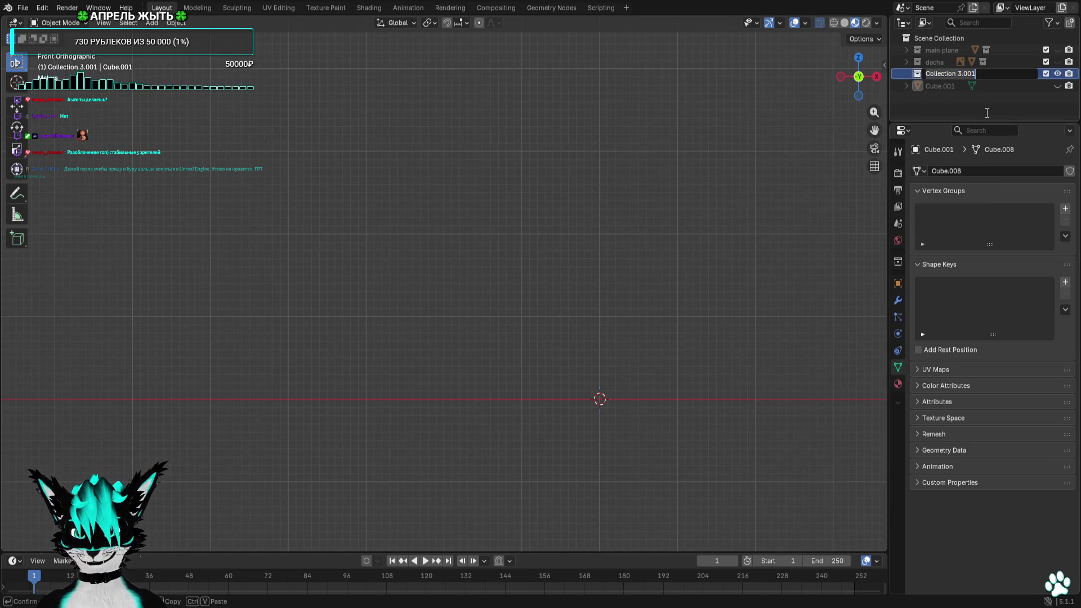
pyautogui.write('gryadak')
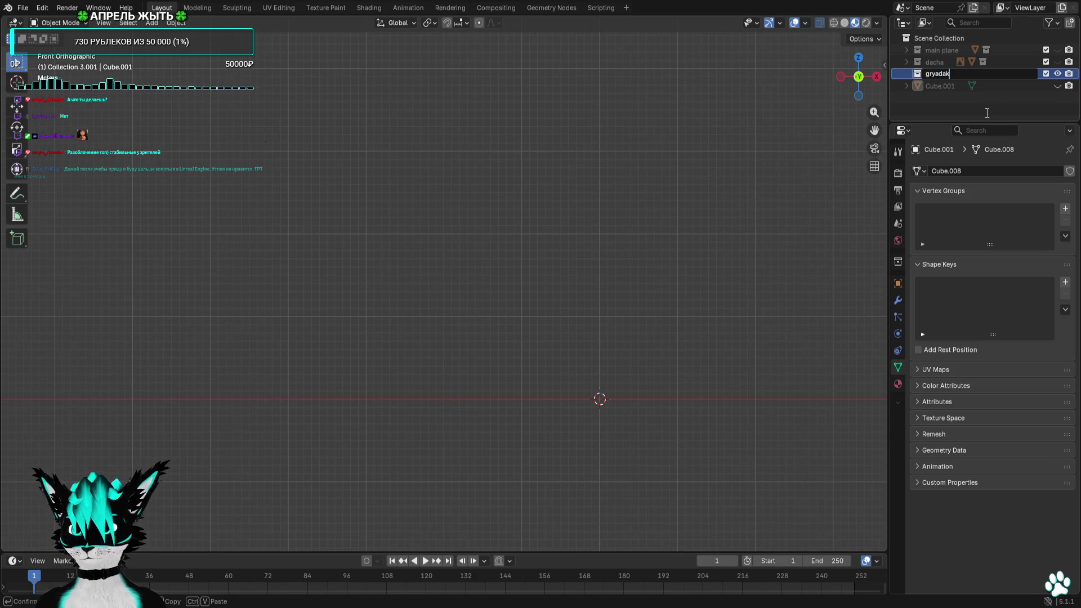
pyautogui.press('Return')
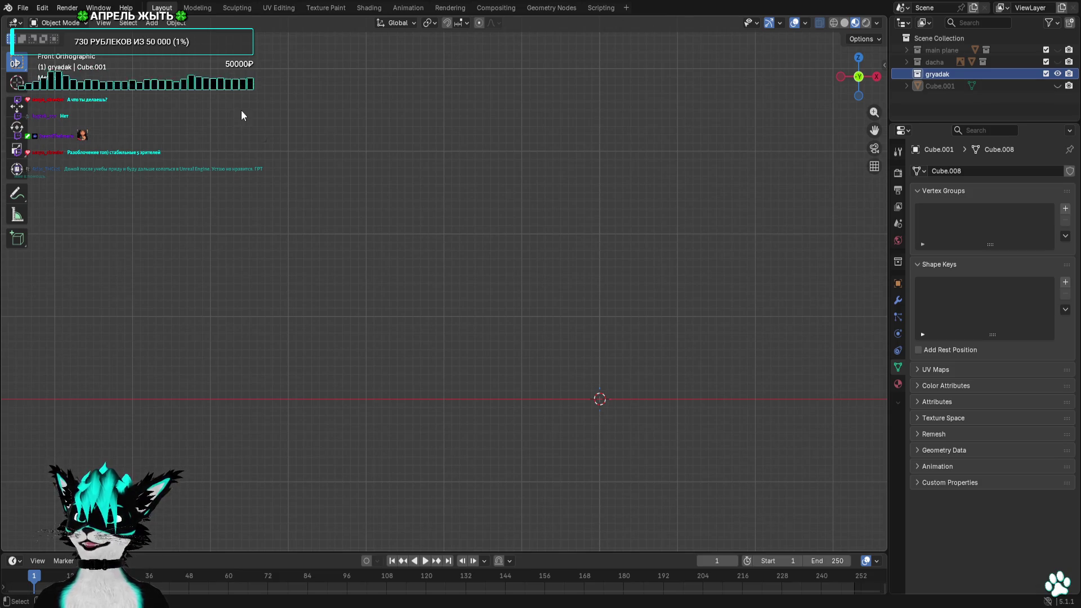
# Expand dacha, compare Cube.006 with the garden reference photo, then hide the dacha collection
pyautogui.click(934, 62)
pyautogui.press('2')
pyautogui.click(907, 61)
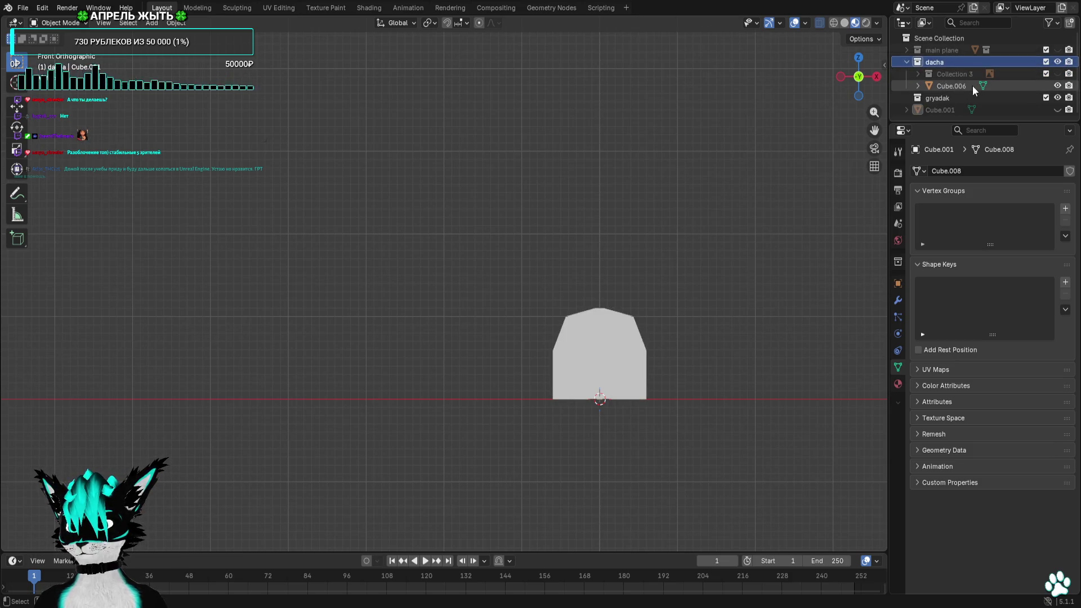
pyautogui.click(1057, 86)
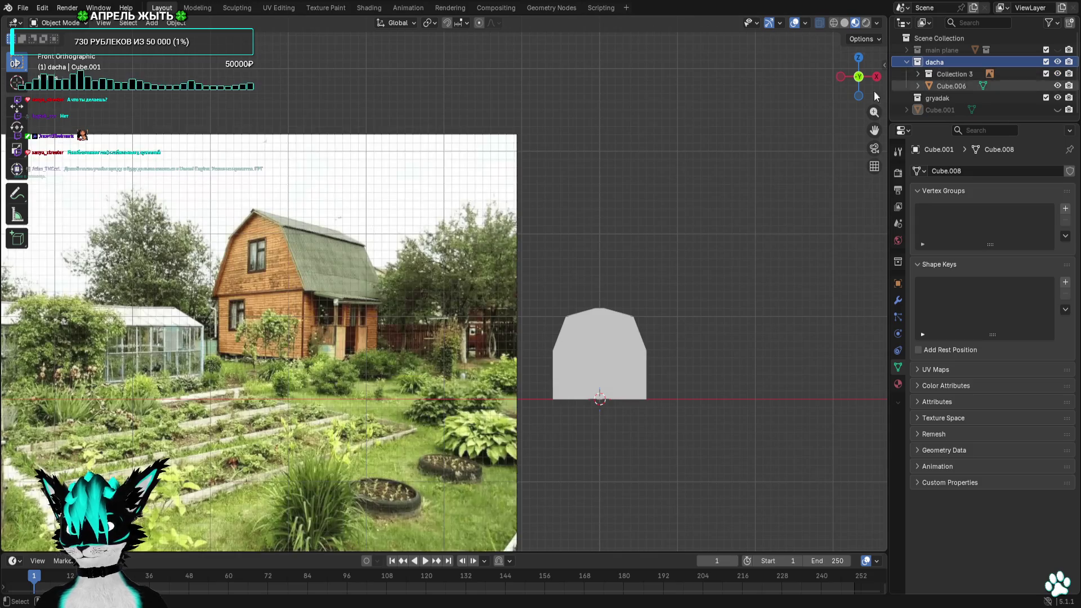
pyautogui.keyDown('shift'); pyautogui.moveTo(273, 363); pyautogui.dragTo(414, 301, button='middle'); pyautogui.keyUp('shift')
pyautogui.scroll(3, 451, 299)
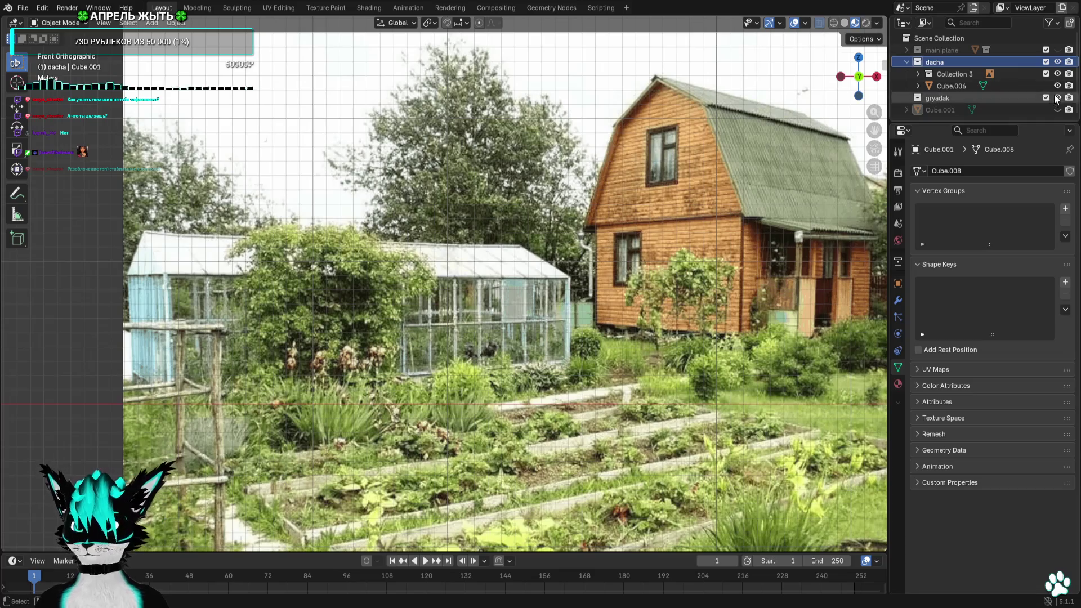
pyautogui.click(1057, 61)
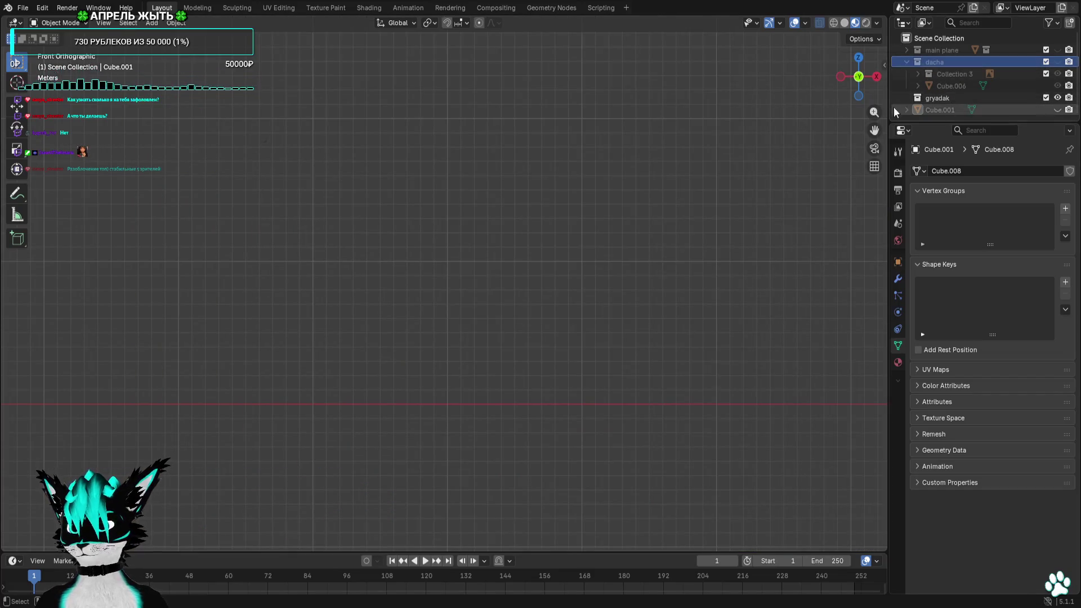
# Unhide the stray Cube.001, centre the view on it and select it, toggling visibility to confirm
pyautogui.click(1057, 110)
pyautogui.press('KP_Decimal')
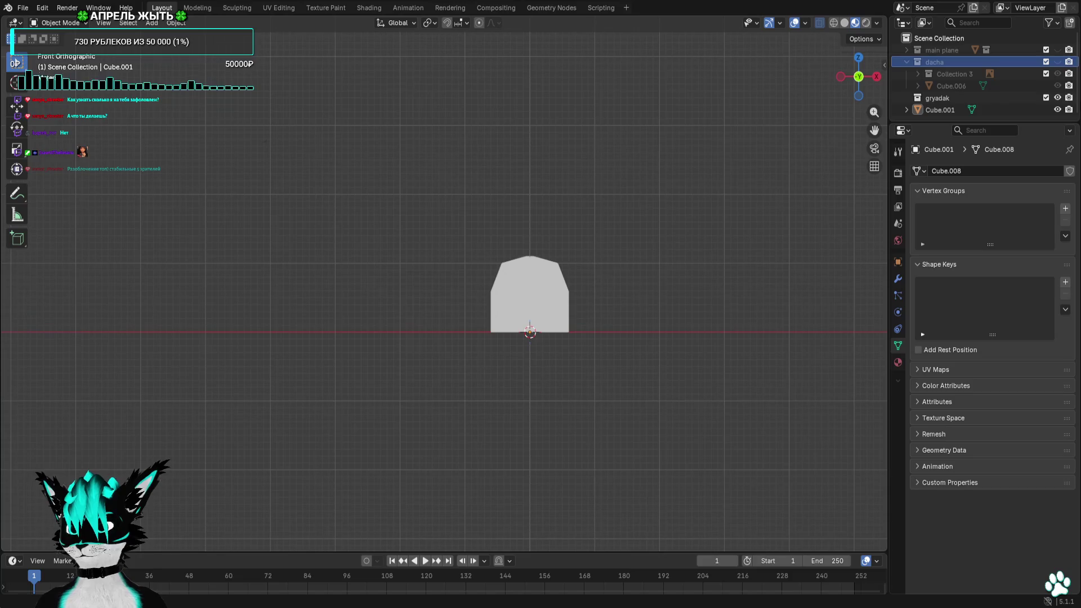
pyautogui.click(957, 110)
pyautogui.click(1057, 110)
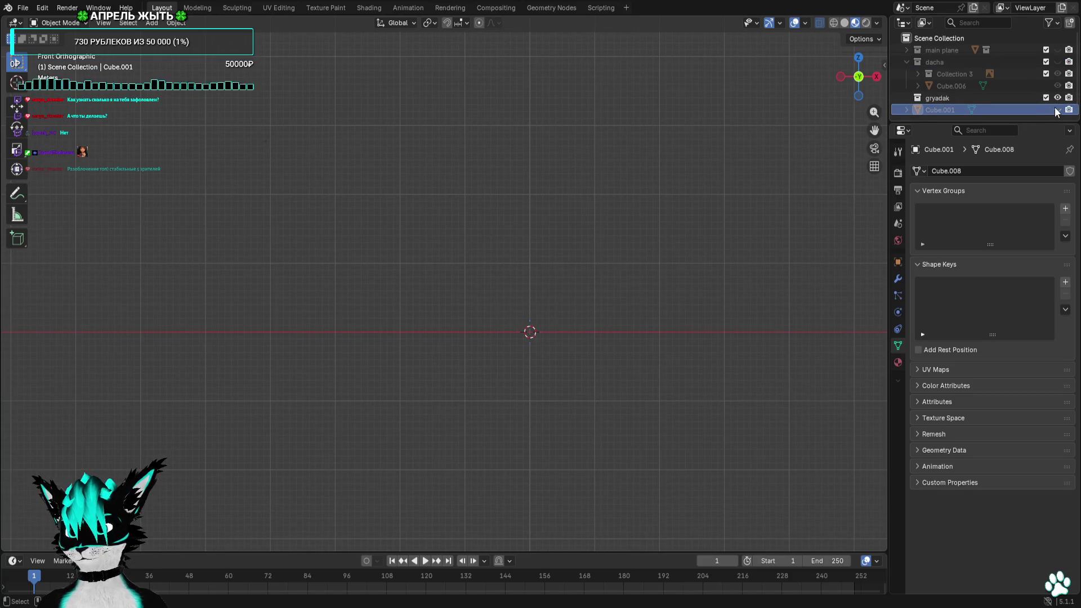
pyautogui.click(1058, 110)
pyautogui.click(1058, 110)
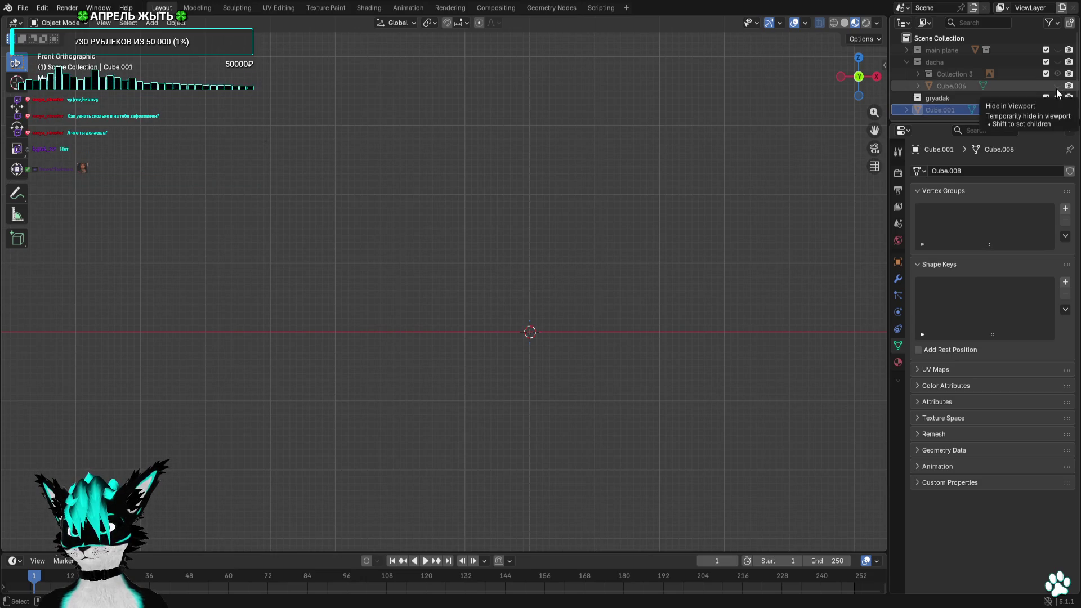
# Delete Cube.001 and make gryadak the active collection
pyautogui.click(1057, 85)
pyautogui.click(1058, 85)
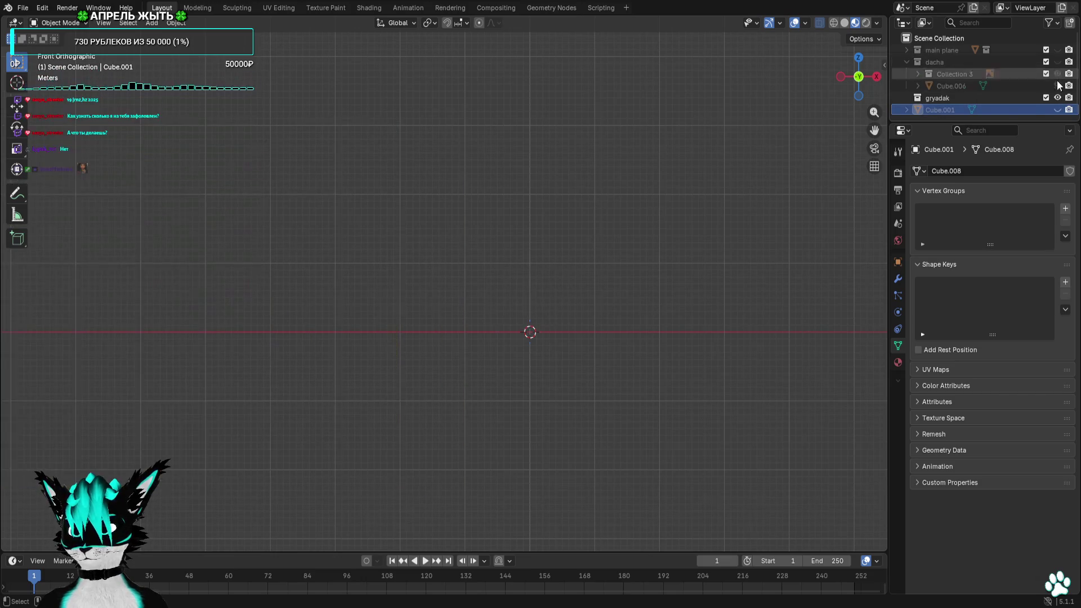
pyautogui.click(1057, 110)
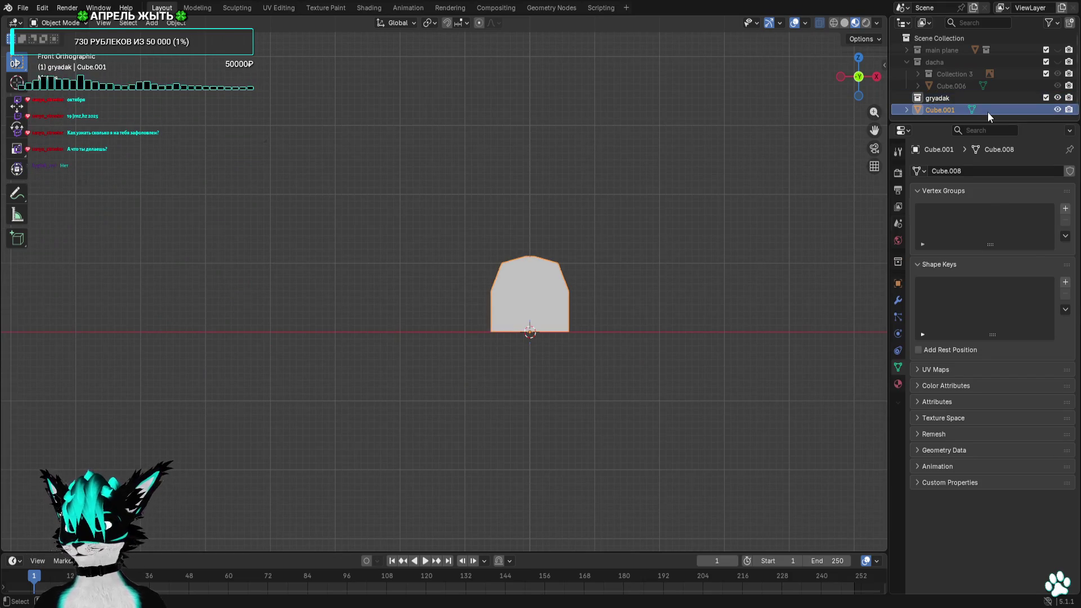
pyautogui.press('x')
pyautogui.click(959, 100)
pyautogui.click(151, 24)
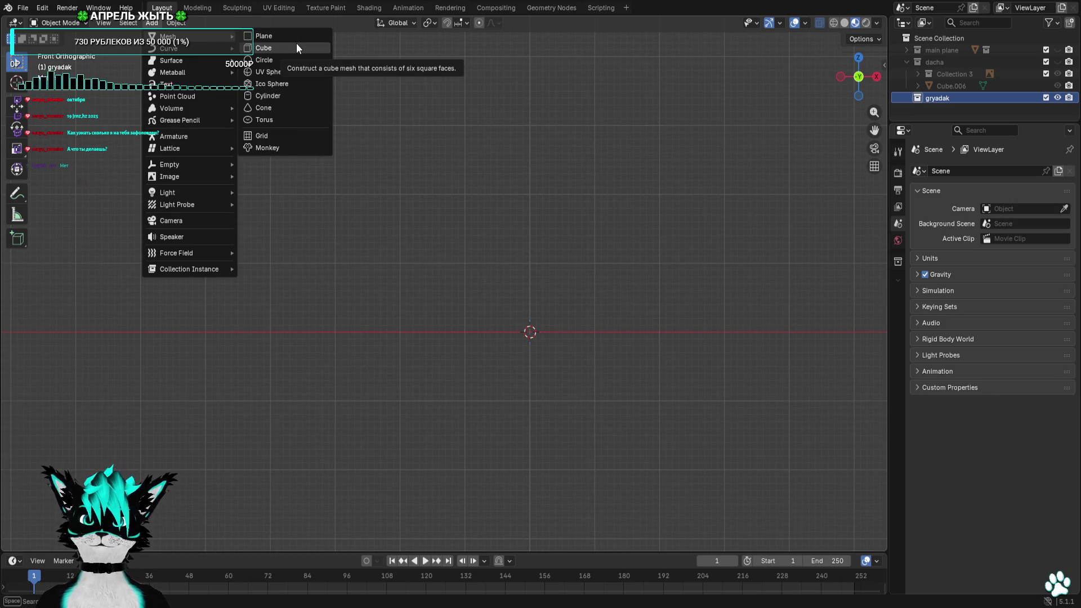
# Add a cube to gryadak, reshow dacha, and in Edit Mode move the cube 20 m right of the house
pyautogui.click(297, 46)
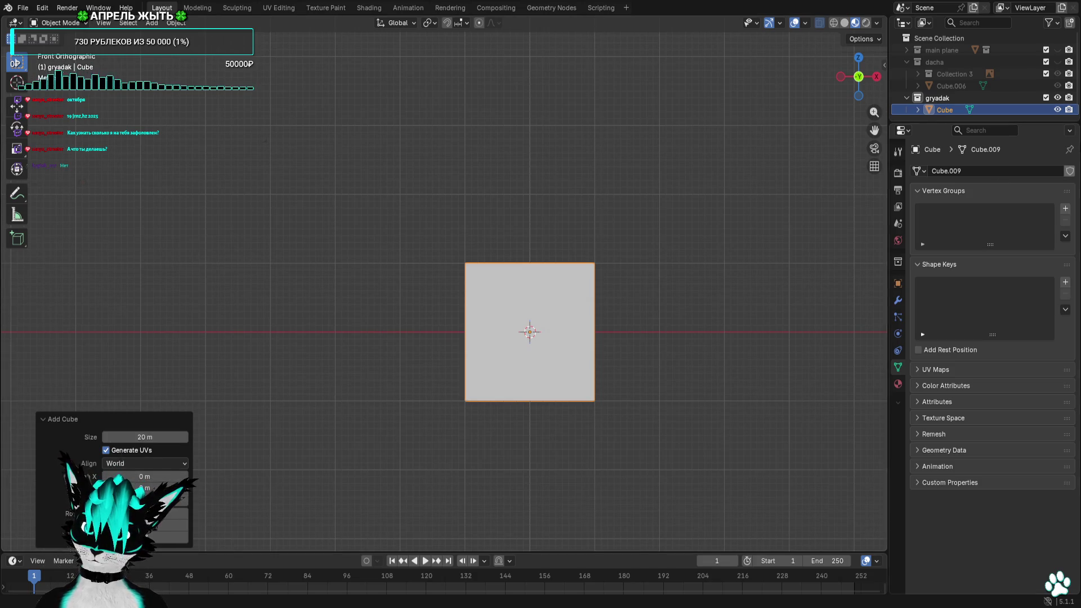
pyautogui.click(1056, 62)
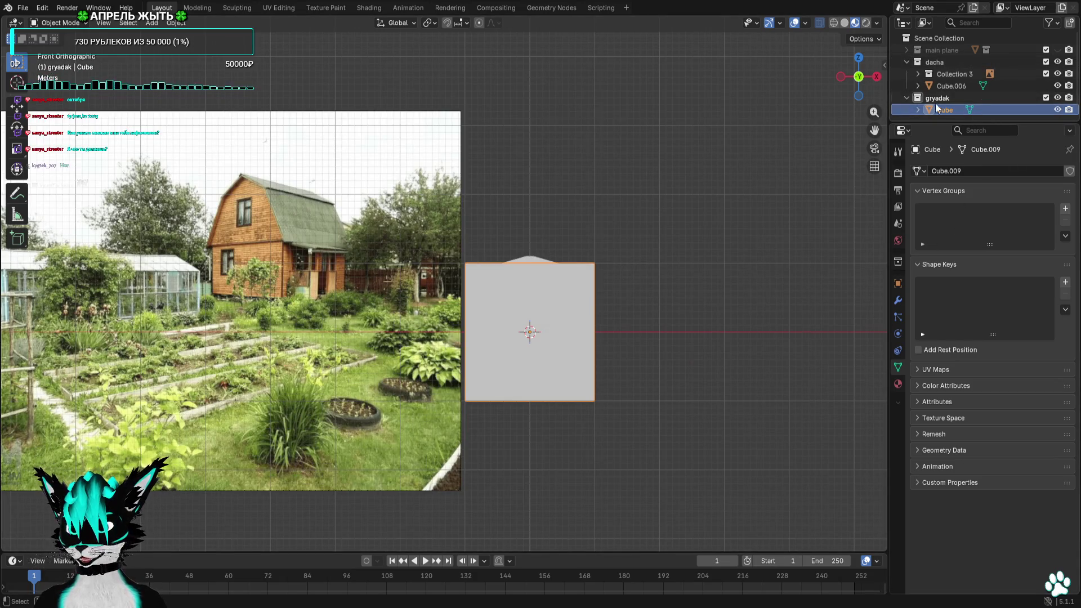
pyautogui.press('Tab')
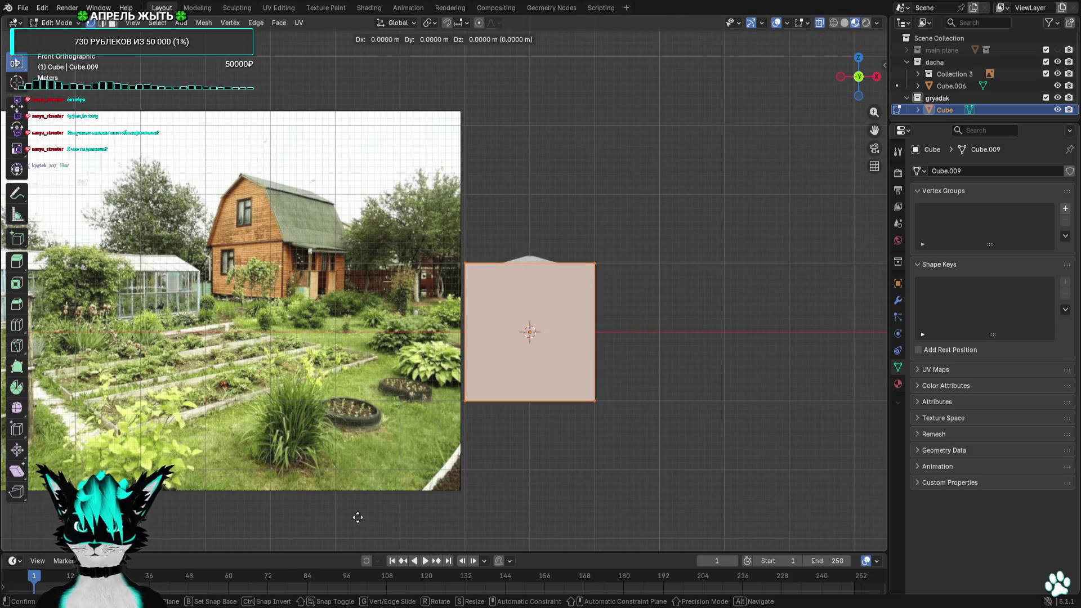
pyautogui.press('g')
pyautogui.click(487, 515)
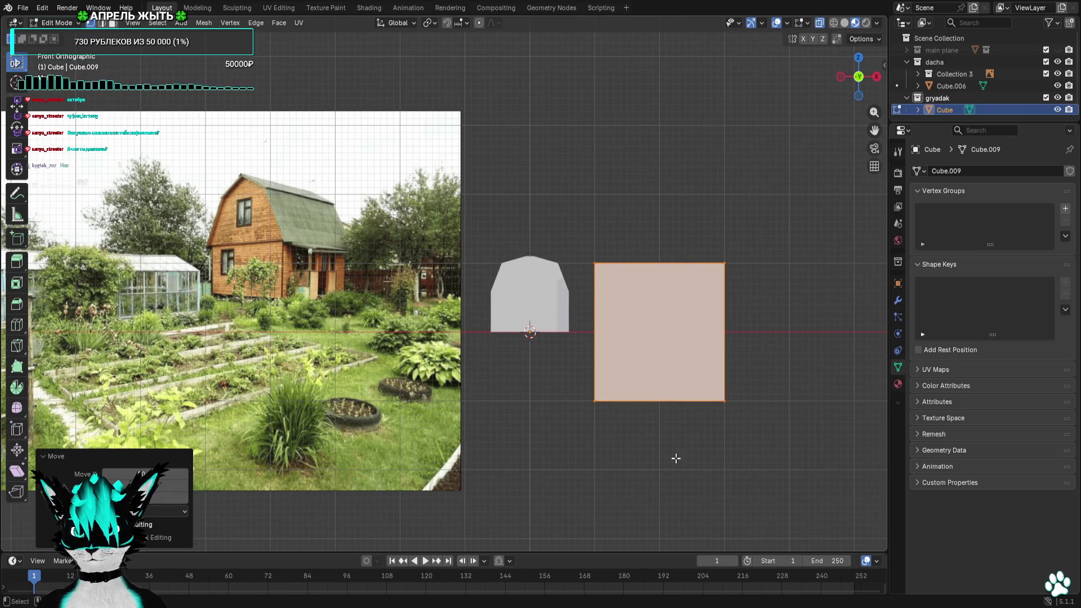
# Check the cube in 3D and front view, recentre both shapes, then look down from top view
pyautogui.moveTo(676, 459); pyautogui.dragTo(649, 495, button='middle')
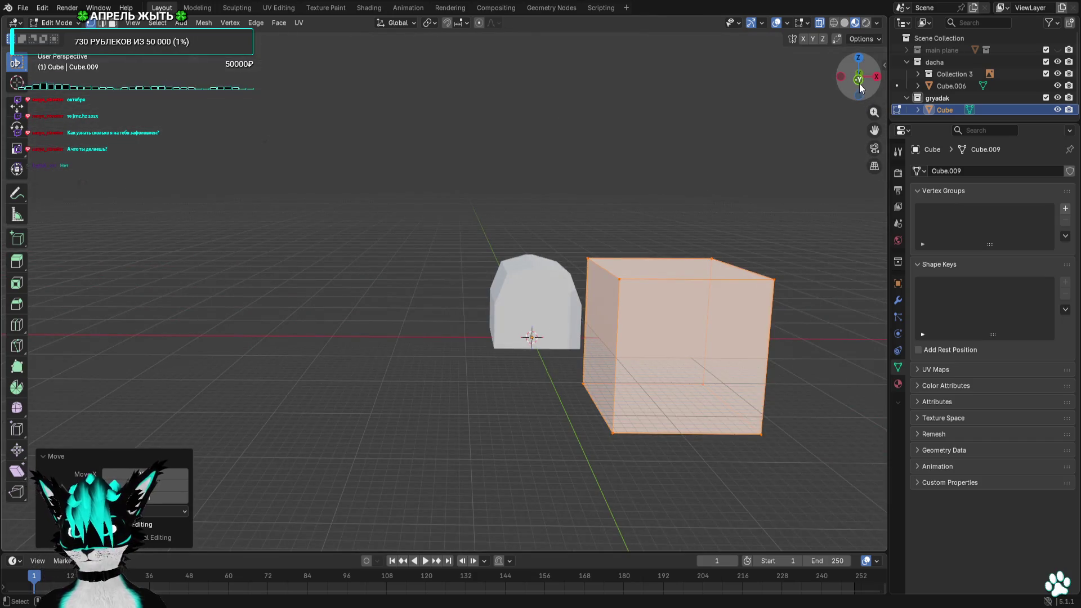
pyautogui.click(857, 77)
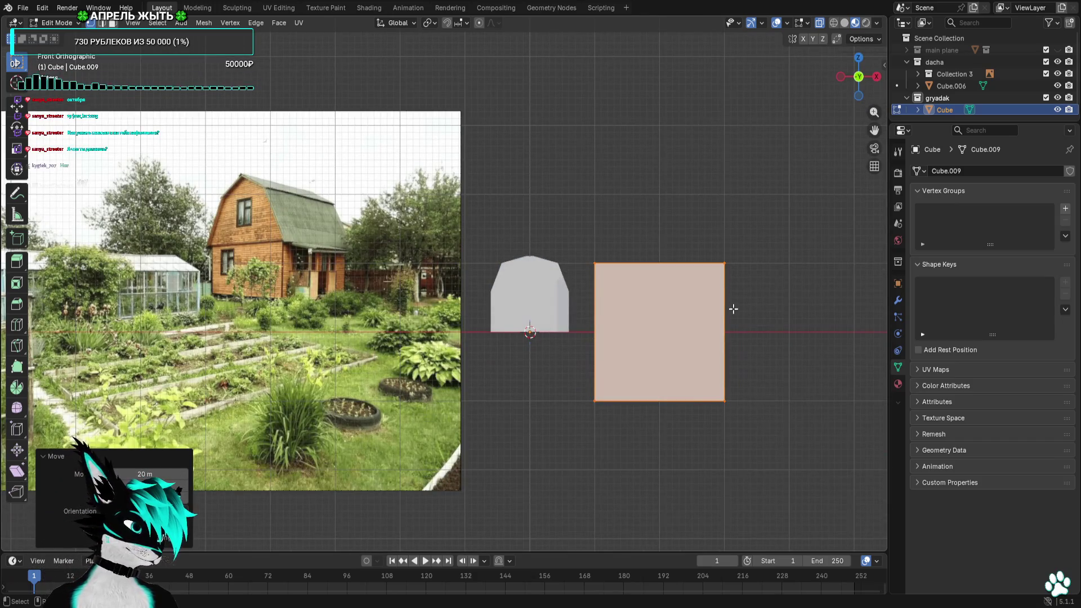
pyautogui.keyDown('shift'); pyautogui.moveTo(729, 309); pyautogui.dragTo(651, 306, button='middle'); pyautogui.keyUp('shift')
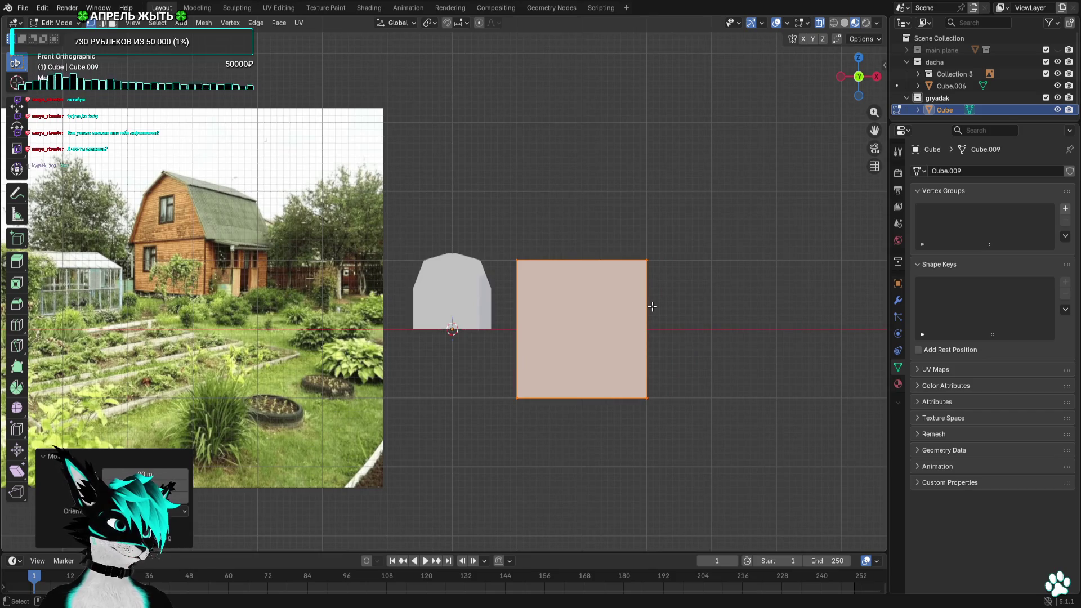
pyautogui.scroll(5, 652, 307)
pyautogui.keyDown('shift'); pyautogui.moveTo(708, 326); pyautogui.dragTo(597, 297, button='middle'); pyautogui.keyUp('shift')
pyautogui.scroll(-1, 597, 297)
pyautogui.moveTo(813, 167)
pyautogui.mouseDown()
pyautogui.moveTo(671, 474)
pyautogui.moveTo(452, 512)
pyautogui.mouseUp()
pyautogui.scroll(-5, 643, 483)
pyautogui.scroll(-1, 450, 353)
pyautogui.keyDown('shift'); pyautogui.moveTo(448, 353); pyautogui.dragTo(312, 338, button='middle'); pyautogui.keyUp('shift')
pyautogui.scroll(3, 582, 304)
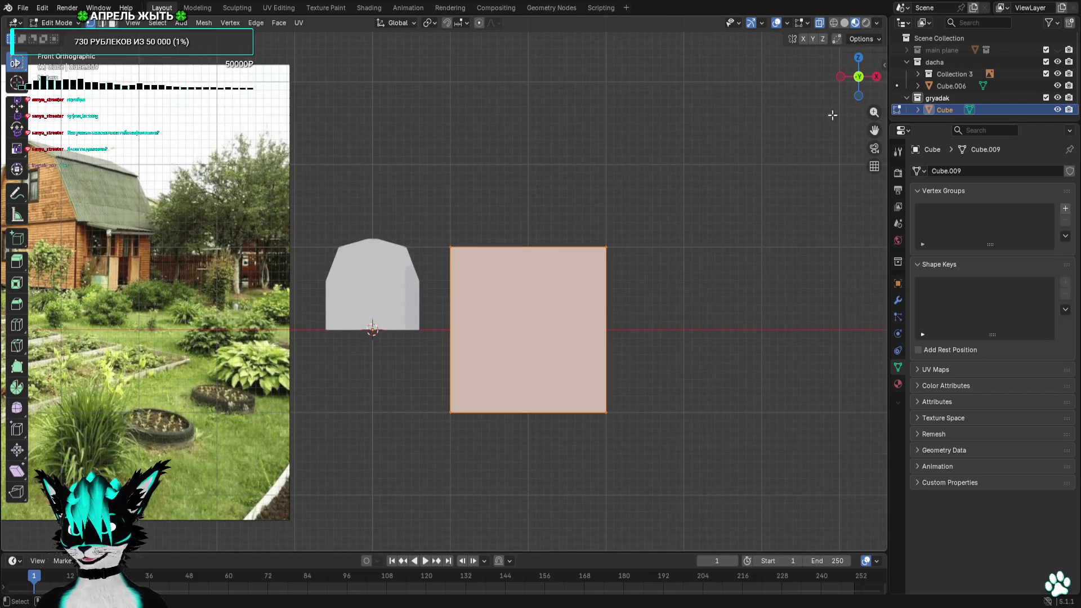
pyautogui.click(858, 58)
pyautogui.scroll(-3, 717, 246)
pyautogui.scroll(6, 766, 287)
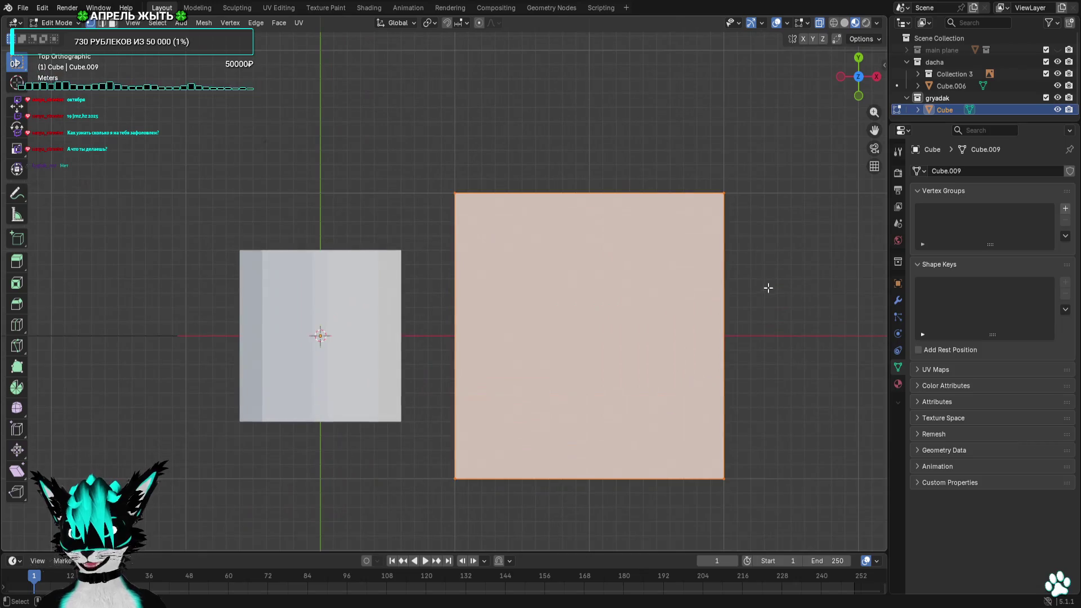
# Pull the cube's top, right and bottom edges inward to shrink its footprint
pyautogui.moveTo(780, 143); pyautogui.dragTo(444, 233)
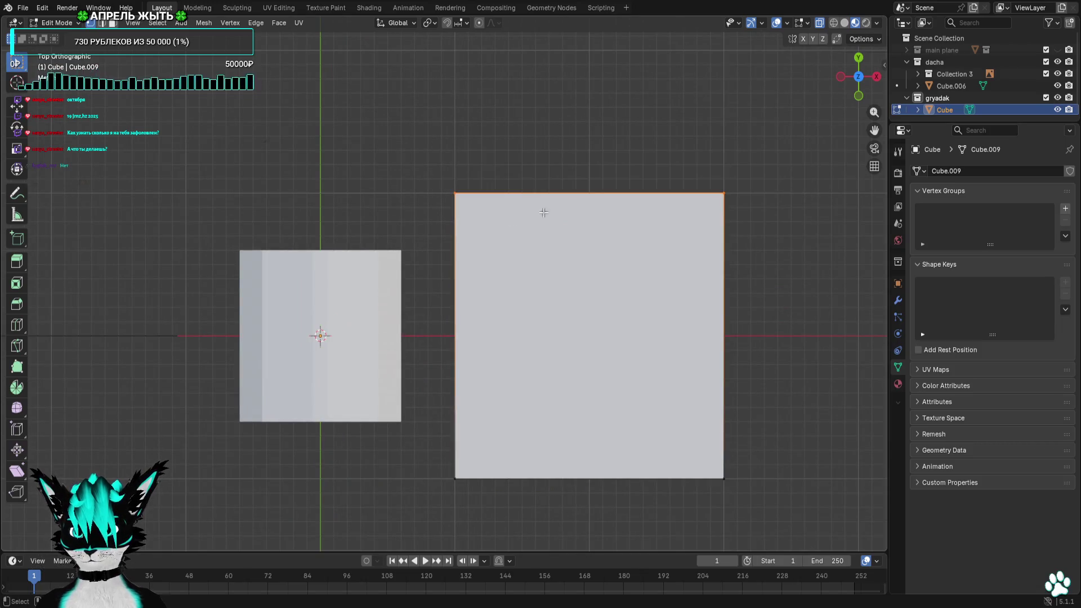
pyautogui.press('g')
pyautogui.click(608, 215)
pyautogui.moveTo(815, 221)
pyautogui.mouseDown()
pyautogui.moveTo(730, 389)
pyautogui.moveTo(772, 350)
pyautogui.mouseUp()
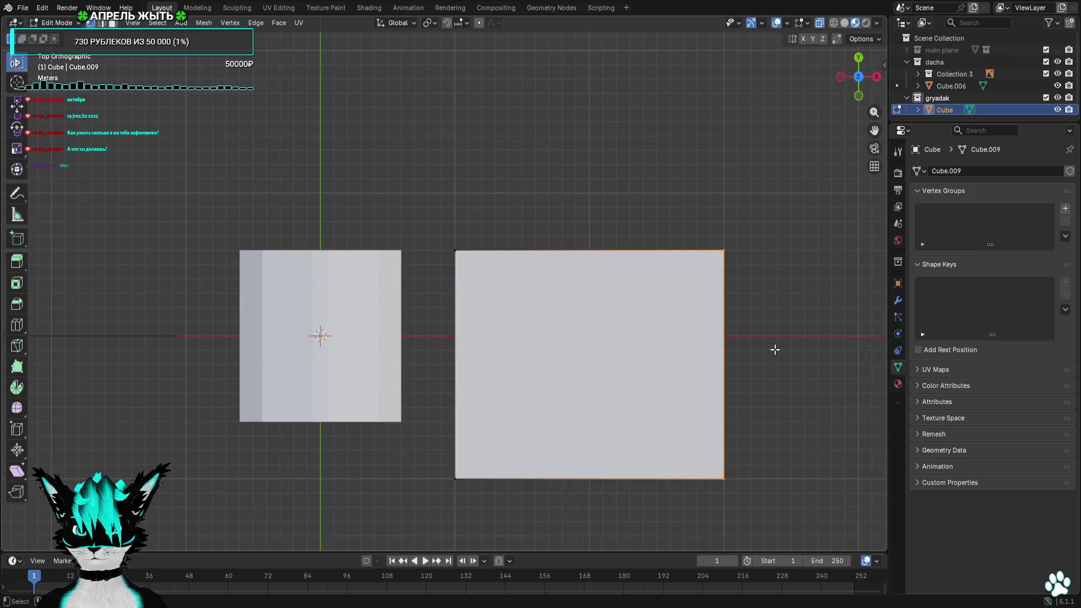
pyautogui.press('g')
pyautogui.click(639, 353)
pyautogui.moveTo(687, 368)
pyautogui.mouseDown()
pyautogui.moveTo(545, 454)
pyautogui.moveTo(411, 507)
pyautogui.mouseUp()
pyautogui.press('g')
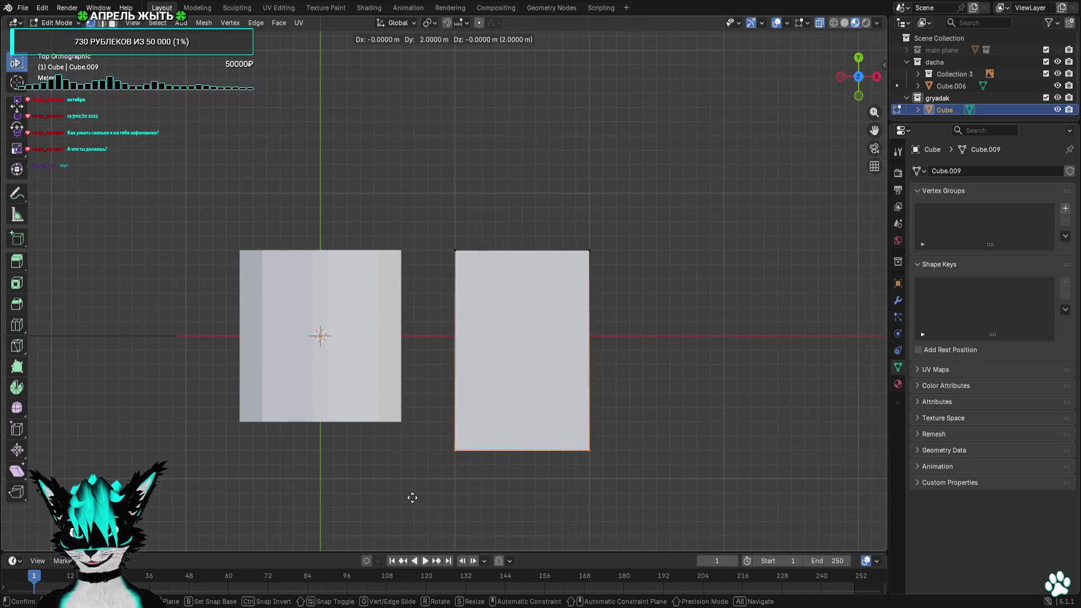
pyautogui.click(560, 396)
# Move the right edge further left into a narrow strip and compare it with the photo in front view
pyautogui.moveTo(646, 215); pyautogui.dragTo(548, 476)
pyautogui.press('g')
pyautogui.click(479, 471)
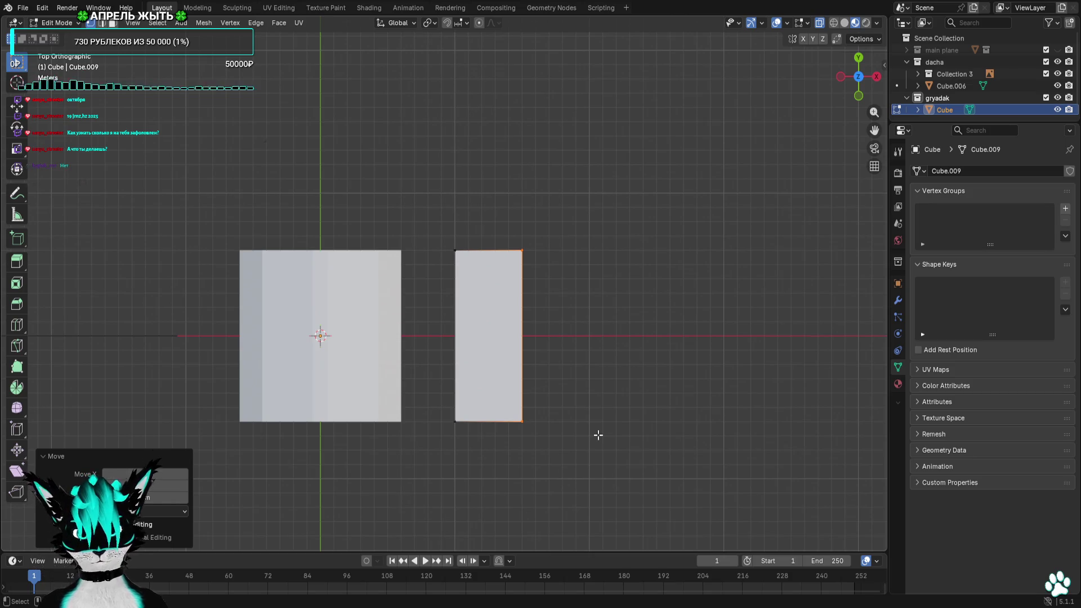
pyautogui.scroll(-3, 630, 246)
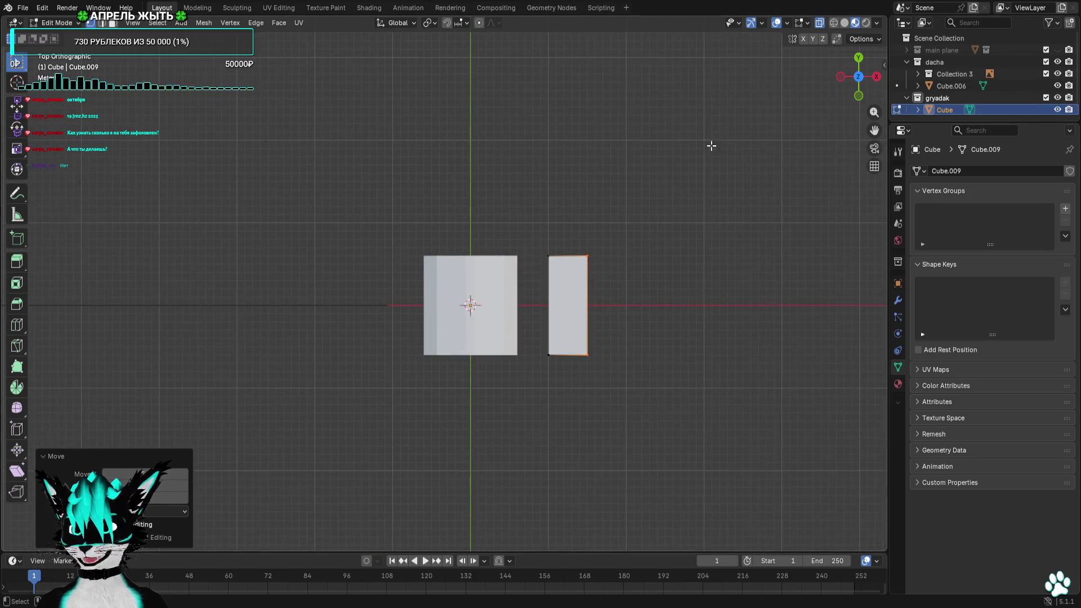
pyautogui.click(857, 95)
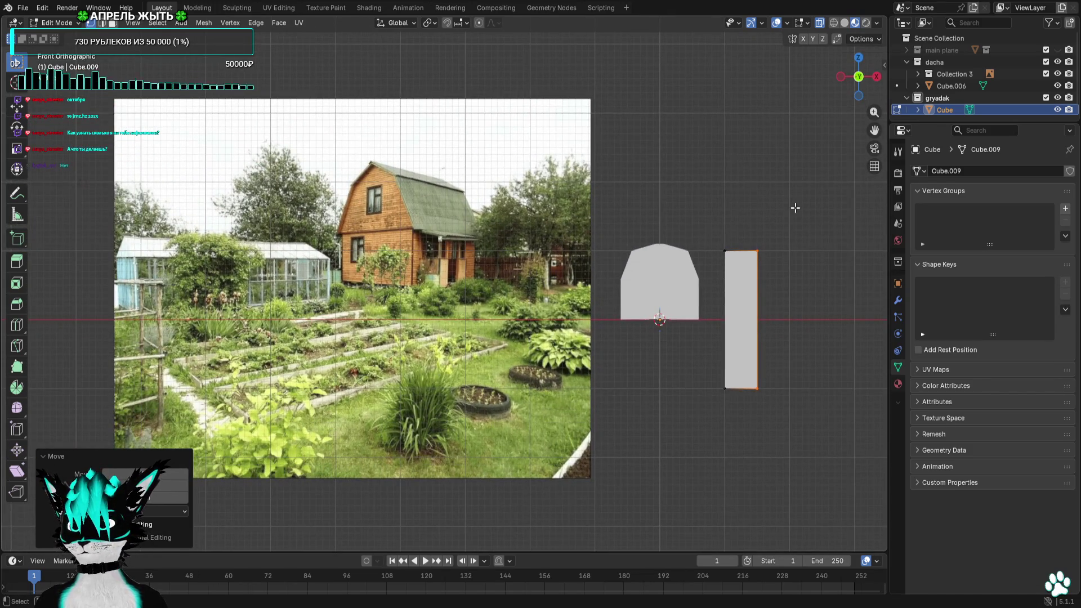
pyautogui.click(857, 57)
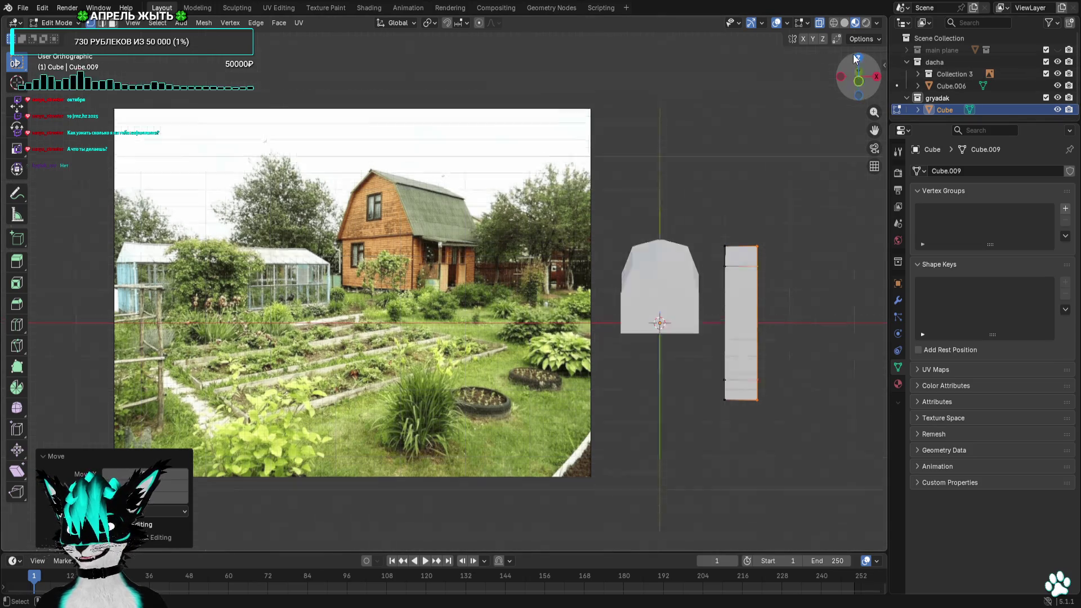
# In front view move the rectangle's bottom vertices down onto the ground line
pyautogui.click(857, 96)
pyautogui.moveTo(738, 344); pyautogui.dragTo(536, 418)
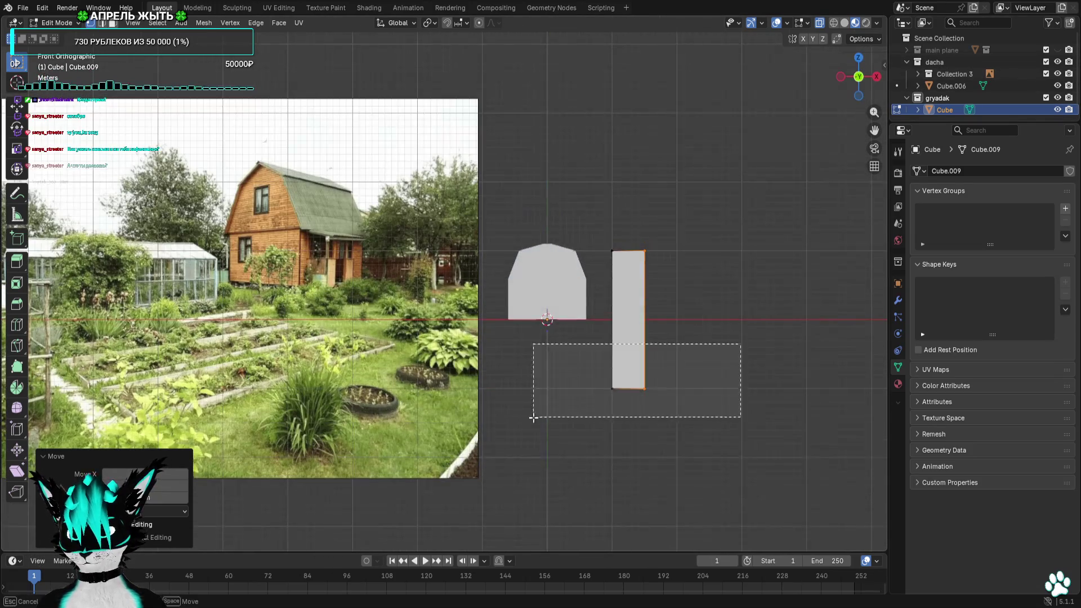
pyautogui.press('g')
pyautogui.click(690, 343)
pyautogui.press('g')
pyautogui.click(688, 341)
# Lower the top edge and pull the right side inward so the board is short and narrow
pyautogui.keyDown('shift'); pyautogui.moveTo(698, 319); pyautogui.dragTo(607, 305, button='middle'); pyautogui.keyUp('shift')
pyautogui.scroll(3, 591, 305)
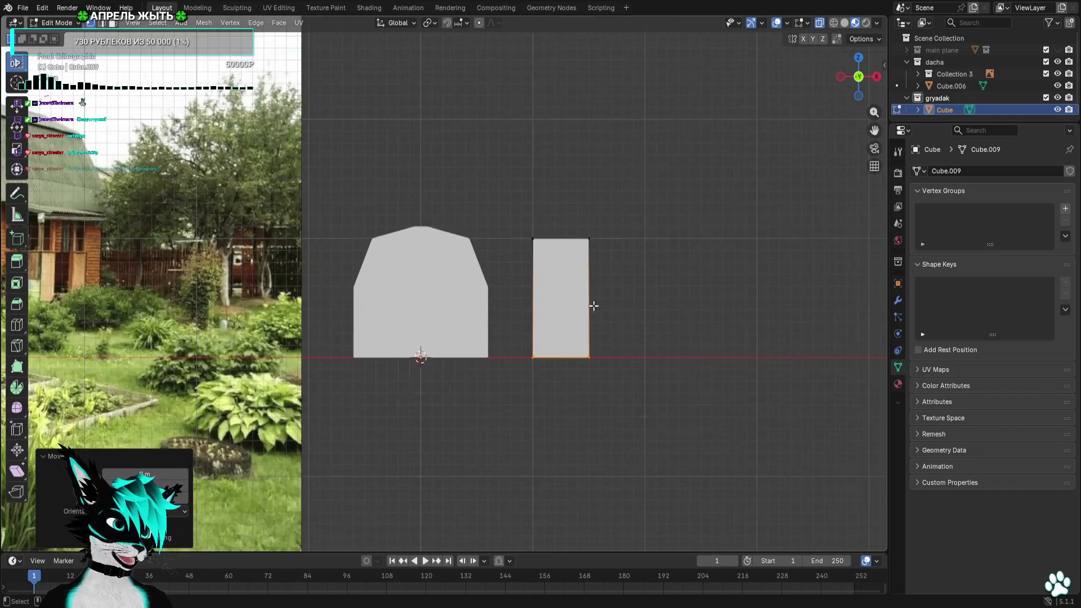
pyautogui.scroll(1, 623, 298)
pyautogui.scroll(1, 652, 270)
pyautogui.press('g')
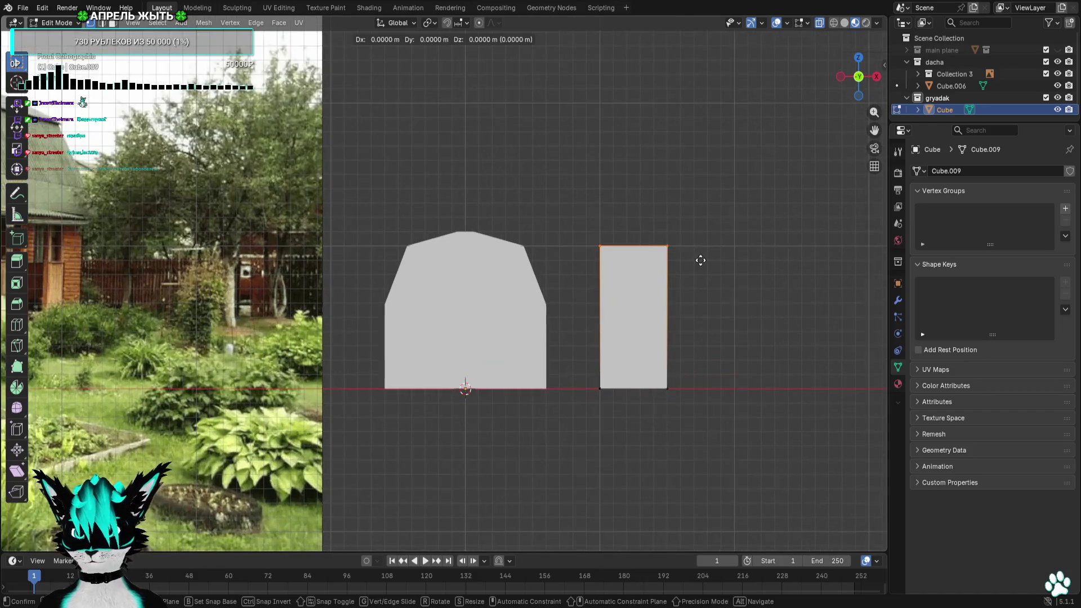
pyautogui.click(694, 371)
pyautogui.scroll(3, 698, 374)
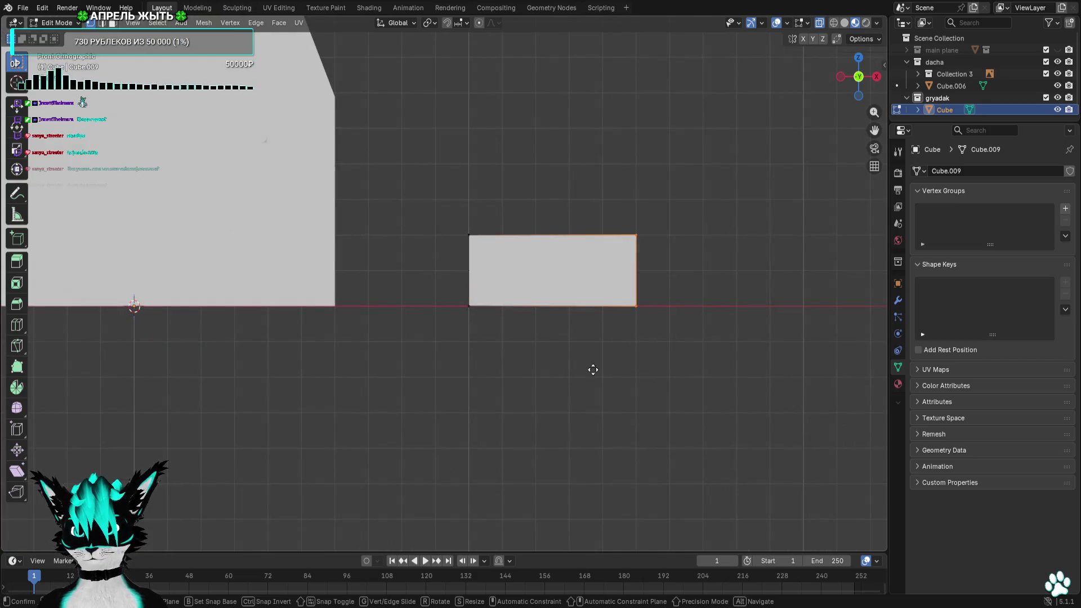
pyautogui.press('g')
pyautogui.click(445, 366)
pyautogui.scroll(1, 603, 222)
pyautogui.scroll(2, 602, 220)
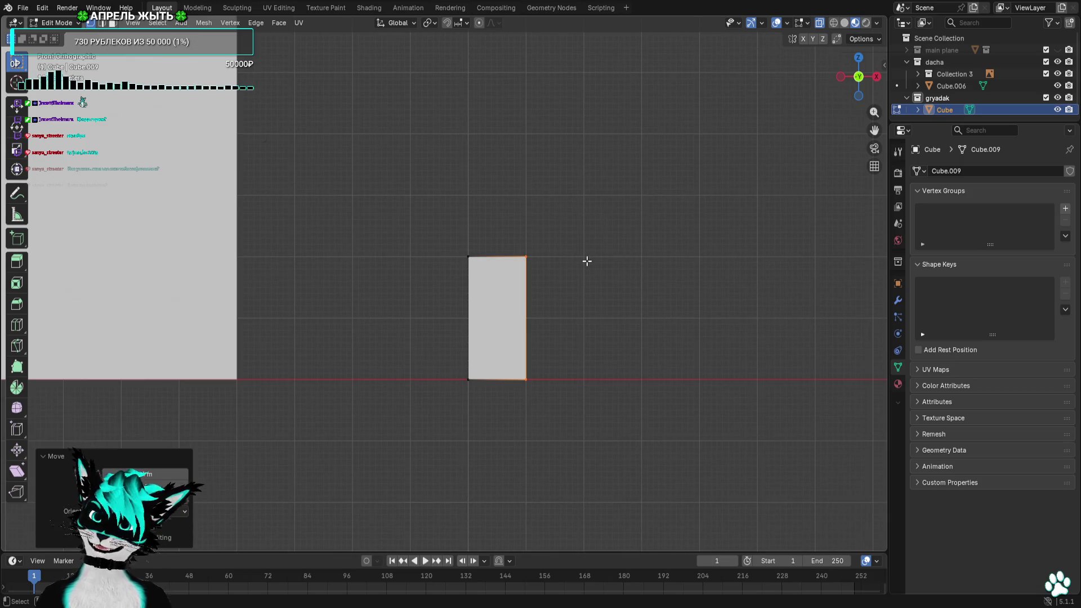
pyautogui.moveTo(578, 223); pyautogui.dragTo(522, 482)
pyautogui.scroll(-2, 528, 436)
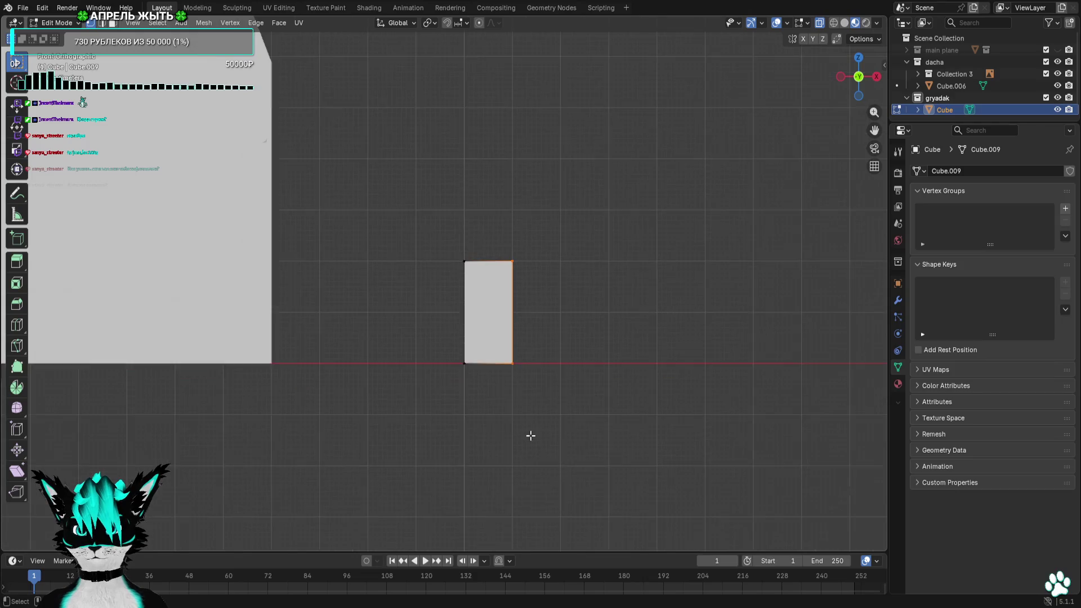
pyautogui.scroll(-2, 563, 368)
pyautogui.scroll(4, 519, 399)
pyautogui.scroll(3, 576, 326)
pyautogui.scroll(1, 577, 324)
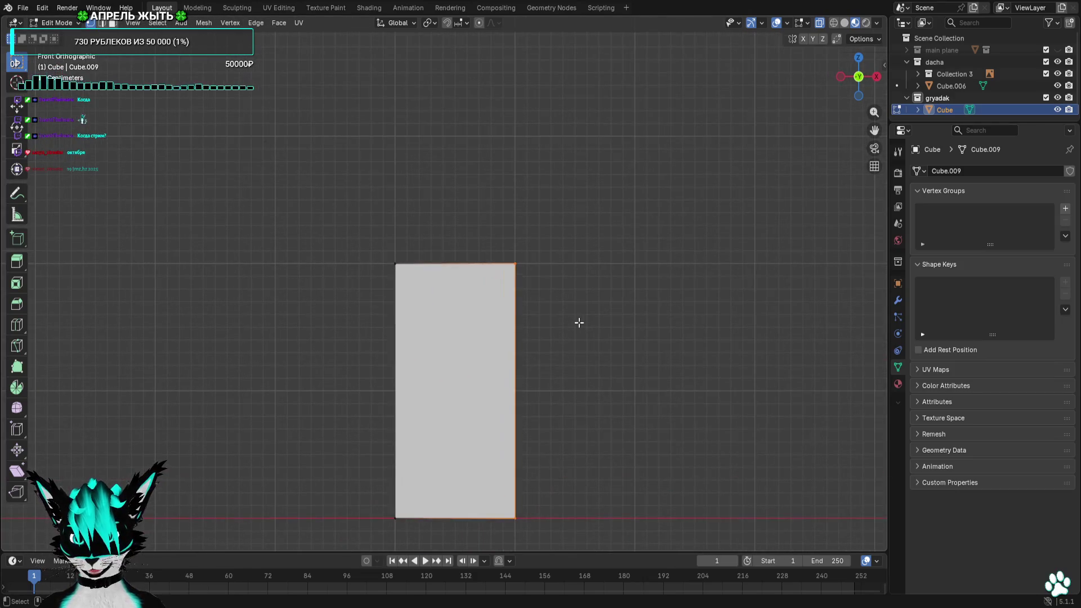
# Narrow the board's width further, then look straight down from top view
pyautogui.press('g')
pyautogui.click(522, 326)
pyautogui.scroll(-4, 522, 326)
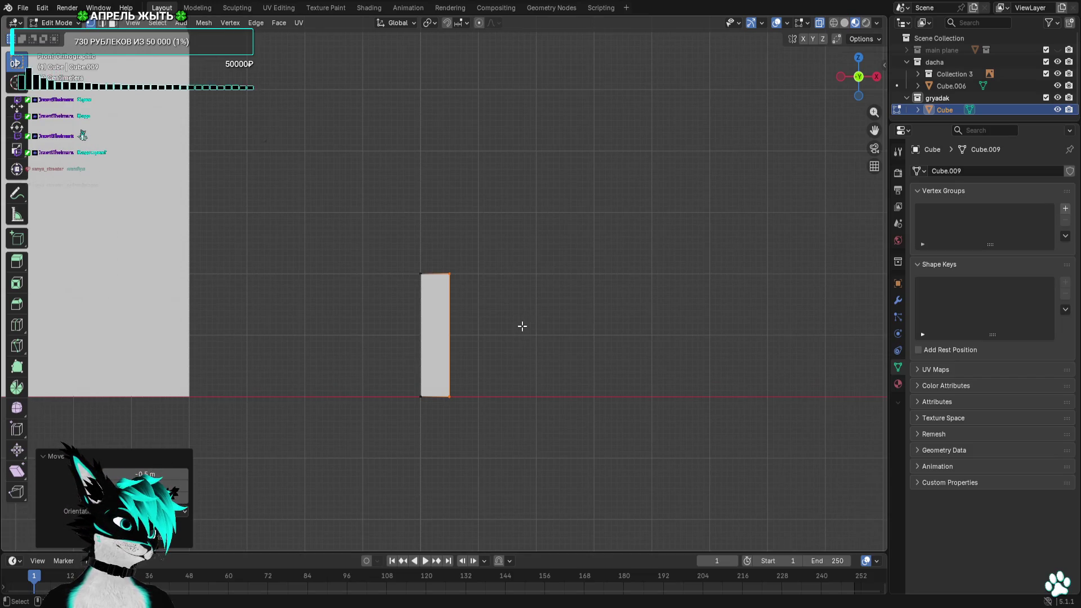
pyautogui.scroll(-4, 522, 325)
pyautogui.moveTo(522, 316)
pyautogui.mouseDown(button='middle')
pyautogui.moveTo(444, 337)
pyautogui.moveTo(500, 210)
pyautogui.mouseUp(button='middle')
pyautogui.press('KP_7')
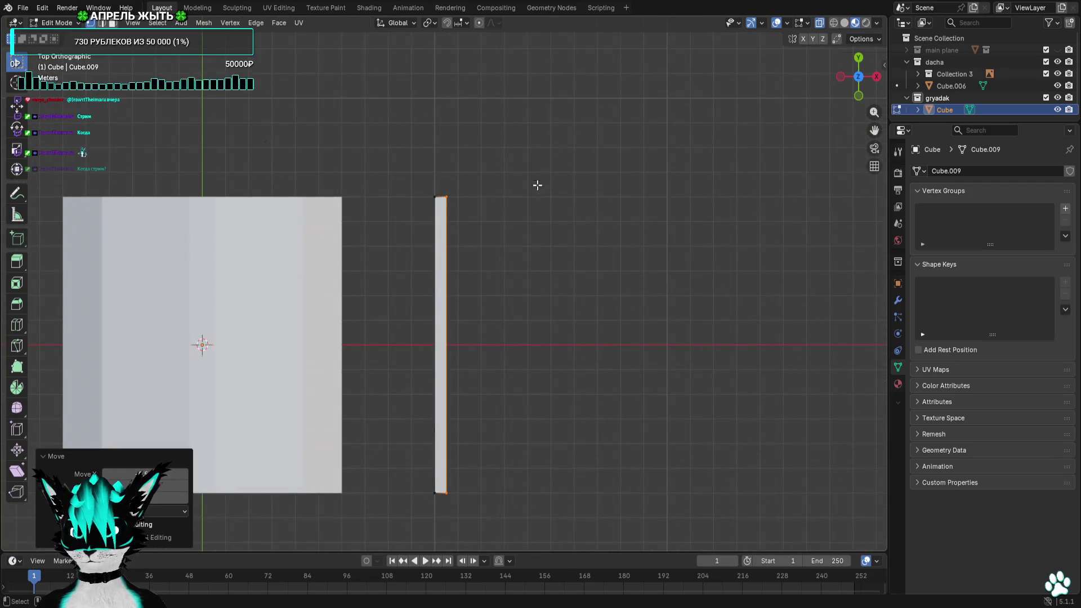
# Slide the top edge onto the bottom edge, collapsing the board into a single flat post
pyautogui.moveTo(520, 133); pyautogui.dragTo(425, 271)
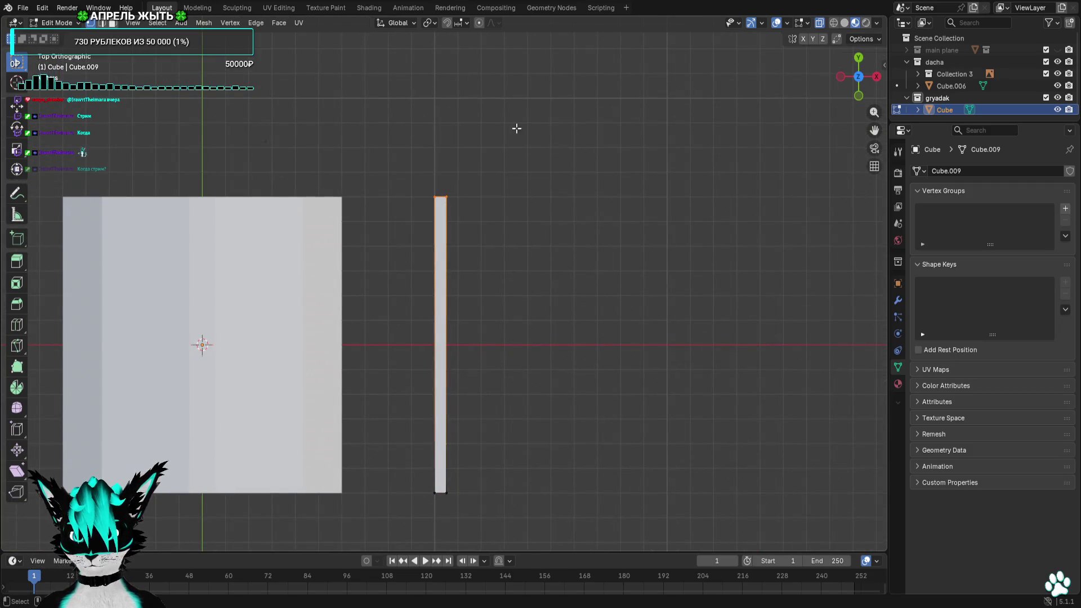
pyautogui.press('g')
pyautogui.click(513, 403)
pyautogui.scroll(4, 533, 283)
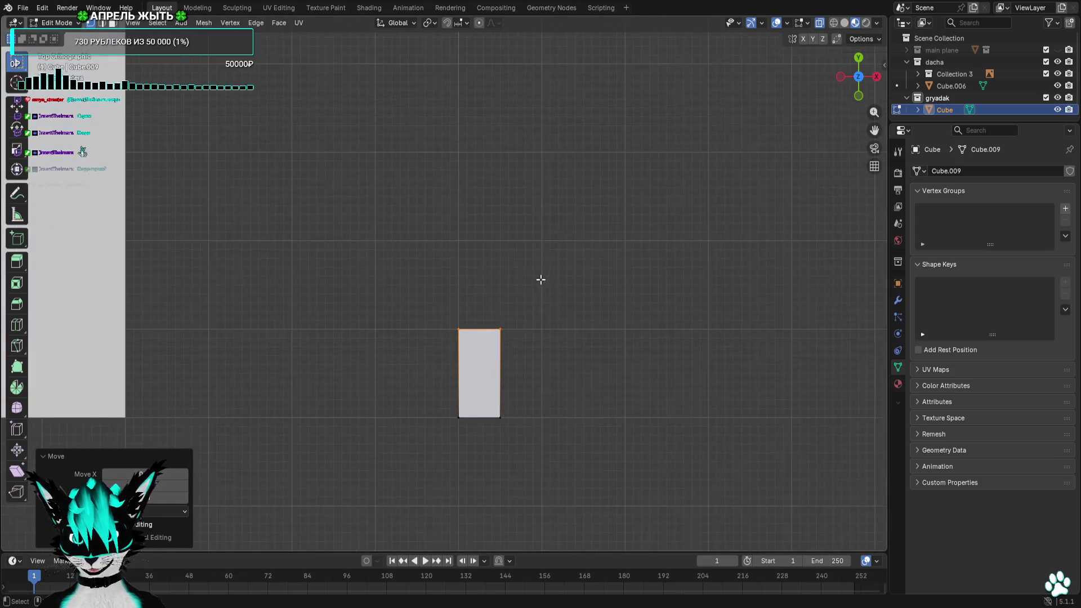
pyautogui.moveTo(557, 249); pyautogui.dragTo(456, 331)
pyautogui.press('g')
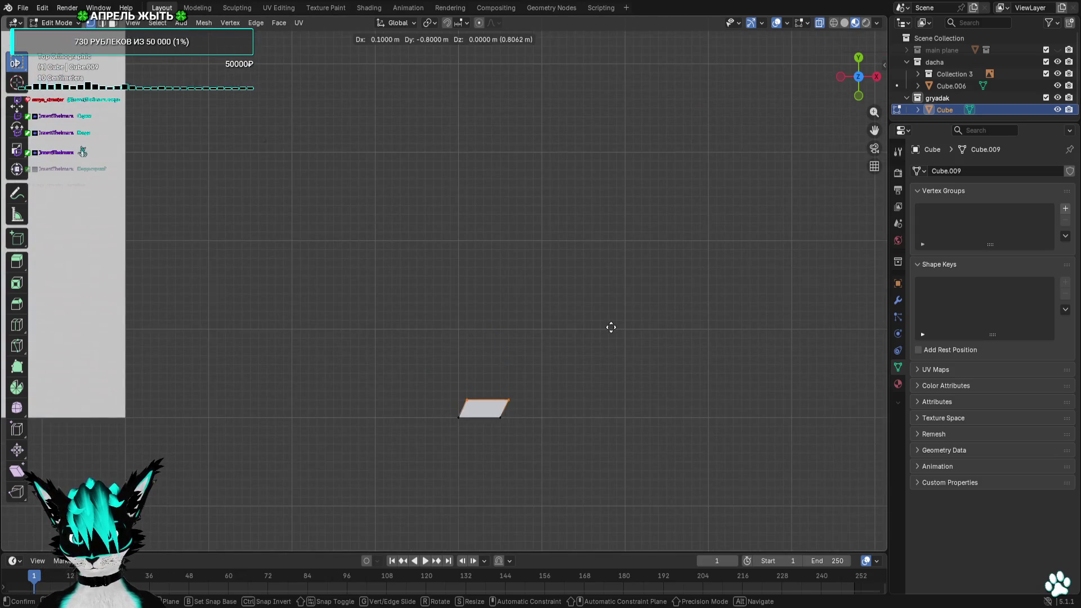
pyautogui.click(442, 499)
pyautogui.scroll(3, 497, 447)
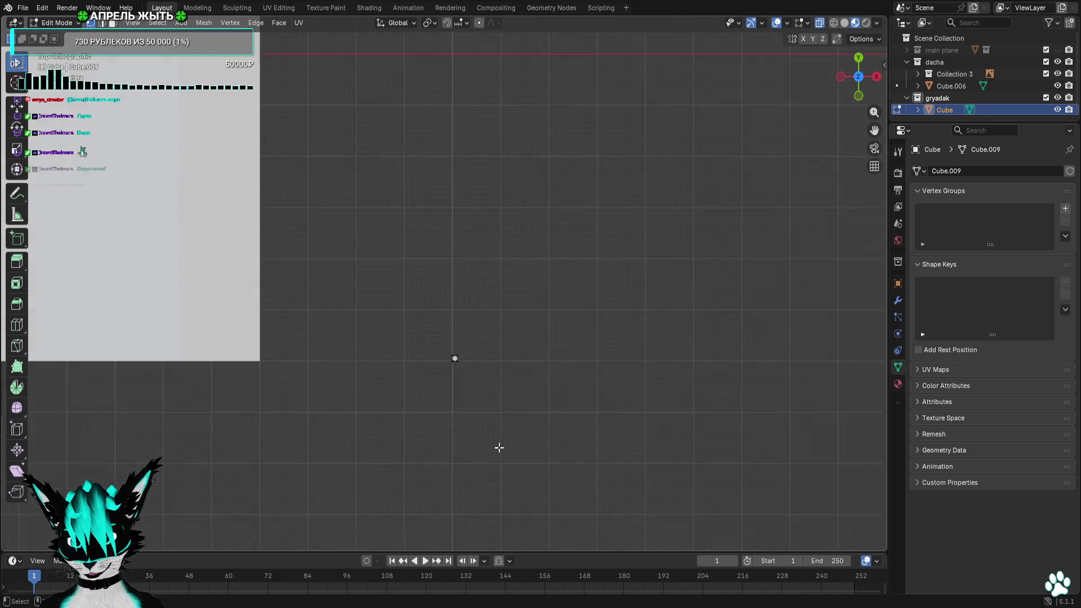
pyautogui.scroll(3, 503, 435)
# From the front raise the post's top vertex by 0.9 m
pyautogui.click(858, 95)
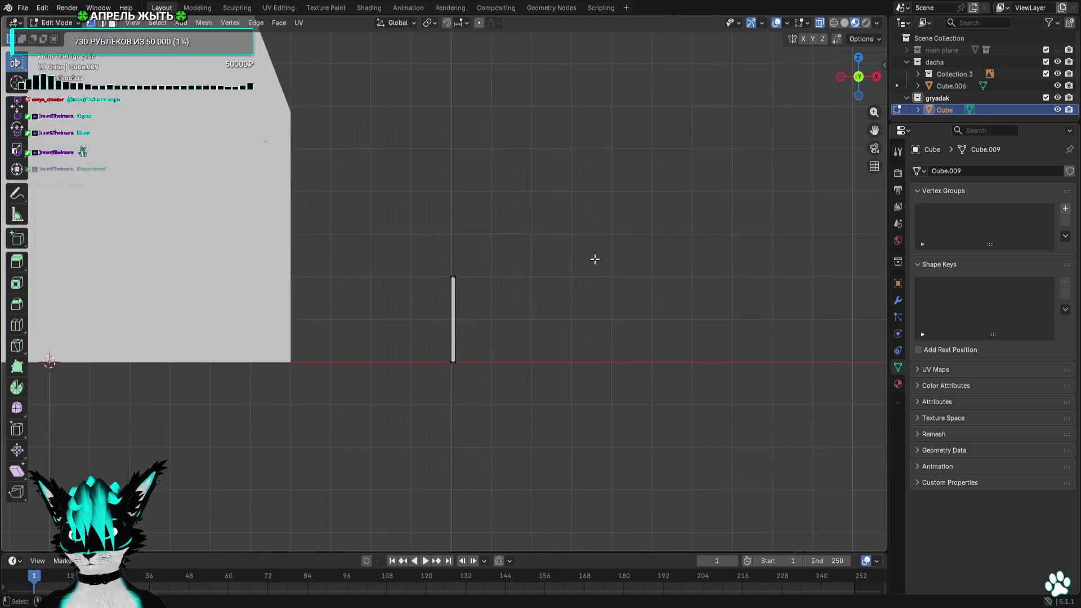
pyautogui.moveTo(557, 245); pyautogui.dragTo(411, 303)
pyautogui.press('g')
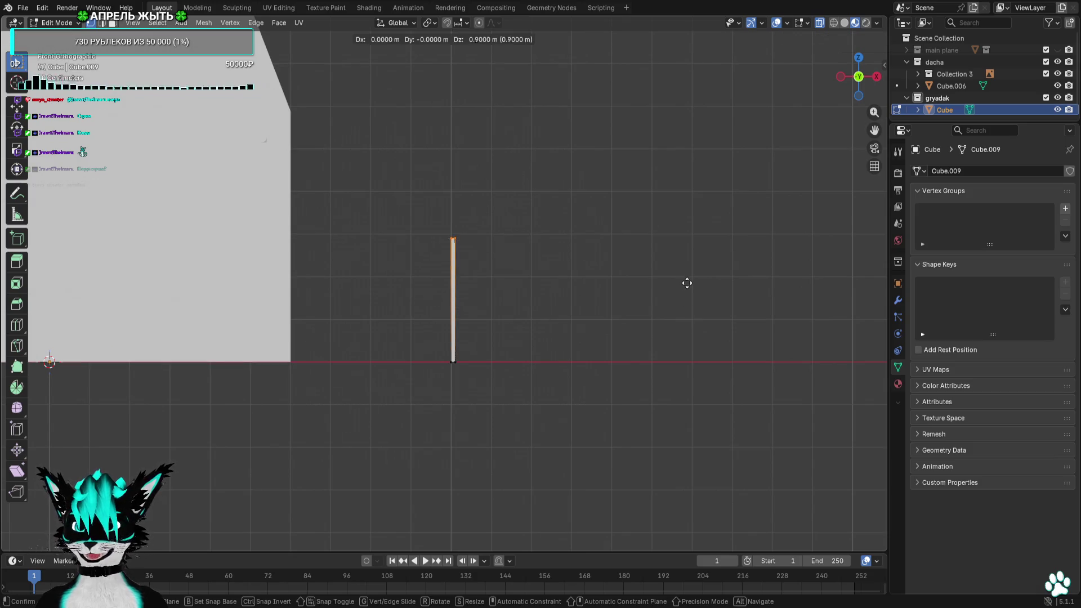
pyautogui.click(687, 281)
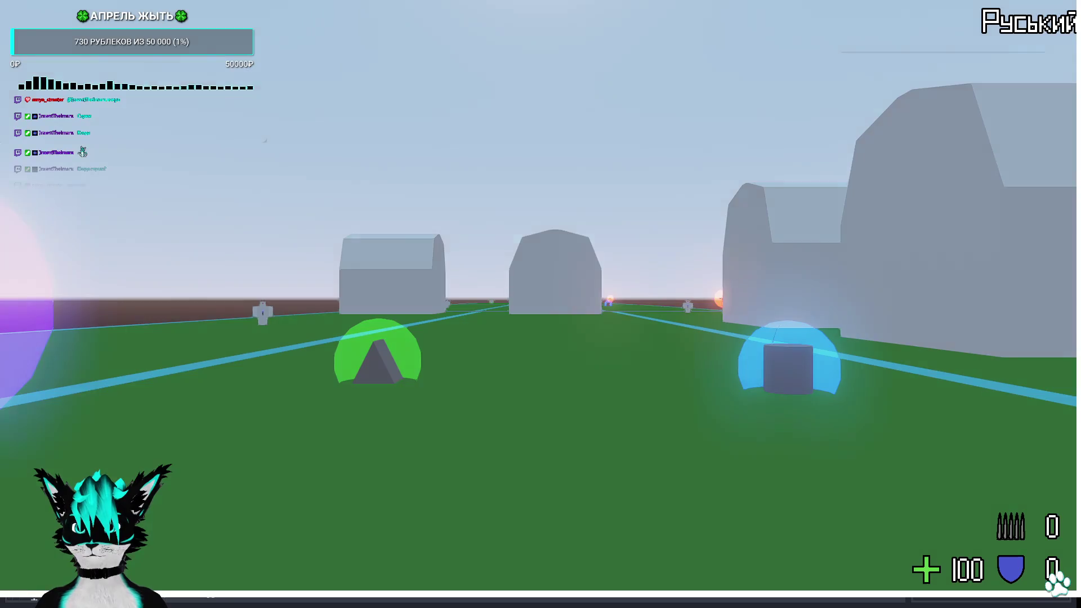
# Walk toward the building in the running game, close it, and pan around the post in Blender
pyautogui.press('w')
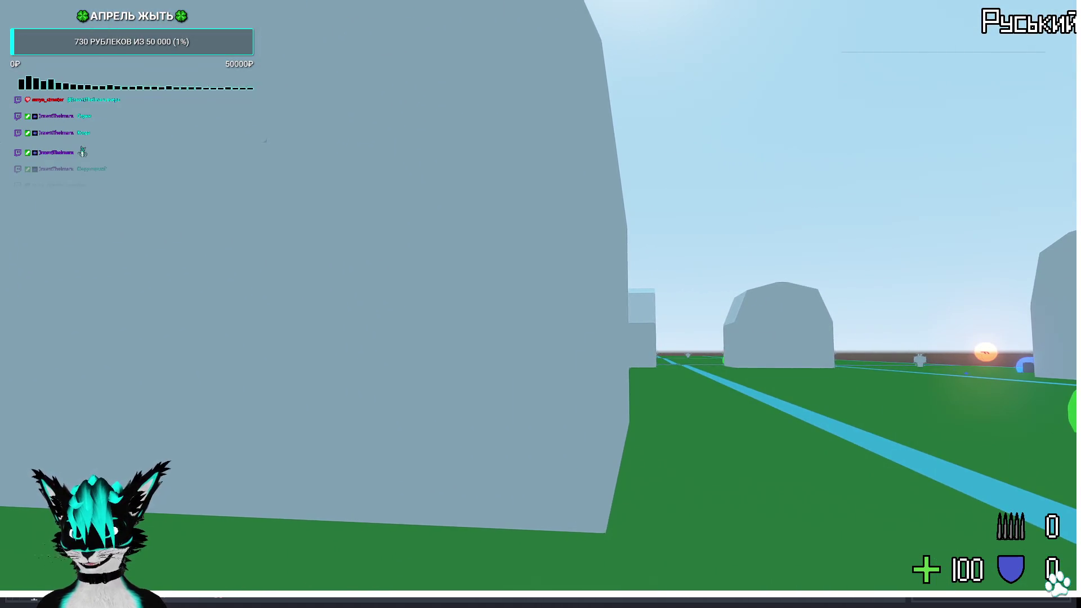
pyautogui.press('Escape')
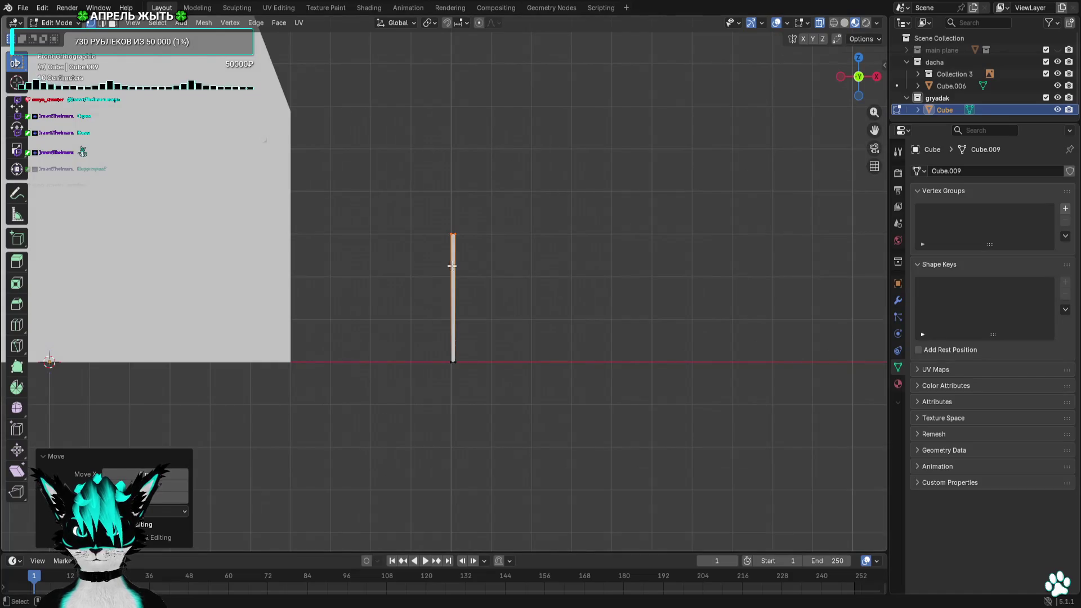
pyautogui.keyDown('shift'); pyautogui.moveTo(452, 266); pyautogui.dragTo(548, 344, button='middle'); pyautogui.keyUp('shift')
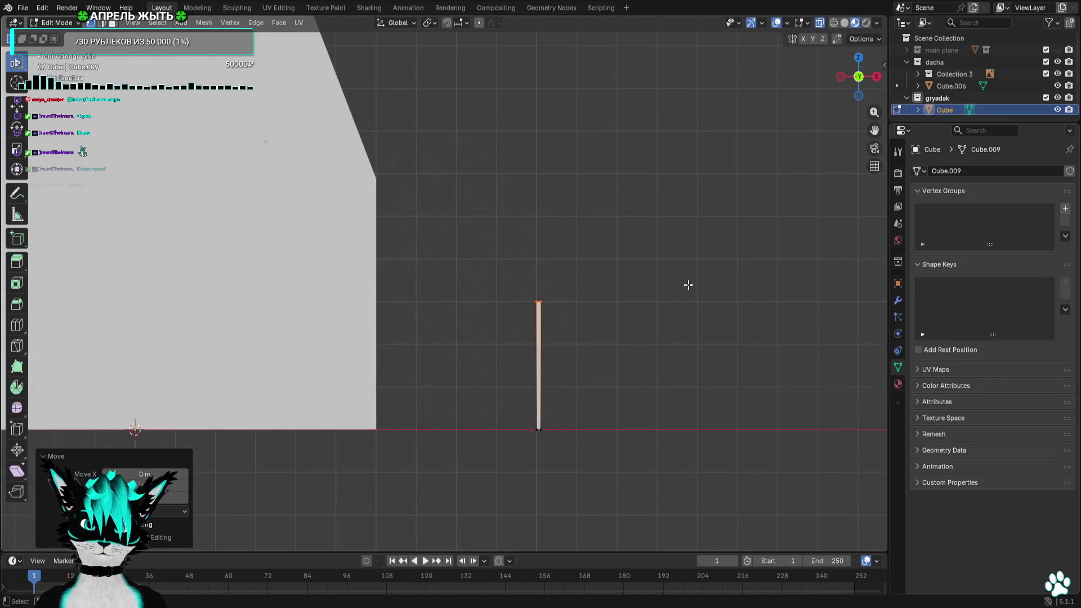
# Duplicate the post to the right with Shift+D and check the pair from the front
pyautogui.keyDown('shift'); pyautogui.moveTo(688, 285); pyautogui.dragTo(504, 316, button='middle'); pyautogui.keyUp('shift')
pyautogui.scroll(-2, 527, 306)
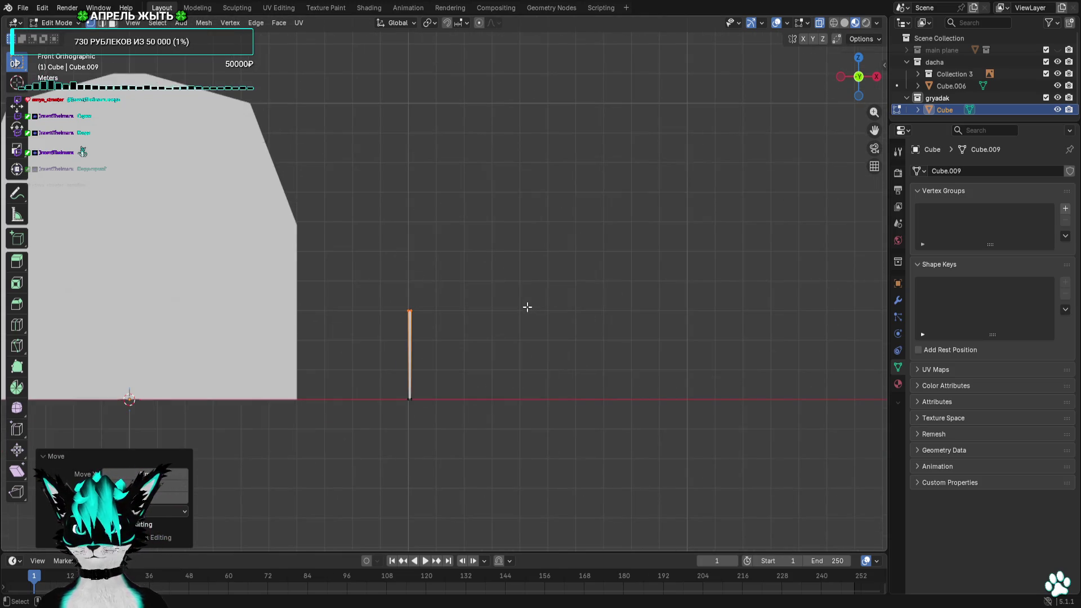
pyautogui.scroll(2, 527, 307)
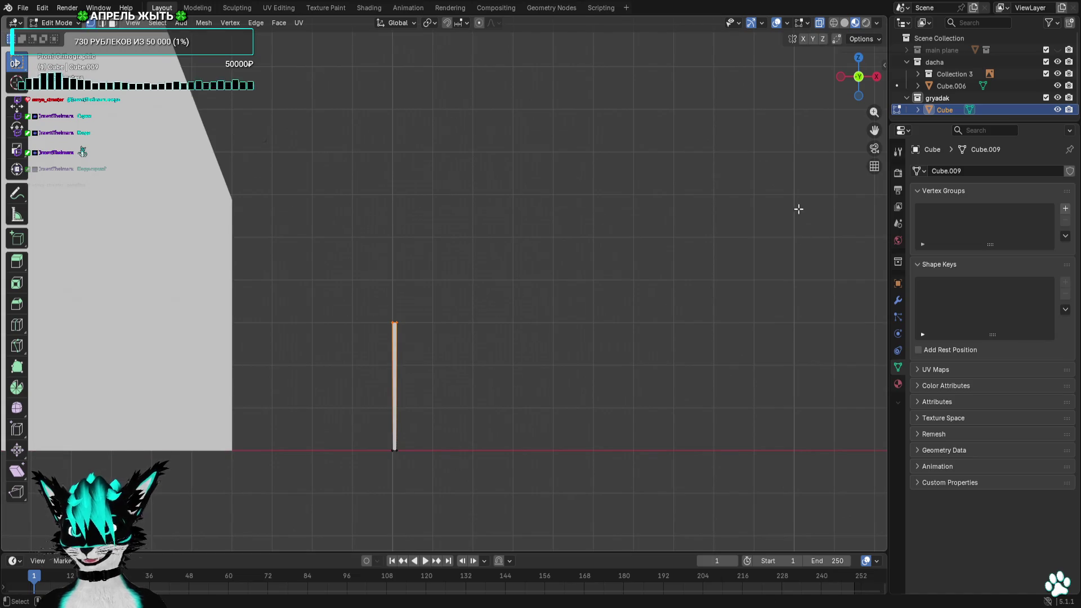
pyautogui.hotkey('shift', 'd')
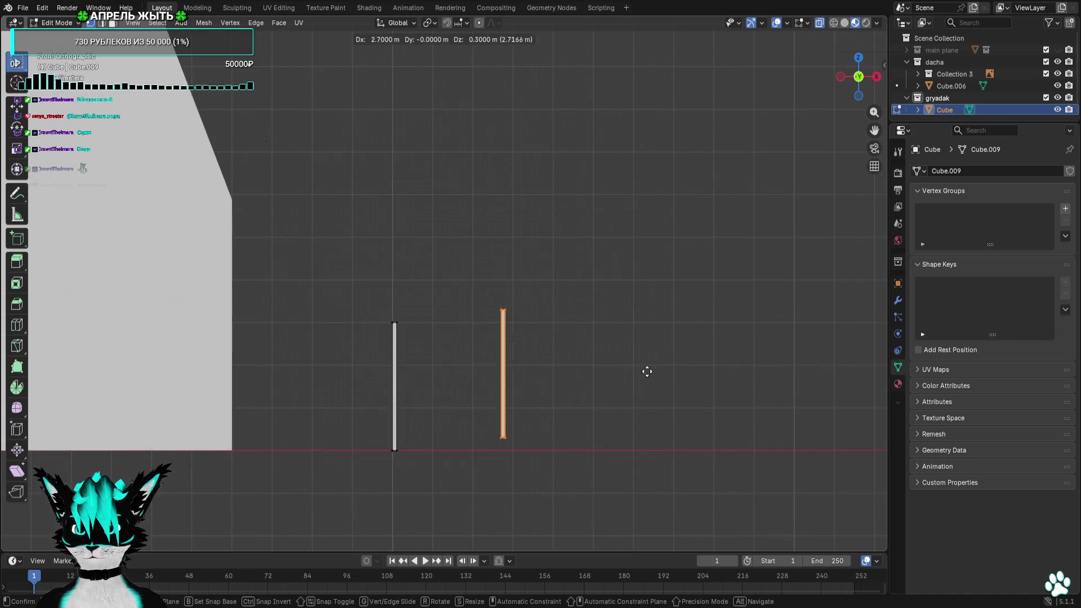
pyautogui.click(727, 382)
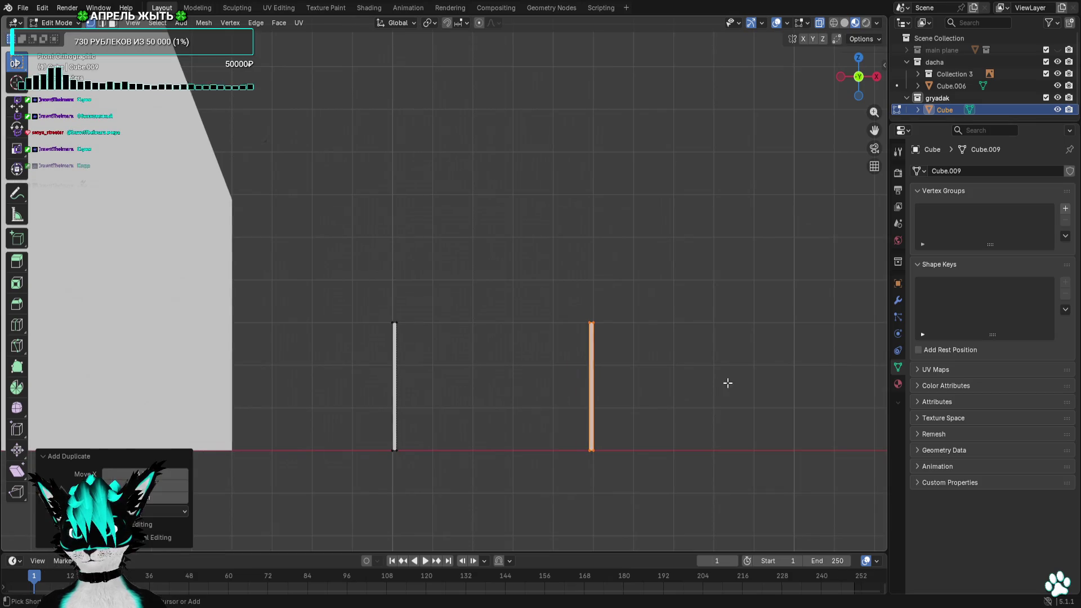
pyautogui.moveTo(722, 404); pyautogui.dragTo(866, 78, button='middle')
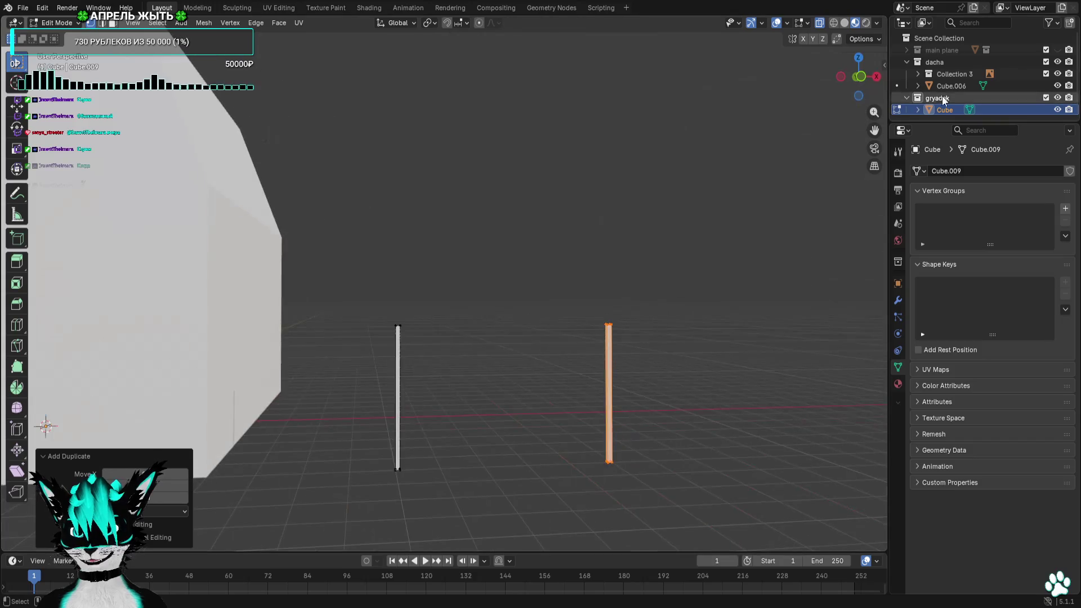
pyautogui.click(865, 78)
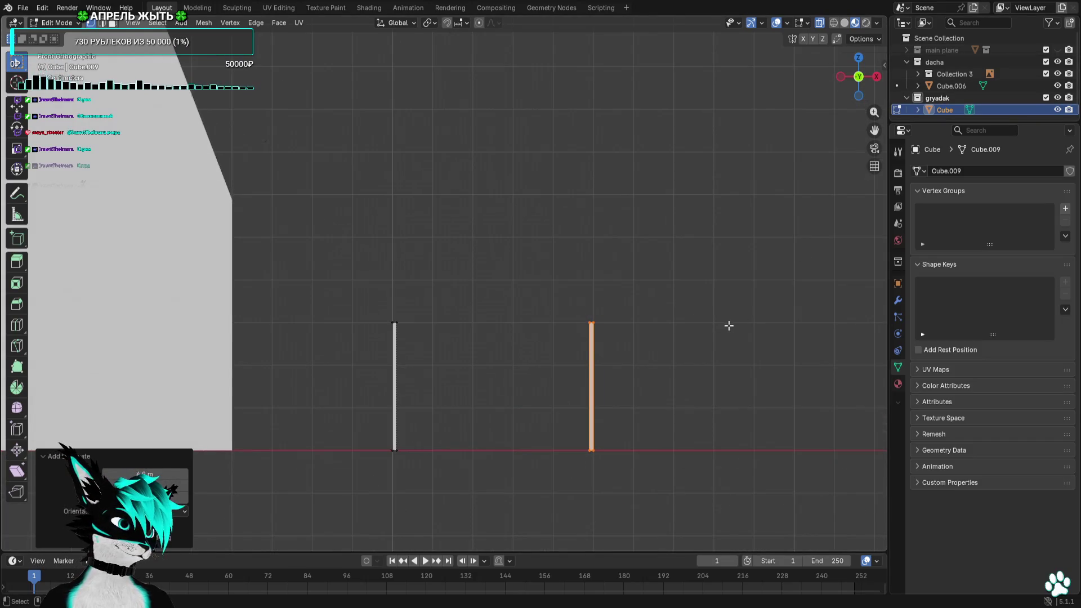
pyautogui.keyDown('shift'); pyautogui.moveTo(732, 324); pyautogui.dragTo(703, 304, button='middle'); pyautogui.keyUp('shift')
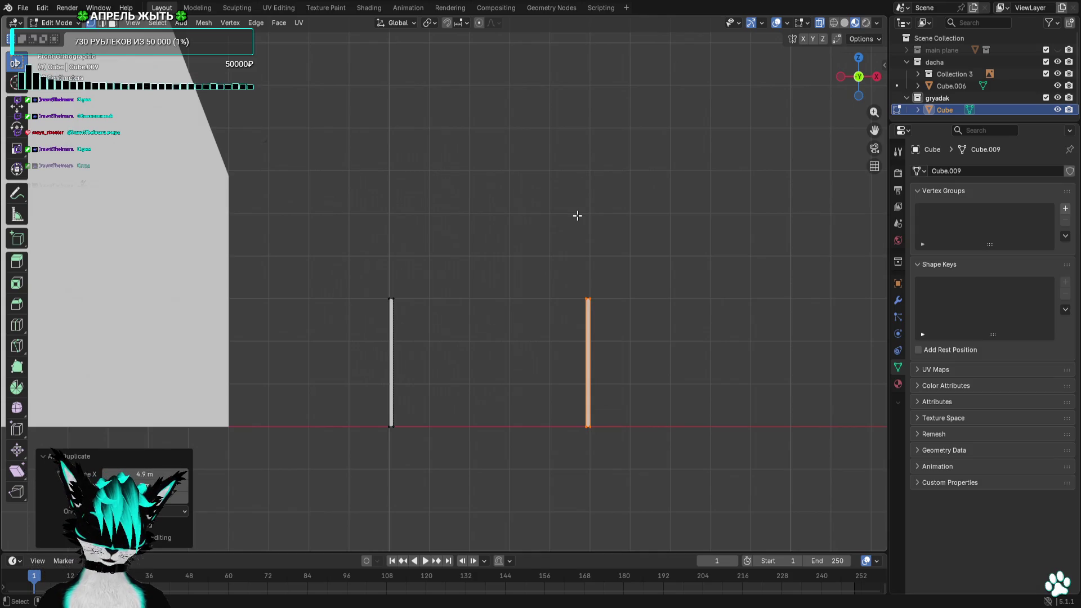
pyautogui.scroll(3, 504, 317)
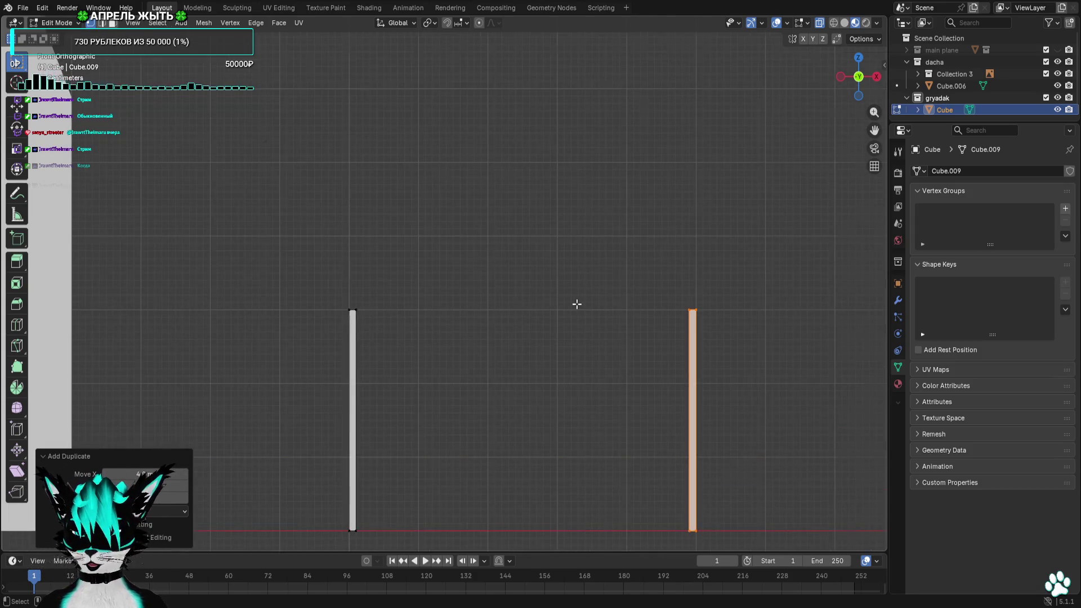
pyautogui.scroll(-2, 577, 304)
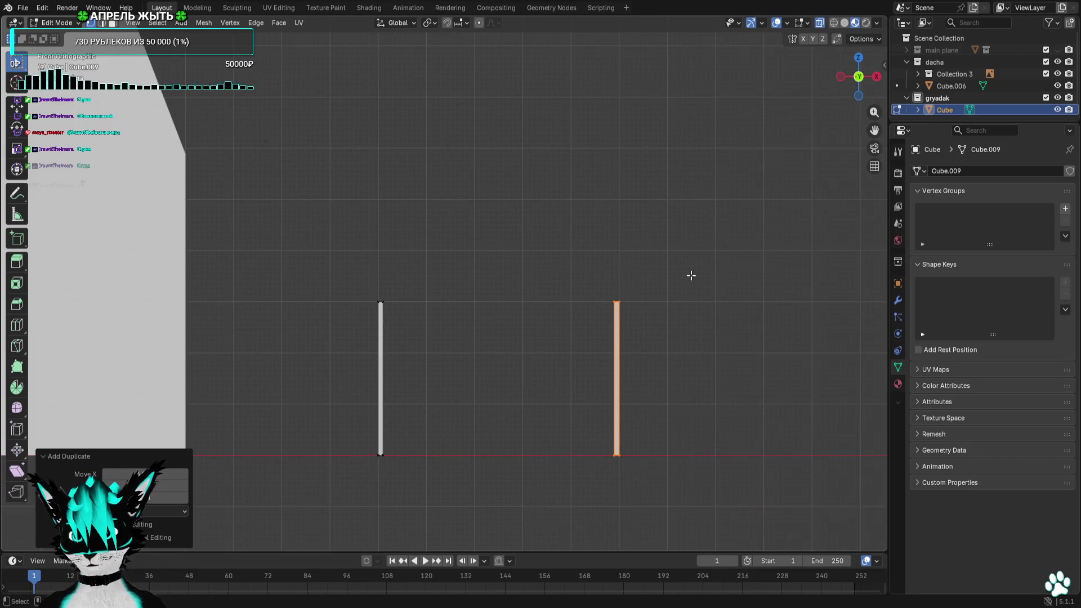
# Duplicate twice more to place the third and fourth posts in the row
pyautogui.hotkey('shift', 'd')
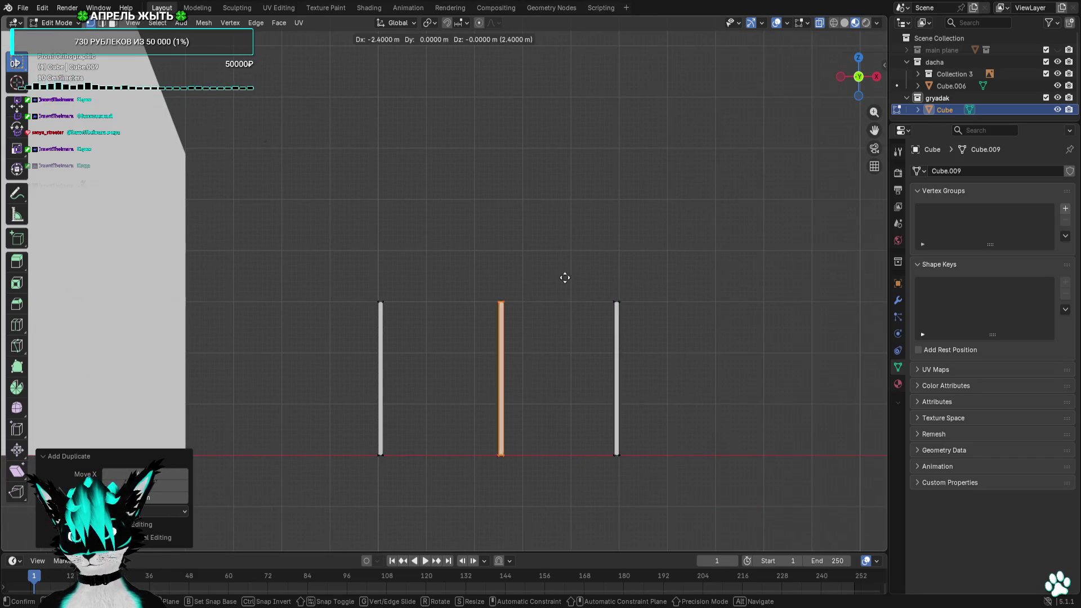
pyautogui.click(520, 273)
pyautogui.hotkey('shift', 'd')
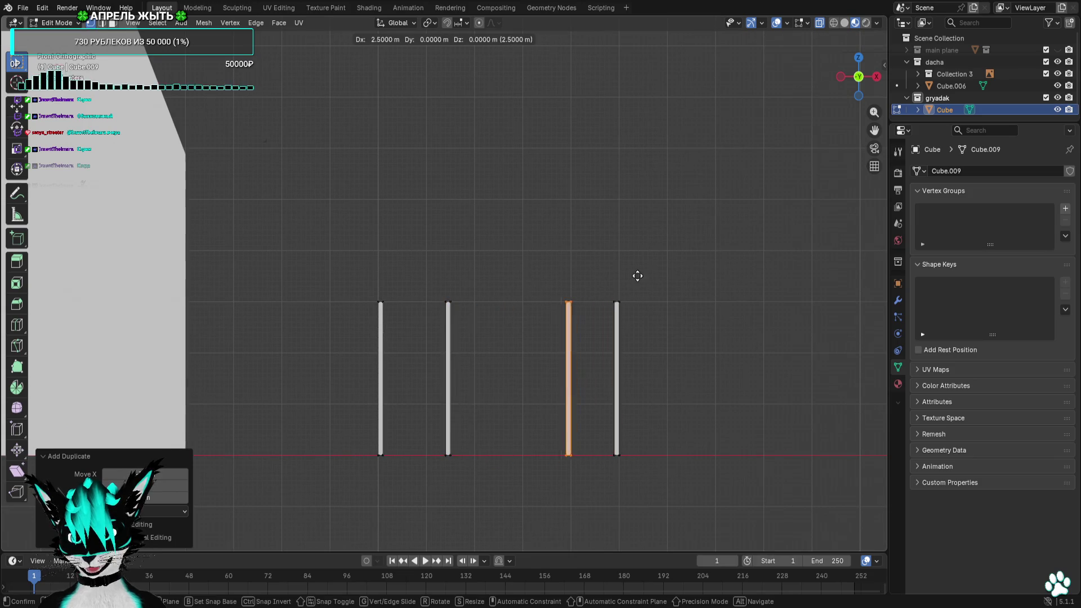
pyautogui.click(618, 278)
pyautogui.scroll(4, 626, 307)
pyautogui.scroll(1, 626, 307)
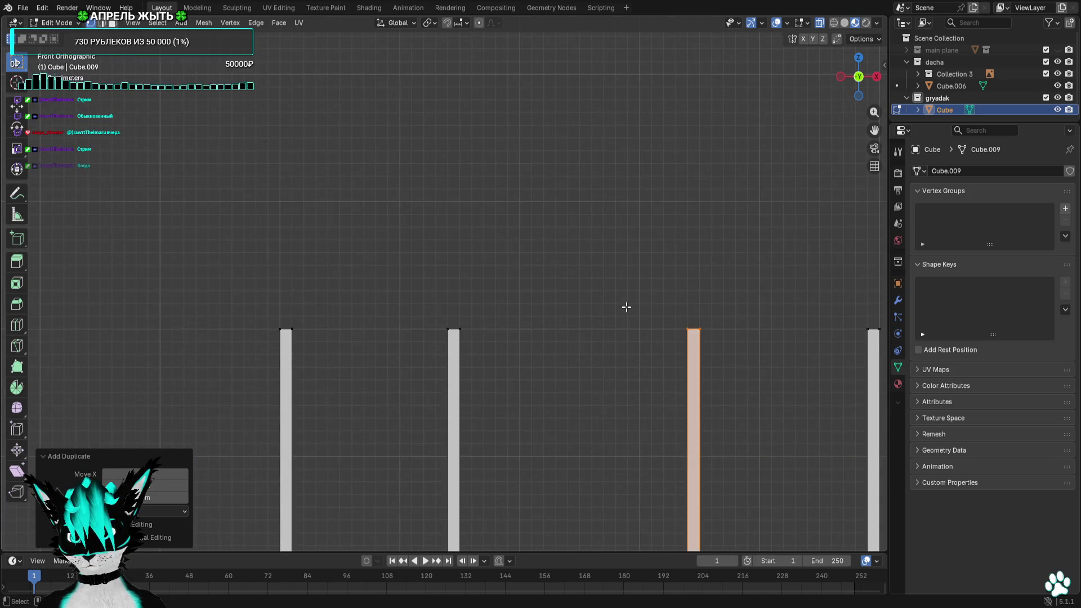
pyautogui.scroll(-4, 626, 307)
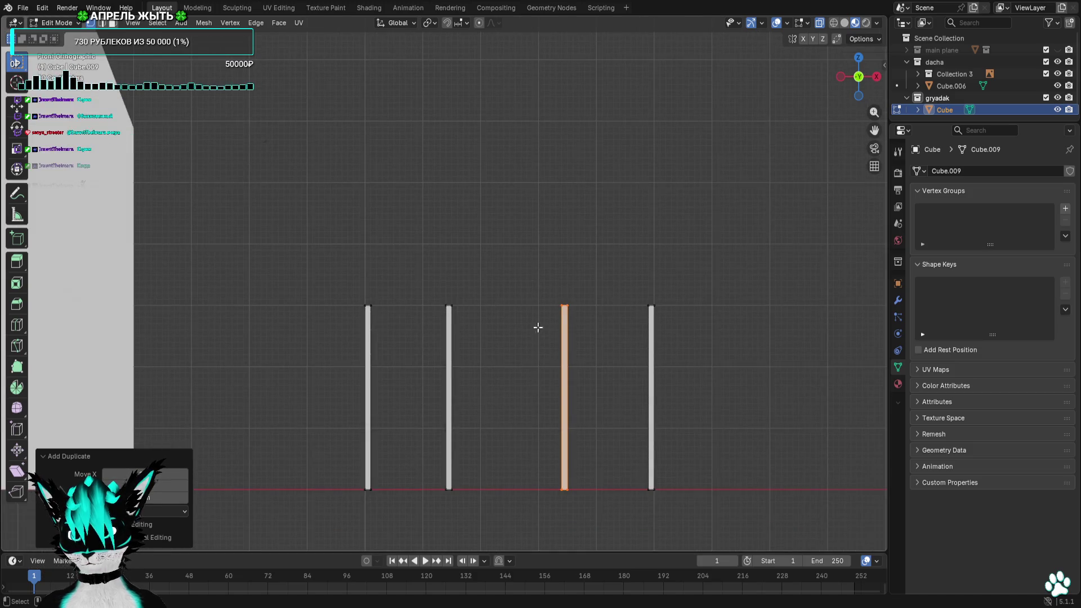
pyautogui.keyDown('shift'); pyautogui.moveTo(714, 456); pyautogui.dragTo(678, 327, button='middle'); pyautogui.keyUp('shift')
pyautogui.moveTo(759, 192)
pyautogui.mouseDown(button='middle')
pyautogui.moveTo(683, 235)
pyautogui.moveTo(738, 237)
pyautogui.mouseUp(button='middle')
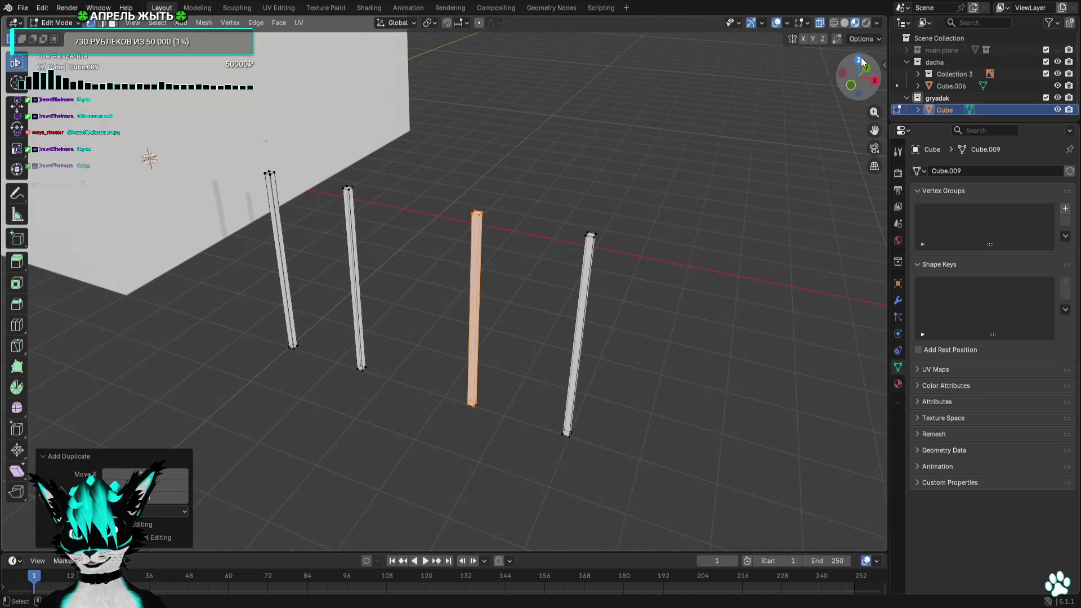
# From top view duplicate the row of four posts to the far side as a parallel row
pyautogui.click(864, 65)
pyautogui.scroll(-2, 563, 384)
pyautogui.keyDown('shift'); pyautogui.moveTo(563, 383); pyautogui.dragTo(550, 482, button='middle'); pyautogui.keyUp('shift')
pyautogui.hotkey('shift', 'd')
pyautogui.click(555, 191)
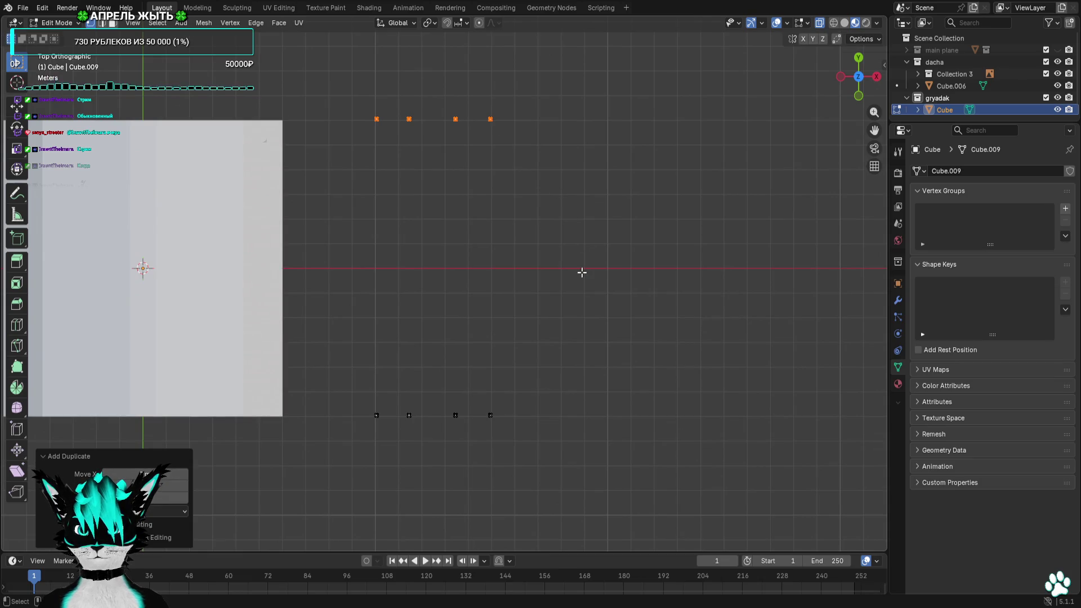
# Copy the corner post vertex downward step by step to form a column of evenly spaced posts
pyautogui.click(533, 114)
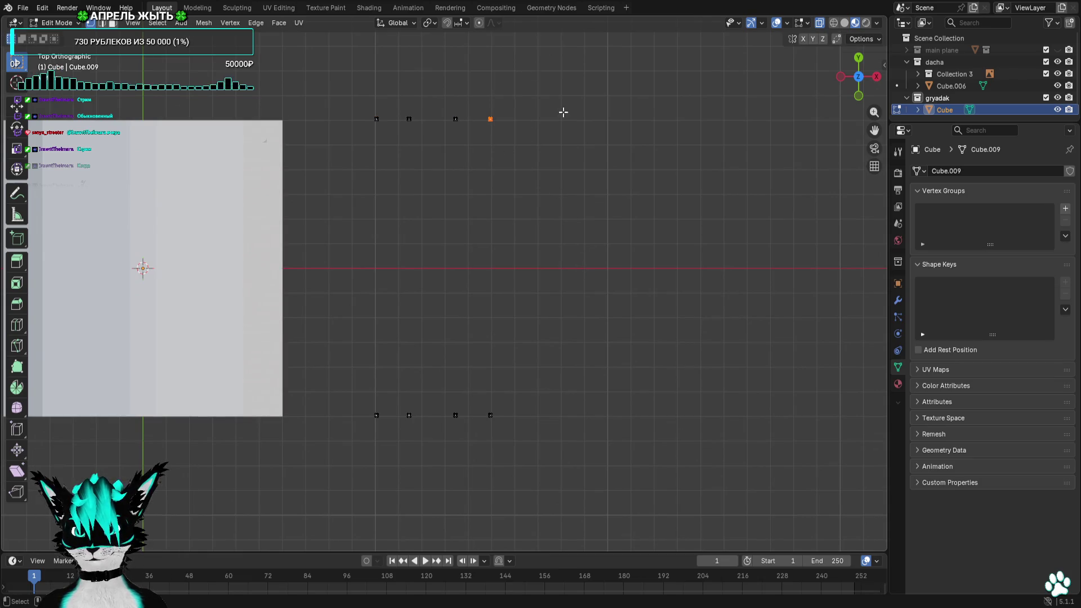
pyautogui.press('g')
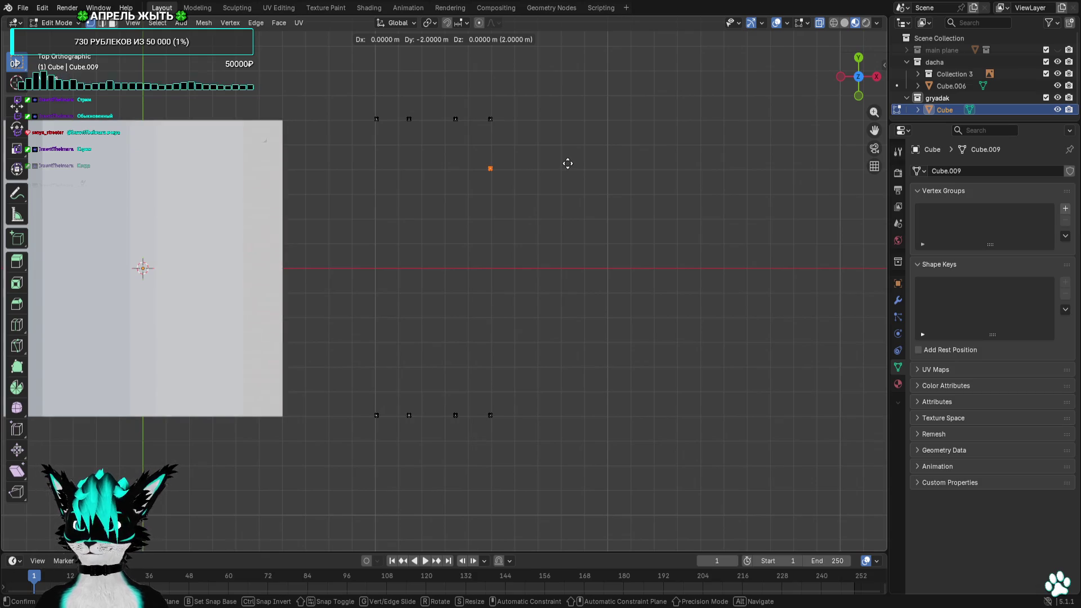
pyautogui.click(568, 163)
pyautogui.hotkey('shift', 'd')
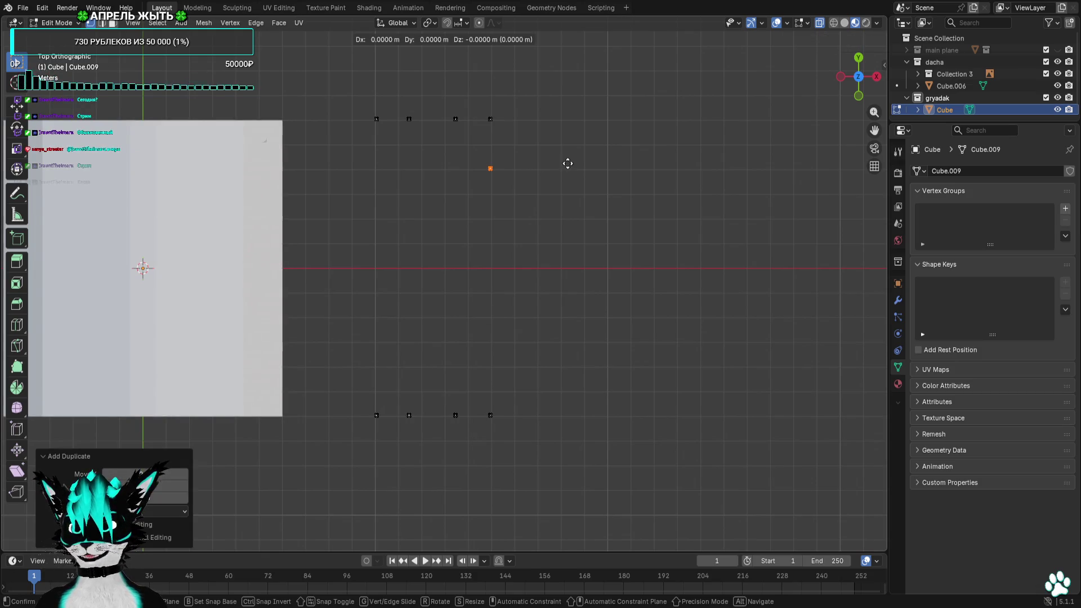
pyautogui.click(568, 210)
pyautogui.hotkey('shift', 'd')
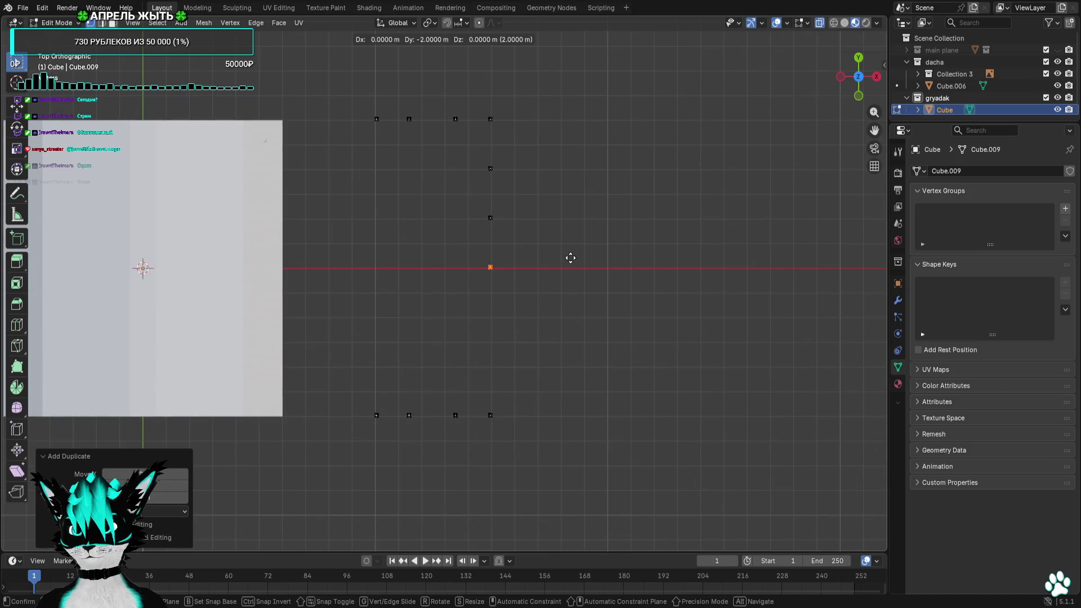
pyautogui.click(570, 255)
pyautogui.hotkey('shift', 'd')
pyautogui.click(569, 317)
pyautogui.hotkey('shift', 'd')
pyautogui.click(570, 366)
# Duplicate the whole new column of posts to the left side and check the layout from 3D, top and back
pyautogui.moveTo(550, 168); pyautogui.dragTo(474, 251)
pyautogui.moveTo(563, 146); pyautogui.dragTo(393, 401)
pyautogui.hotkey('shift', 'd')
pyautogui.click(564, 287)
pyautogui.moveTo(564, 286); pyautogui.dragTo(703, 158, button='middle')
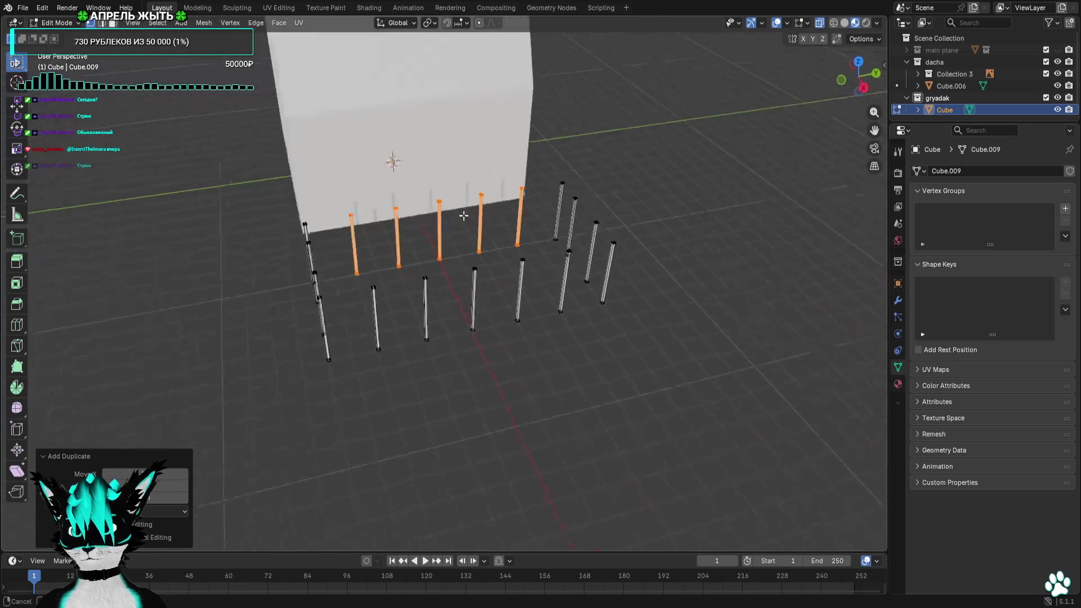
pyautogui.click(860, 63)
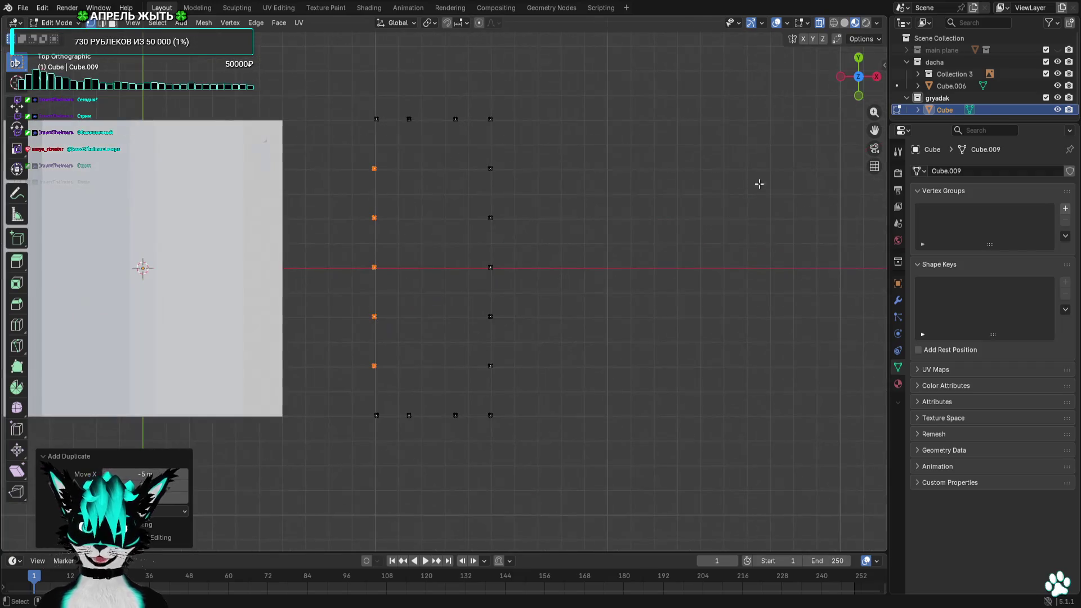
pyautogui.click(859, 57)
pyautogui.click(860, 59)
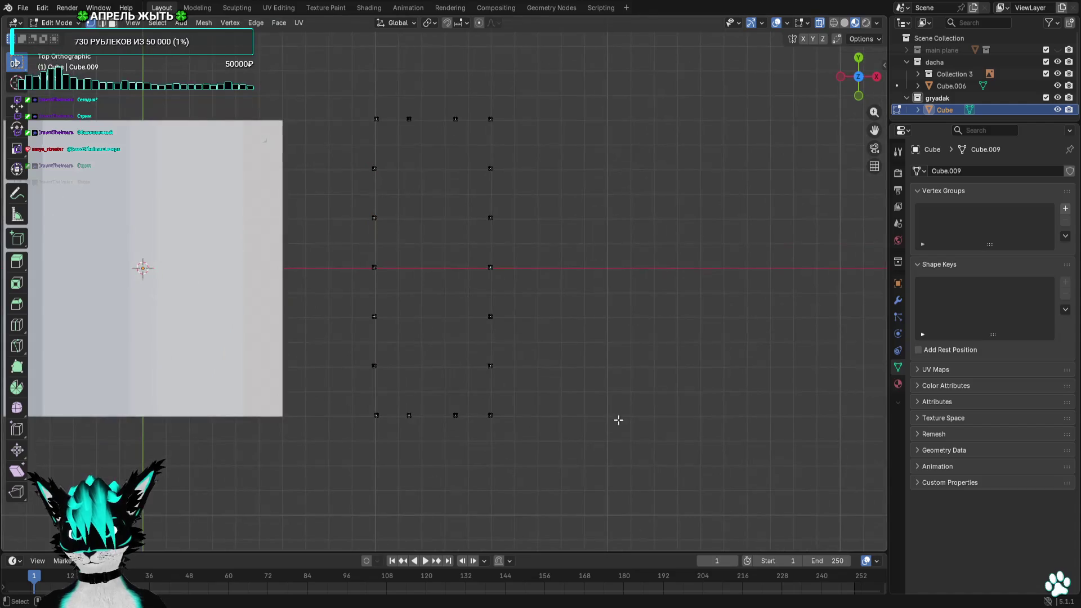
# Select the bottom-right corner post and start duplicating it
pyautogui.moveTo(505, 410); pyautogui.dragTo(479, 443)
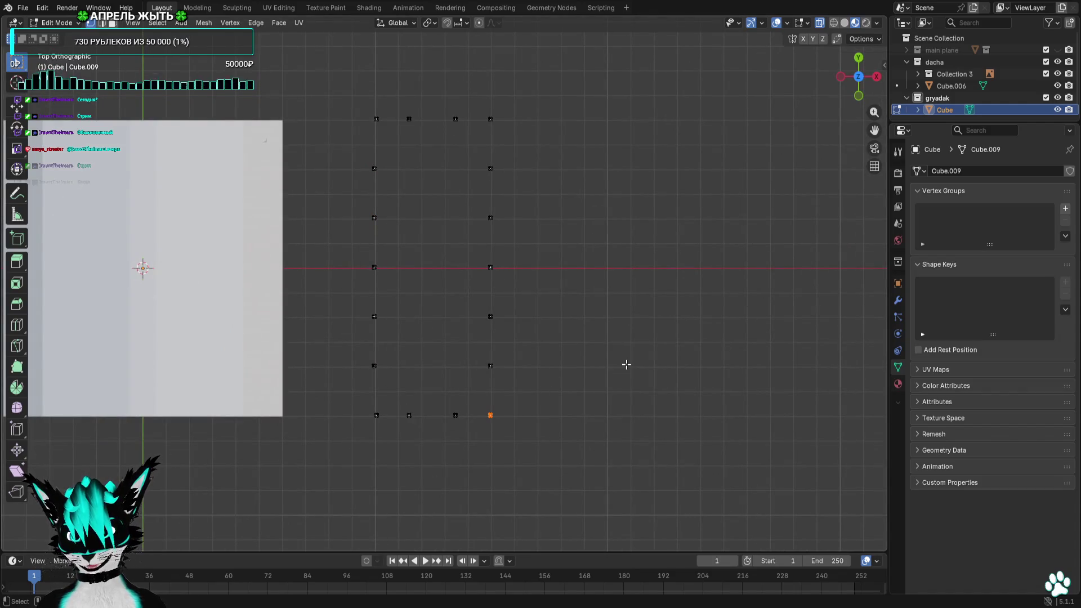
pyautogui.hotkey('shift', 'd')
# Place the copied post just past the corner and lower its top into a short stub in Front view
pyautogui.click(647, 365)
pyautogui.moveTo(852, 100); pyautogui.dragTo(842, 126)
pyautogui.press('KP_1')
pyautogui.scroll(3, 678, 279)
pyautogui.moveTo(616, 124); pyautogui.dragTo(491, 211)
pyautogui.press('g')
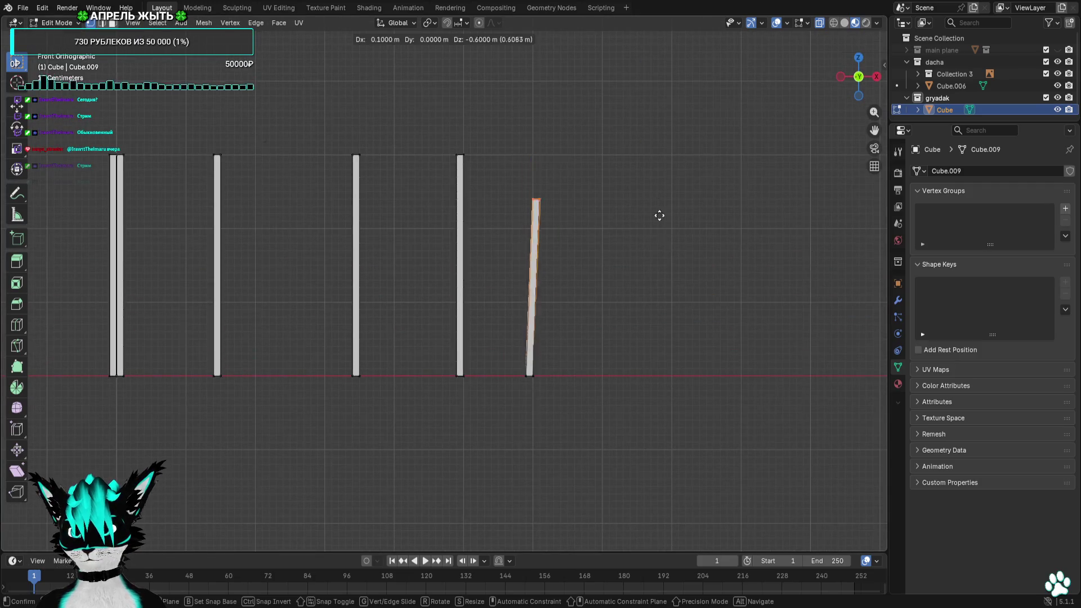
pyautogui.click(650, 363)
# Review the posts from side, front and perspective views and against the reference photo
pyautogui.press('KP_3')
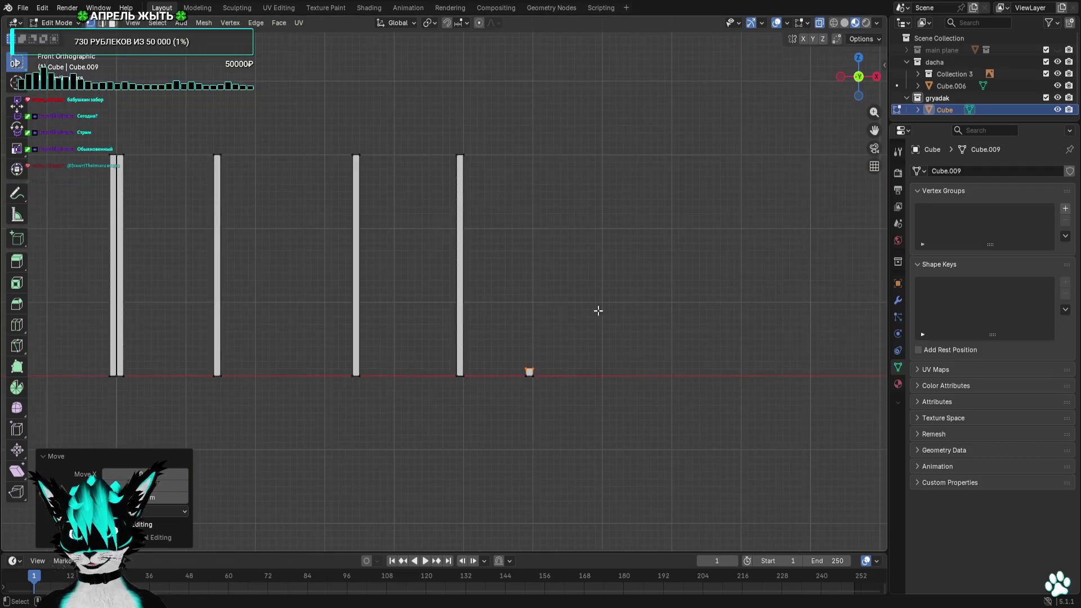
pyautogui.click(841, 78)
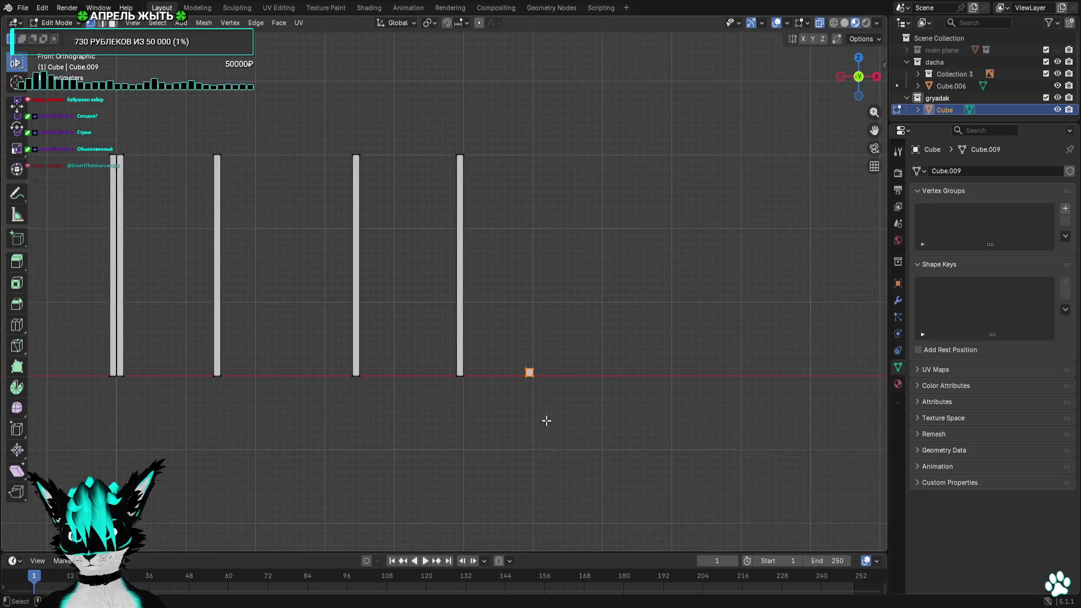
pyautogui.click(876, 77)
pyautogui.scroll(2, 477, 310)
pyautogui.scroll(2, 477, 310)
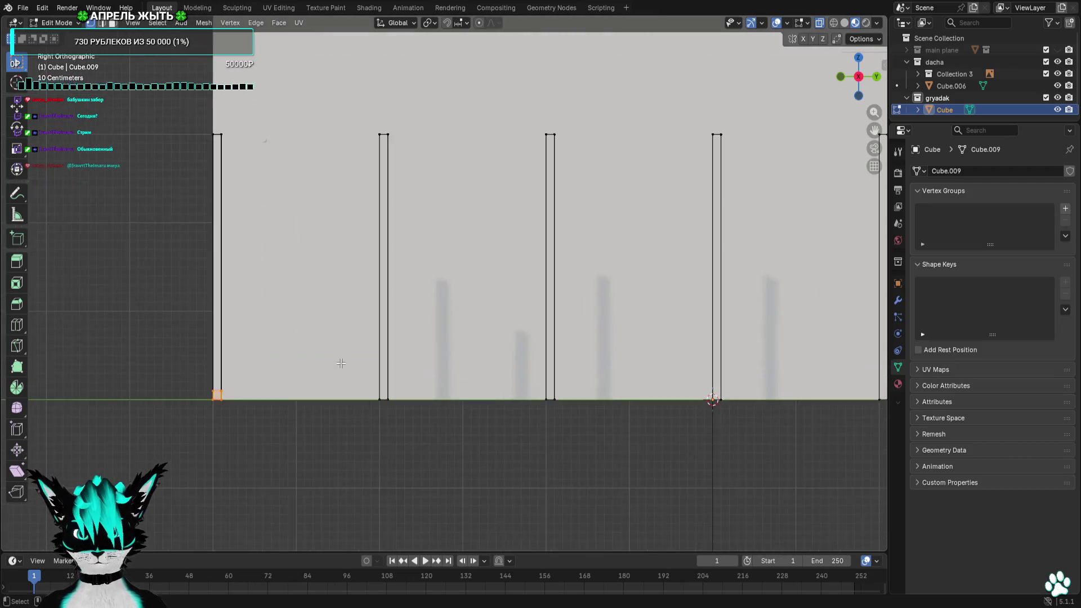
pyautogui.scroll(2, 477, 309)
pyautogui.moveTo(474, 309); pyautogui.dragTo(557, 304, button='middle')
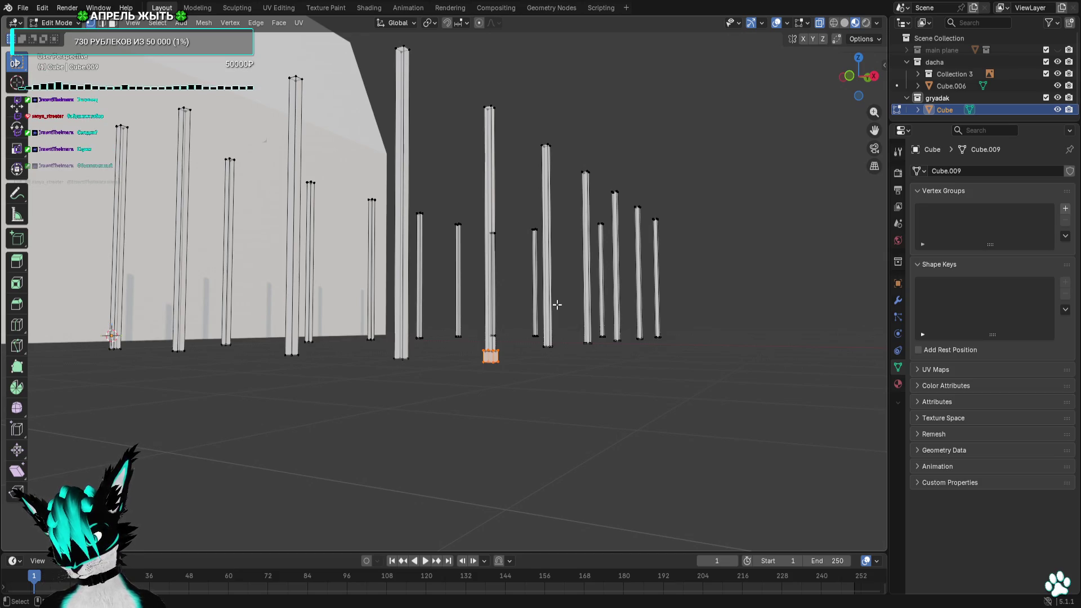
pyautogui.click(870, 75)
pyautogui.scroll(-2, 754, 176)
pyautogui.scroll(-2, 765, 295)
pyautogui.press('KP_1')
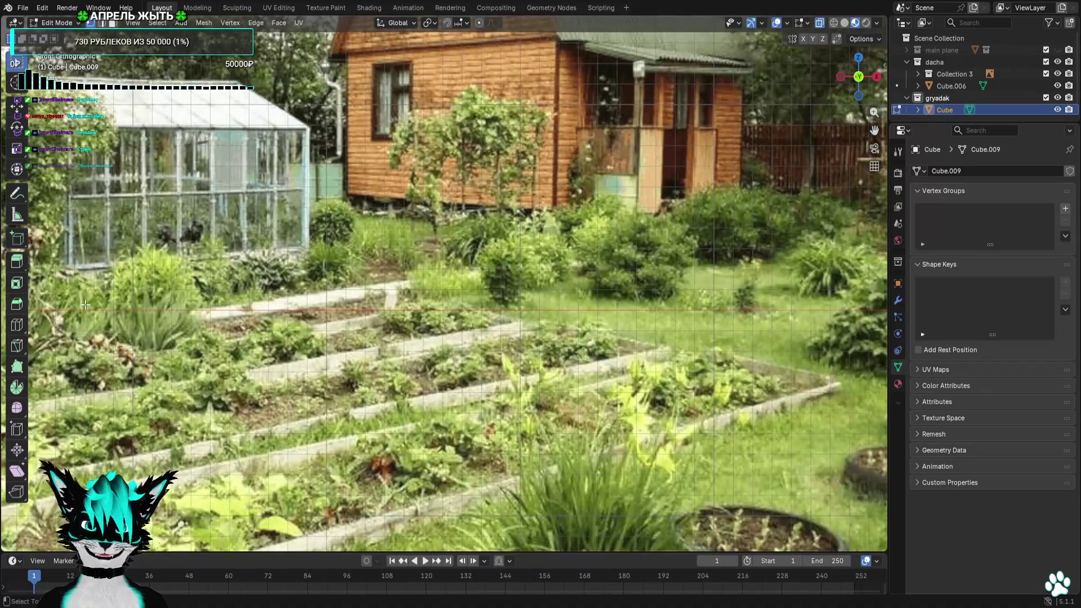
pyautogui.keyDown('shift'); pyautogui.moveTo(809, 273); pyautogui.dragTo(937, 222, button='middle'); pyautogui.keyUp('shift')
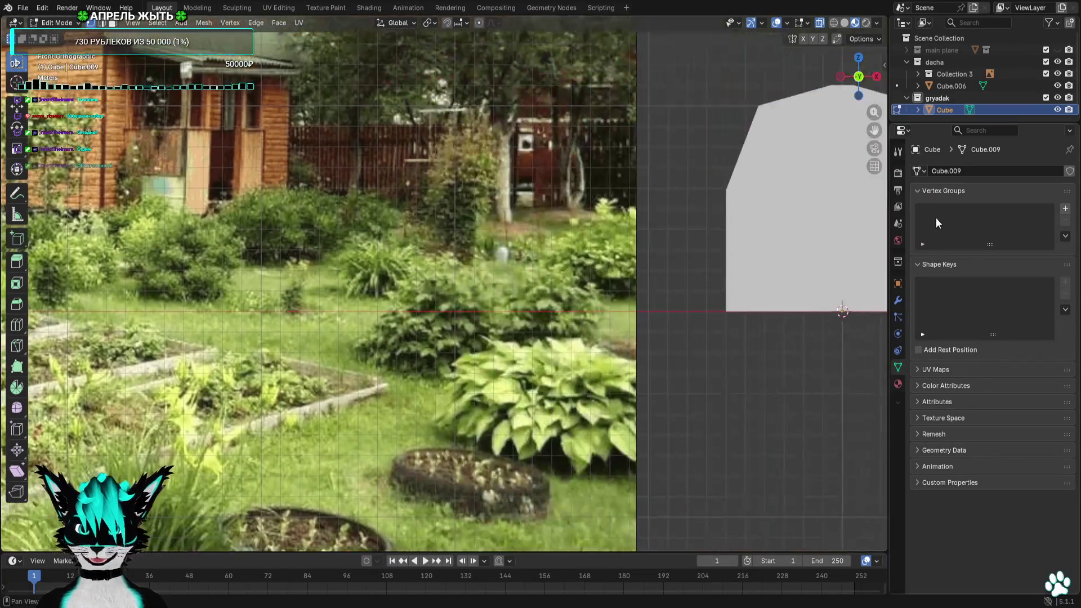
pyautogui.keyDown('shift'); pyautogui.moveTo(818, 138); pyautogui.dragTo(374, 147, button='middle'); pyautogui.keyUp('shift')
pyautogui.scroll(2, 509, 251)
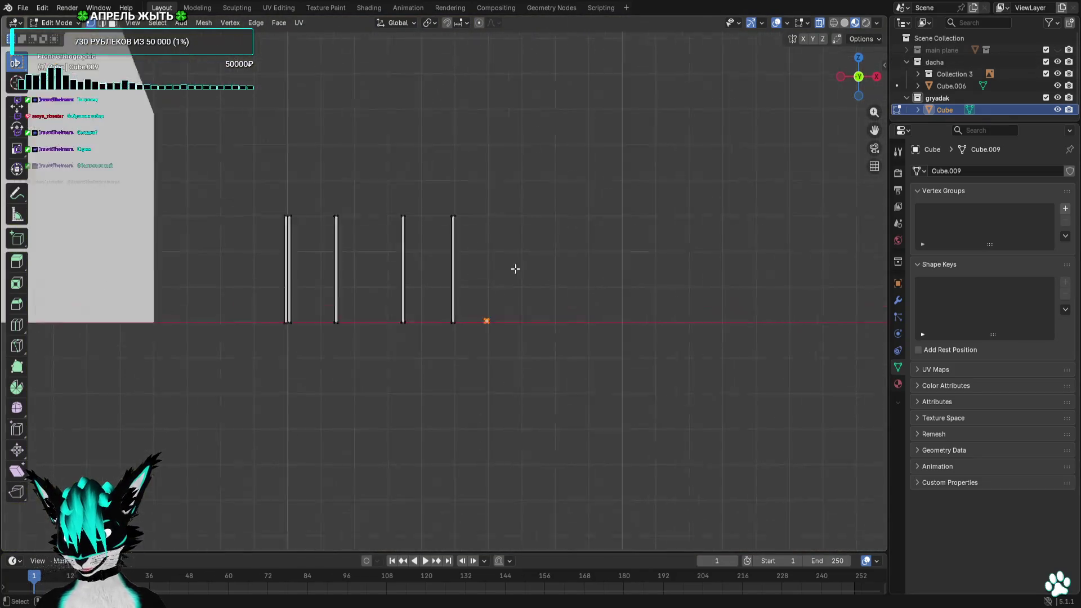
pyautogui.scroll(5, 550, 287)
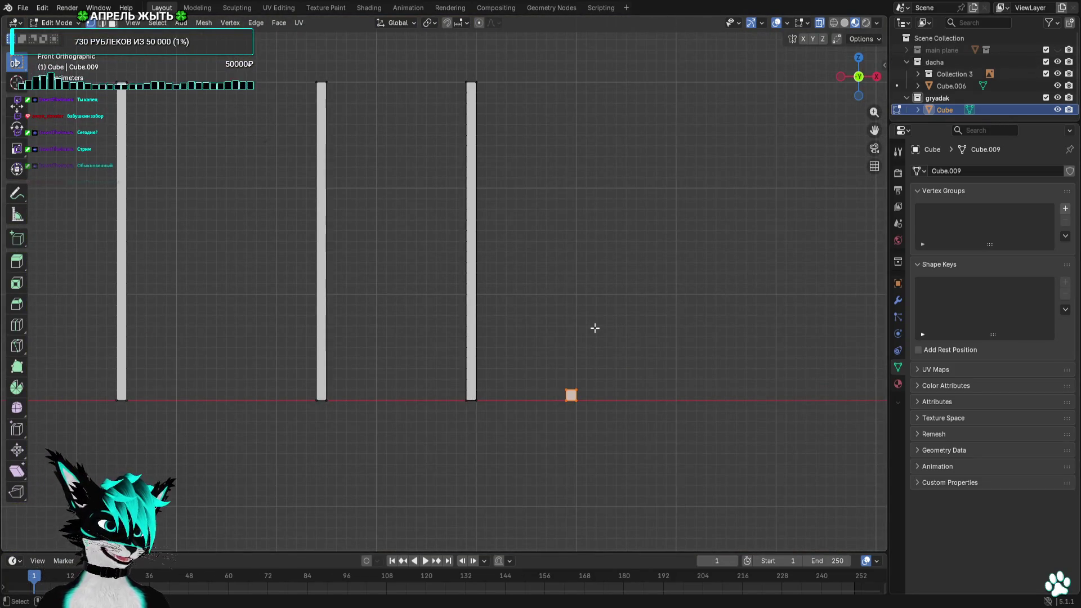
pyautogui.scroll(3, 616, 377)
# Raise the stub's top into a low block and check it from side and front
pyautogui.moveTo(606, 368); pyautogui.dragTo(502, 407)
pyautogui.press('g')
pyautogui.click(503, 387)
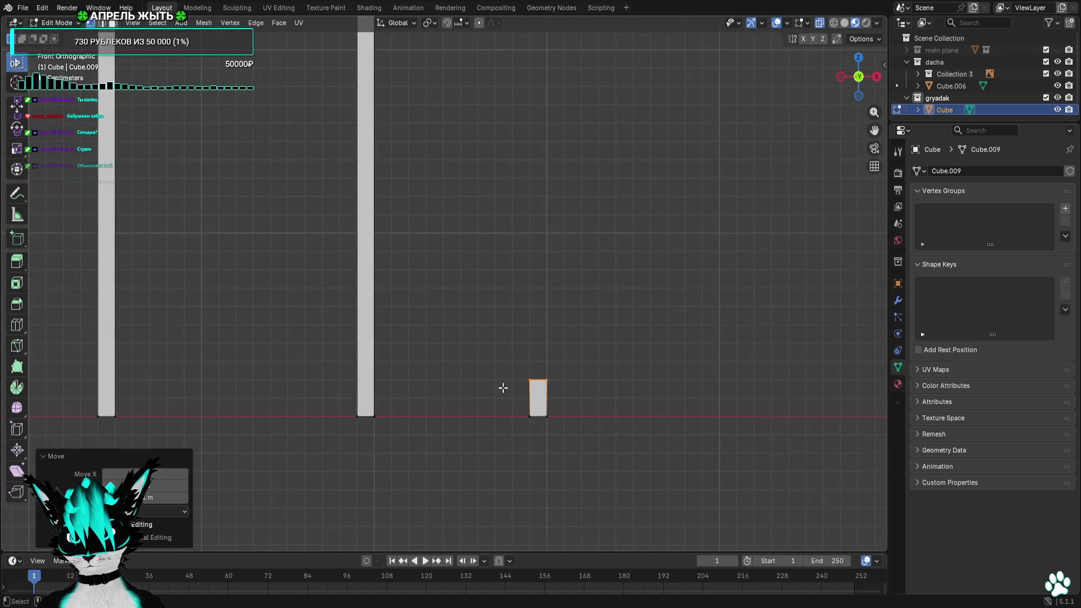
pyautogui.scroll(-2, 502, 341)
pyautogui.scroll(-2, 507, 343)
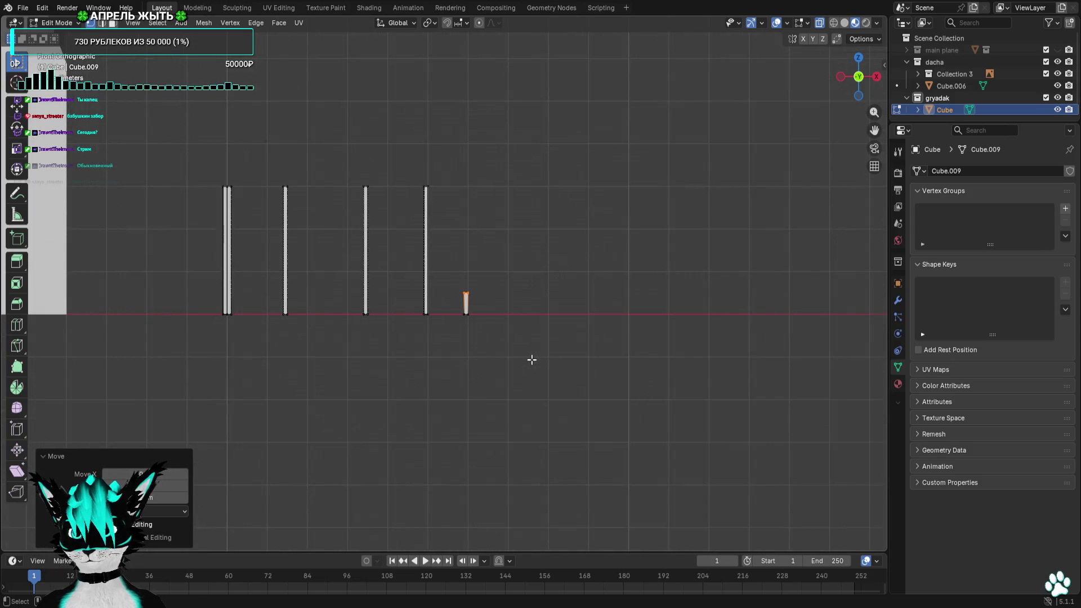
pyautogui.scroll(2, 532, 359)
pyautogui.moveTo(855, 80); pyautogui.dragTo(874, 78)
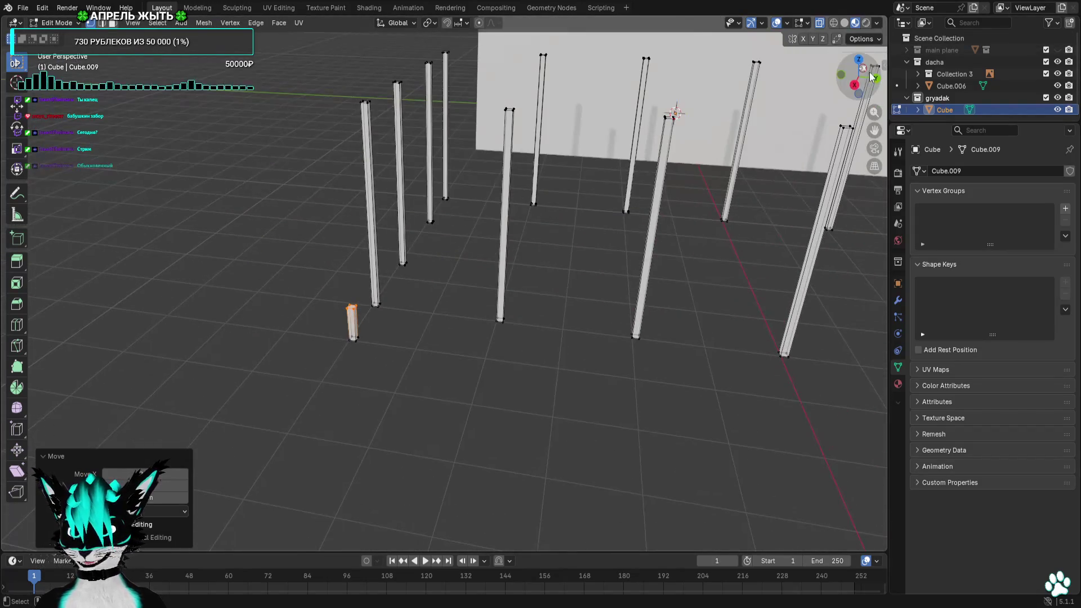
pyautogui.click(855, 84)
pyautogui.click(840, 76)
# Select the small block and nudge it down in Top view, slightly off the end of the post row
pyautogui.moveTo(533, 249); pyautogui.dragTo(471, 428)
pyautogui.click(876, 76)
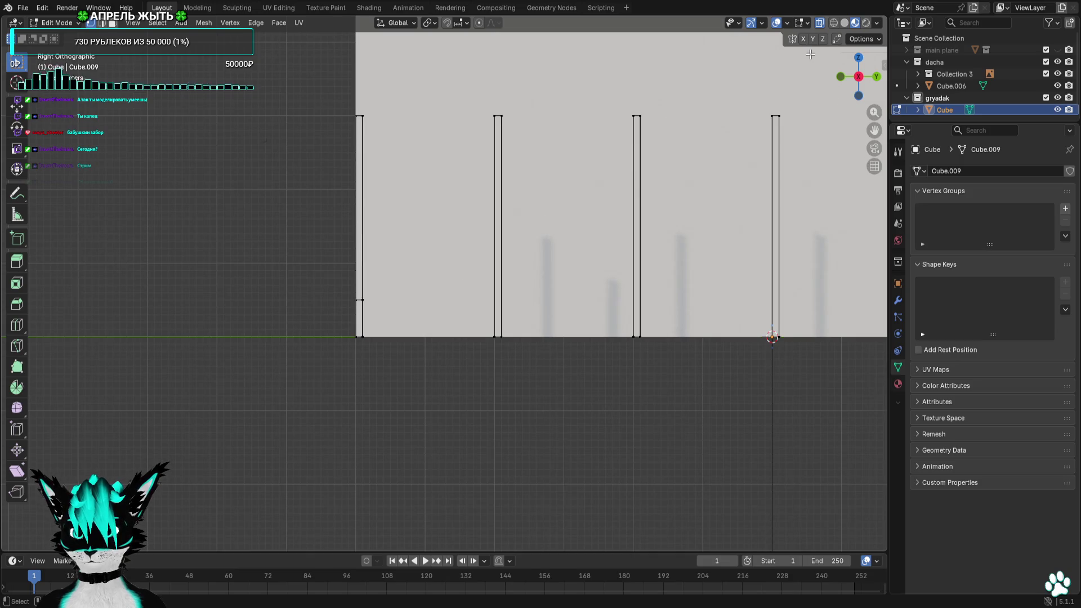
pyautogui.click(845, 79)
pyautogui.moveTo(601, 267); pyautogui.dragTo(439, 386)
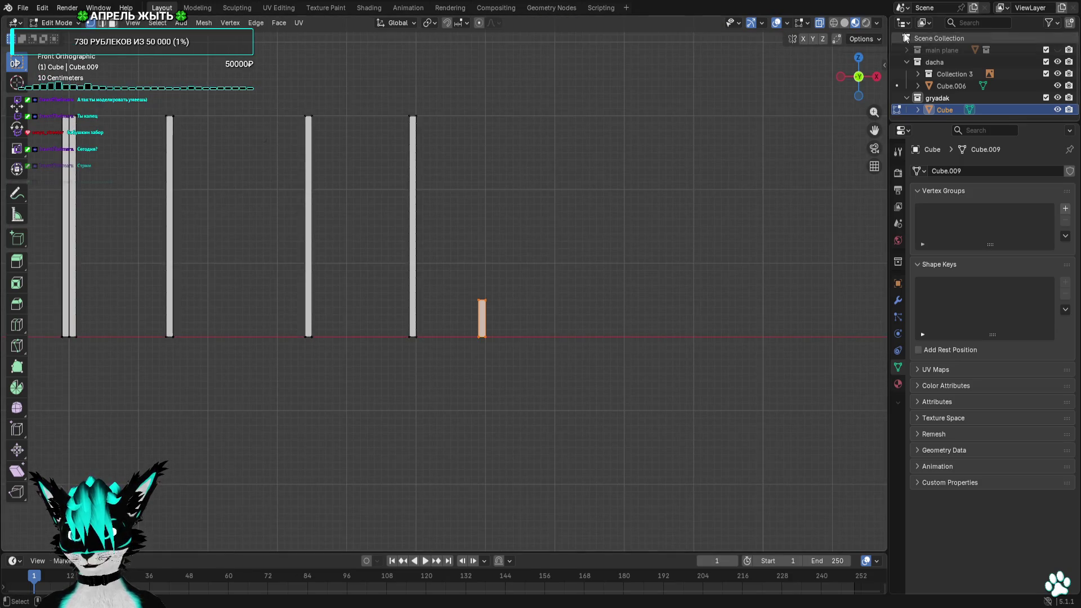
pyautogui.click(858, 58)
pyautogui.press('g')
pyautogui.click(646, 198)
pyautogui.scroll(2, 591, 380)
pyautogui.moveTo(581, 398)
pyautogui.mouseDown()
pyautogui.moveTo(500, 435)
pyautogui.moveTo(500, 448)
pyautogui.mouseUp()
pyautogui.scroll(-3, 524, 448)
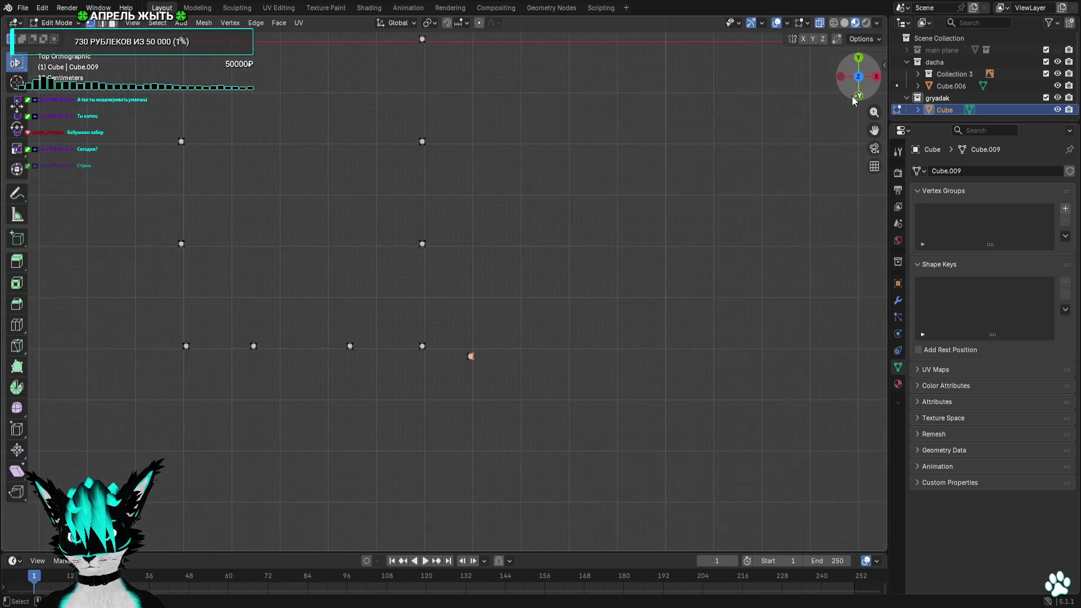
pyautogui.click(875, 77)
# Stretch the block's ends along the post row into a long base board and inspect it
pyautogui.moveTo(381, 345); pyautogui.dragTo(376, 343)
pyautogui.press('g')
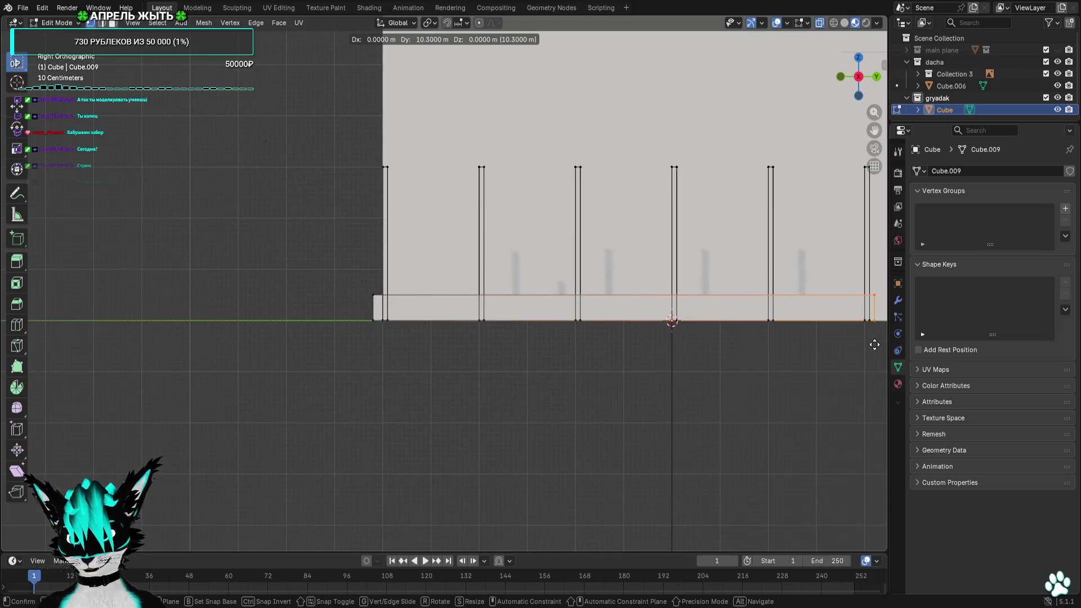
pyautogui.click(875, 345)
pyautogui.press('g')
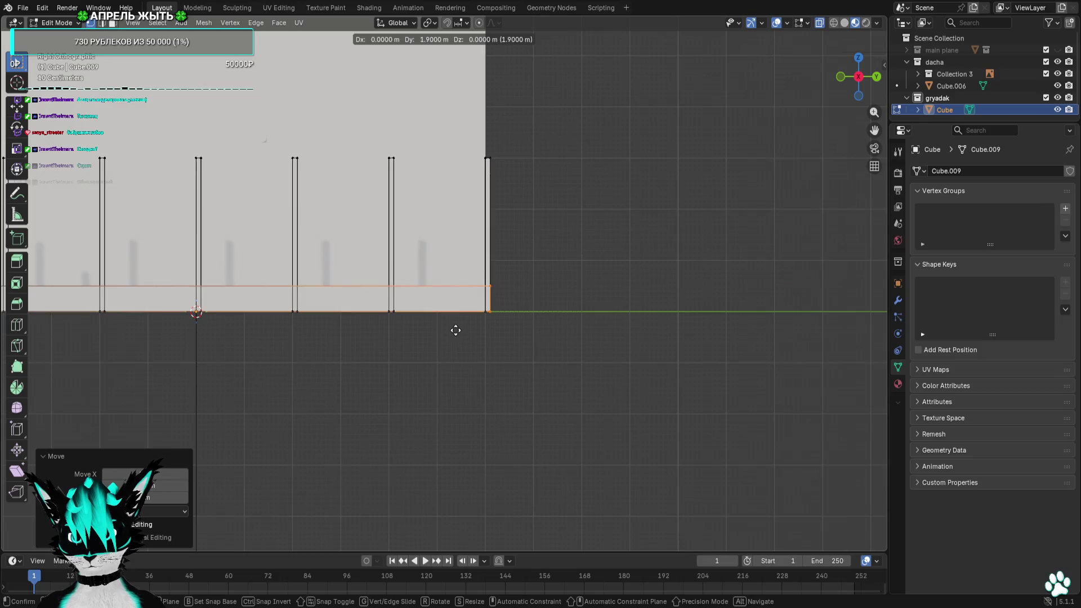
pyautogui.click(594, 306)
pyautogui.scroll(-2, 593, 307)
pyautogui.scroll(3, 541, 326)
pyautogui.moveTo(253, 241); pyautogui.dragTo(358, 479)
pyautogui.press('g')
pyautogui.click(383, 485)
pyautogui.scroll(-1, 366, 453)
pyautogui.moveTo(366, 453)
pyautogui.mouseDown(button='middle')
pyautogui.moveTo(499, 406)
pyautogui.moveTo(477, 378)
pyautogui.mouseUp(button='middle')
pyautogui.moveTo(765, 201); pyautogui.dragTo(669, 200, button='middle')
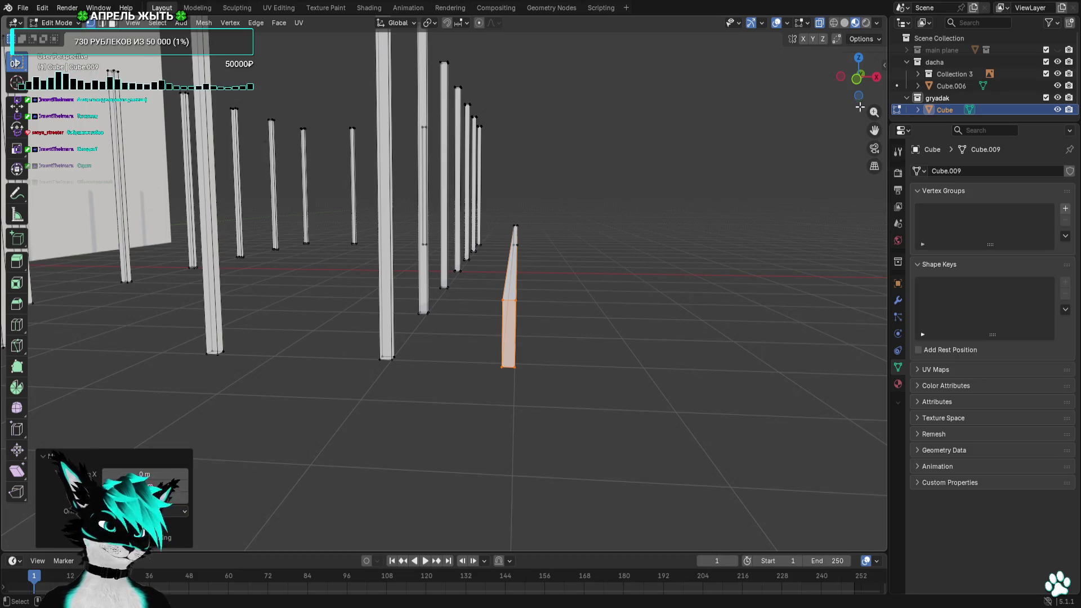
pyautogui.click(858, 77)
pyautogui.moveTo(620, 217)
pyautogui.keyDown('shift'); pyautogui.mouseDown(button='middle')
pyautogui.moveTo(652, 196)
pyautogui.moveTo(587, 226)
pyautogui.moveTo(583, 241)
pyautogui.moveTo(634, 248)
pyautogui.moveTo(613, 257)
pyautogui.moveTo(678, 206)
pyautogui.mouseUp(button='middle'); pyautogui.keyUp('shift')
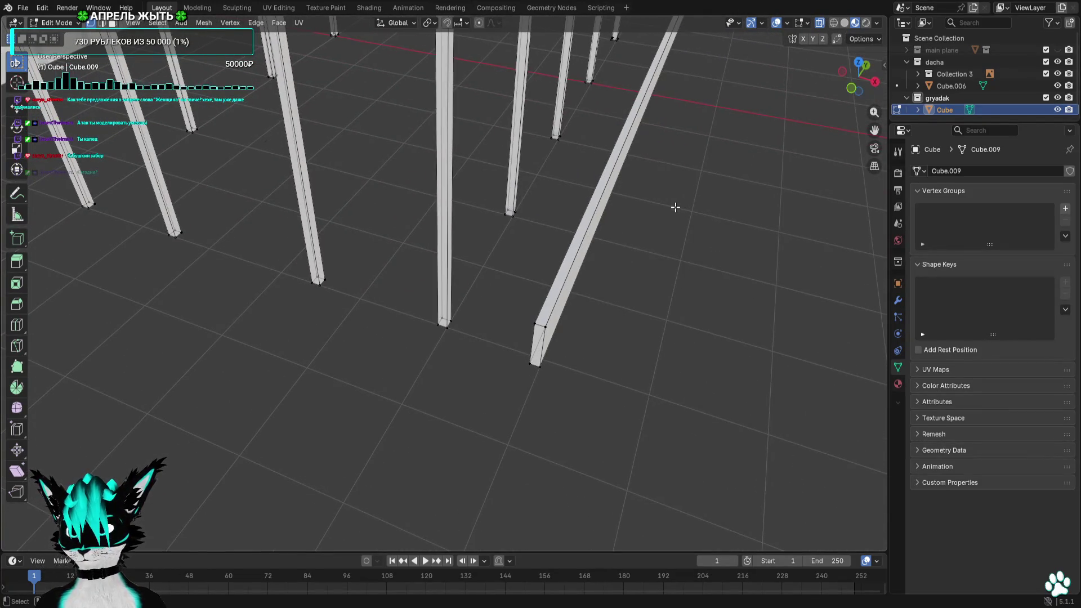
# Select the whole base board and duplicate it along the other post row
pyautogui.click(862, 86)
pyautogui.press('a')
pyautogui.keyDown('shift'); pyautogui.moveTo(479, 369); pyautogui.dragTo(692, 359, button='middle'); pyautogui.keyUp('shift')
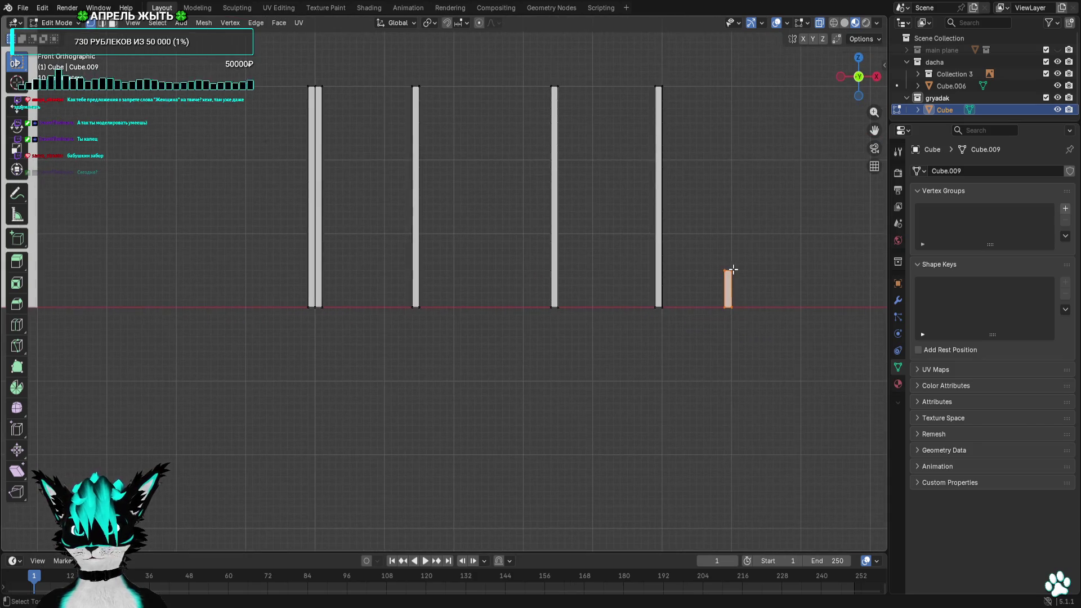
pyautogui.hotkey('shift', 'd')
pyautogui.click(294, 275)
pyautogui.moveTo(294, 274); pyautogui.dragTo(365, 294, button='middle')
pyautogui.click(864, 87)
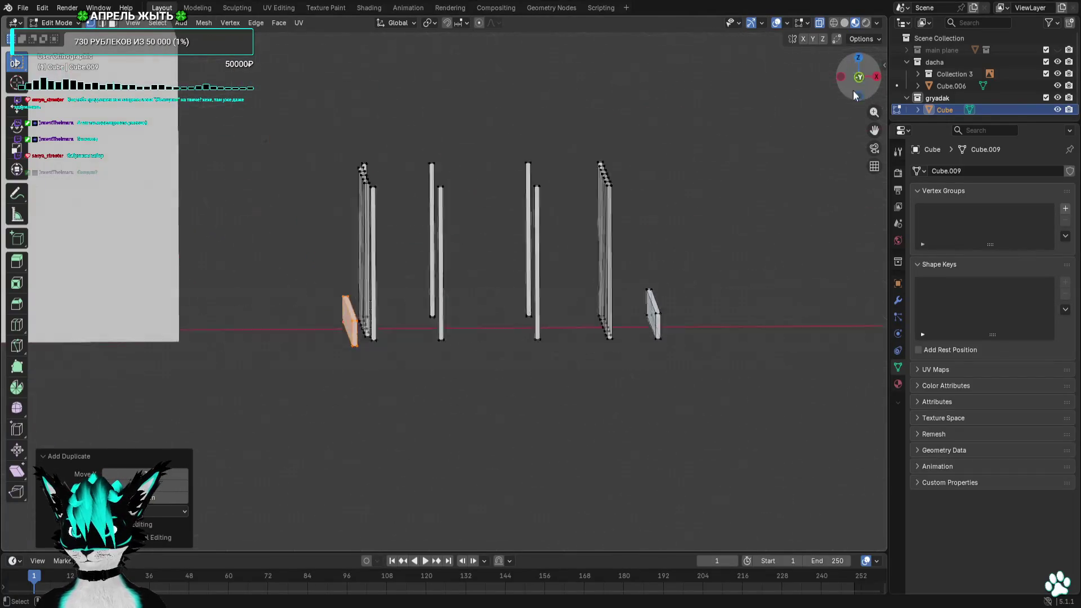
pyautogui.click(857, 56)
pyautogui.scroll(3, 547, 119)
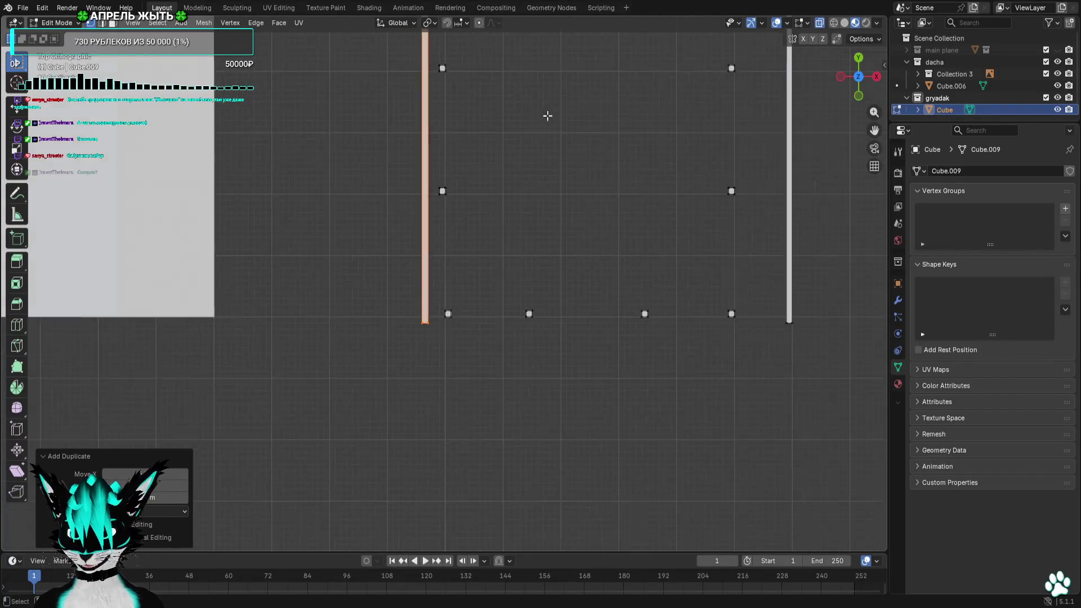
pyautogui.scroll(2, 560, 411)
pyautogui.keyDown('shift'); pyautogui.scroll(3, 522, 256); pyautogui.keyUp('shift')
# Shift the copied board's left end vertices in 0.1 m steps (edge moved 0.3 m) to line up with the posts, then check all views
pyautogui.moveTo(516, 238); pyautogui.dragTo(435, 482)
pyautogui.scroll(-2, 476, 461)
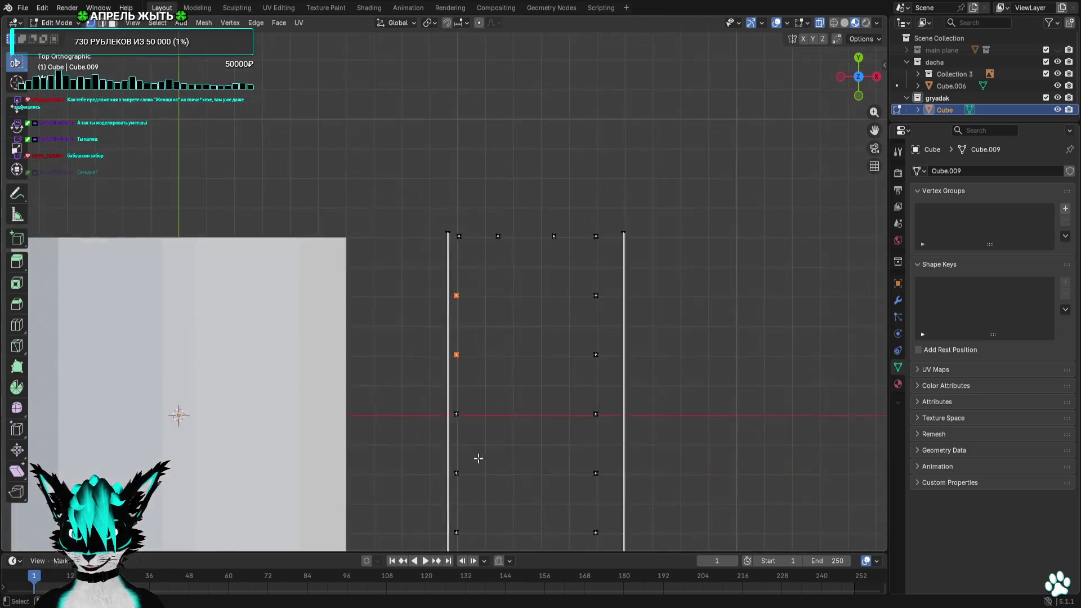
pyautogui.keyDown('shift'); pyautogui.scroll(-2, 475, 461); pyautogui.keyUp('shift')
pyautogui.keyDown('shift'); pyautogui.moveTo(497, 251); pyautogui.dragTo(386, 424); pyautogui.keyUp('shift')
pyautogui.scroll(4, 494, 296)
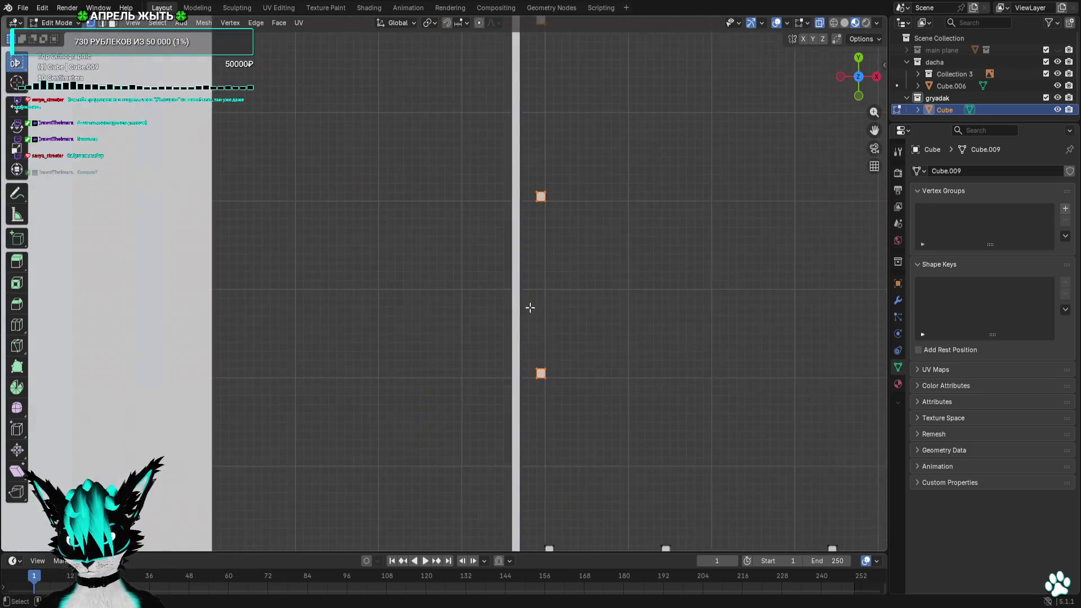
pyautogui.scroll(3, 529, 302)
pyautogui.press('g')
pyautogui.click(442, 304)
pyautogui.scroll(-4, 442, 305)
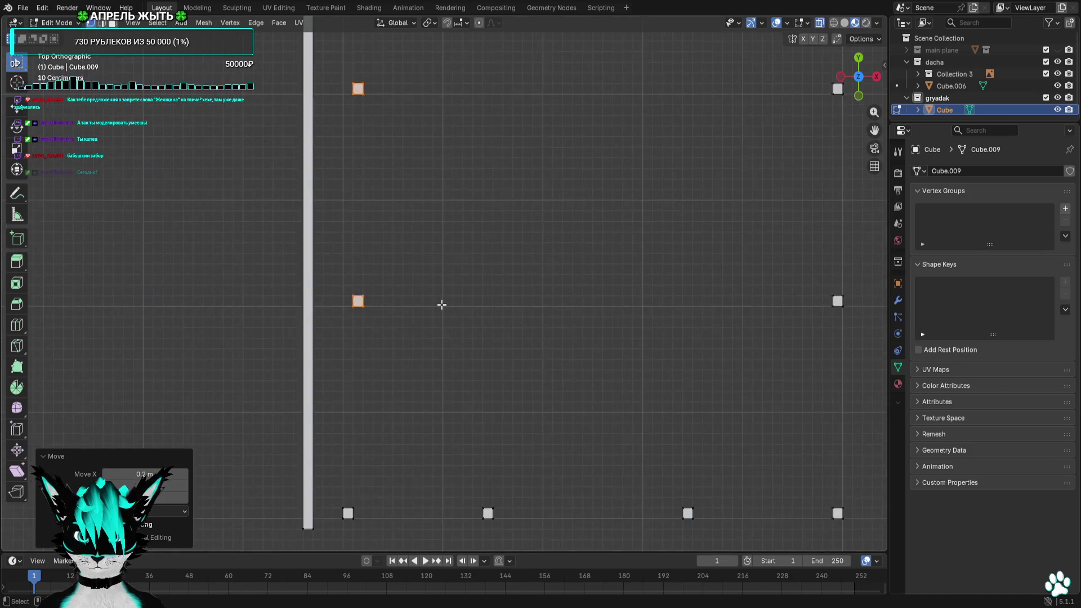
pyautogui.press('g')
pyautogui.scroll(3, 440, 304)
pyautogui.click(432, 304)
pyautogui.scroll(-5, 433, 304)
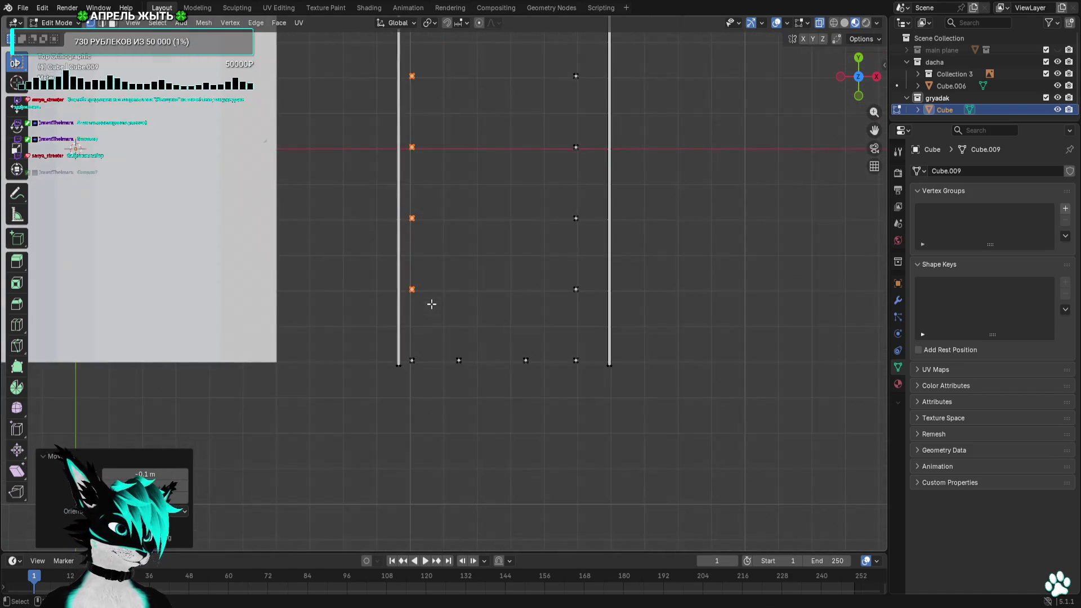
pyautogui.keyDown('shift'); pyautogui.moveTo(436, 232); pyautogui.dragTo(451, 290, button='middle'); pyautogui.keyUp('shift')
pyautogui.scroll(-2, 450, 290)
pyautogui.moveTo(372, 82)
pyautogui.mouseDown()
pyautogui.moveTo(416, 477)
pyautogui.moveTo(422, 470)
pyautogui.mouseUp()
pyautogui.scroll(6, 358, 306)
pyautogui.scroll(2, 545, 372)
pyautogui.scroll(1, 495, 341)
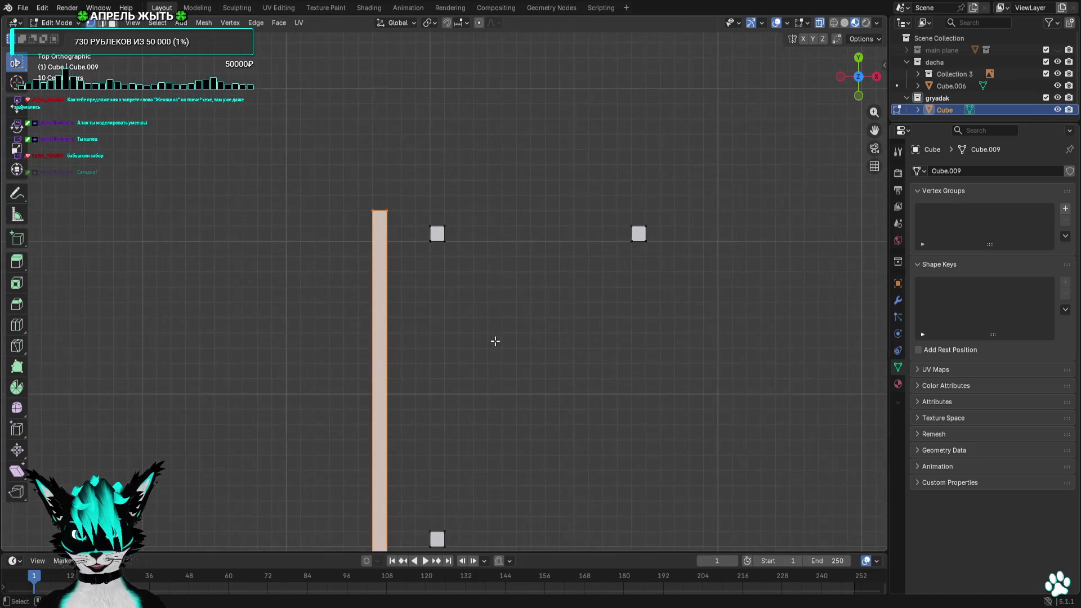
pyautogui.scroll(1, 496, 340)
pyautogui.press('g')
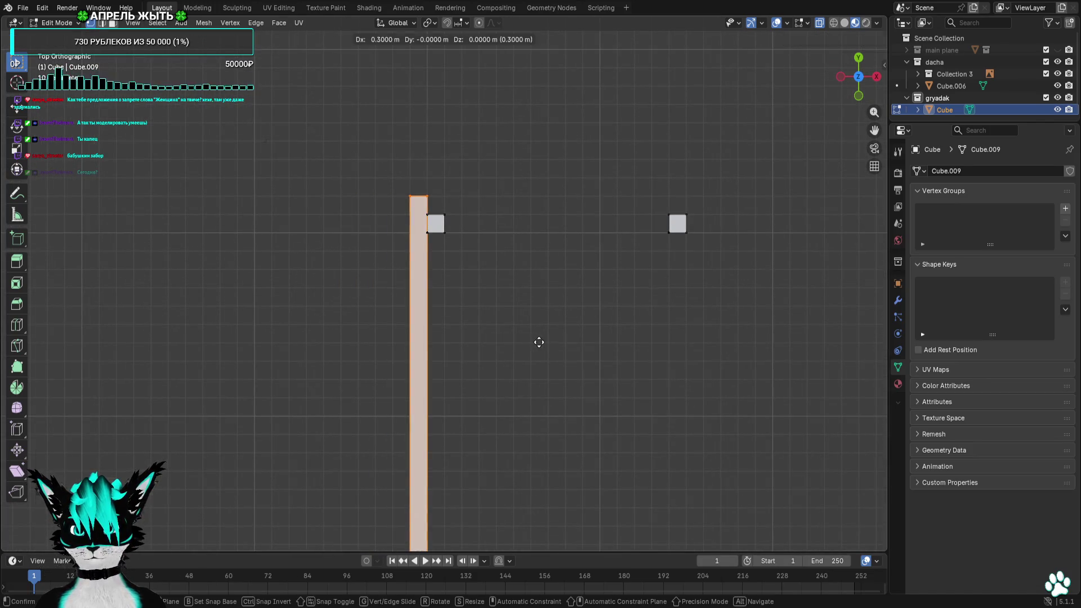
pyautogui.click(530, 341)
pyautogui.moveTo(536, 343)
pyautogui.mouseDown(button='middle')
pyautogui.moveTo(519, 386)
pyautogui.moveTo(534, 315)
pyautogui.moveTo(506, 279)
pyautogui.moveTo(572, 267)
pyautogui.mouseUp(button='middle')
pyautogui.click(858, 76)
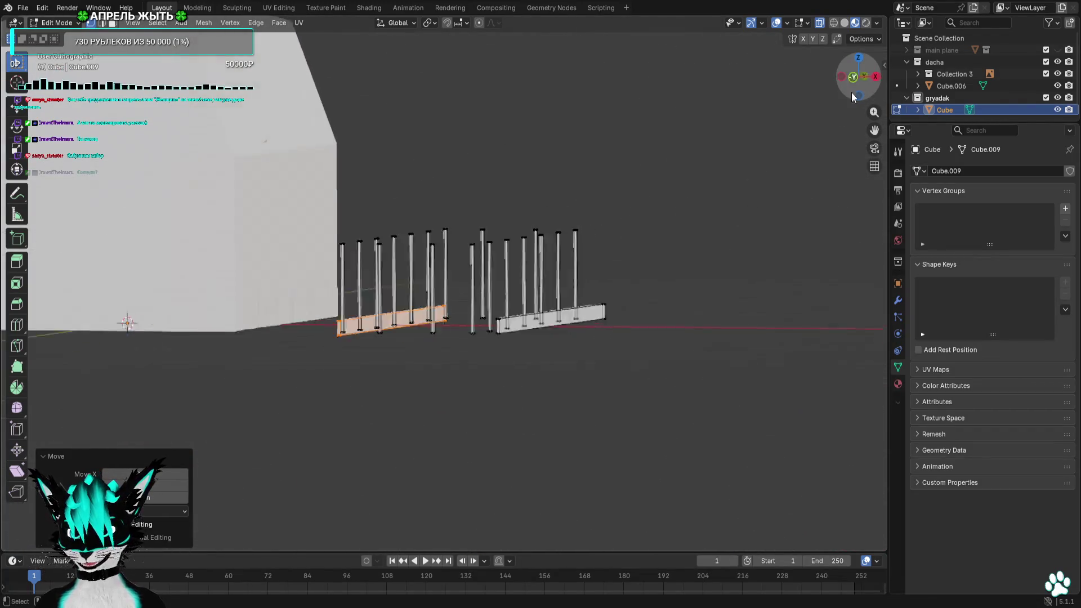
pyautogui.click(840, 77)
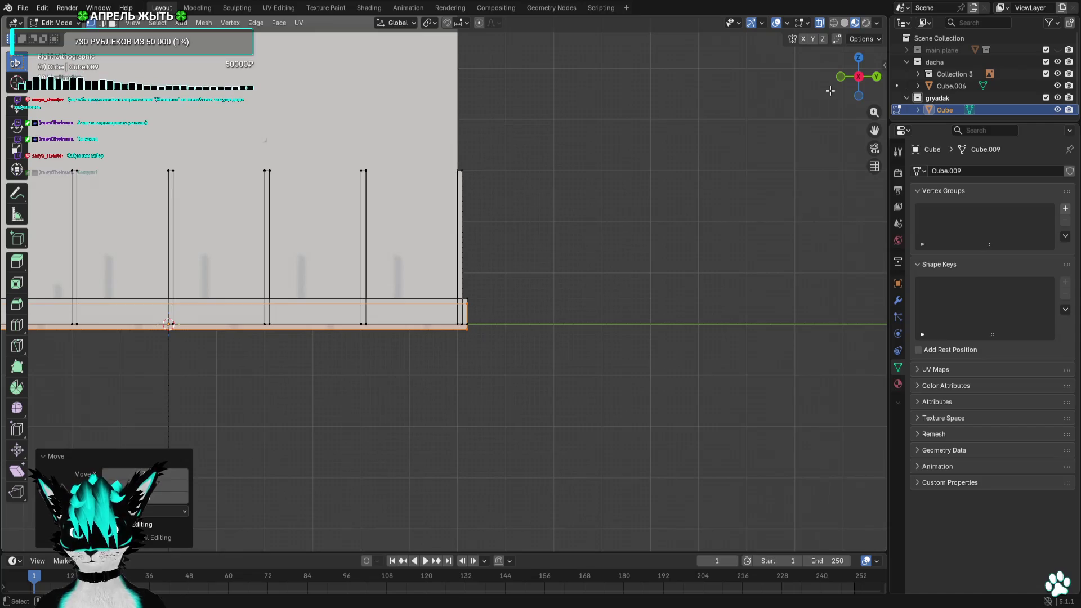
pyautogui.scroll(3, 668, 254)
pyautogui.scroll(-2, 676, 244)
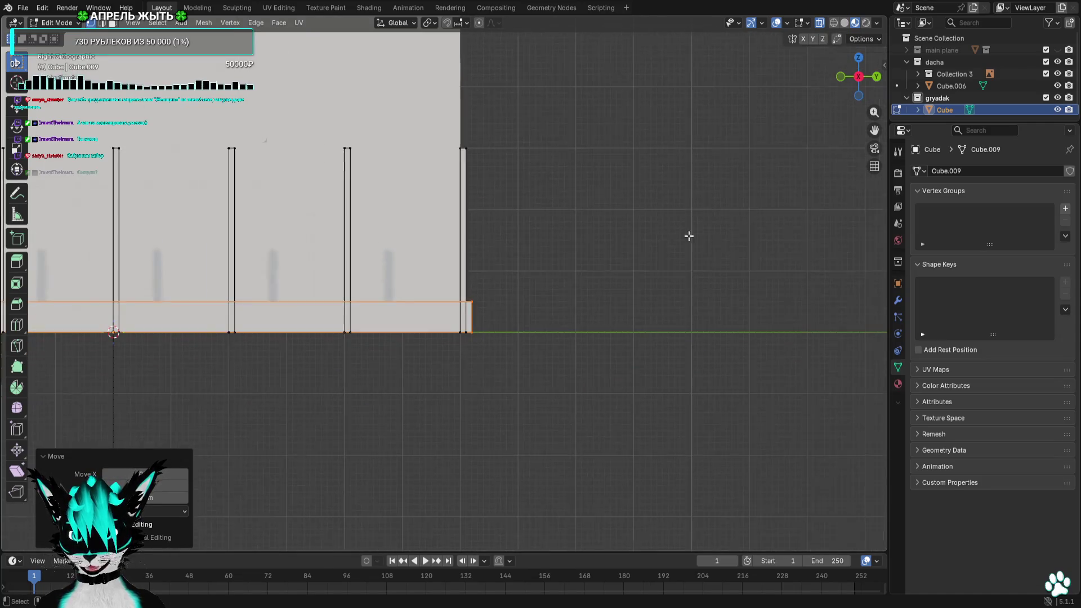
pyautogui.click(840, 78)
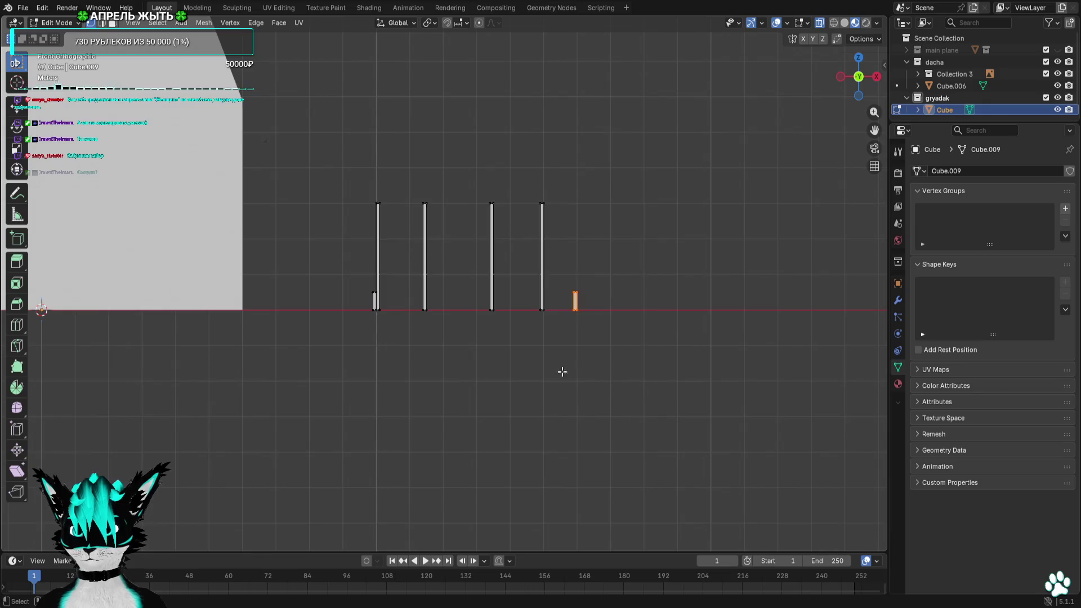
pyautogui.scroll(3, 558, 356)
pyautogui.scroll(3, 559, 328)
# Move the selected piece left, then duplicate a post and place the copy to the right
pyautogui.press('g')
pyautogui.click(430, 330)
pyautogui.moveTo(430, 331)
pyautogui.mouseDown(button='middle')
pyautogui.moveTo(406, 344)
pyautogui.moveTo(467, 380)
pyautogui.mouseUp(button='middle')
pyautogui.click(858, 62)
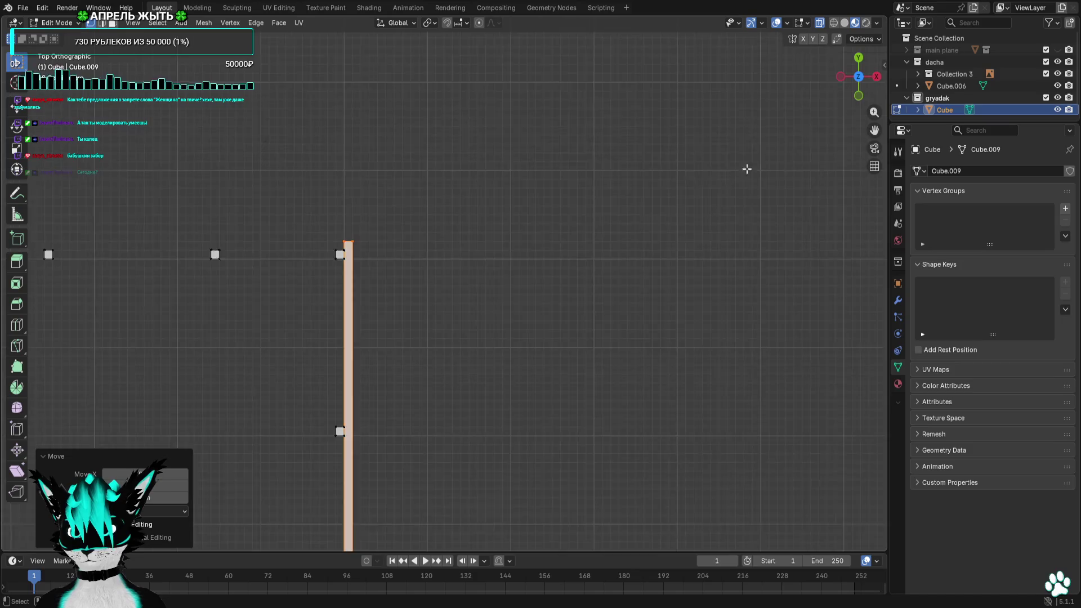
pyautogui.scroll(1, 575, 302)
pyautogui.hotkey('shift', 'd')
pyautogui.click(593, 297)
pyautogui.keyDown('shift'); pyautogui.moveTo(567, 458); pyautogui.dragTo(615, 294, button='middle'); pyautogui.keyUp('shift')
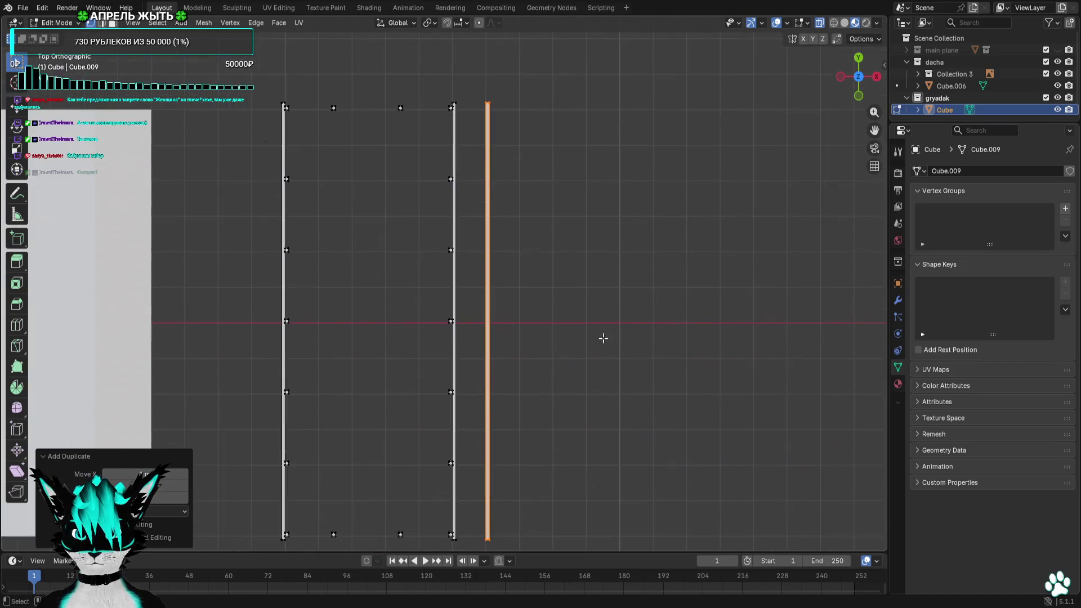
# Move the copy's bottom vertices up to its top, making a short piece, and slide it left along the frame
pyautogui.moveTo(475, 534); pyautogui.dragTo(476, 539)
pyautogui.press('g')
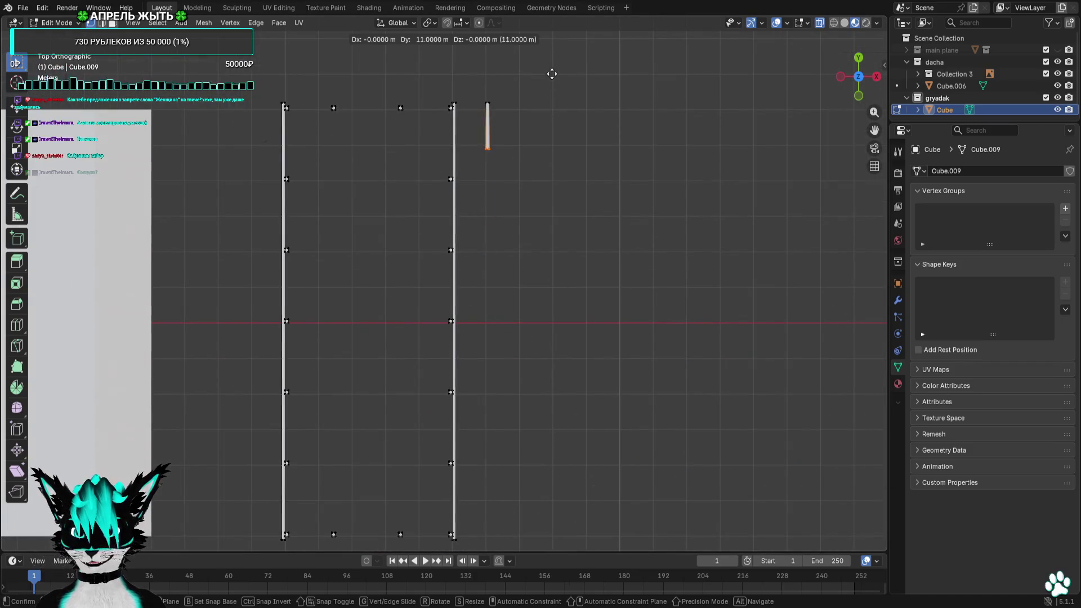
pyautogui.click(556, 56)
pyautogui.scroll(4, 571, 242)
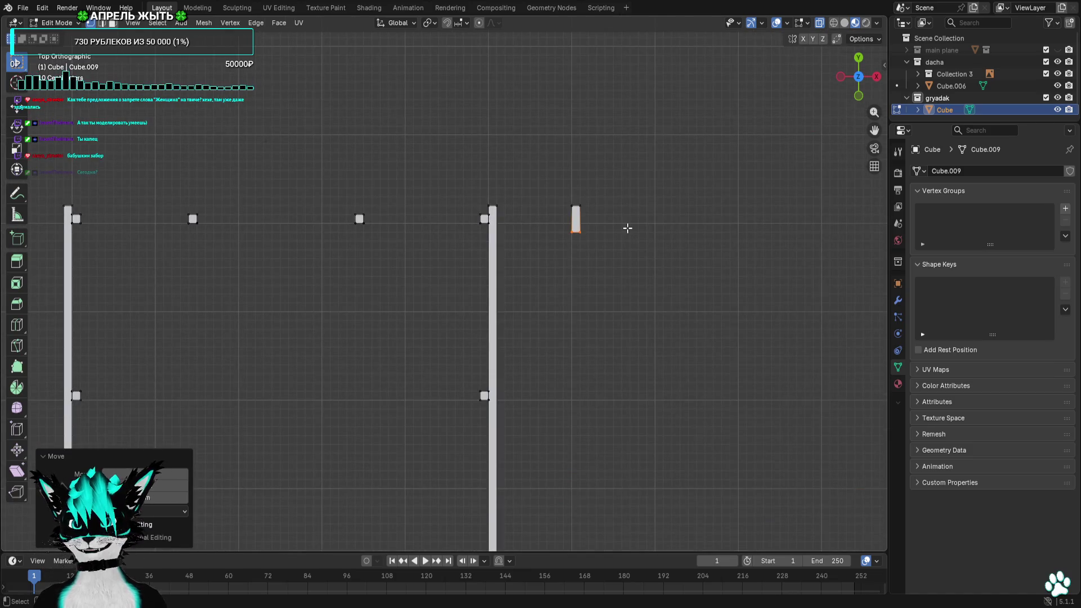
pyautogui.press('g')
pyautogui.click(57, 242)
pyautogui.moveTo(56, 242); pyautogui.dragTo(698, 125, button='middle')
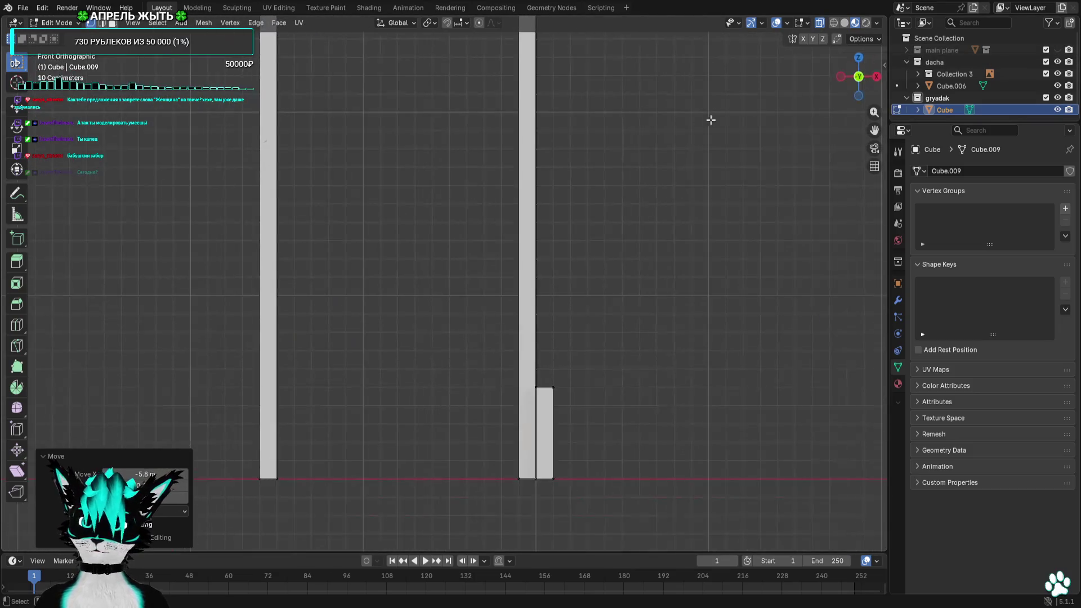
pyautogui.moveTo(858, 76); pyautogui.dragTo(854, 222)
pyautogui.scroll(-2, 558, 220)
pyautogui.scroll(5, 635, 227)
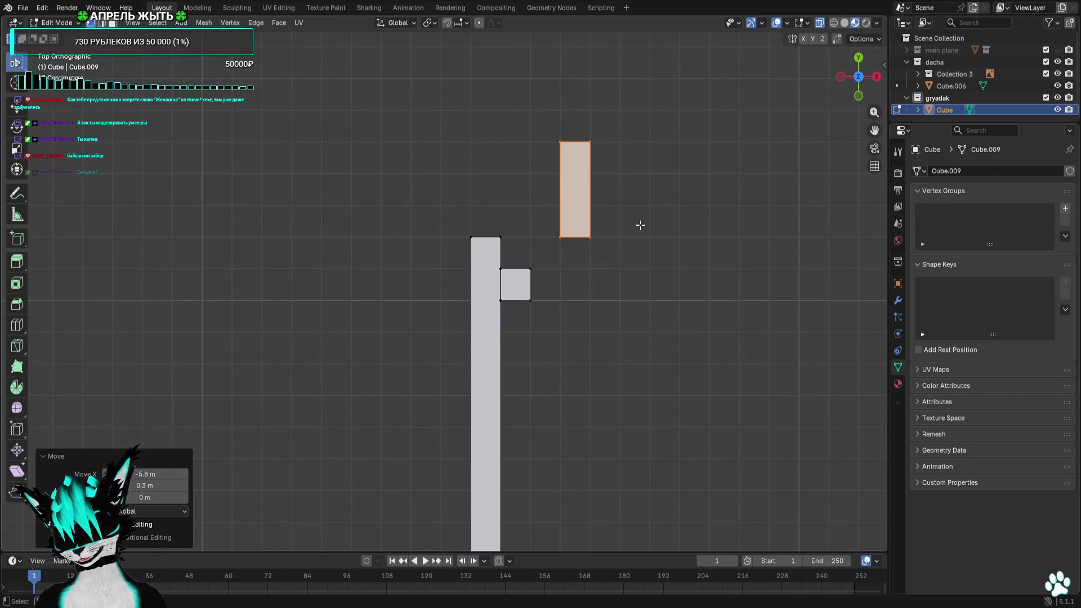
# Set the short piece above the end post as a small block and stretch one side into a horizontal bar
pyautogui.moveTo(640, 225)
pyautogui.keyDown('shift'); pyautogui.mouseDown(button='middle')
pyautogui.moveTo(592, 268)
pyautogui.moveTo(620, 275)
pyautogui.mouseUp(button='middle'); pyautogui.keyUp('shift')
pyautogui.press('g')
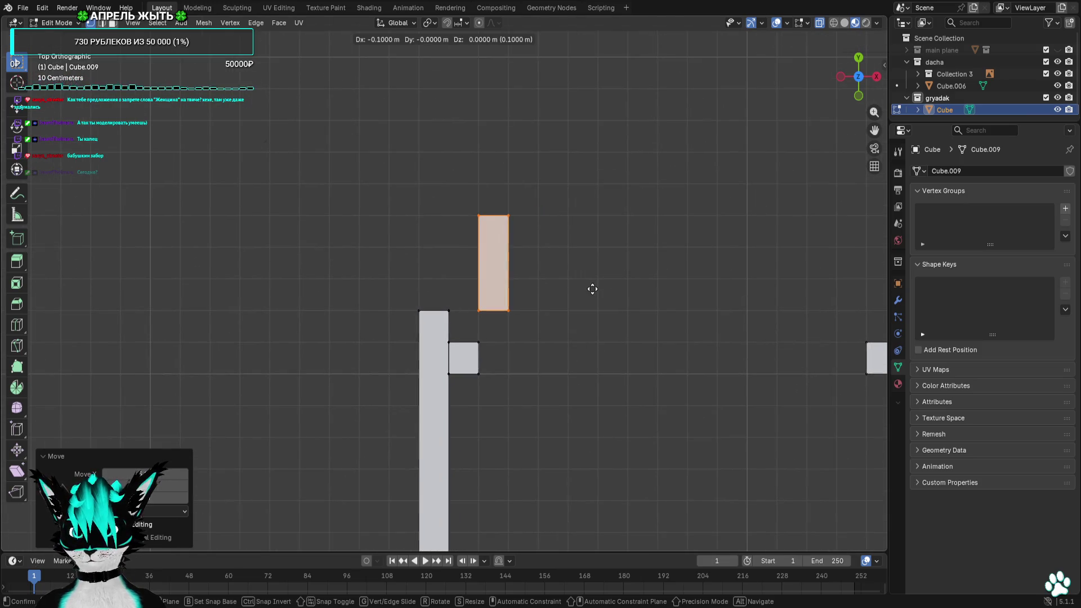
pyautogui.click(591, 293)
pyautogui.hotkey('ctrl', 'z')
pyautogui.moveTo(498, 249); pyautogui.dragTo(466, 326)
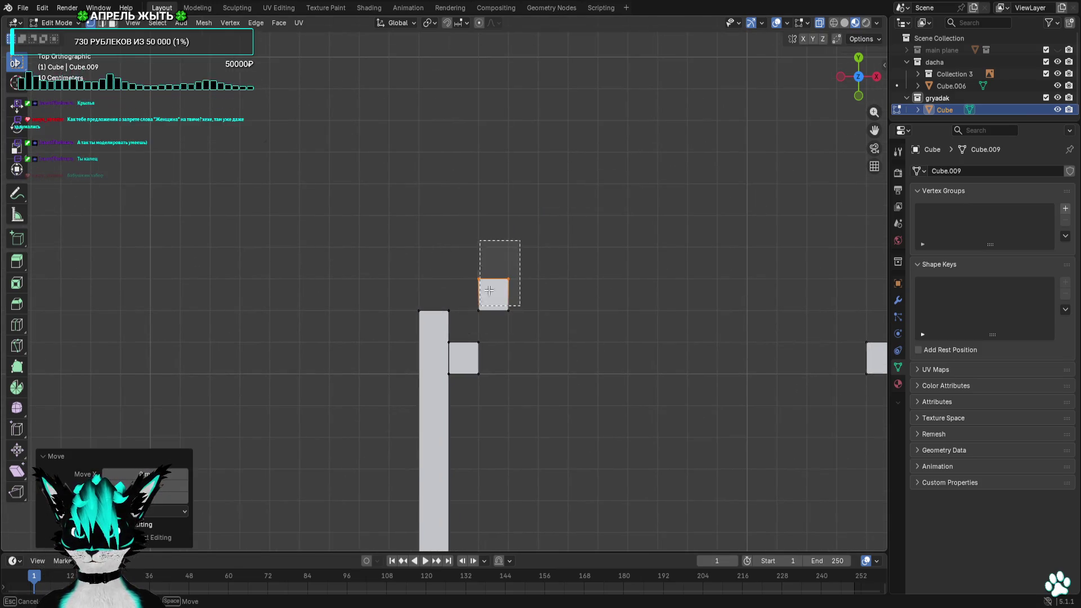
pyautogui.press('g')
pyautogui.click(379, 321)
pyautogui.scroll(-3, 516, 244)
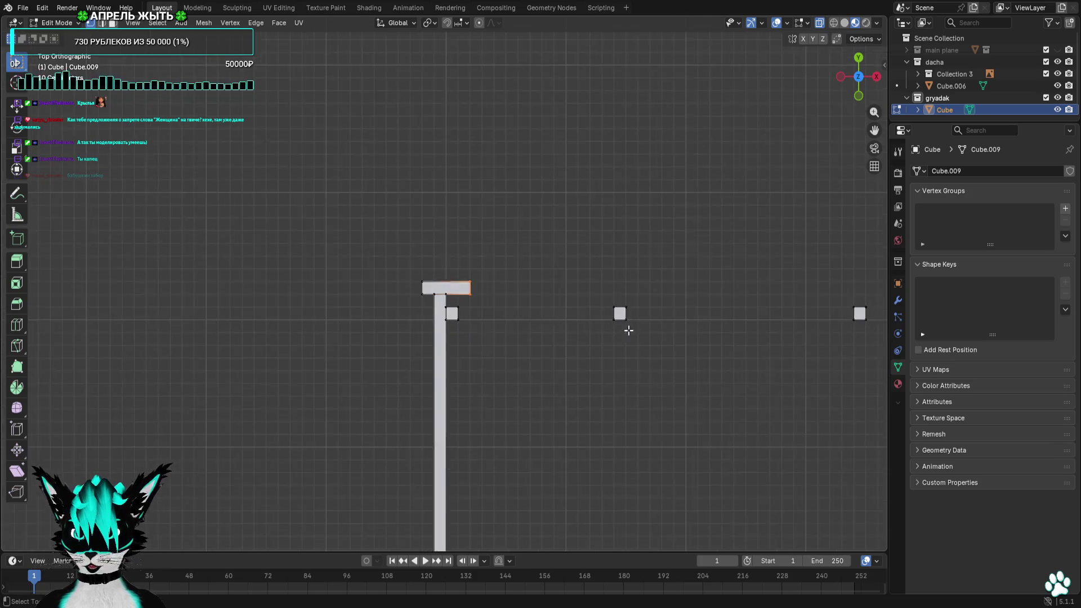
# Stretch the bar's other end to the right, then duplicate the top bar over the right post
pyautogui.keyDown('shift'); pyautogui.moveTo(620, 328); pyautogui.dragTo(462, 322, button='middle'); pyautogui.keyUp('shift')
pyautogui.press('g')
pyautogui.click(627, 318)
pyautogui.scroll(-3, 568, 306)
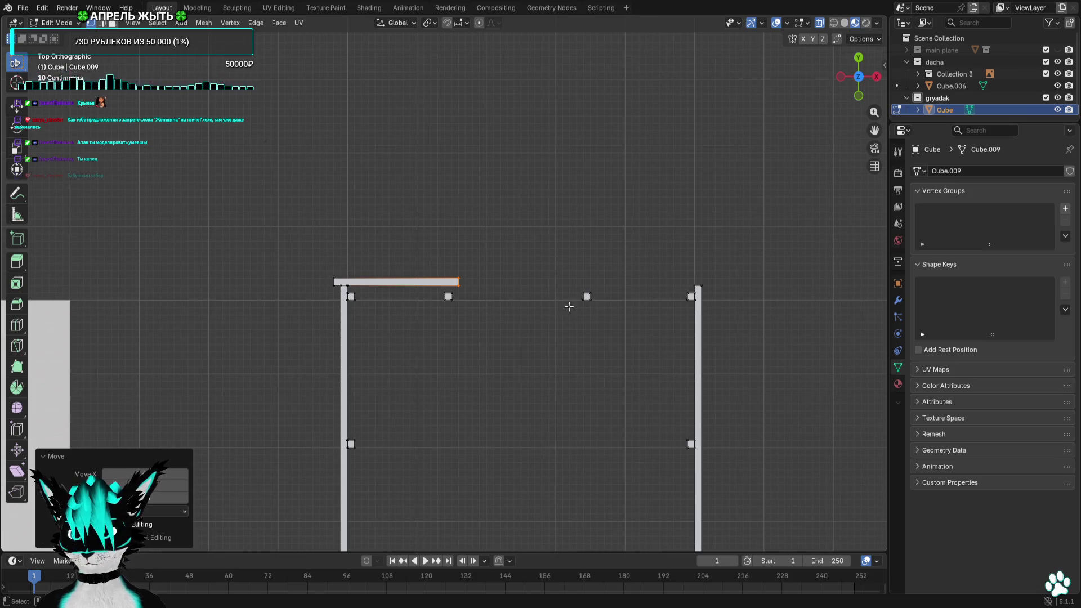
pyautogui.moveTo(336, 292); pyautogui.dragTo(336, 293)
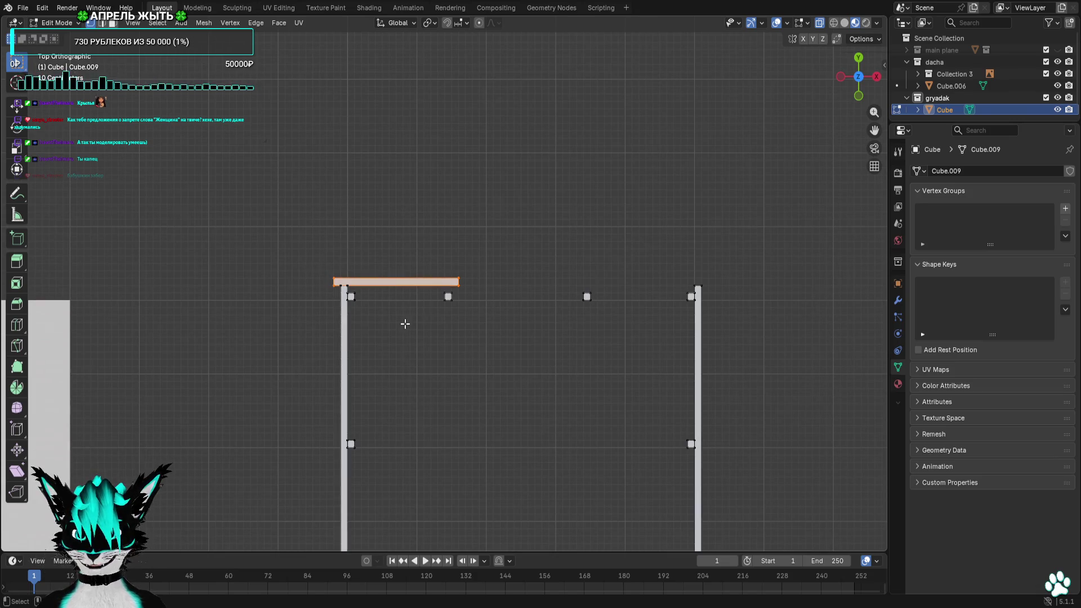
pyautogui.hotkey('shift', 'd')
pyautogui.click(650, 322)
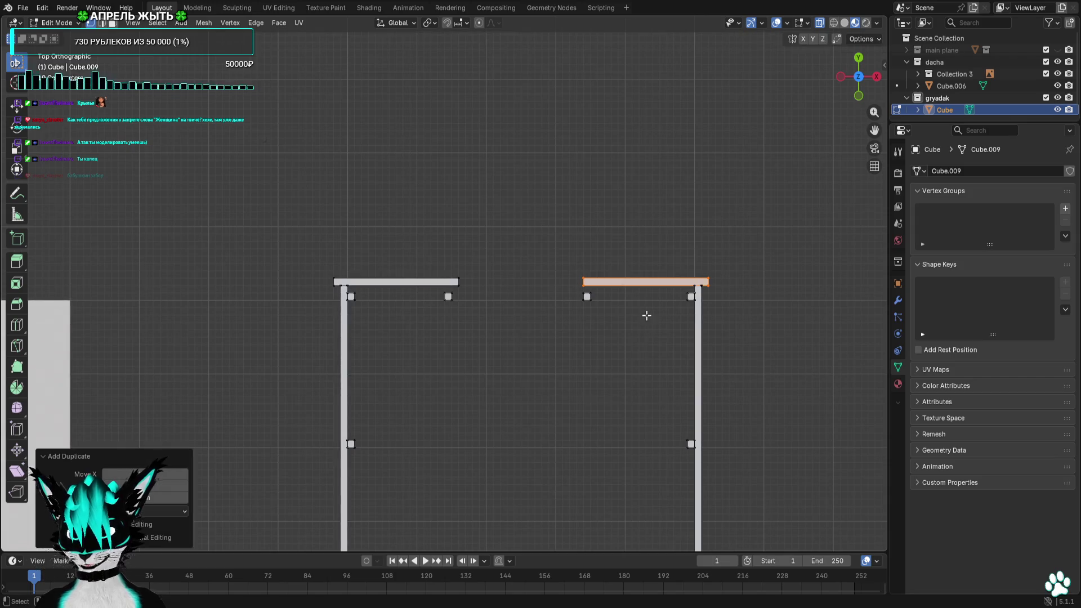
pyautogui.scroll(4, 591, 325)
pyautogui.scroll(1, 473, 331)
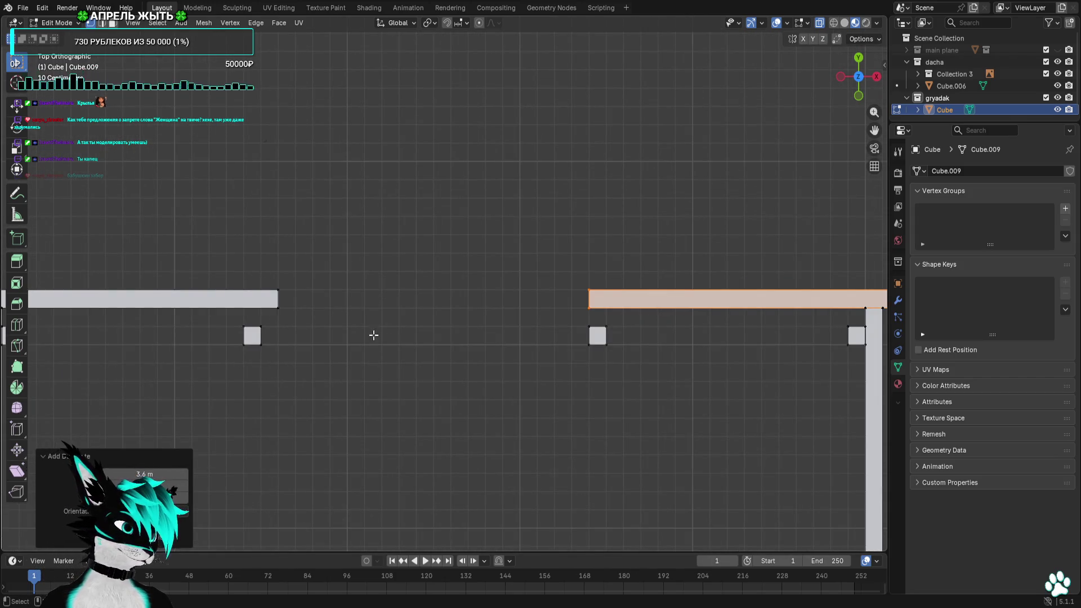
# Raise the two small post blocks up under the bars
pyautogui.click(251, 335)
pyautogui.press('g')
pyautogui.click(219, 348)
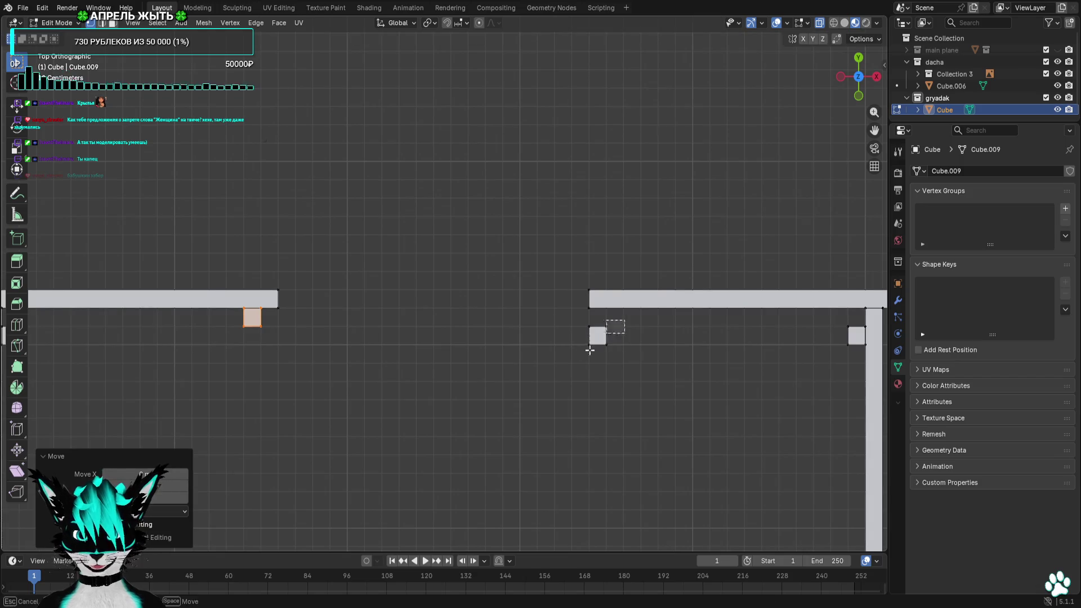
pyautogui.click(606, 333)
pyautogui.press('g')
pyautogui.click(535, 389)
# Shorten the copied bar by shifting its left end inward, leaving a gap between the two bars
pyautogui.click(569, 307)
pyautogui.press('g')
pyautogui.click(600, 272)
pyautogui.click(575, 307)
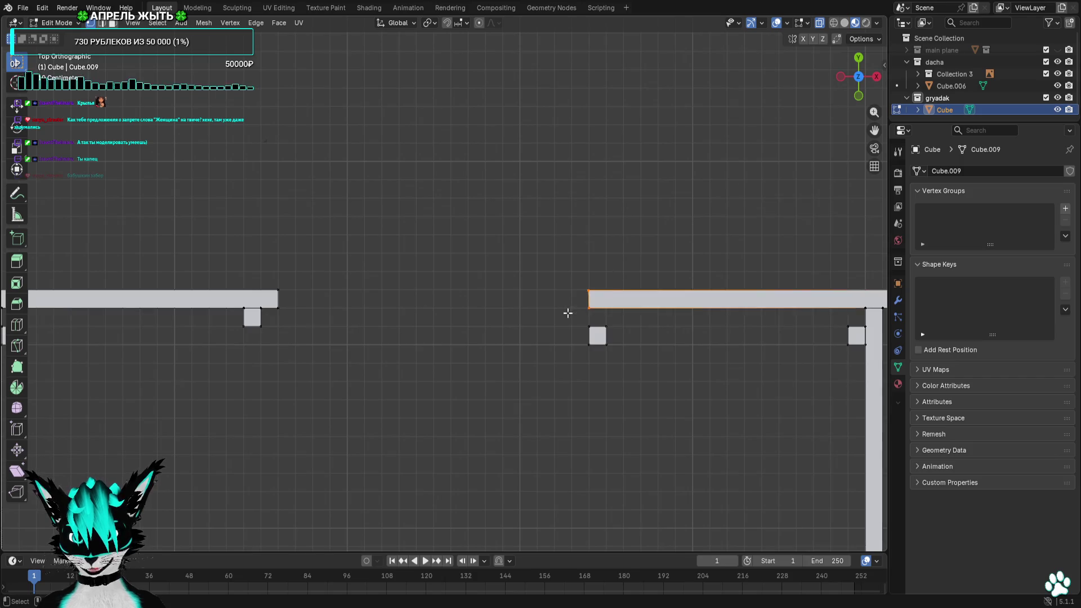
pyautogui.press('g')
pyautogui.click(537, 314)
pyautogui.press('g')
pyautogui.click(560, 312)
pyautogui.click(551, 332)
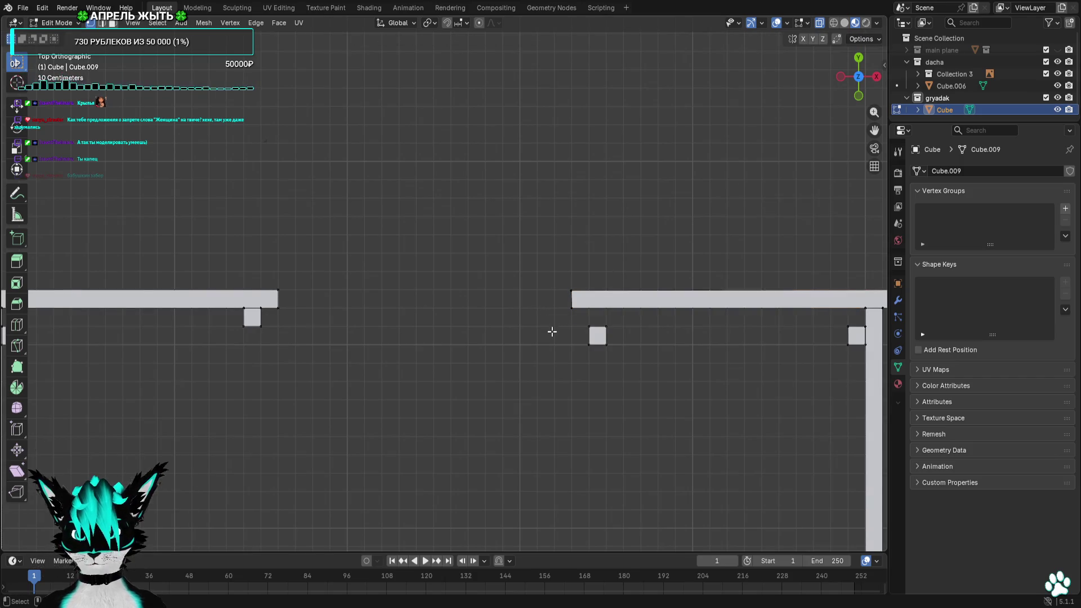
pyautogui.click(597, 335)
pyautogui.click(551, 369)
pyautogui.scroll(-6, 550, 368)
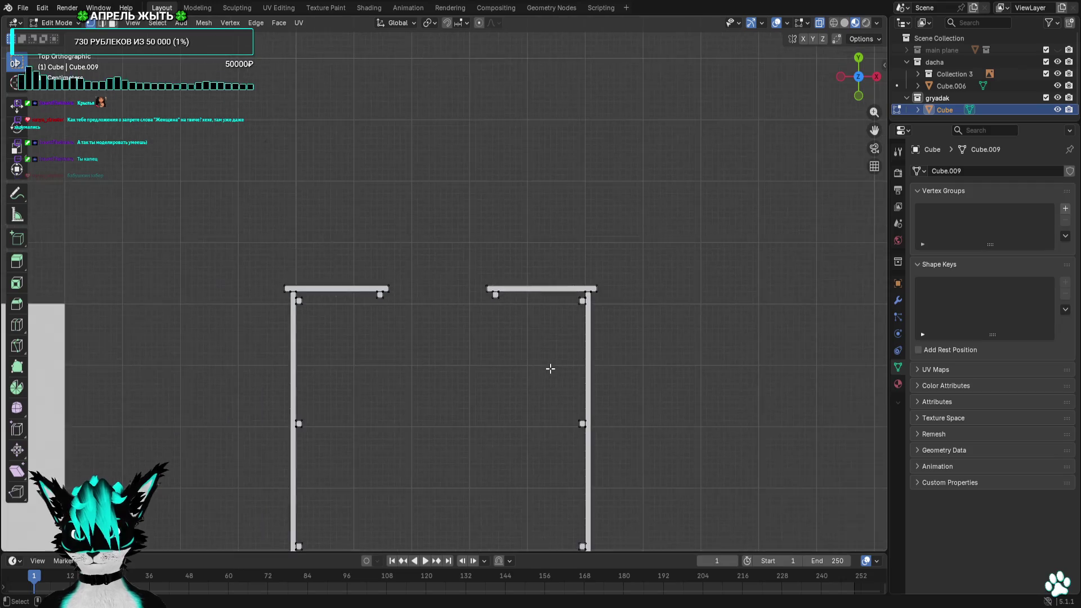
pyautogui.scroll(2, 349, 306)
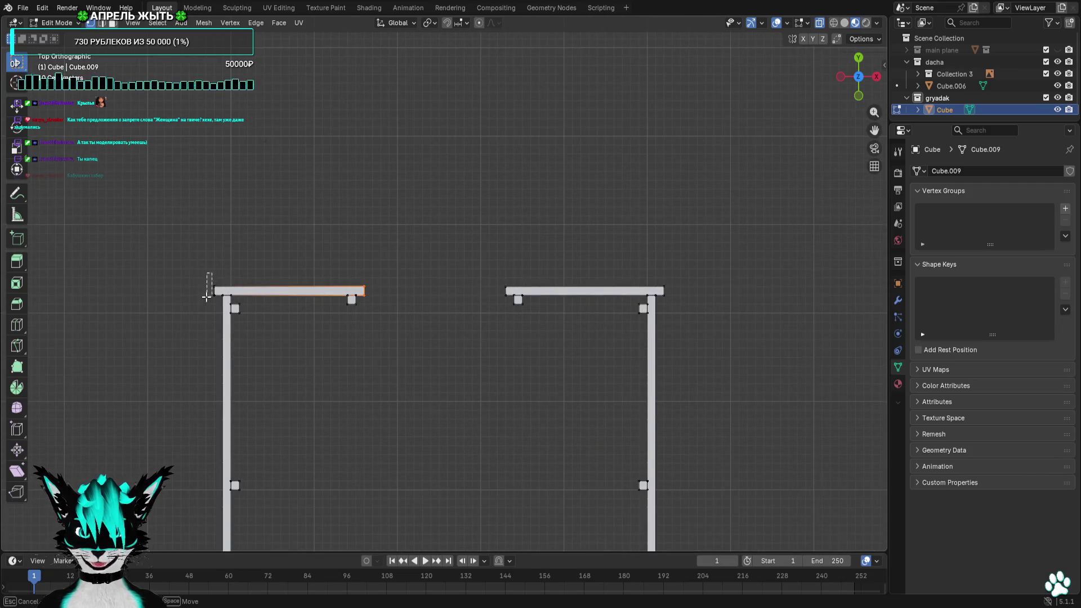
# Select both top boards of the two frames, removing the small post blocks from the selection
pyautogui.keyDown('shift'); pyautogui.moveTo(395, 252); pyautogui.dragTo(314, 346); pyautogui.keyUp('shift')
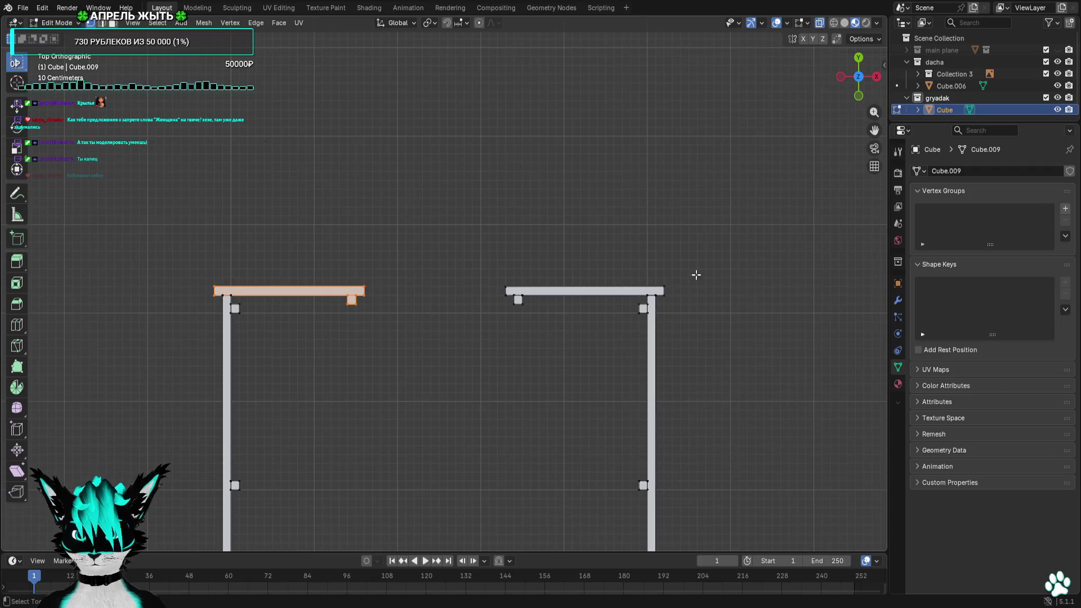
pyautogui.moveTo(658, 309); pyautogui.dragTo(658, 309)
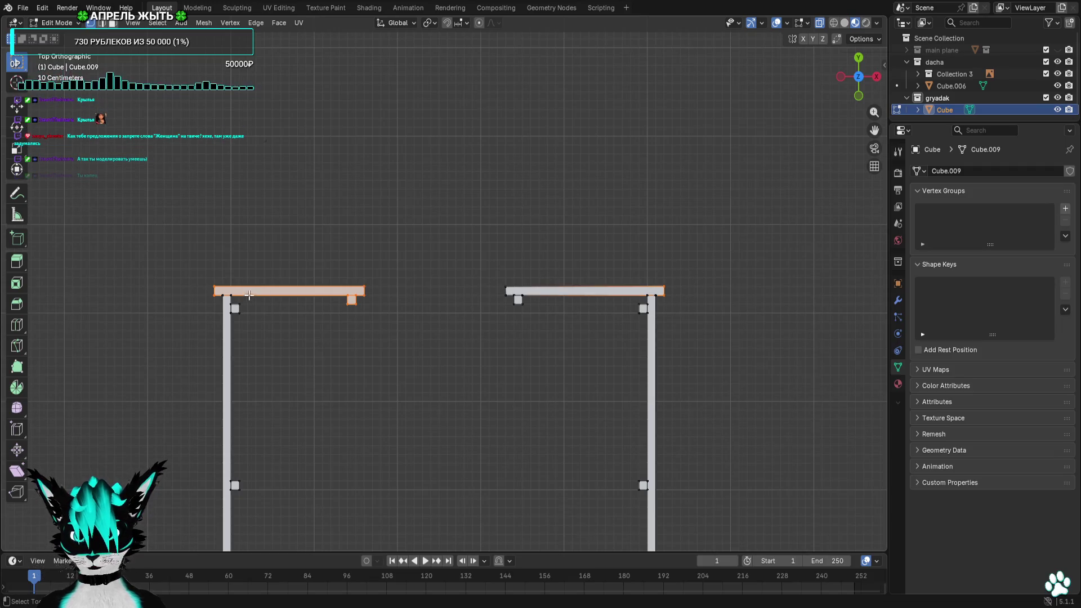
pyautogui.keyDown('ctrl'); pyautogui.moveTo(361, 289); pyautogui.dragTo(342, 310); pyautogui.keyUp('ctrl')
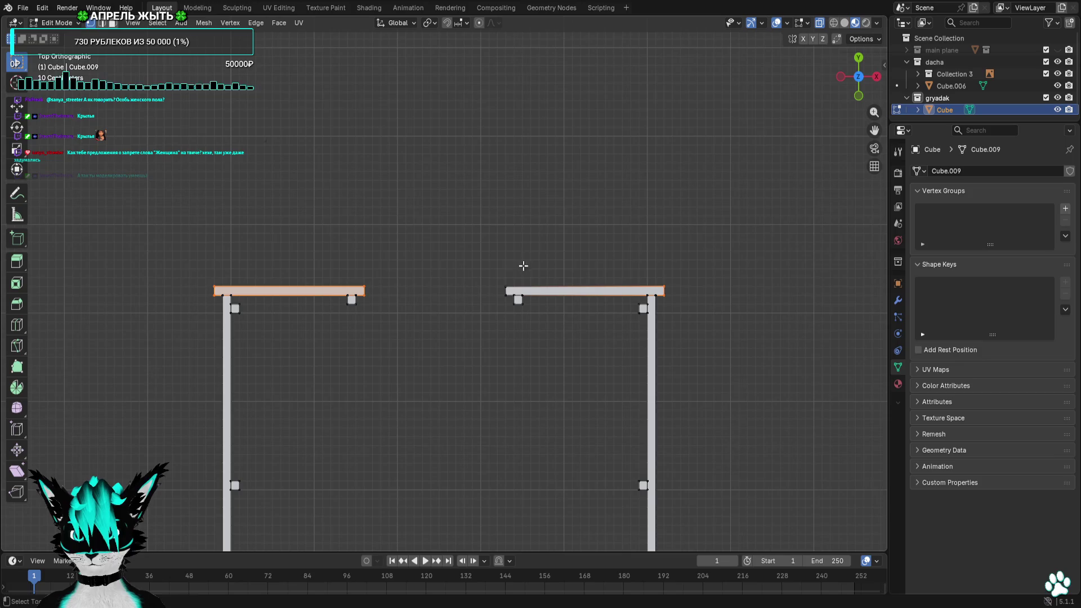
pyautogui.keyDown('shift'); pyautogui.moveTo(508, 307); pyautogui.dragTo(509, 306); pyautogui.keyUp('shift')
pyautogui.scroll(-3, 509, 307)
pyautogui.scroll(-2, 560, 333)
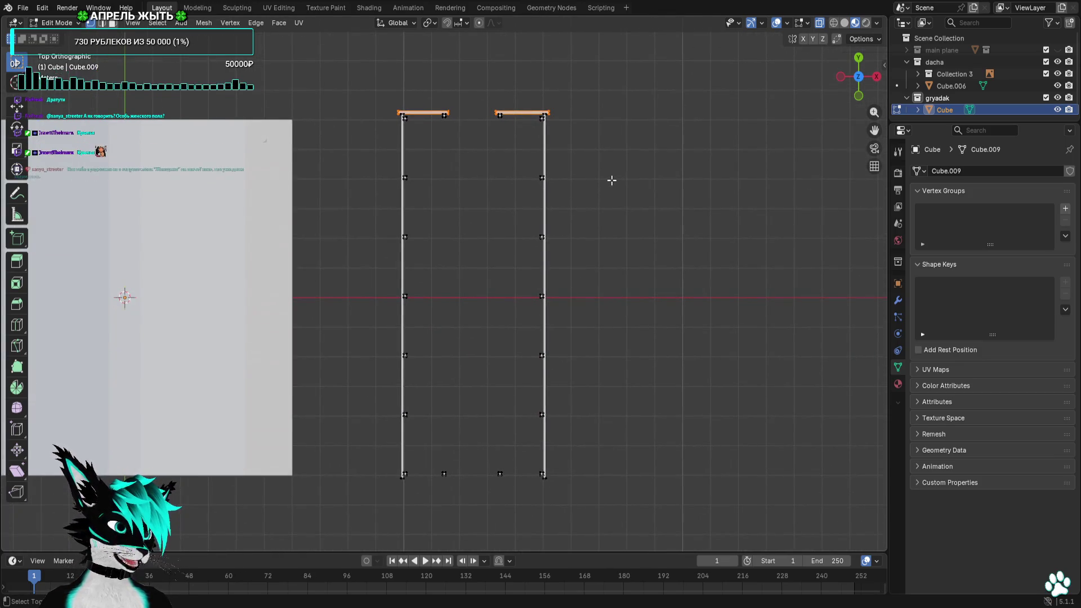
# Duplicate the two end boards and slide the copies about 11 m along Y to the opposite ends
pyautogui.press('g')
pyautogui.press('y')
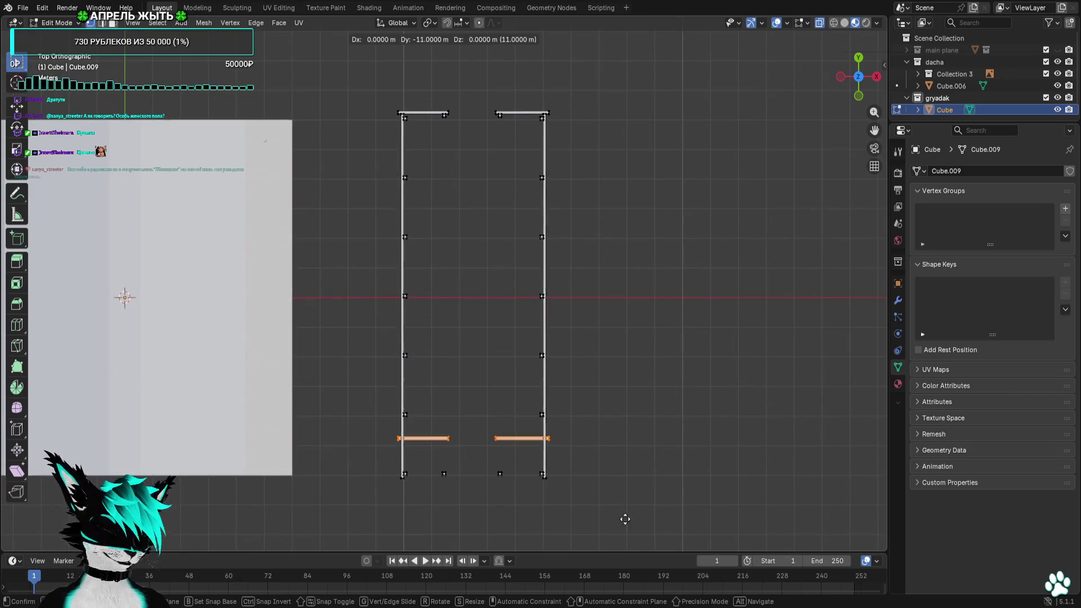
pyautogui.click(625, 532)
pyautogui.scroll(1, 623, 473)
pyautogui.scroll(4, 622, 418)
pyautogui.scroll(3, 496, 262)
pyautogui.press('g')
pyautogui.click(495, 357)
pyautogui.scroll(-3, 495, 357)
# Box-select the end pieces on the left and right and check the frames in perspective
pyautogui.moveTo(421, 241); pyautogui.dragTo(313, 291)
pyautogui.moveTo(585, 237); pyautogui.dragTo(620, 301)
pyautogui.moveTo(640, 255)
pyautogui.mouseDown()
pyautogui.moveTo(566, 288)
pyautogui.moveTo(574, 297)
pyautogui.mouseUp()
pyautogui.scroll(-2, 473, 350)
pyautogui.moveTo(483, 352)
pyautogui.mouseDown(button='middle')
pyautogui.moveTo(487, 290)
pyautogui.moveTo(332, 289)
pyautogui.moveTo(462, 331)
pyautogui.mouseUp(button='middle')
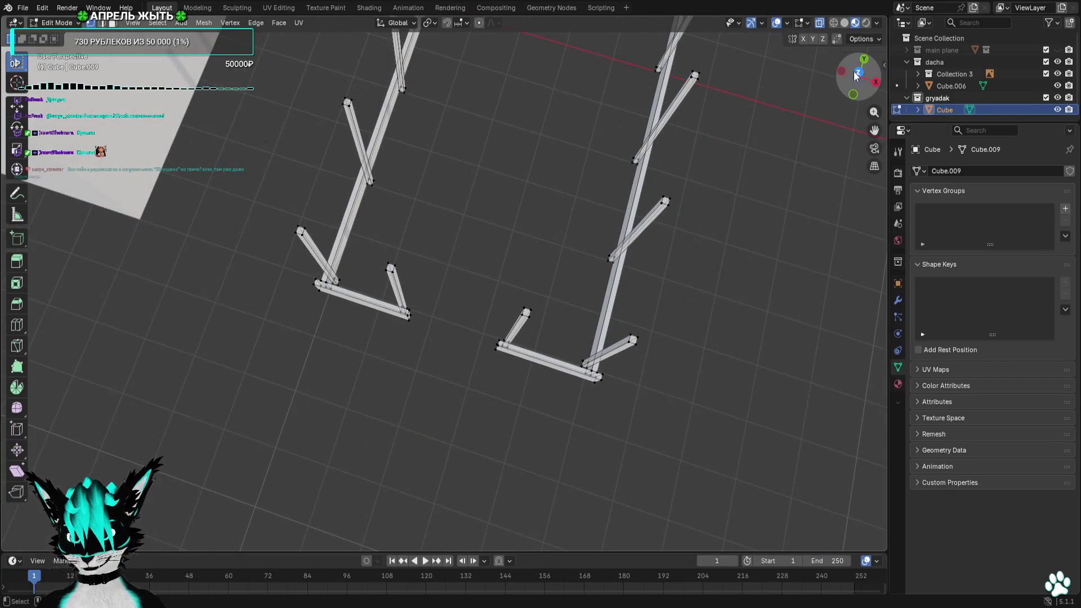
pyautogui.click(855, 74)
pyautogui.scroll(2, 511, 208)
pyautogui.scroll(3, 386, 273)
pyautogui.scroll(2, 385, 273)
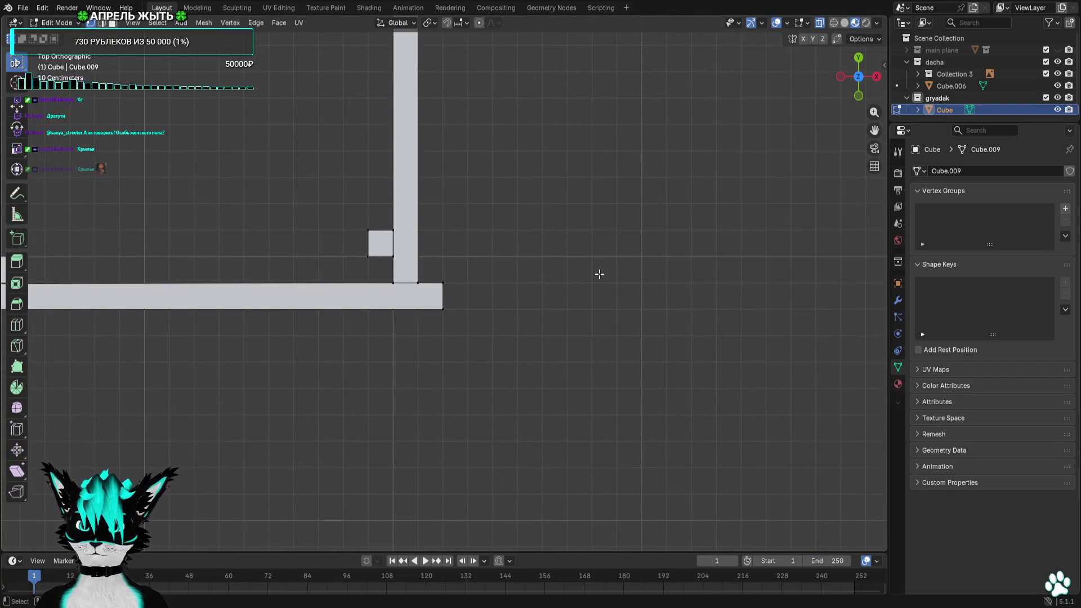
pyautogui.moveTo(583, 274); pyautogui.dragTo(558, 148, button='middle')
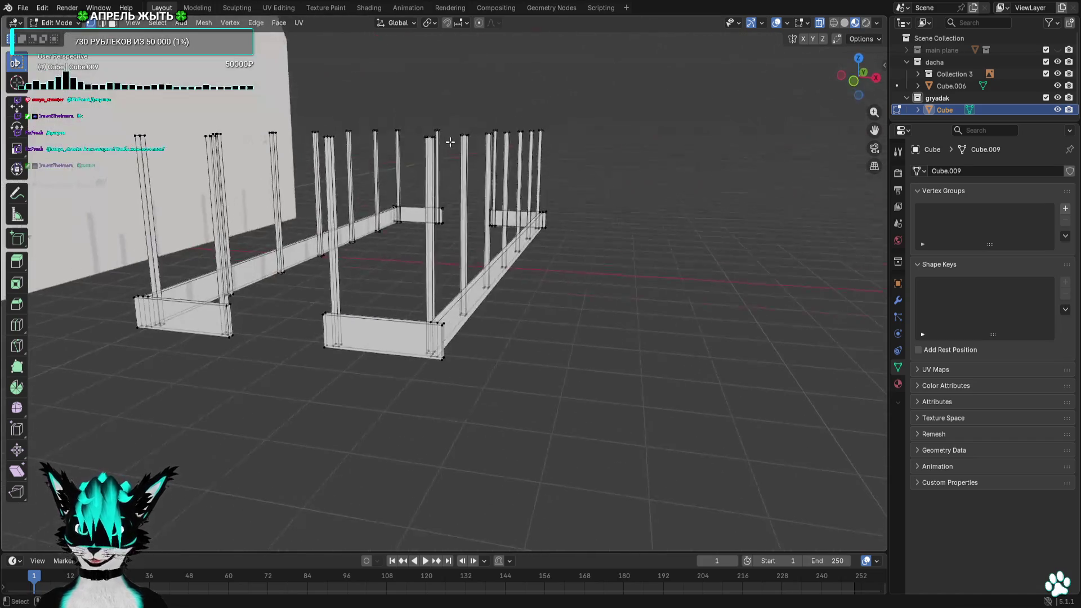
pyautogui.click(858, 79)
pyautogui.scroll(5, 694, 371)
pyautogui.scroll(-5, 694, 370)
pyautogui.scroll(3, 221, 228)
pyautogui.scroll(1, 222, 228)
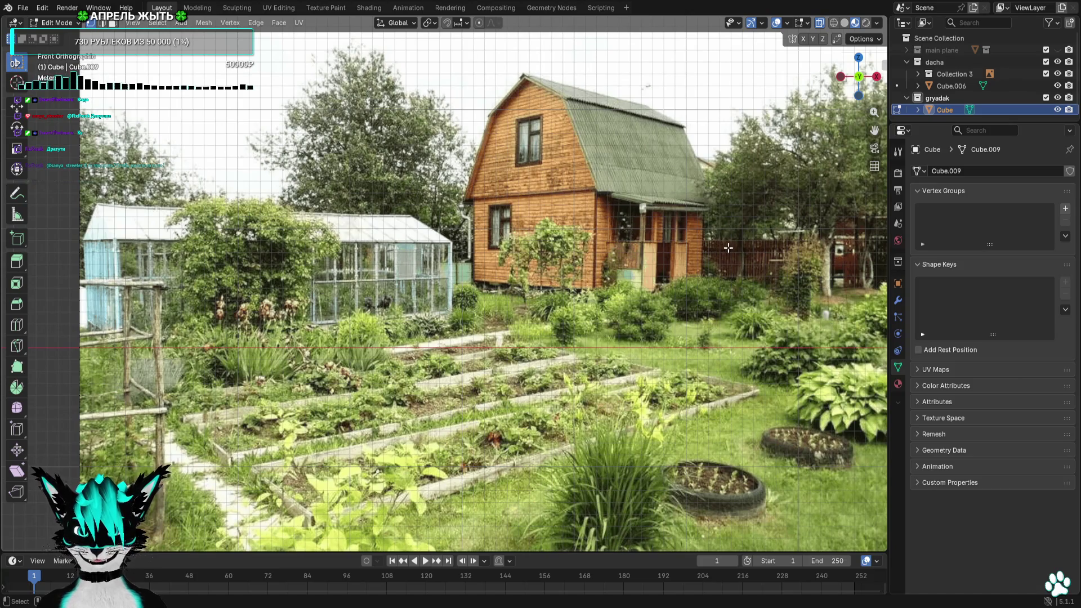
pyautogui.click(858, 58)
pyautogui.scroll(-3, 768, 176)
pyautogui.scroll(-3, 494, 205)
pyautogui.scroll(6, 443, 228)
pyautogui.click(857, 95)
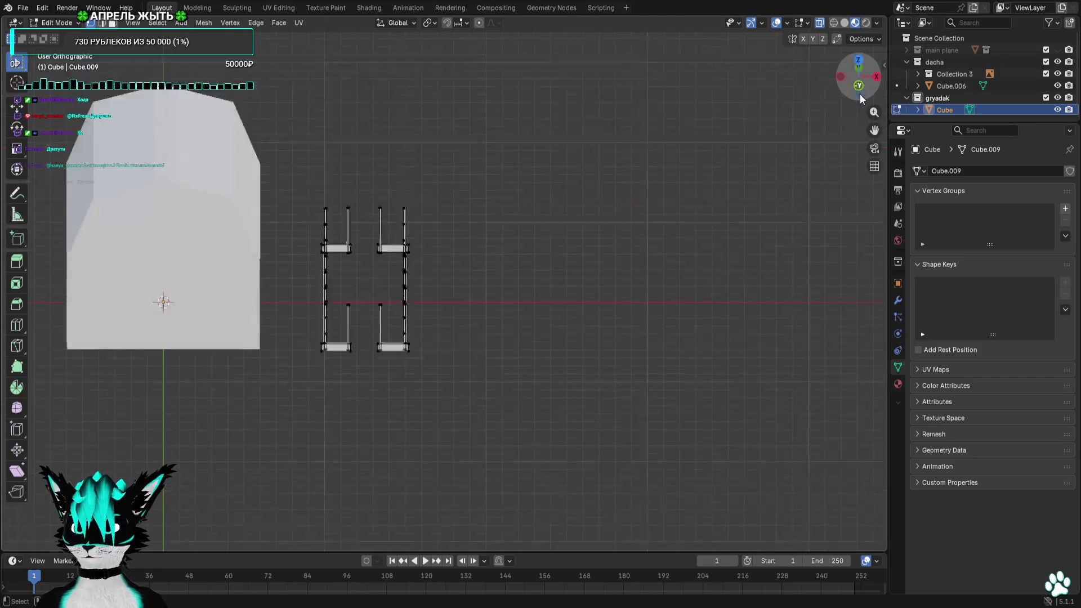
pyautogui.scroll(3, 558, 310)
pyautogui.scroll(2, 633, 159)
pyautogui.scroll(3, 625, 228)
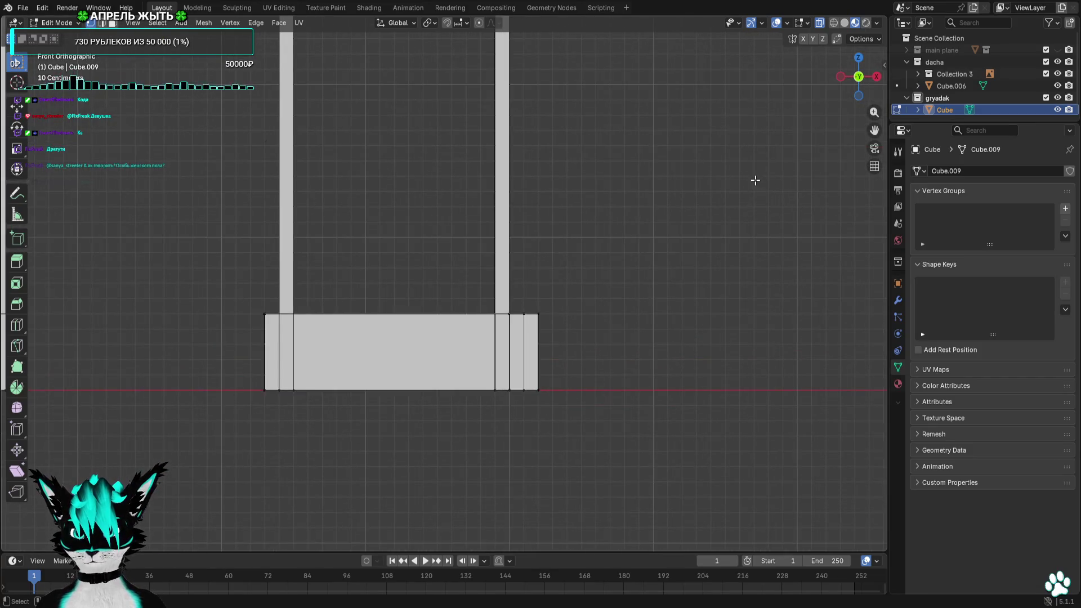
# Select the long side post and place a duplicate just outside the frame
pyautogui.click(858, 57)
pyautogui.scroll(-3, 676, 268)
pyautogui.moveTo(488, 154)
pyautogui.keyDown('shift'); pyautogui.mouseDown(button='middle')
pyautogui.moveTo(521, 312)
pyautogui.moveTo(513, 419)
pyautogui.moveTo(499, 216)
pyautogui.moveTo(515, 227)
pyautogui.mouseUp(button='middle'); pyautogui.keyUp('shift')
pyautogui.scroll(3, 521, 312)
pyautogui.scroll(-5, 507, 375)
pyautogui.moveTo(470, 224); pyautogui.dragTo(517, 256)
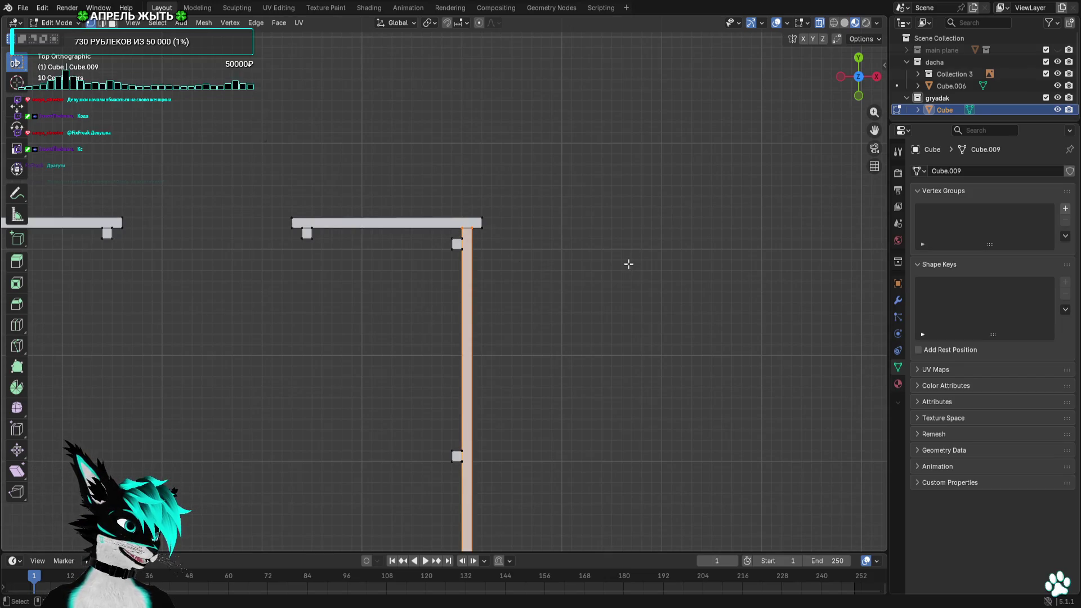
pyautogui.click(858, 95)
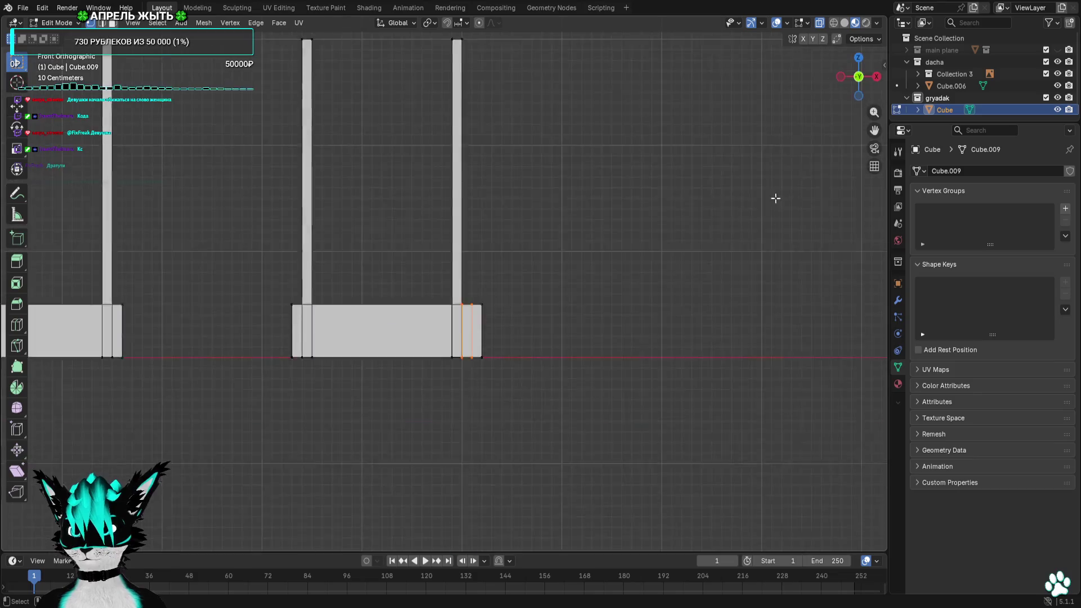
pyautogui.scroll(-4, 586, 276)
pyautogui.hotkey('shift', 'd')
pyautogui.click(609, 278)
pyautogui.scroll(3, 610, 277)
pyautogui.scroll(2, 609, 277)
# Raise the copy's bottom vertices to thin it into a square-section rail and view it from the side
pyautogui.moveTo(550, 270); pyautogui.dragTo(596, 321)
pyautogui.press('g')
pyautogui.click(617, 162)
pyautogui.press('a')
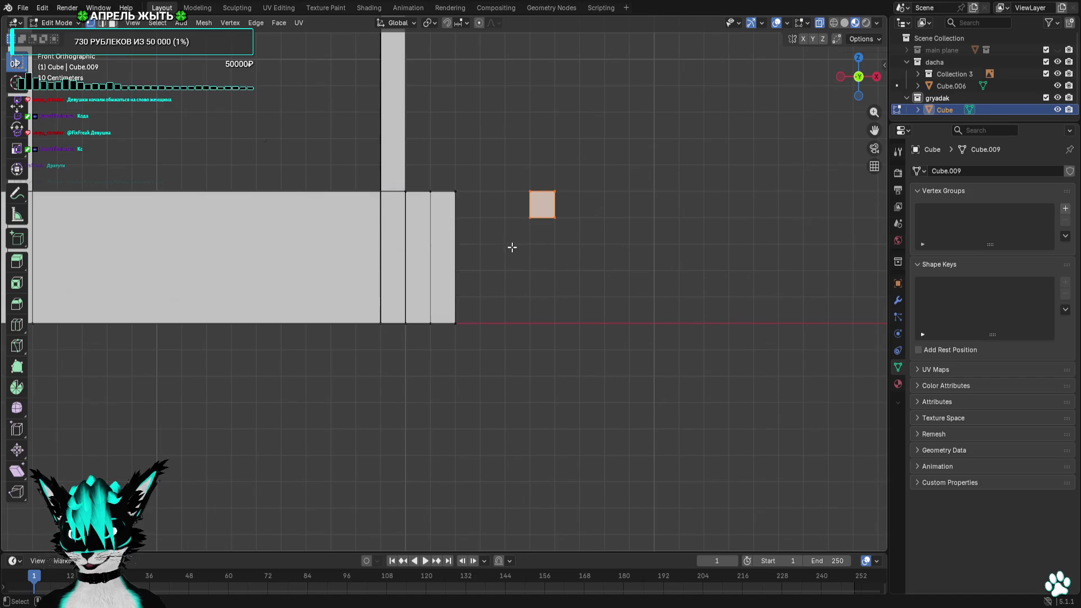
pyautogui.click(876, 77)
pyautogui.scroll(3, 455, 291)
pyautogui.keyDown('shift'); pyautogui.moveTo(456, 291); pyautogui.dragTo(707, 389, button='middle'); pyautogui.keyUp('shift')
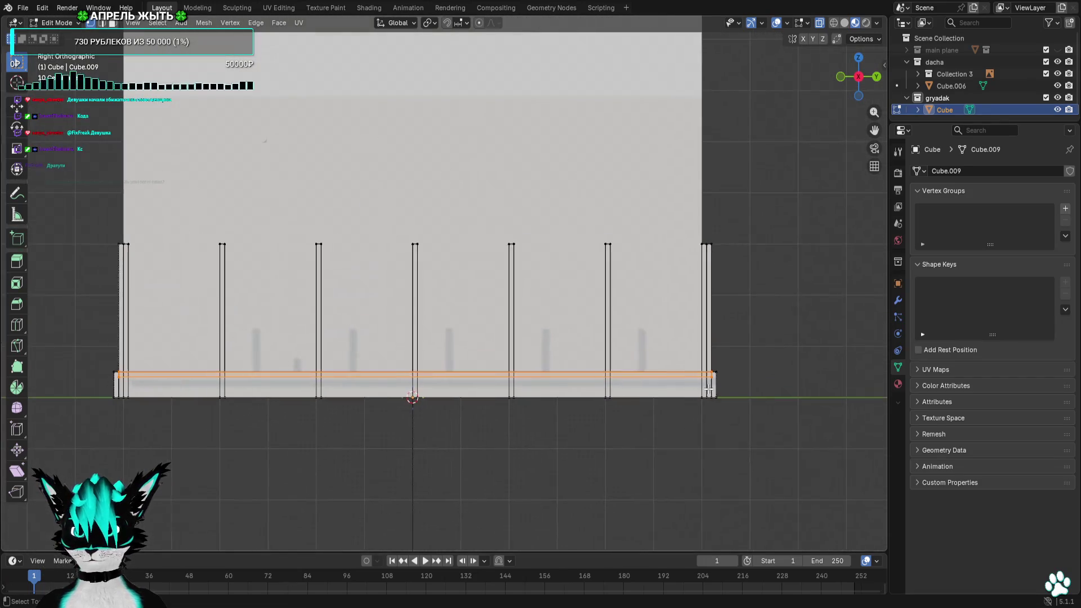
# Raise the new rail about 1.2 m so it runs mid-height along the posts
pyautogui.press('g')
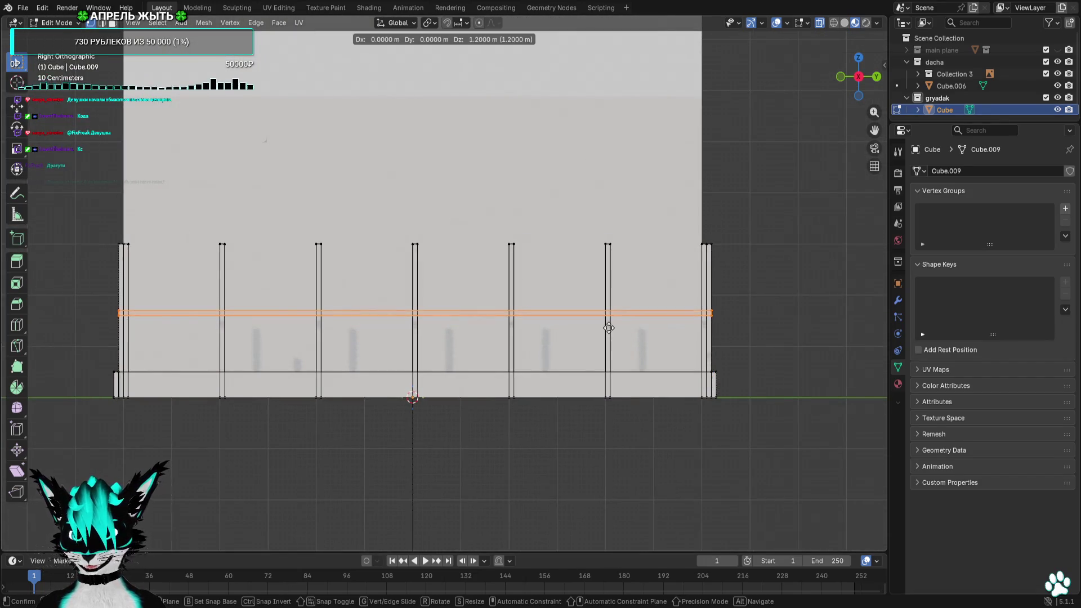
pyautogui.click(608, 328)
pyautogui.moveTo(609, 327); pyautogui.dragTo(638, 335, button='middle')
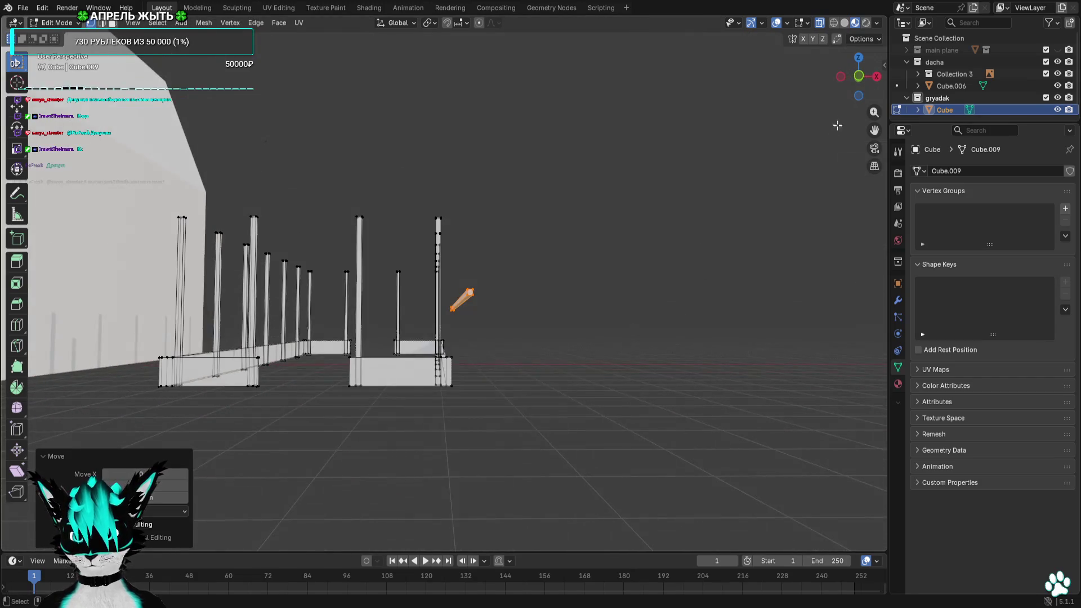
pyautogui.click(863, 78)
pyautogui.scroll(5, 743, 227)
pyautogui.press('g')
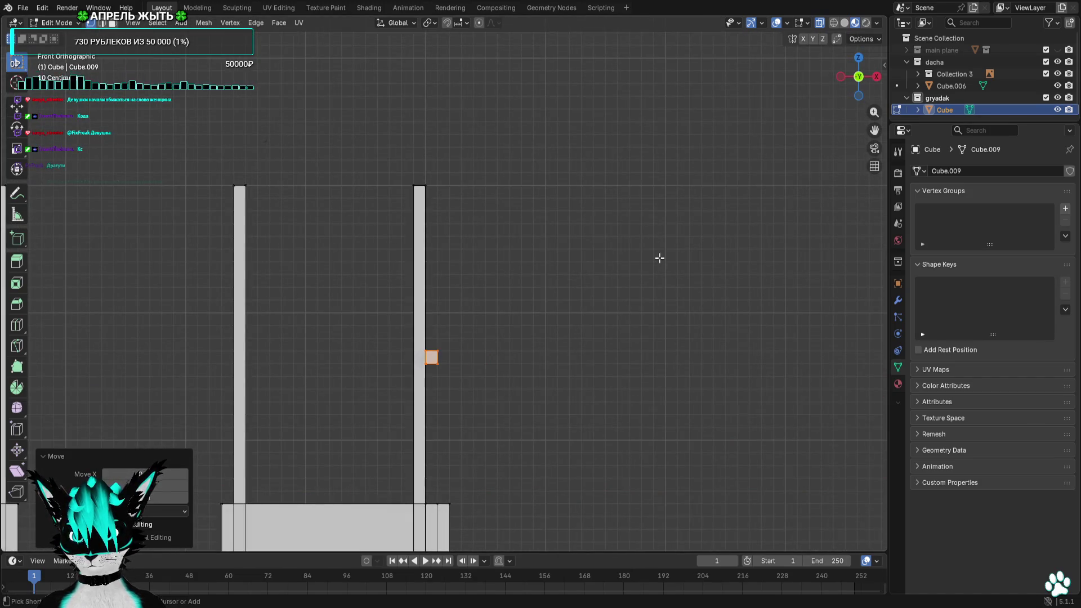
pyautogui.scroll(-3, 659, 258)
pyautogui.click(710, 259)
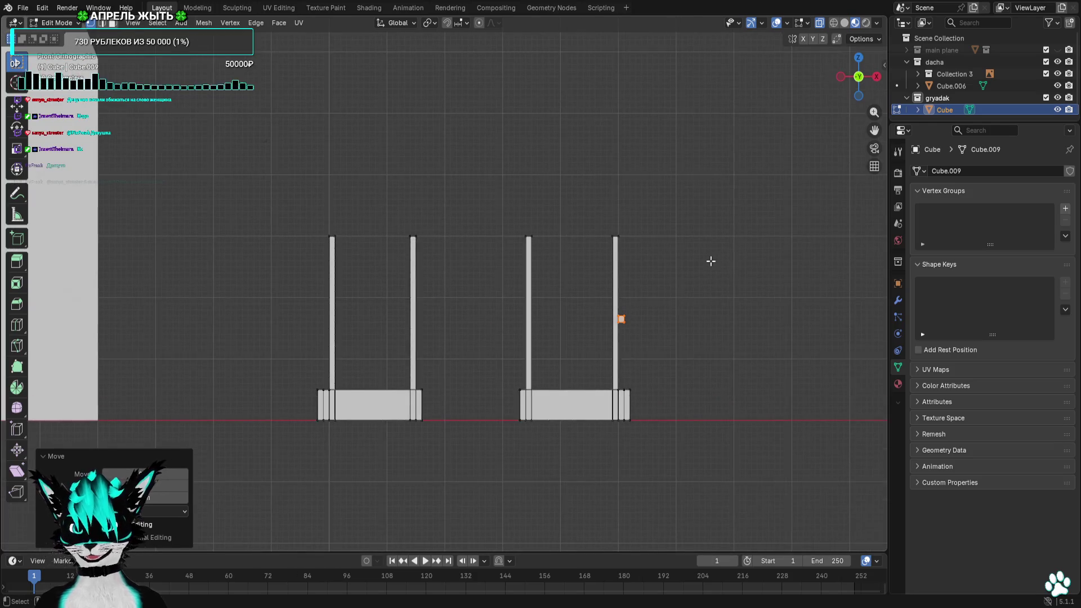
pyautogui.scroll(-2, 710, 261)
pyautogui.scroll(-1, 708, 261)
pyautogui.scroll(-2, 703, 263)
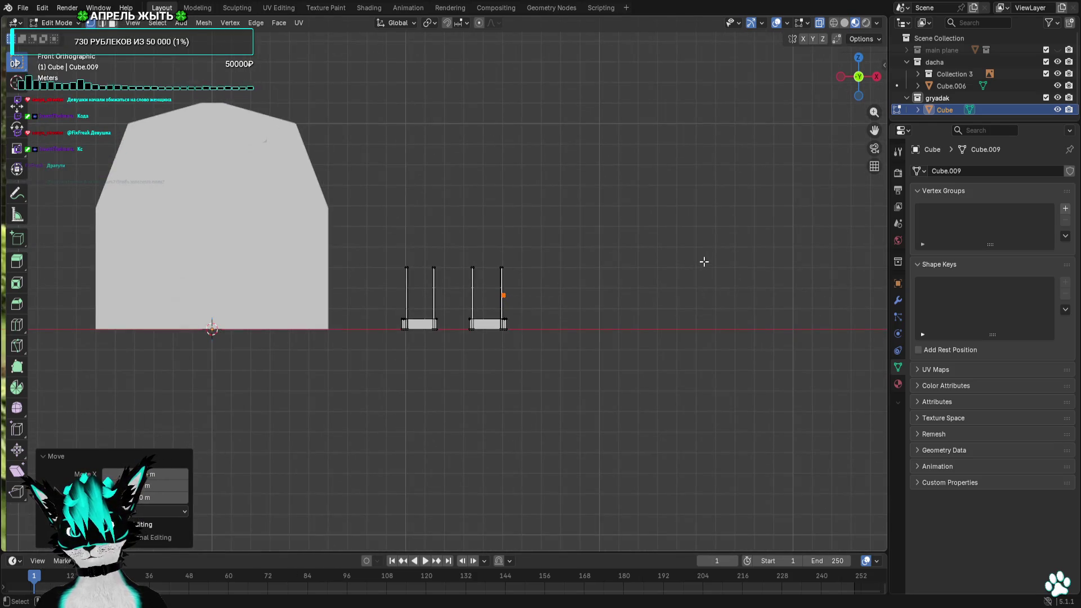
pyautogui.scroll(2, 703, 262)
pyautogui.scroll(2, 748, 394)
pyautogui.press('g')
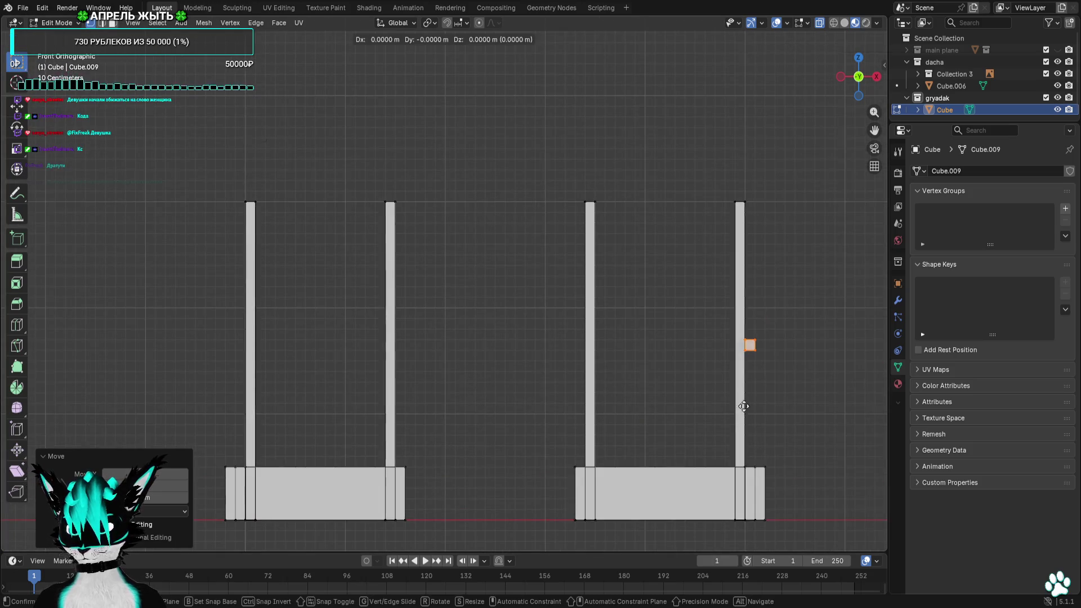
pyautogui.click(740, 381)
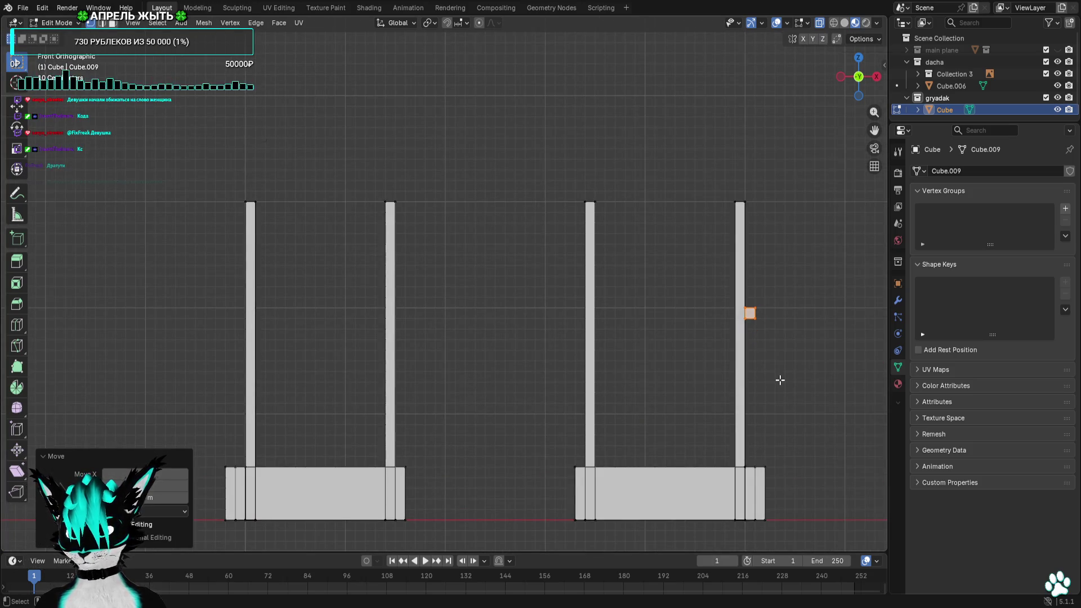
# Duplicate the rail and place the copy beside the opposite outer post
pyautogui.hotkey('shift', 'd')
pyautogui.click(272, 373)
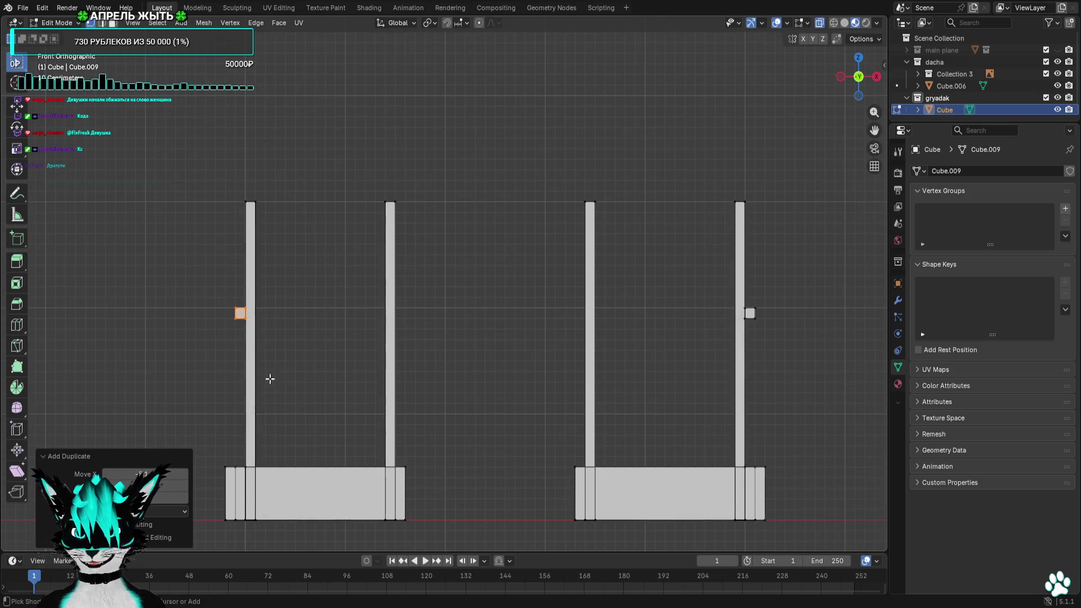
pyautogui.scroll(-5, 270, 377)
pyautogui.scroll(1, 337, 350)
pyautogui.scroll(1, 337, 349)
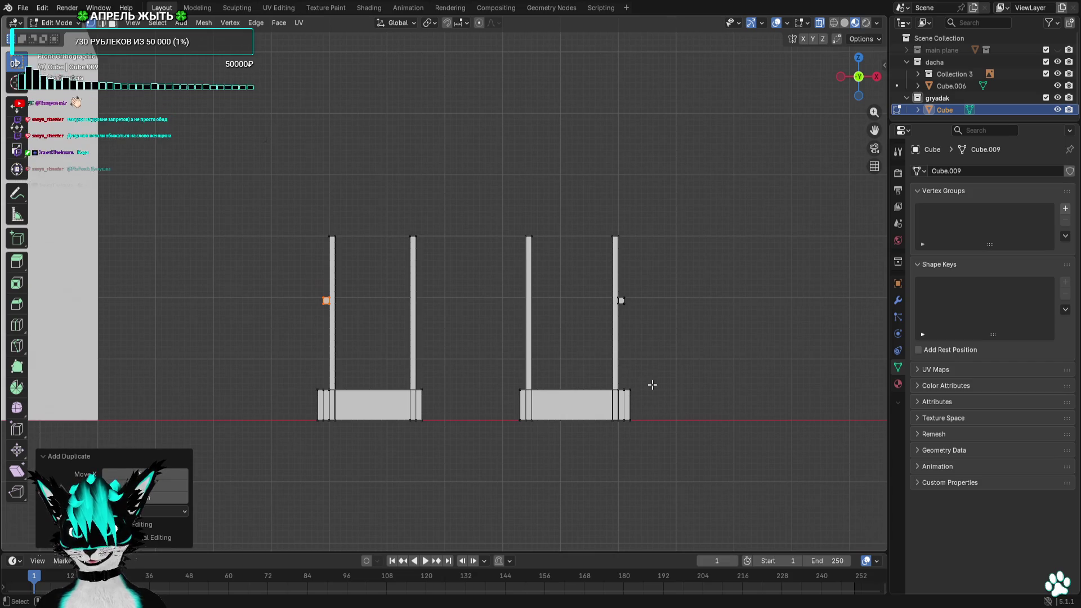
# Place rail copies at the tops of the left post row and, 5.1 m along X, the right post row
pyautogui.click(859, 57)
pyautogui.scroll(-3, 502, 169)
pyautogui.scroll(4, 433, 291)
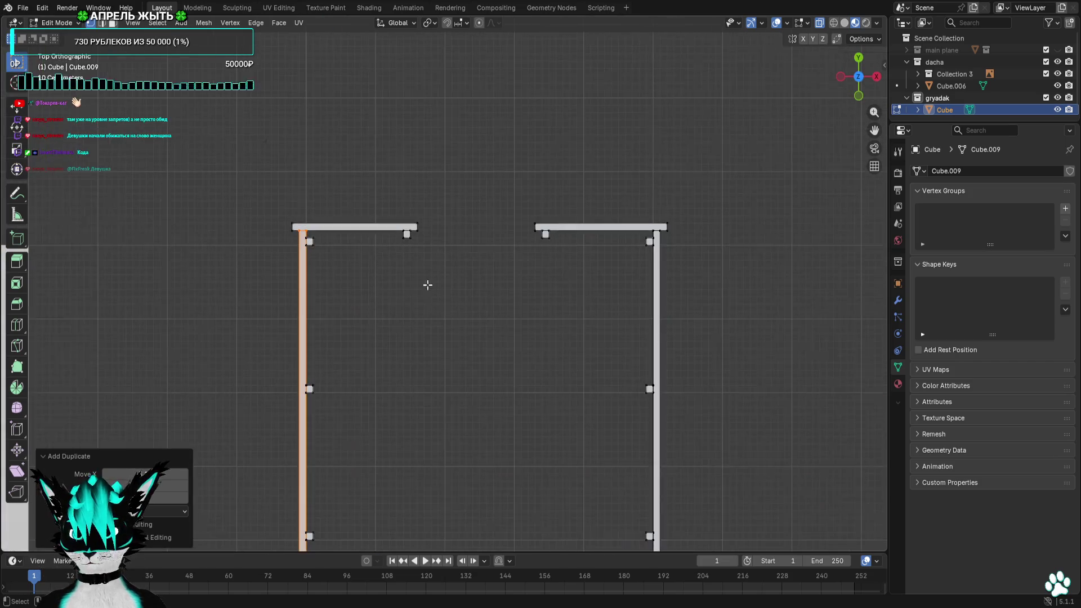
pyautogui.click(859, 95)
pyautogui.scroll(4, 667, 456)
pyautogui.moveTo(668, 455)
pyautogui.keyDown('shift'); pyautogui.mouseDown(button='middle')
pyautogui.moveTo(555, 189)
pyautogui.moveTo(518, 462)
pyautogui.mouseUp(button='middle'); pyautogui.keyUp('shift')
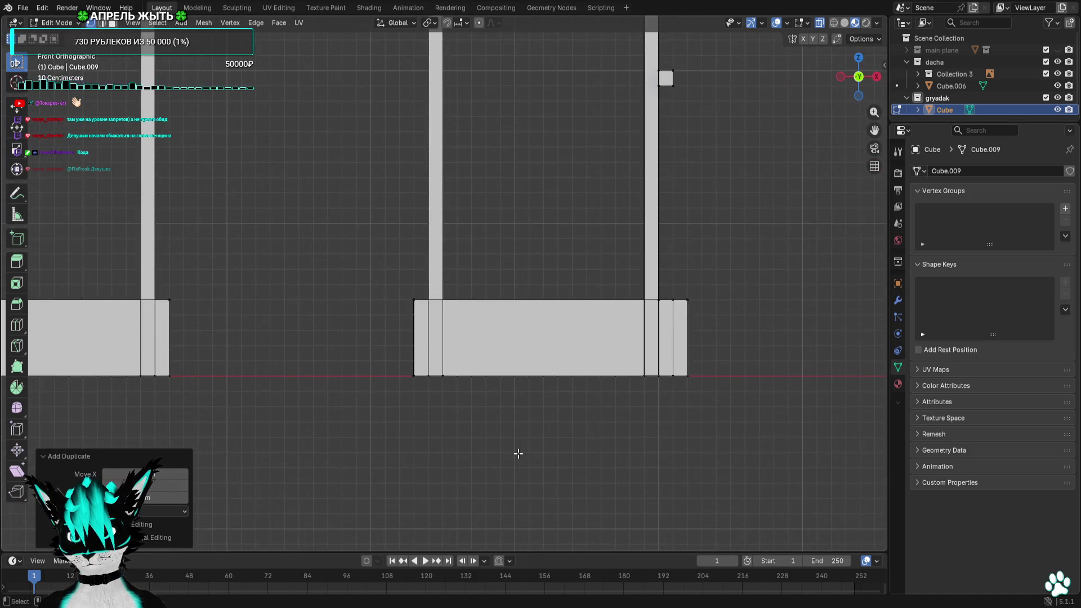
pyautogui.scroll(-5, 518, 453)
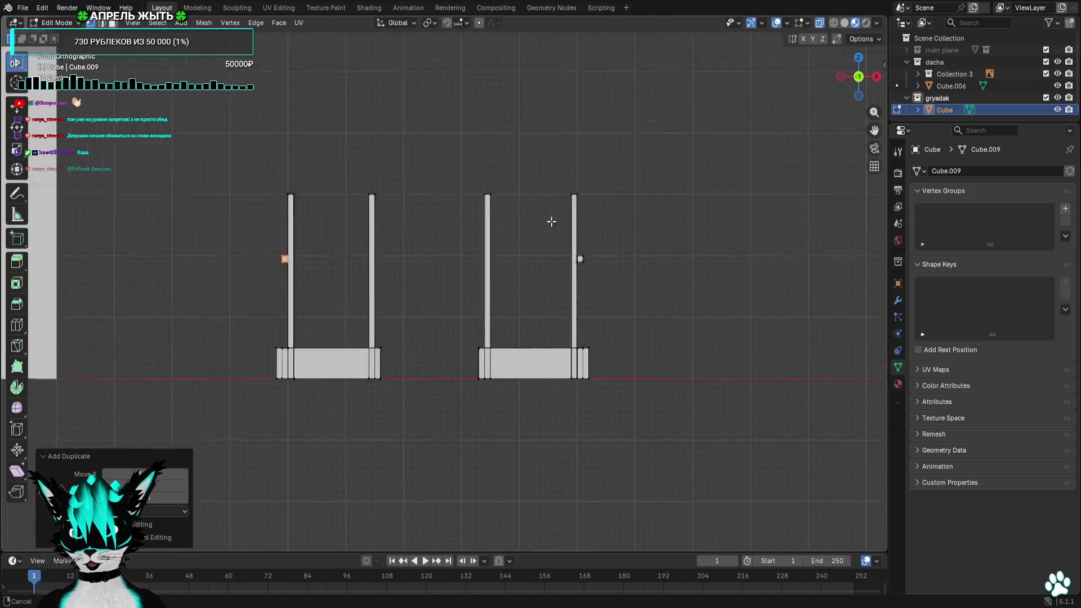
pyautogui.scroll(3, 358, 345)
pyautogui.press('g')
pyautogui.click(360, 239)
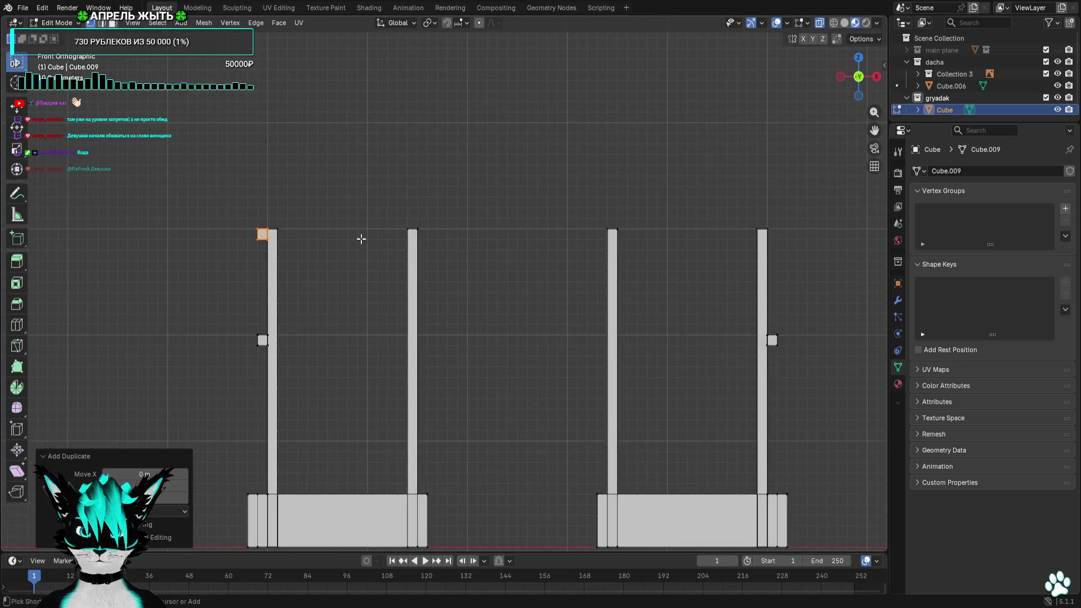
pyautogui.press('g')
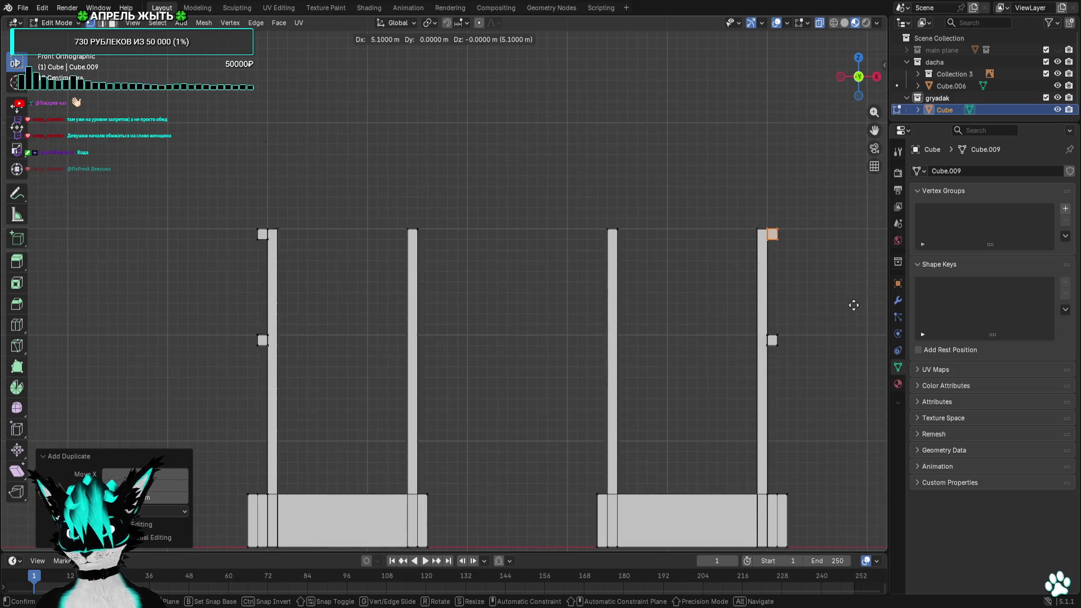
pyautogui.click(854, 304)
pyautogui.scroll(-3, 853, 304)
# From above, duplicate the right-side rail and set the copy to the right of the frame
pyautogui.keyDown('alt'); pyautogui.moveTo(854, 304); pyautogui.dragTo(685, 220, button='middle'); pyautogui.keyUp('alt')
pyautogui.scroll(2, 668, 176)
pyautogui.scroll(-2, 644, 203)
pyautogui.hotkey('shift', 'd')
pyautogui.click(662, 202)
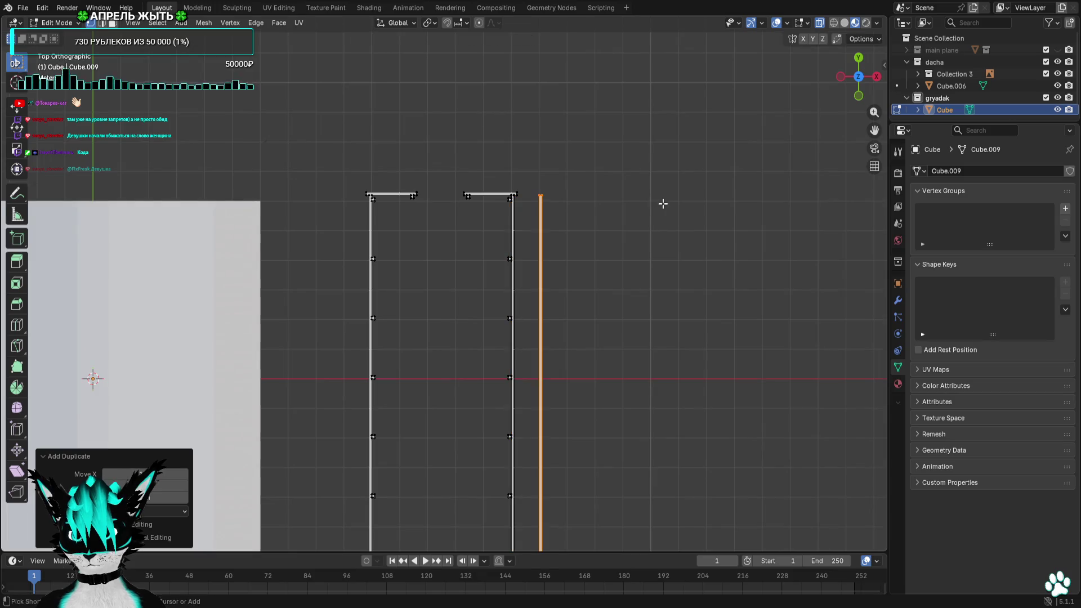
pyautogui.scroll(-3, 662, 203)
# Shift the copy along the frame and raise its bottom vertices into a small square block
pyautogui.press('g')
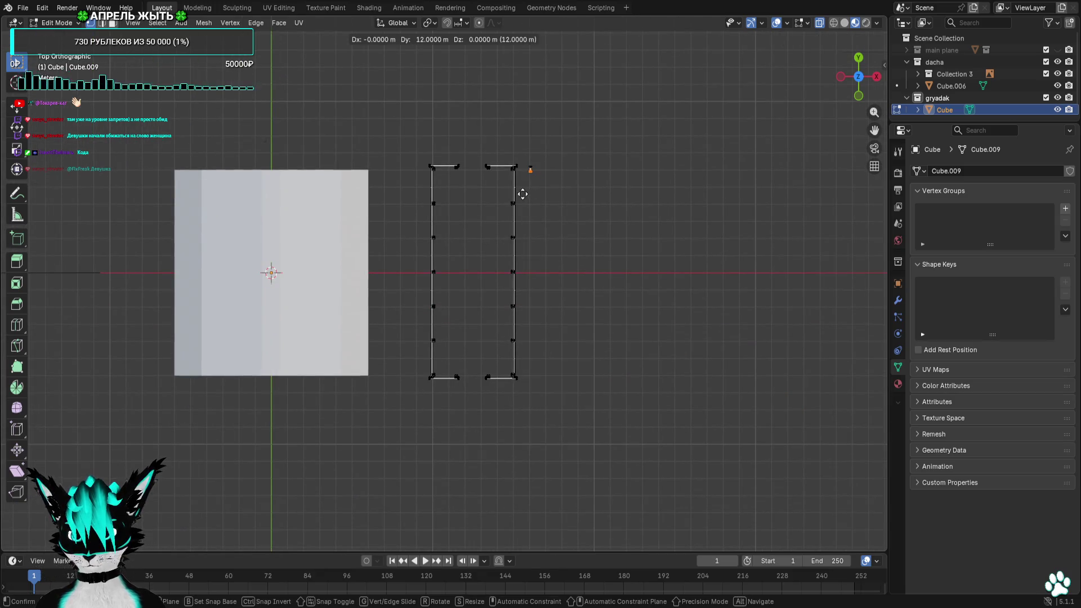
pyautogui.click(523, 195)
pyautogui.scroll(5, 625, 210)
pyautogui.scroll(-2, 610, 355)
pyautogui.moveTo(638, 435); pyautogui.dragTo(545, 491)
pyautogui.press('g')
pyautogui.press('Escape')
pyautogui.moveTo(711, 414); pyautogui.dragTo(492, 486)
pyautogui.press('g')
pyautogui.click(630, 324)
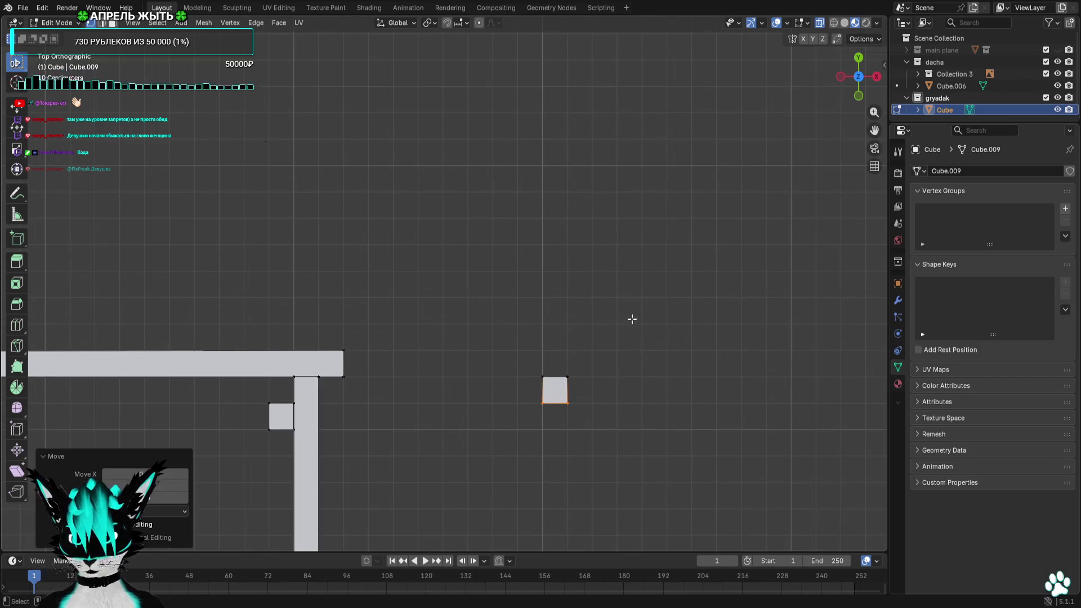
# Move the small block onto the right end of the long top board
pyautogui.keyDown('shift'); pyautogui.moveTo(566, 414); pyautogui.dragTo(770, 377, button='middle'); pyautogui.keyUp('shift')
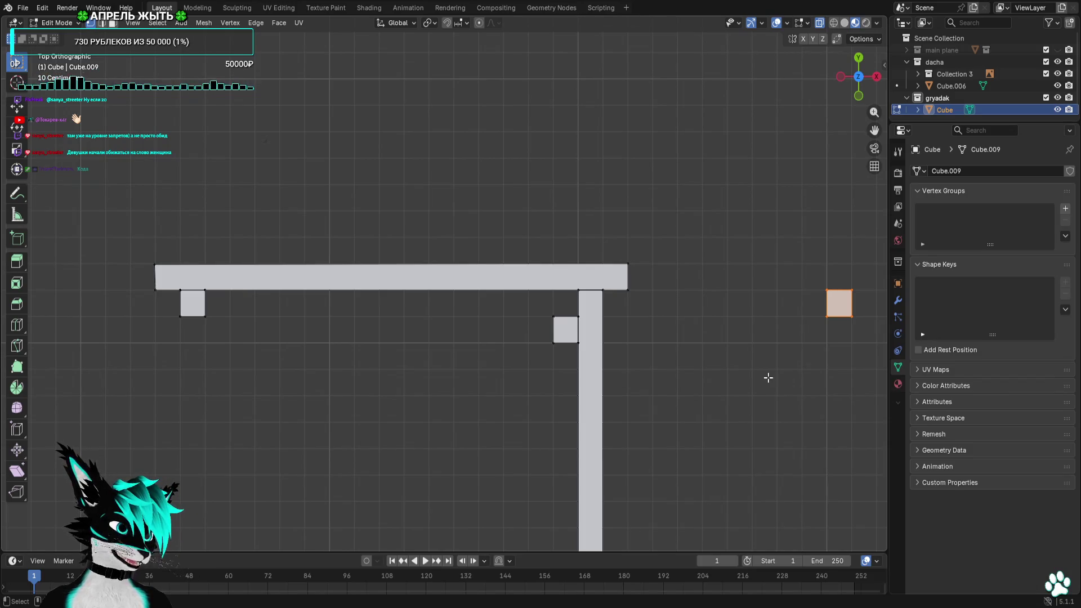
pyautogui.press('g')
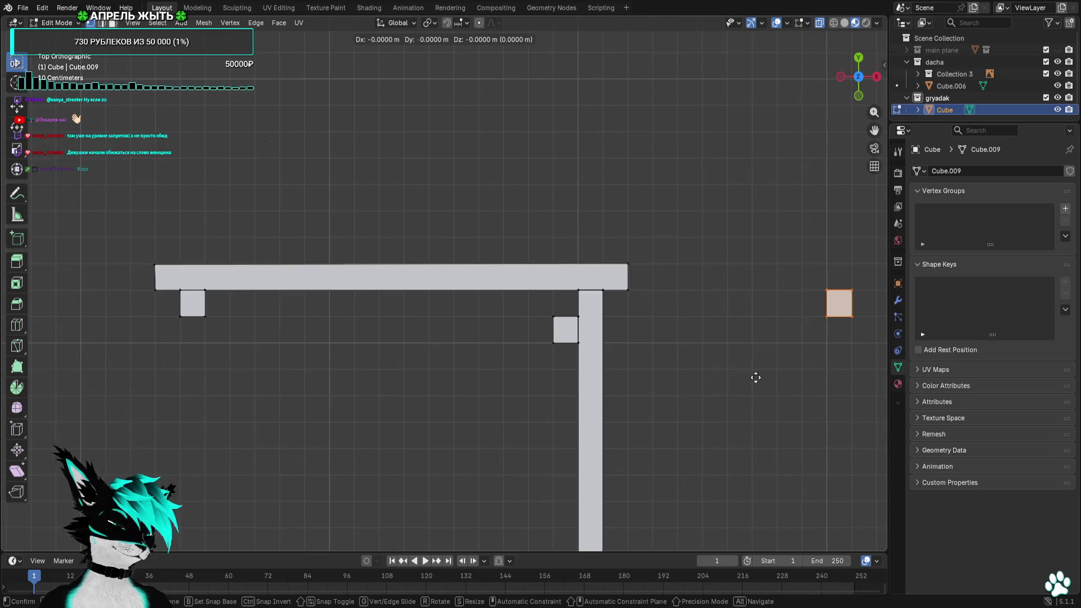
pyautogui.click(552, 349)
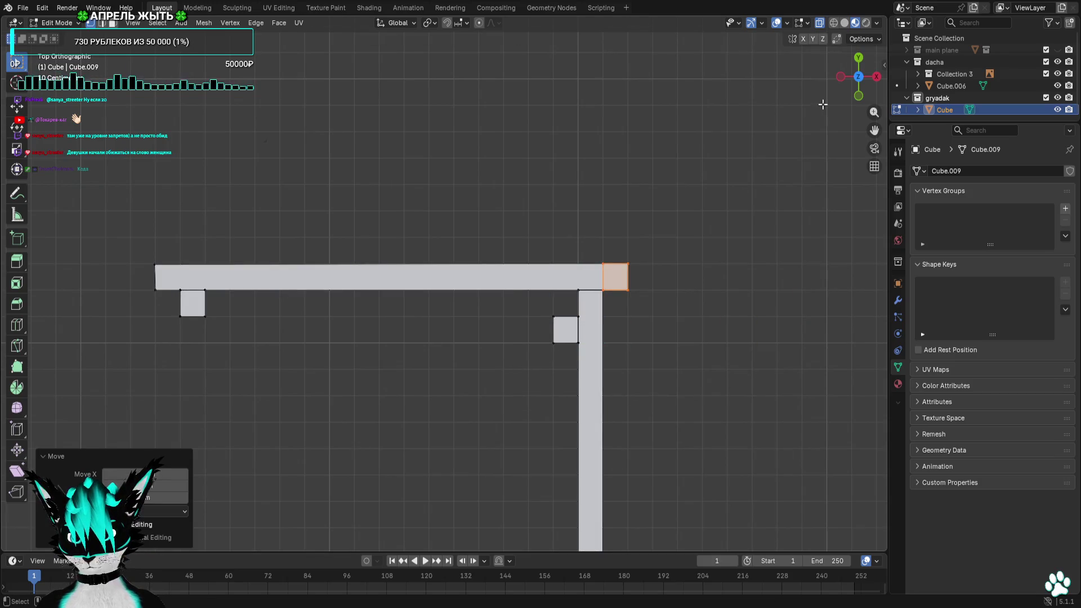
# In back view, lift the block above the post top and stretch it along X into a long rail
pyautogui.click(857, 95)
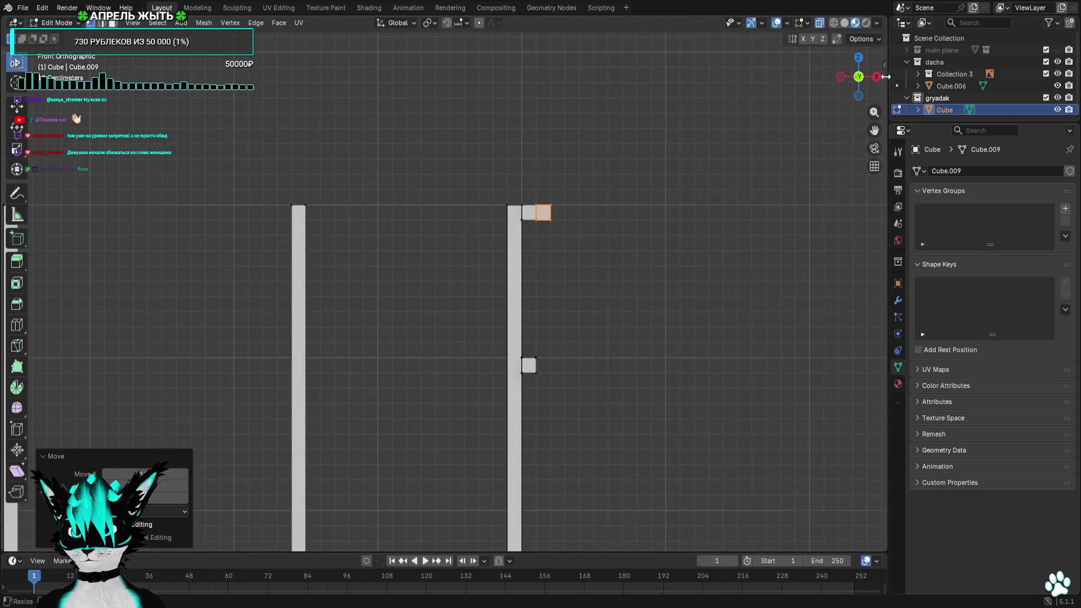
pyautogui.click(858, 77)
pyautogui.scroll(-3, 599, 229)
pyautogui.scroll(1, 499, 229)
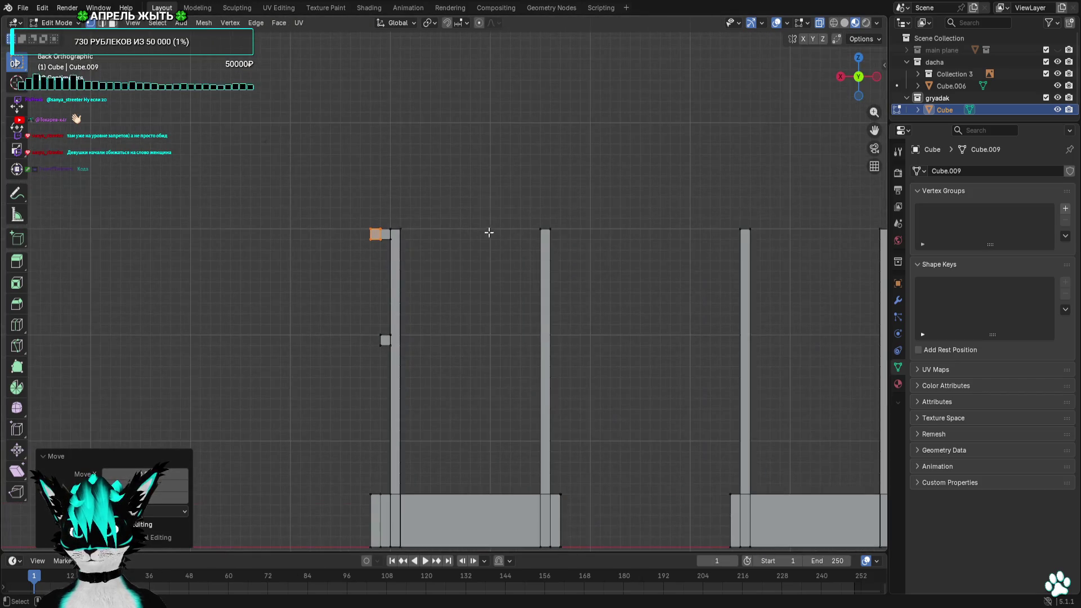
pyautogui.scroll(2, 452, 215)
pyautogui.scroll(1, 356, 177)
pyautogui.press('g')
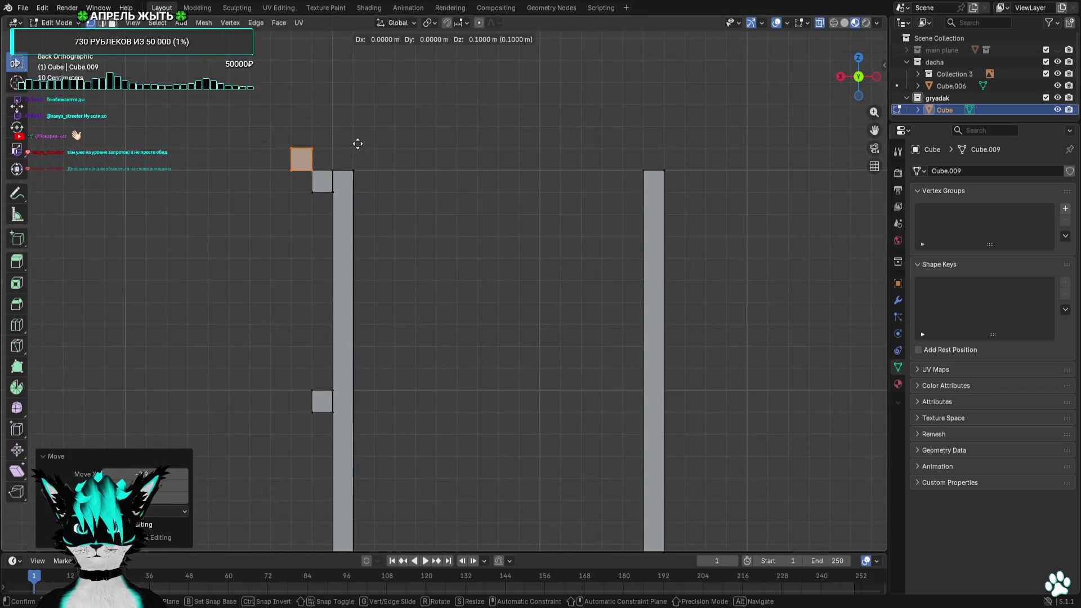
pyautogui.scroll(-1, 338, 161)
pyautogui.scroll(-1, 334, 171)
pyautogui.press('g')
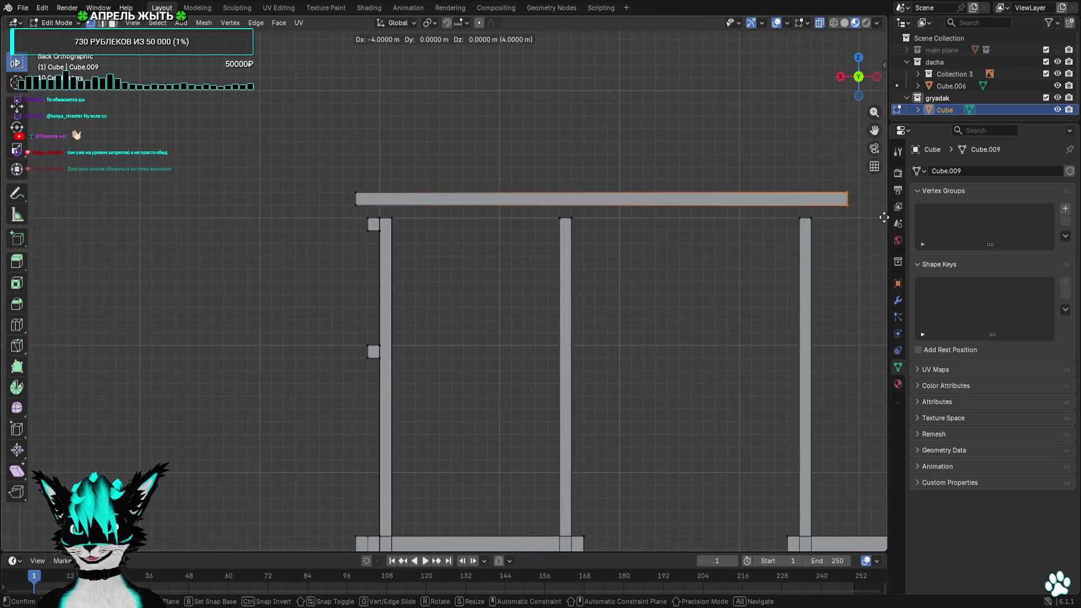
pyautogui.click(883, 217)
pyautogui.scroll(1, 613, 242)
pyautogui.press('g')
pyautogui.click(560, 236)
pyautogui.scroll(-1, 545, 237)
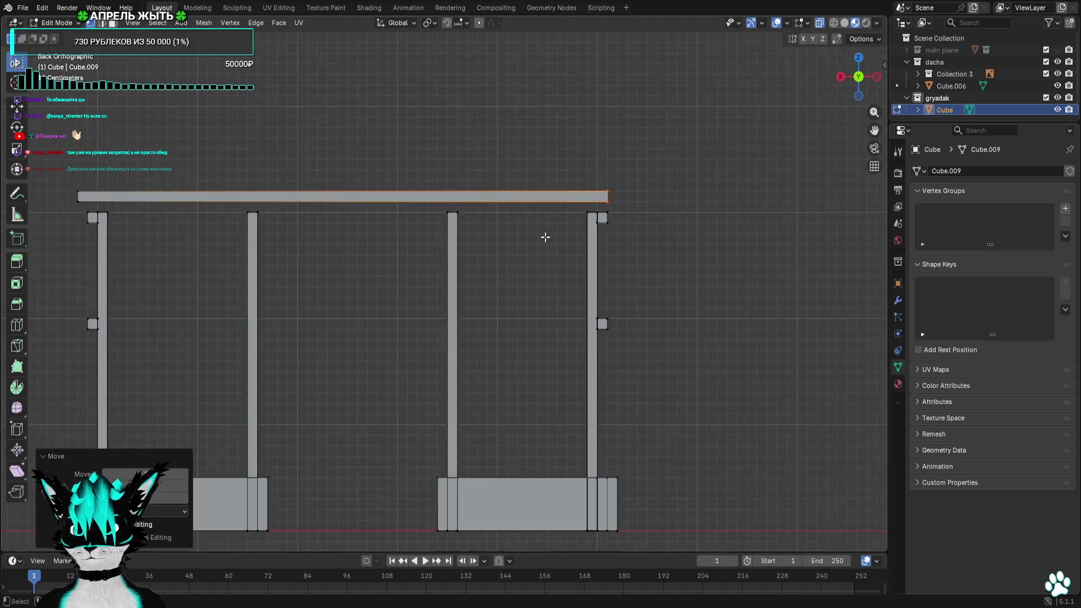
pyautogui.press('g')
pyautogui.click(558, 237)
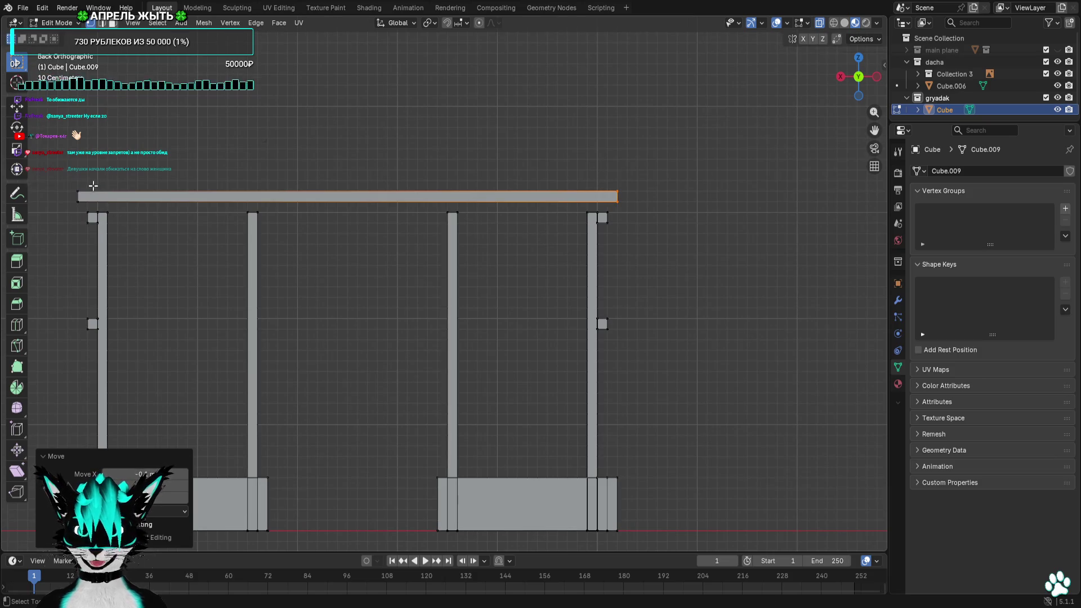
# Lower the whole rail so it rests across the tops of the front posts
pyautogui.press('a')
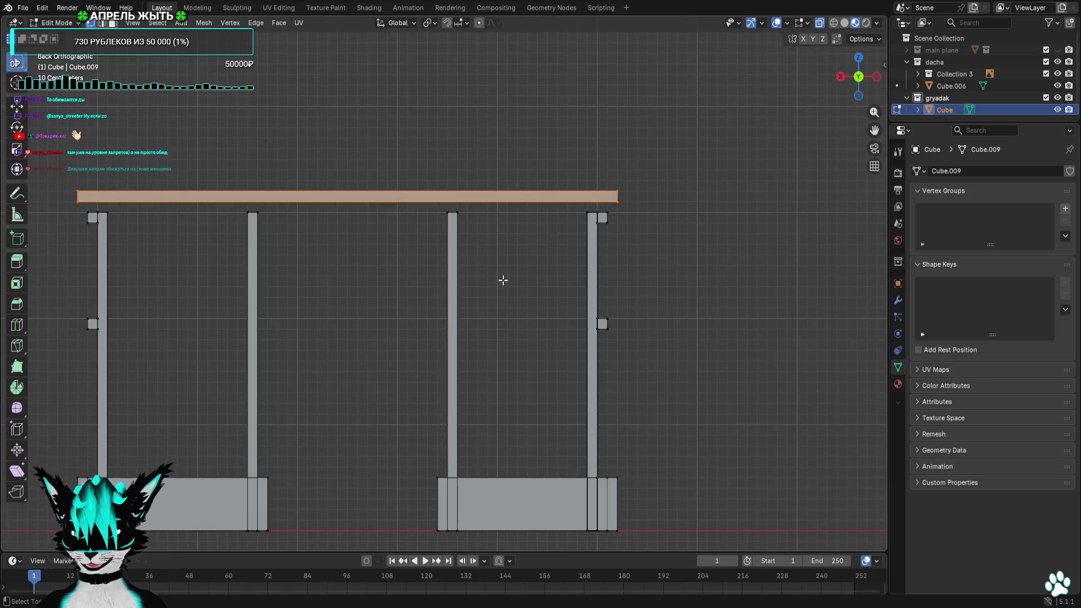
pyautogui.keyDown('shift'); pyautogui.moveTo(502, 280); pyautogui.dragTo(586, 295, button='middle'); pyautogui.keyUp('shift')
pyautogui.press('g')
pyautogui.click(589, 311)
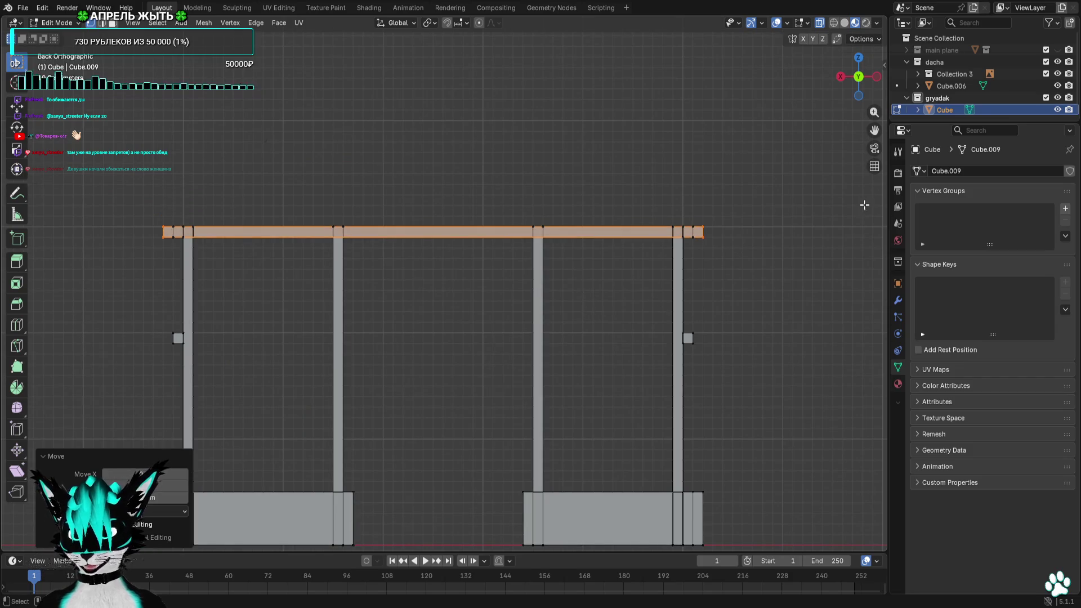
pyautogui.click(841, 78)
pyautogui.click(848, 78)
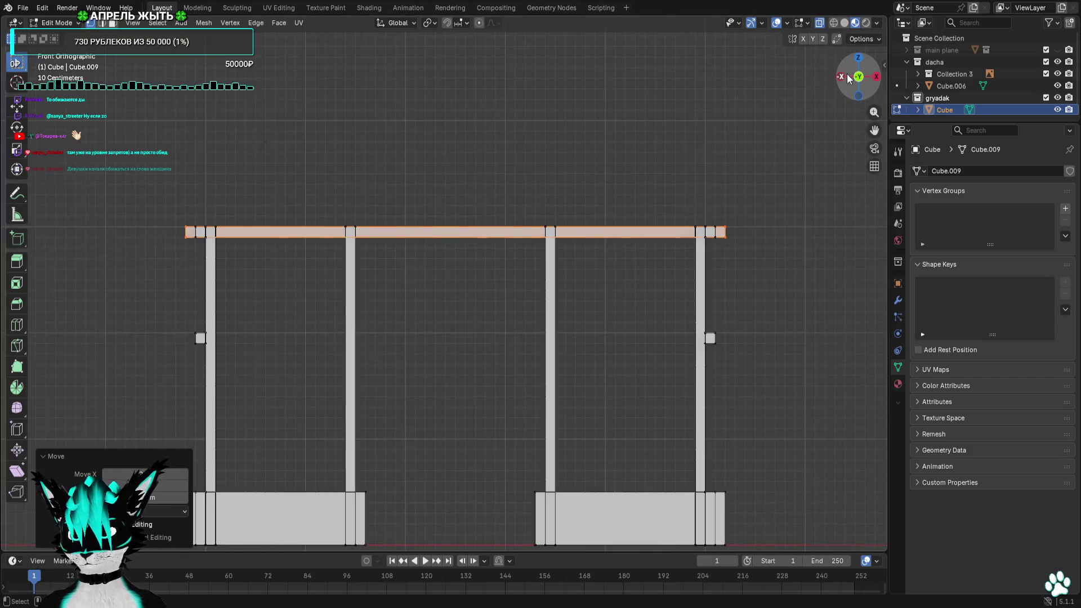
# Duplicate the rail's edge and drop it onto the bottom bar, then inspect in 3D
pyautogui.moveTo(869, 55); pyautogui.dragTo(622, 181)
pyautogui.press('g')
pyautogui.click(627, 473)
pyautogui.scroll(3, 552, 329)
pyautogui.scroll(2, 534, 283)
pyautogui.press('g')
pyautogui.click(536, 367)
pyautogui.moveTo(535, 367)
pyautogui.mouseDown(button='middle')
pyautogui.moveTo(543, 316)
pyautogui.moveTo(499, 230)
pyautogui.moveTo(591, 265)
pyautogui.moveTo(693, 259)
pyautogui.moveTo(712, 290)
pyautogui.moveTo(724, 289)
pyautogui.moveTo(526, 309)
pyautogui.moveTo(542, 286)
pyautogui.moveTo(436, 270)
pyautogui.moveTo(626, 333)
pyautogui.mouseUp(button='middle')
pyautogui.scroll(4, 685, 284)
pyautogui.scroll(-2, 725, 288)
pyautogui.scroll(3, 490, 279)
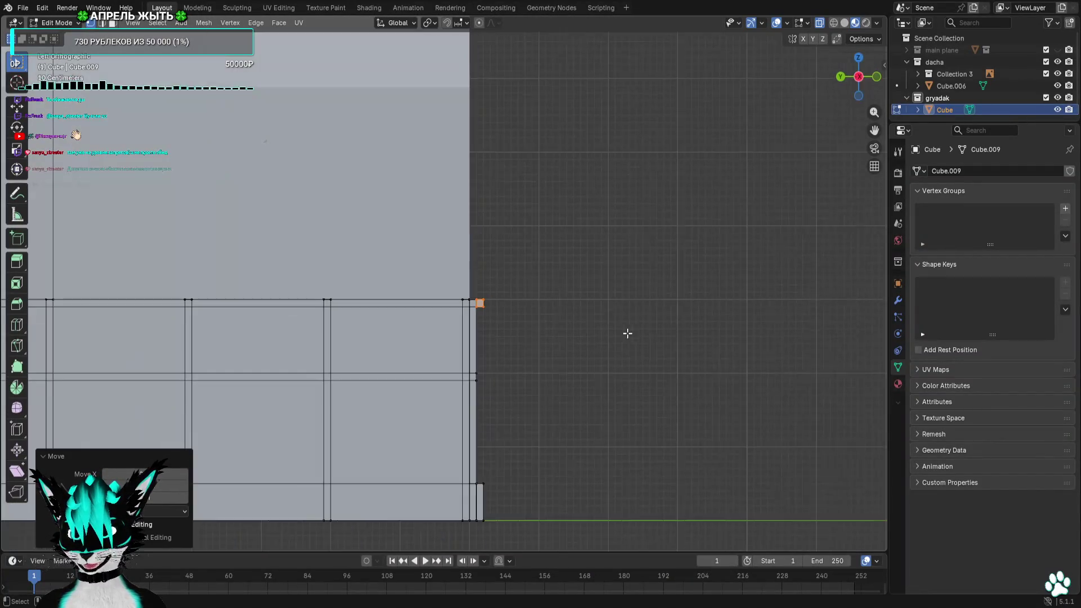
# Select the two side blocks in front view and nudge them into position
pyautogui.click(883, 77)
pyautogui.moveTo(155, 349); pyautogui.dragTo(657, 393)
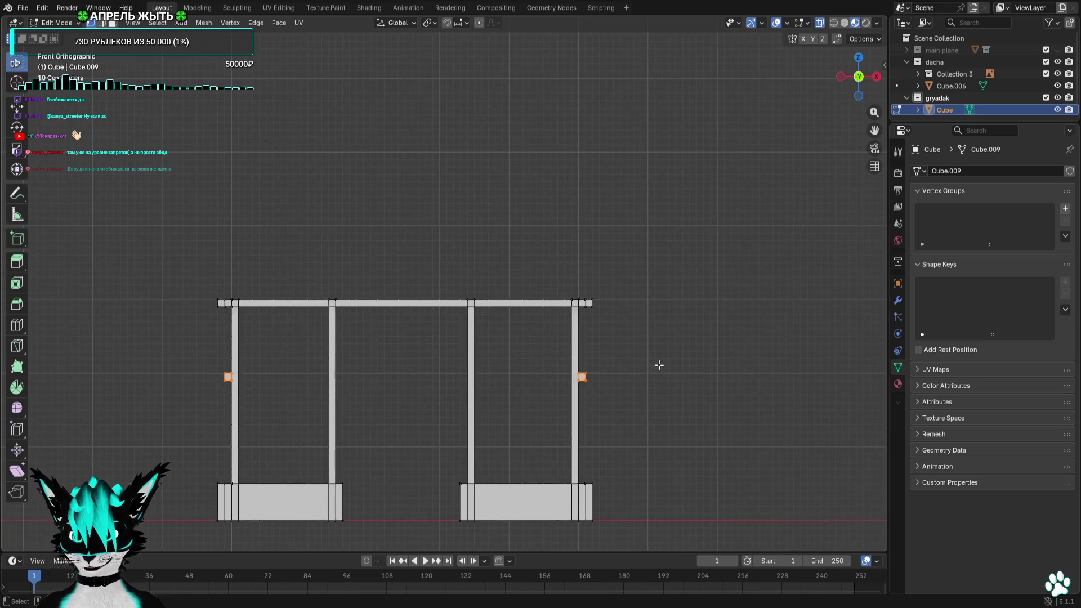
pyautogui.press('g')
pyautogui.click(686, 373)
pyautogui.moveTo(688, 375)
pyautogui.mouseDown(button='middle')
pyautogui.moveTo(755, 394)
pyautogui.moveTo(609, 366)
pyautogui.moveTo(678, 374)
pyautogui.moveTo(700, 349)
pyautogui.mouseUp(button='middle')
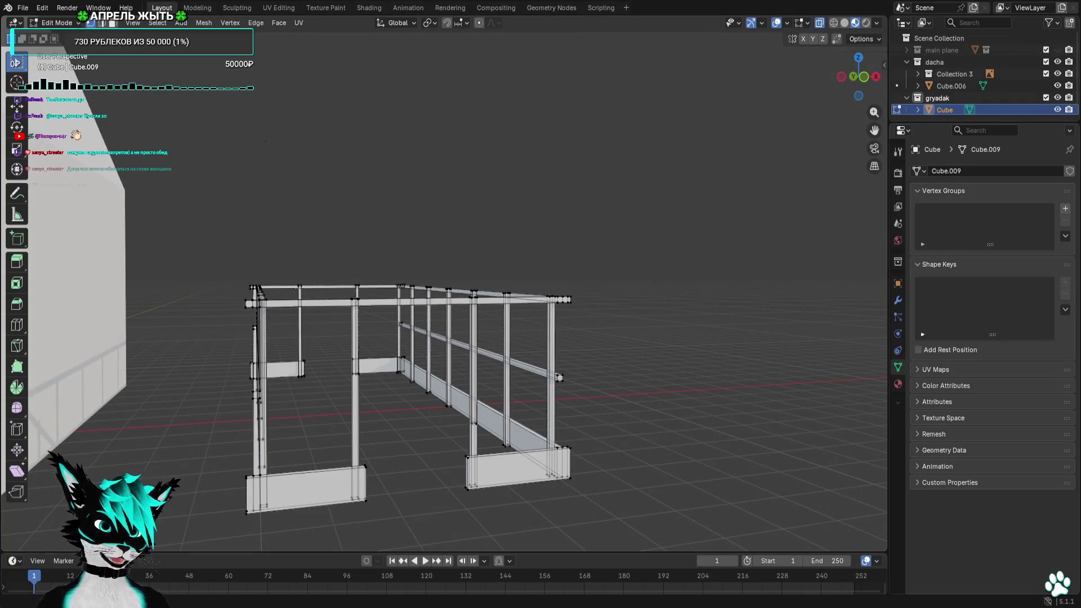
pyautogui.scroll(-5, 443, 320)
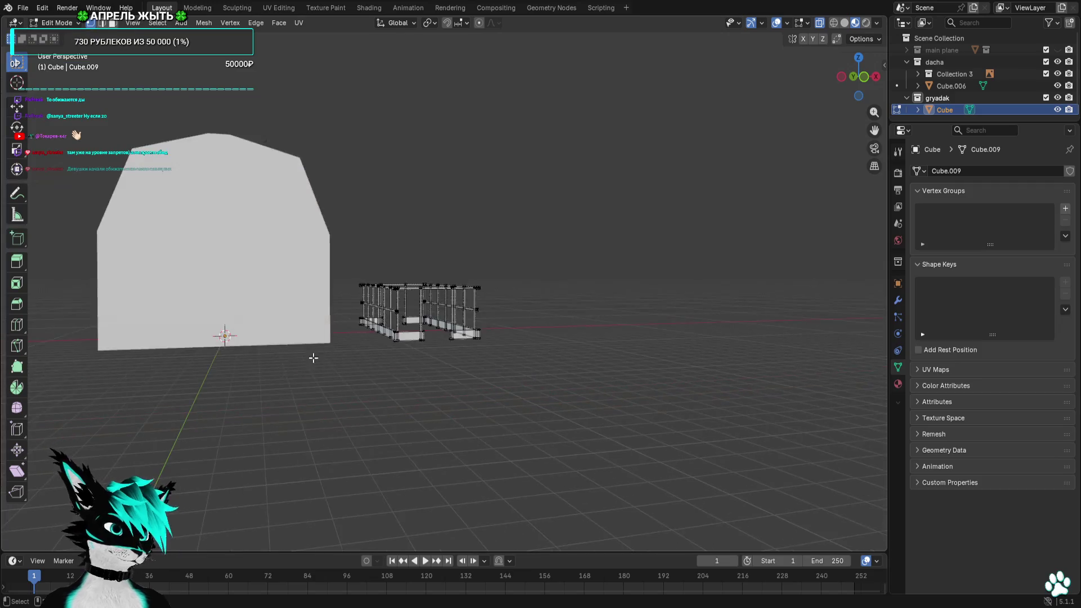
# Orbit out and study the sloped greenhouse roof in the dacha reference photo
pyautogui.moveTo(443, 322); pyautogui.dragTo(592, 253, button='middle')
pyautogui.scroll(-3, 591, 254)
pyautogui.click(867, 82)
pyautogui.moveTo(456, 440)
pyautogui.keyDown('ctrl'); pyautogui.mouseDown(button='middle')
pyautogui.moveTo(448, 367)
pyautogui.moveTo(541, 346)
pyautogui.mouseUp(button='middle'); pyautogui.keyUp('ctrl')
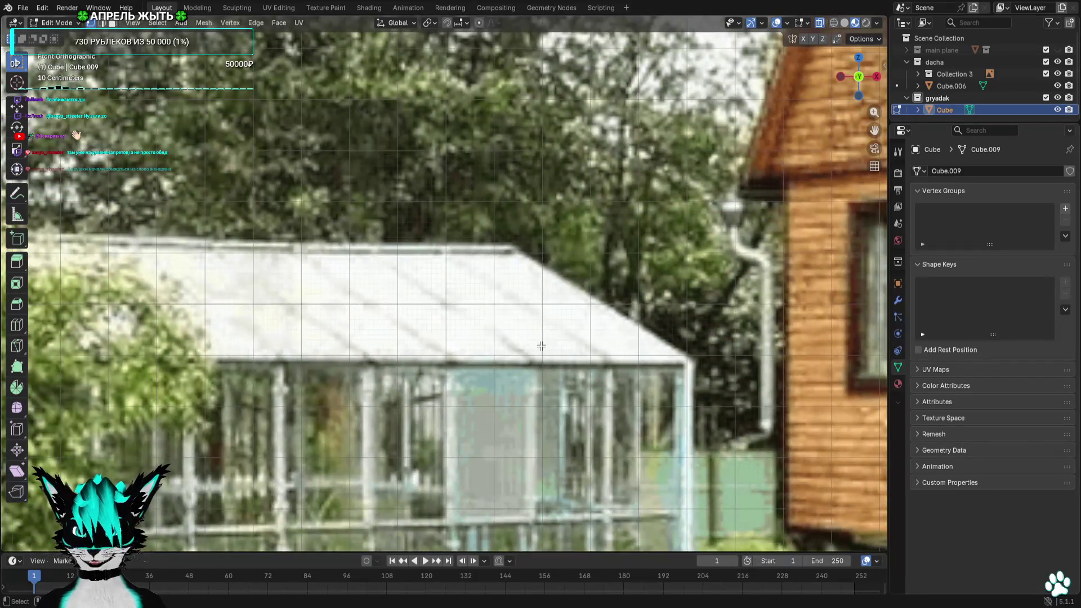
pyautogui.scroll(-4, 541, 345)
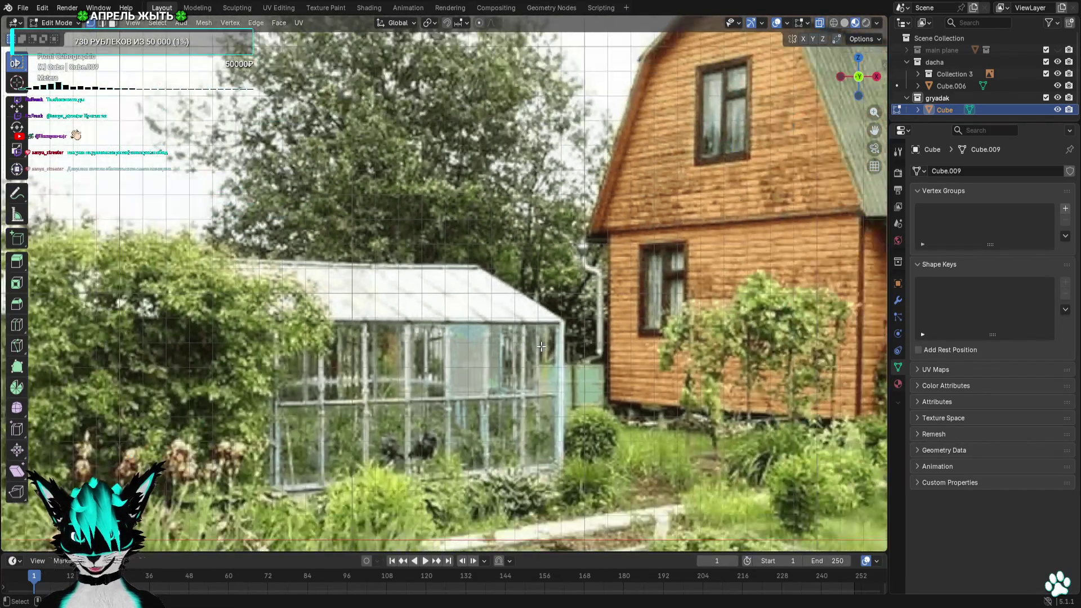
pyautogui.scroll(-2, 540, 345)
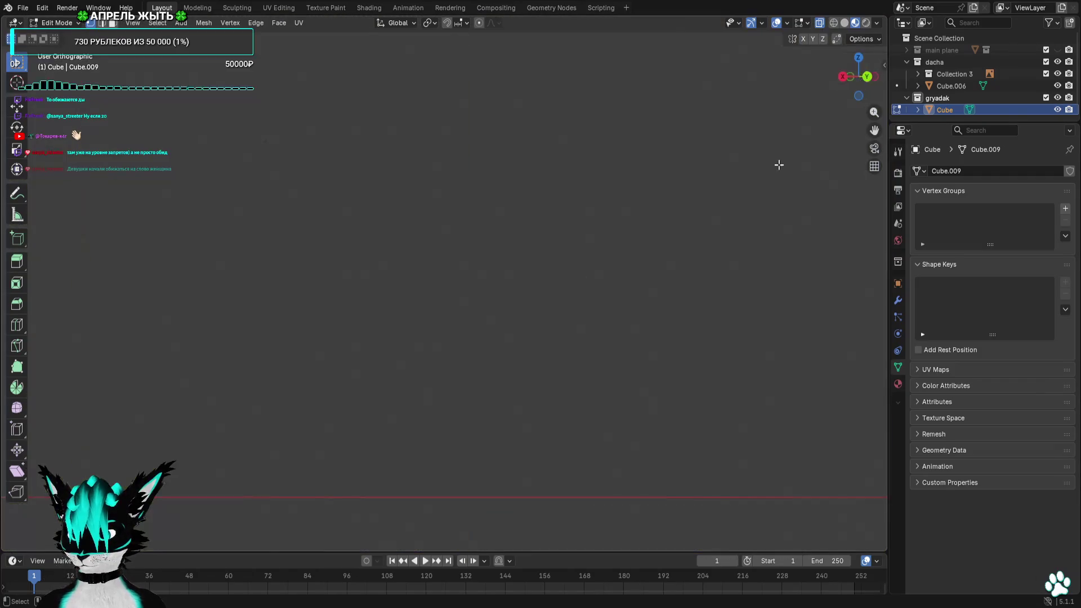
pyautogui.click(858, 76)
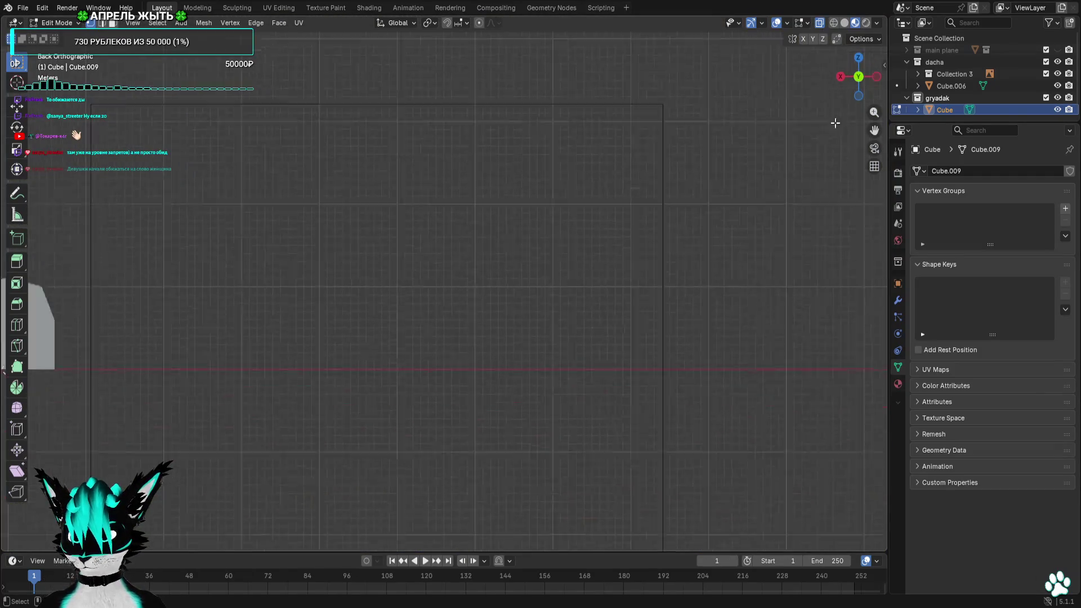
# Duplicate a side block and lift it about 1.9 m on Z above the top rail as a roof beam
pyautogui.click(876, 77)
pyautogui.click(840, 77)
pyautogui.scroll(2, 561, 194)
pyautogui.scroll(3, 598, 416)
pyautogui.press('KP_Decimal')
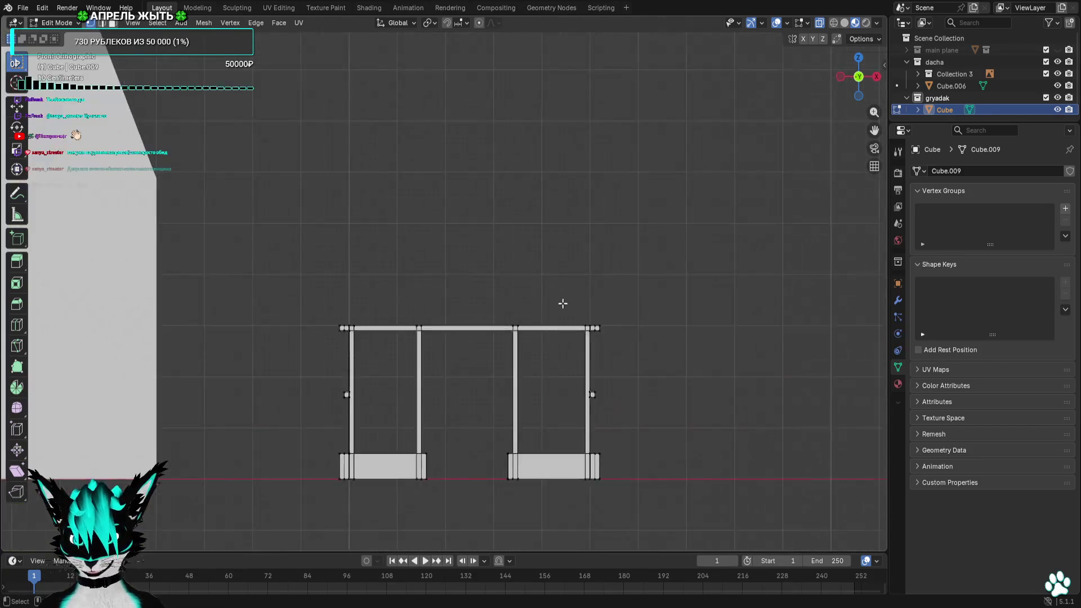
pyautogui.scroll(1, 631, 208)
pyautogui.scroll(1, 360, 375)
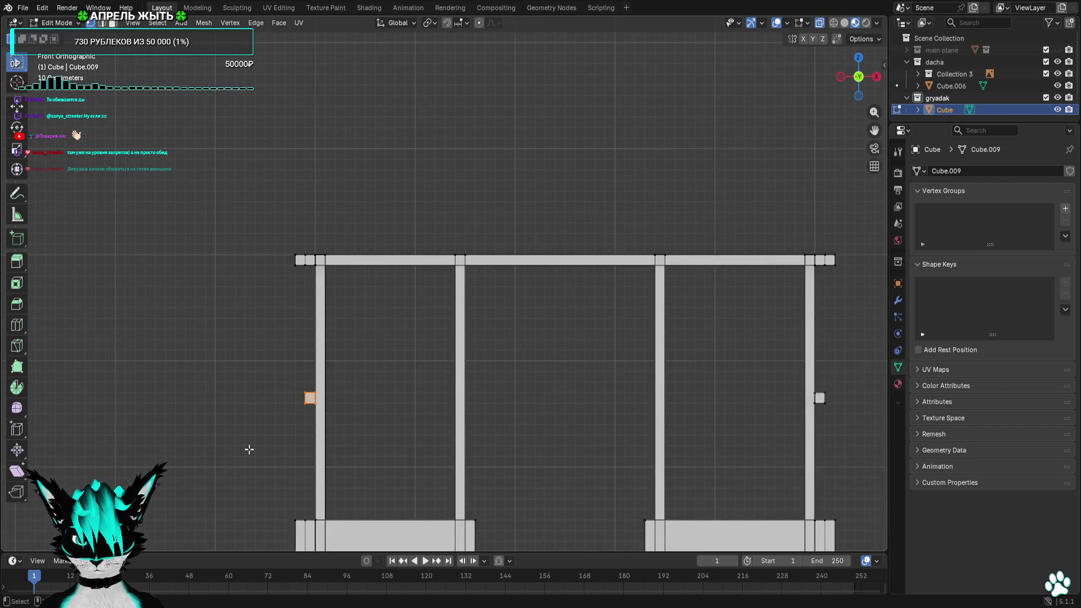
pyautogui.press('g')
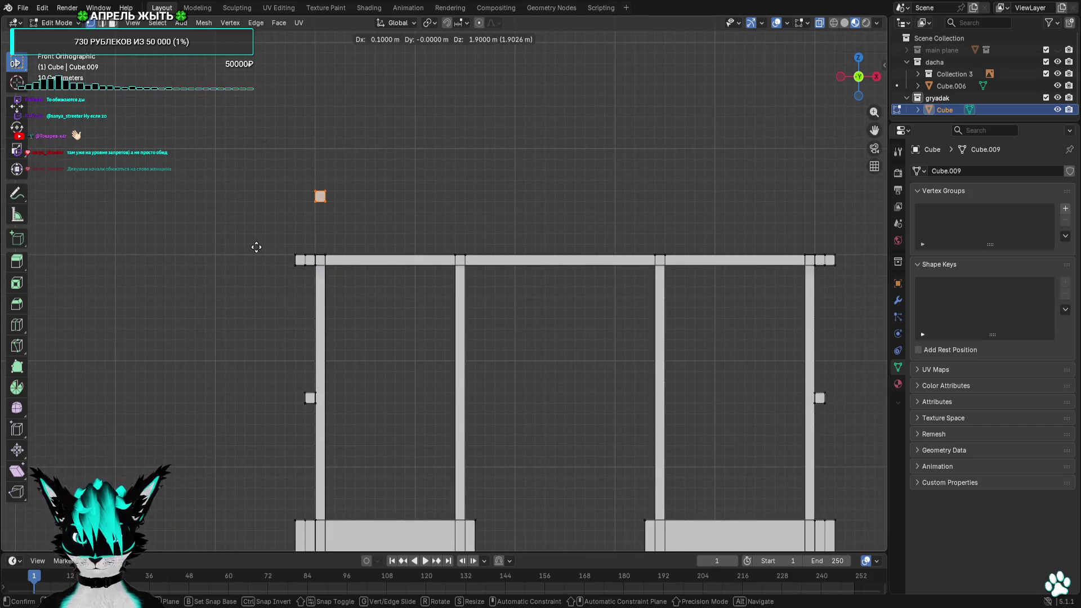
pyautogui.click(256, 248)
pyautogui.moveTo(414, 261)
pyautogui.keyDown('shift'); pyautogui.mouseDown(button='middle')
pyautogui.moveTo(415, 316)
pyautogui.moveTo(394, 363)
pyautogui.mouseUp(button='middle'); pyautogui.keyUp('shift')
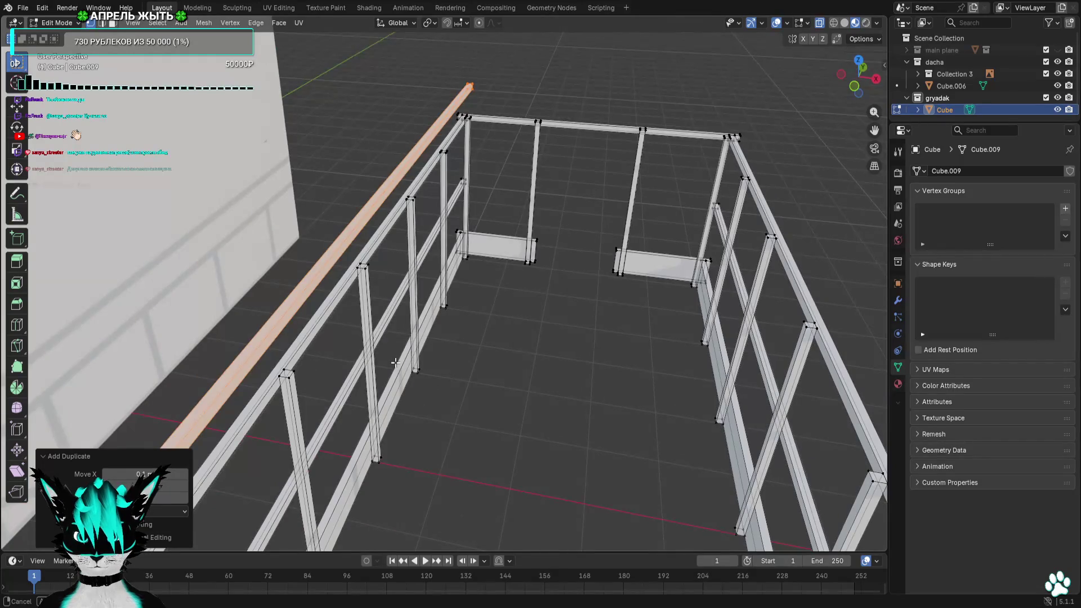
# Slide the raised beam along X, then pull its top end down
pyautogui.click(859, 62)
pyautogui.press('g')
pyautogui.click(515, 211)
pyautogui.scroll(-3, 509, 205)
pyautogui.click(414, 142)
pyautogui.scroll(4, 415, 145)
pyautogui.scroll(2, 471, 217)
pyautogui.moveTo(423, 141); pyautogui.dragTo(507, 205)
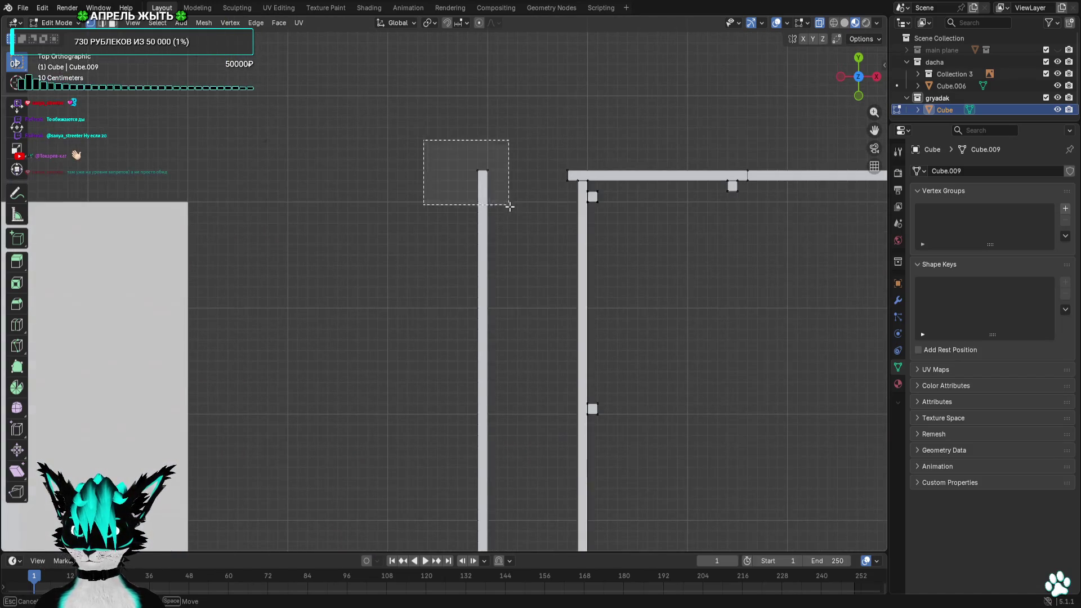
pyautogui.scroll(-6, 515, 249)
pyautogui.keyDown('shift'); pyautogui.moveTo(514, 248); pyautogui.dragTo(527, 147, button='middle'); pyautogui.keyUp('shift')
pyautogui.press('g')
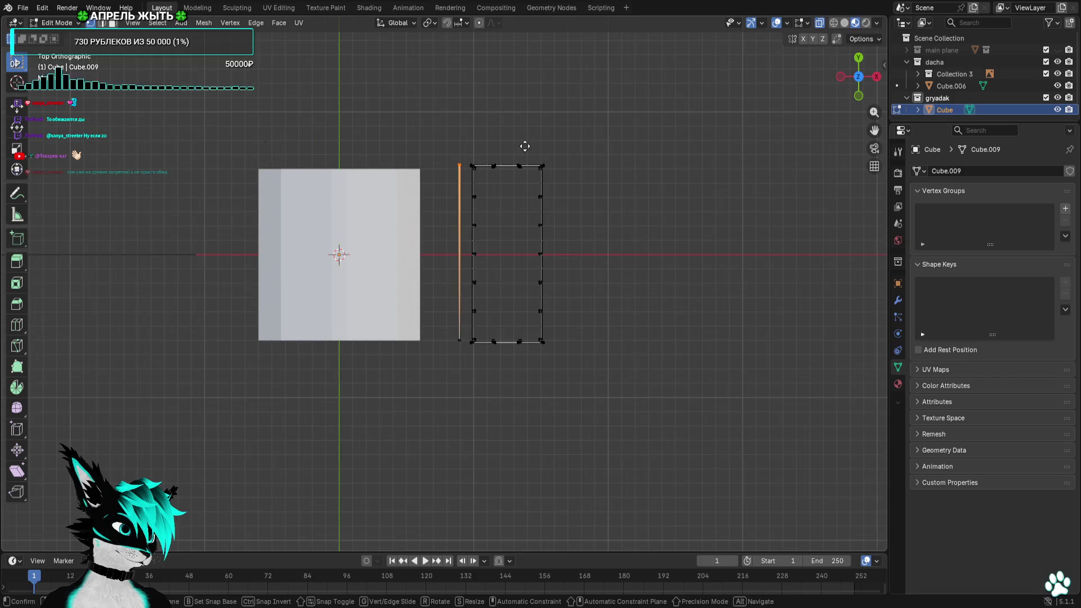
pyautogui.click(521, 242)
pyautogui.scroll(4, 521, 241)
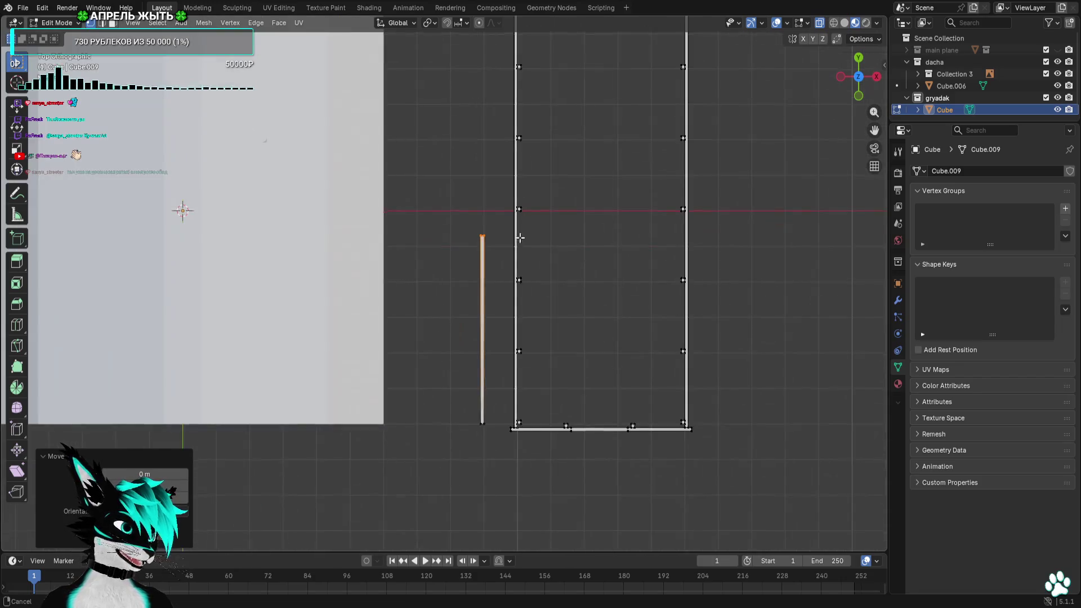
# Lower the beam's top vertices further until it is a small block above the left end
pyautogui.keyDown('shift'); pyautogui.moveTo(518, 242); pyautogui.dragTo(566, 175, button='middle'); pyautogui.keyUp('shift')
pyautogui.press('g')
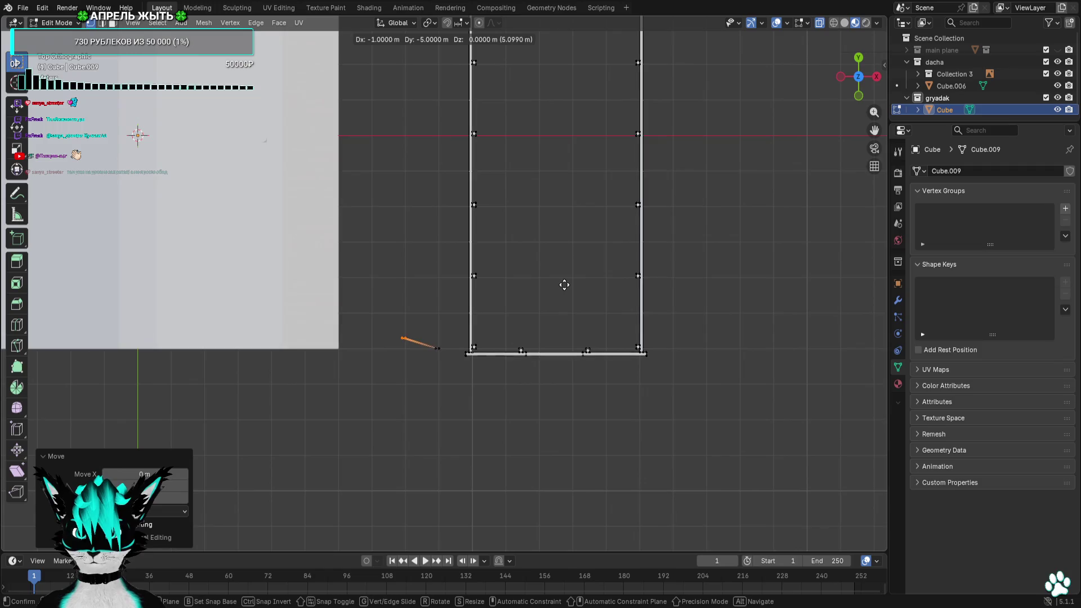
pyautogui.click(564, 284)
pyautogui.scroll(2, 566, 282)
pyautogui.scroll(2, 512, 350)
pyautogui.scroll(2, 558, 181)
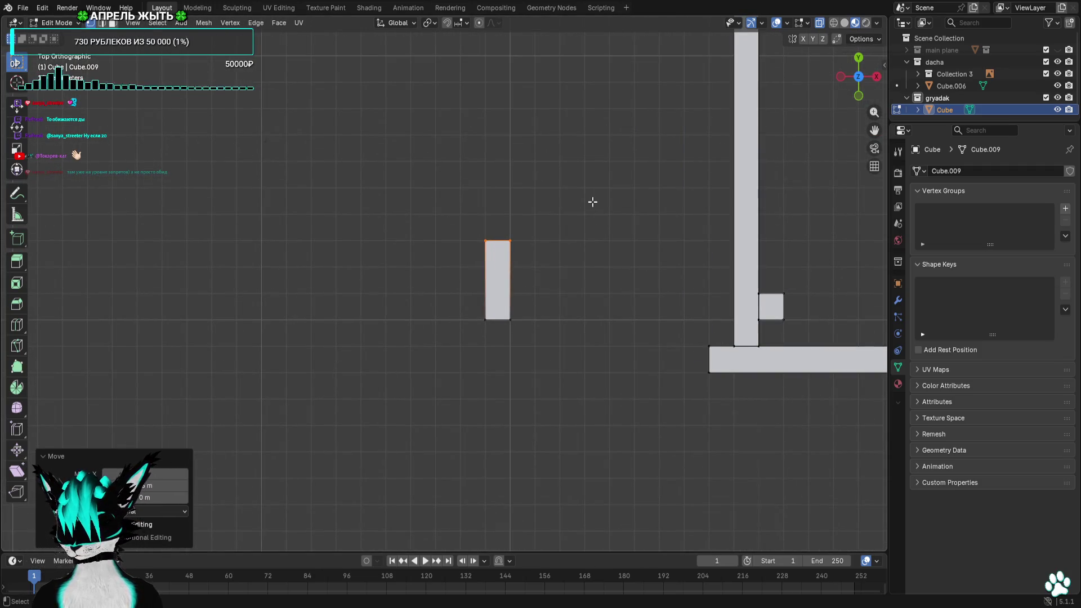
pyautogui.scroll(2, 587, 213)
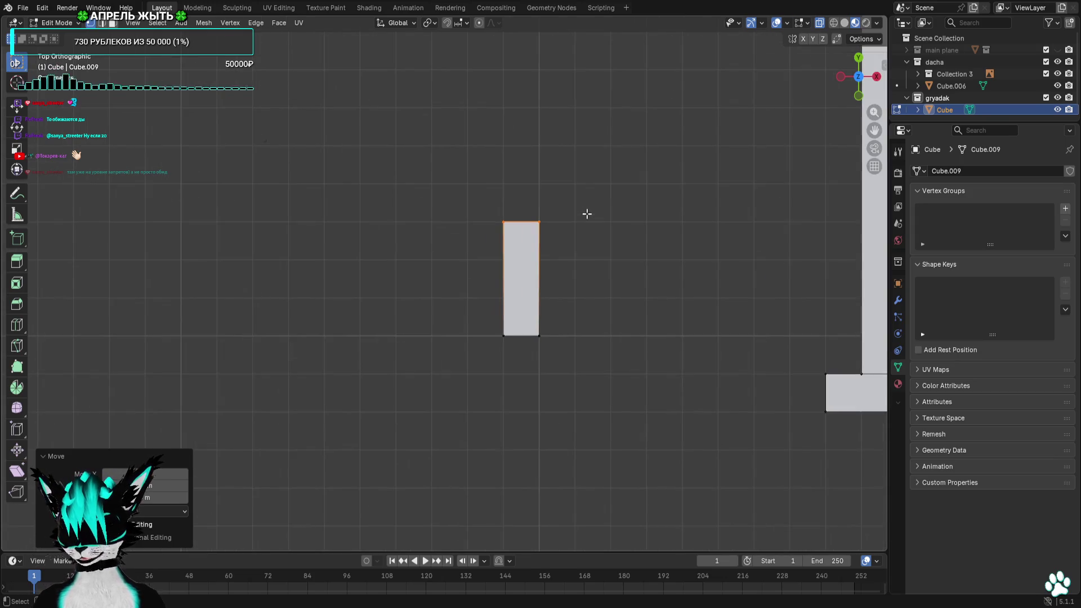
pyautogui.press('g')
pyautogui.click(586, 289)
pyautogui.scroll(-2, 585, 294)
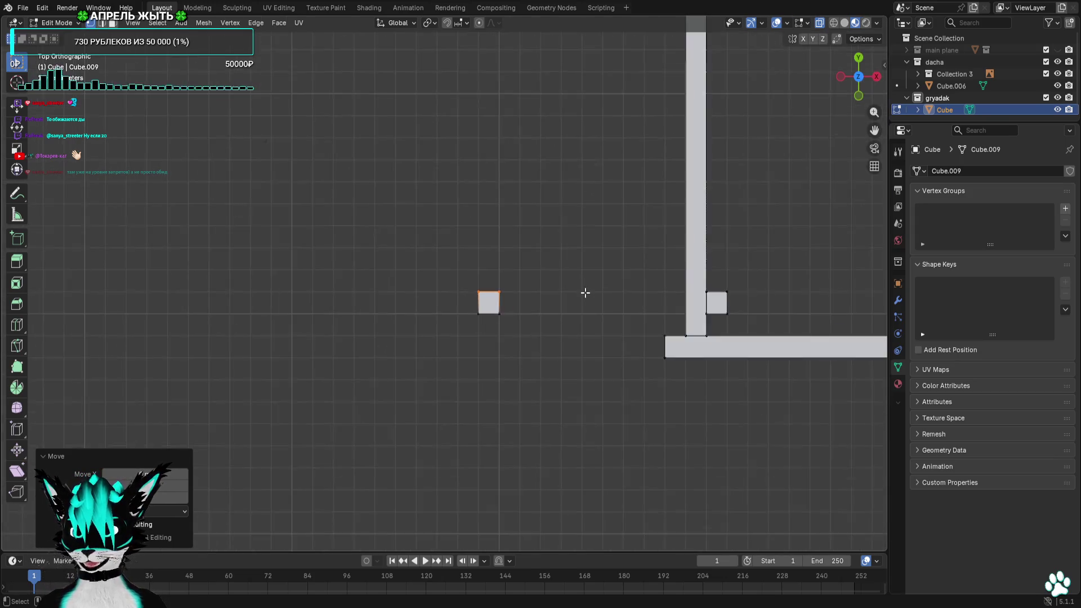
pyautogui.scroll(1, 584, 294)
pyautogui.moveTo(584, 295)
pyautogui.mouseDown(button='middle')
pyautogui.moveTo(511, 149)
pyautogui.moveTo(637, 234)
pyautogui.moveTo(473, 234)
pyautogui.mouseUp(button='middle')
pyautogui.moveTo(518, 215)
pyautogui.mouseDown()
pyautogui.moveTo(457, 251)
pyautogui.moveTo(382, 337)
pyautogui.mouseUp()
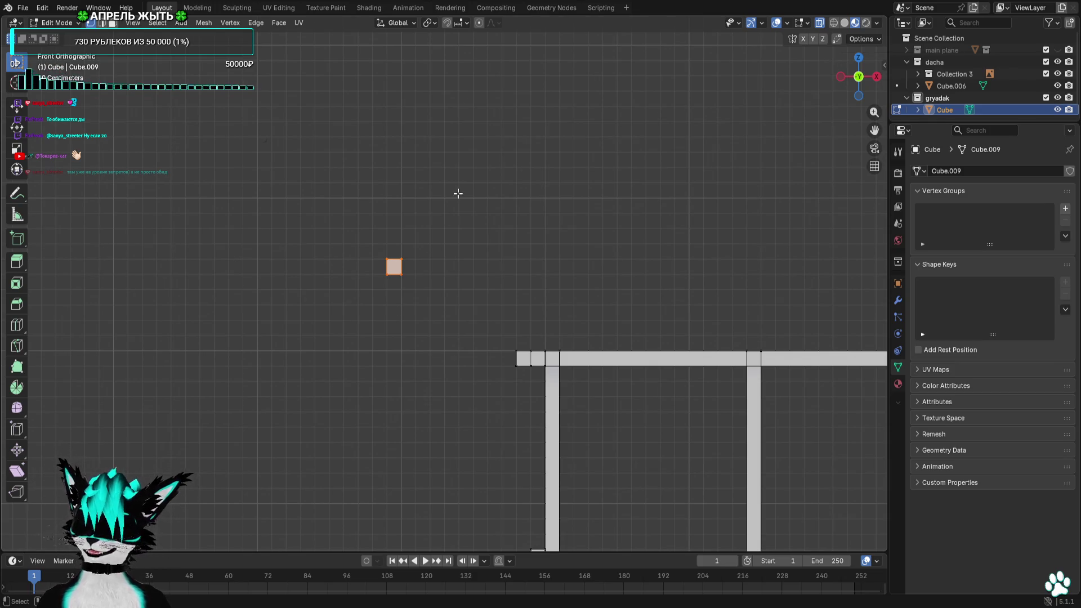
# Shift the small block sideways over the top rail's left end and check it in perspective
pyautogui.keyDown('shift'); pyautogui.moveTo(458, 194); pyautogui.dragTo(361, 195, button='middle'); pyautogui.keyUp('shift')
pyautogui.press('g')
pyautogui.click(518, 267)
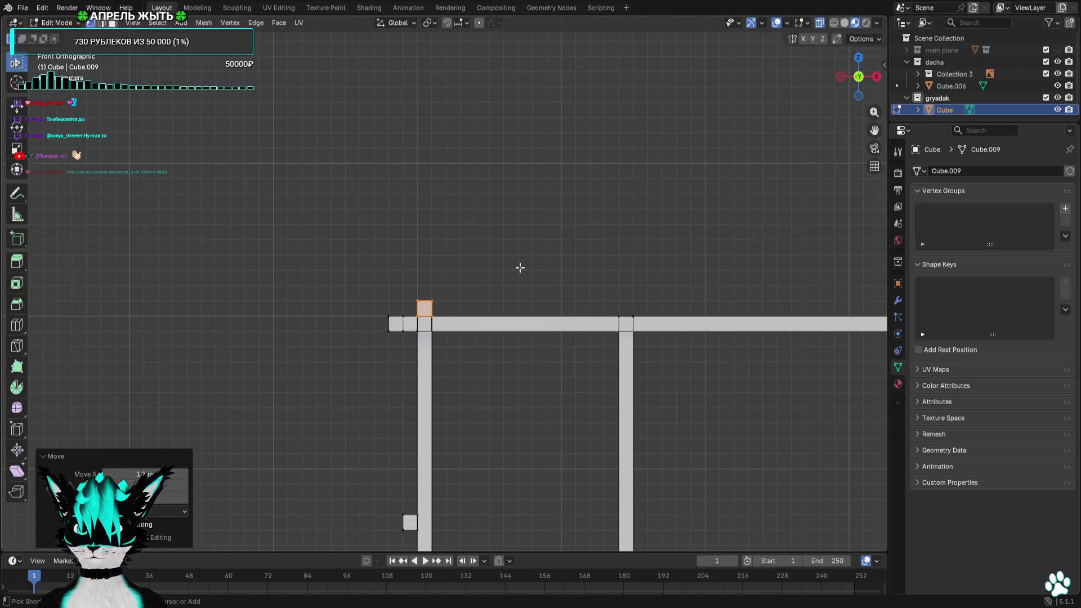
pyautogui.scroll(1, 519, 268)
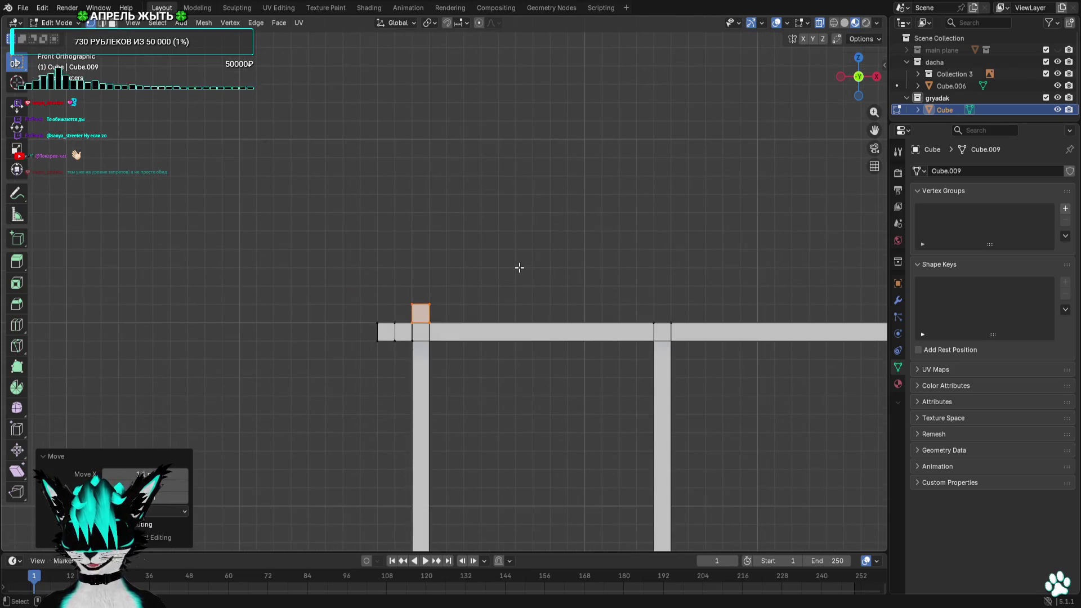
pyautogui.moveTo(551, 260)
pyautogui.mouseDown(button='middle')
pyautogui.moveTo(537, 274)
pyautogui.moveTo(629, 248)
pyautogui.mouseUp(button='middle')
pyautogui.moveTo(723, 185)
pyautogui.mouseDown(button='middle')
pyautogui.moveTo(668, 194)
pyautogui.moveTo(686, 193)
pyautogui.mouseUp(button='middle')
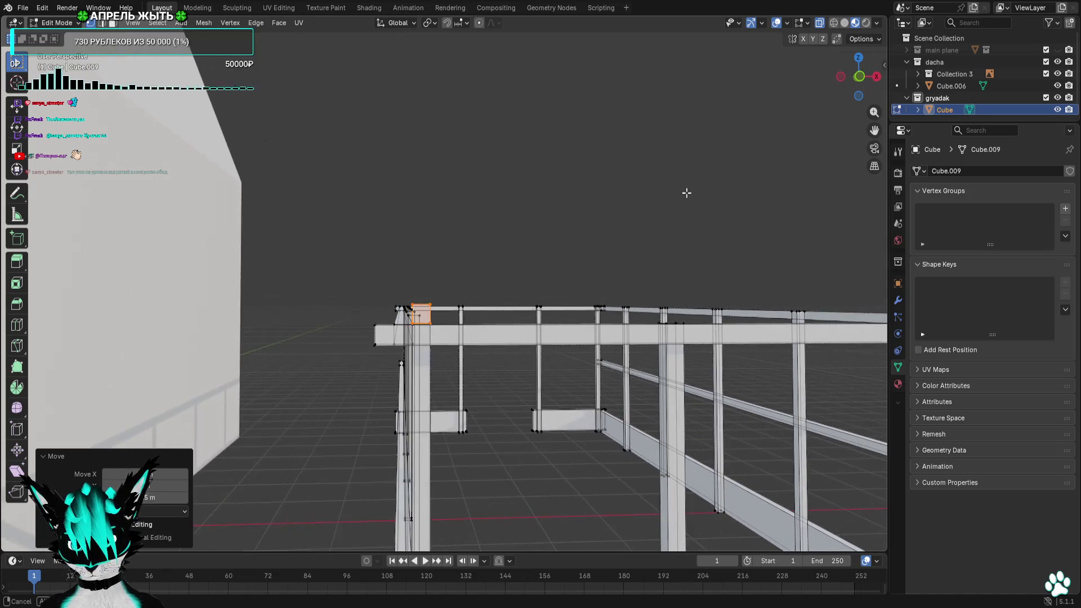
pyautogui.click(859, 76)
# Raise the face 0.2 m and begin pulling the piece out into a slanted roof line
pyautogui.press('g')
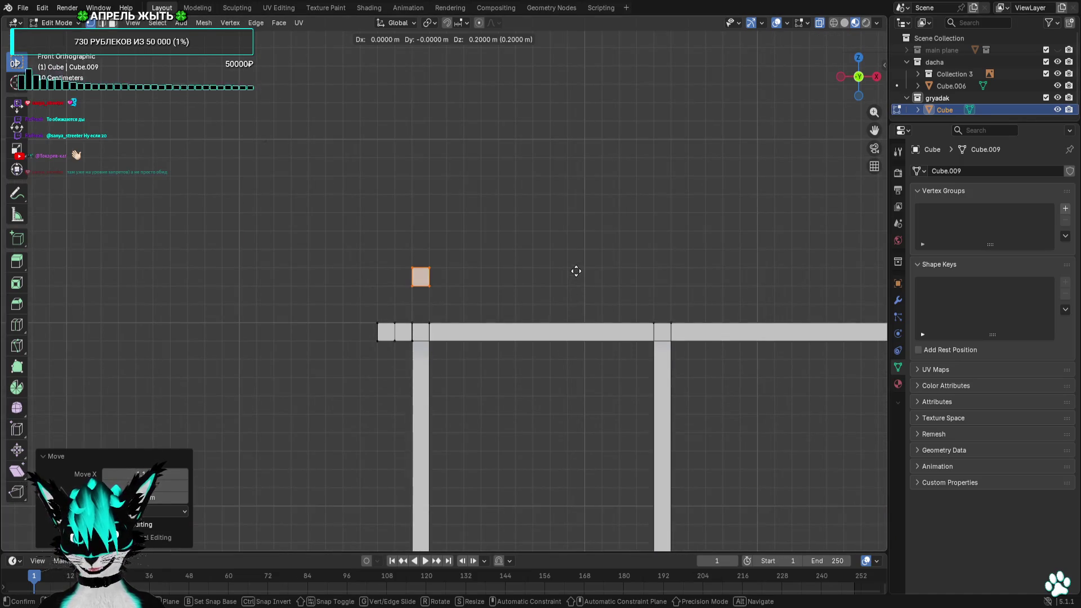
pyautogui.click(575, 271)
pyautogui.scroll(-2, 490, 249)
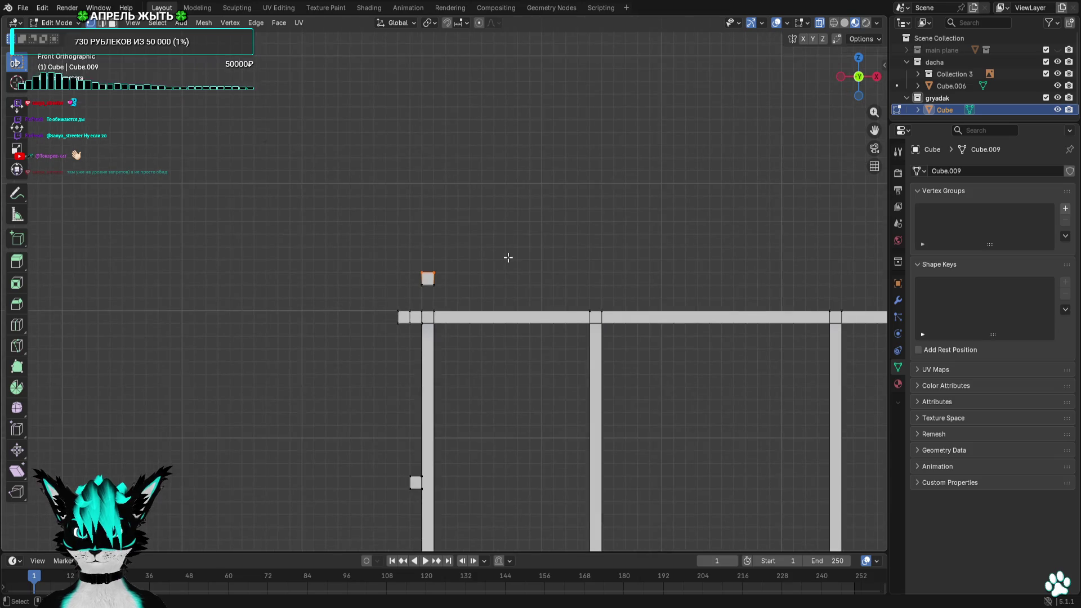
pyautogui.scroll(-2, 508, 257)
pyautogui.press('g')
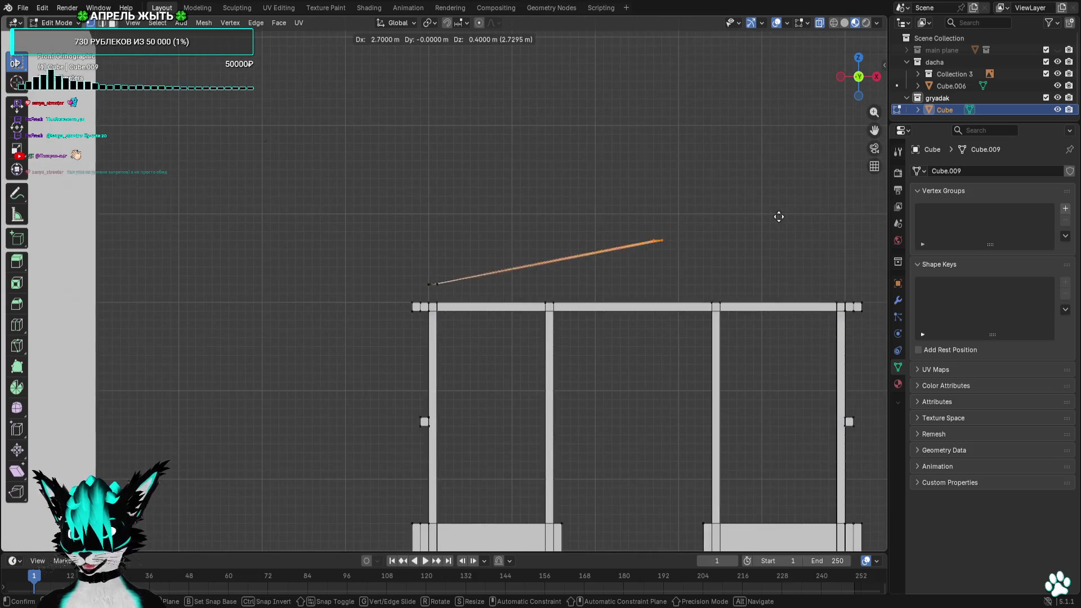
# Extrude the slanted edge and its right tip downward into a thin sloped plank
pyautogui.click(758, 191)
pyautogui.press('KP_Decimal')
pyautogui.scroll(2, 638, 240)
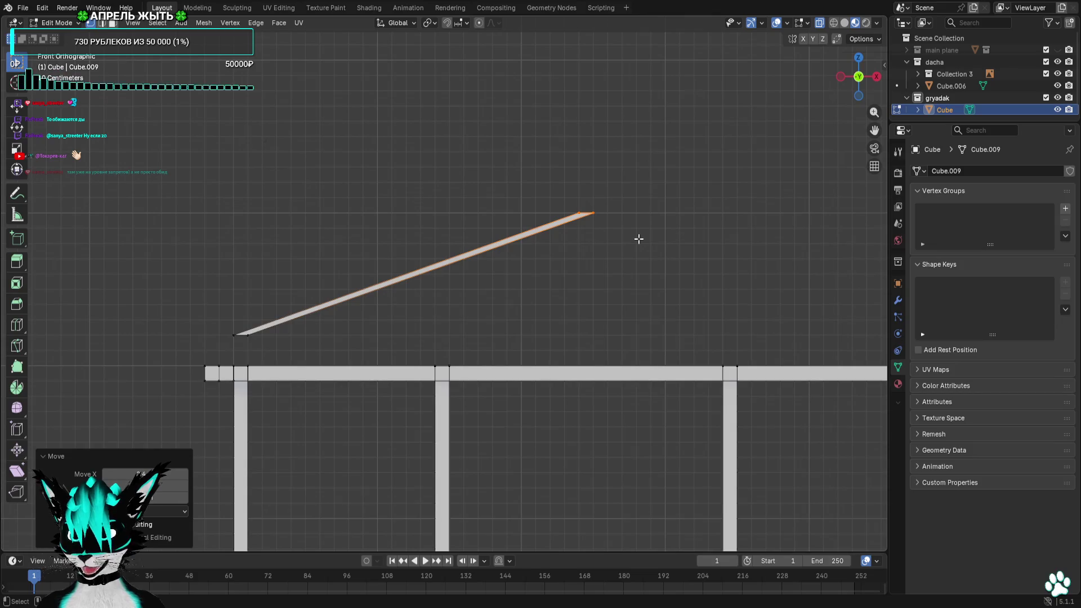
pyautogui.press('e')
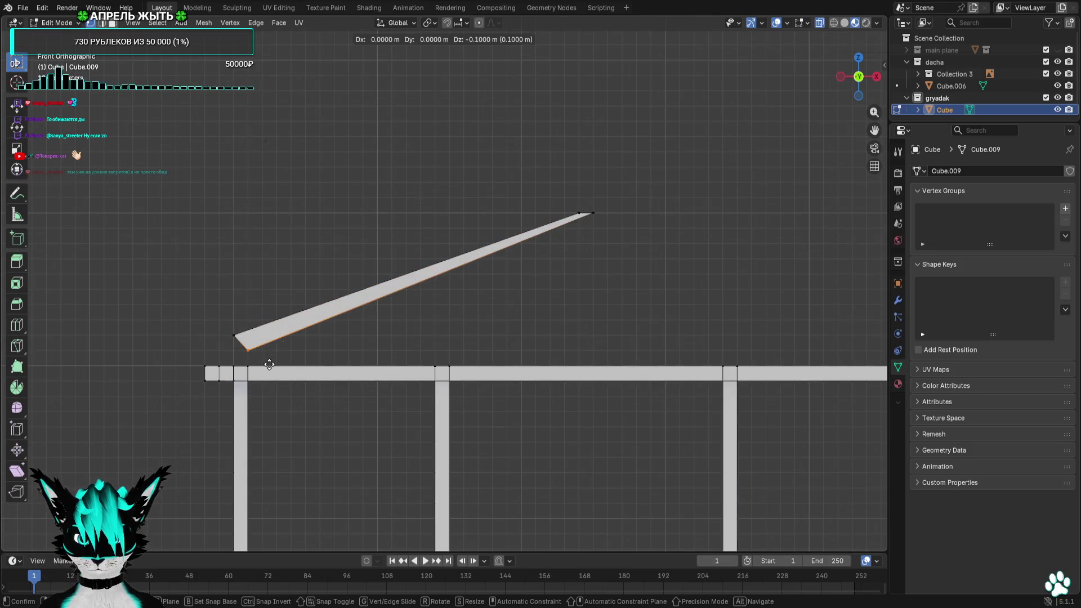
pyautogui.click(262, 365)
pyautogui.click(591, 217)
pyautogui.press('e')
pyautogui.click(575, 246)
pyautogui.scroll(-2, 574, 246)
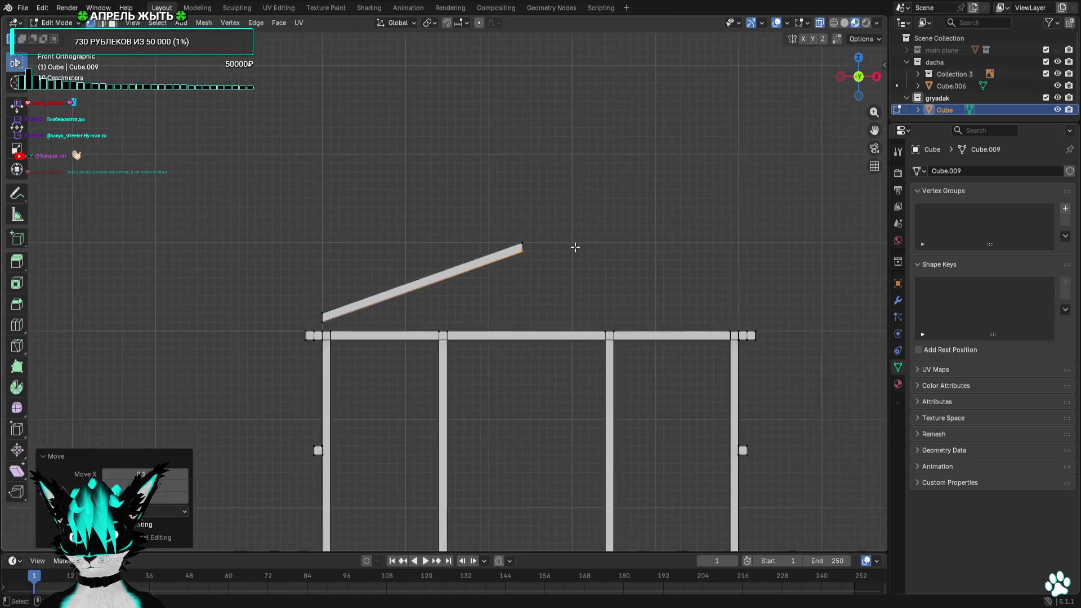
# Select the whole sloped plank and lower it along Z to sit just above the top rail
pyautogui.moveTo(576, 270); pyautogui.dragTo(480, 282)
pyautogui.press('l')
pyautogui.moveTo(314, 321); pyautogui.dragTo(313, 322)
pyautogui.scroll(3, 375, 346)
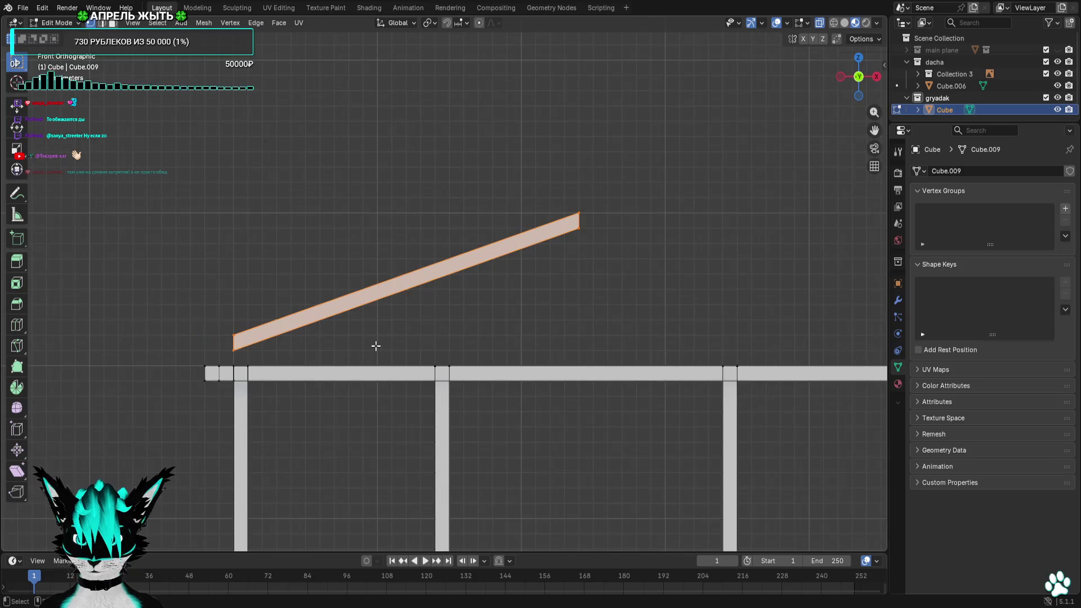
pyautogui.moveTo(384, 342)
pyautogui.keyDown('shift'); pyautogui.mouseDown(button='middle')
pyautogui.moveTo(457, 292)
pyautogui.moveTo(454, 307)
pyautogui.mouseUp(button='middle'); pyautogui.keyUp('shift')
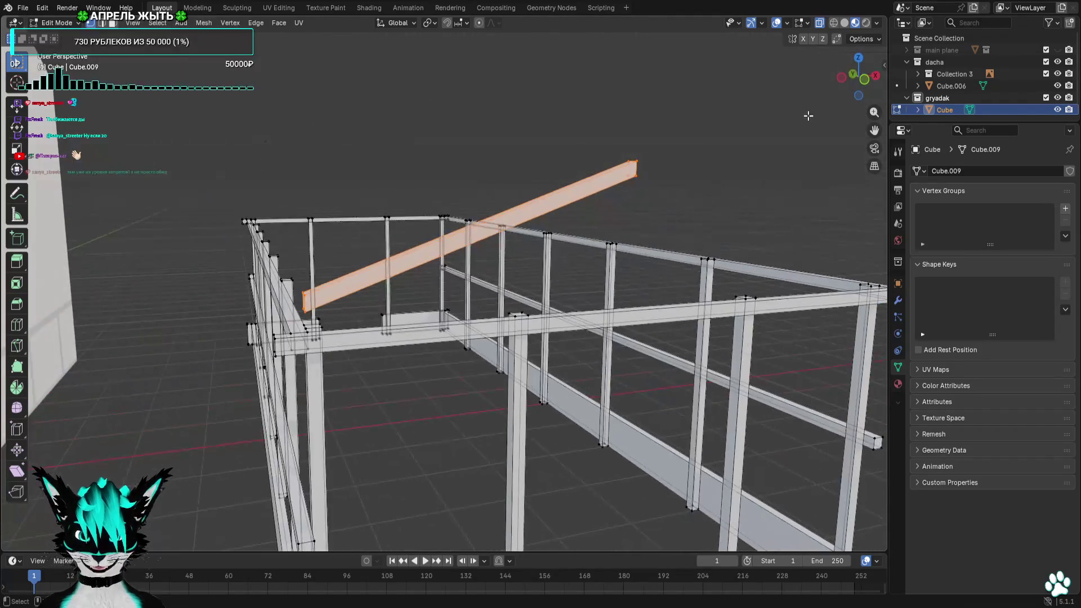
pyautogui.moveTo(721, 159)
pyautogui.mouseDown(button='middle')
pyautogui.moveTo(777, 152)
pyautogui.moveTo(786, 117)
pyautogui.mouseUp(button='middle')
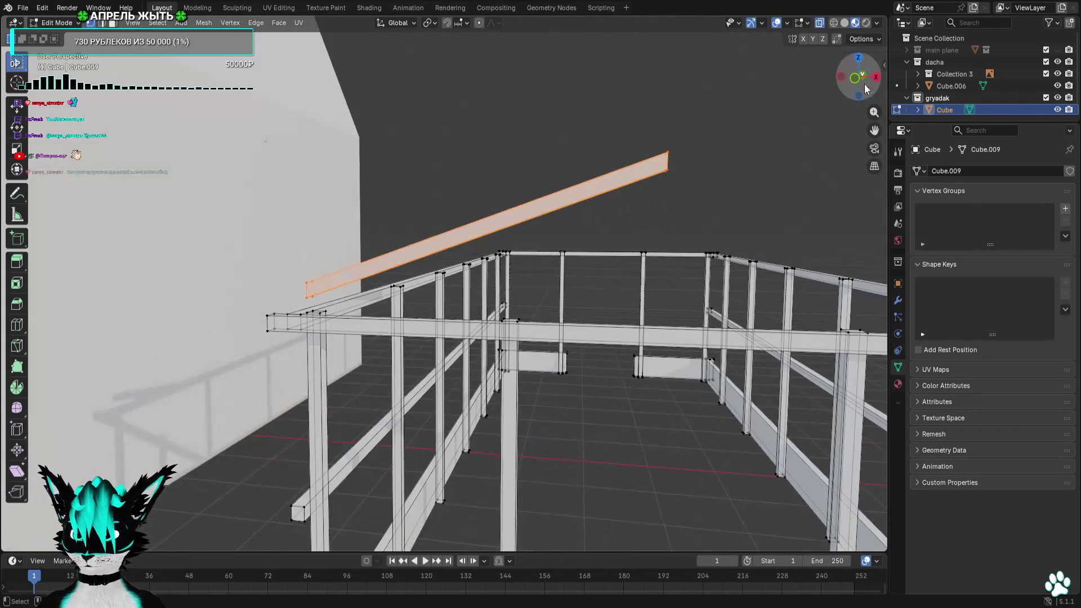
pyautogui.click(853, 81)
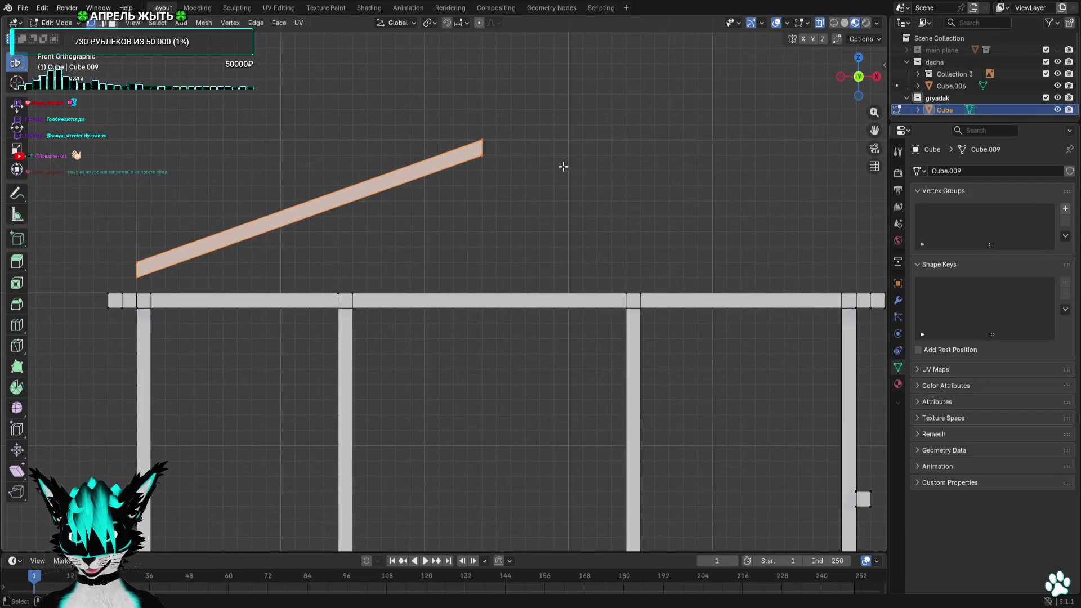
pyautogui.scroll(-2, 563, 167)
pyautogui.scroll(2, 465, 210)
pyautogui.scroll(1, 476, 208)
pyautogui.press('g')
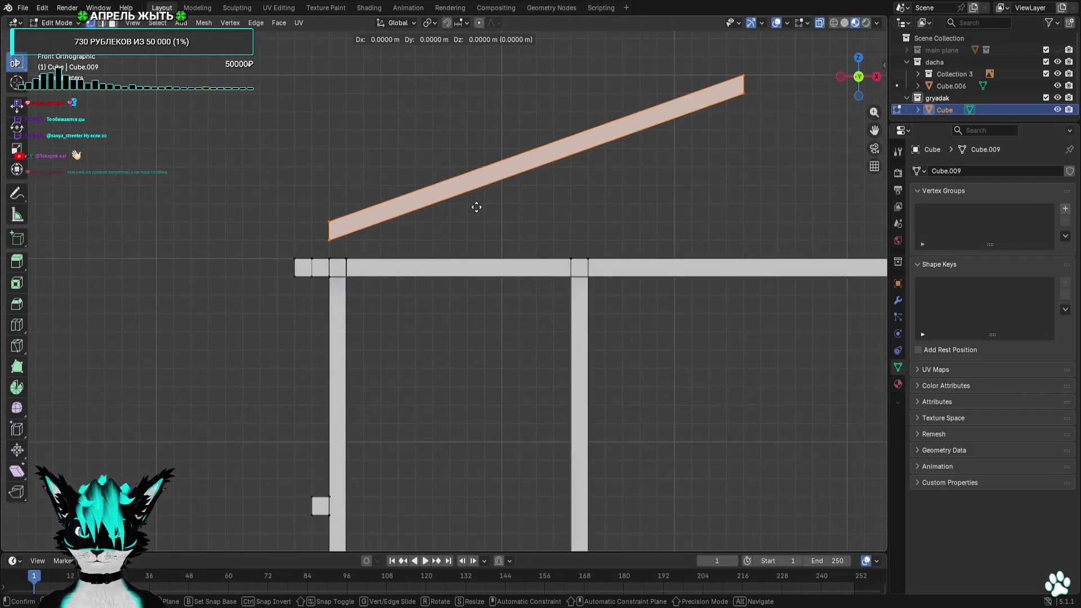
pyautogui.click(477, 218)
pyautogui.scroll(-2, 477, 219)
pyautogui.keyDown('ctrl'); pyautogui.scroll(-2, 475, 237); pyautogui.keyUp('ctrl')
pyautogui.scroll(3, 440, 160)
pyautogui.moveTo(398, 114); pyautogui.dragTo(342, 162)
pyautogui.moveTo(335, 152)
pyautogui.mouseDown(button='middle')
pyautogui.moveTo(675, 169)
pyautogui.moveTo(527, 208)
pyautogui.moveTo(530, 221)
pyautogui.mouseUp(button='middle')
pyautogui.scroll(3, 526, 209)
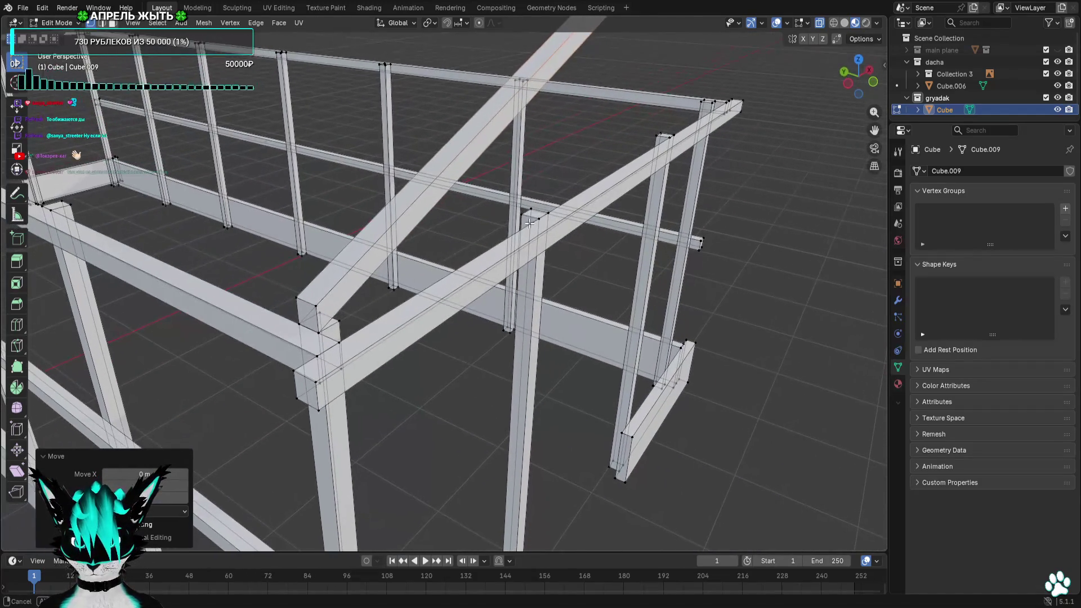
# Move the rafter beam along Y onto the frame's side rail from the top view
pyautogui.click(874, 85)
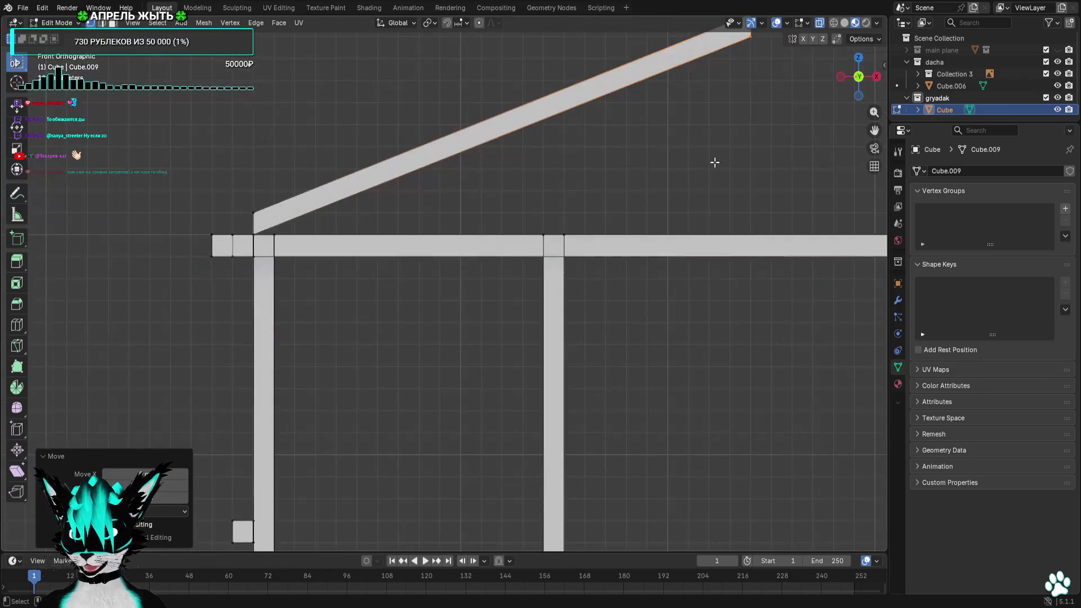
pyautogui.moveTo(874, 64); pyautogui.dragTo(837, 78)
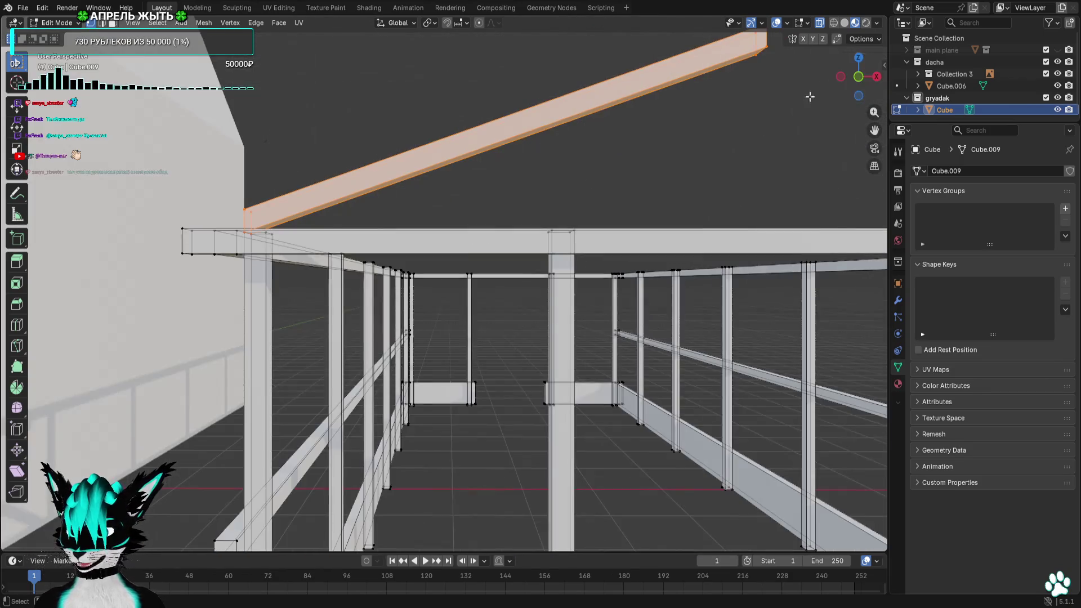
pyautogui.click(857, 56)
pyautogui.press('g')
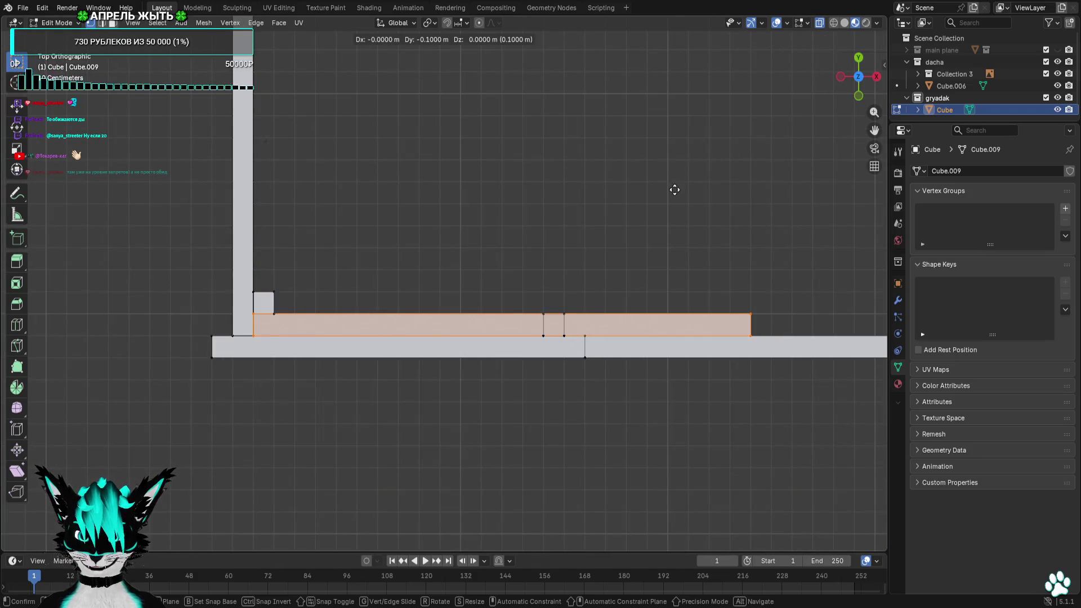
pyautogui.click(675, 188)
pyautogui.click(859, 98)
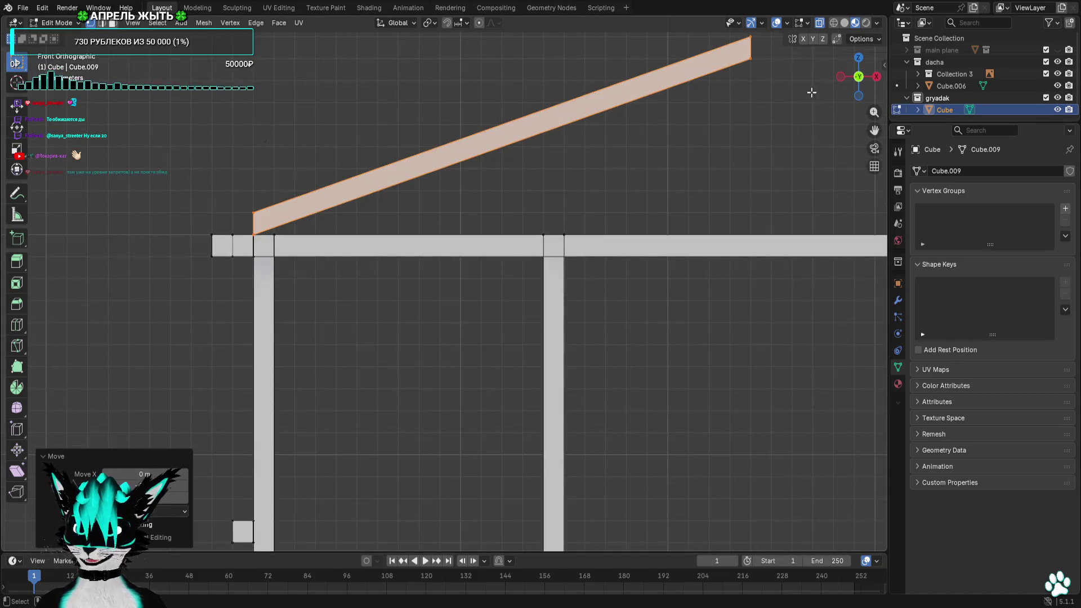
pyautogui.scroll(-3, 811, 92)
# Shift the beam's right end along X so it rises from the corner post, then review it
pyautogui.moveTo(667, 108); pyautogui.dragTo(527, 208)
pyautogui.press('g')
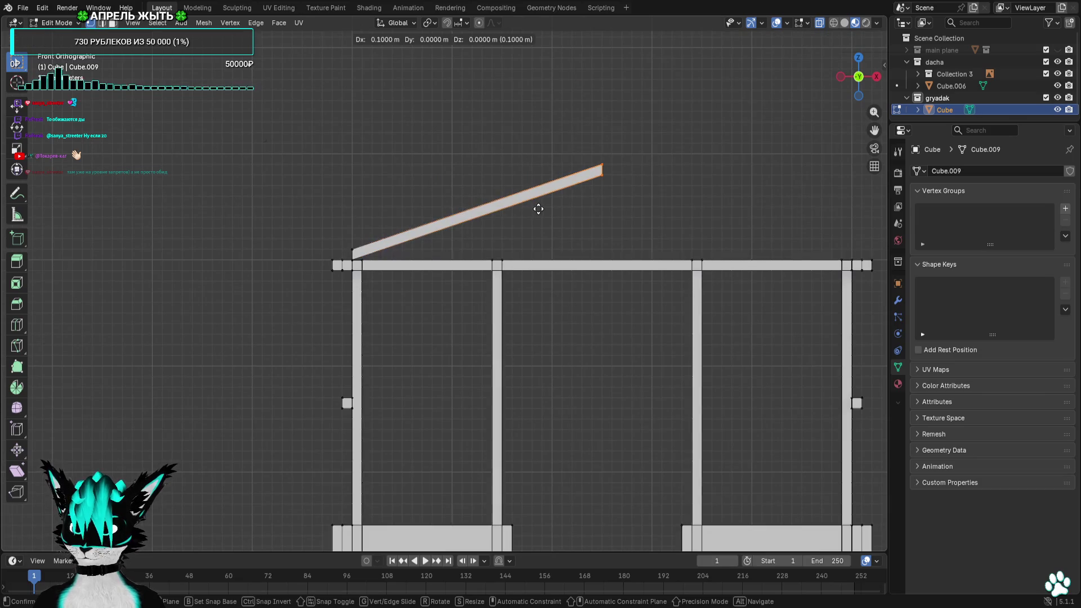
pyautogui.click(541, 198)
pyautogui.scroll(5, 604, 174)
pyautogui.scroll(2, 589, 210)
pyautogui.moveTo(589, 210)
pyautogui.mouseDown(button='middle')
pyautogui.moveTo(576, 235)
pyautogui.moveTo(605, 234)
pyautogui.moveTo(786, 117)
pyautogui.mouseUp(button='middle')
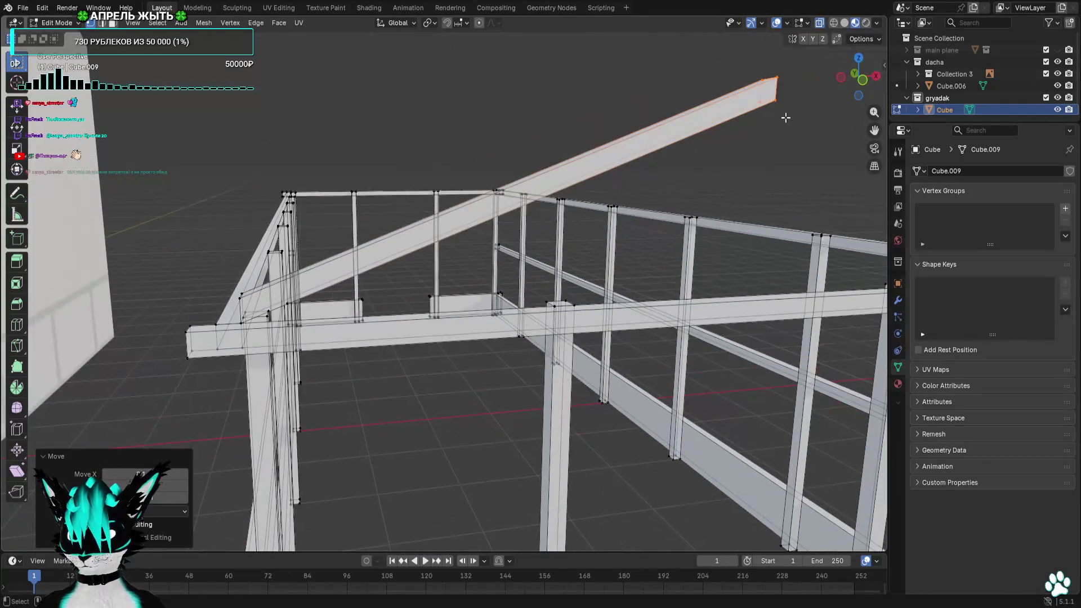
pyautogui.click(869, 80)
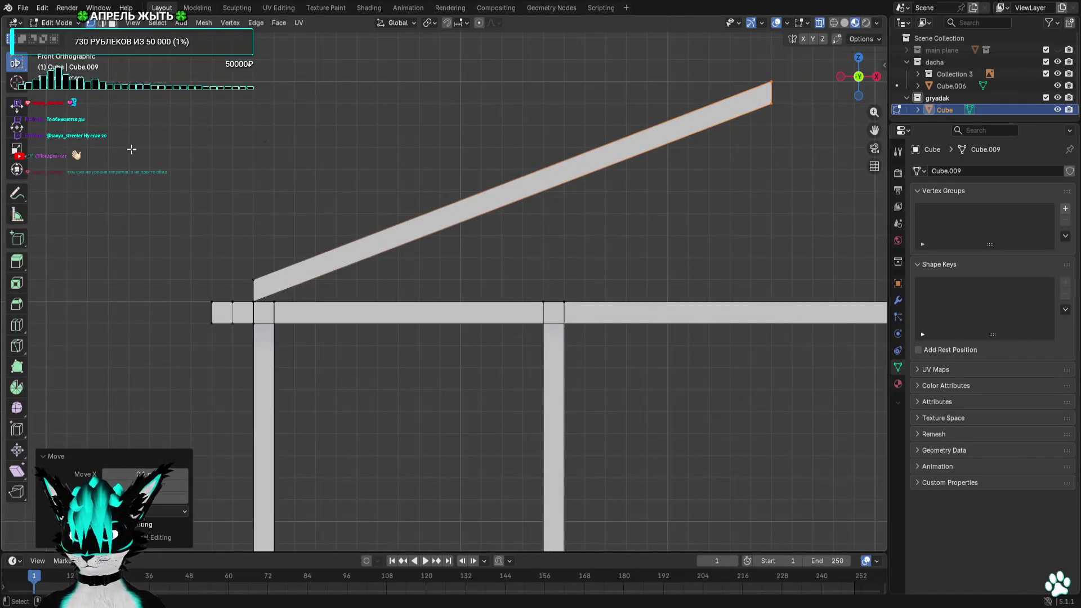
pyautogui.click(521, 162)
pyautogui.scroll(-2, 705, 132)
pyautogui.moveTo(481, 250)
pyautogui.mouseDown(button='middle')
pyautogui.moveTo(584, 258)
pyautogui.moveTo(631, 282)
pyautogui.moveTo(564, 293)
pyautogui.mouseUp(button='middle')
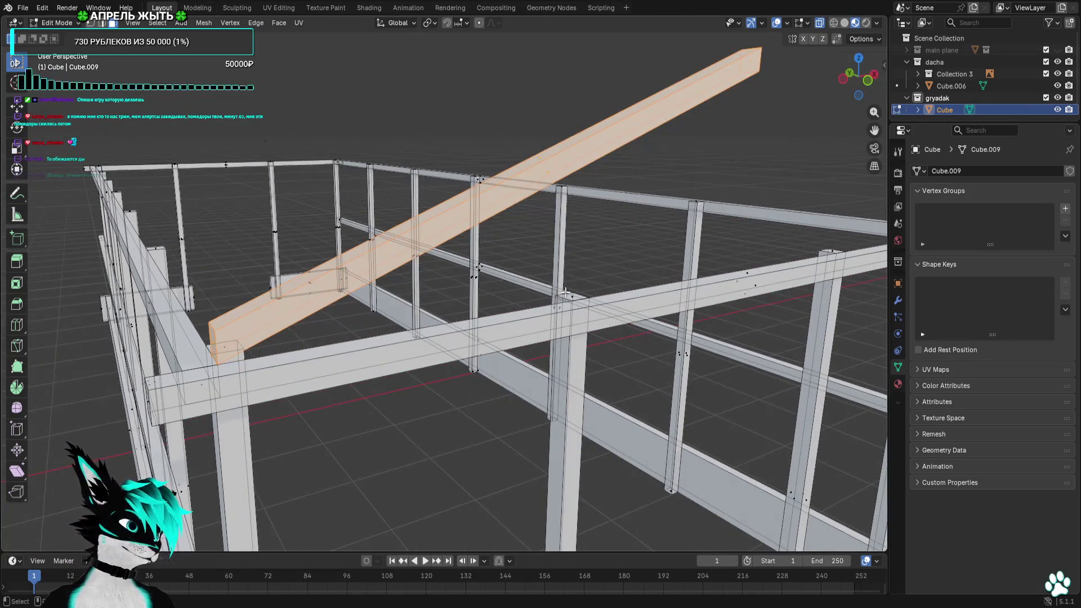
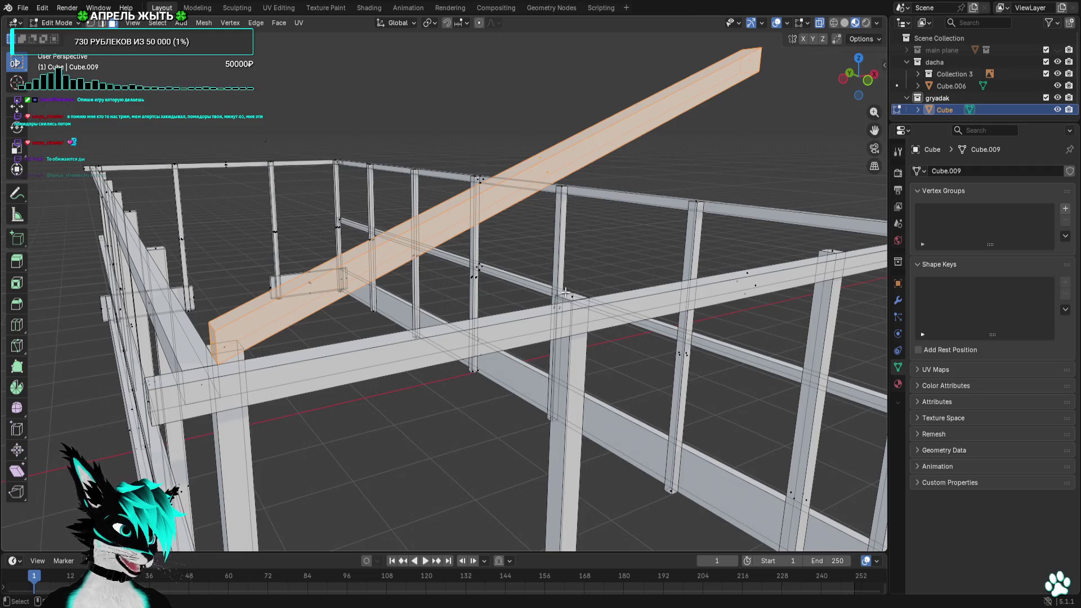
# Inspect the frame from front and side and reposition the rafter with a grab move
pyautogui.press('KP_1')
pyautogui.scroll(-3, 738, 177)
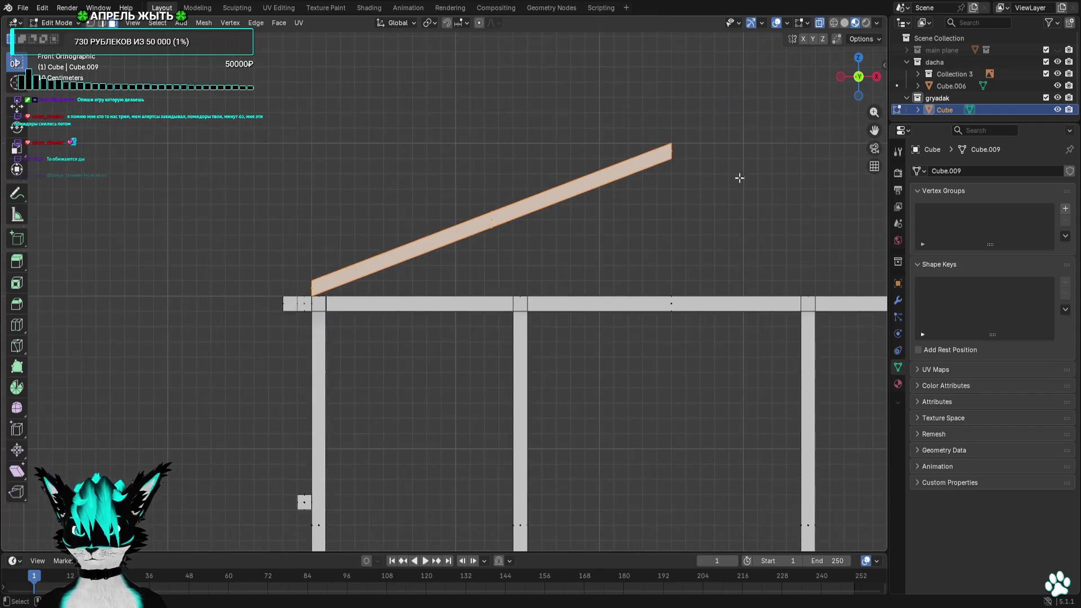
pyautogui.scroll(3, 659, 206)
pyautogui.moveTo(659, 205); pyautogui.dragTo(880, 102, button='middle')
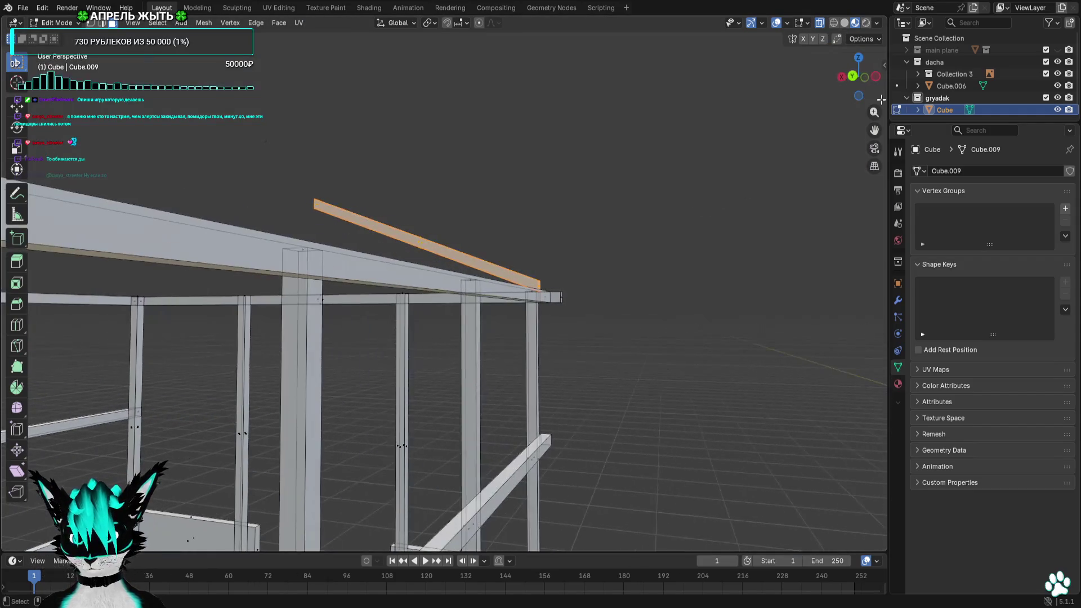
pyautogui.click(875, 78)
pyautogui.press('g')
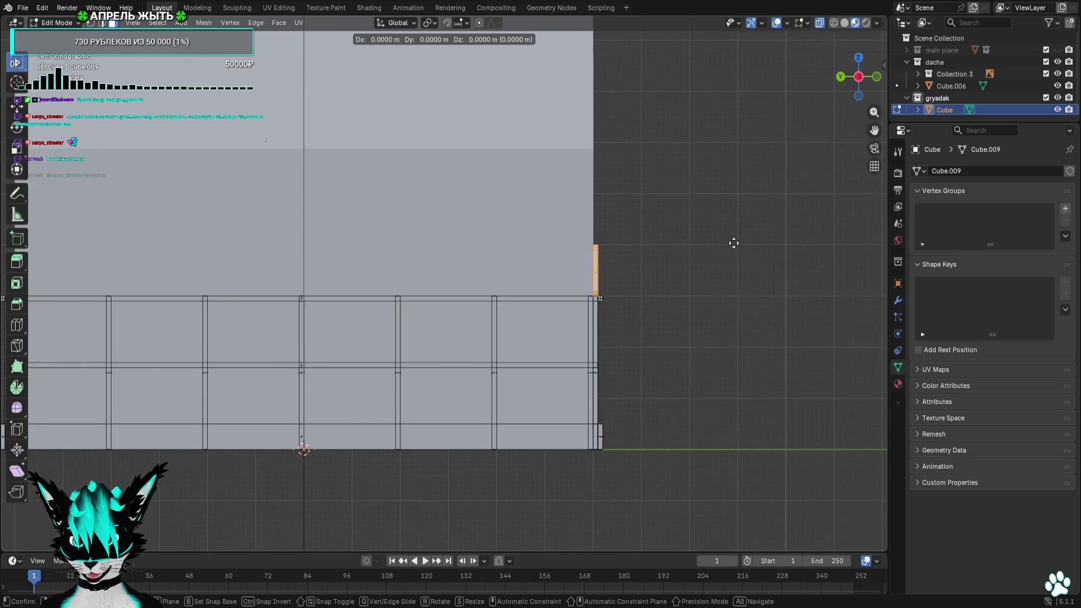
pyautogui.click(629, 243)
# Trial-duplicate rafter copies 2.2 m apart along the frame, then undo the extra copies
pyautogui.hotkey('shift', 'd')
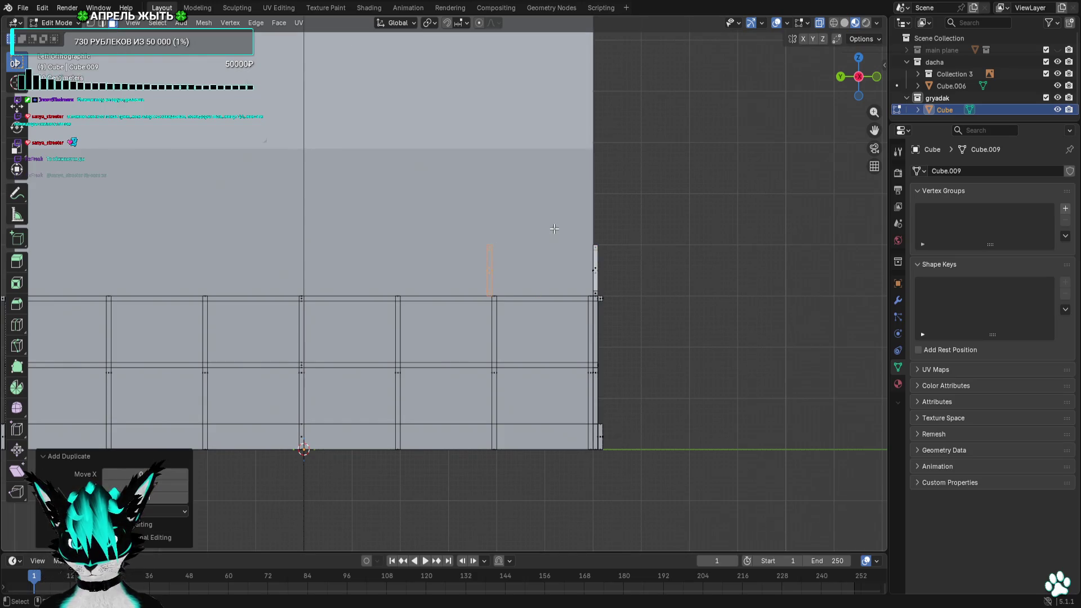
pyautogui.keyDown('shift'); pyautogui.moveTo(630, 242); pyautogui.dragTo(697, 242, button='middle'); pyautogui.keyUp('shift')
pyautogui.click(601, 244)
pyautogui.press('g')
pyautogui.click(638, 247)
pyautogui.hotkey('shift', 'd')
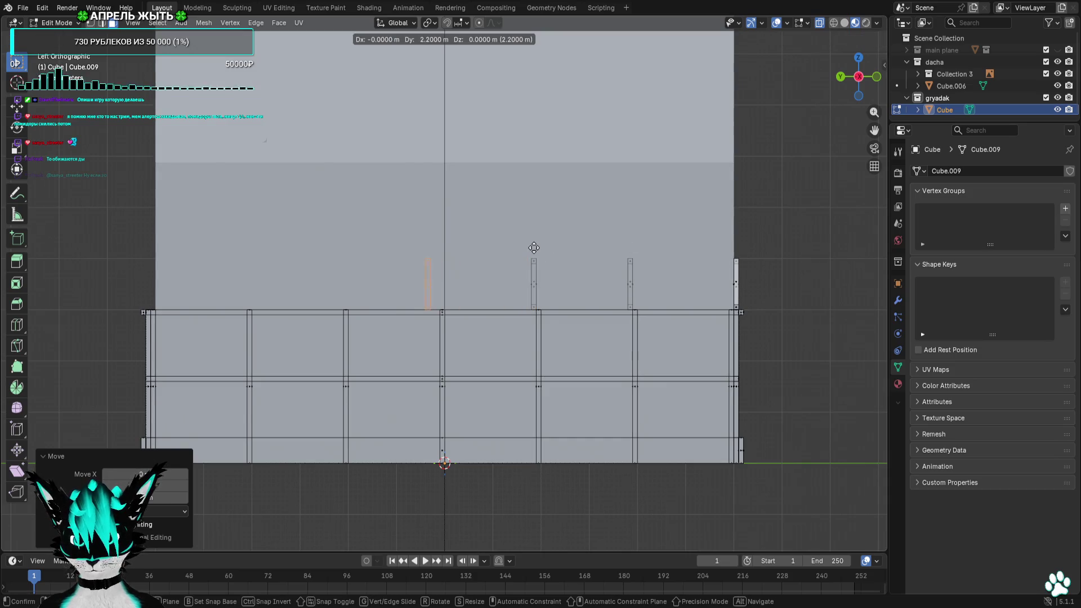
pyautogui.click(533, 248)
pyautogui.moveTo(533, 247); pyautogui.dragTo(566, 270, button='middle')
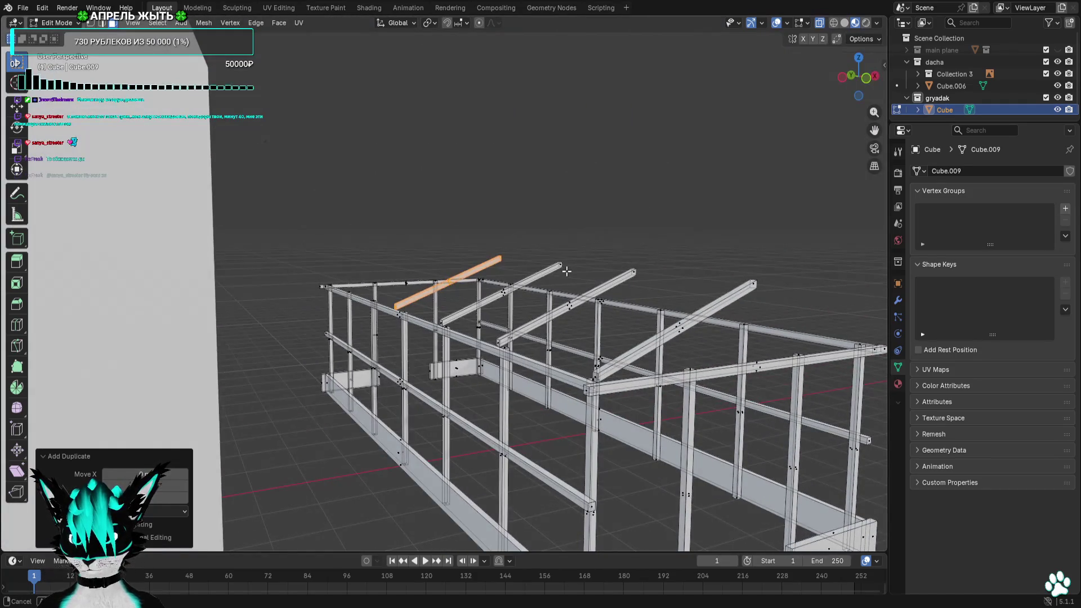
pyautogui.hotkey('ctrl', 'z')
pyautogui.hotkey('ctrl', 'z')
pyautogui.hotkey('ctrl', 'z')
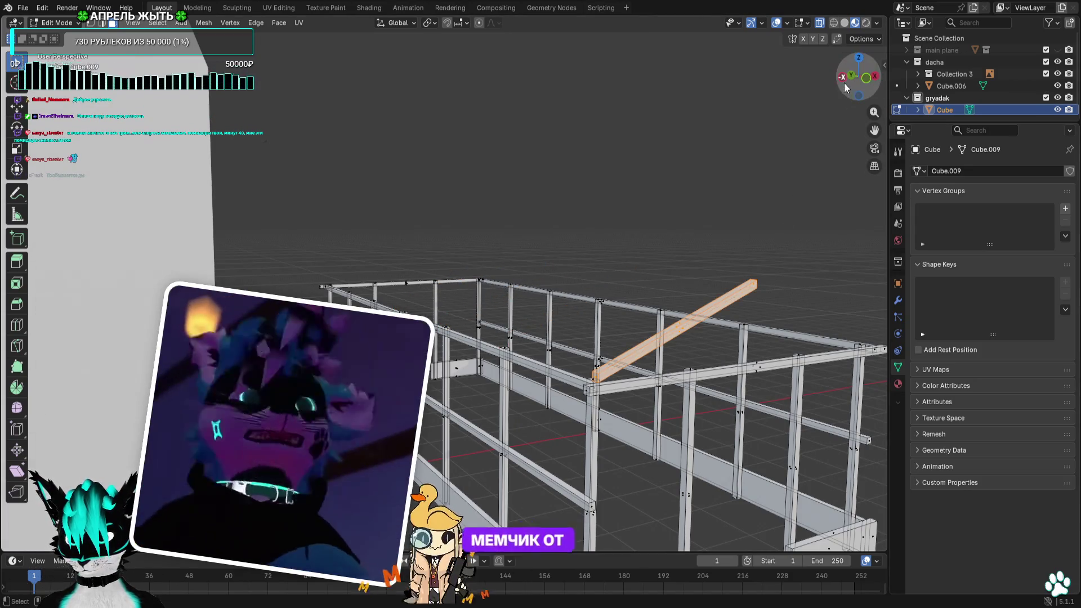
# From the front view, duplicate the rafter and shift the copy 2.3 m along X
pyautogui.click(844, 83)
pyautogui.click(864, 96)
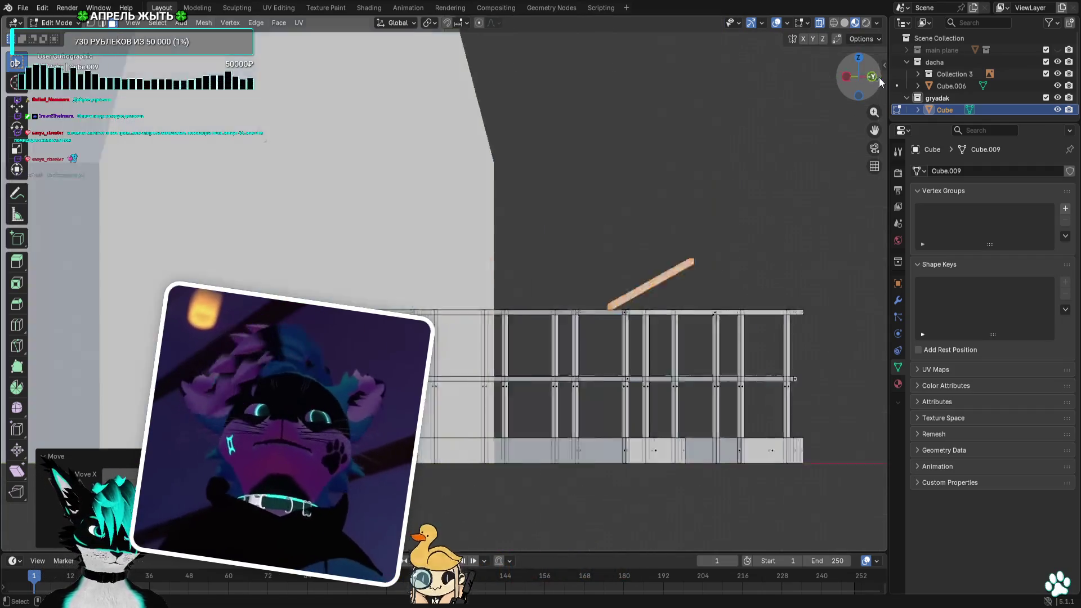
pyautogui.click(864, 96)
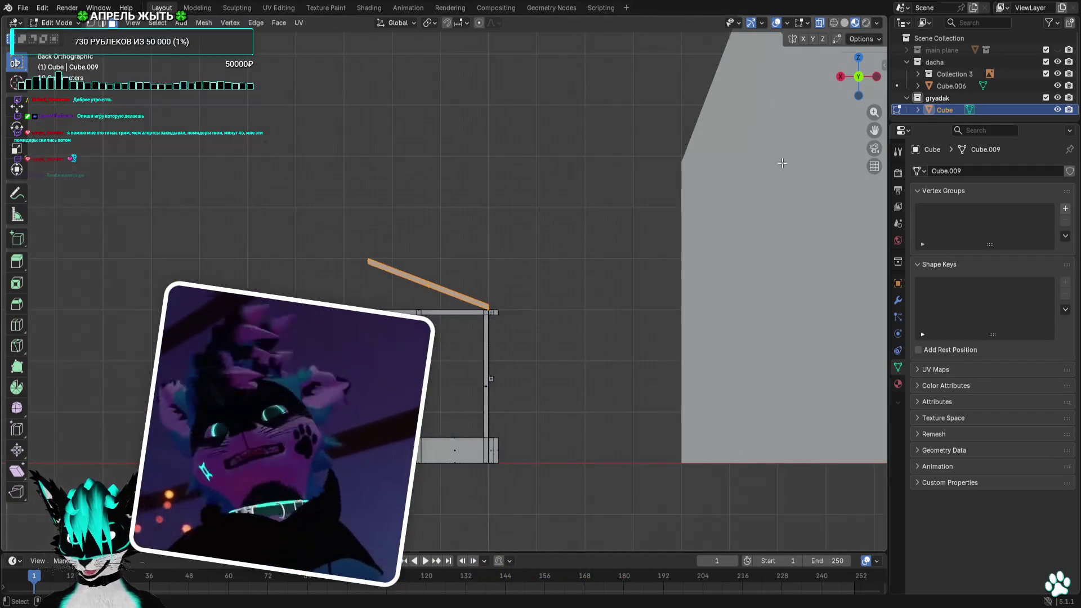
pyautogui.click(841, 78)
pyautogui.moveTo(841, 77); pyautogui.dragTo(853, 84)
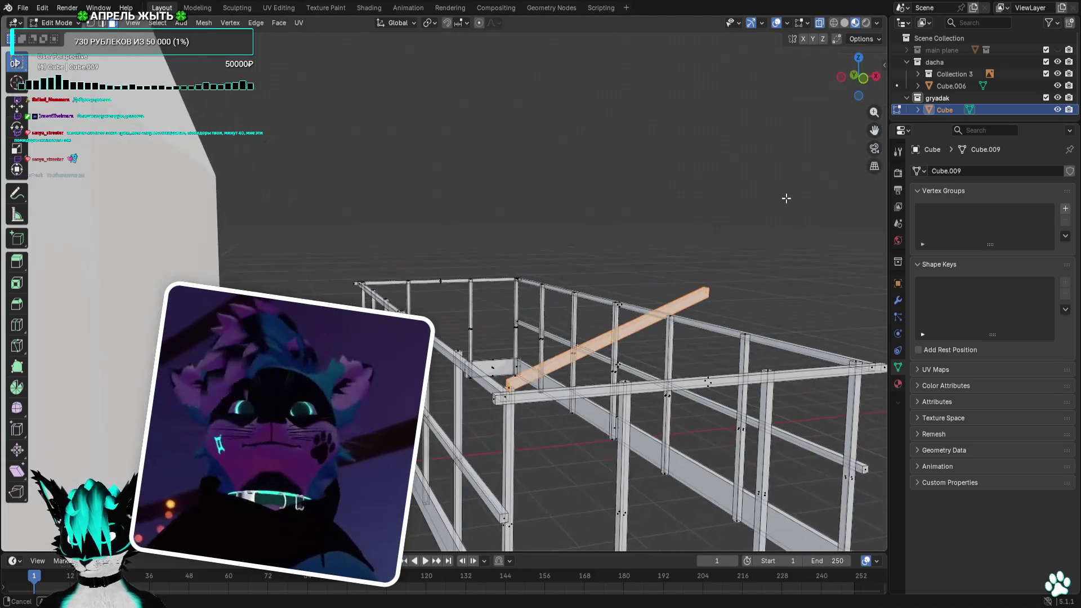
pyautogui.click(856, 75)
pyautogui.moveTo(646, 217); pyautogui.dragTo(616, 203, button='middle')
pyautogui.press('KP_1')
pyautogui.scroll(-4, 616, 202)
pyautogui.hotkey('shift', 'd')
pyautogui.click(726, 213)
# Rotate the copied rafter into the mirrored slope and nudge it 0.2 m into line
pyautogui.press('KP_7')
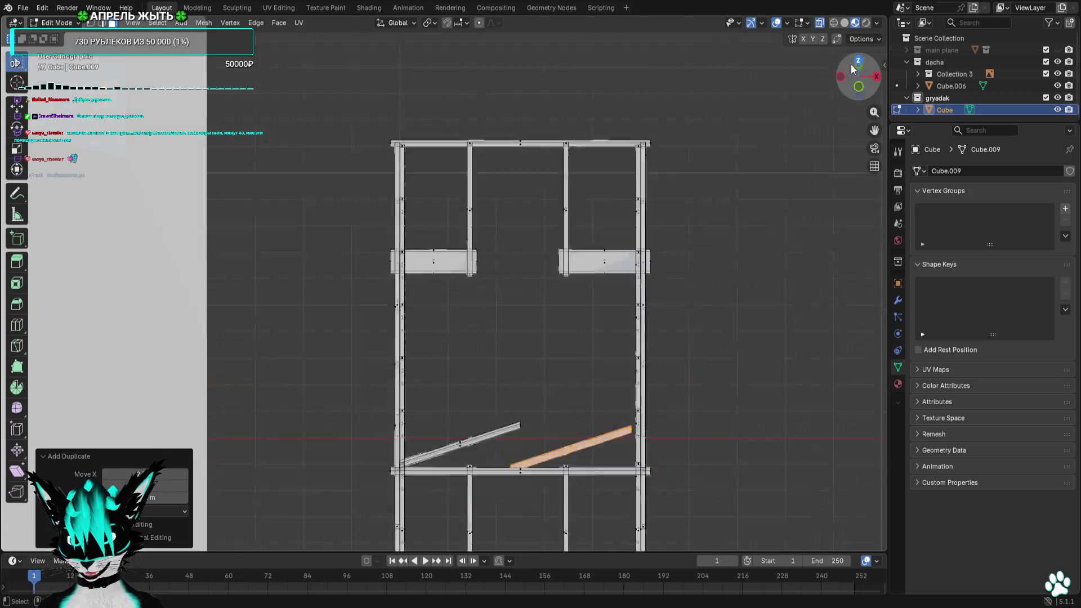
pyautogui.scroll(4, 428, 511)
pyautogui.scroll(2, 427, 511)
pyautogui.scroll(2, 403, 345)
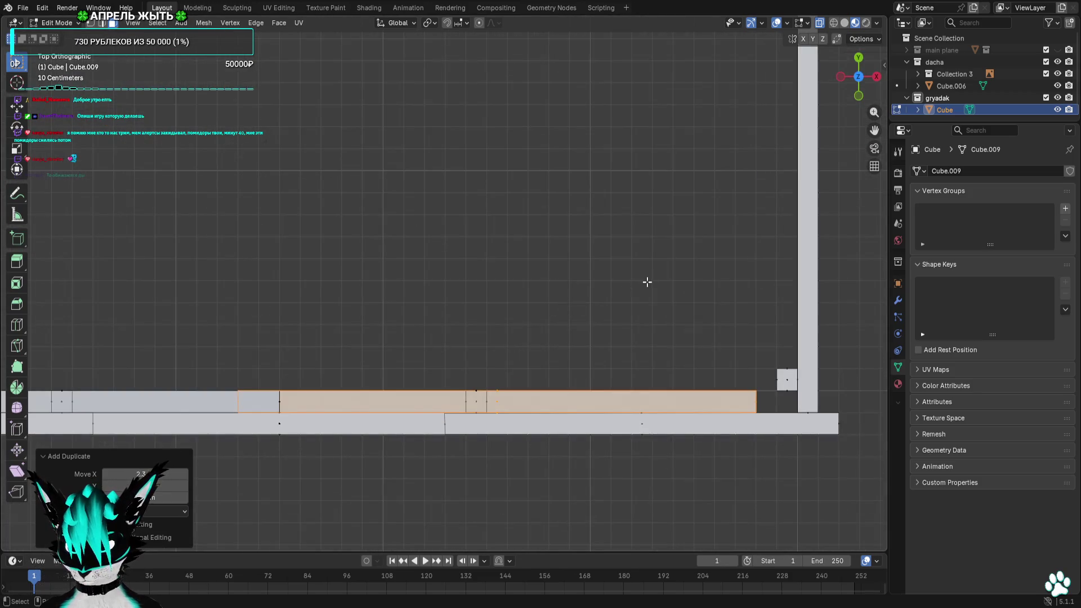
pyautogui.press('r')
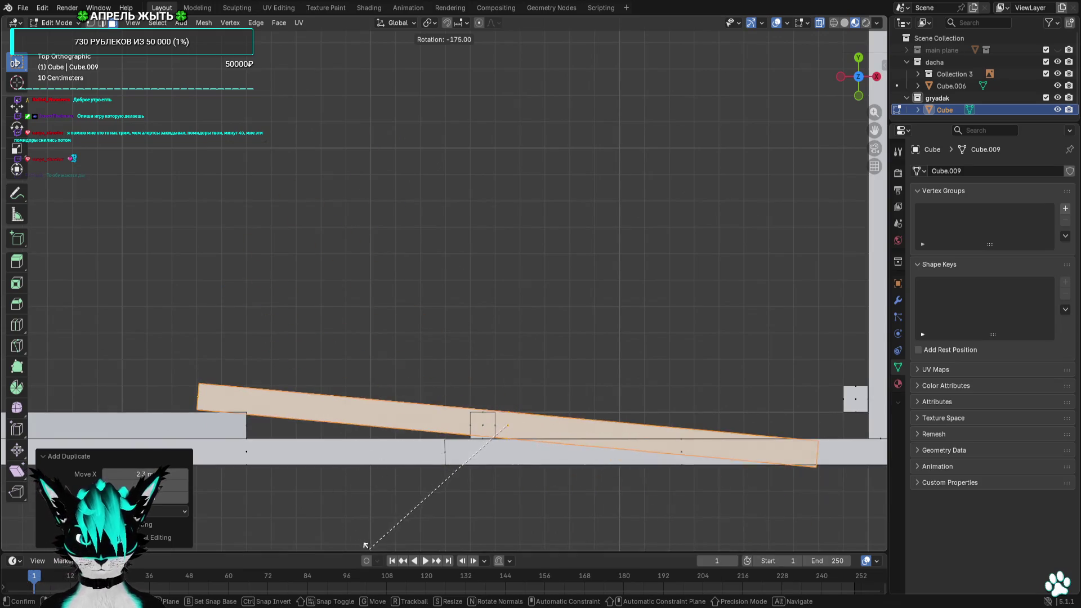
pyautogui.click(442, 460)
pyautogui.scroll(2, 372, 288)
pyautogui.keyDown('shift'); pyautogui.moveTo(371, 287); pyautogui.dragTo(553, 140, button='middle'); pyautogui.keyUp('shift')
pyautogui.press('g')
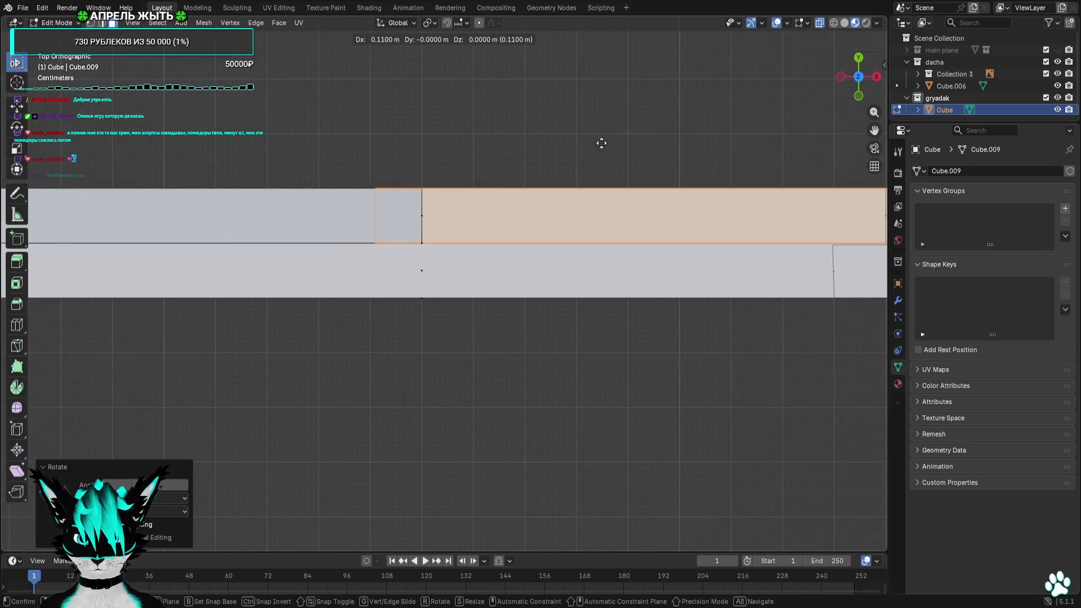
pyautogui.click(643, 140)
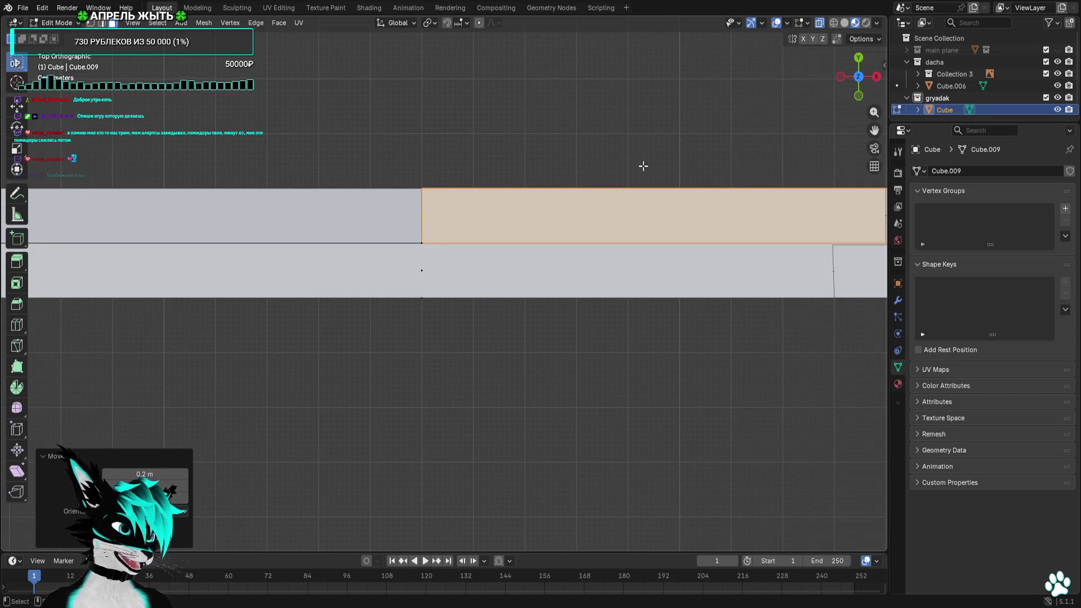
# Raise the mirrored rafter so its top meets the first rafter at the gable peak
pyautogui.moveTo(675, 260); pyautogui.dragTo(860, 85, button='middle')
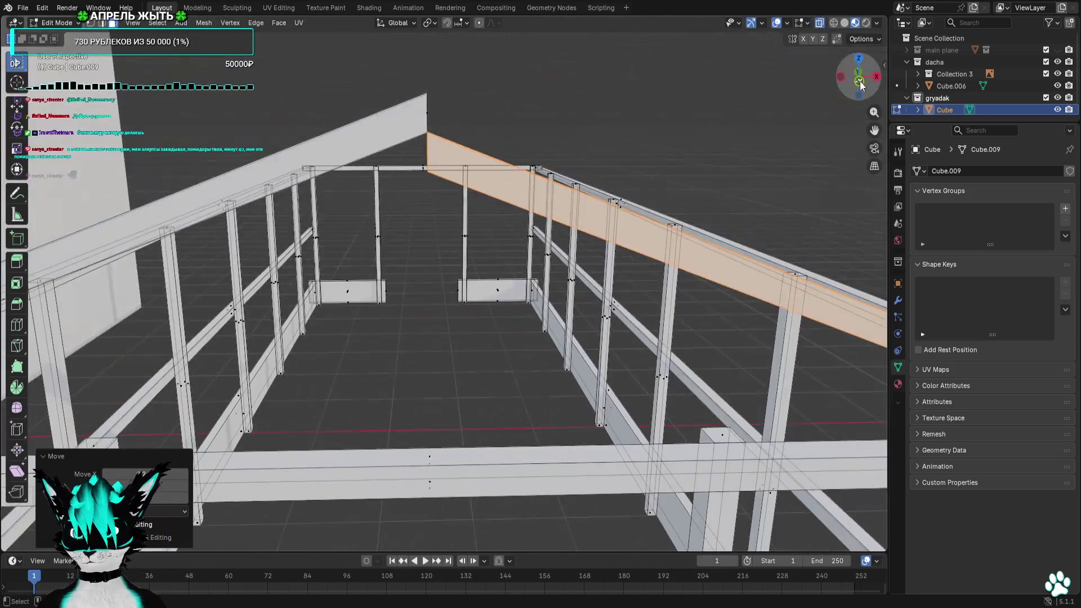
pyautogui.click(858, 80)
pyautogui.press('g')
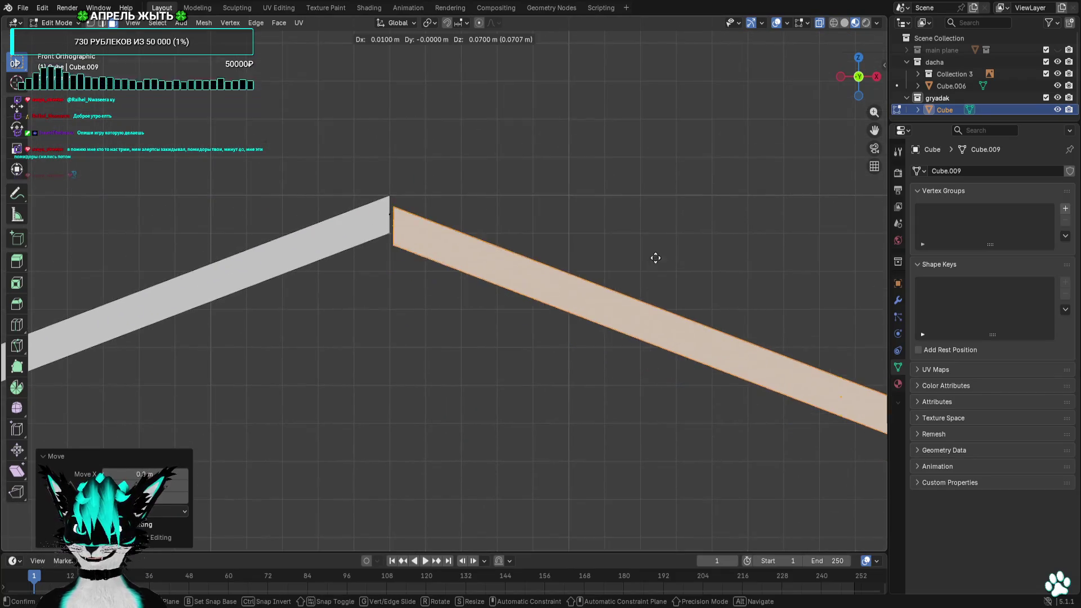
pyautogui.click(652, 249)
pyautogui.moveTo(653, 248)
pyautogui.keyDown('ctrl'); pyautogui.mouseDown(button='middle')
pyautogui.moveTo(474, 184)
pyautogui.moveTo(516, 204)
pyautogui.mouseUp(button='middle'); pyautogui.keyUp('ctrl')
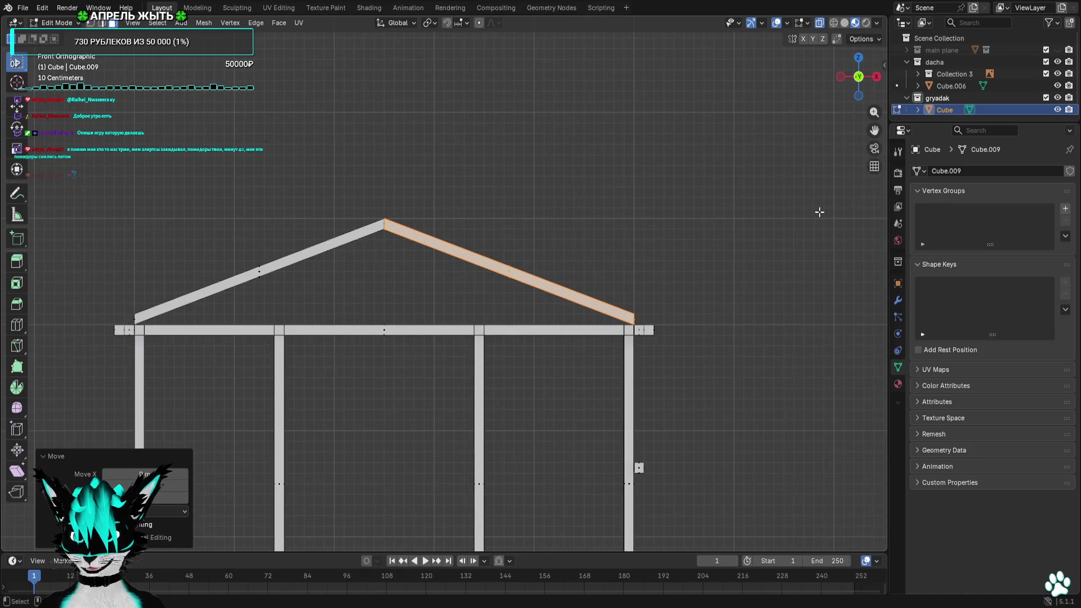
pyautogui.moveTo(768, 226)
pyautogui.mouseDown(button='middle')
pyautogui.moveTo(742, 222)
pyautogui.moveTo(793, 225)
pyautogui.mouseUp(button='middle')
pyautogui.click(854, 74)
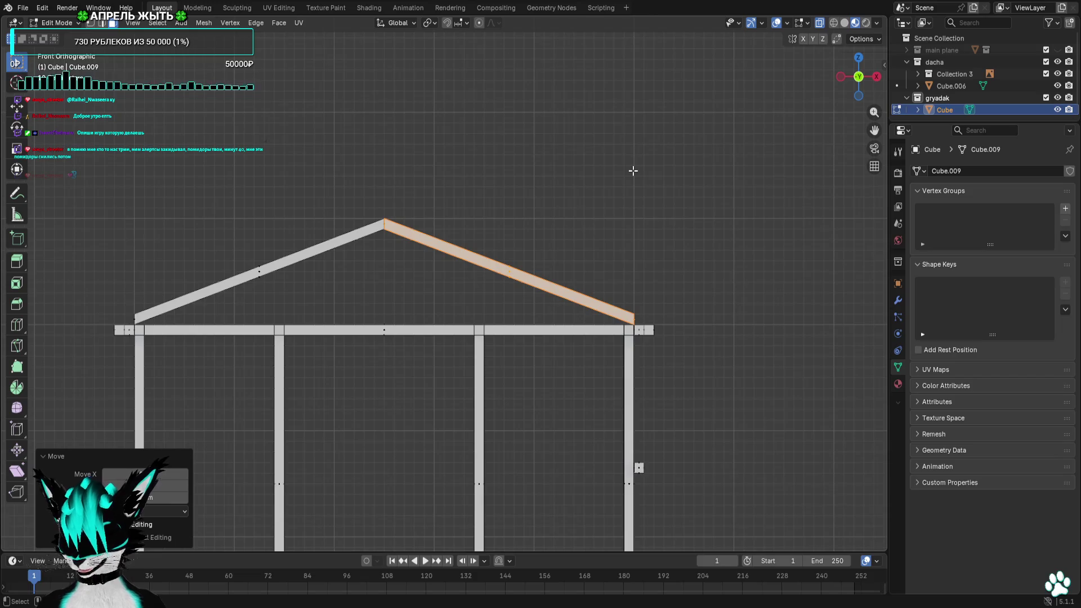
pyautogui.scroll(-2, 632, 171)
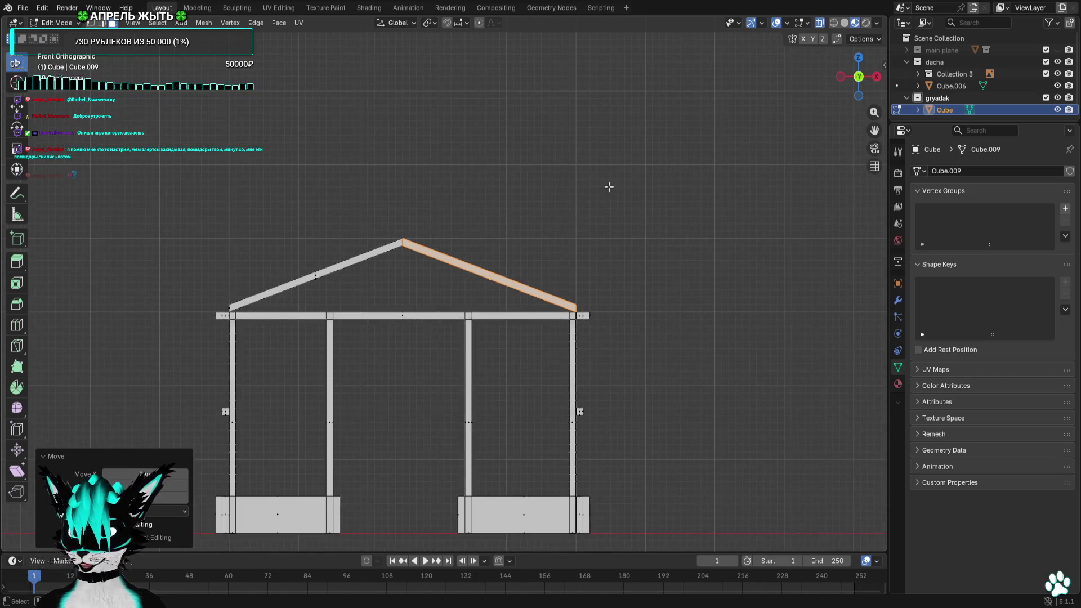
# Frame the roof peak in Front Orthographic view, zoomed in on the rafters
pyautogui.moveTo(609, 187); pyautogui.dragTo(489, 199, button='middle')
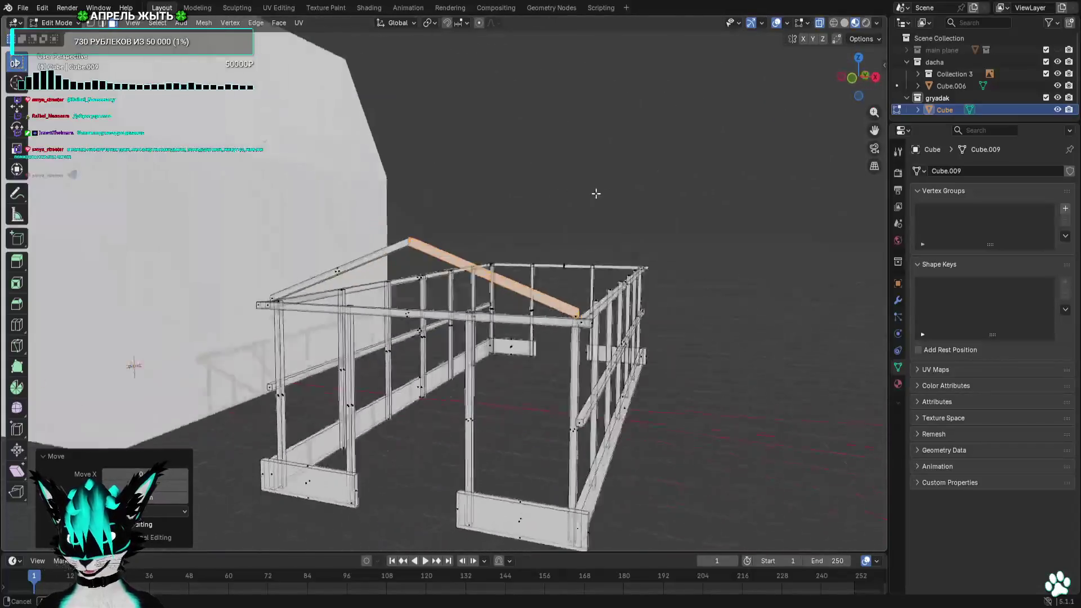
pyautogui.moveTo(489, 200); pyautogui.dragTo(804, 104, button='middle')
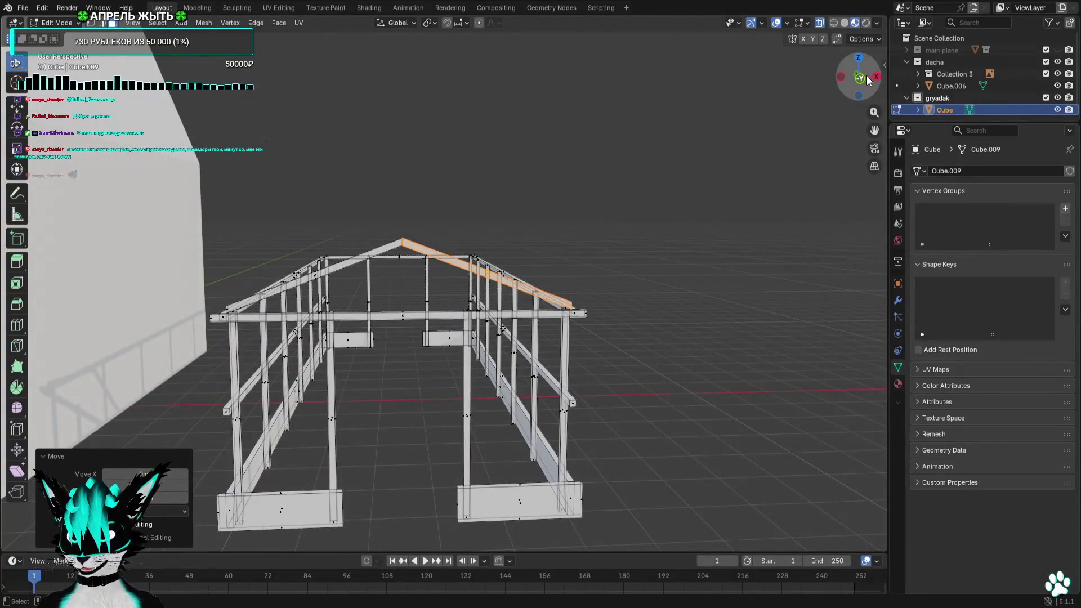
pyautogui.click(866, 79)
pyautogui.scroll(2, 486, 213)
pyautogui.scroll(-2, 580, 262)
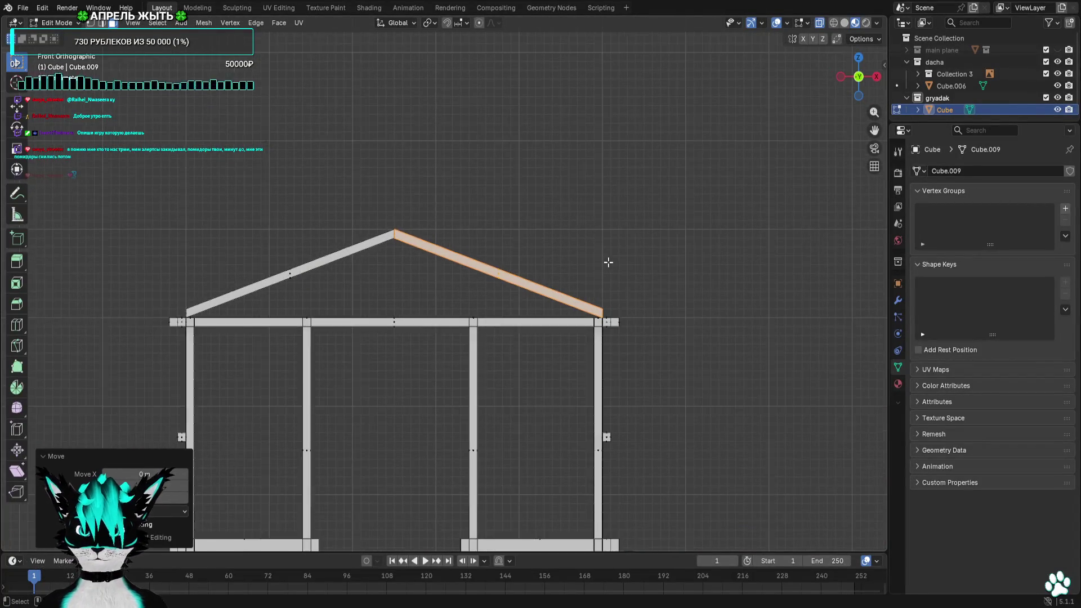
pyautogui.moveTo(608, 261); pyautogui.dragTo(596, 286, button='middle')
pyautogui.press('KP_1')
pyautogui.scroll(1, 702, 222)
pyautogui.scroll(3, 714, 228)
pyautogui.keyDown('shift'); pyautogui.moveTo(618, 295); pyautogui.dragTo(431, 231, button='middle'); pyautogui.keyUp('shift')
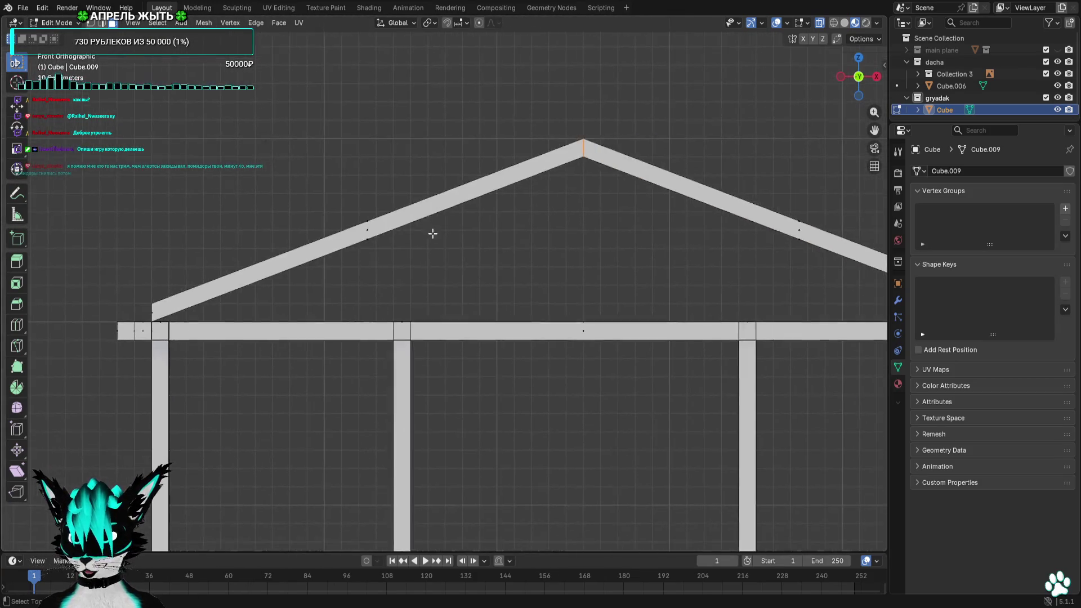
pyautogui.scroll(-3, 620, 222)
pyautogui.keyDown('shift'); pyautogui.moveTo(619, 222); pyautogui.dragTo(511, 210, button='middle'); pyautogui.keyUp('shift')
# Box-select the right rafter, then Shift box-select the left one so both are selected
pyautogui.moveTo(430, 178); pyautogui.dragTo(574, 273)
pyautogui.keyDown('shift'); pyautogui.moveTo(574, 273); pyautogui.dragTo(515, 285, button='middle'); pyautogui.keyUp('shift')
pyautogui.scroll(3, 514, 286)
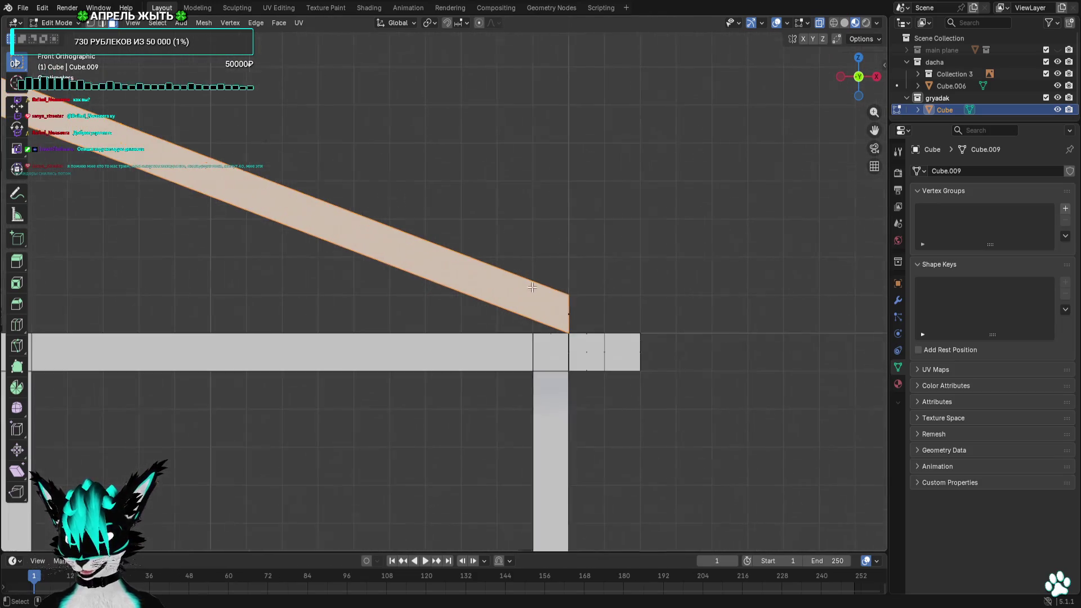
pyautogui.scroll(2, 540, 191)
pyautogui.scroll(-5, 237, 232)
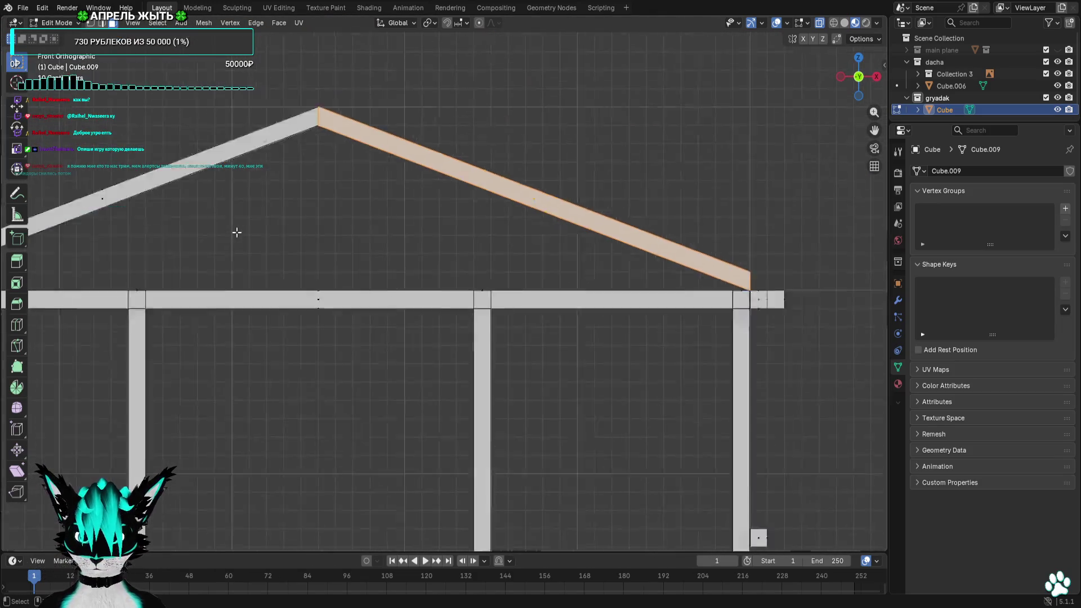
pyautogui.scroll(-1, 265, 231)
pyautogui.keyDown('shift'); pyautogui.moveTo(265, 232); pyautogui.dragTo(538, 243, button='middle'); pyautogui.keyUp('shift')
pyautogui.keyDown('shift'); pyautogui.moveTo(434, 320); pyautogui.dragTo(514, 313, button='middle'); pyautogui.keyUp('shift')
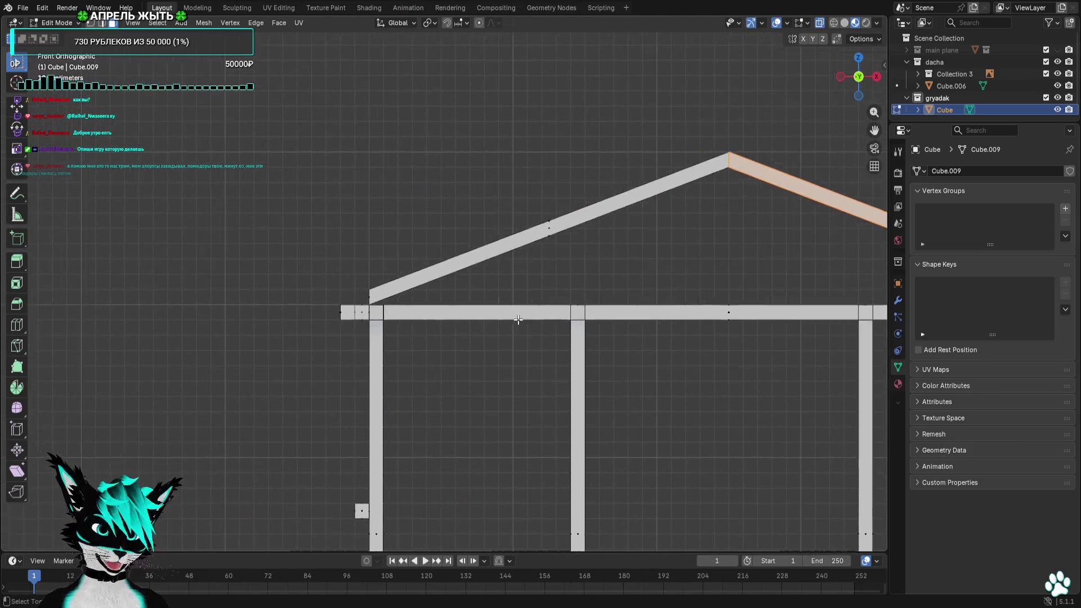
pyautogui.scroll(5, 514, 313)
pyautogui.moveTo(731, 93); pyautogui.dragTo(640, 198)
pyautogui.keyDown('shift'); pyautogui.moveTo(396, 303); pyautogui.dragTo(538, 285, button='middle'); pyautogui.keyUp('shift')
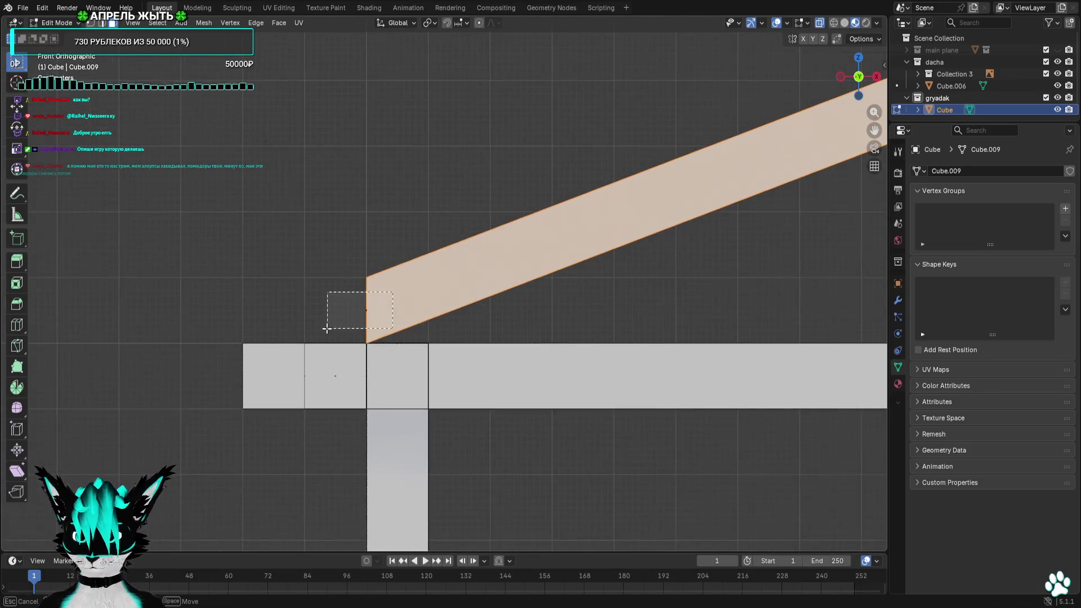
pyautogui.scroll(-5, 379, 314)
pyautogui.scroll(-1, 379, 313)
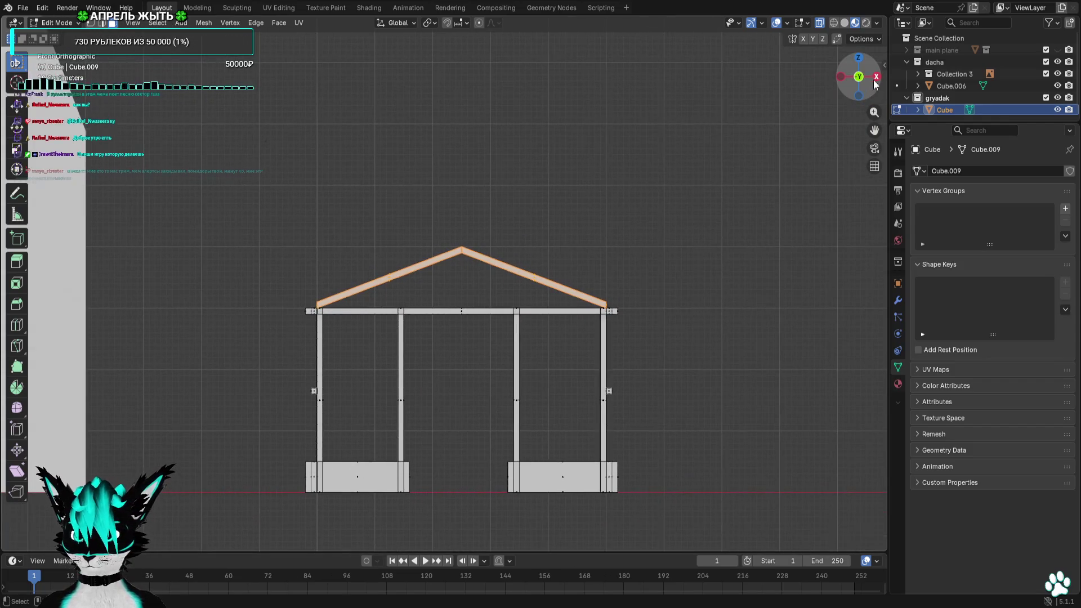
pyautogui.click(875, 77)
pyautogui.scroll(-3, 502, 302)
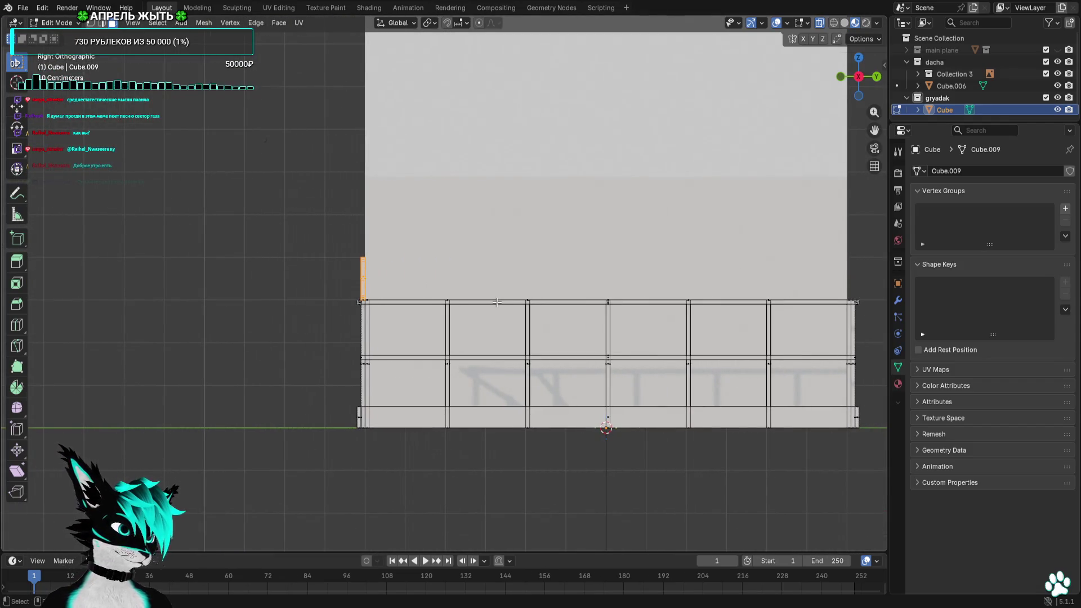
pyautogui.scroll(1, 493, 302)
pyautogui.scroll(1, 456, 297)
pyautogui.scroll(1, 444, 295)
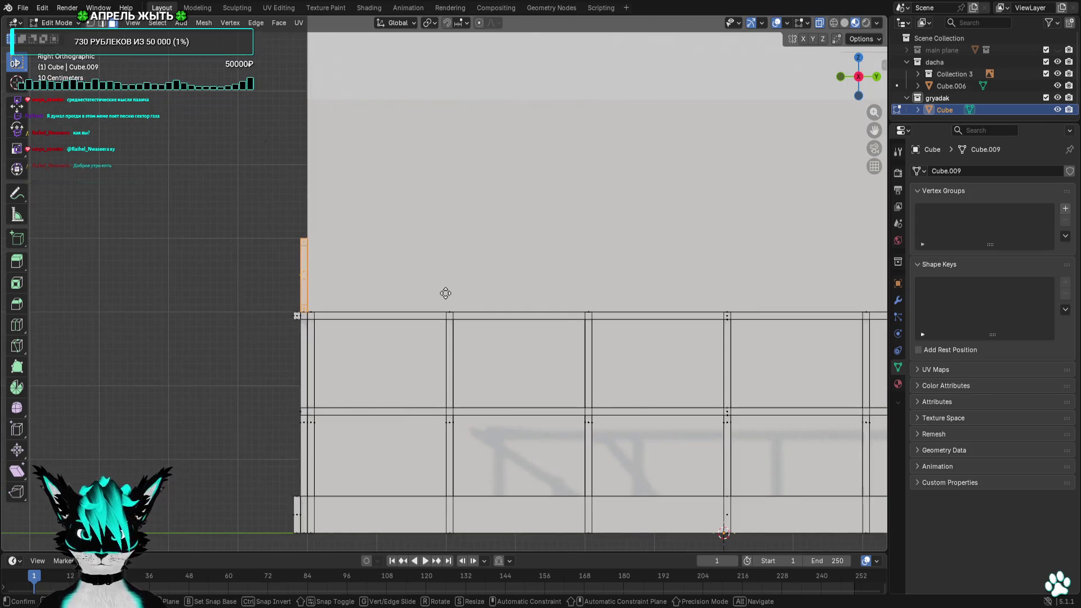
# Move the truss along Y and duplicate the first copy, redoing a misplaced one
pyautogui.press('g')
pyautogui.click(601, 293)
pyautogui.moveTo(647, 292)
pyautogui.keyDown('shift'); pyautogui.mouseDown(button='middle')
pyautogui.moveTo(456, 284)
pyautogui.moveTo(391, 264)
pyautogui.moveTo(546, 266)
pyautogui.mouseUp(button='middle'); pyautogui.keyUp('shift')
pyautogui.hotkey('shift', 'd')
pyautogui.click(601, 285)
pyautogui.hotkey('ctrl', 'z')
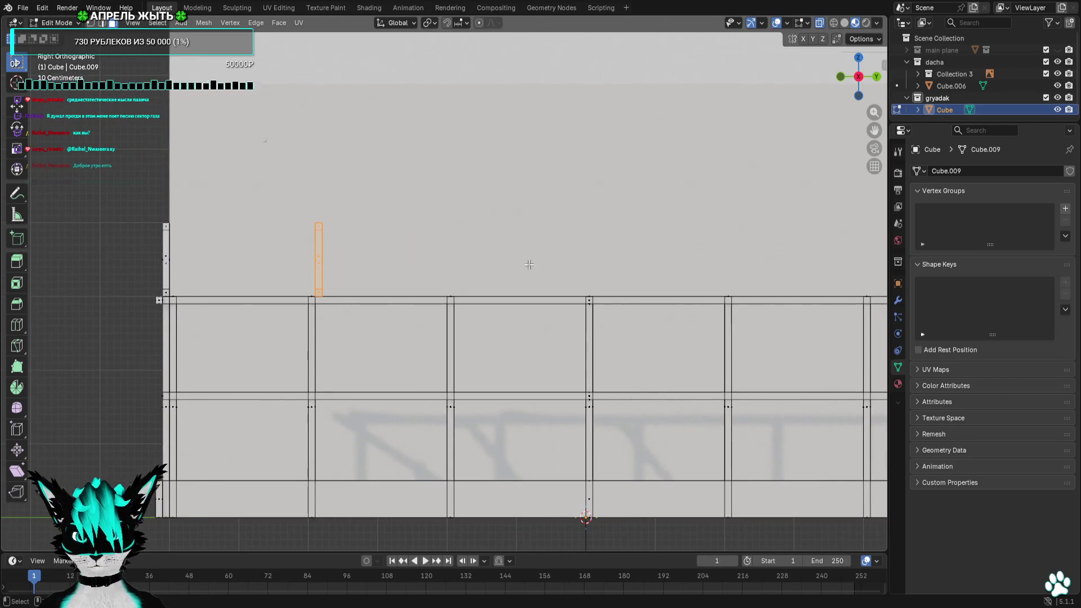
pyautogui.hotkey('shift', 'd')
pyautogui.click(480, 252)
# Duplicate three more trusses at even spacing along the frame's length
pyautogui.hotkey('shift', 'd')
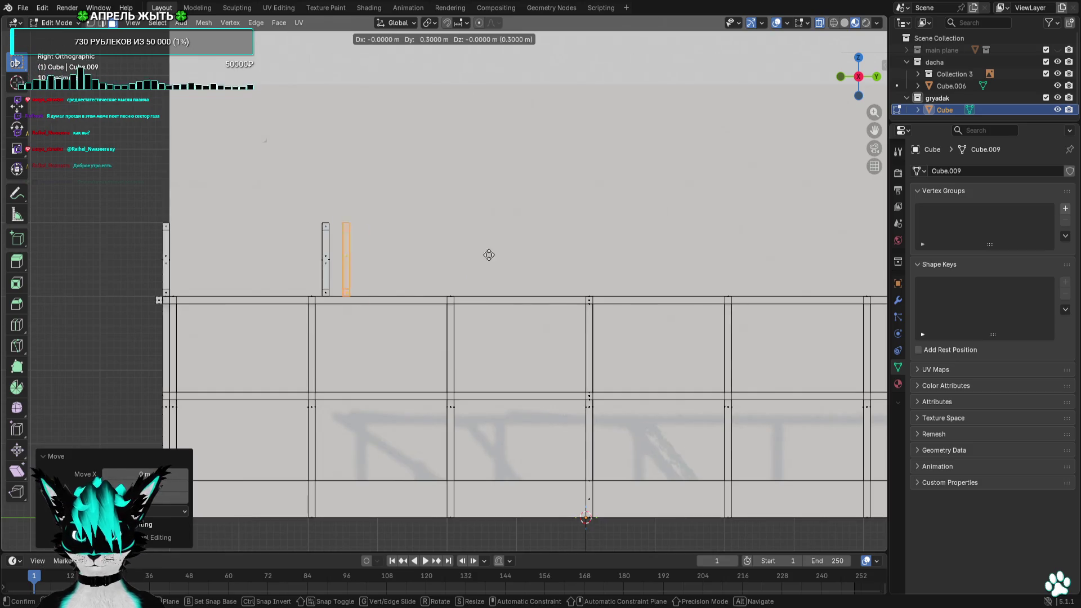
pyautogui.click(598, 249)
pyautogui.hotkey('shift', 'd')
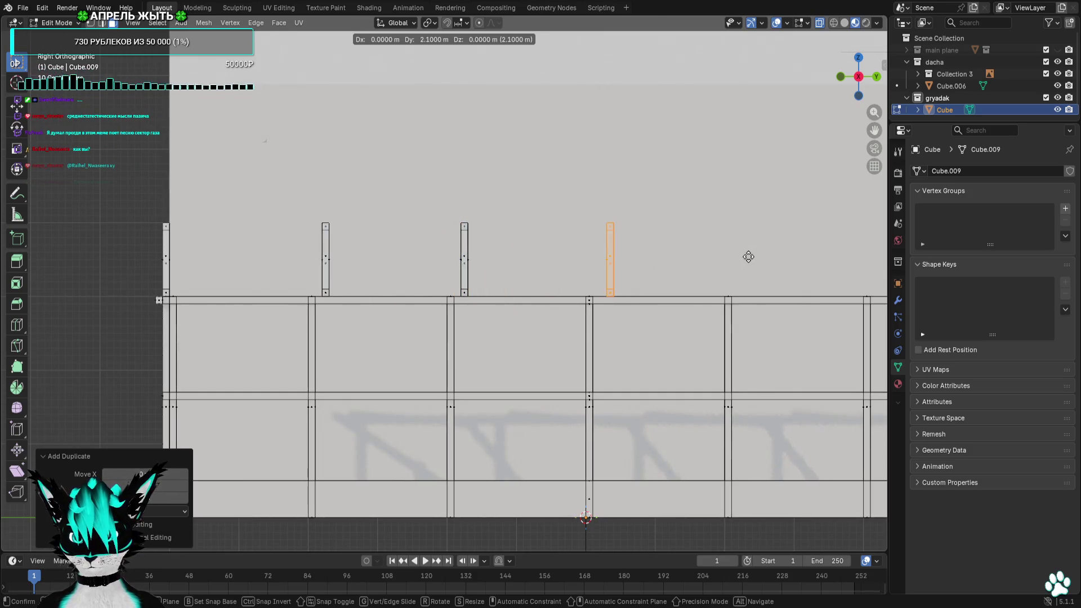
pyautogui.keyDown('ctrl'); pyautogui.scroll(-2, 391, 259); pyautogui.keyUp('ctrl')
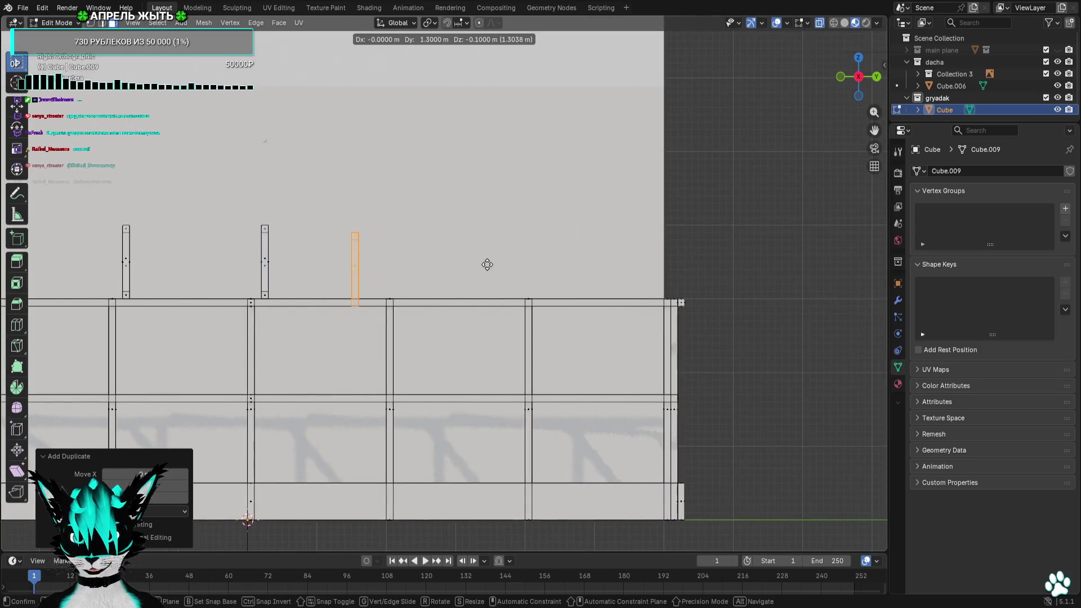
pyautogui.click(528, 260)
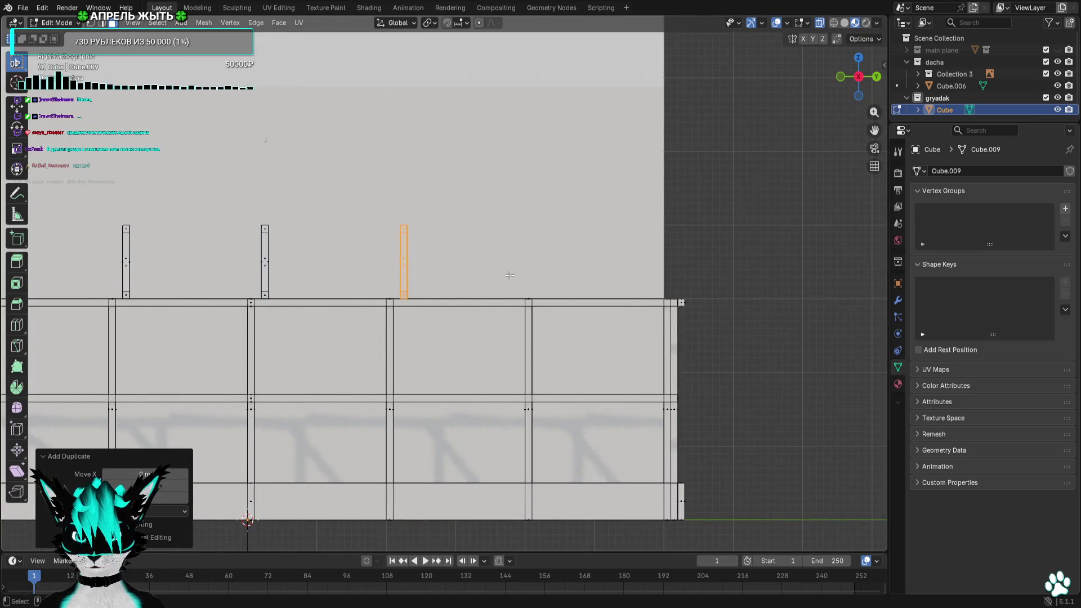
pyautogui.hotkey('shift', 'd')
pyautogui.press('BackSpace')
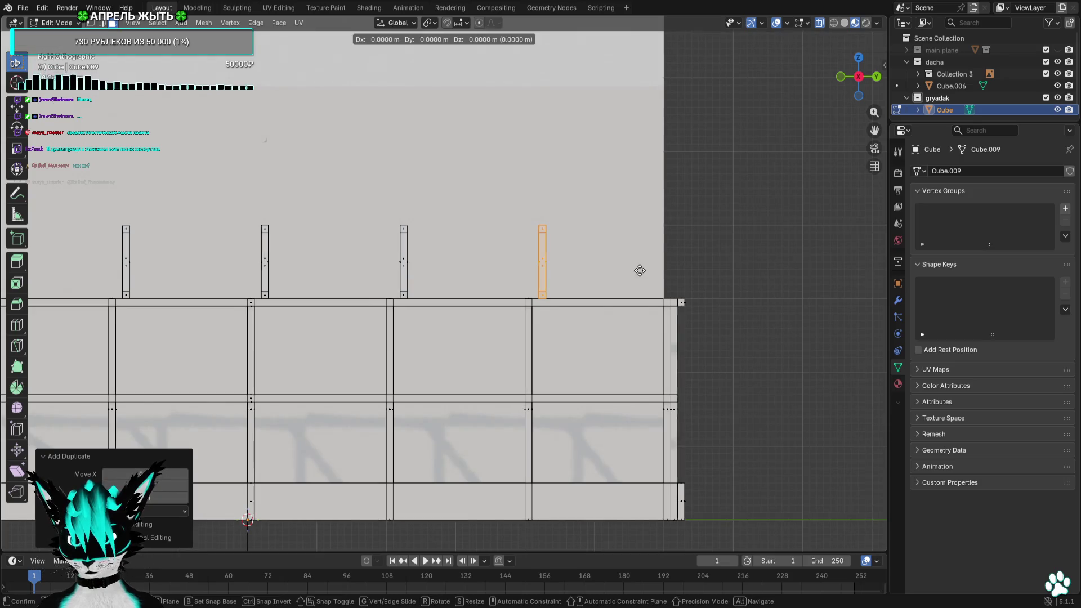
pyautogui.click(750, 267)
pyautogui.moveTo(750, 267); pyautogui.dragTo(811, 204, button='middle')
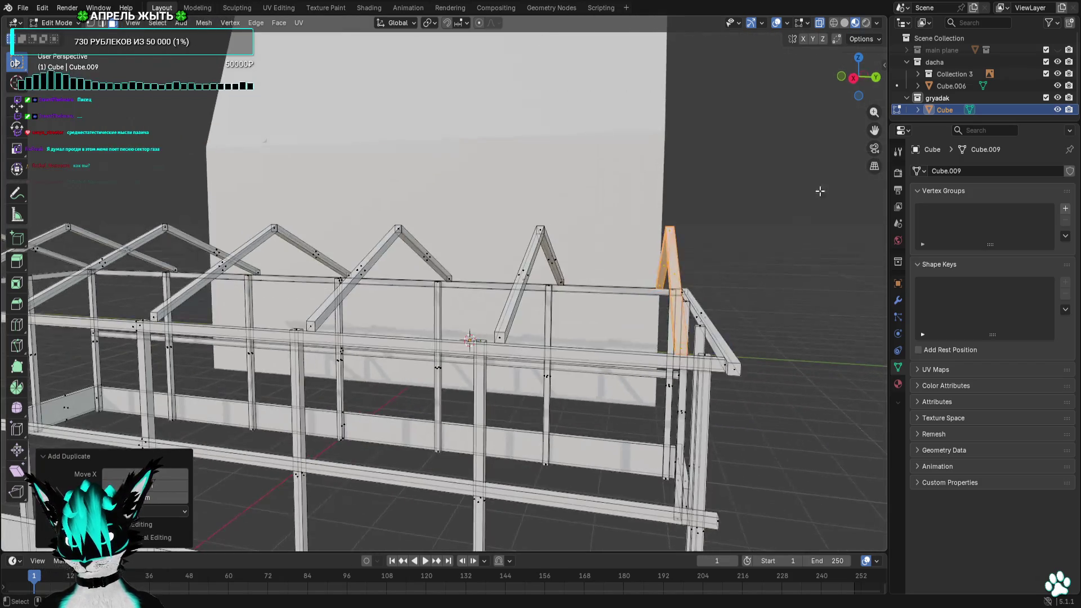
# Nudge the end truss sideways in side view, then face the frame from the front
pyautogui.click(854, 77)
pyautogui.scroll(2, 580, 242)
pyautogui.press('g')
pyautogui.click(613, 249)
pyautogui.moveTo(613, 249)
pyautogui.mouseDown(button='middle')
pyautogui.moveTo(558, 267)
pyautogui.moveTo(356, 262)
pyautogui.moveTo(510, 244)
pyautogui.moveTo(700, 256)
pyautogui.moveTo(846, 186)
pyautogui.mouseUp(button='middle')
pyautogui.scroll(-3, 356, 262)
pyautogui.scroll(-2, 510, 243)
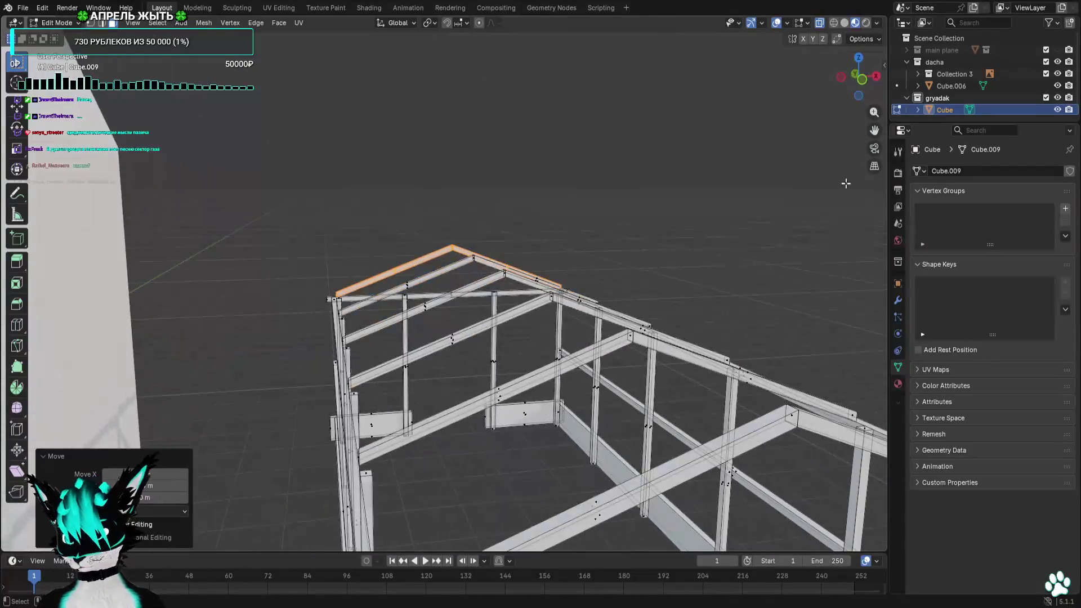
pyautogui.click(861, 80)
pyautogui.scroll(6, 555, 253)
pyautogui.scroll(4, 508, 254)
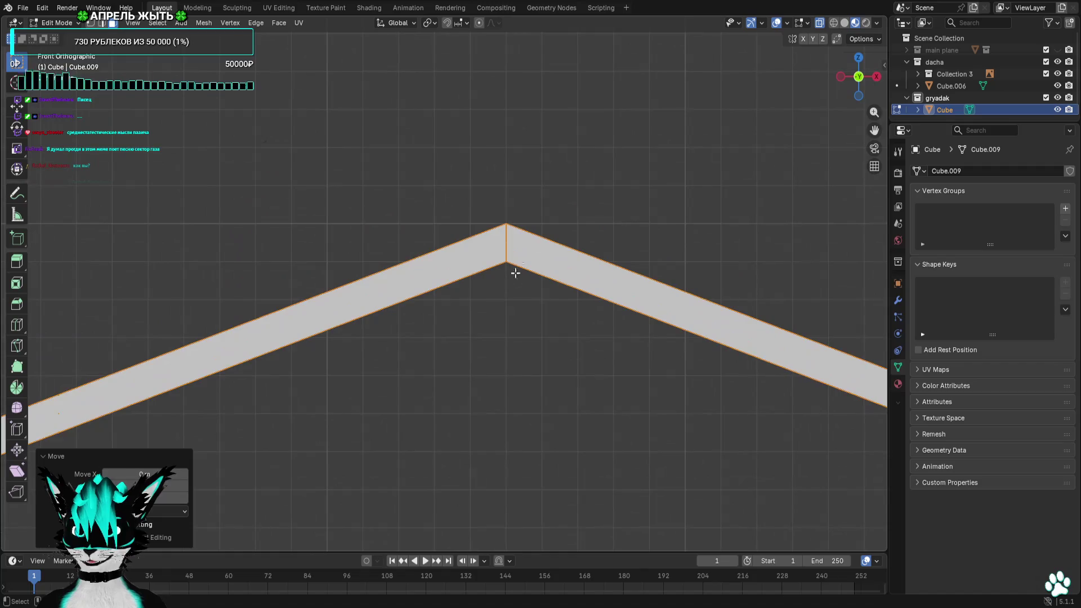
# Box-select the peak geometry, check the overlay popovers, and delete the overlapping peak faces
pyautogui.moveTo(521, 235); pyautogui.dragTo(470, 255)
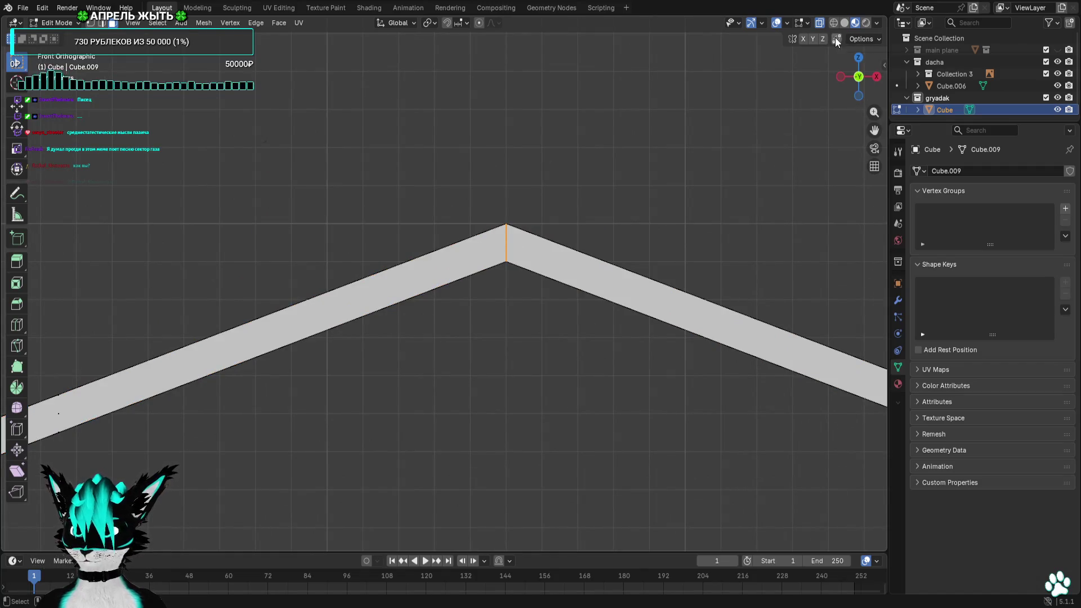
pyautogui.click(805, 23)
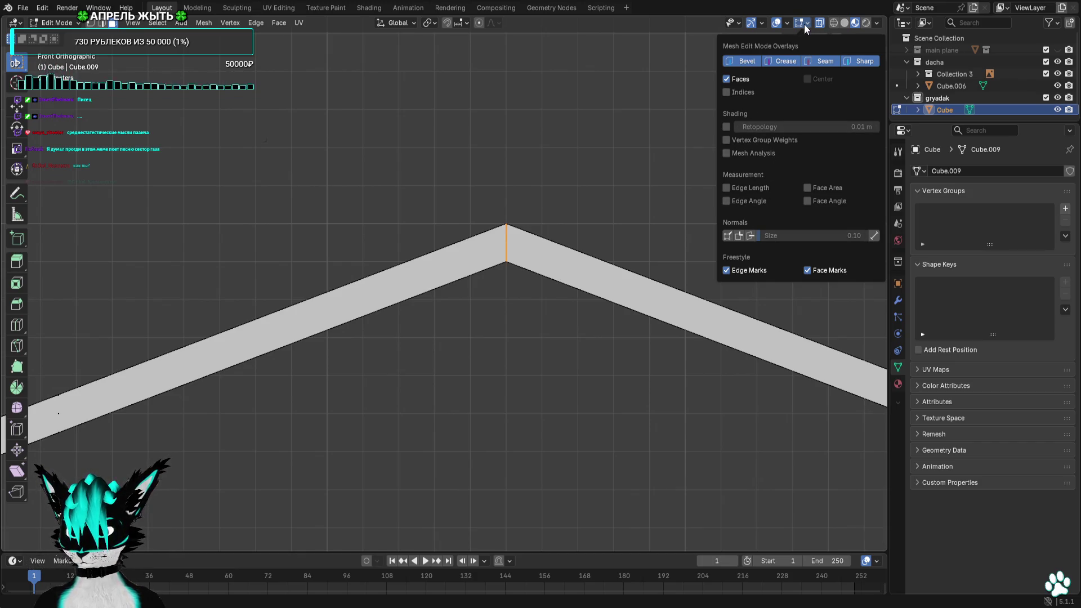
pyautogui.click(790, 24)
pyautogui.click(785, 22)
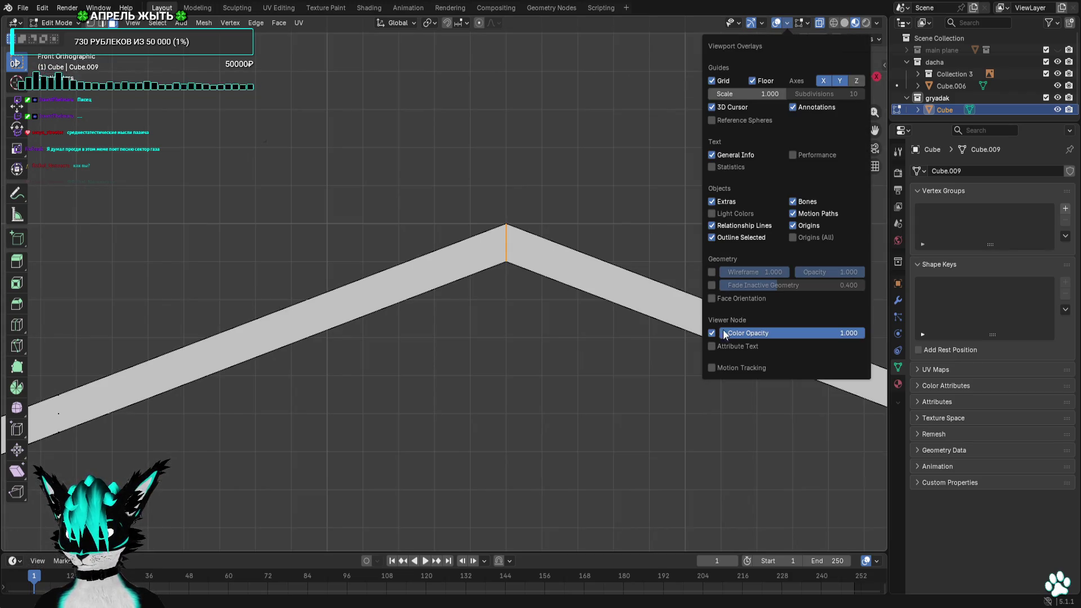
pyautogui.click(541, 142)
pyautogui.click(559, 193)
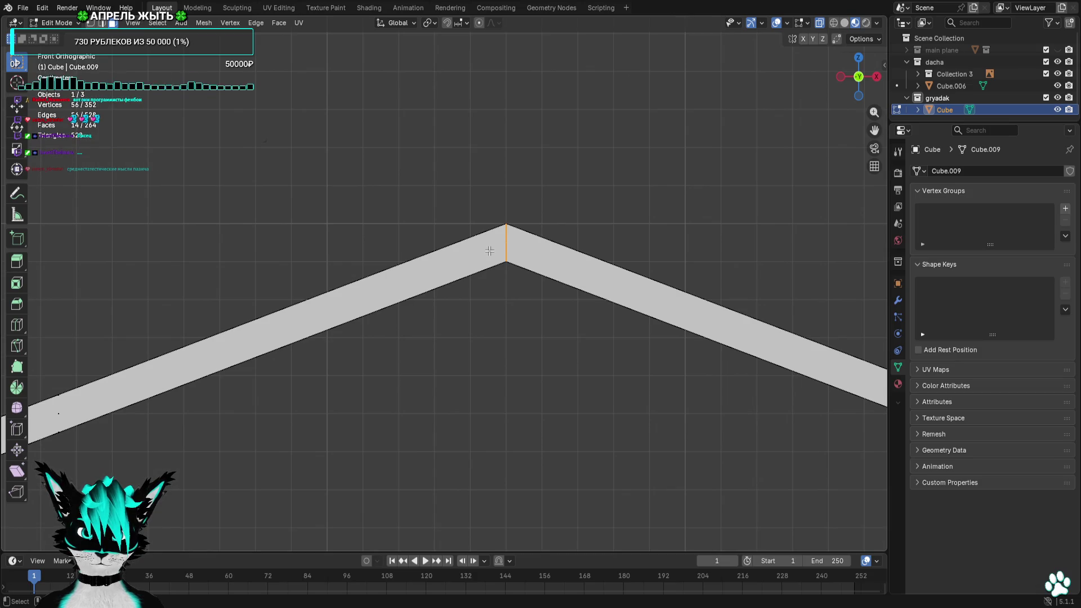
pyautogui.rightClick(535, 258)
pyautogui.click(510, 473)
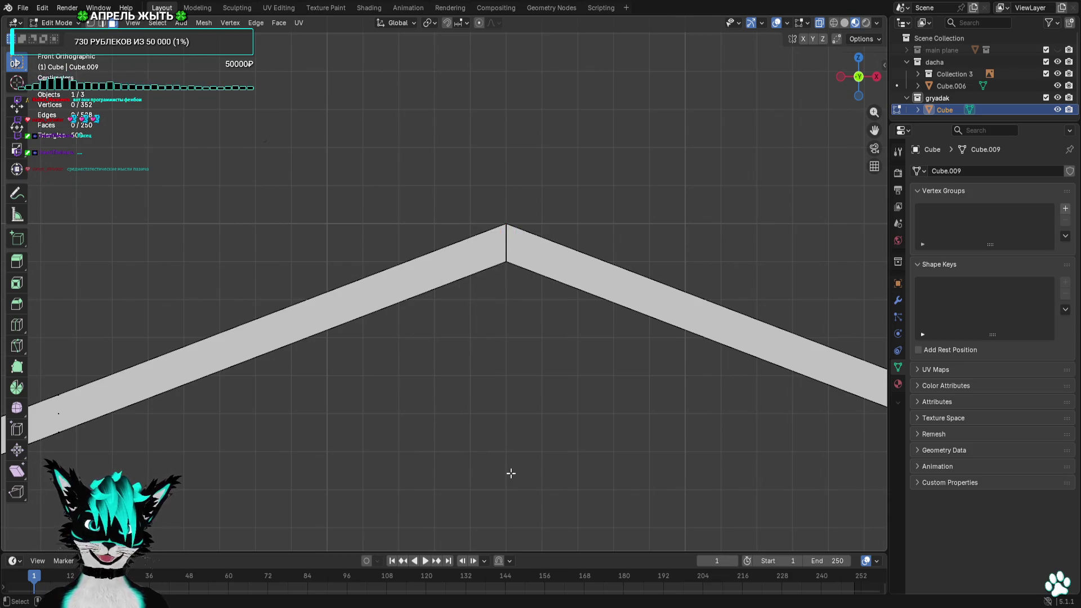
pyautogui.scroll(-3, 498, 422)
pyautogui.scroll(-2, 478, 355)
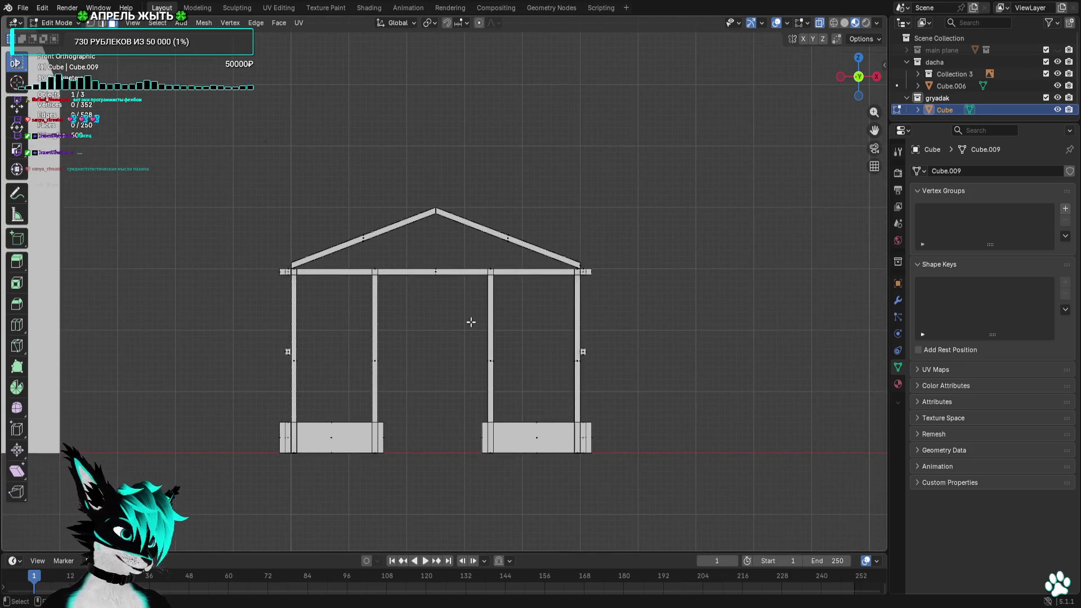
pyautogui.moveTo(470, 322)
pyautogui.keyDown('shift'); pyautogui.mouseDown(button='middle')
pyautogui.moveTo(465, 278)
pyautogui.moveTo(499, 339)
pyautogui.moveTo(564, 328)
pyautogui.moveTo(534, 336)
pyautogui.moveTo(576, 341)
pyautogui.moveTo(628, 314)
pyautogui.mouseUp(button='middle'); pyautogui.keyUp('shift')
pyautogui.scroll(-5, 568, 336)
pyautogui.click(853, 81)
pyautogui.scroll(4, 483, 201)
pyautogui.moveTo(482, 201)
pyautogui.mouseDown(button='middle')
pyautogui.moveTo(515, 271)
pyautogui.moveTo(577, 270)
pyautogui.moveTo(591, 325)
pyautogui.moveTo(565, 330)
pyautogui.moveTo(540, 312)
pyautogui.moveTo(546, 297)
pyautogui.mouseUp(button='middle')
pyautogui.click(873, 98)
pyautogui.scroll(1, 563, 299)
pyautogui.scroll(3, 529, 303)
pyautogui.scroll(-3, 529, 302)
pyautogui.scroll(-2, 545, 294)
pyautogui.moveTo(858, 76); pyautogui.dragTo(849, 81)
pyautogui.click(857, 85)
pyautogui.scroll(3, 449, 325)
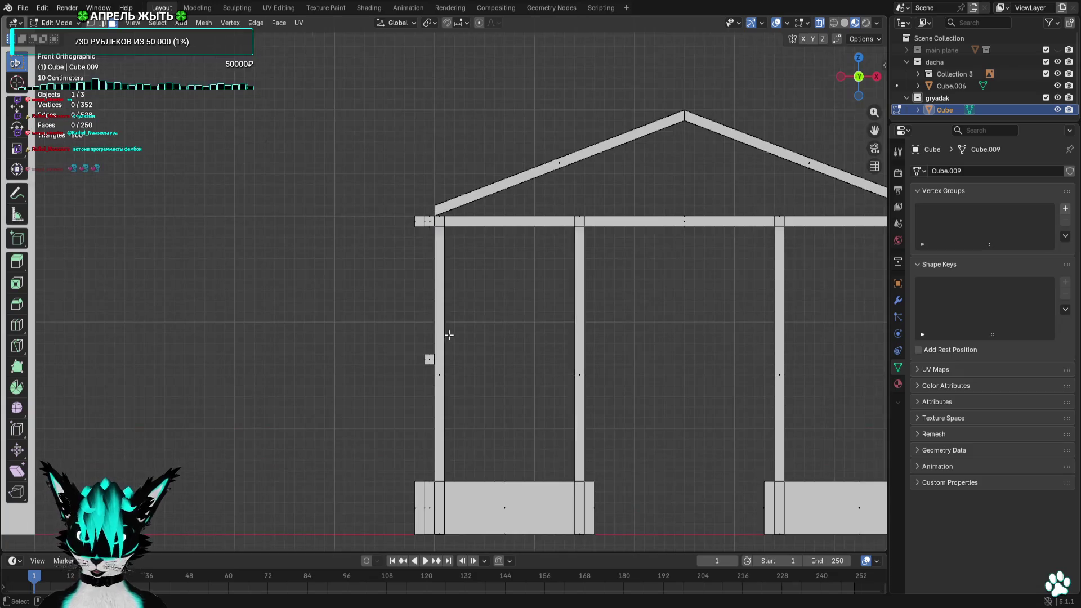
# Duplicate the small square block and set the copy at the roof apex
pyautogui.press('KP_3')
pyautogui.moveTo(326, 427); pyautogui.dragTo(416, 488)
pyautogui.press('KP_1')
pyautogui.hotkey('shift', 'd')
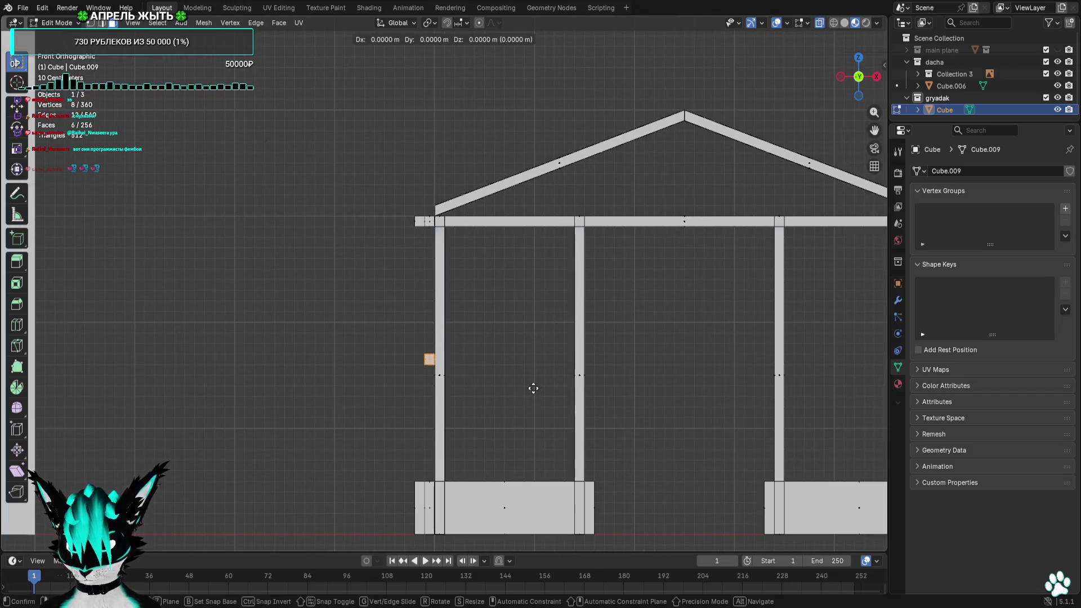
pyautogui.click(785, 145)
pyautogui.press('g')
pyautogui.scroll(2, 487, 298)
pyautogui.scroll(2, 475, 256)
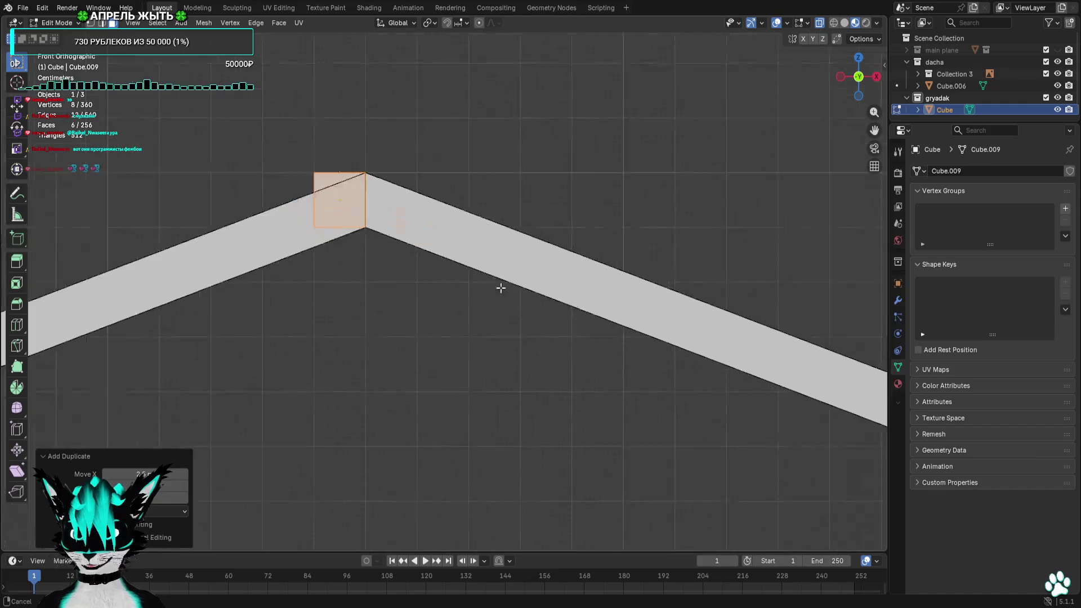
pyautogui.scroll(2, 548, 346)
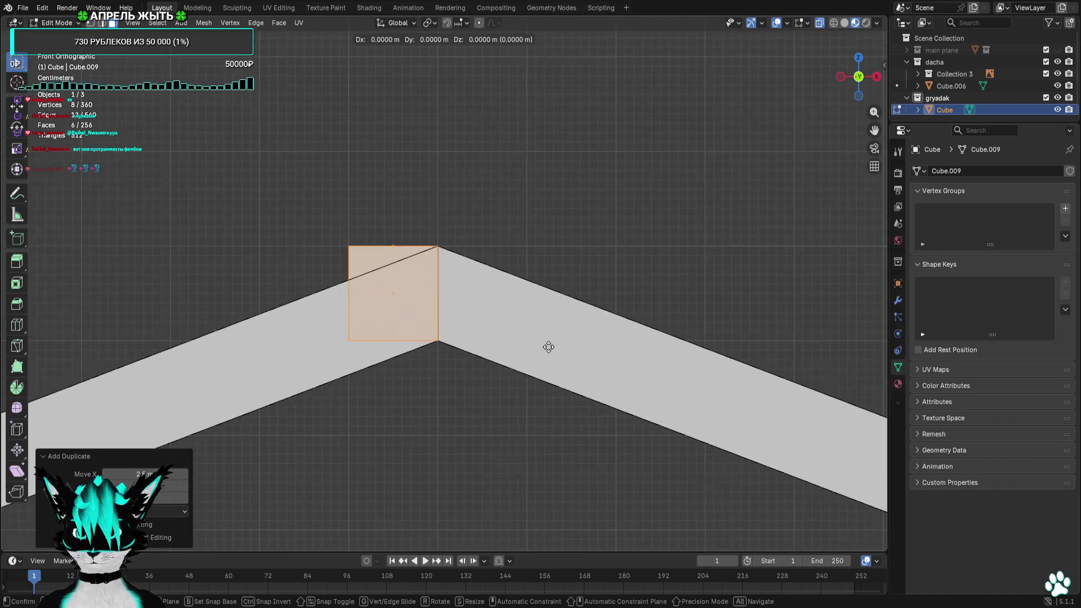
pyautogui.click(596, 358)
pyautogui.scroll(-3, 596, 363)
# Hide the viewport overlays and orbit to view the whole greenhouse frame
pyautogui.moveTo(594, 375); pyautogui.dragTo(596, 263, button='middle')
pyautogui.click(784, 29)
pyautogui.scroll(-5, 540, 321)
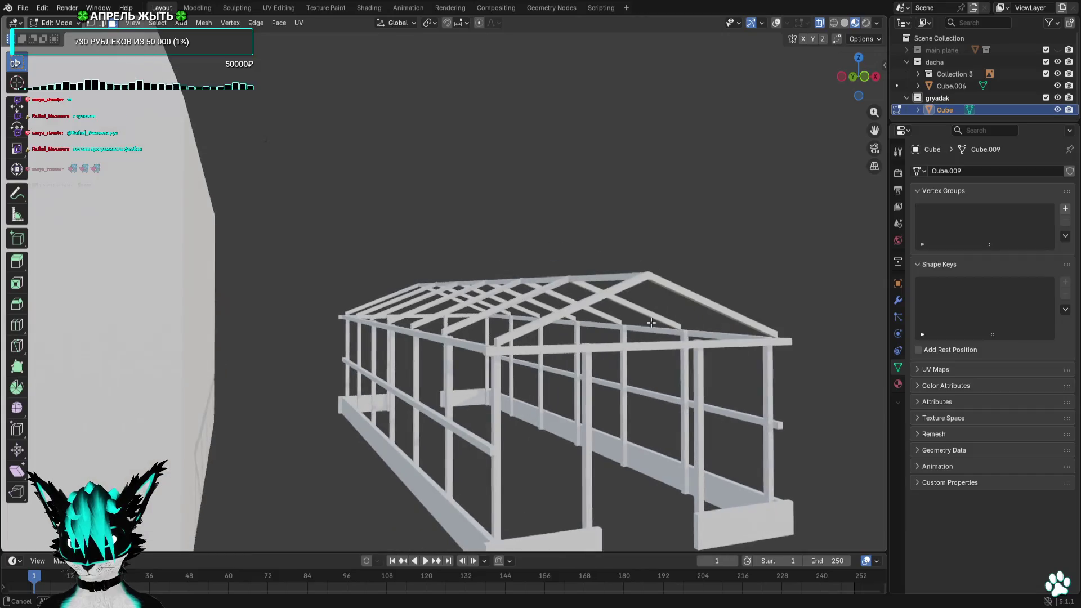
pyautogui.moveTo(591, 321)
pyautogui.mouseDown(button='middle')
pyautogui.moveTo(649, 322)
pyautogui.moveTo(536, 319)
pyautogui.mouseUp(button='middle')
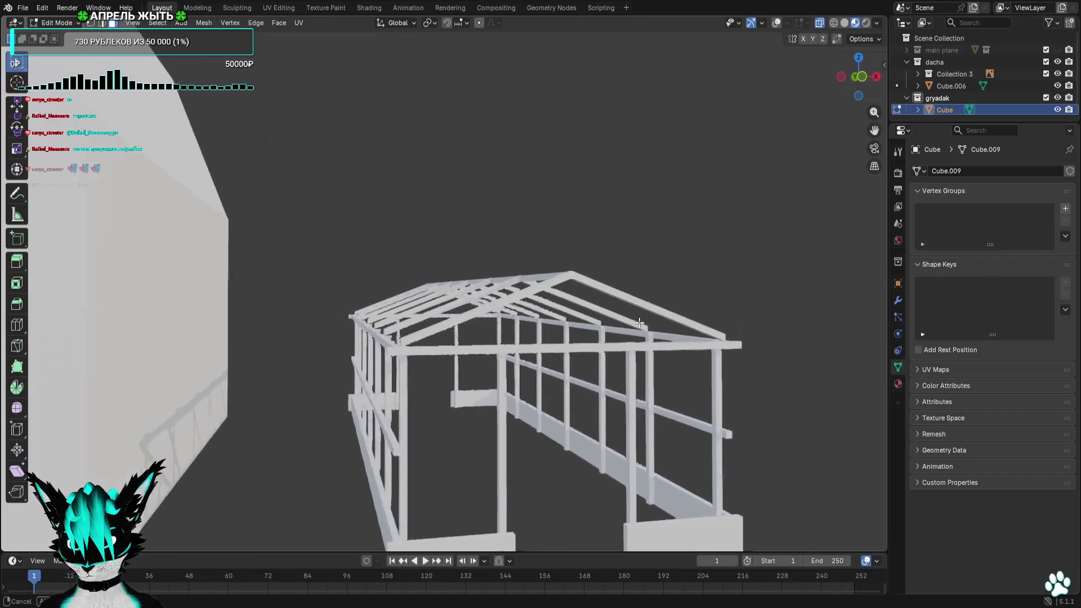
pyautogui.scroll(2, 536, 318)
pyautogui.scroll(4, 536, 319)
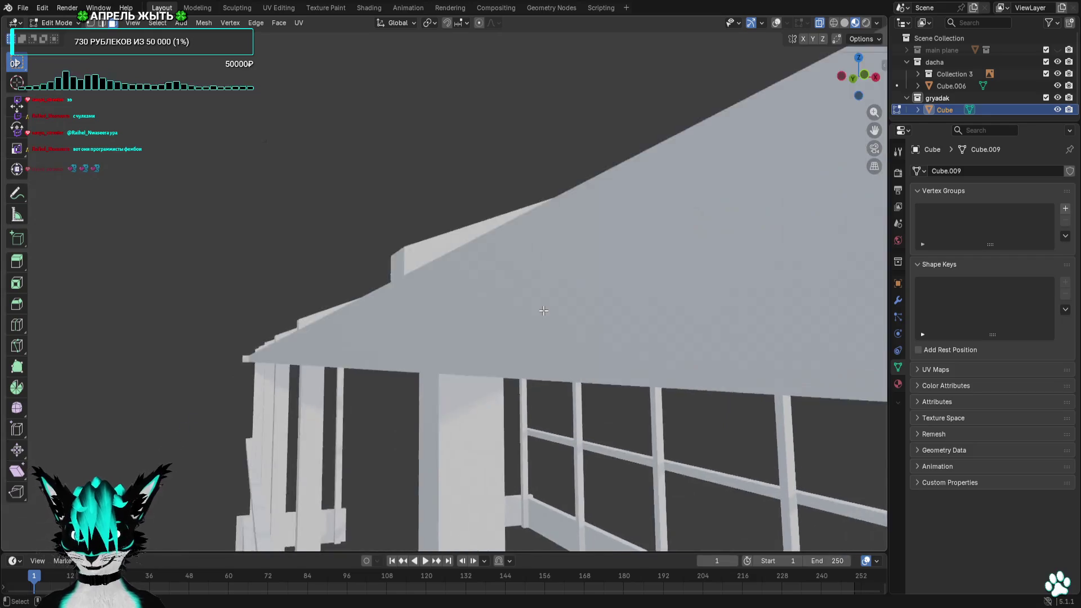
pyautogui.scroll(-3, 506, 325)
pyautogui.scroll(1, 465, 335)
pyautogui.scroll(-2, 458, 342)
pyautogui.moveTo(458, 342)
pyautogui.mouseDown(button='middle')
pyautogui.moveTo(507, 344)
pyautogui.moveTo(485, 345)
pyautogui.mouseUp(button='middle')
pyautogui.click(851, 82)
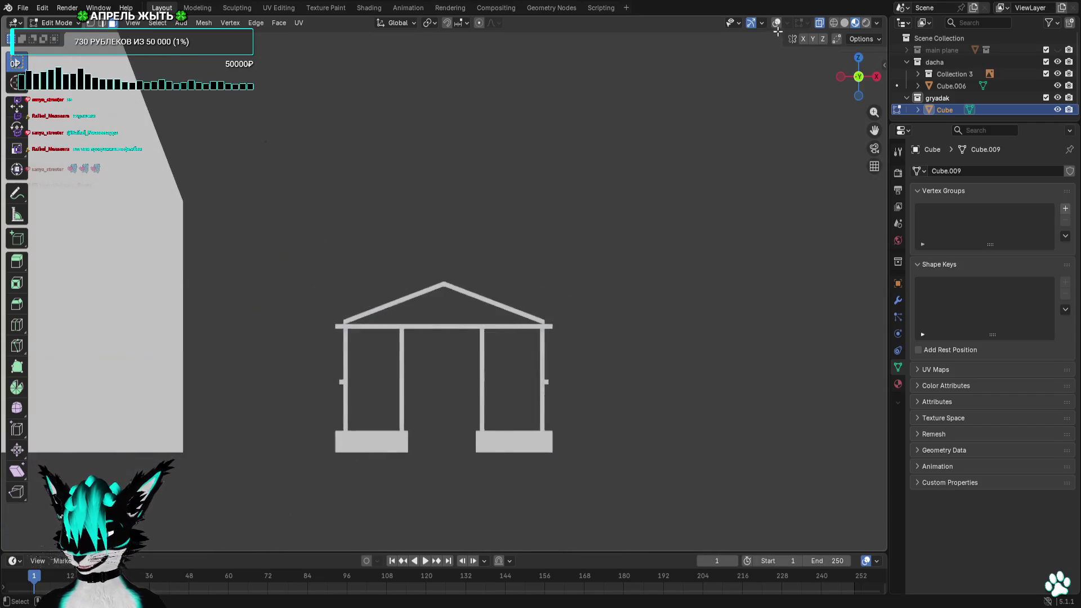
pyautogui.scroll(2, 628, 322)
pyautogui.scroll(3, 422, 302)
pyautogui.scroll(2, 434, 355)
# Pull the right rafter's lower end 0.3 m outward and 0.2 m down past the beam
pyautogui.moveTo(470, 327); pyautogui.dragTo(433, 362)
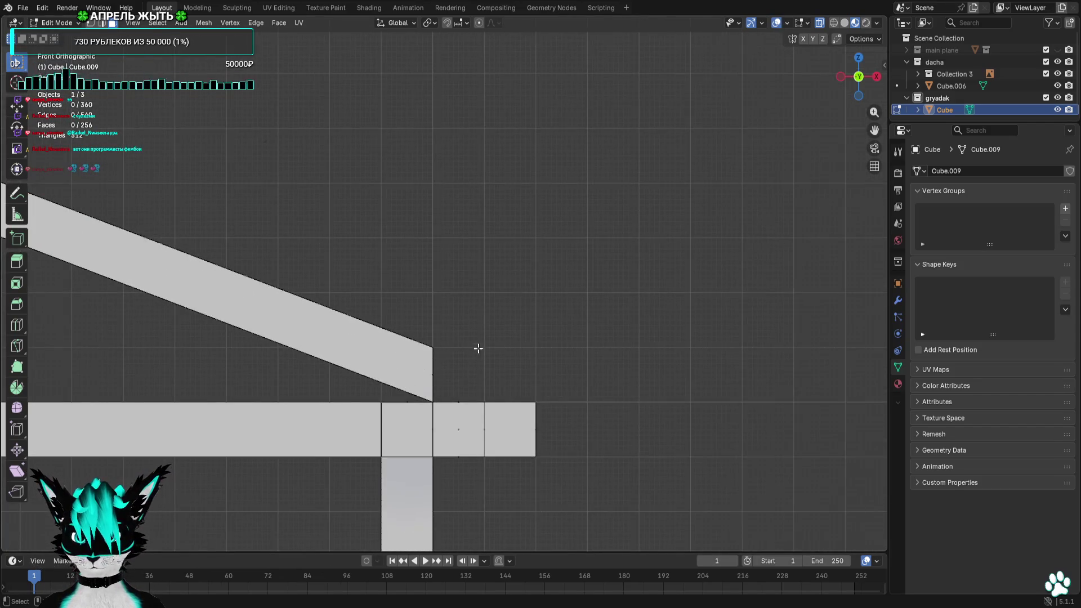
pyautogui.keyDown('shift'); pyautogui.moveTo(526, 353); pyautogui.dragTo(527, 234, button='middle'); pyautogui.keyUp('shift')
pyautogui.press('g')
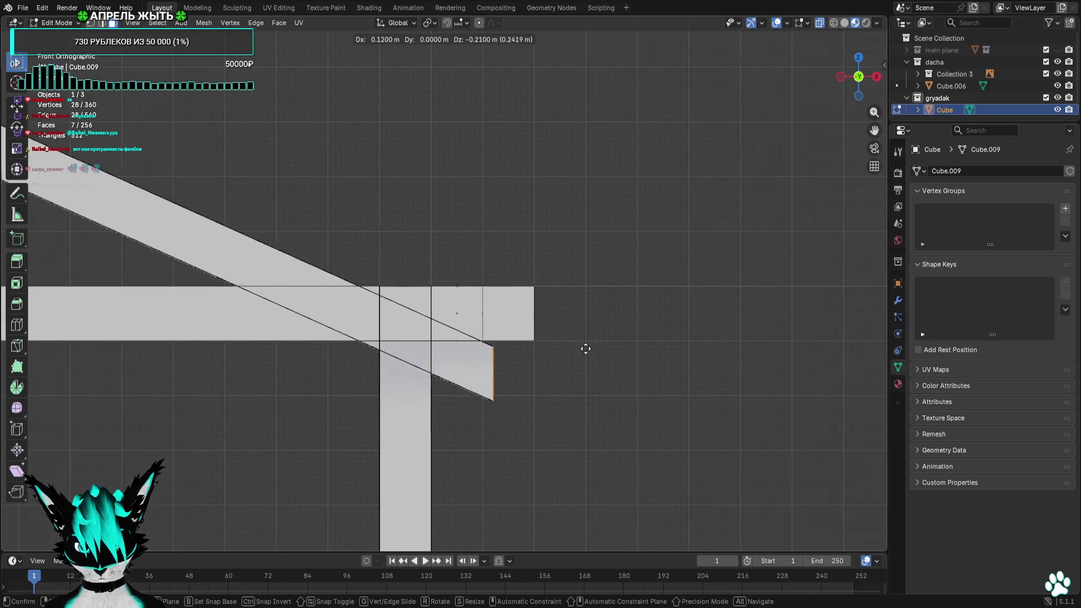
pyautogui.click(680, 343)
pyautogui.scroll(-3, 275, 300)
pyautogui.scroll(-2, 472, 292)
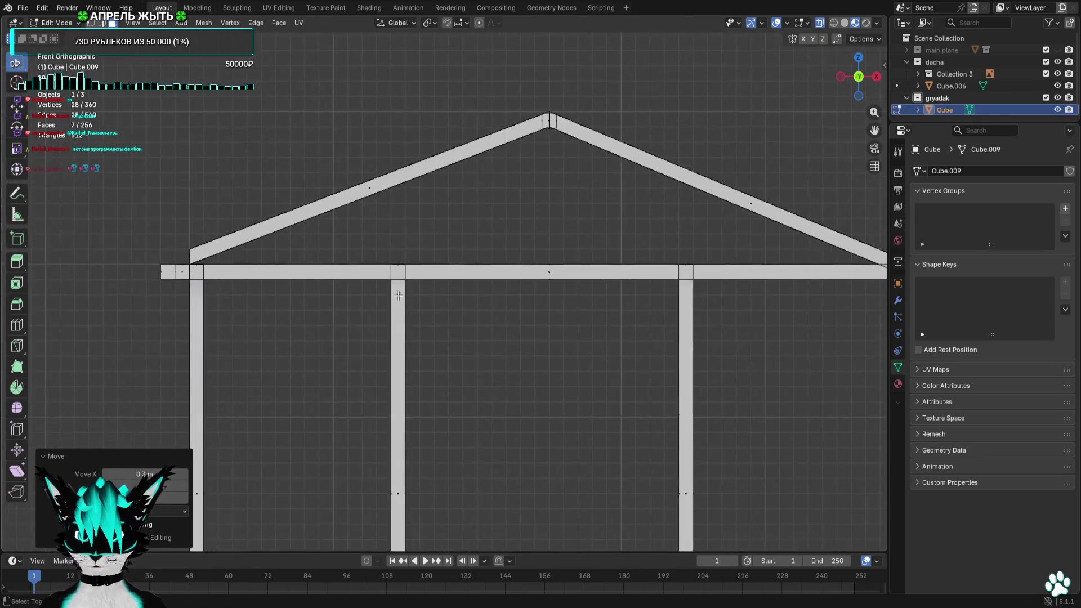
pyautogui.scroll(4, 424, 302)
# Extend the left rafter ends outward the same way and check the overhang in perspective
pyautogui.click(330, 290)
pyautogui.moveTo(361, 288); pyautogui.dragTo(361, 291)
pyautogui.scroll(-3, 372, 294)
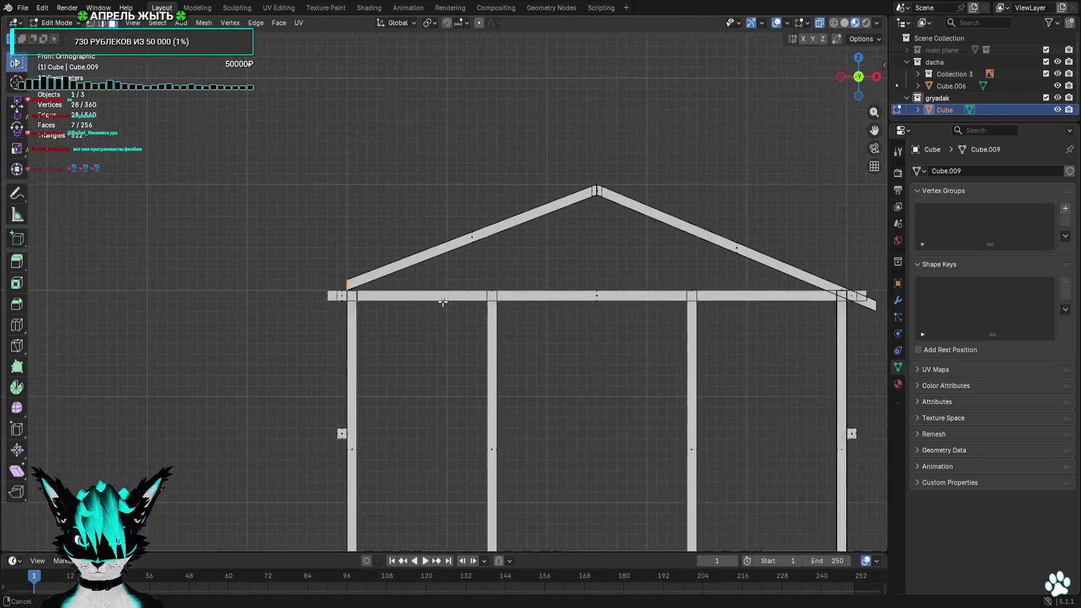
pyautogui.press('g')
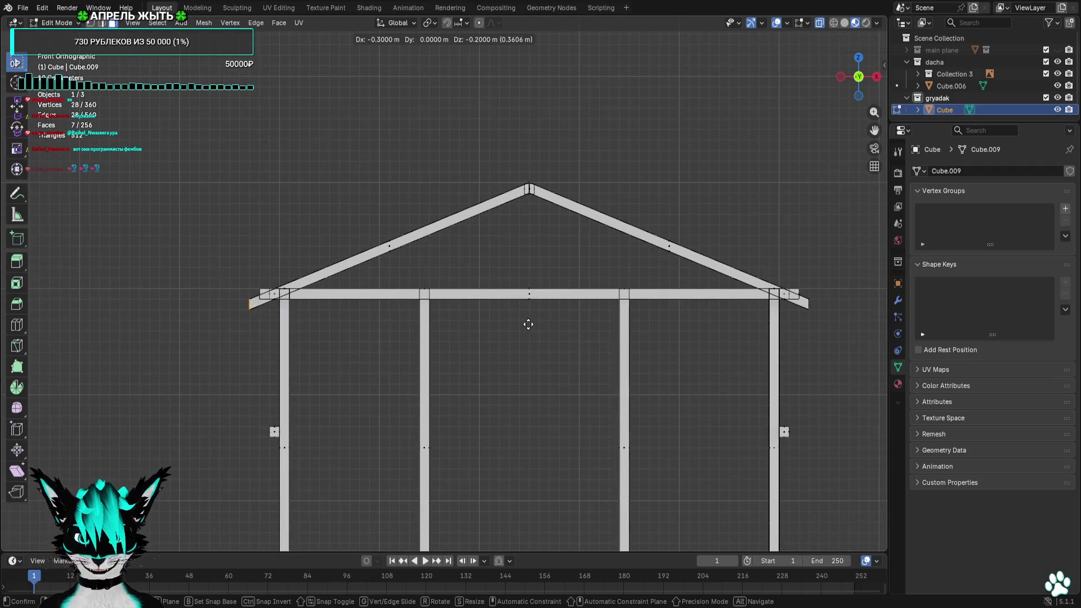
pyautogui.click(526, 304)
pyautogui.scroll(-3, 734, 128)
pyautogui.moveTo(734, 128)
pyautogui.mouseDown(button='middle')
pyautogui.moveTo(743, 198)
pyautogui.moveTo(761, 198)
pyautogui.moveTo(671, 218)
pyautogui.moveTo(627, 208)
pyautogui.moveTo(671, 221)
pyautogui.moveTo(634, 220)
pyautogui.moveTo(675, 226)
pyautogui.moveTo(655, 194)
pyautogui.mouseUp(button='middle')
pyautogui.scroll(-2, 729, 139)
pyautogui.moveTo(699, 252)
pyautogui.mouseDown(button='middle')
pyautogui.moveTo(674, 263)
pyautogui.moveTo(661, 249)
pyautogui.moveTo(673, 251)
pyautogui.moveTo(669, 265)
pyautogui.moveTo(722, 261)
pyautogui.moveTo(610, 279)
pyautogui.moveTo(777, 237)
pyautogui.mouseUp(button='middle')
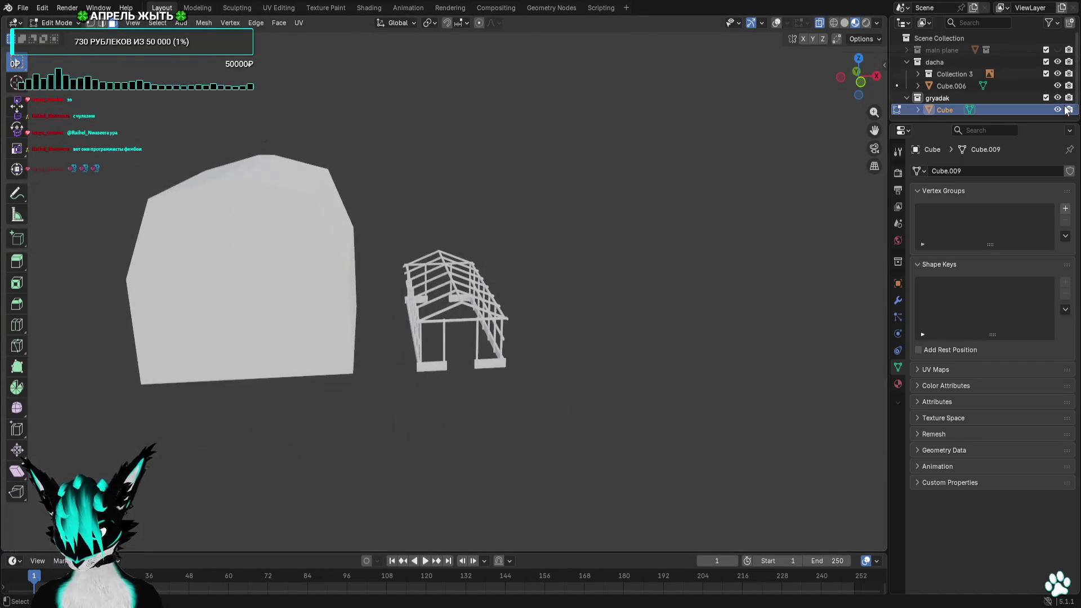
# Hide Cube.006, restore overlays, and select the whole greenhouse mesh in Top view
pyautogui.click(1057, 86)
pyautogui.click(776, 23)
pyautogui.press('KP_7')
pyautogui.press('a')
# Move the greenhouse frame mesh onto the world origin and check it in perspective
pyautogui.keyDown('shift'); pyautogui.moveTo(386, 410); pyautogui.dragTo(609, 298, button='middle'); pyautogui.keyUp('shift')
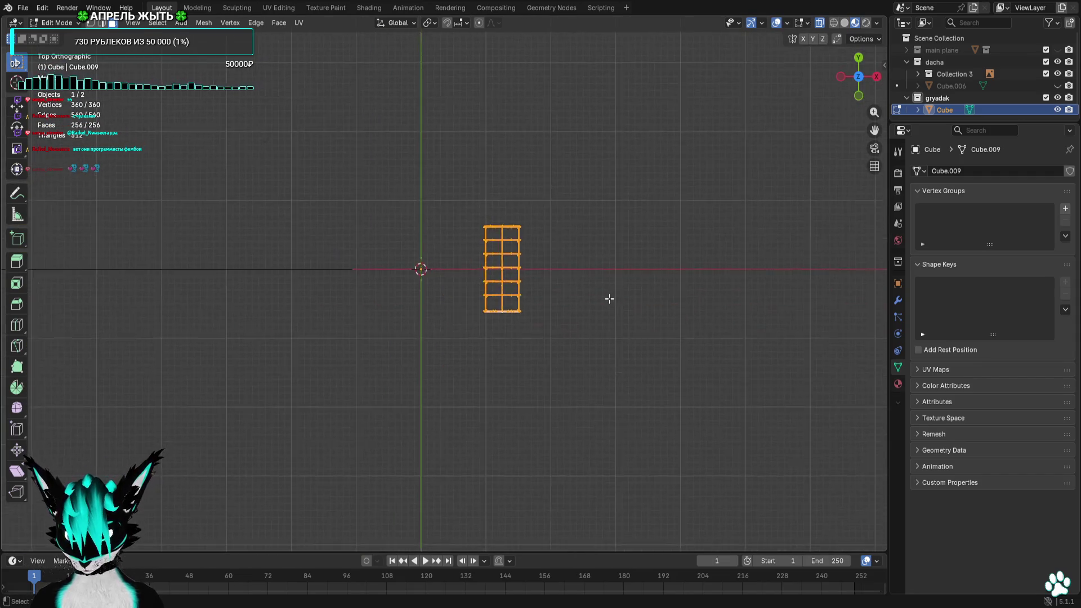
pyautogui.scroll(5, 609, 299)
pyautogui.press('g')
pyautogui.click(471, 262)
pyautogui.scroll(2, 470, 259)
pyautogui.scroll(3, 471, 260)
pyautogui.scroll(-1, 589, 295)
pyautogui.press('g')
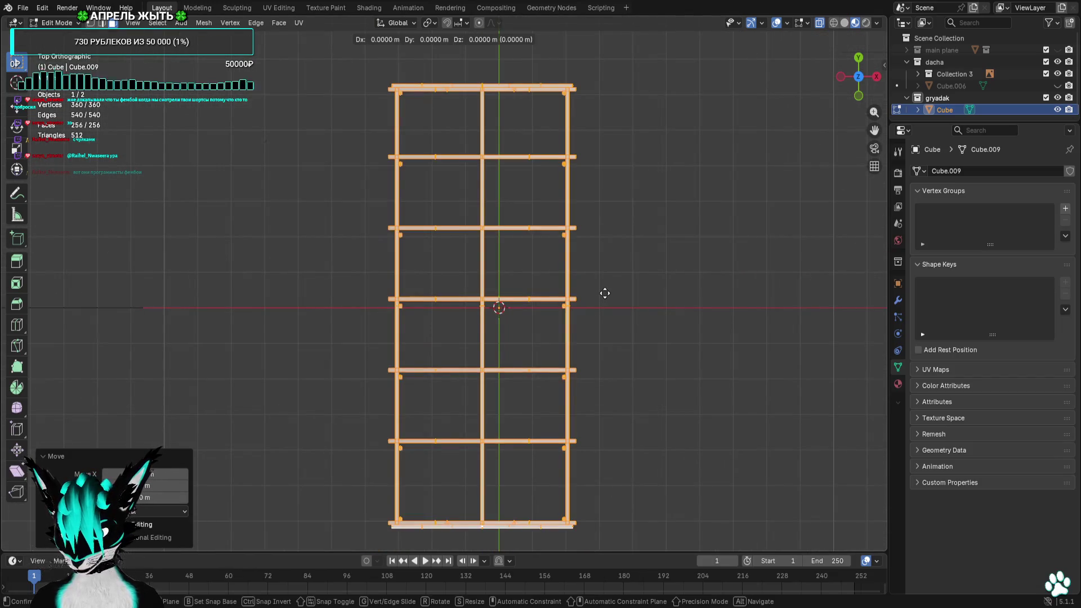
pyautogui.scroll(1, 604, 294)
pyautogui.scroll(2, 603, 294)
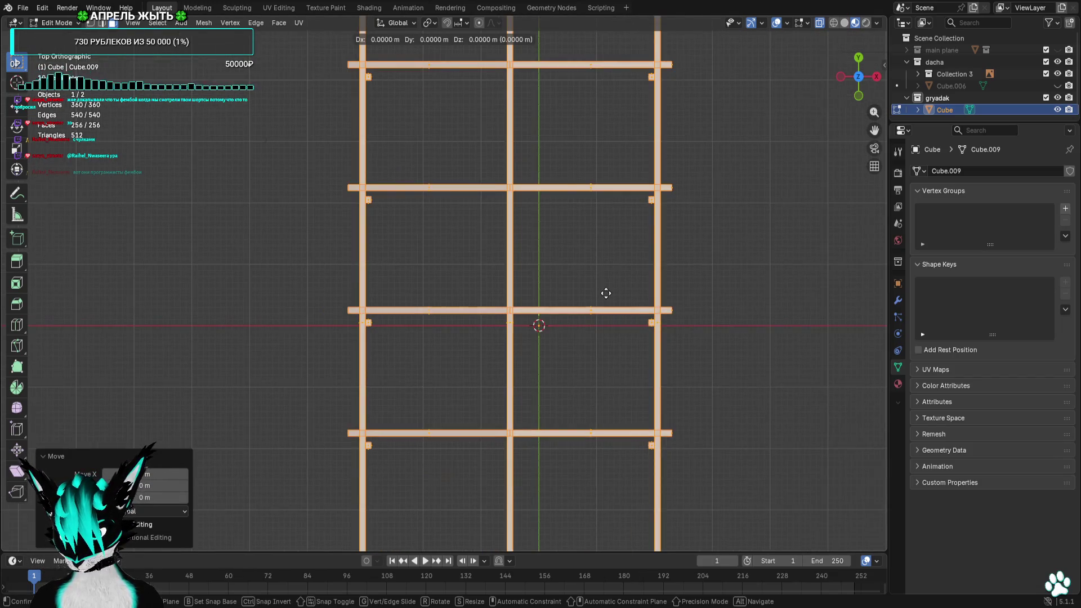
pyautogui.click(635, 292)
pyautogui.scroll(-1, 630, 287)
pyautogui.scroll(-4, 625, 282)
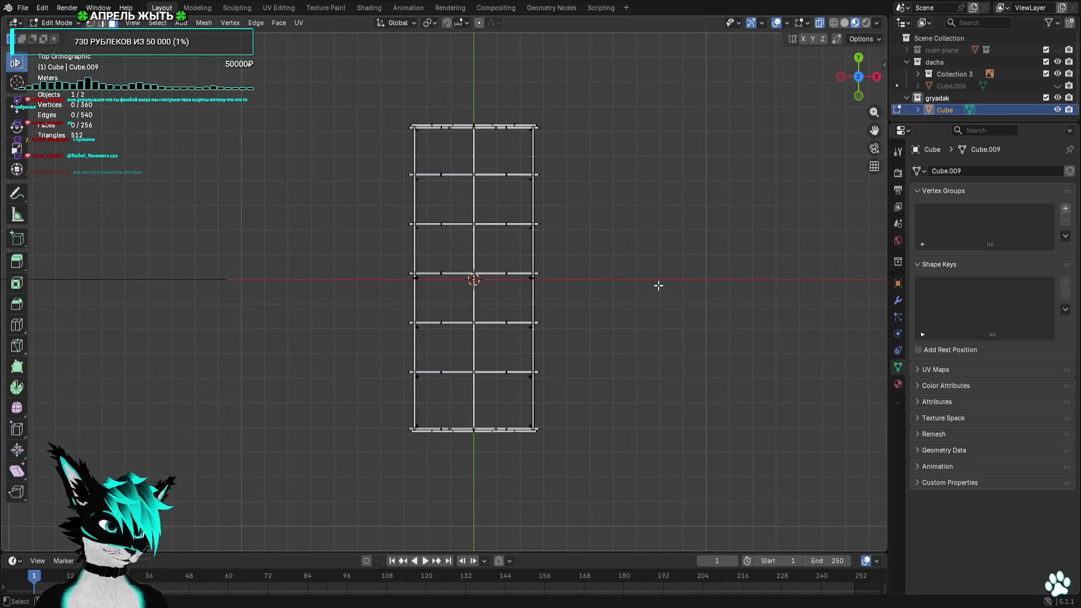
pyautogui.moveTo(573, 204); pyautogui.dragTo(618, 230, button='middle')
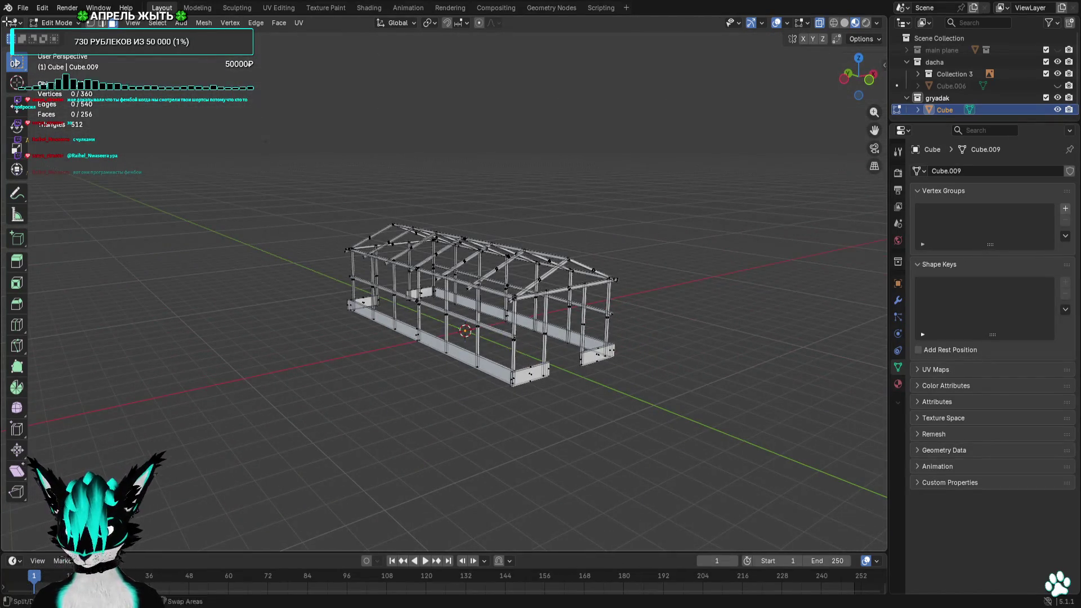
# Export the greenhouse model via File > Export, leave Edit Mode, and switch to Godot
pyautogui.click(23, 7)
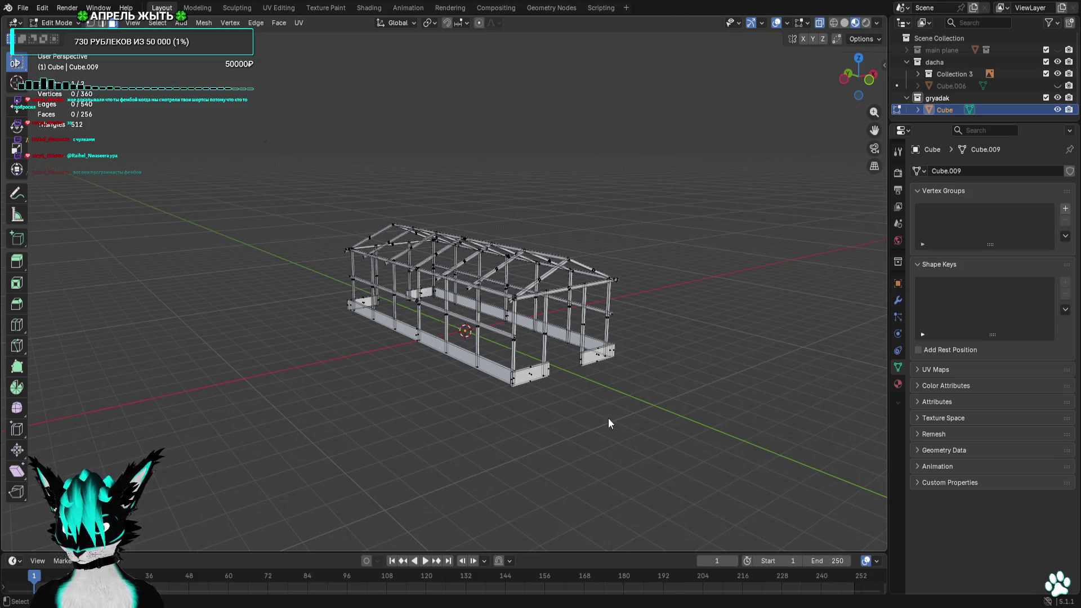
pyautogui.press('Tab')
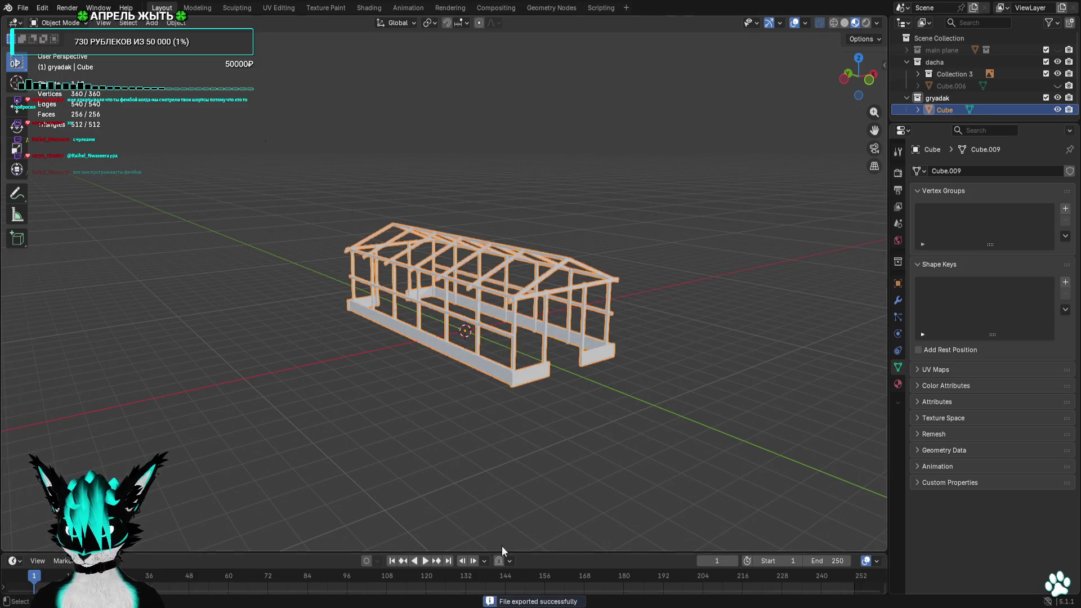
pyautogui.hotkey('alt', 'Tab')
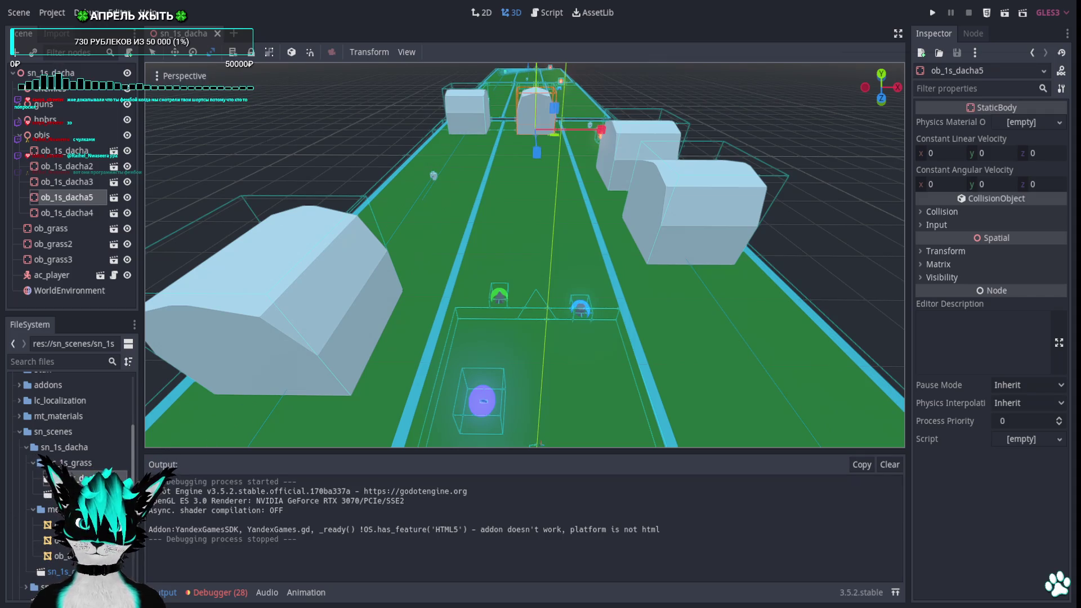
# Create a new scene named ob_1s_teplica in the folder with a 3D Scene root
pyautogui.rightClick(82, 464)
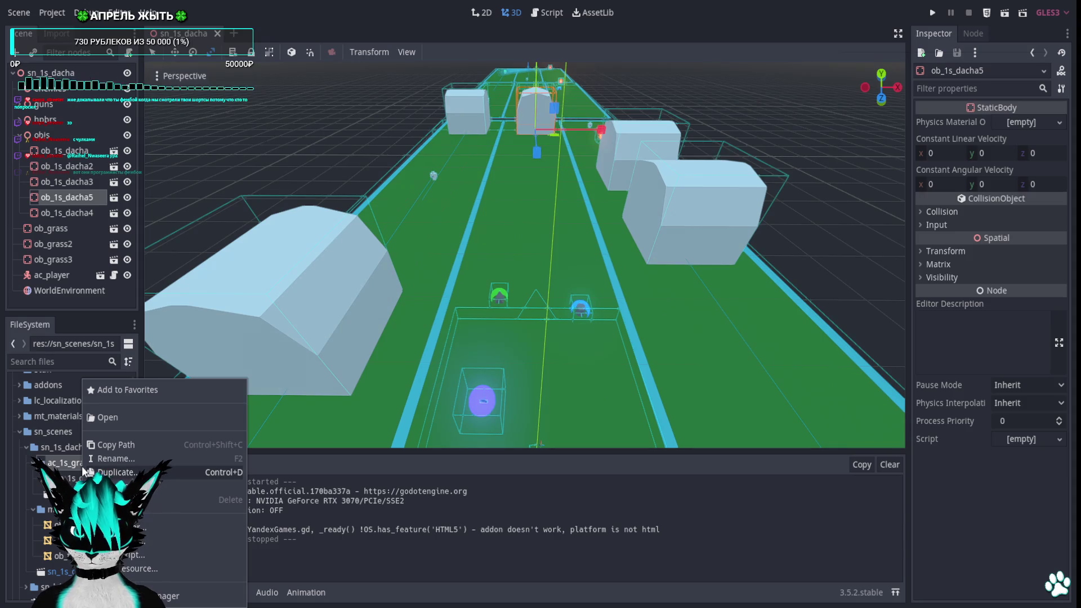
pyautogui.click(142, 541)
pyautogui.write('ob_1s_te')
pyautogui.write('leport')
pyautogui.click(507, 324)
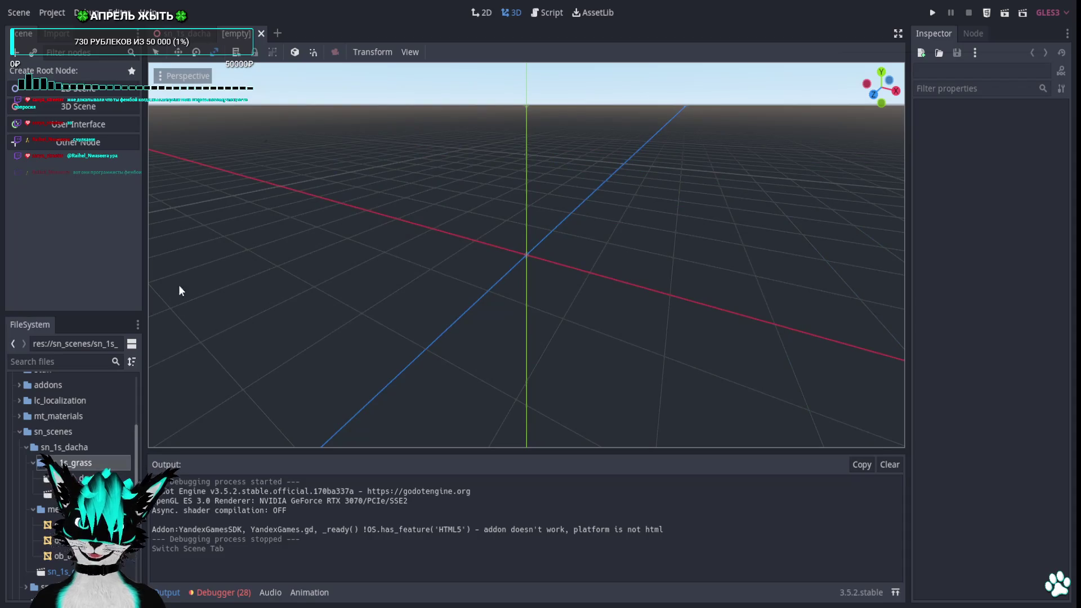
pyautogui.click(77, 107)
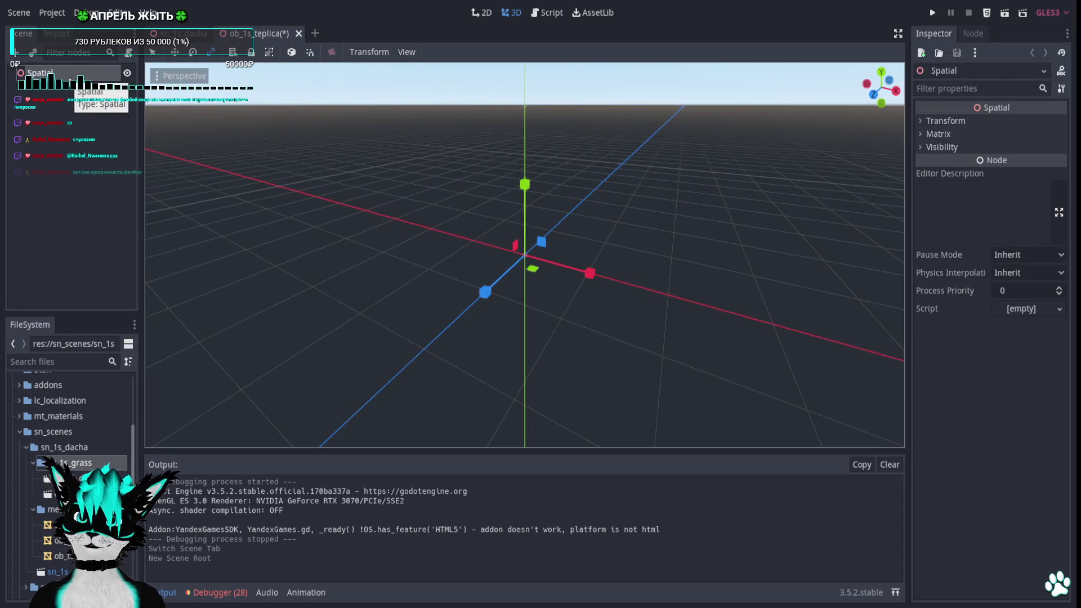
# Change the root node to StaticBody and drag the greenhouse mesh into the scene
pyautogui.rightClick(70, 75)
pyautogui.click(139, 225)
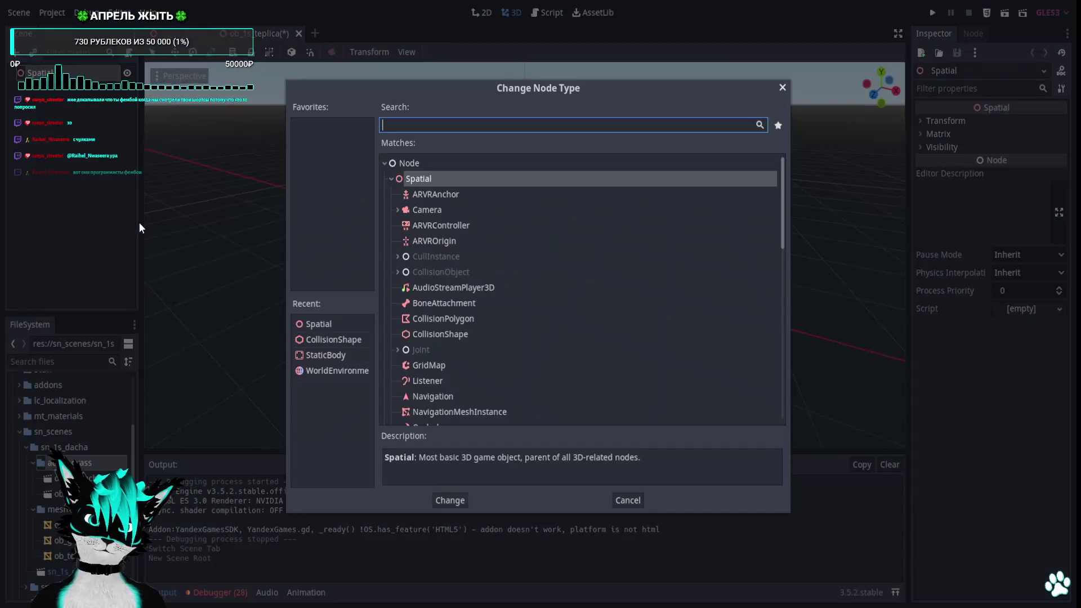
pyautogui.write('static')
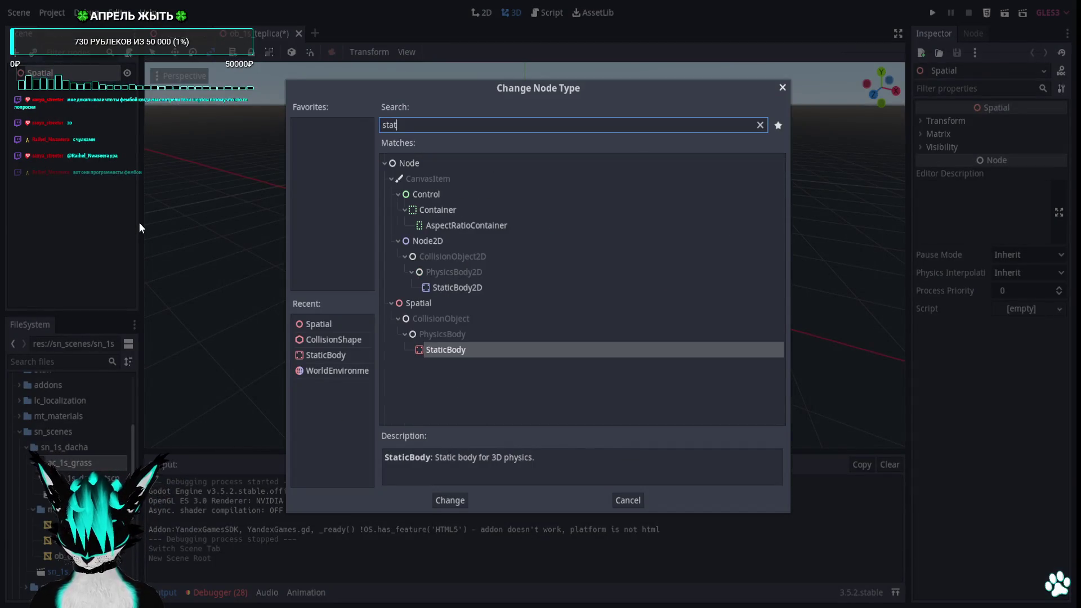
pyautogui.doubleClick(461, 344)
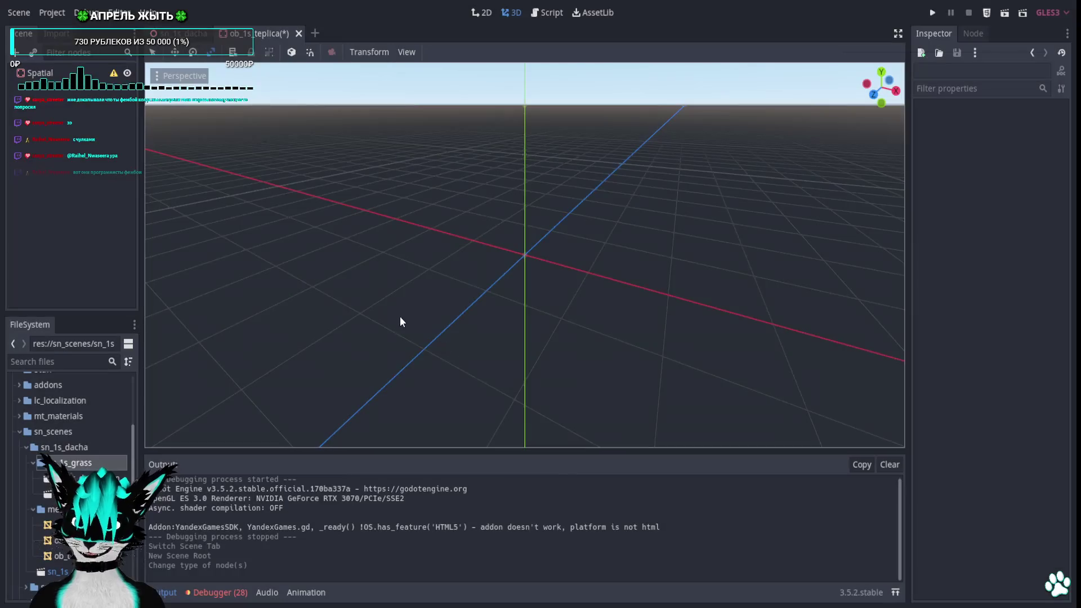
pyautogui.scroll(-1, 67, 432)
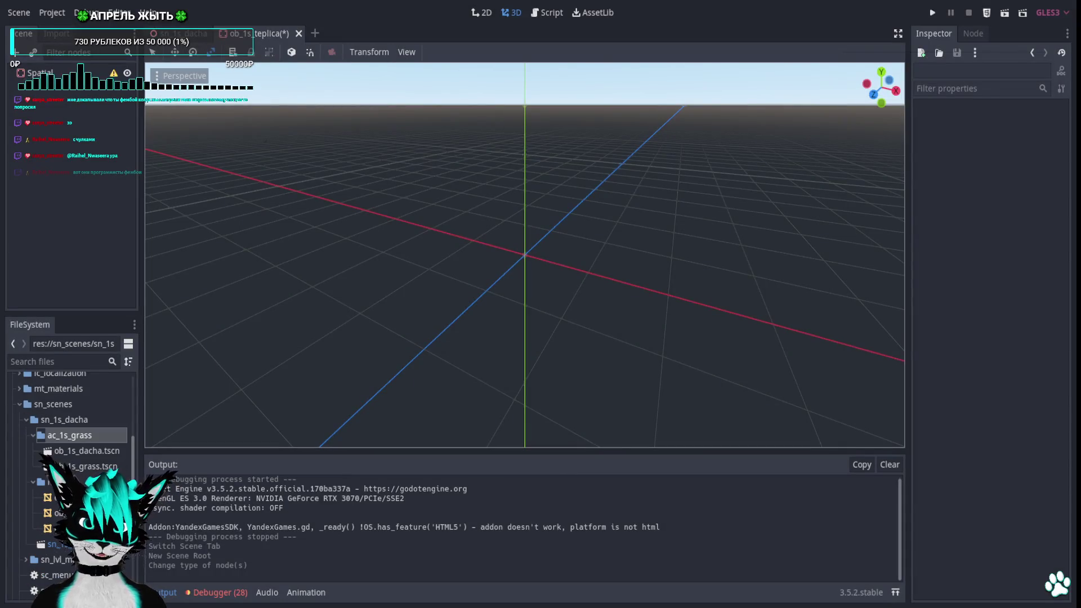
pyautogui.moveTo(61, 497); pyautogui.dragTo(296, 119)
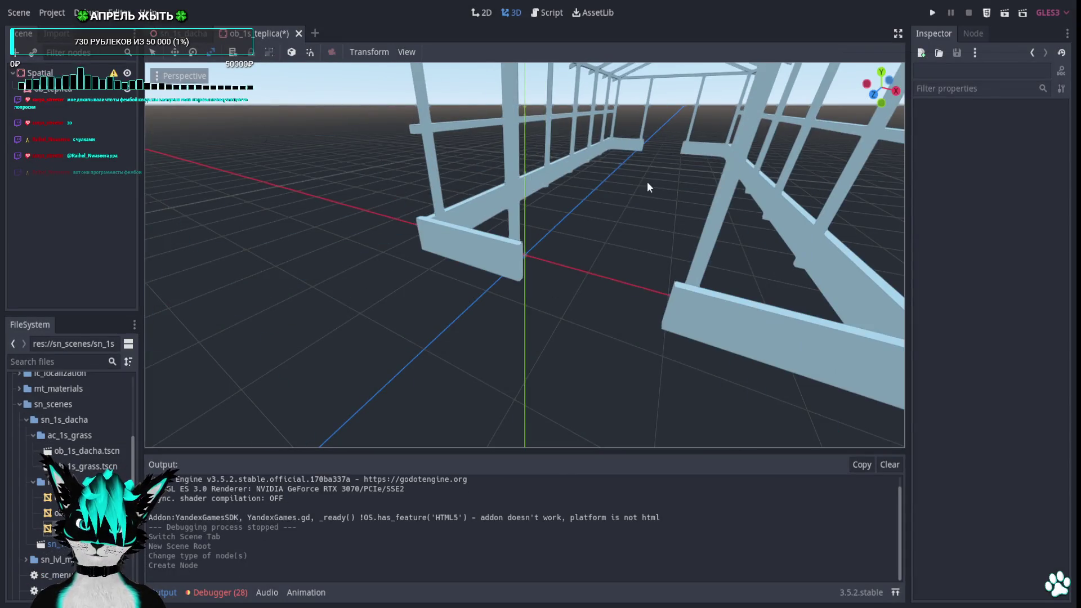
# Reset the greenhouse MeshInstance translation to 0 so it sits at the origin
pyautogui.click(425, 166)
pyautogui.click(921, 385)
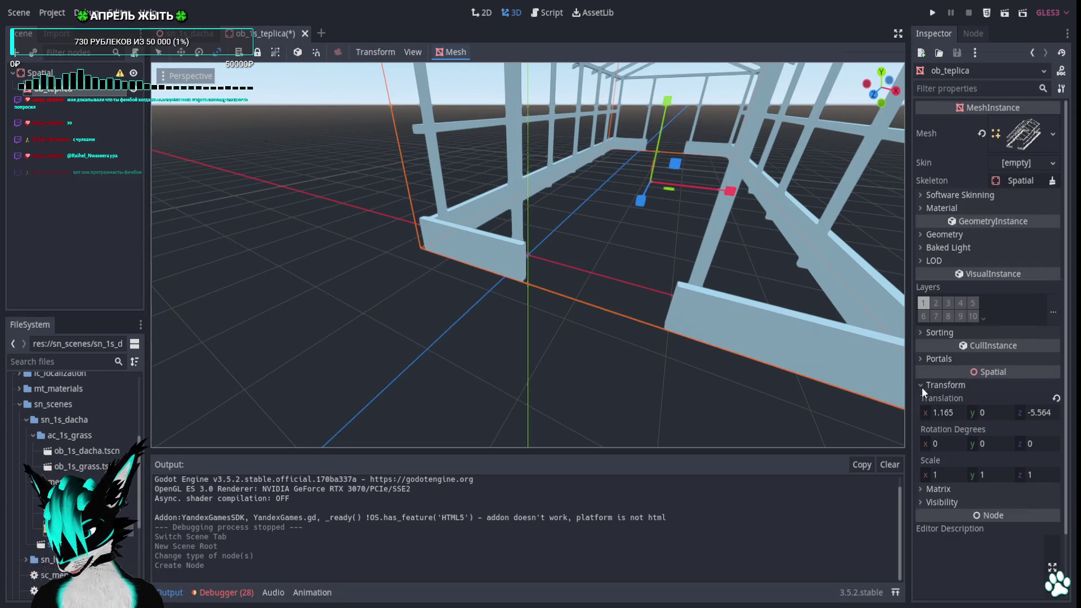
pyautogui.click(1049, 397)
pyautogui.scroll(-5, 591, 287)
pyautogui.scroll(-3, 557, 276)
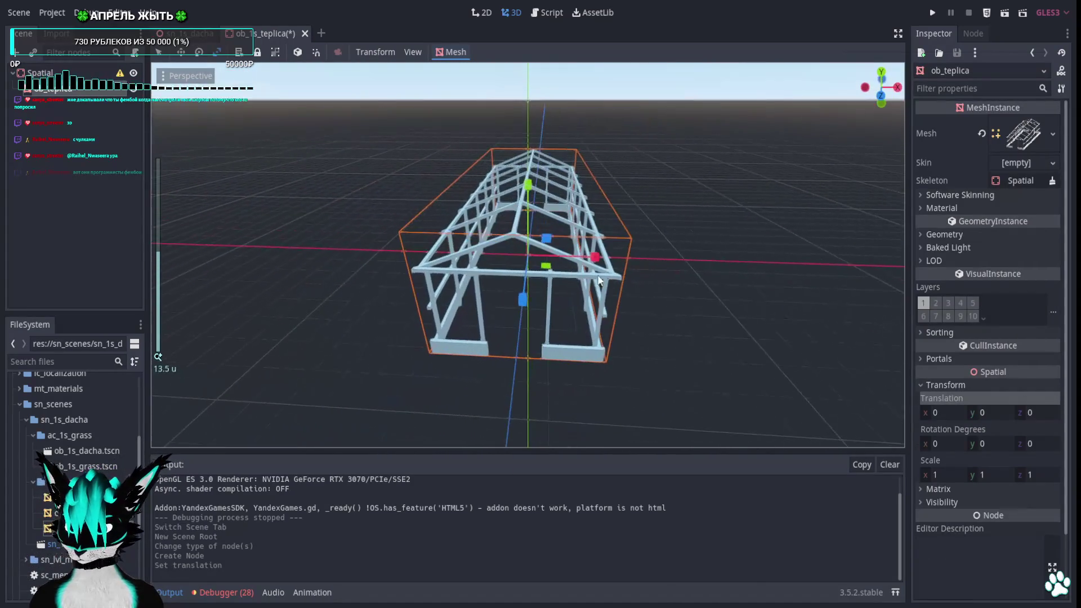
# Add a CollisionShape child under the root node and assign it a new BoxShape
pyautogui.rightClick(52, 75)
pyautogui.click(154, 95)
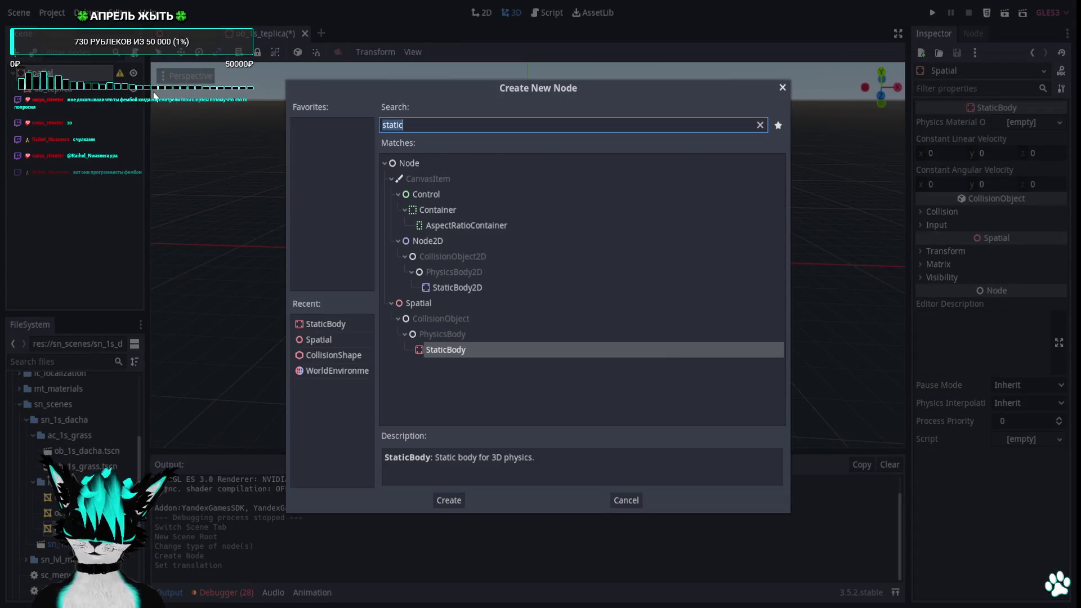
pyautogui.write('coll')
pyautogui.press('Down')
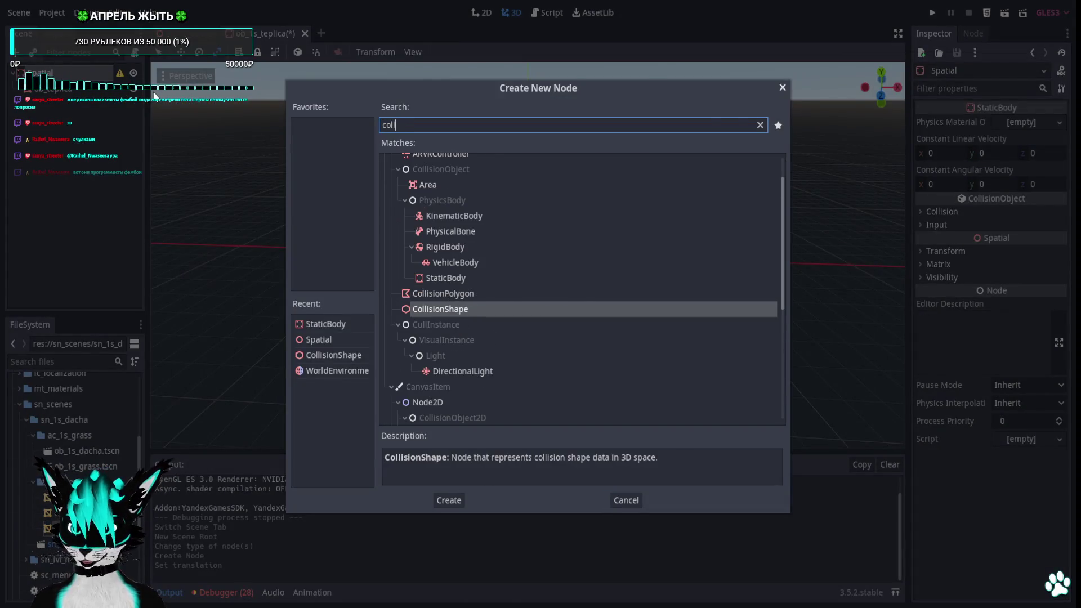
pyautogui.press('Return')
pyautogui.click(1018, 121)
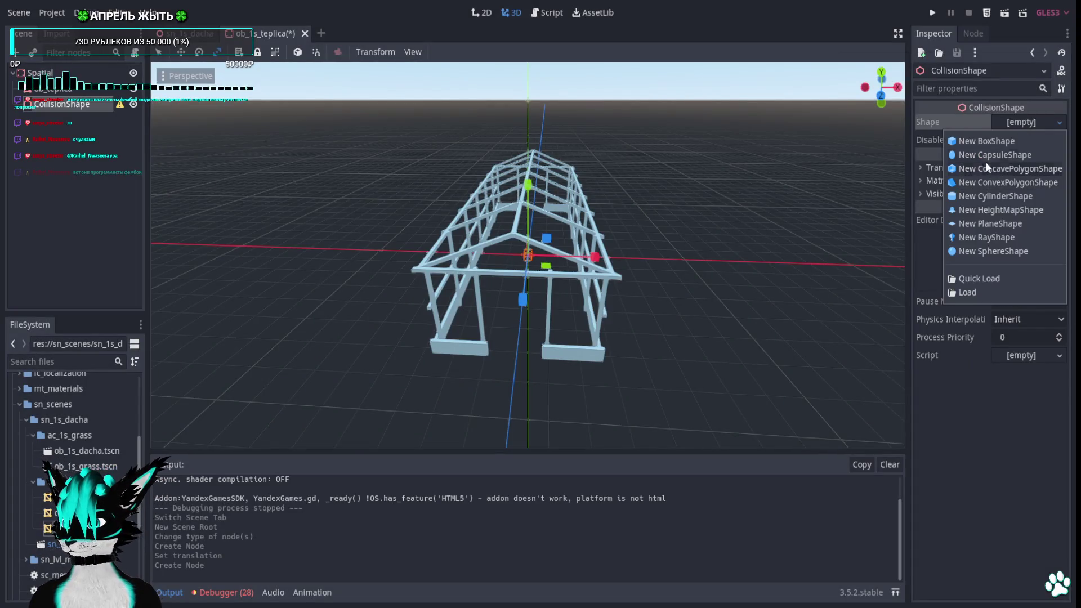
pyautogui.click(980, 142)
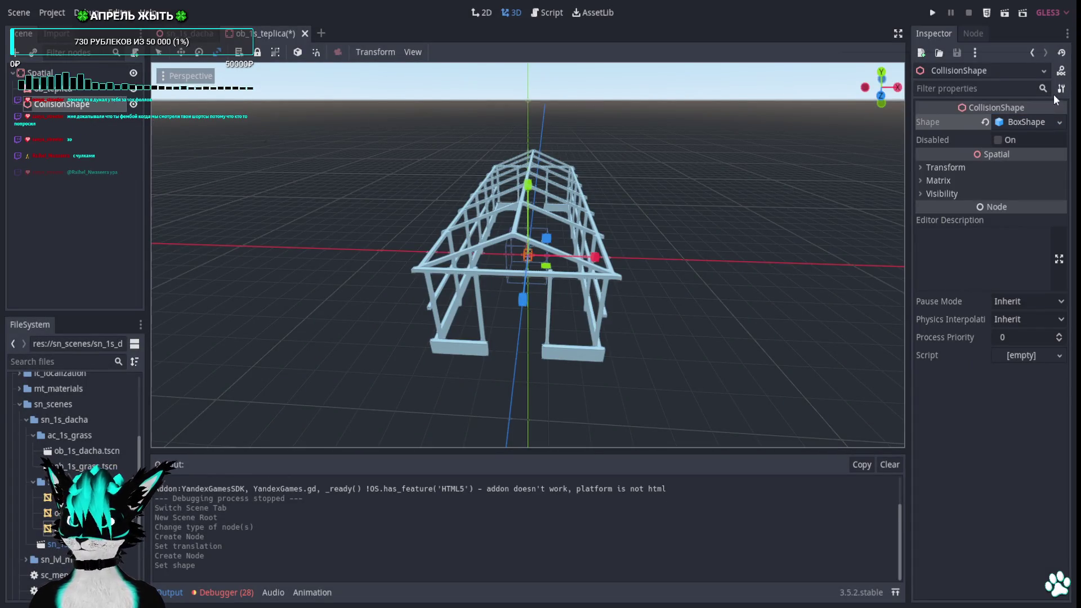
# Try raising the collision box along Y in rear view, then undo the moves
pyautogui.click(881, 99)
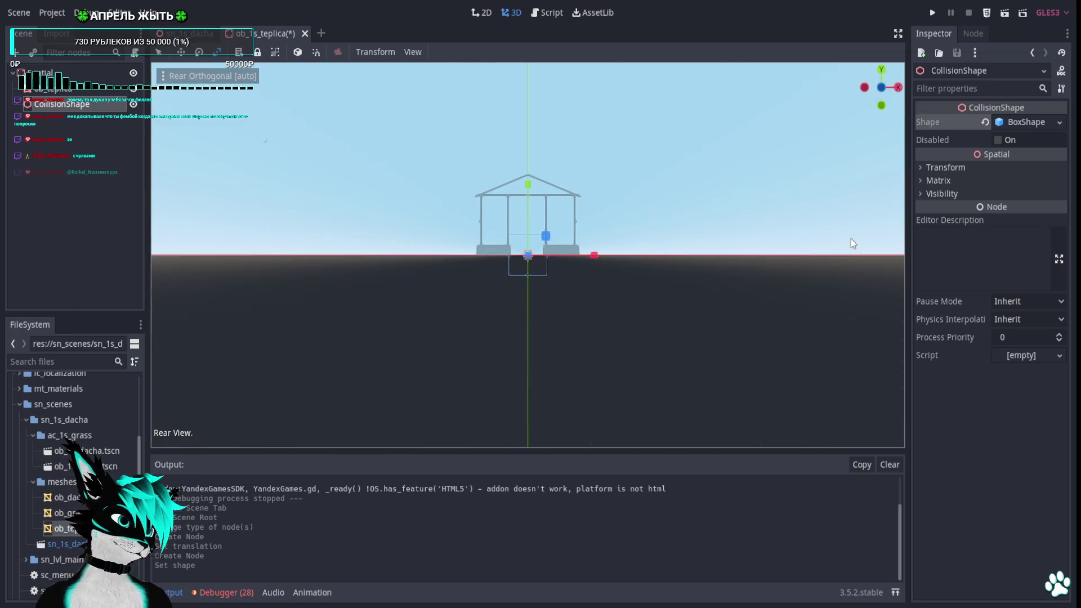
pyautogui.scroll(1, 741, 159)
pyautogui.scroll(2, 610, 242)
pyautogui.scroll(2, 529, 262)
pyautogui.moveTo(506, 278); pyautogui.dragTo(506, 163)
pyautogui.press('e')
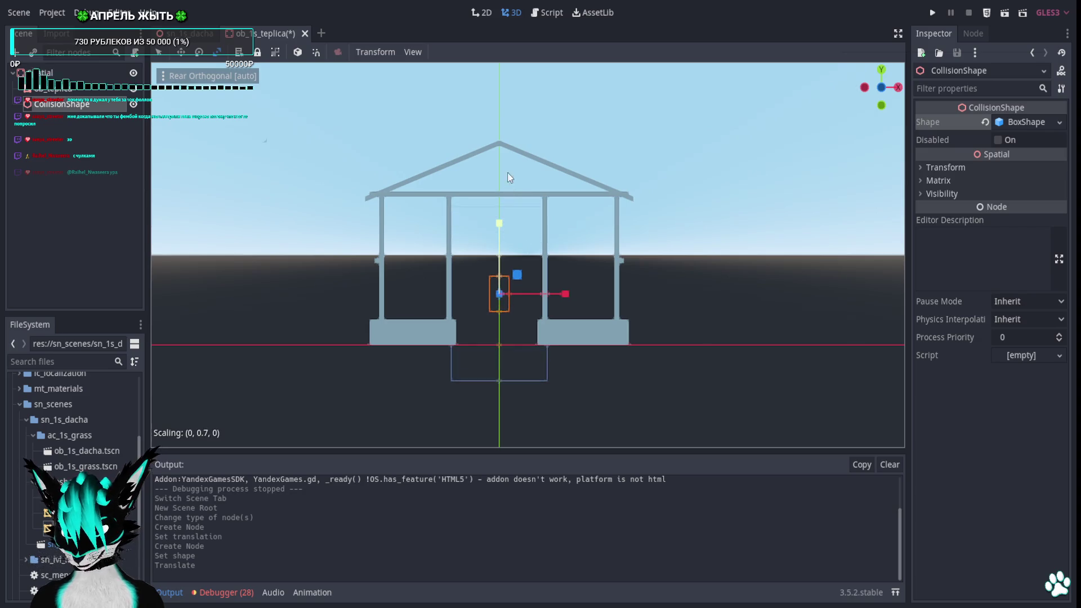
pyautogui.press('w')
pyautogui.moveTo(506, 230); pyautogui.dragTo(505, 173)
pyautogui.moveTo(581, 260); pyautogui.dragTo(485, 290, button='middle')
pyautogui.scroll(-5, 575, 292)
pyautogui.moveTo(575, 292)
pyautogui.mouseDown(button='middle')
pyautogui.moveTo(626, 294)
pyautogui.moveTo(616, 296)
pyautogui.mouseUp(button='middle')
pyautogui.hotkey('ctrl', 'z')
pyautogui.hotkey('ctrl', 'z')
pyautogui.hotkey('ctrl', 'z')
pyautogui.hotkey('ctrl', 'z')
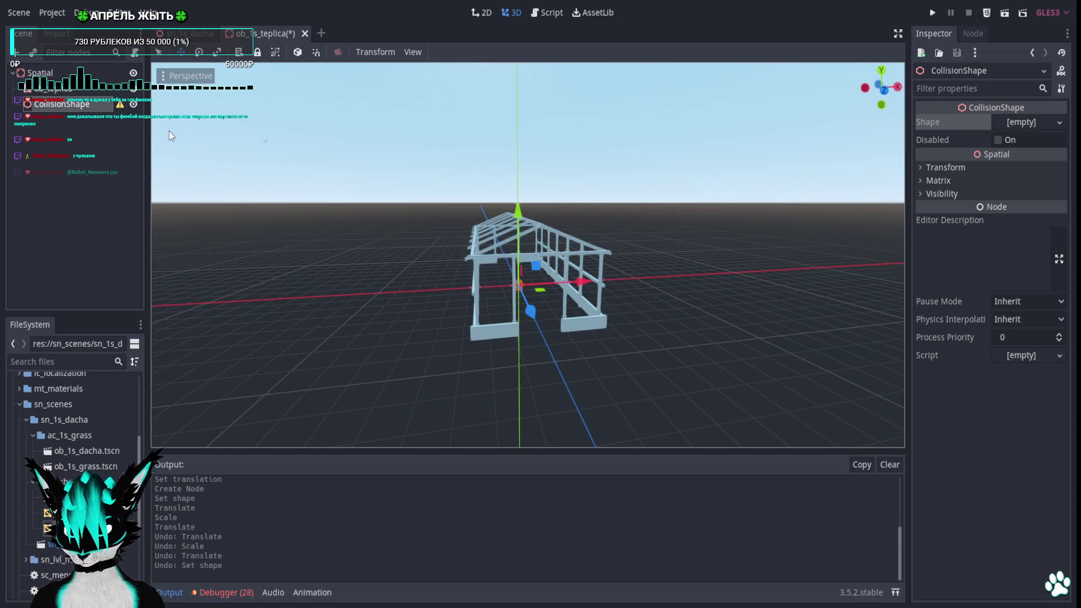
# Briefly try a capsule shape, then set the collision shape back to a box
pyautogui.click(1060, 121)
pyautogui.click(1014, 158)
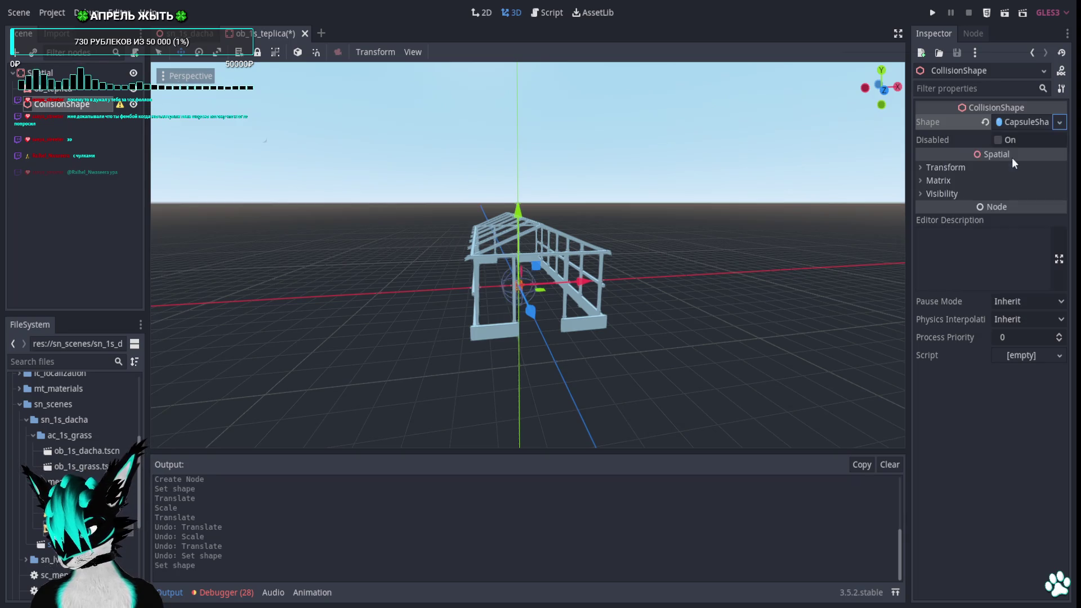
pyautogui.click(1029, 126)
pyautogui.click(1059, 122)
pyautogui.click(1022, 138)
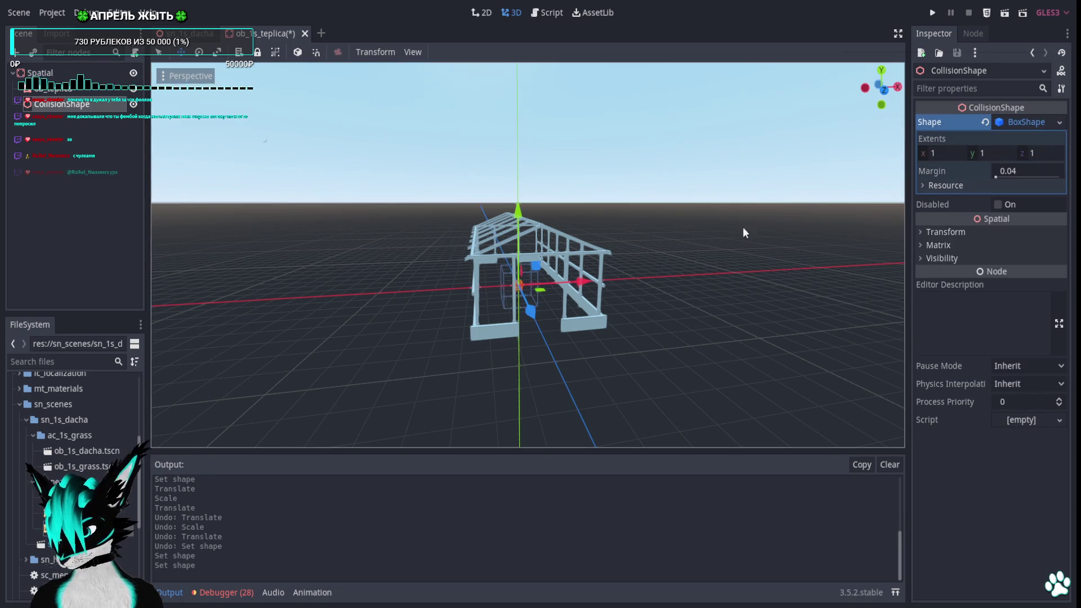
# In rear view, widen the collision box to X extent about 3 and raise it along Y
pyautogui.click(881, 88)
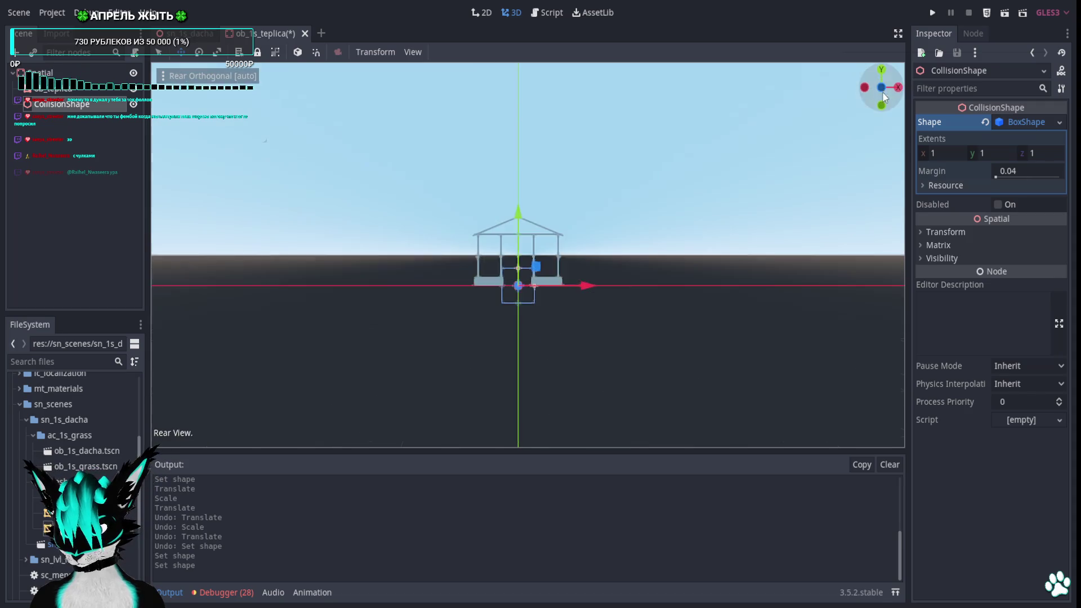
pyautogui.scroll(2, 601, 284)
pyautogui.moveTo(594, 351); pyautogui.dragTo(638, 353)
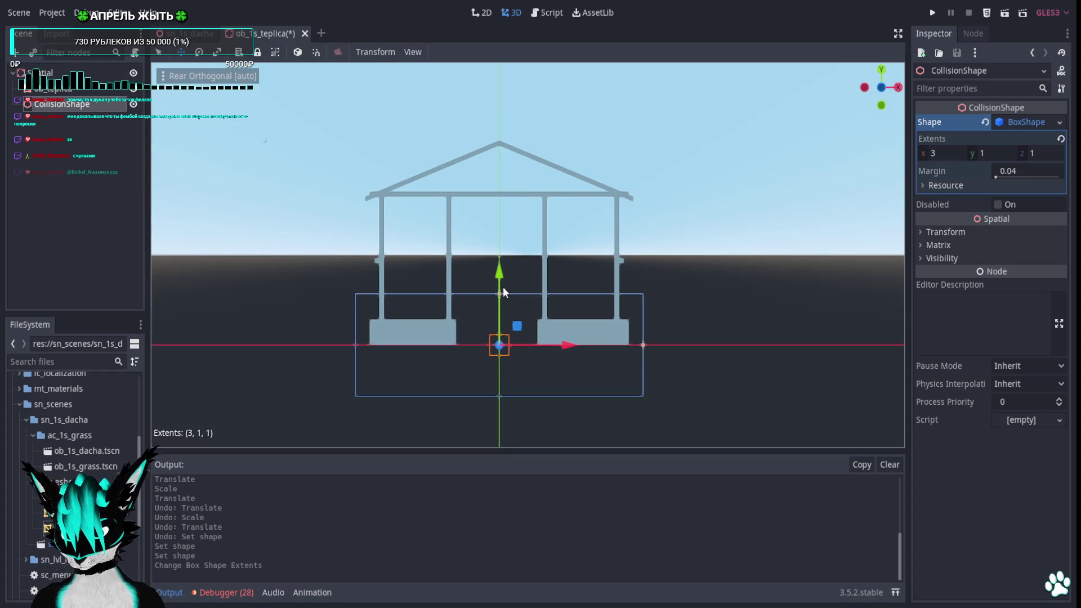
pyautogui.moveTo(503, 293); pyautogui.dragTo(502, 155)
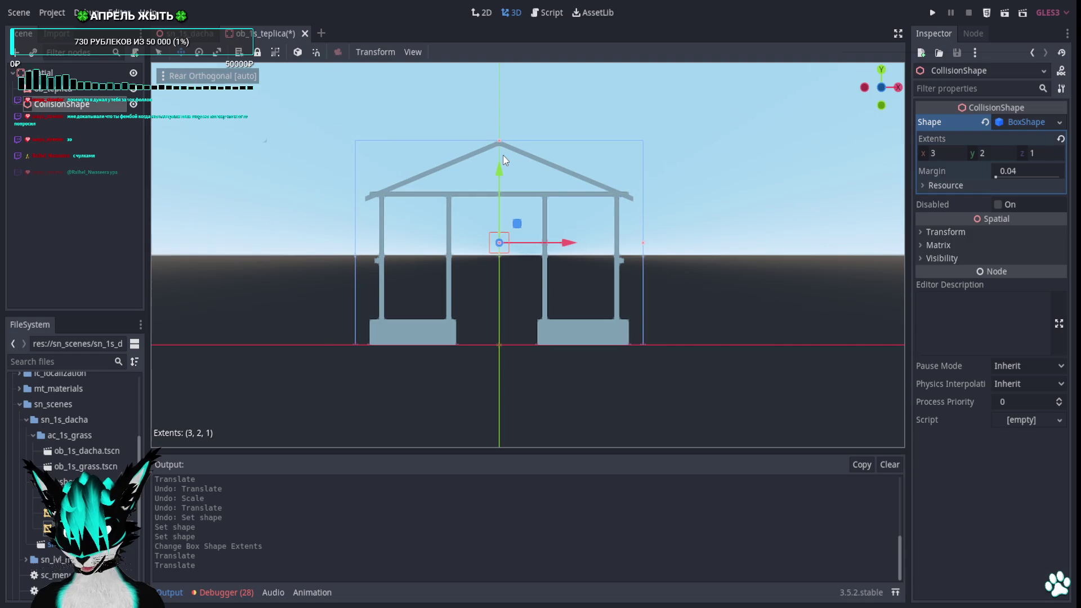
# Stretch the box along the building to about 6.2, trim width to about 2.836, and save the scene
pyautogui.moveTo(895, 94); pyautogui.dragTo(896, 97)
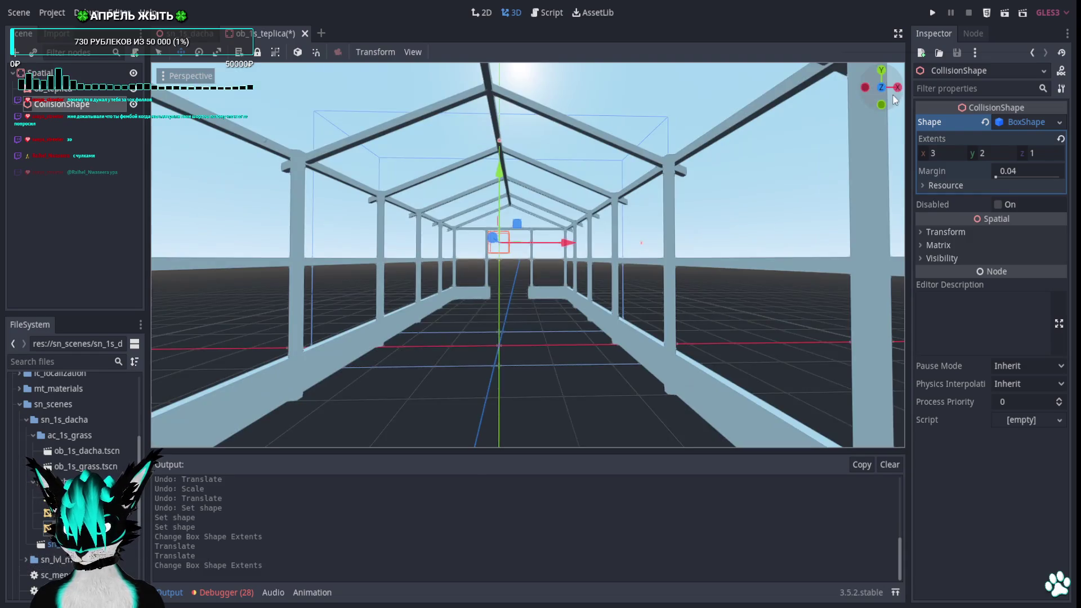
pyautogui.click(896, 89)
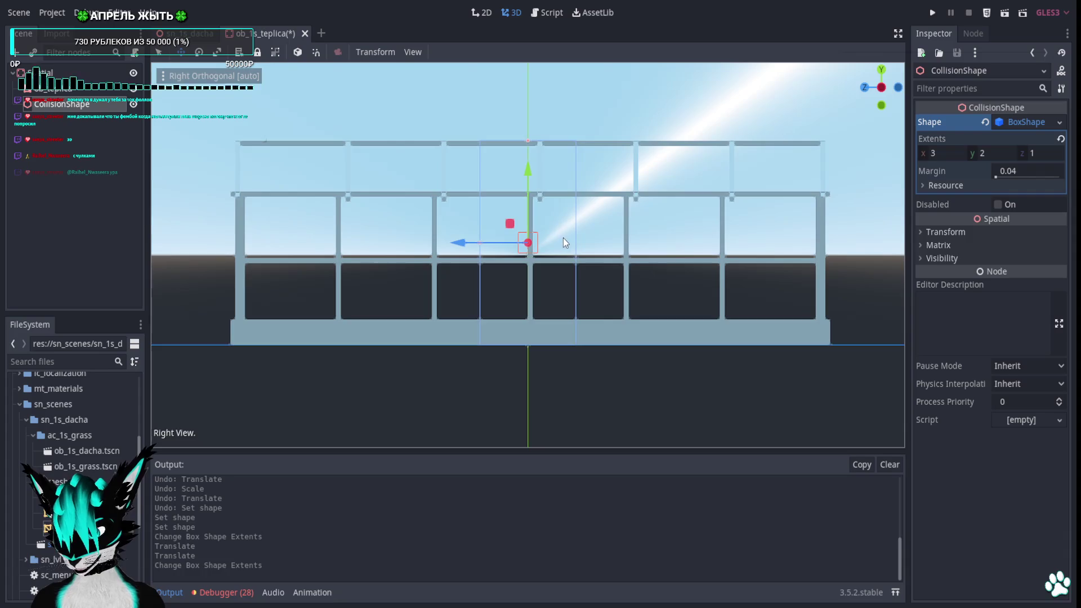
pyautogui.moveTo(586, 275); pyautogui.dragTo(589, 297, button='middle')
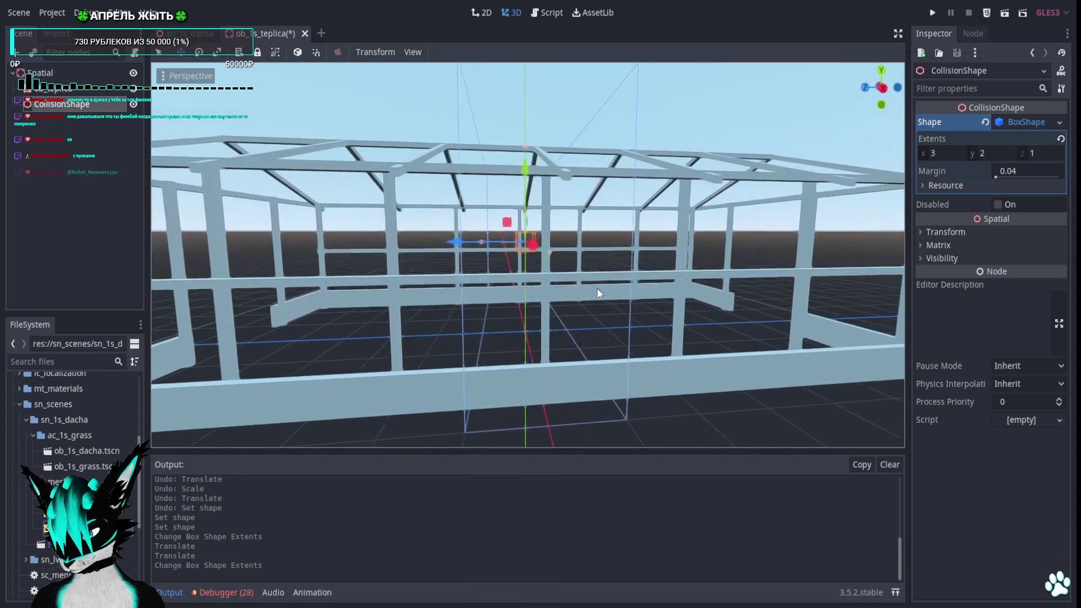
pyautogui.click(880, 87)
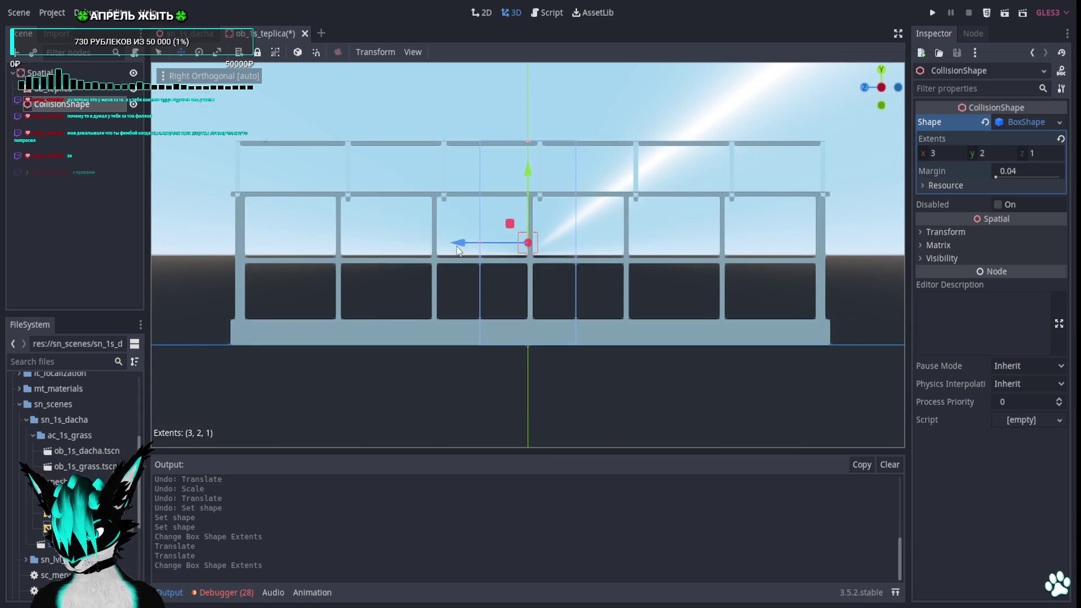
pyautogui.moveTo(457, 248); pyautogui.dragTo(433, 246)
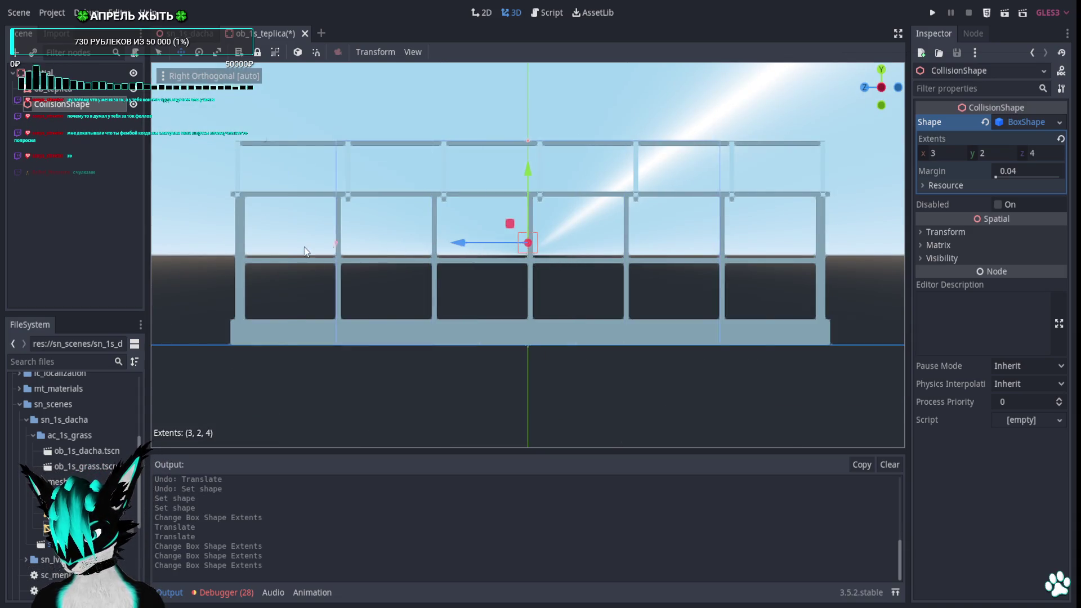
pyautogui.moveTo(229, 264)
pyautogui.mouseDown()
pyautogui.moveTo(214, 264)
pyautogui.moveTo(230, 260)
pyautogui.mouseUp()
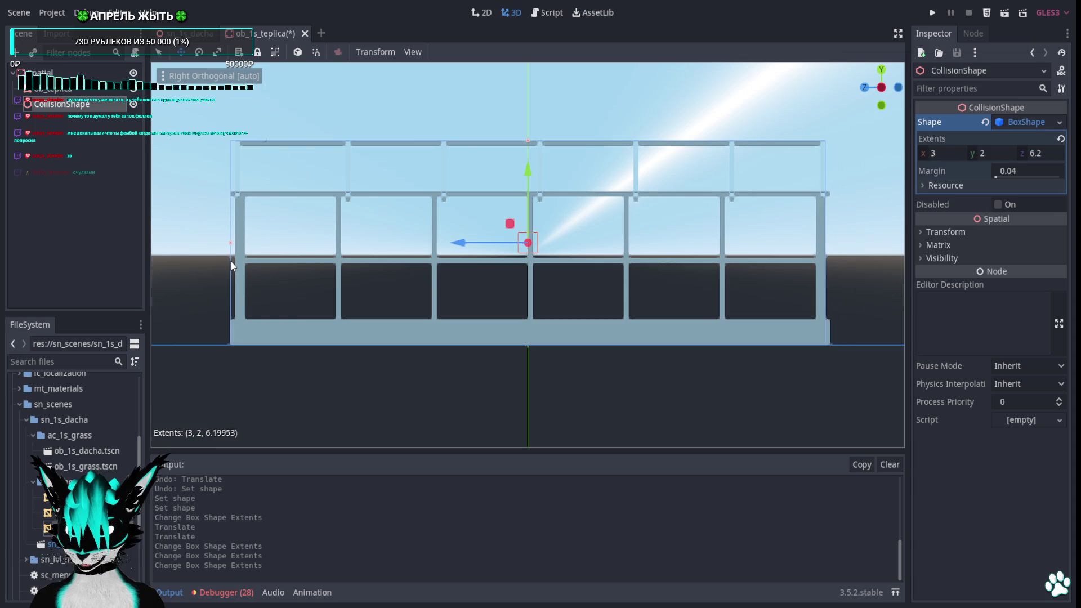
pyautogui.click(864, 87)
pyautogui.moveTo(643, 244); pyautogui.dragTo(635, 242)
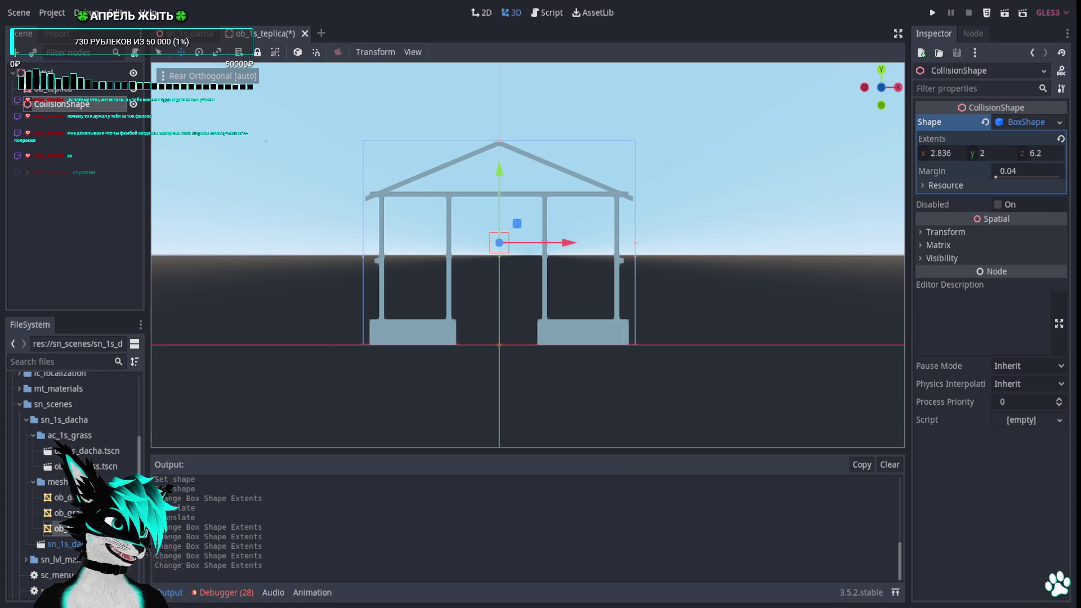
pyautogui.hotkey('ctrl', 's')
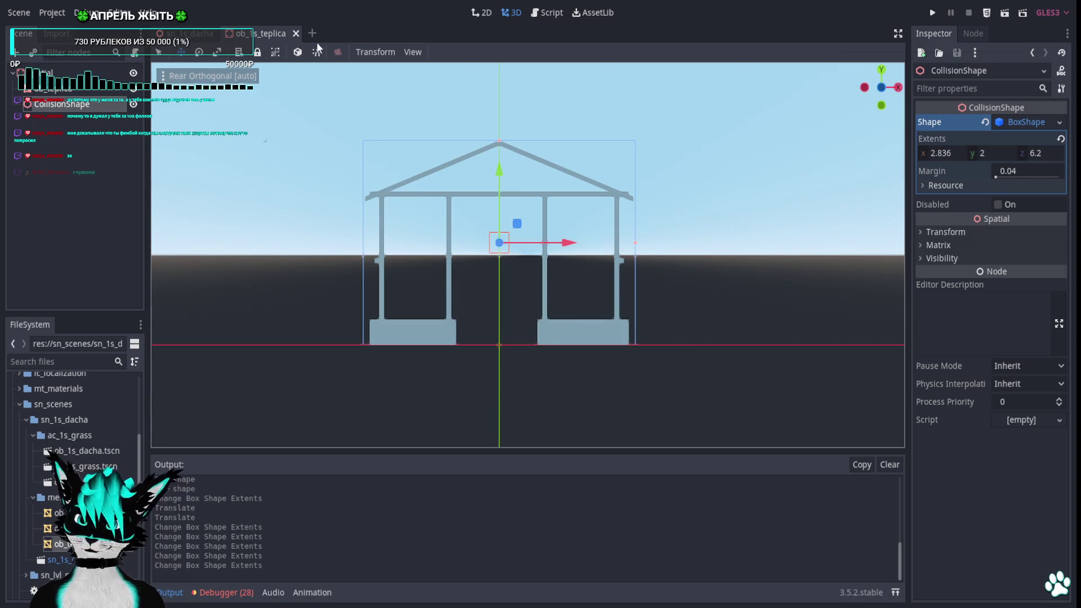
# In the sn_1s_dacha level, select the ob_1s_dacha3 house from top view and delete it
pyautogui.moveTo(604, 241)
pyautogui.mouseDown(button='middle')
pyautogui.moveTo(560, 283)
pyautogui.moveTo(612, 244)
pyautogui.moveTo(486, 243)
pyautogui.moveTo(515, 256)
pyautogui.moveTo(480, 303)
pyautogui.moveTo(313, 290)
pyautogui.moveTo(304, 160)
pyautogui.mouseUp(button='middle')
pyautogui.click(296, 34)
pyautogui.scroll(-5, 530, 255)
pyautogui.click(882, 71)
pyautogui.scroll(-3, 578, 202)
pyautogui.press('q')
pyautogui.click(570, 275)
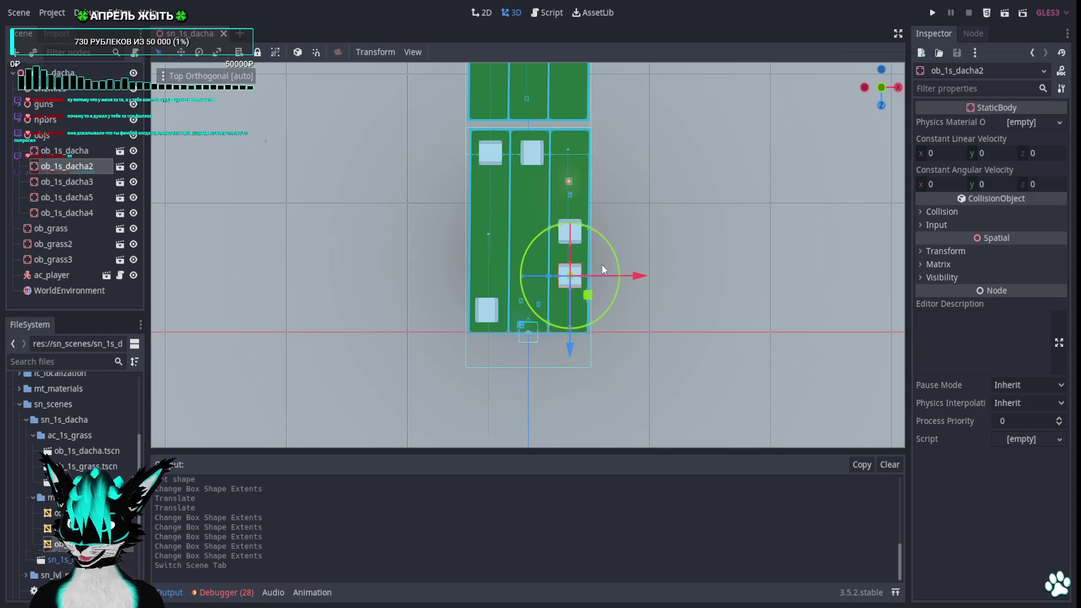
pyautogui.click(574, 241)
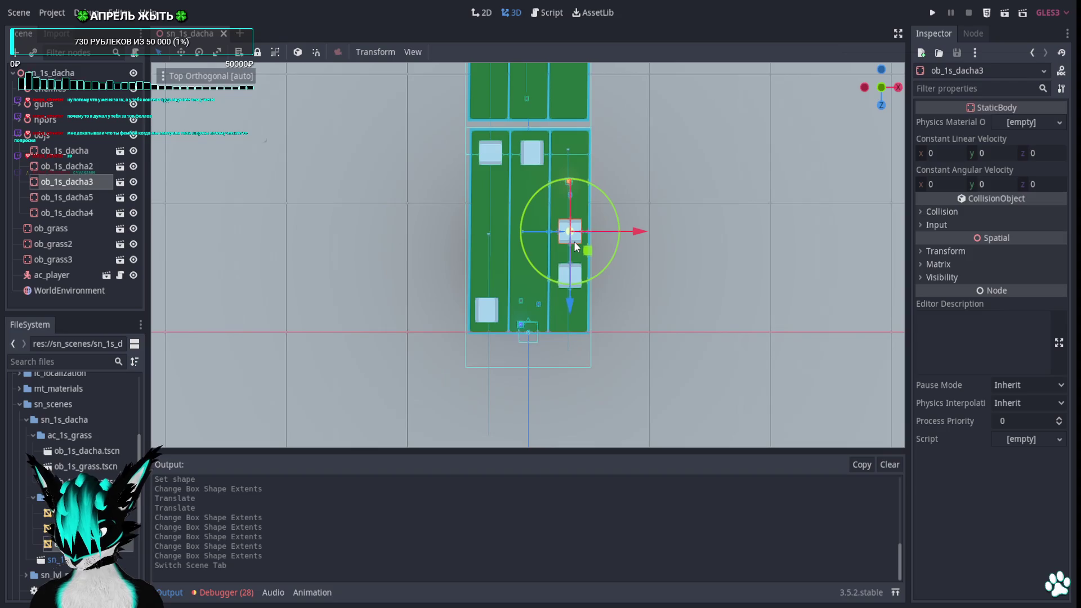
pyautogui.press('Delete')
pyautogui.click(509, 314)
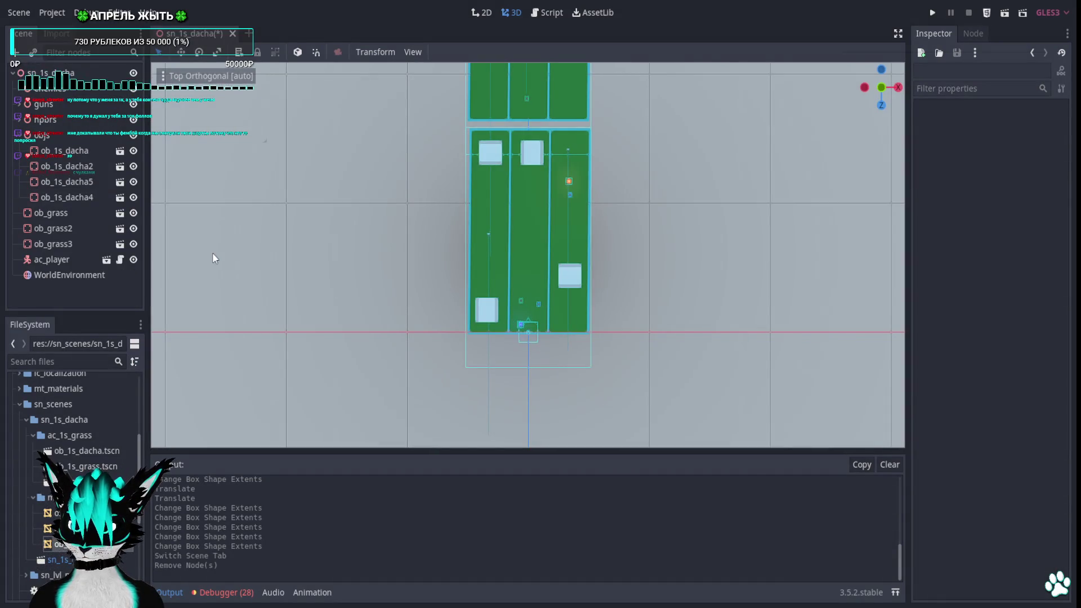
# Drop the greenhouse scene into the level, then delete the stray Spatial node it created
pyautogui.moveTo(84, 481); pyautogui.dragTo(581, 196)
pyautogui.moveTo(568, 240); pyautogui.dragTo(560, 246)
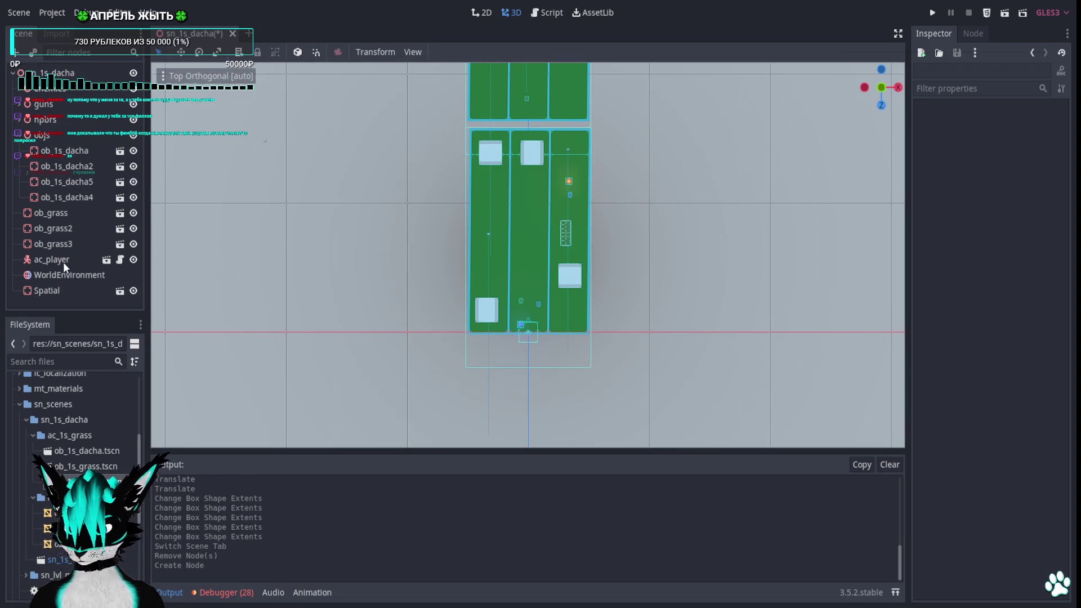
pyautogui.click(70, 245)
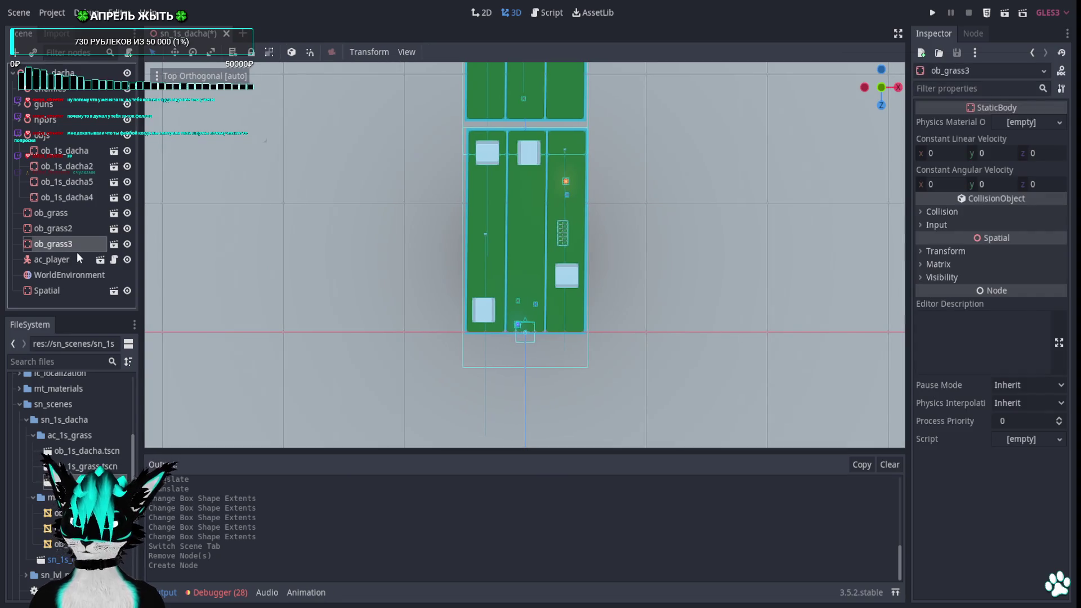
pyautogui.click(59, 291)
pyautogui.press('Delete')
pyautogui.press('Return')
# Save and close the greenhouse scene, then drag ob_1s_teplica.tscn onto the objs node
pyautogui.hotkey('ctrl', 'Tab')
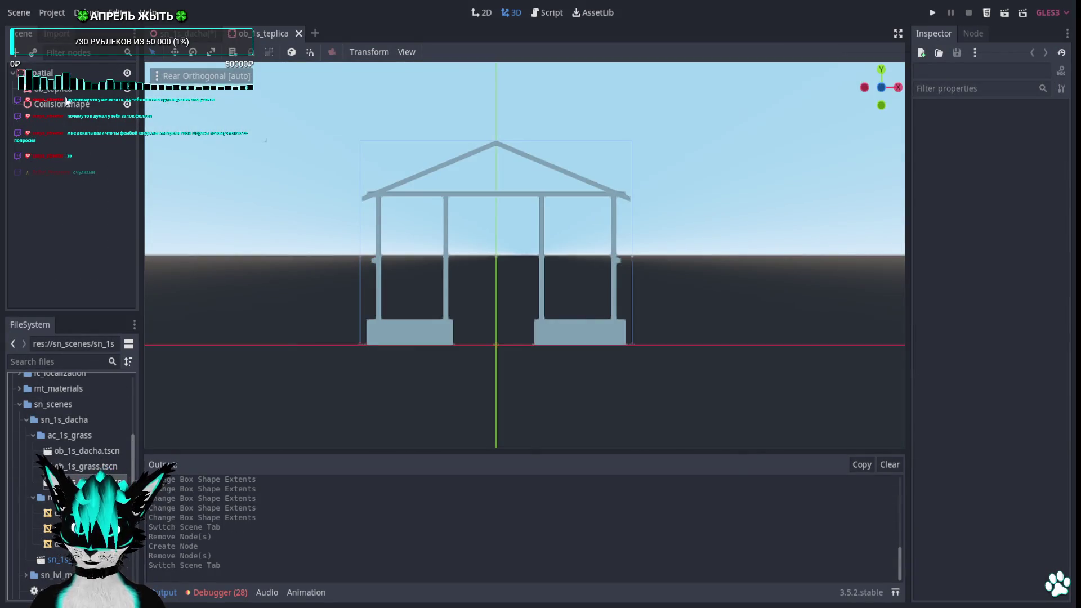
pyautogui.click(67, 88)
pyautogui.click(51, 74)
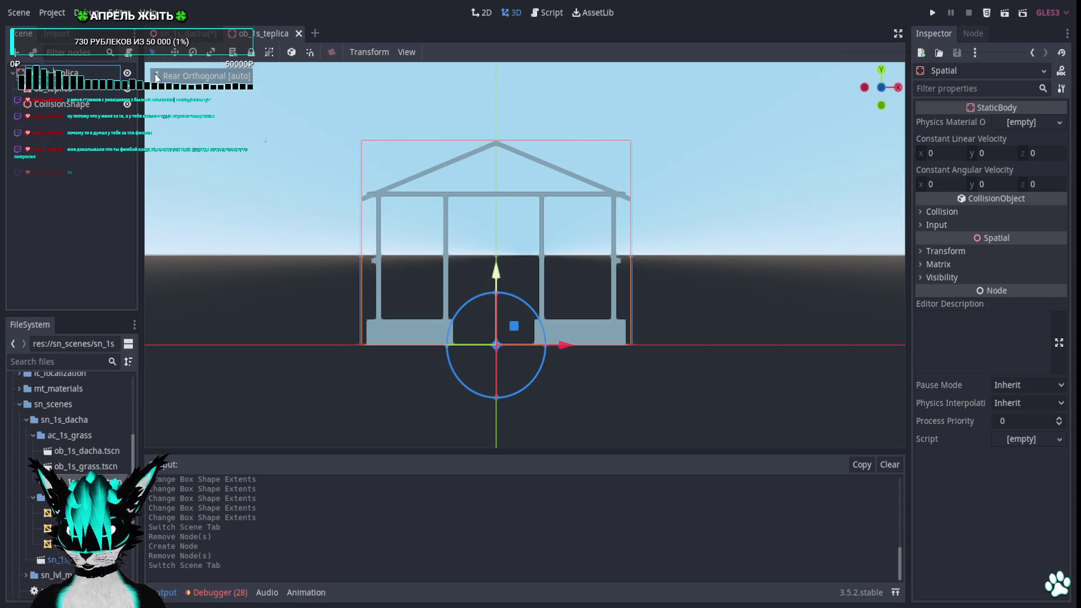
pyautogui.hotkey('ctrl', 's')
pyautogui.hotkey('ctrl', 'w')
pyautogui.hotkey('ctrl', 's')
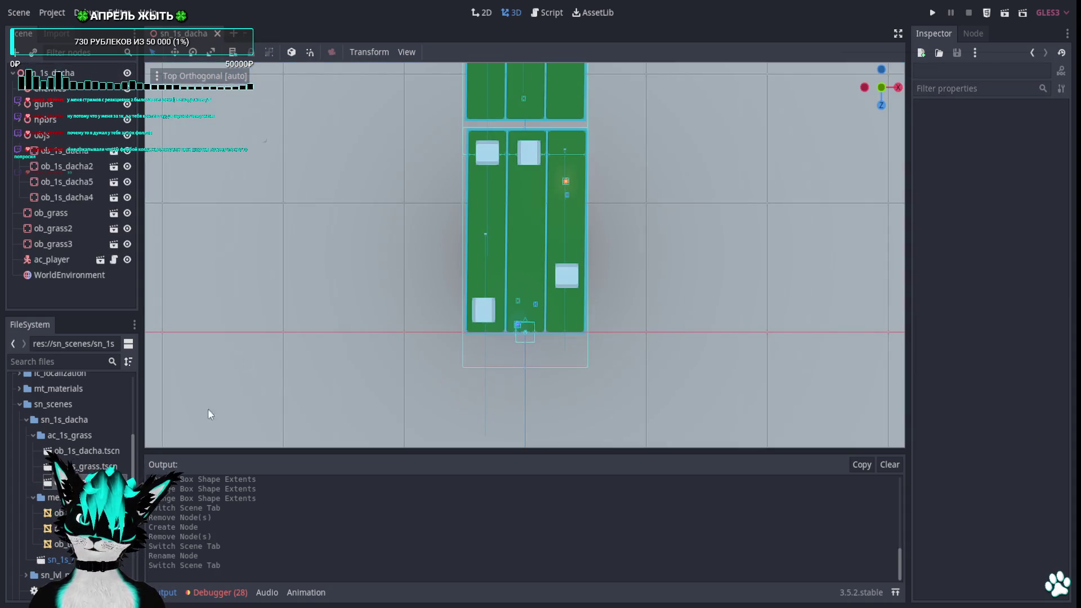
pyautogui.click(49, 134)
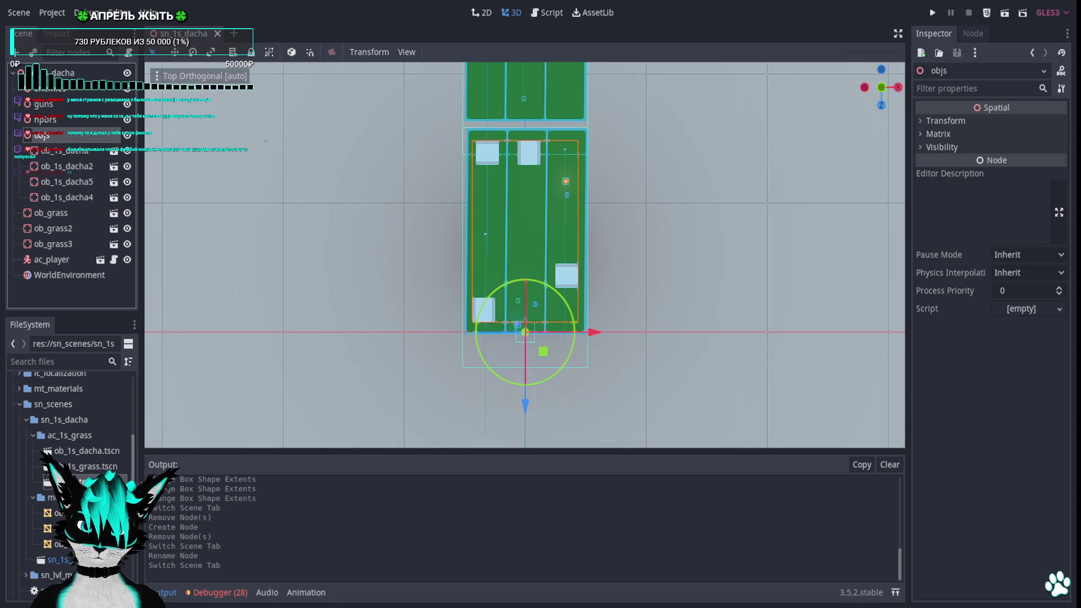
pyautogui.moveTo(84, 481); pyautogui.dragTo(570, 252)
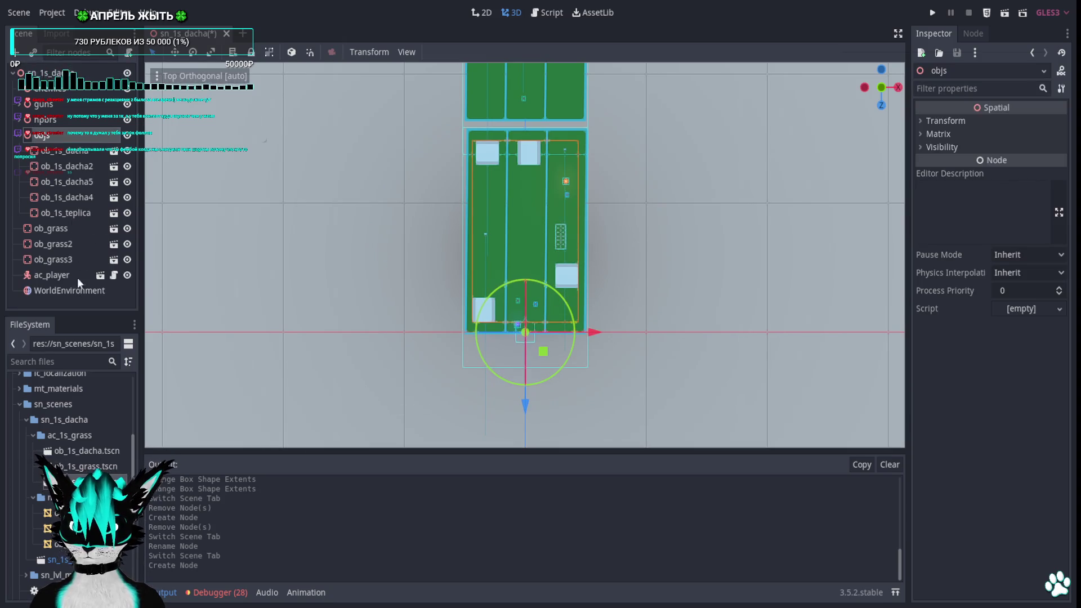
# Move ob_1s_teplica onto the right garden bed and rotate it a quarter turn
pyautogui.click(79, 212)
pyautogui.scroll(10, 649, 265)
pyautogui.moveTo(635, 229); pyautogui.dragTo(645, 239)
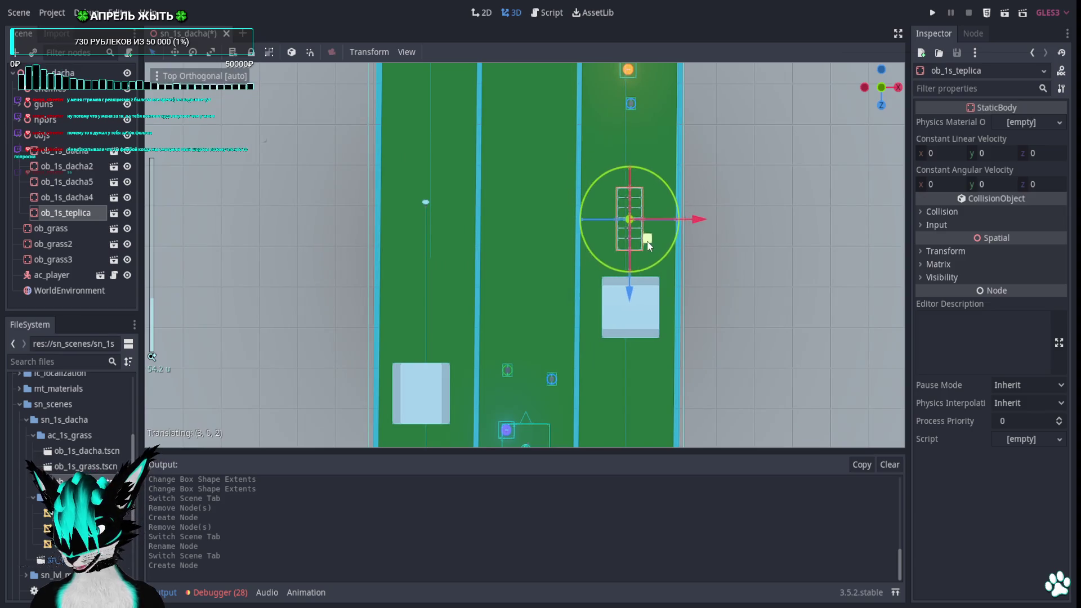
pyautogui.moveTo(662, 194); pyautogui.dragTo(681, 340)
pyautogui.press('w')
pyautogui.moveTo(638, 243)
pyautogui.mouseDown()
pyautogui.moveTo(652, 275)
pyautogui.moveTo(647, 248)
pyautogui.mouseUp()
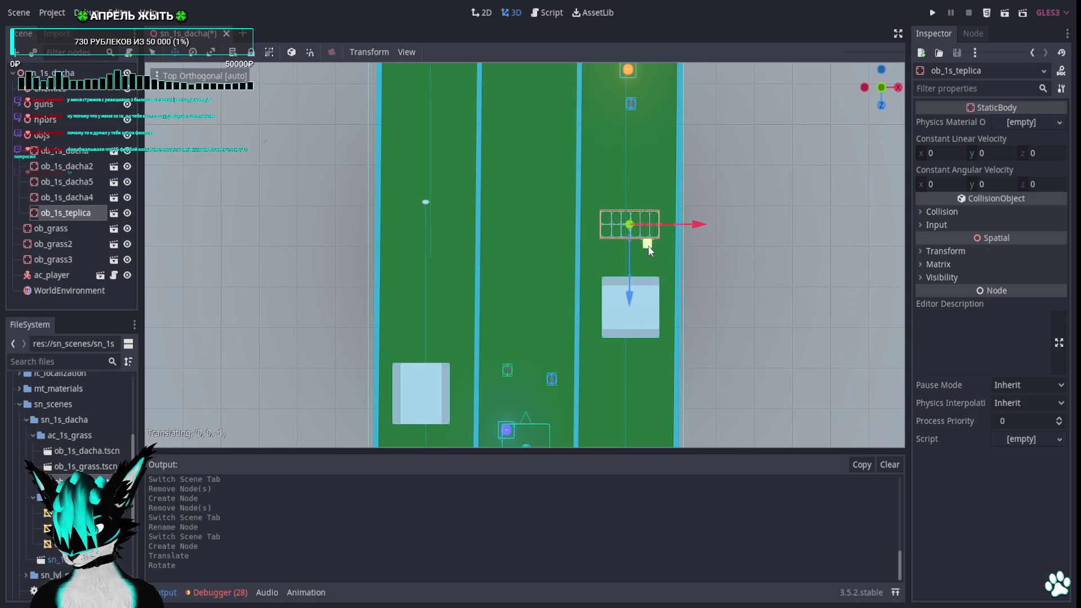
# Test in the running game, duplicate the greenhouse onto the left bed, and run again
pyautogui.click(935, 17)
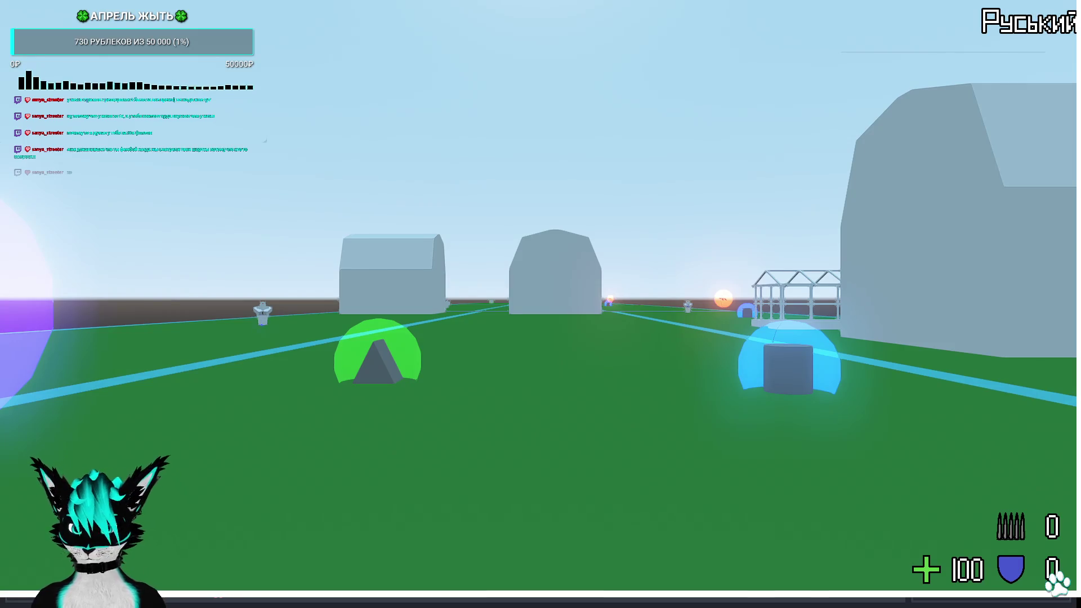
pyautogui.press('F8')
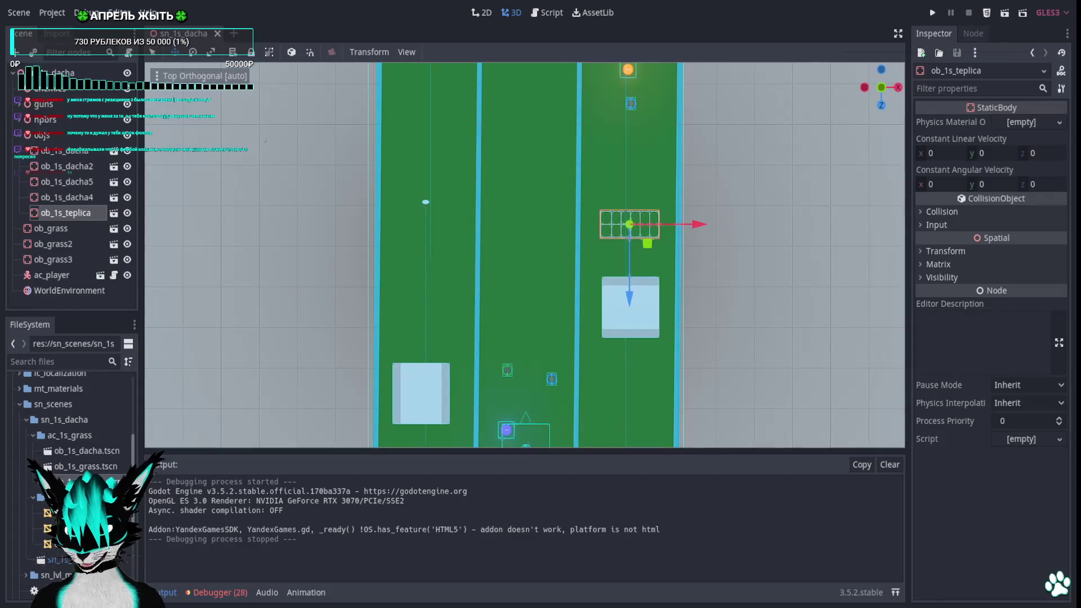
pyautogui.hotkey('ctrl', 'd')
pyautogui.moveTo(645, 246); pyautogui.dragTo(437, 348)
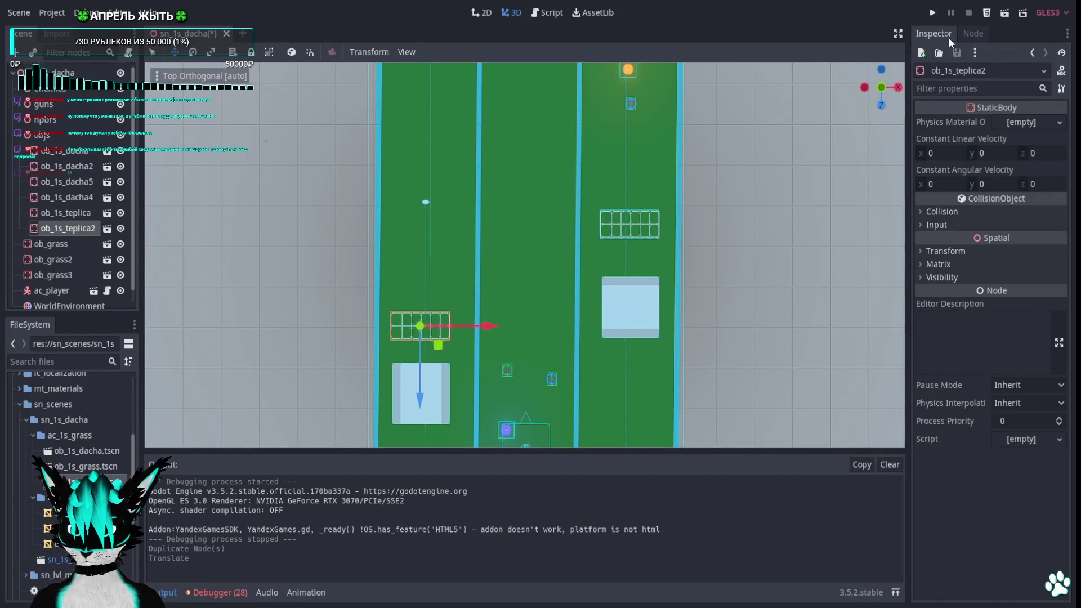
pyautogui.click(932, 14)
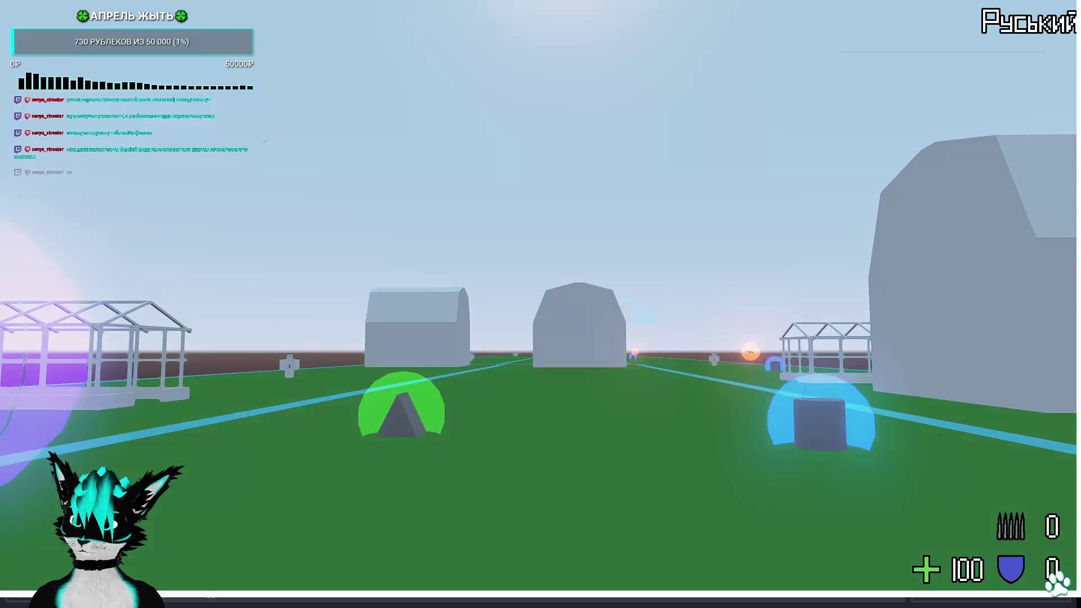
# Walk past the greenhouse frame to the purple orb and pick up the pistol with E
pyautogui.press('w')
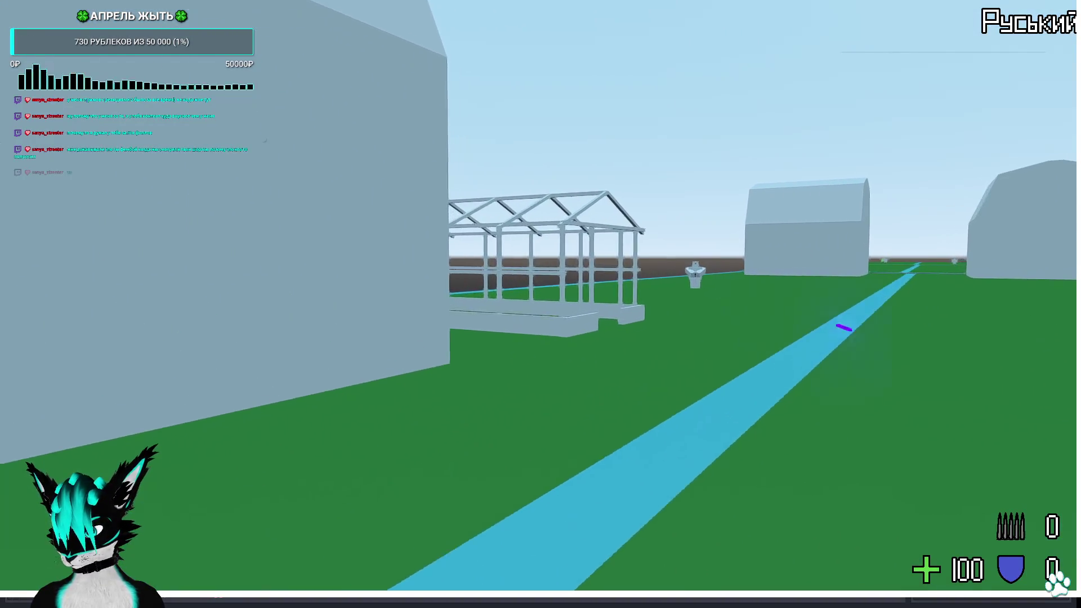
pyautogui.press('w')
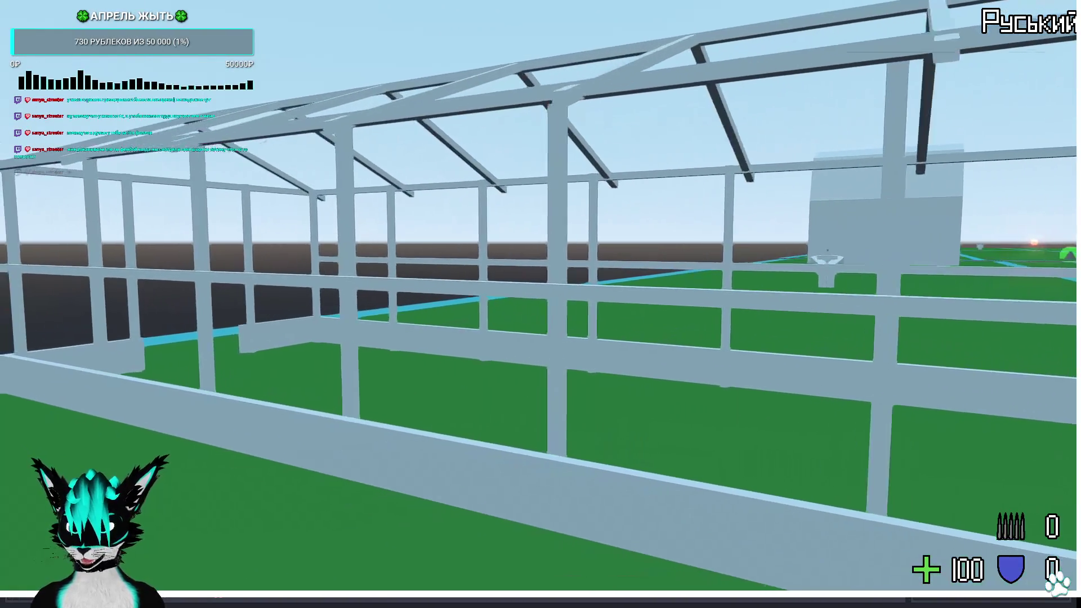
pyautogui.press('w')
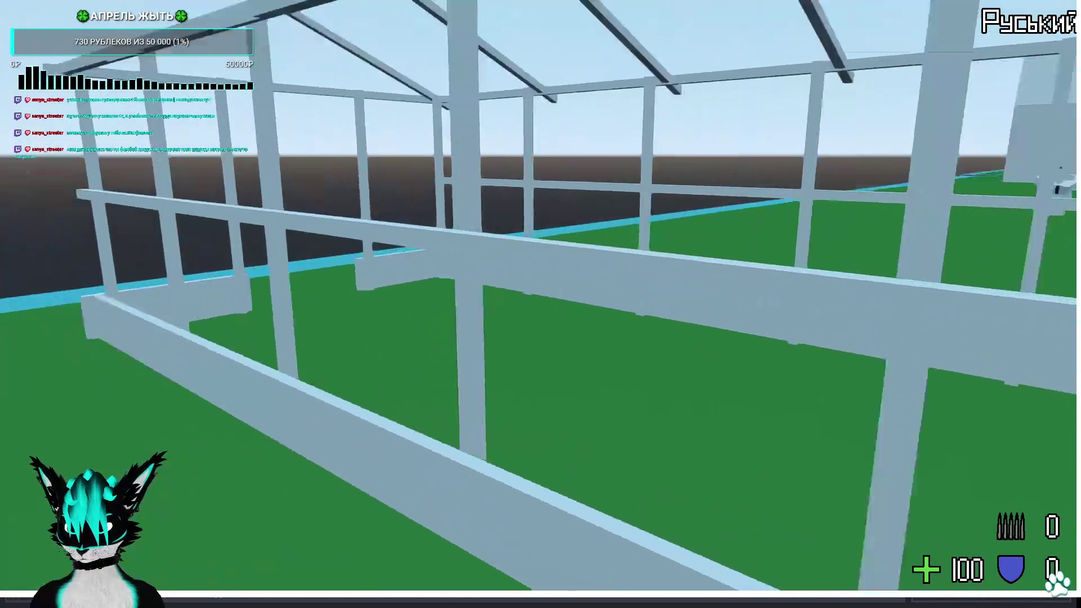
pyautogui.press('w')
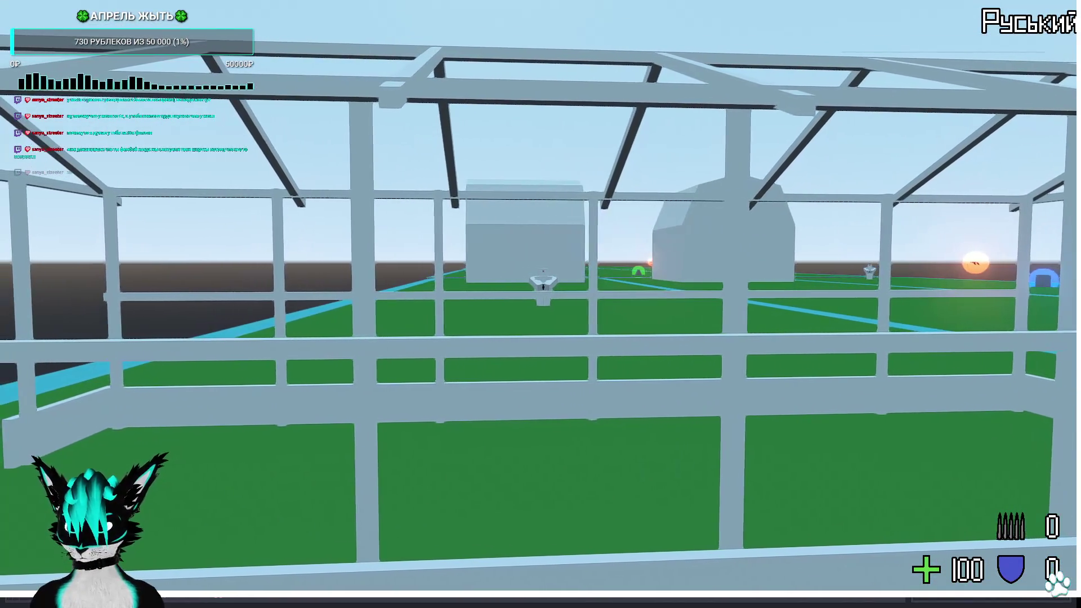
pyautogui.press('w')
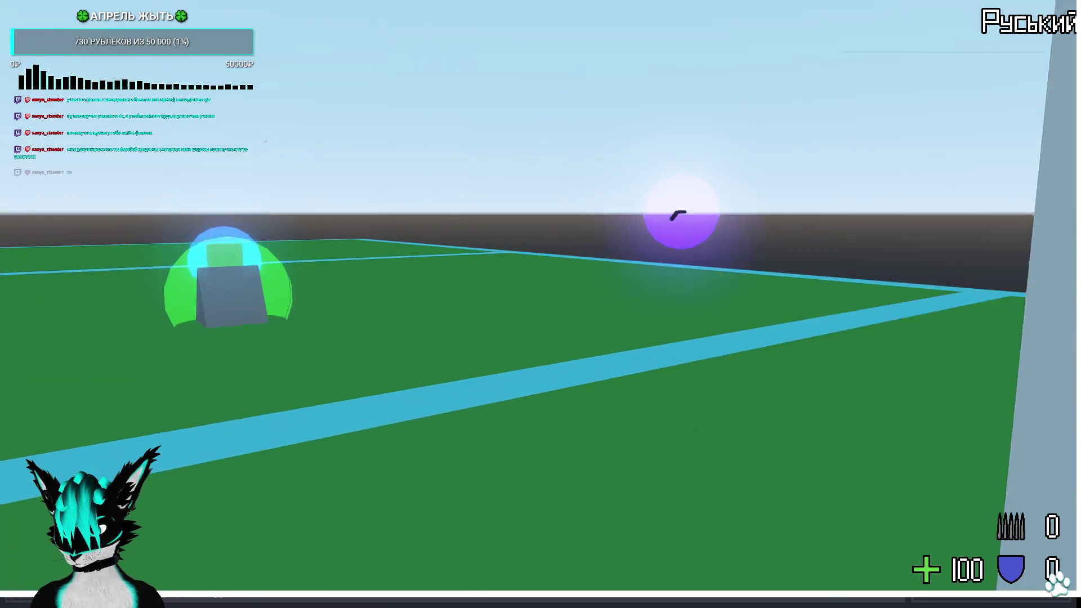
pyautogui.press('w')
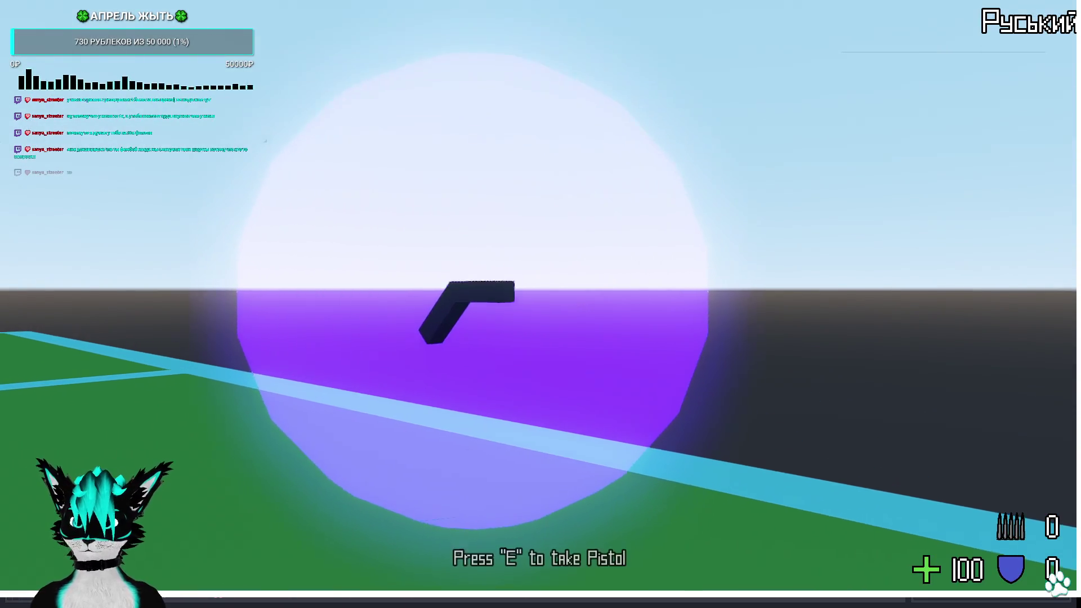
pyautogui.press('e')
# Empty the pistol at the greenhouse frame, then stop the game
pyautogui.click(540, 304)
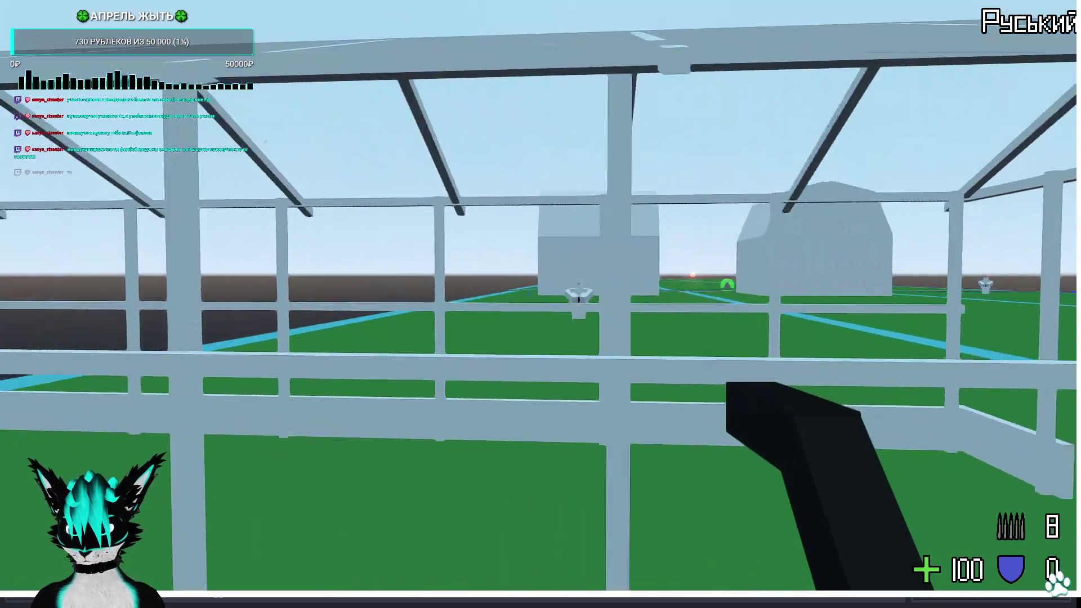
pyautogui.click(540, 305)
pyautogui.click(541, 304)
pyautogui.click(541, 304)
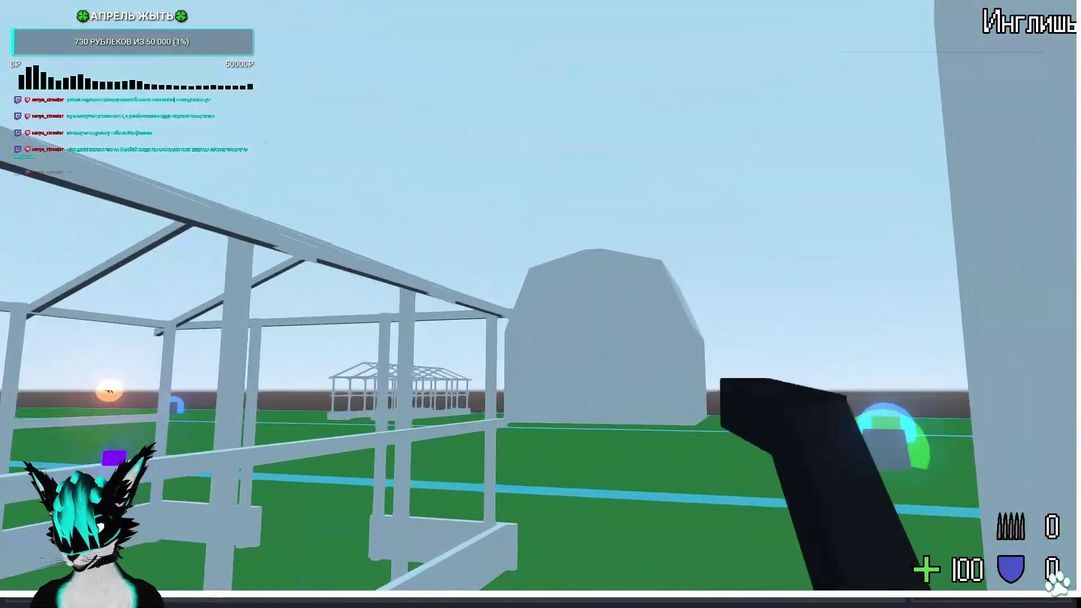
pyautogui.press('w')
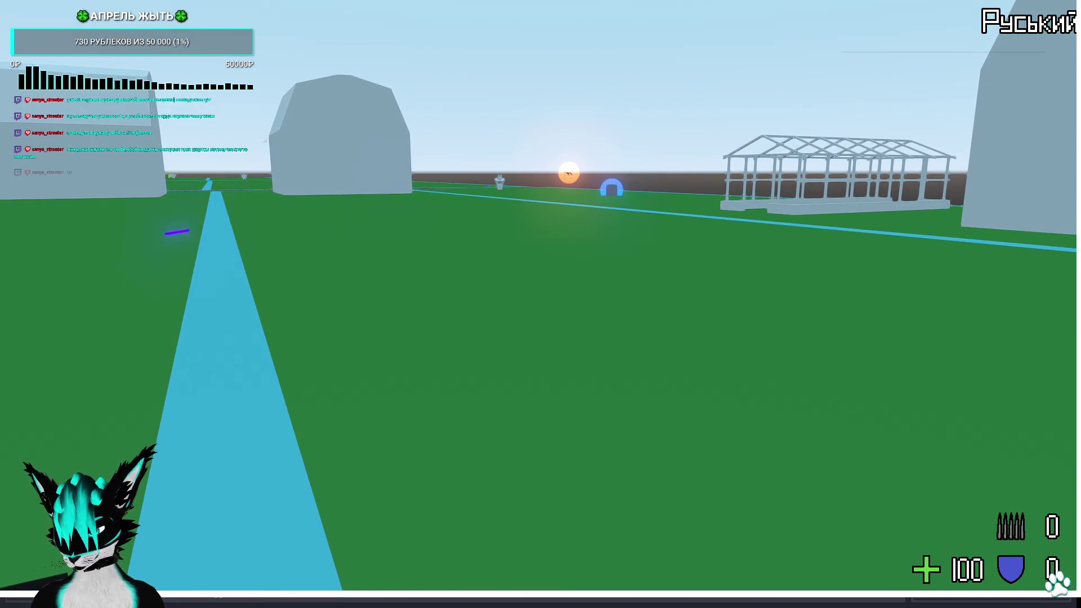
pyautogui.press('F8')
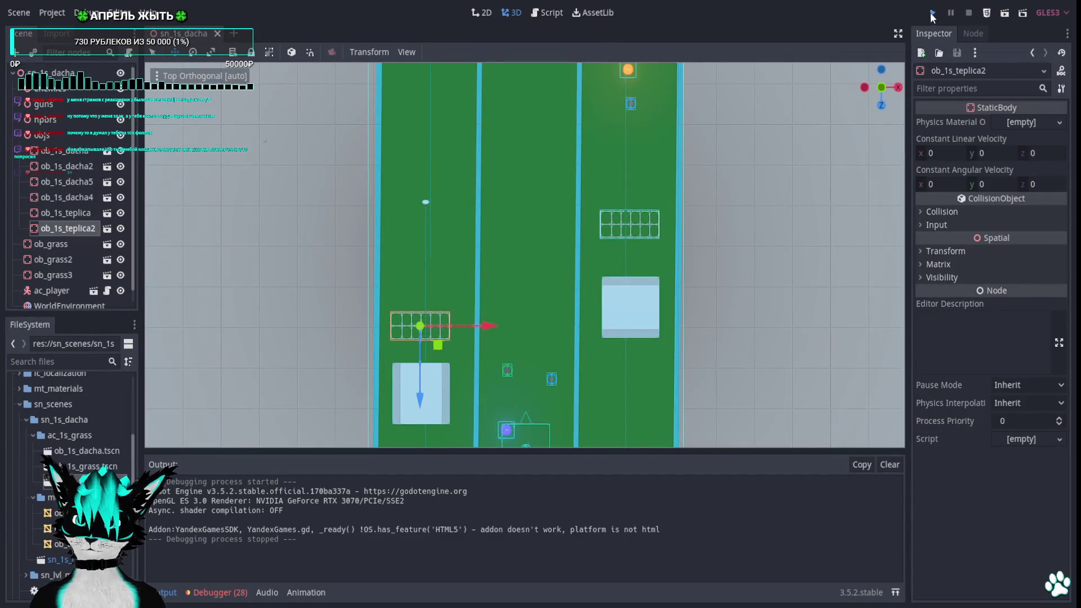
# Relaunch, shoot while walking into the frame railing, then stop the game with F8
pyautogui.click(932, 15)
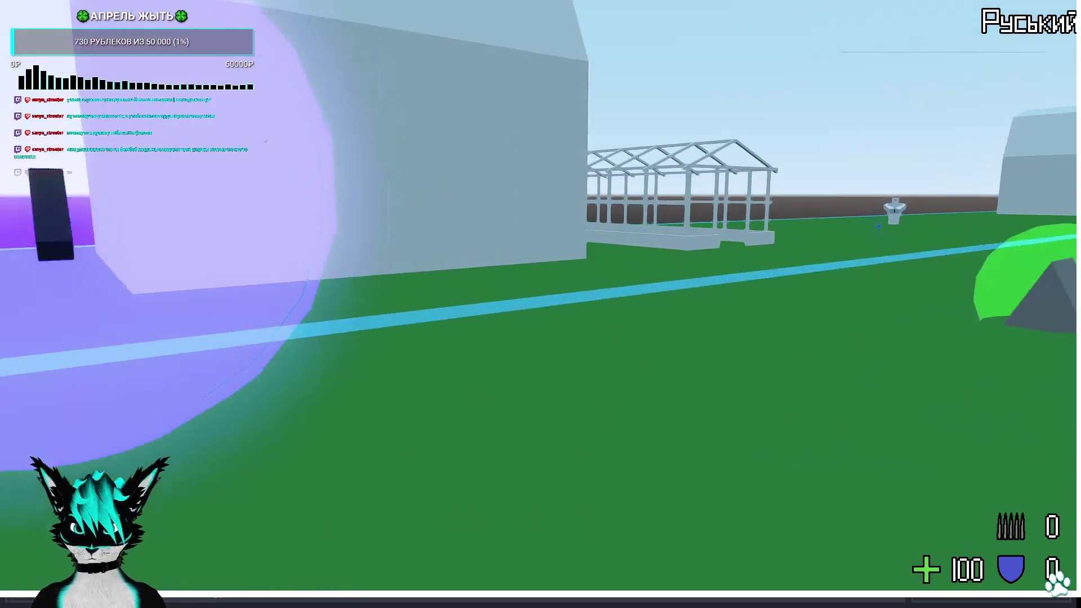
pyautogui.click(541, 304)
pyautogui.click(540, 304)
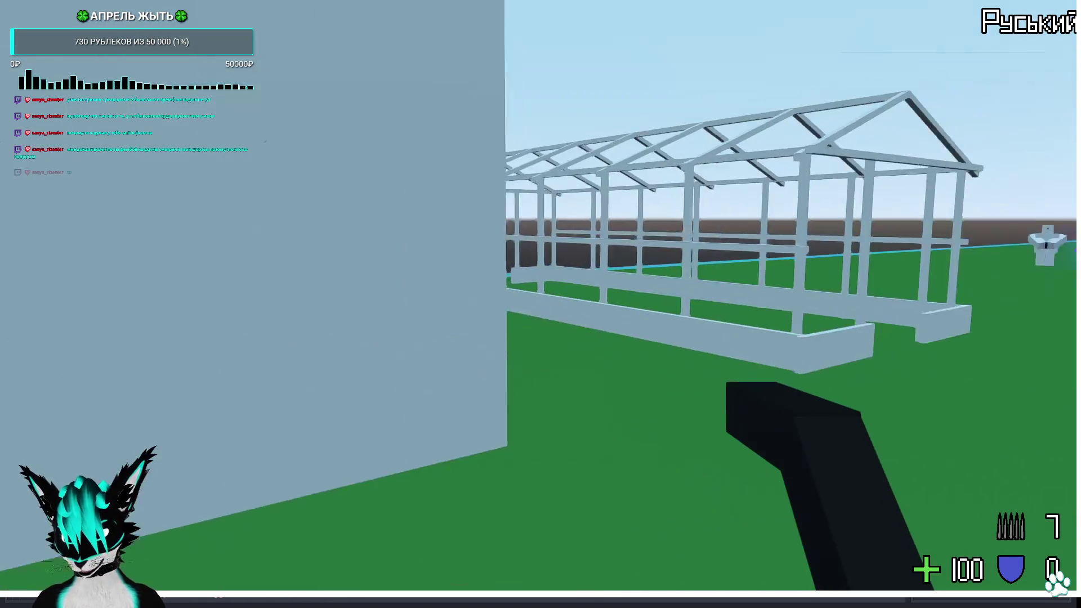
pyautogui.click(540, 304)
pyautogui.click(540, 304)
pyautogui.press('w')
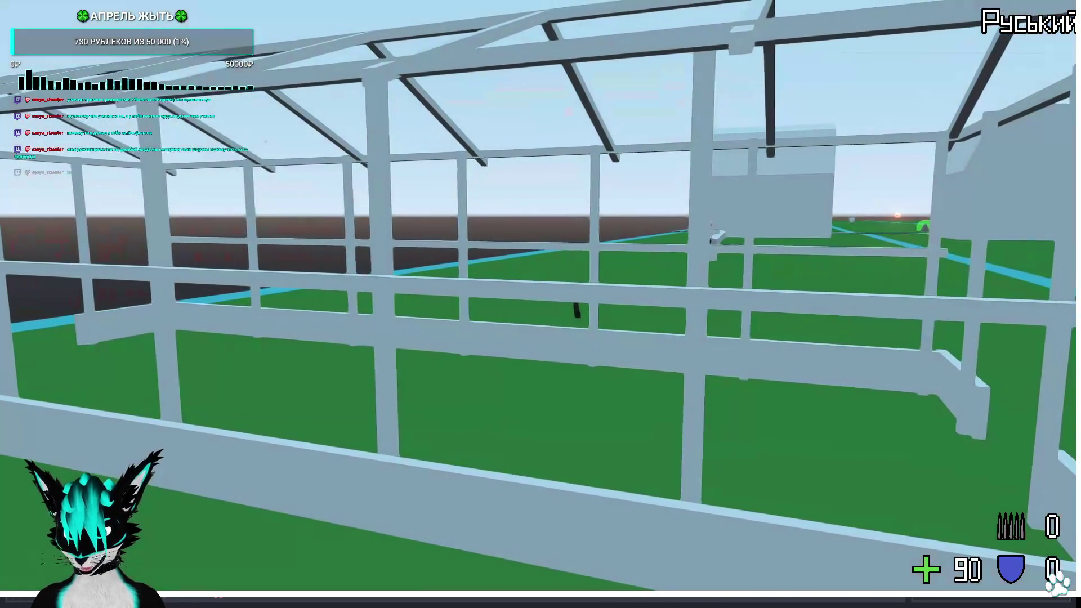
pyautogui.press('F8')
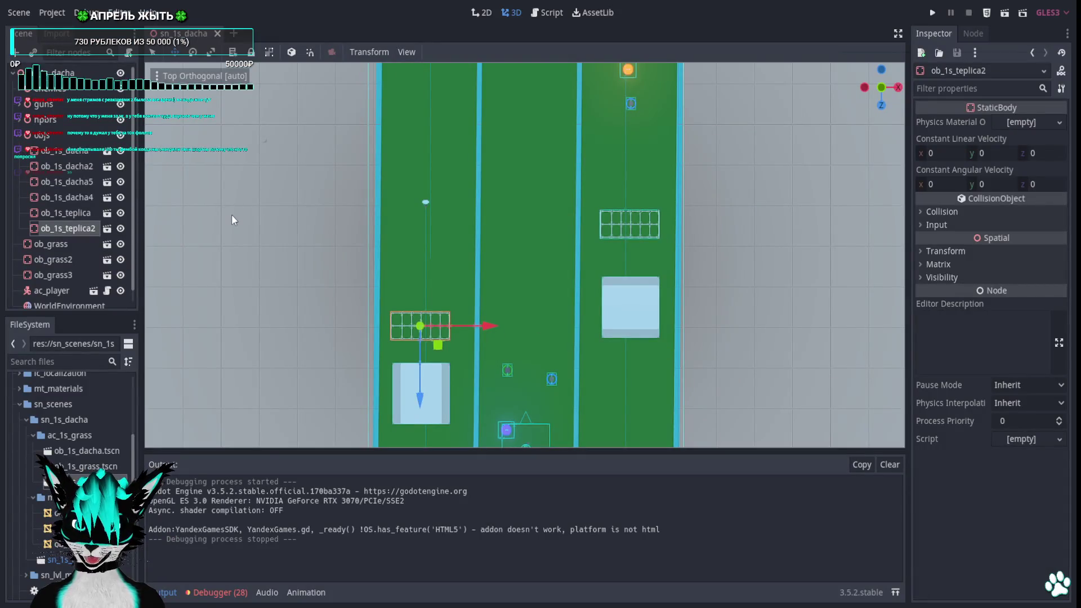
# On the ob_1s_teplica root StaticBody, enable collision mask layers 2–4
pyautogui.click(106, 228)
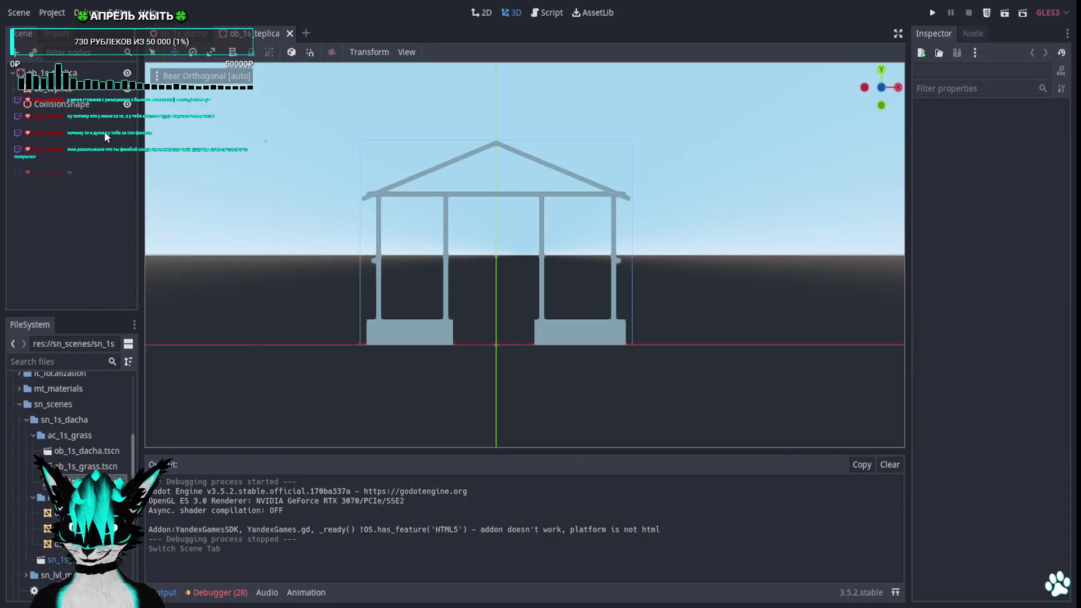
pyautogui.click(76, 103)
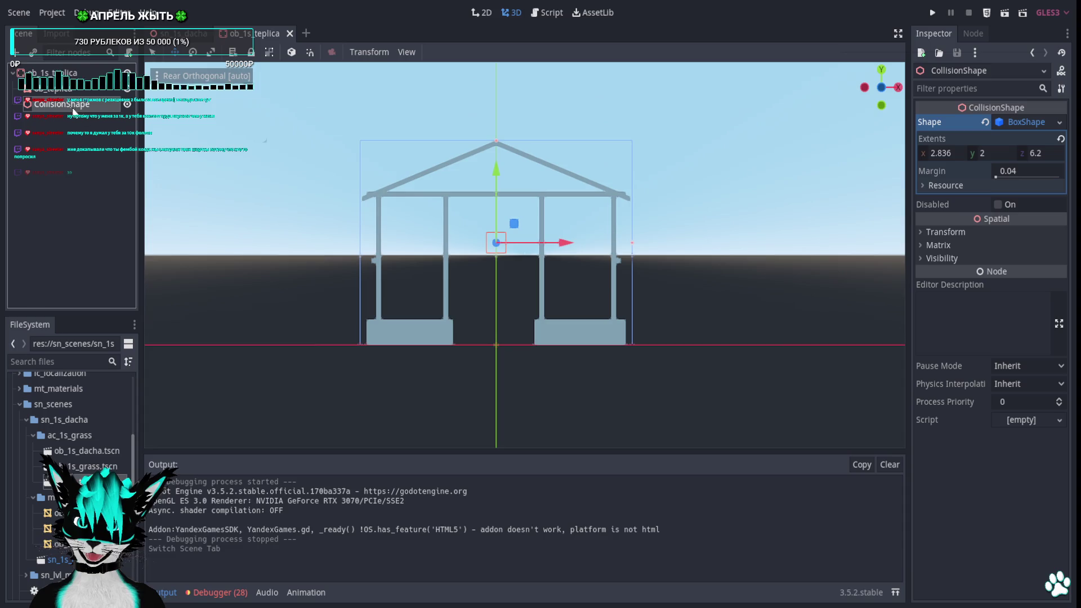
pyautogui.click(917, 232)
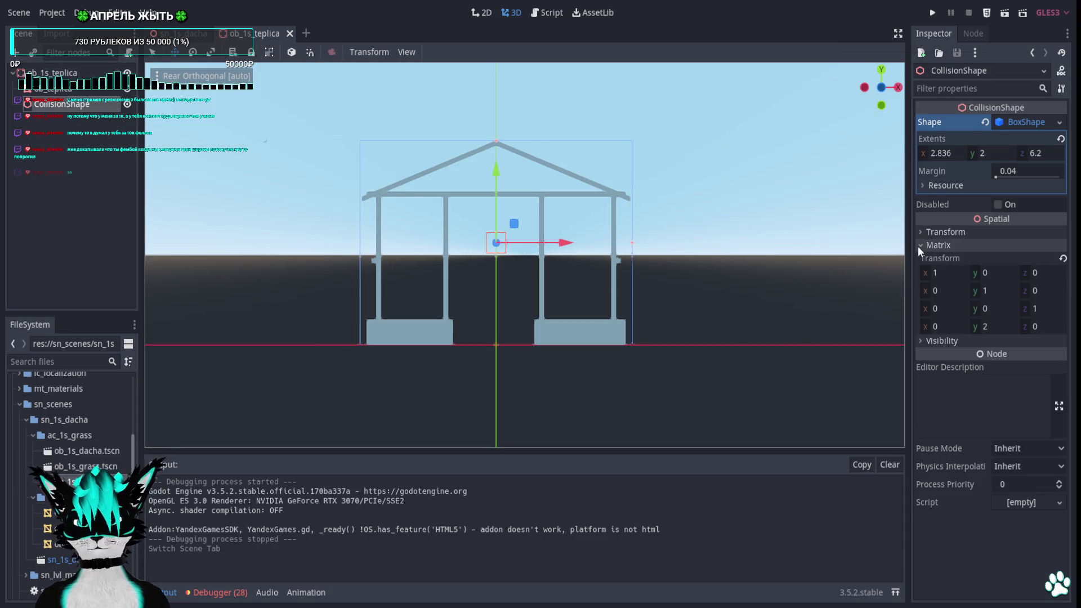
pyautogui.click(80, 75)
pyautogui.click(923, 212)
pyautogui.click(941, 290)
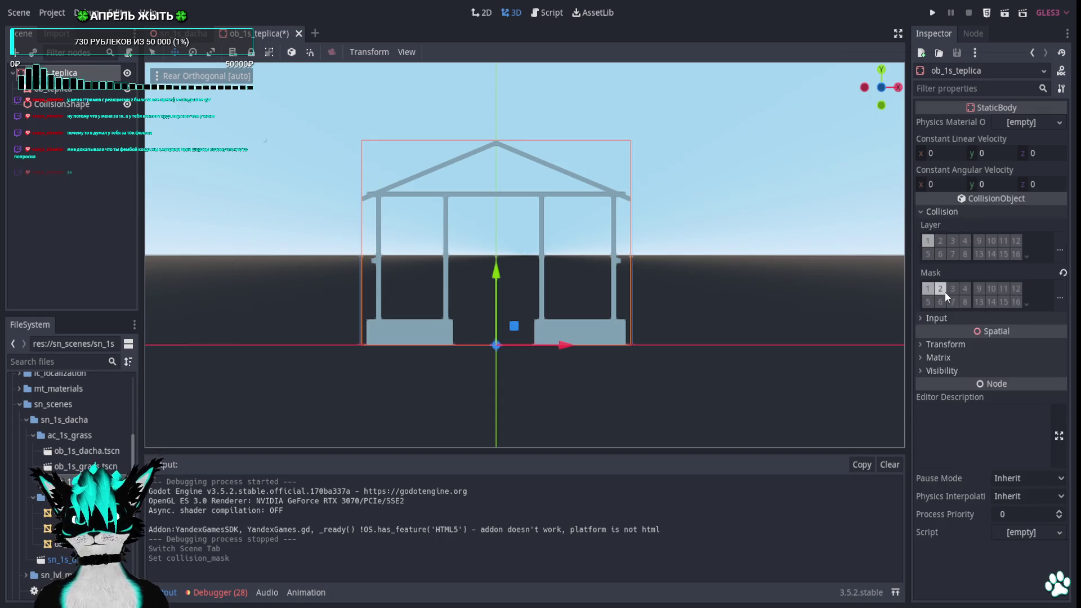
pyautogui.click(965, 288)
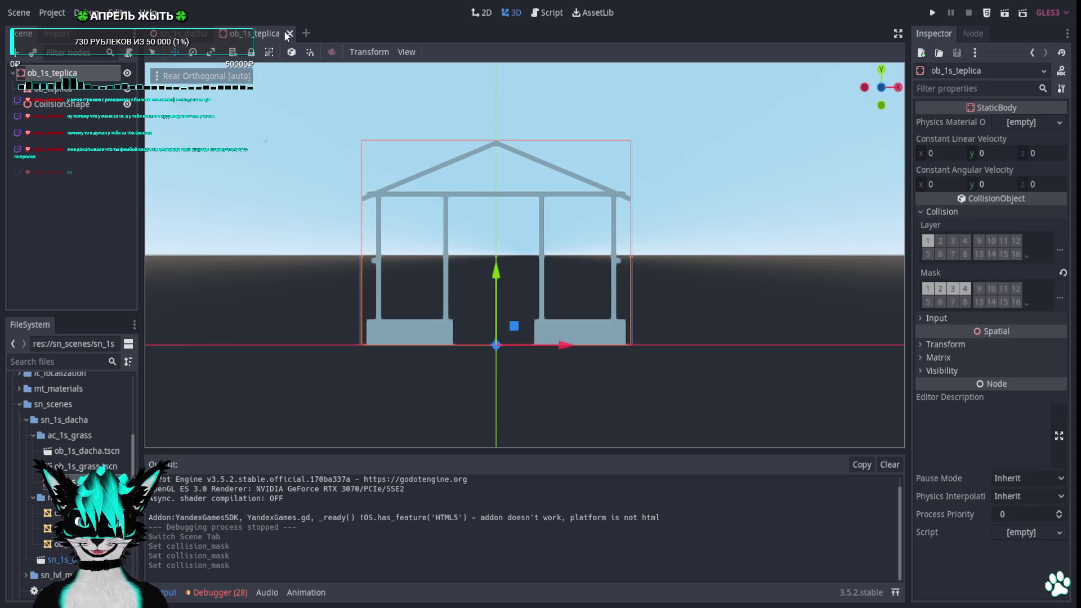
# Enable mask layers 2–4 on the ob_1s_dacha body, close both scenes, and run the level
pyautogui.doubleClick(100, 453)
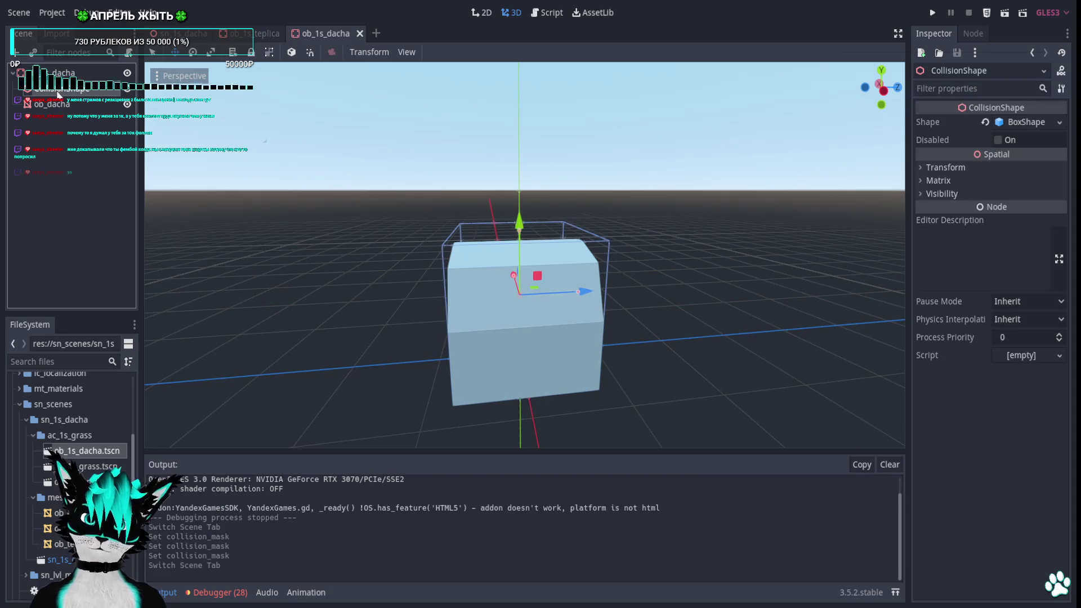
pyautogui.click(50, 73)
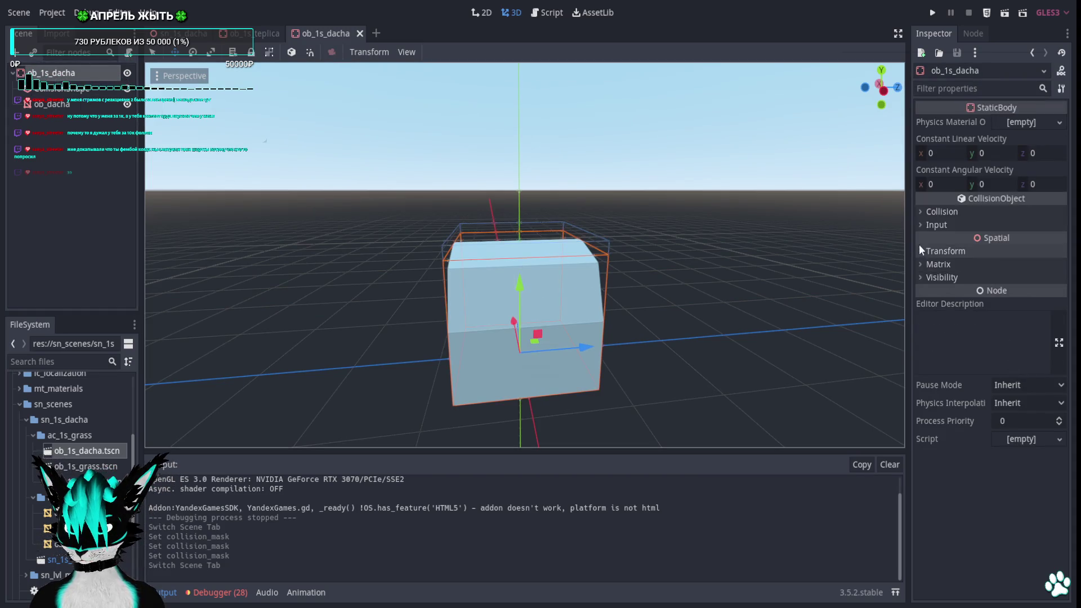
pyautogui.click(918, 212)
pyautogui.click(940, 288)
pyautogui.click(358, 32)
pyautogui.click(286, 33)
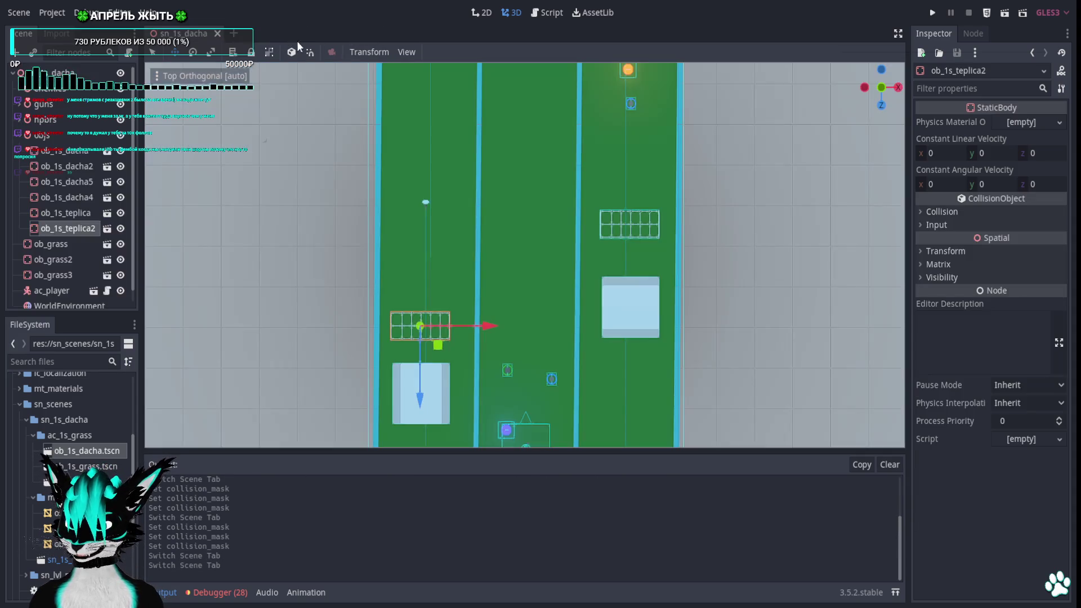
pyautogui.click(931, 13)
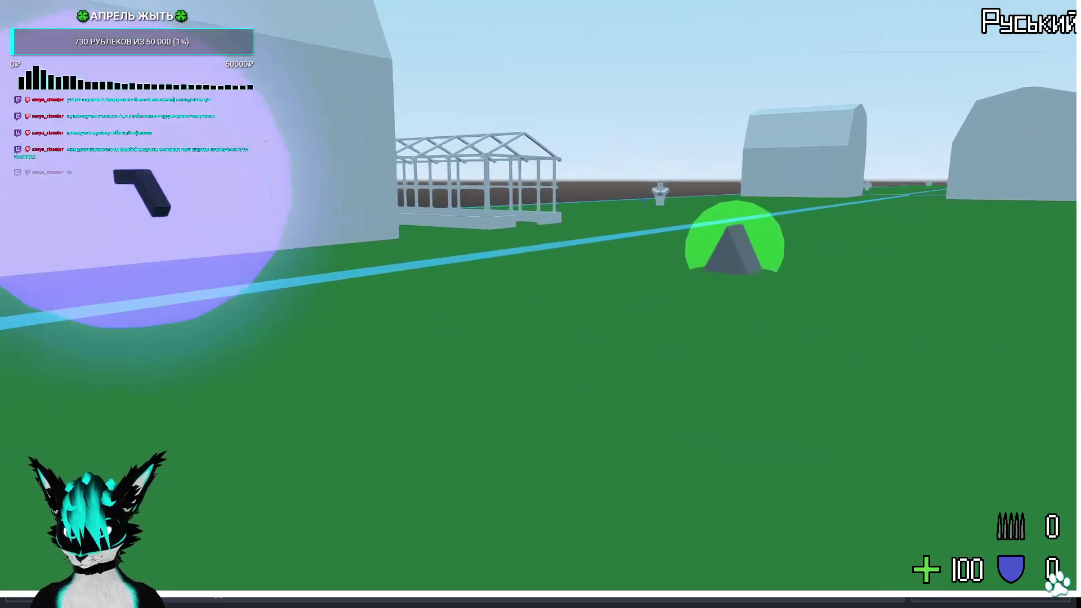
# Grab the pistol, fire at the greenhouse, walk into the frame, throw the pistol, and stop
pyautogui.press('e')
pyautogui.click(540, 304)
pyautogui.click(540, 304)
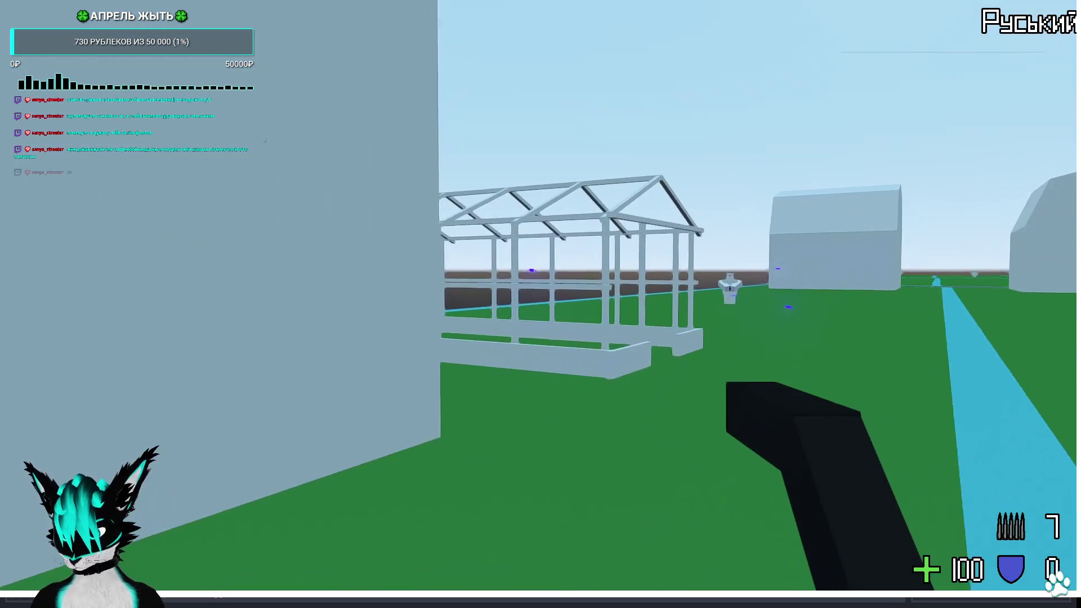
pyautogui.press('w')
pyautogui.press('q')
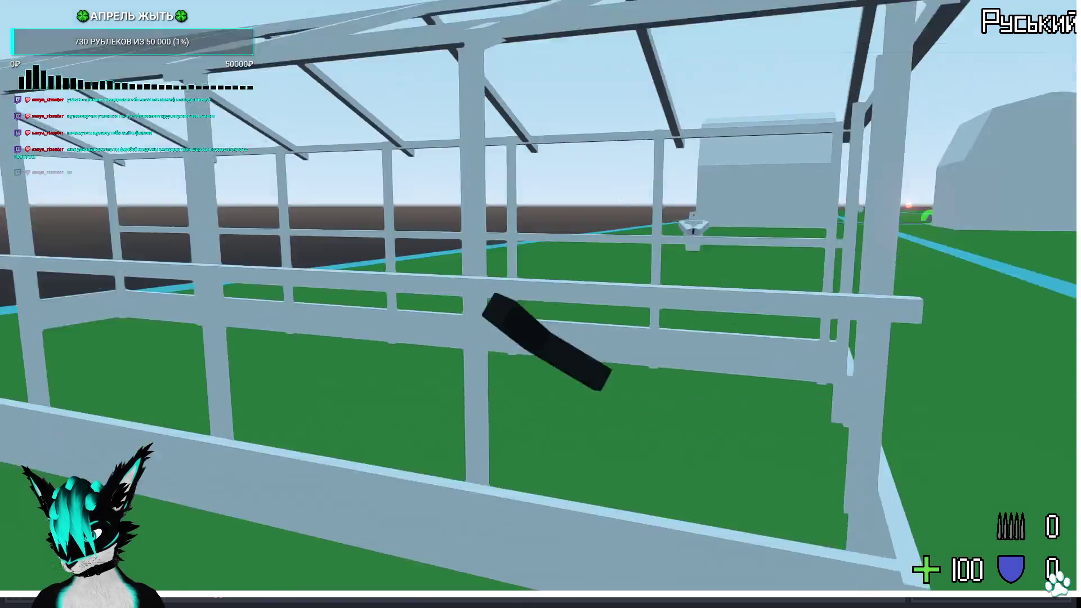
pyautogui.press('Escape')
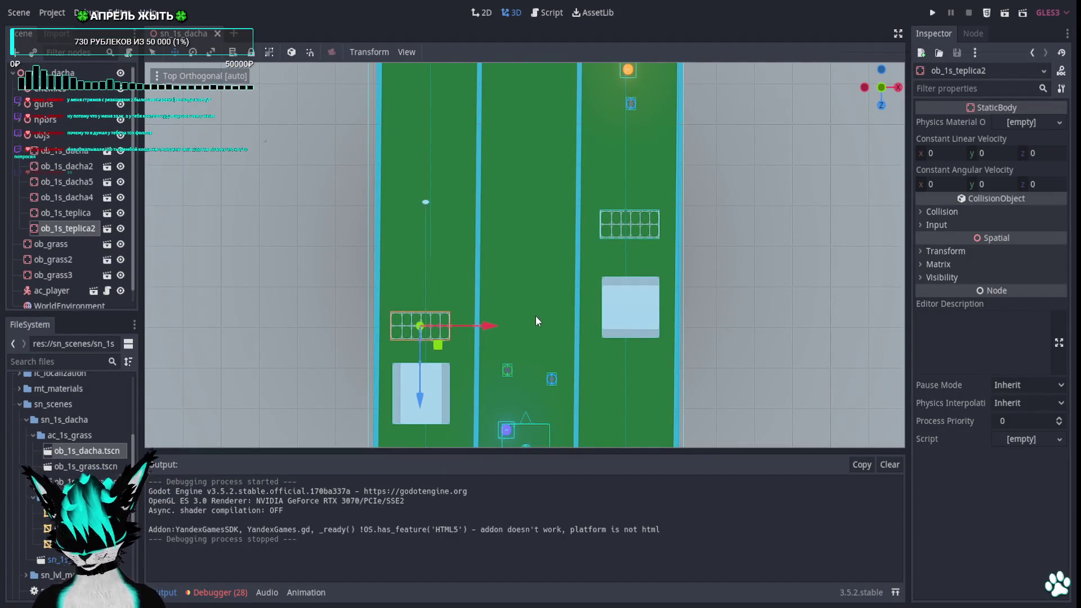
pyautogui.scroll(-2, 536, 318)
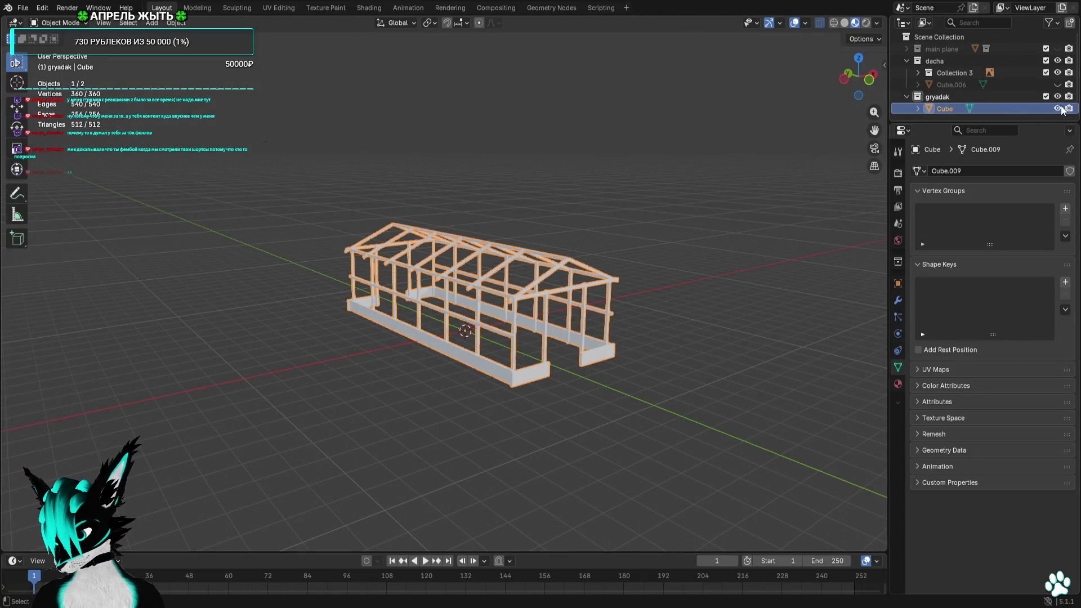
# Hide the gryadak collection and collapse the gryadak and dacha collections
pyautogui.click(1058, 96)
pyautogui.click(907, 96)
pyautogui.click(906, 60)
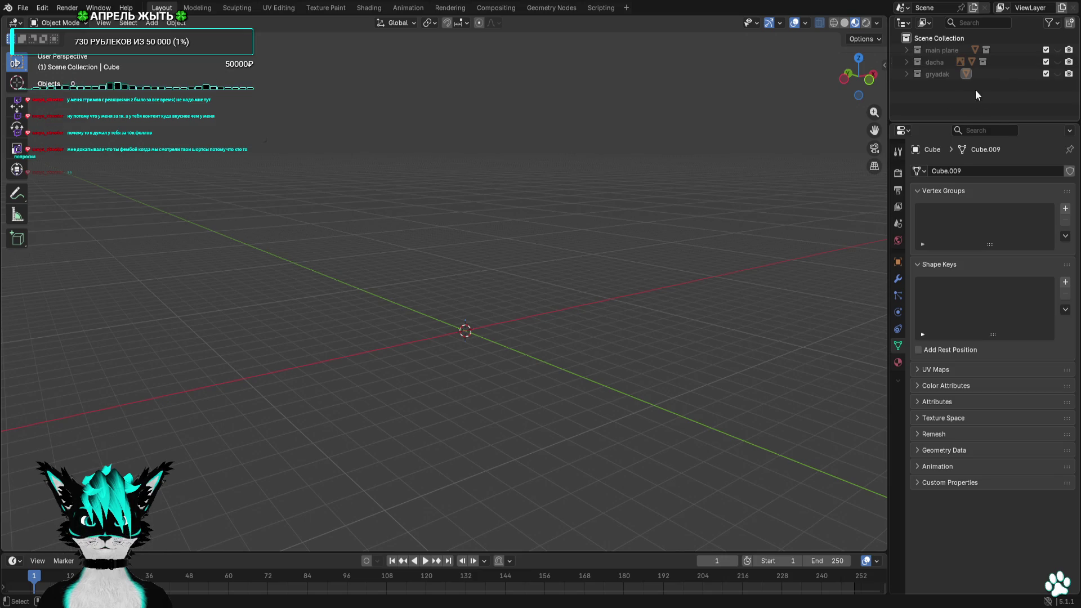
# Add a new Outliner collection and rename it forest
pyautogui.rightClick(942, 96)
pyautogui.click(942, 97)
pyautogui.doubleClick(963, 85)
pyautogui.write('forest')
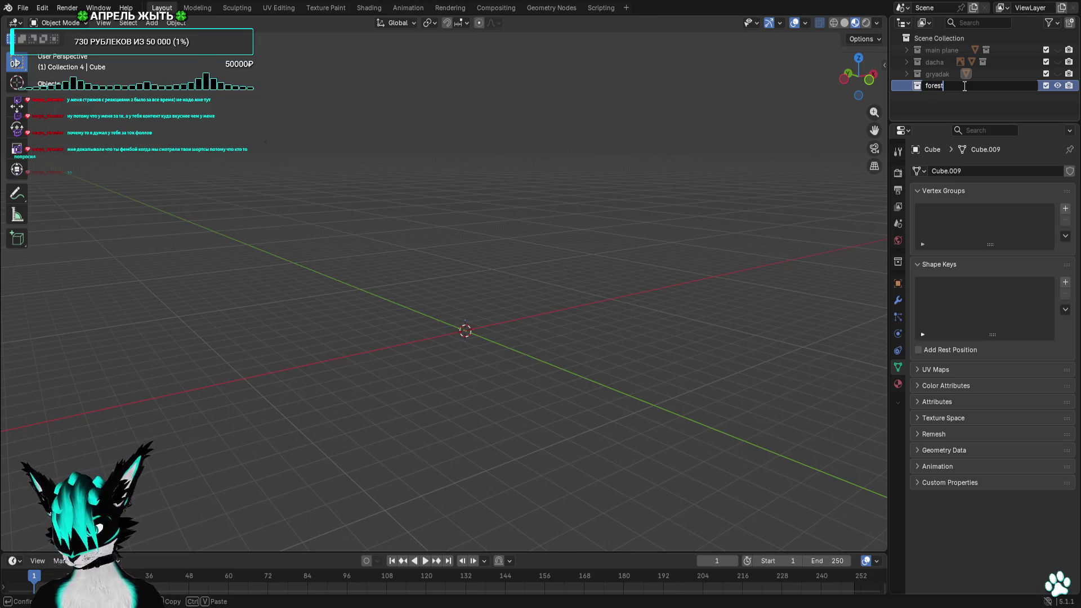
pyautogui.press('Return')
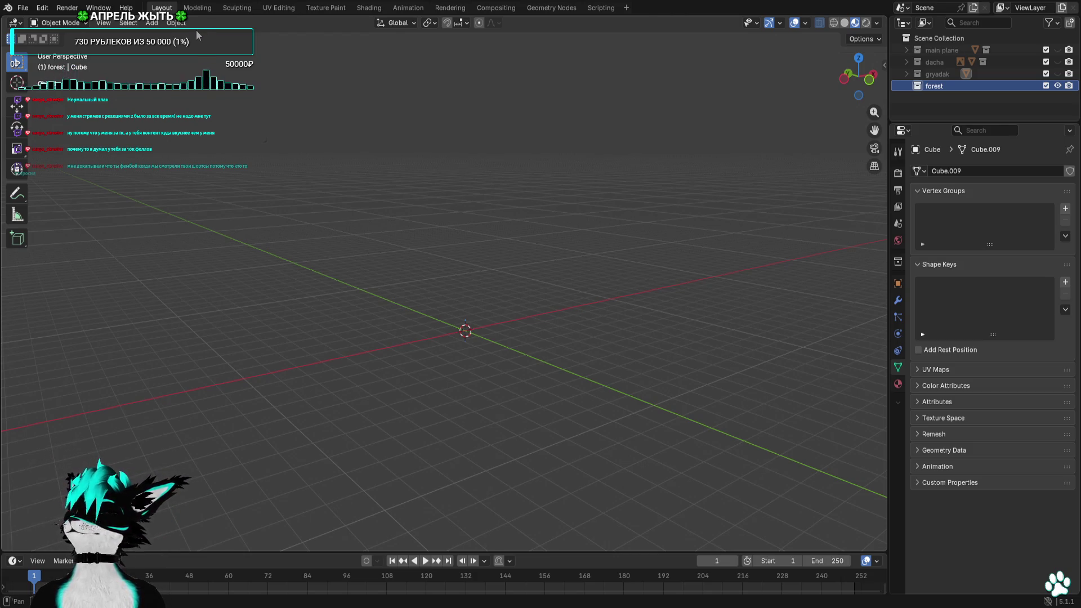
pyautogui.click(151, 23)
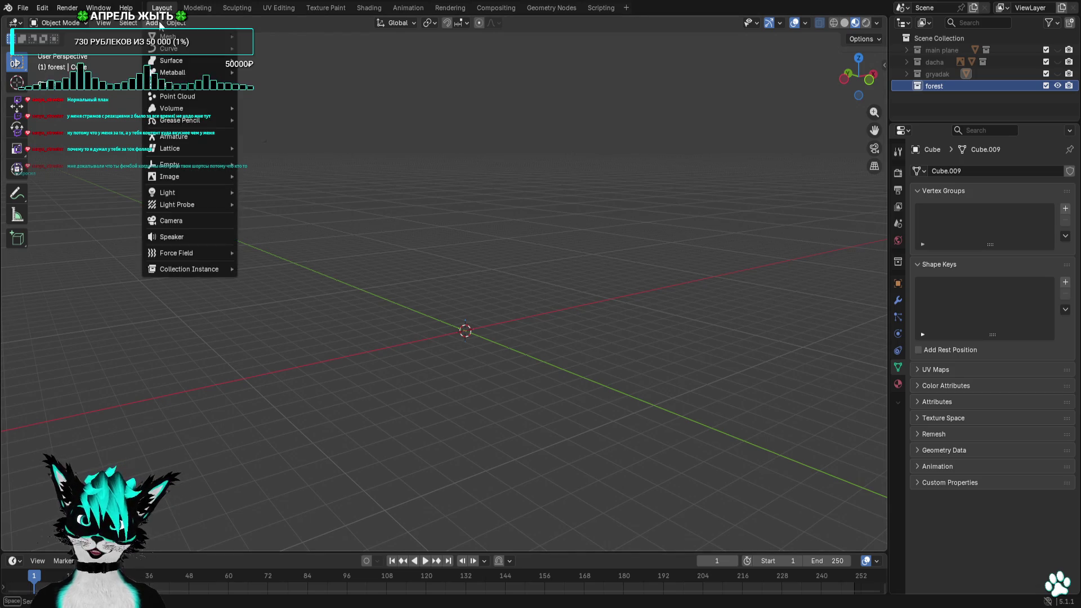
pyautogui.moveTo(182, 36)
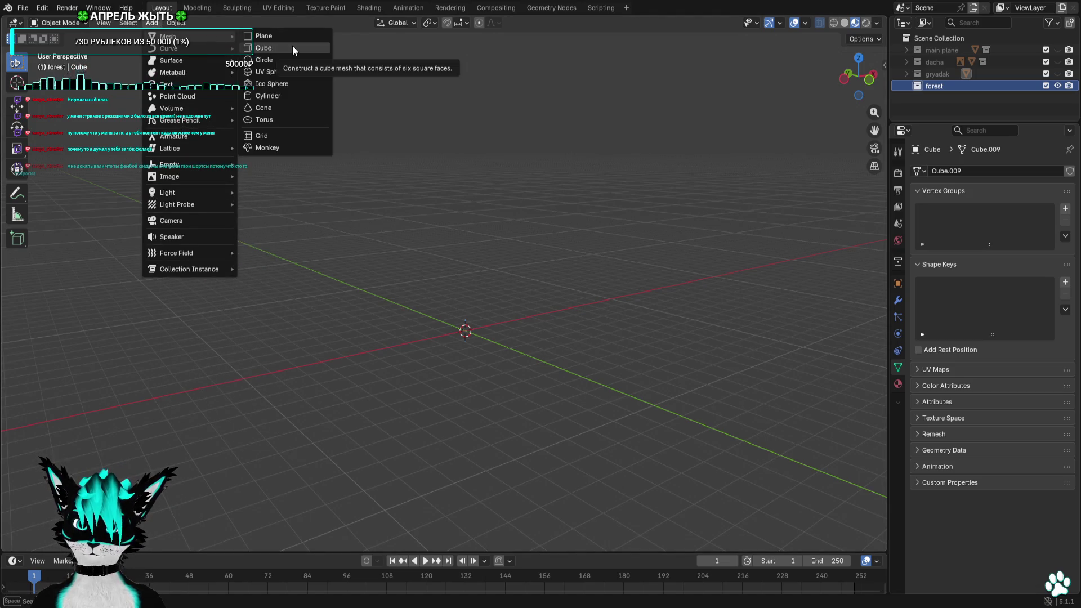
# Add a cylinder with 8 vertices at the origin in the forest collection
pyautogui.click(293, 97)
pyautogui.click(128, 396)
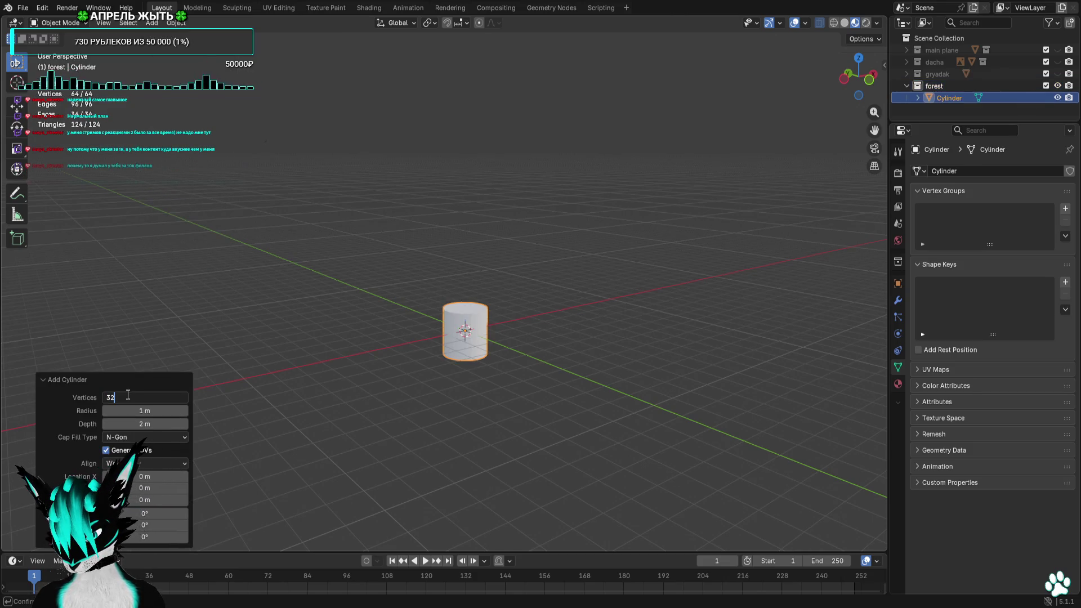
pyautogui.write('8')
pyautogui.press('Return')
# Toggle the dacha collection off again and switch to Left Orthographic view of the cylinder
pyautogui.moveTo(445, 289)
pyautogui.mouseDown(button='middle')
pyautogui.moveTo(508, 301)
pyautogui.moveTo(788, 158)
pyautogui.mouseUp(button='middle')
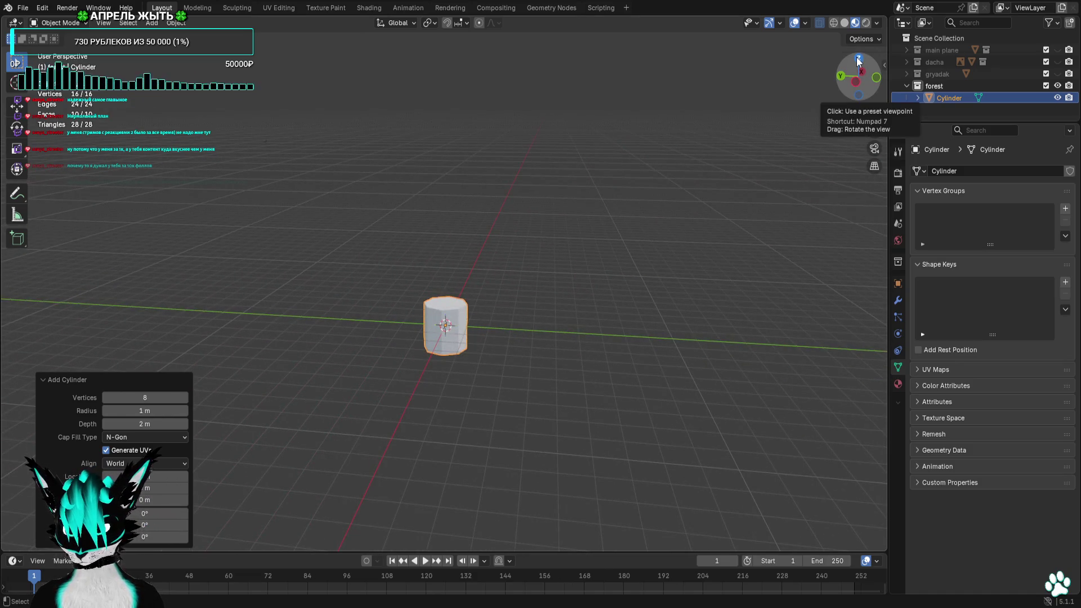
pyautogui.click(1058, 63)
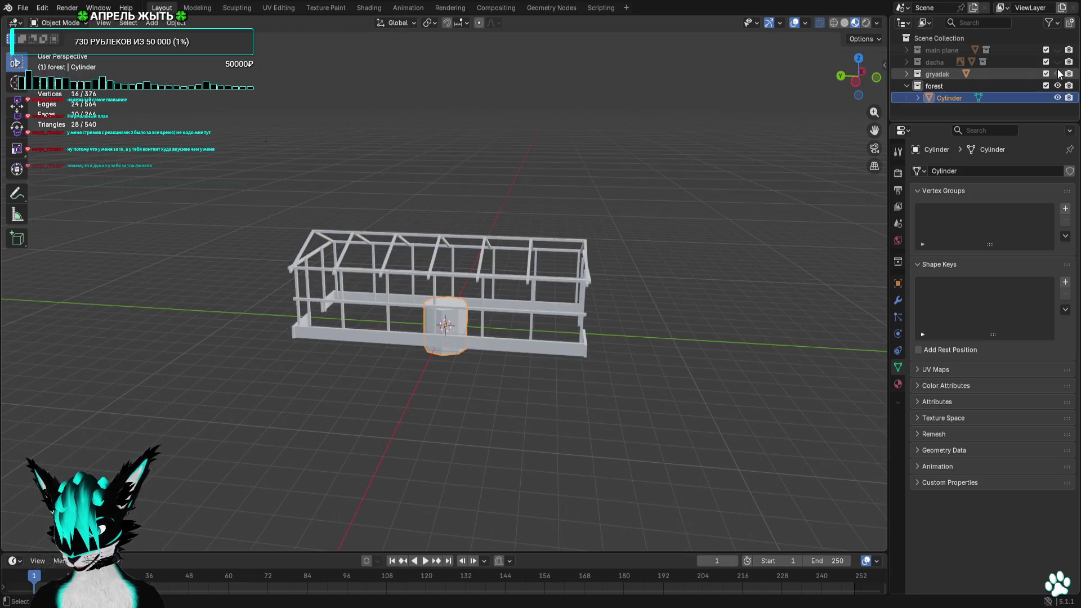
pyautogui.click(1058, 74)
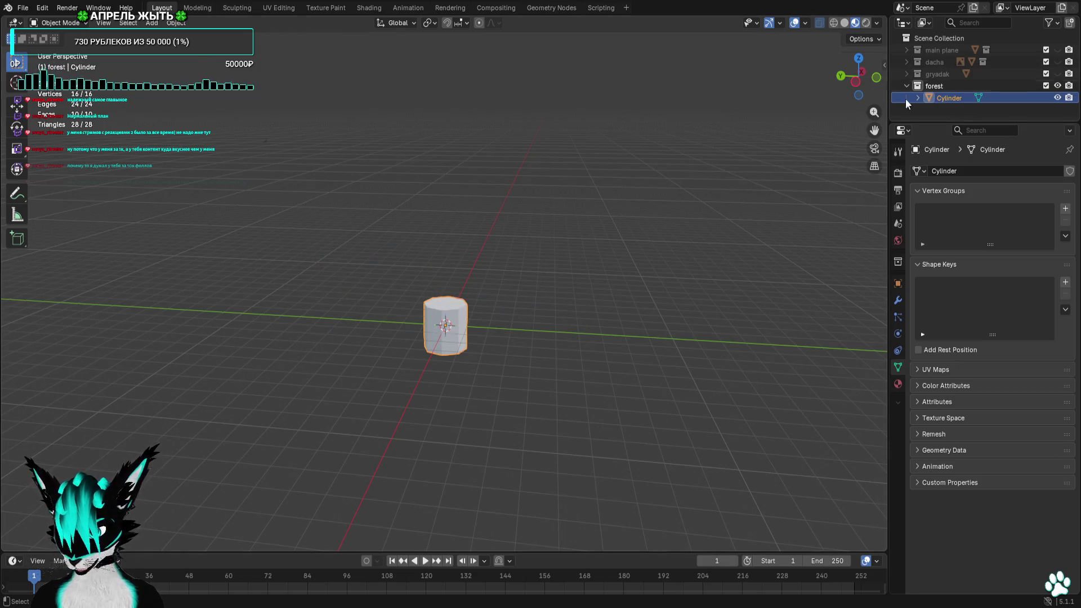
pyautogui.click(859, 59)
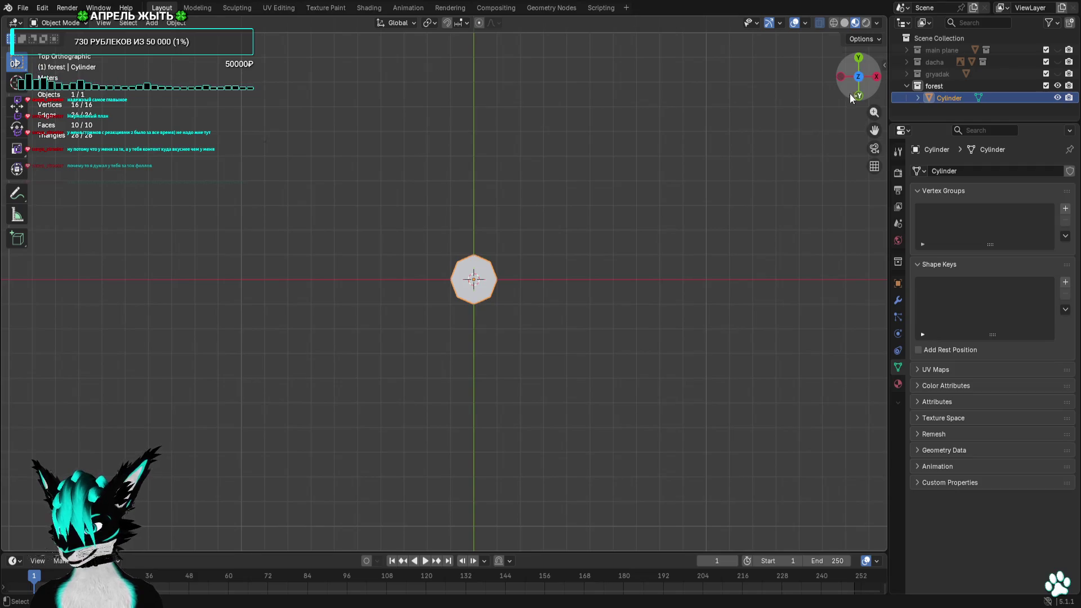
pyautogui.click(841, 77)
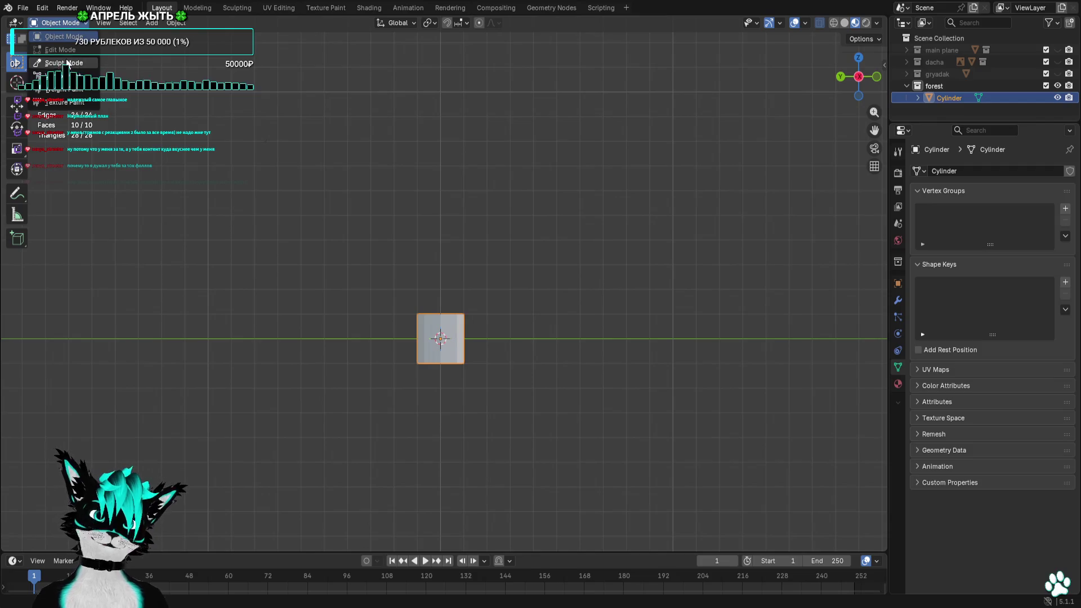
# In Edit Mode, raise the cylinder mesh 1 m so it stands on the ground
pyautogui.press('Tab')
pyautogui.scroll(3, 420, 436)
pyautogui.press('g')
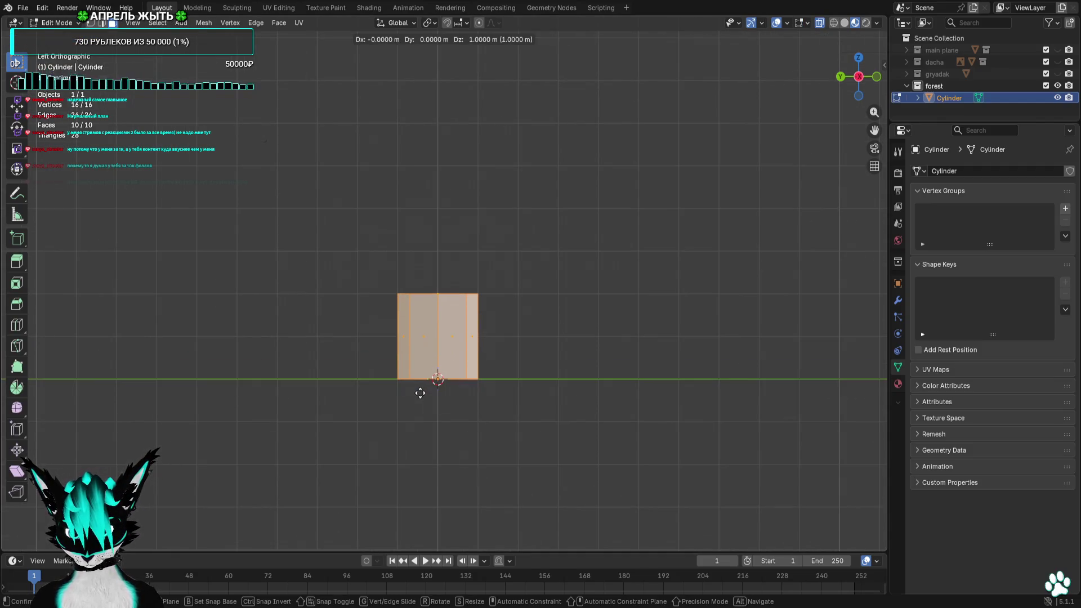
pyautogui.click(419, 393)
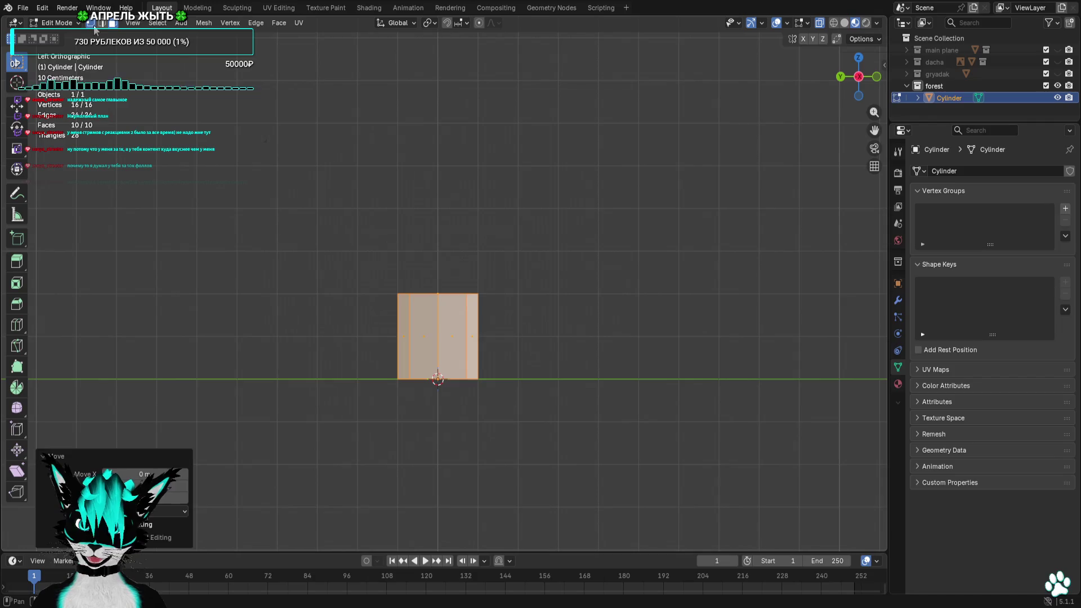
pyautogui.click(572, 246)
pyautogui.press('a')
pyautogui.scroll(-4, 373, 446)
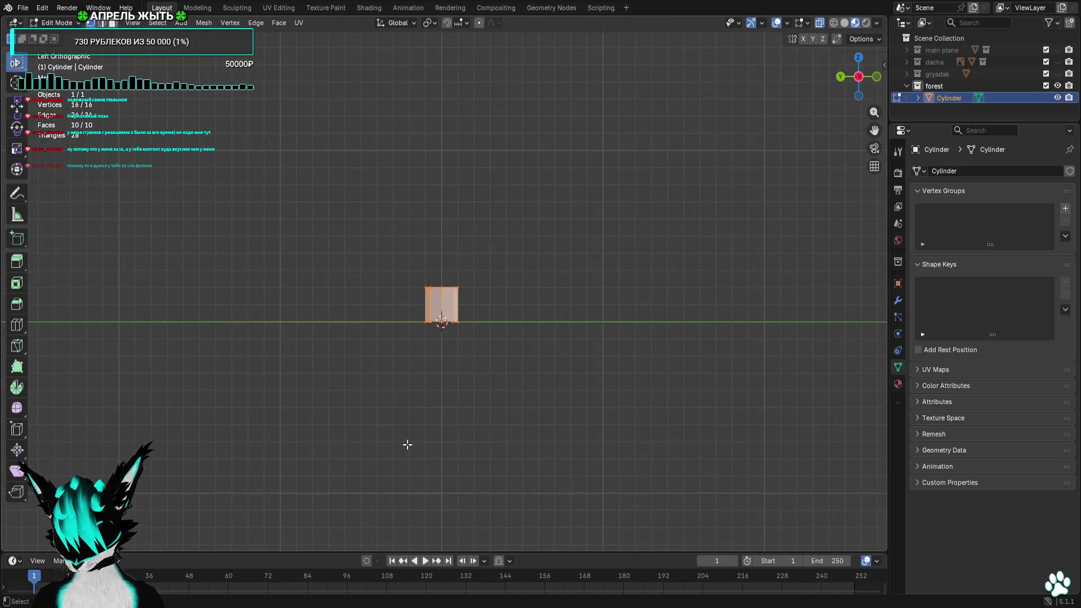
# Duplicate the cylinder to the right, scale the copy to 0.6 and set it on the ground
pyautogui.hotkey('shift', 'd')
pyautogui.click(465, 451)
pyautogui.scroll(4, 490, 439)
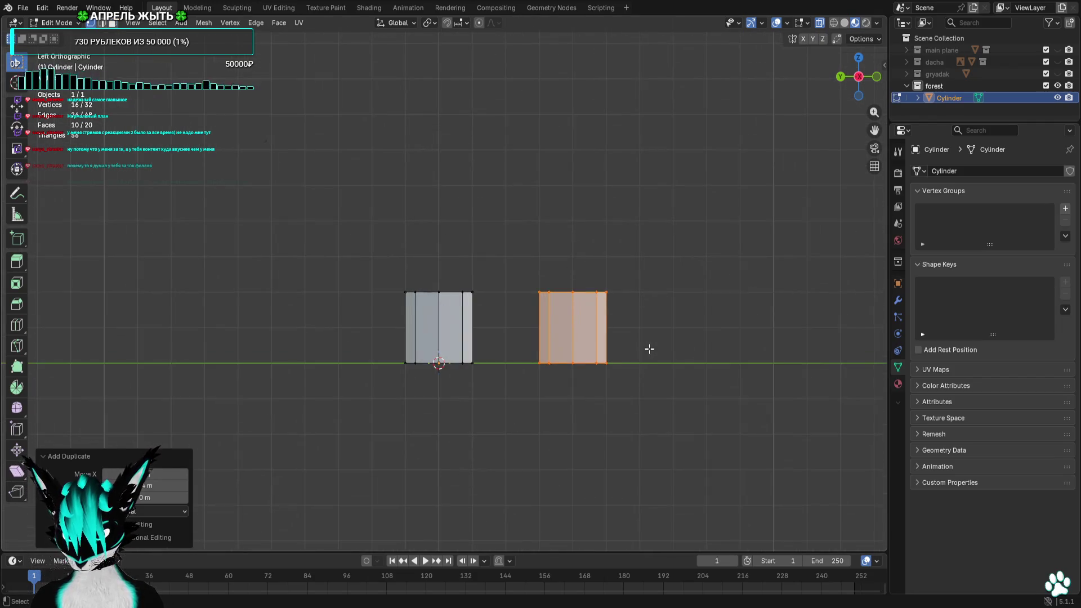
pyautogui.scroll(2, 649, 349)
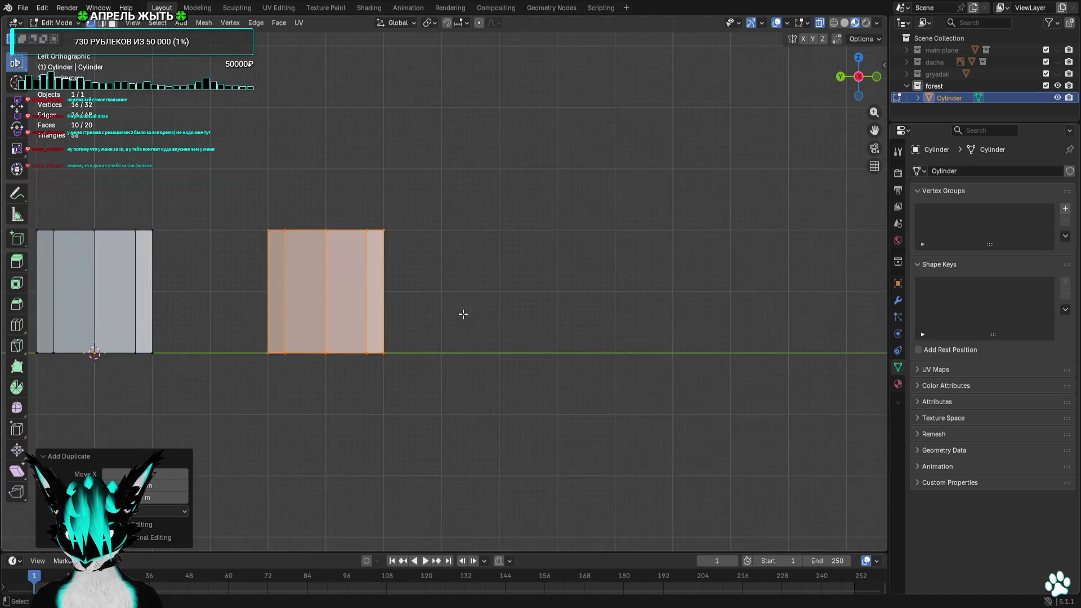
pyautogui.keyDown('shift'); pyautogui.moveTo(461, 314); pyautogui.dragTo(638, 324, button='middle'); pyautogui.keyUp('shift')
pyautogui.press('s')
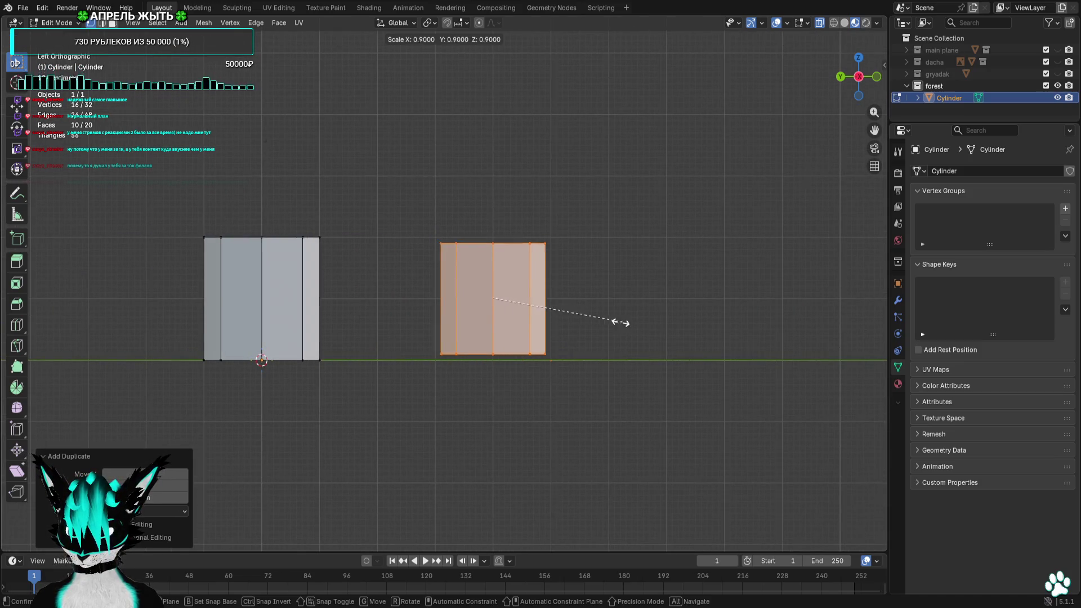
pyautogui.click(551, 316)
pyautogui.press('g')
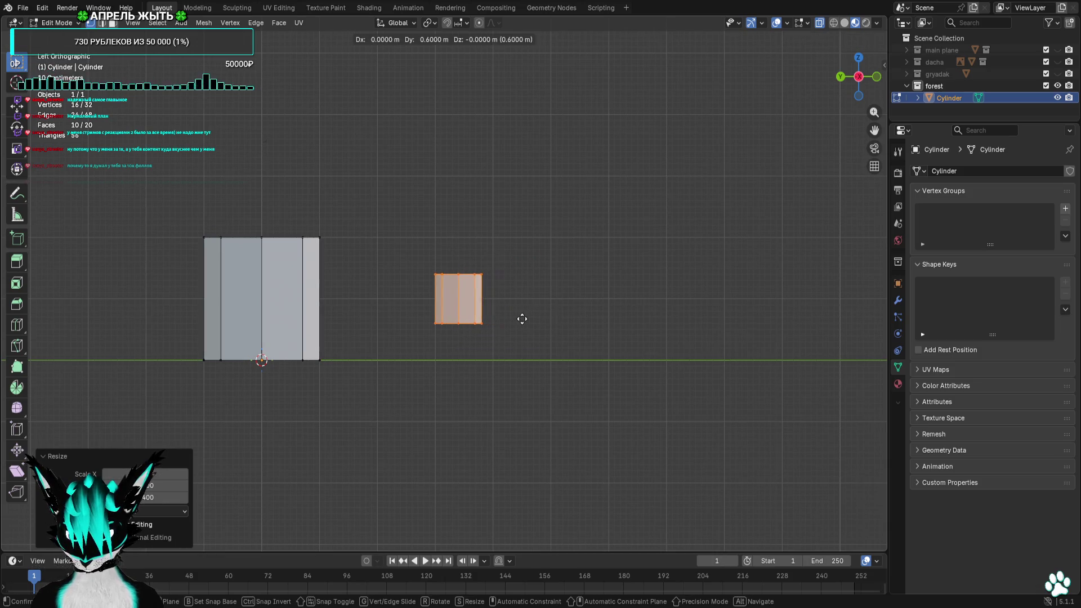
pyautogui.click(541, 319)
pyautogui.press('s')
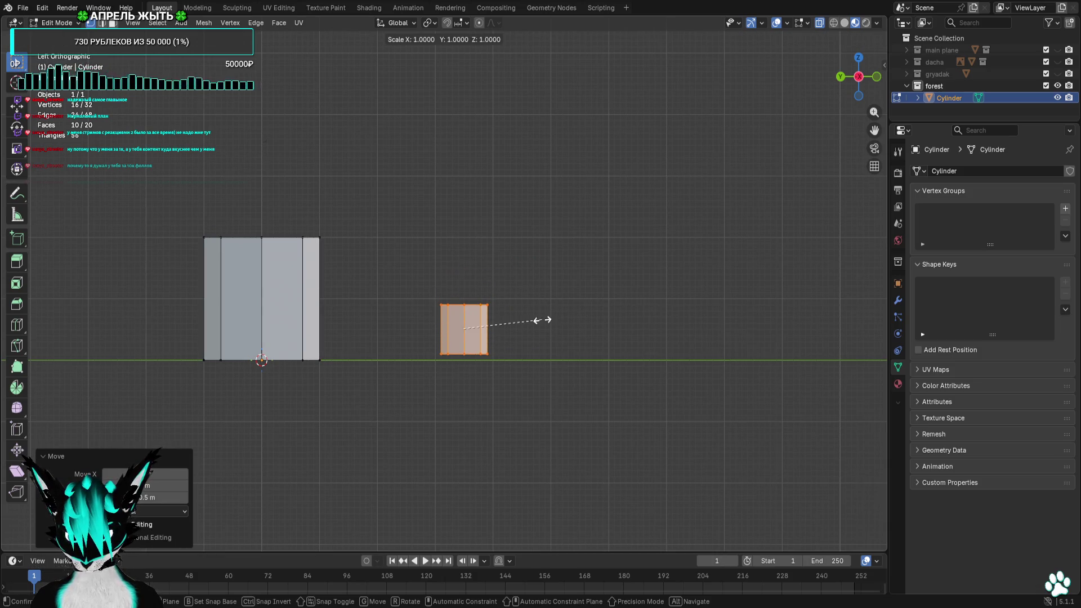
pyautogui.click(563, 322)
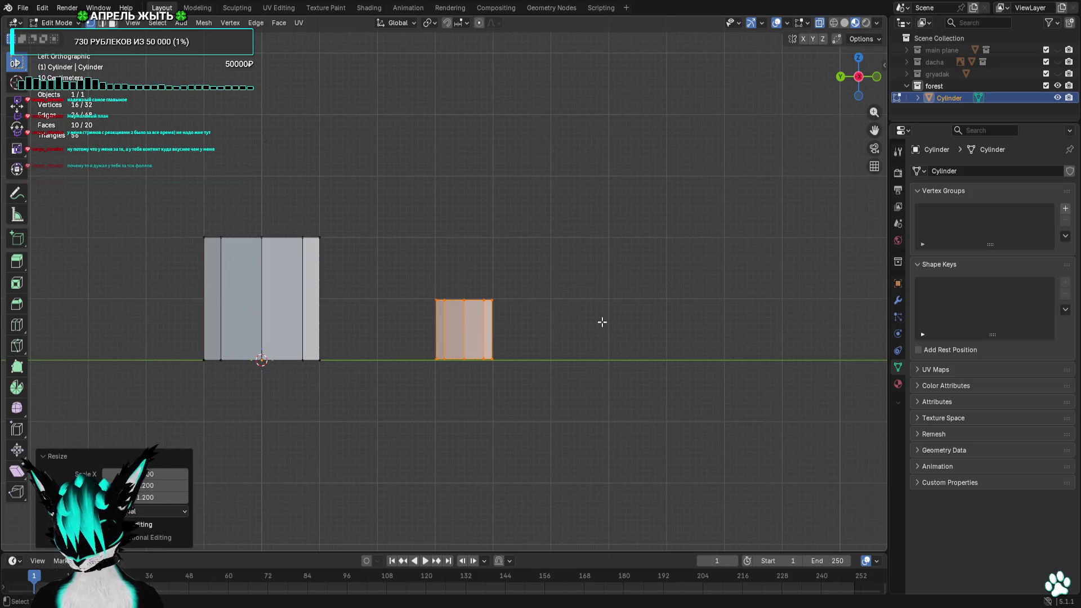
# Duplicate again further right at half size, completing a row of three shrinking cylinders
pyautogui.hotkey('shift', 'd')
pyautogui.click(715, 323)
pyautogui.press('s')
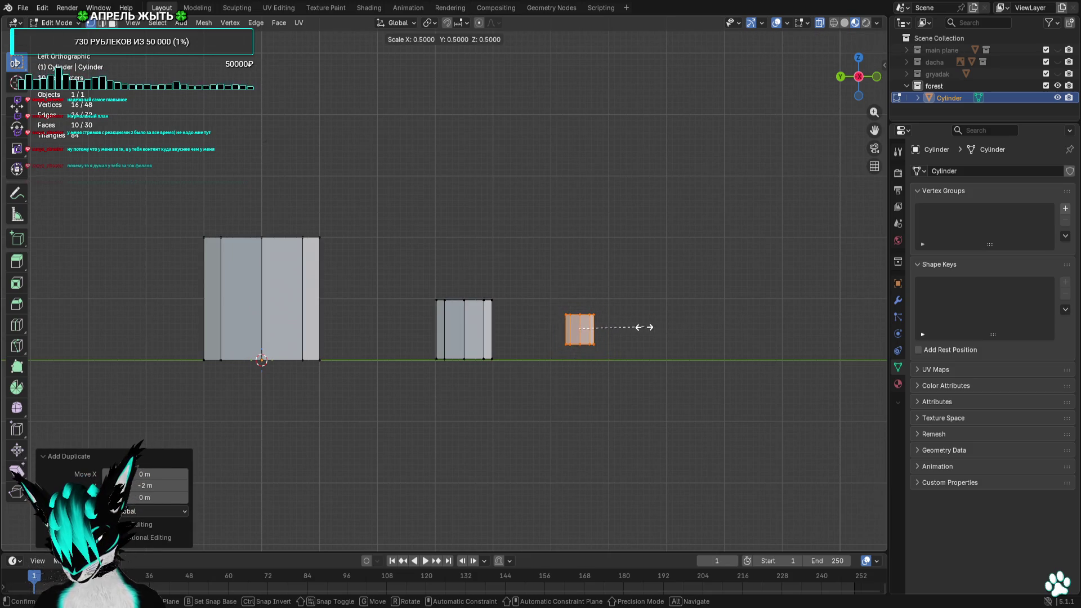
pyautogui.click(630, 327)
pyautogui.press('g')
pyautogui.click(685, 340)
pyautogui.hotkey('alt', 'a')
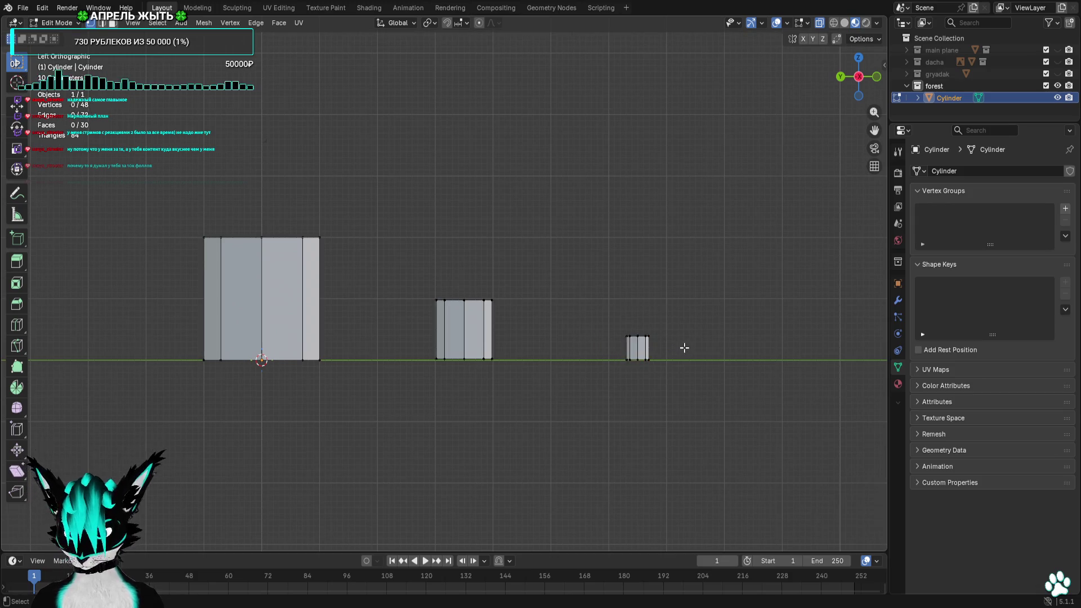
pyautogui.scroll(-3, 617, 393)
# Inspect the cylinders from the side and above, briefly toggling the main plane collection
pyautogui.moveTo(617, 393); pyautogui.dragTo(599, 418, button='middle')
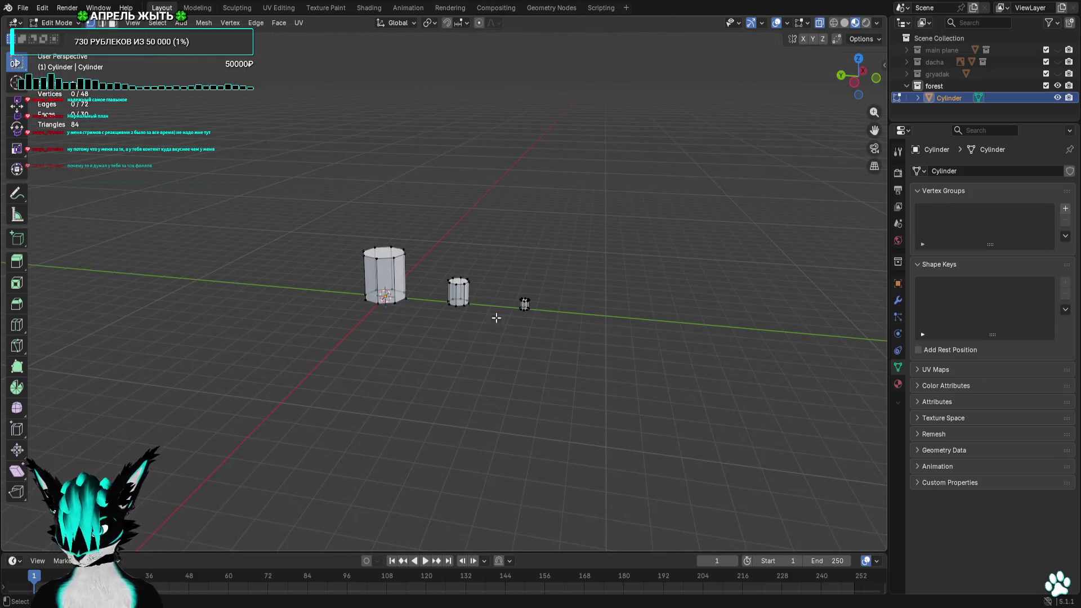
pyautogui.click(854, 78)
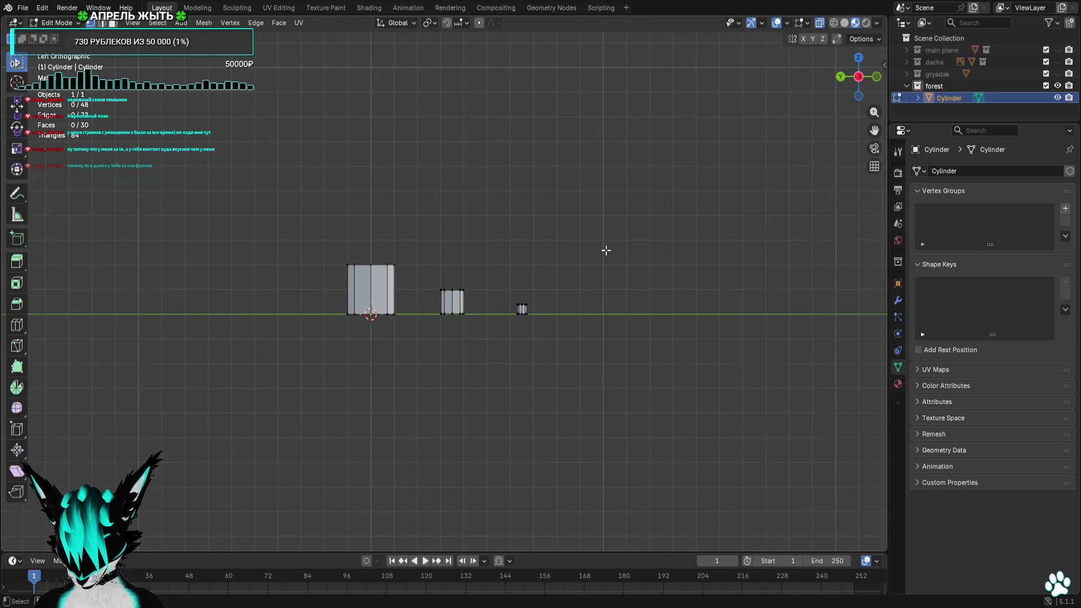
pyautogui.click(858, 58)
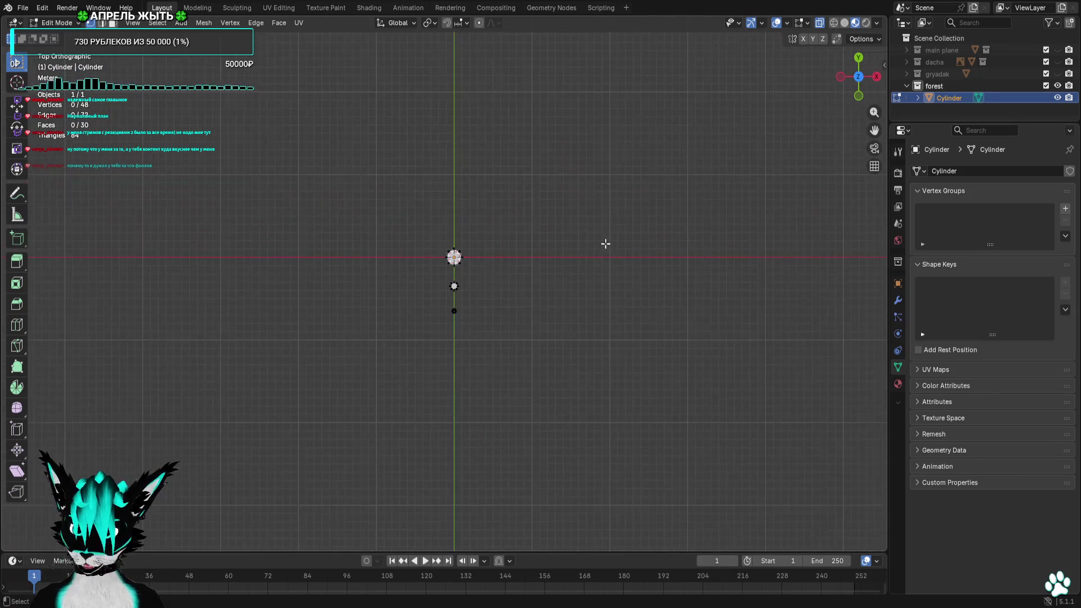
pyautogui.scroll(-3, 546, 346)
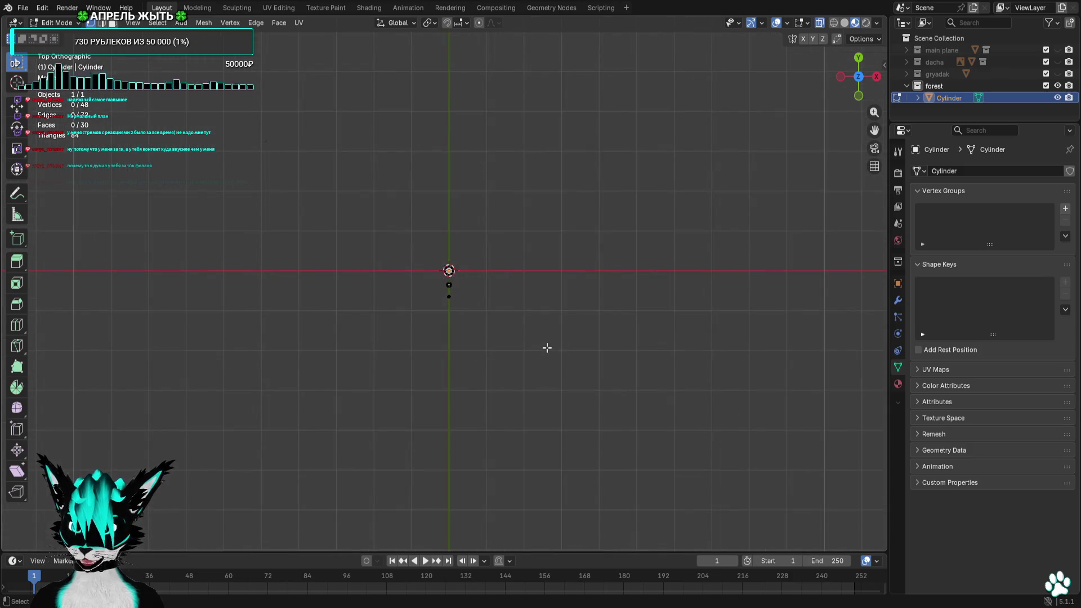
pyautogui.click(1058, 50)
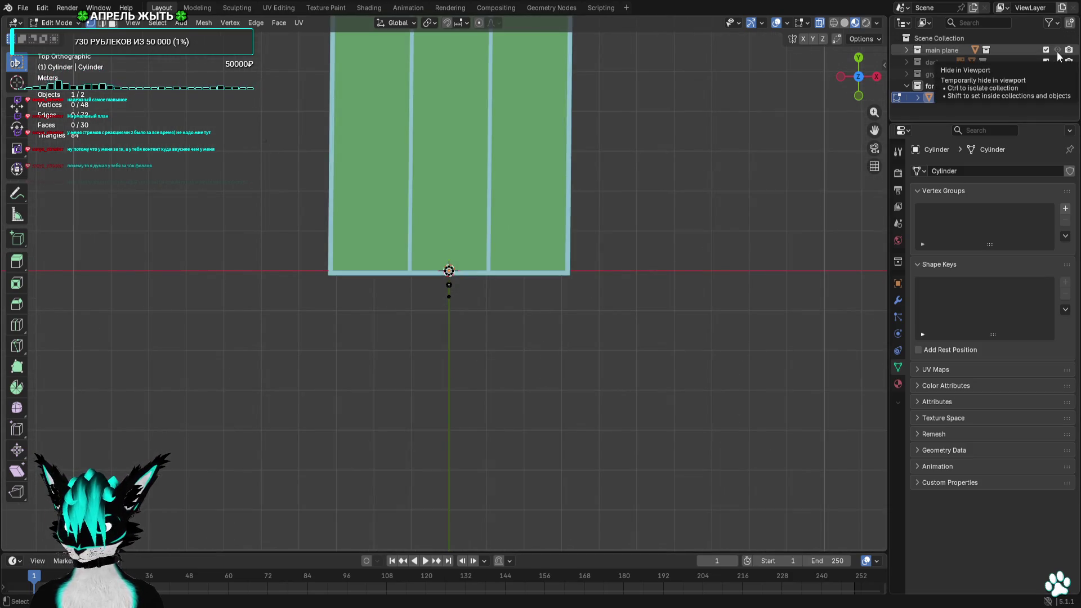
pyautogui.click(1057, 51)
# Toggle dacha and gryadak collections in the Outliner and expand dacha, leaving them hidden
pyautogui.click(1057, 63)
pyautogui.click(1057, 62)
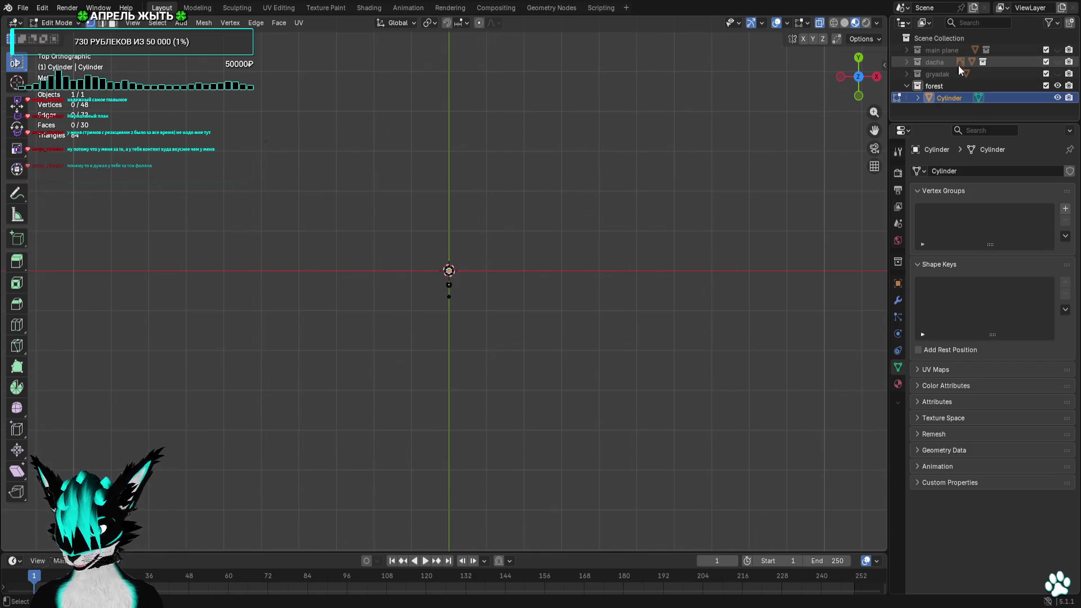
pyautogui.click(1057, 74)
pyautogui.click(1057, 75)
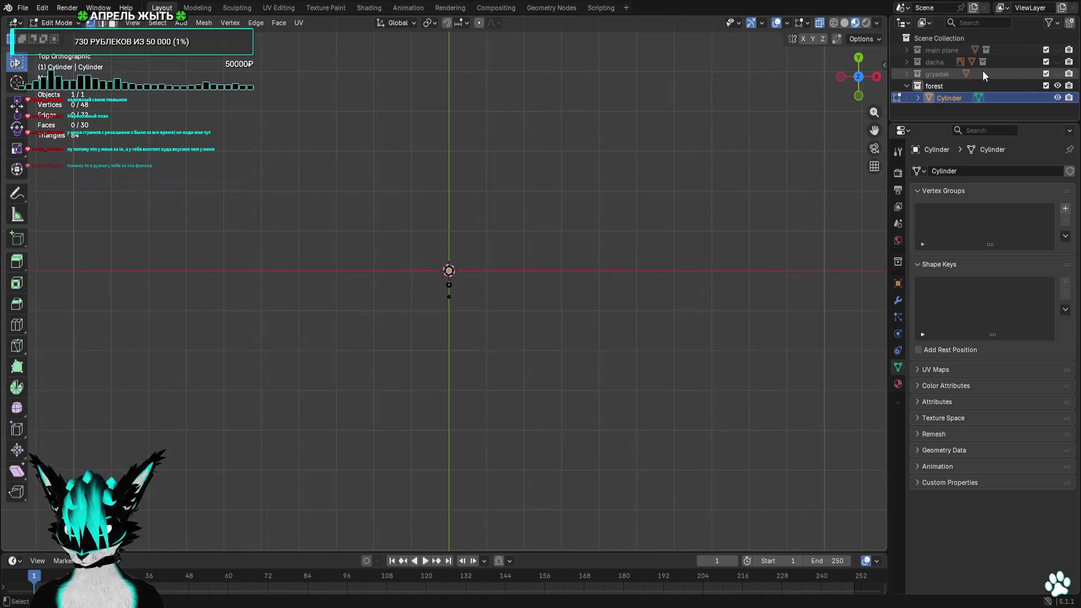
pyautogui.click(906, 62)
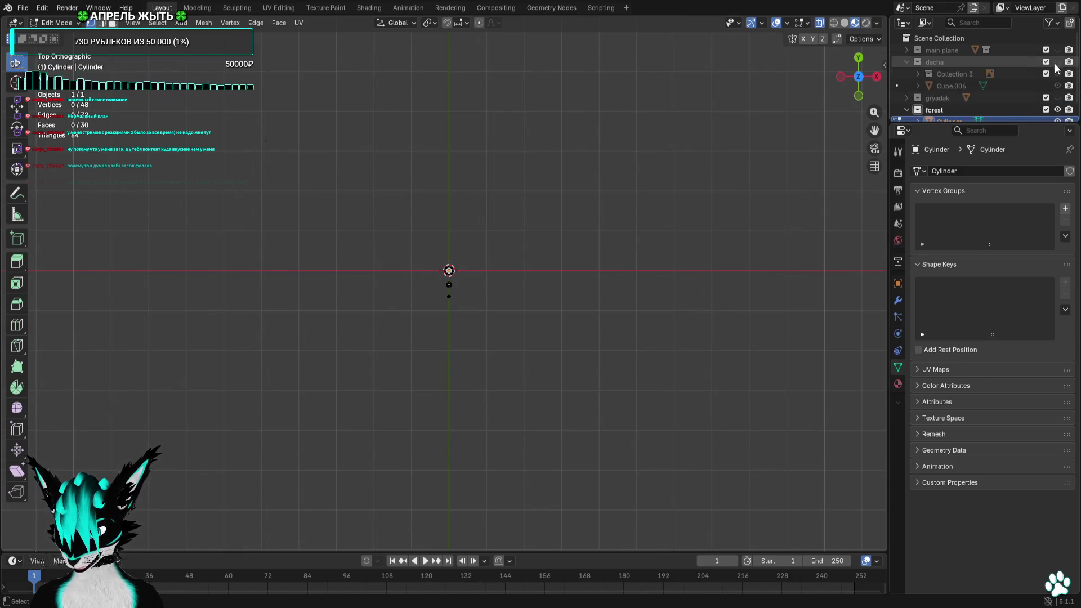
pyautogui.click(1057, 62)
pyautogui.click(1058, 63)
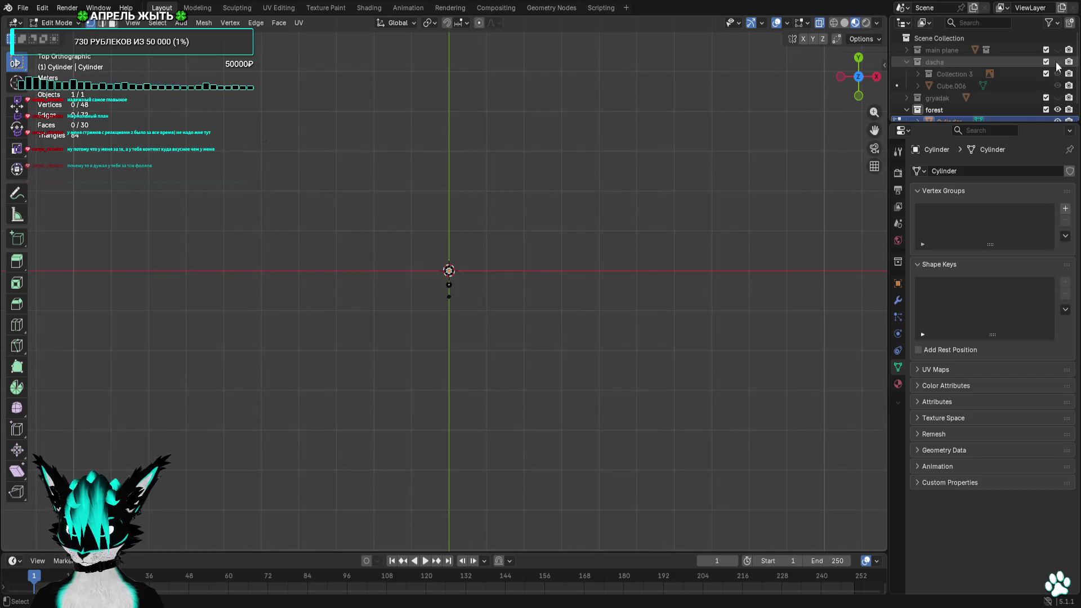
pyautogui.scroll(3, 545, 248)
pyautogui.scroll(3, 454, 261)
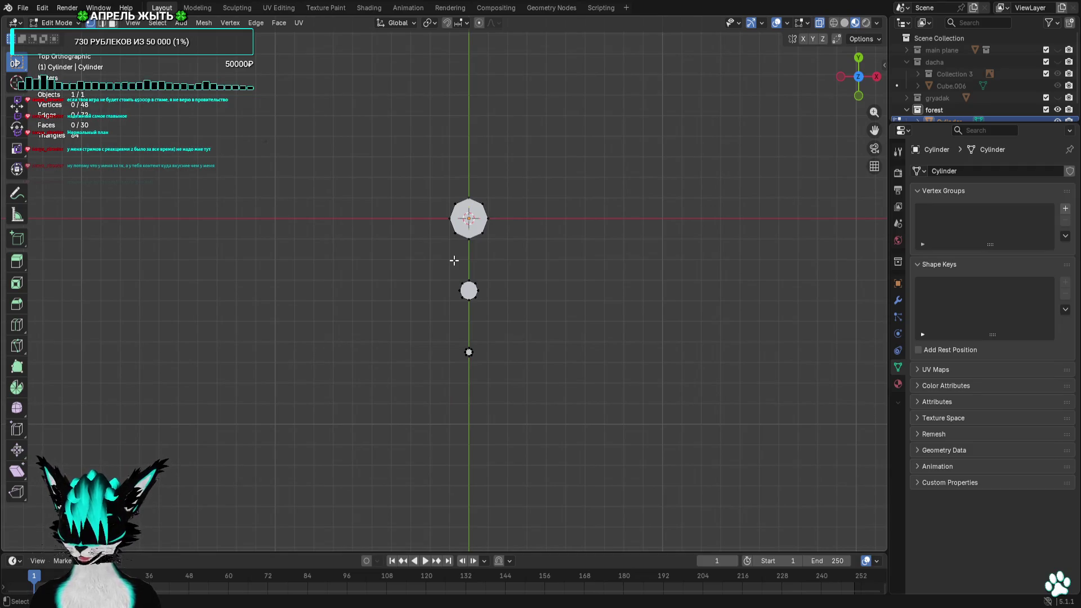
# Return to Left Orthographic and box-select the largest cylinder's top vertices
pyautogui.moveTo(453, 261)
pyautogui.mouseDown(button='middle')
pyautogui.moveTo(506, 302)
pyautogui.moveTo(501, 258)
pyautogui.mouseUp(button='middle')
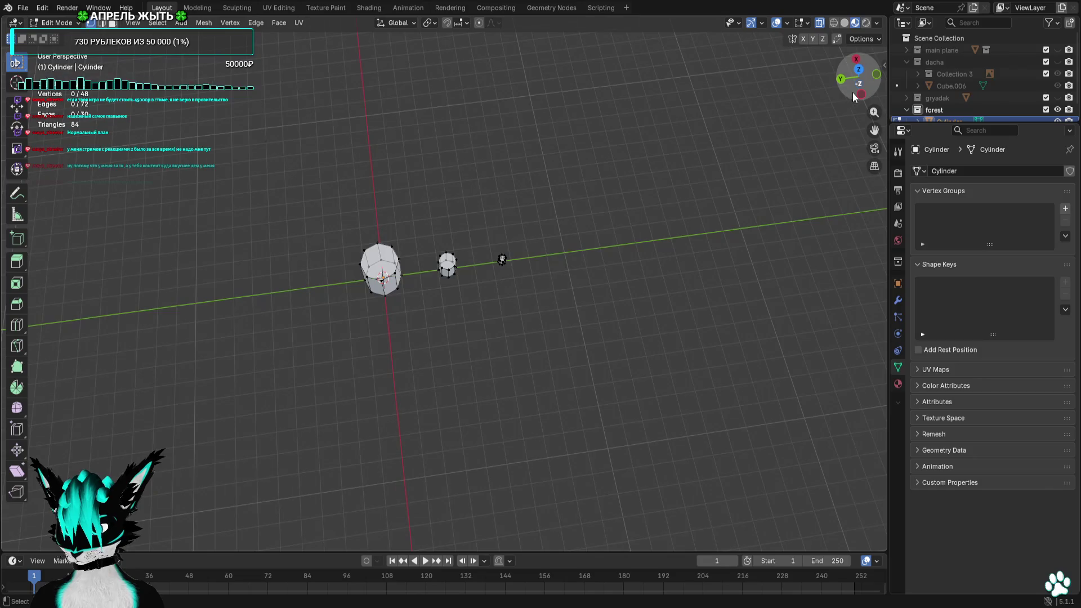
pyautogui.click(859, 97)
pyautogui.click(859, 97)
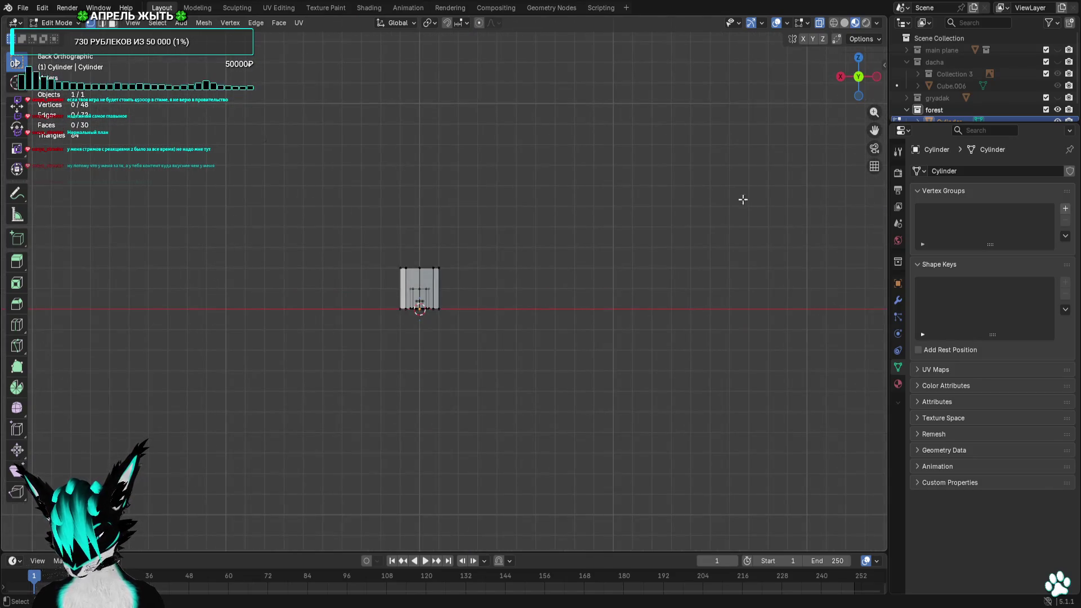
pyautogui.click(881, 78)
pyautogui.keyDown('shift'); pyautogui.moveTo(505, 222); pyautogui.dragTo(516, 323, button='middle'); pyautogui.keyUp('shift')
pyautogui.scroll(-2, 516, 324)
pyautogui.moveTo(393, 303); pyautogui.dragTo(475, 330)
# Stretch the largest cylinder into a tall column and taper its top narrower
pyautogui.press('g')
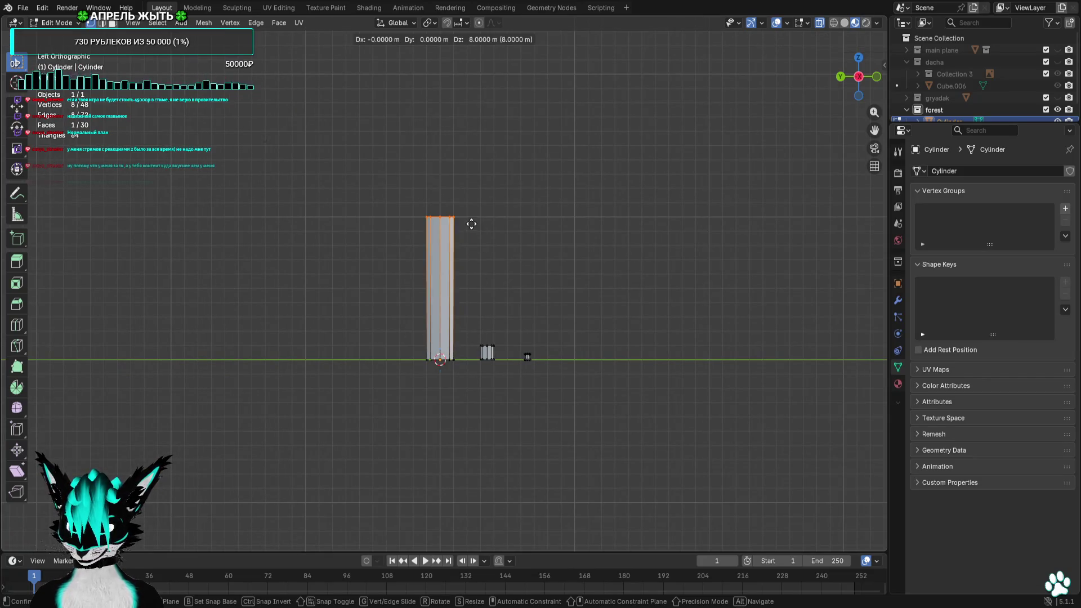
pyautogui.click(471, 224)
pyautogui.scroll(-1, 474, 243)
pyautogui.press('g')
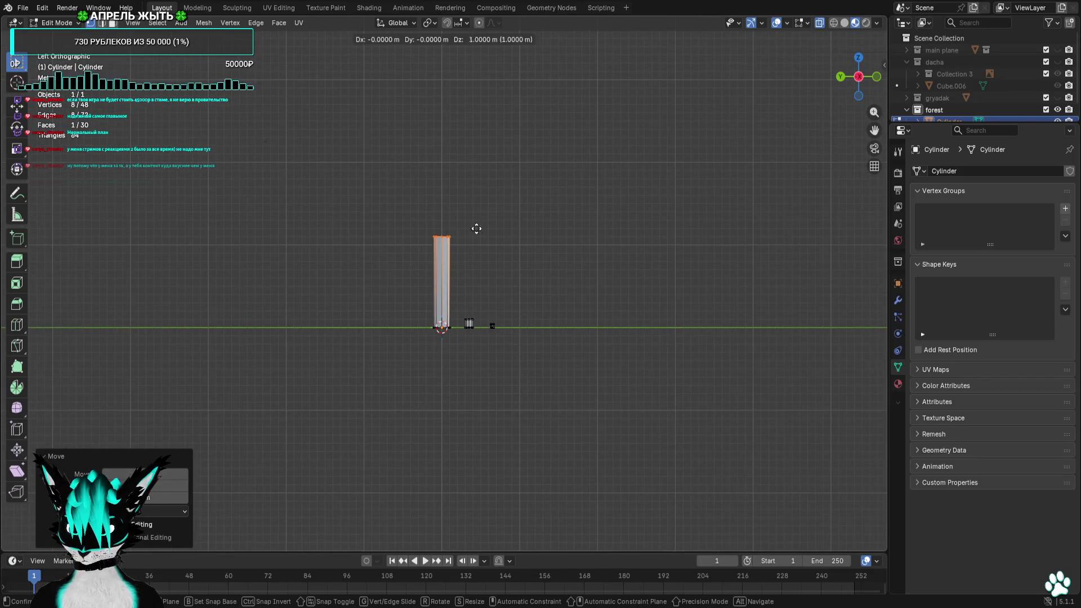
pyautogui.click(474, 165)
pyautogui.press('s')
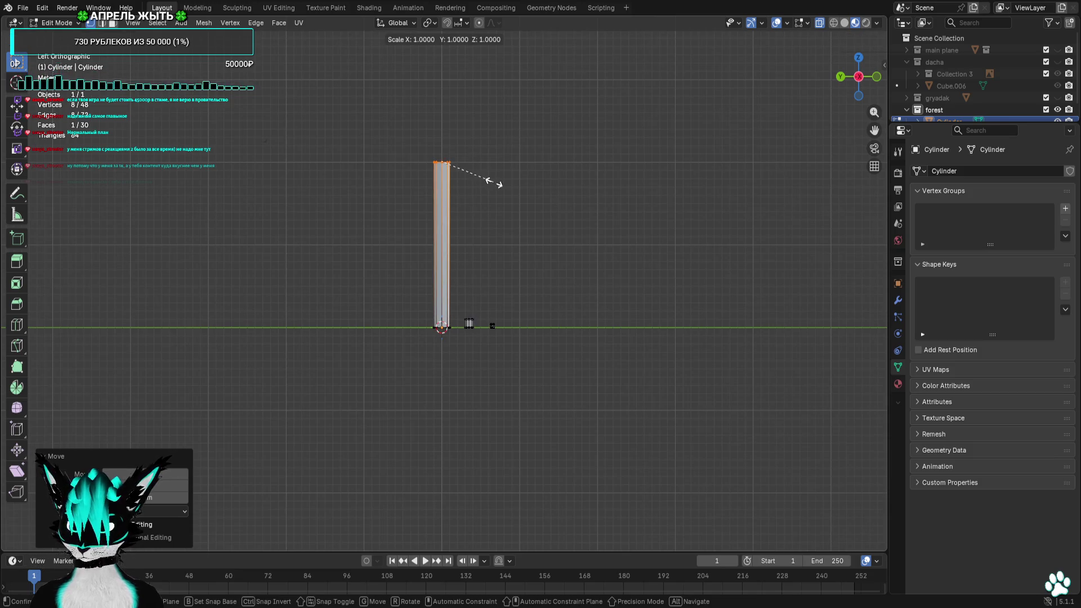
pyautogui.click(468, 177)
pyautogui.scroll(2, 477, 307)
pyautogui.scroll(1, 482, 300)
pyautogui.scroll(1, 488, 317)
pyautogui.press('s')
pyautogui.click(474, 316)
pyautogui.scroll(-3, 499, 372)
# Raise the short cylinder's top face into a tall trunk and taper it to 0.8
pyautogui.keyDown('shift'); pyautogui.moveTo(511, 415); pyautogui.dragTo(490, 220, button='middle'); pyautogui.keyUp('shift')
pyautogui.scroll(2, 480, 162)
pyautogui.keyDown('shift'); pyautogui.moveTo(481, 161); pyautogui.dragTo(510, 406, button='middle'); pyautogui.keyUp('shift')
pyautogui.moveTo(496, 305)
pyautogui.mouseDown(button='middle')
pyautogui.moveTo(482, 337)
pyautogui.moveTo(582, 335)
pyautogui.moveTo(500, 341)
pyautogui.moveTo(515, 338)
pyautogui.mouseUp(button='middle')
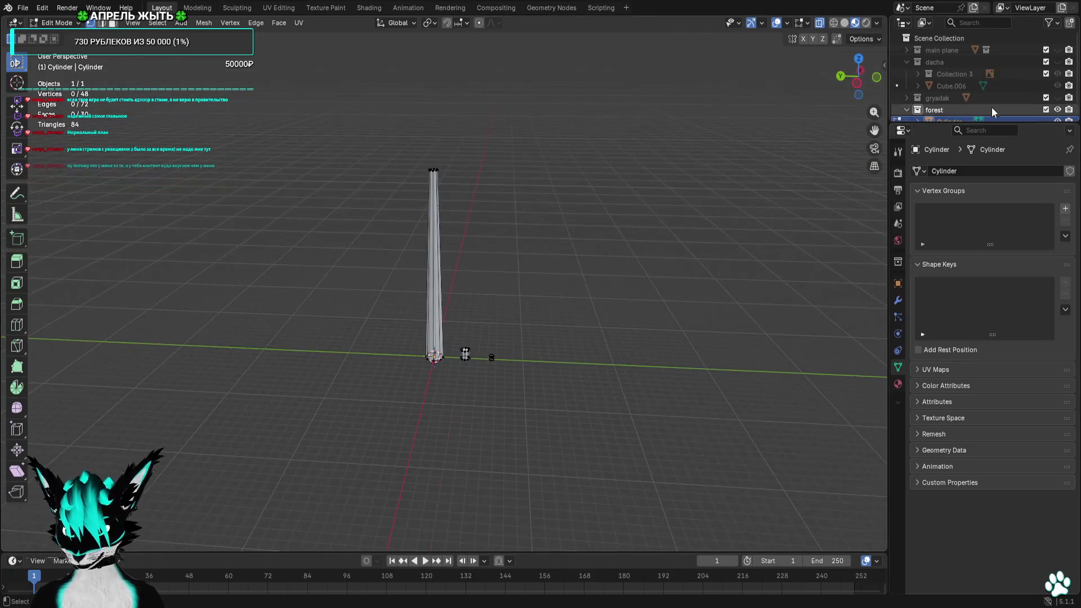
pyautogui.scroll(-1, 988, 110)
pyautogui.moveTo(413, 161)
pyautogui.mouseDown(button='middle')
pyautogui.moveTo(555, 160)
pyautogui.moveTo(498, 166)
pyautogui.mouseUp(button='middle')
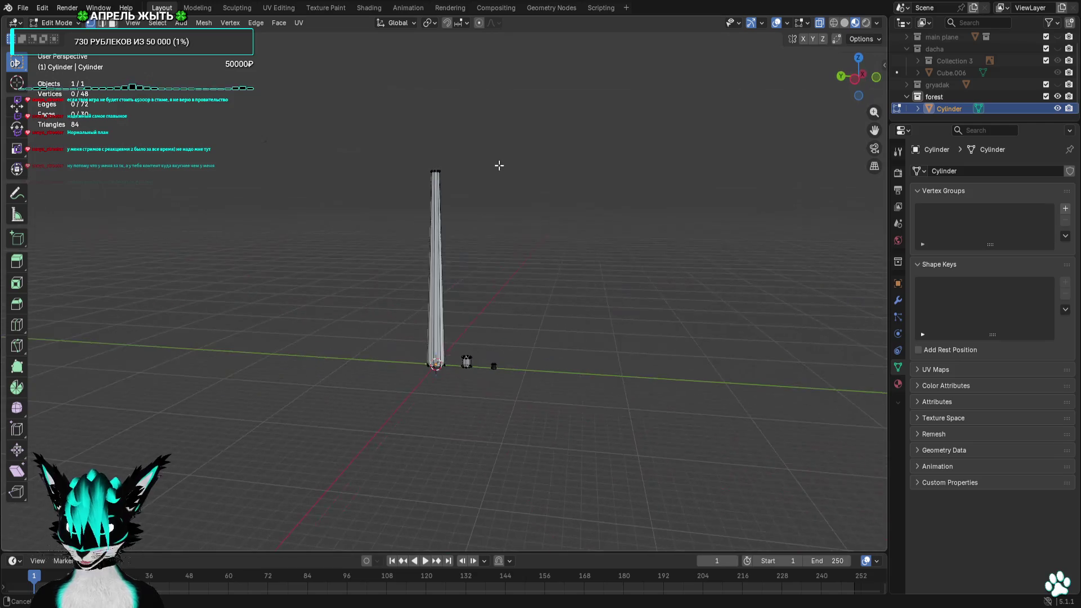
pyautogui.click(857, 76)
pyautogui.keyDown('shift'); pyautogui.moveTo(525, 381); pyautogui.dragTo(484, 287, button='middle'); pyautogui.keyUp('shift')
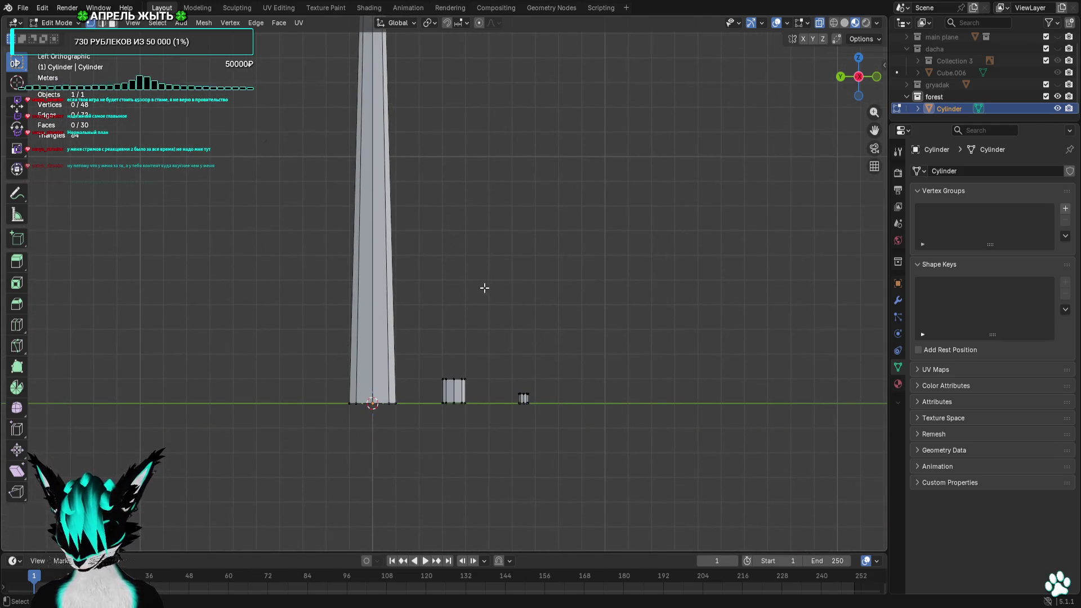
pyautogui.moveTo(482, 362); pyautogui.dragTo(411, 398)
pyautogui.press('g')
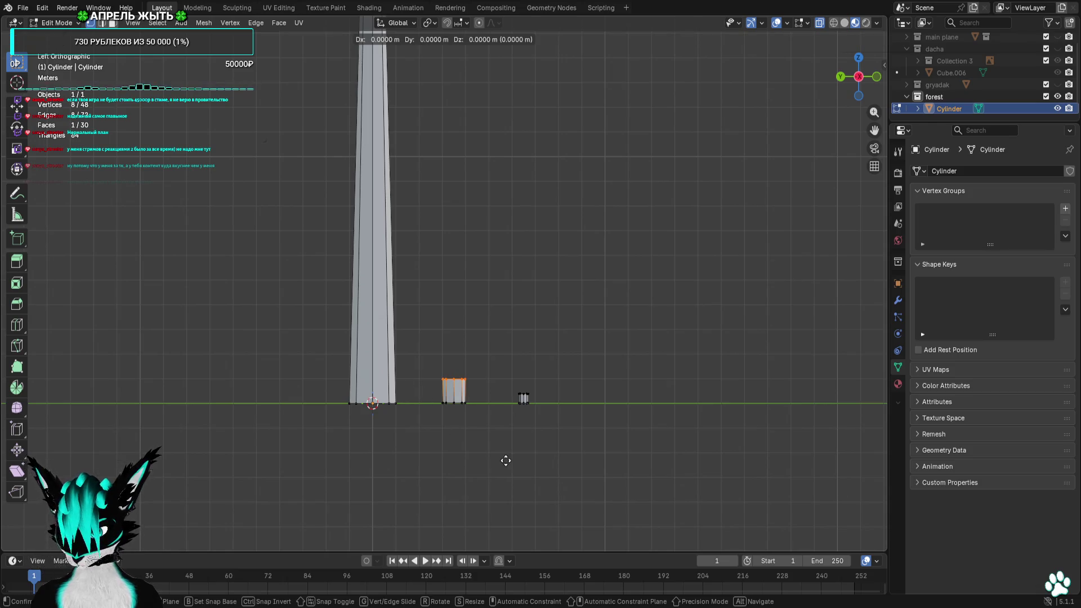
pyautogui.click(502, 236)
pyautogui.scroll(-3, 518, 344)
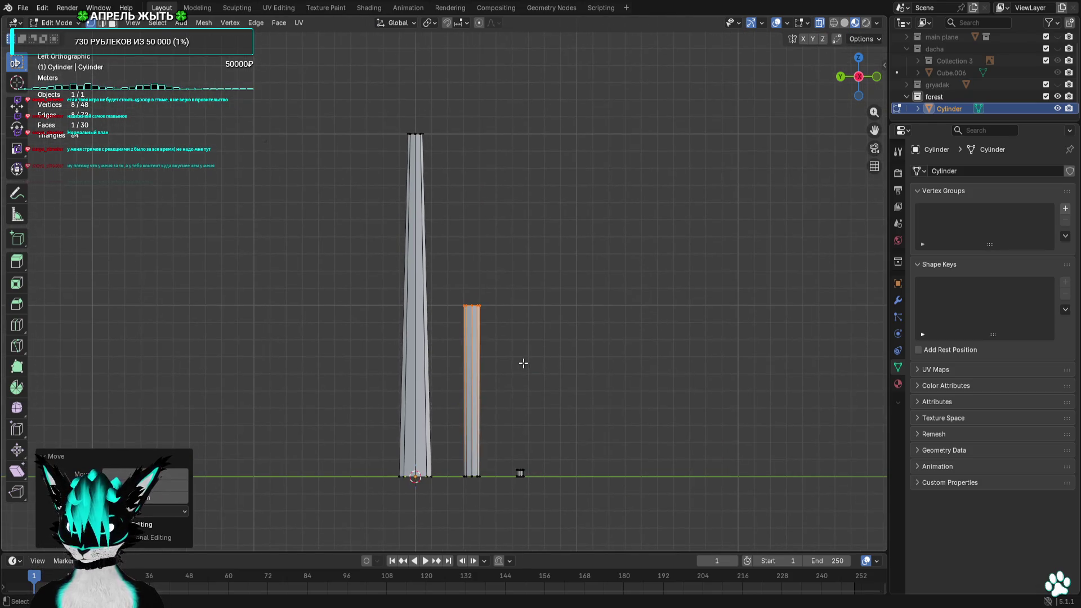
pyautogui.write('s.8')
pyautogui.press('Return')
# Extrude the tiny cylinder's top upward into a thin, tall pole
pyautogui.moveTo(554, 456)
pyautogui.mouseDown()
pyautogui.moveTo(503, 471)
pyautogui.moveTo(518, 470)
pyautogui.mouseUp()
pyautogui.press('s')
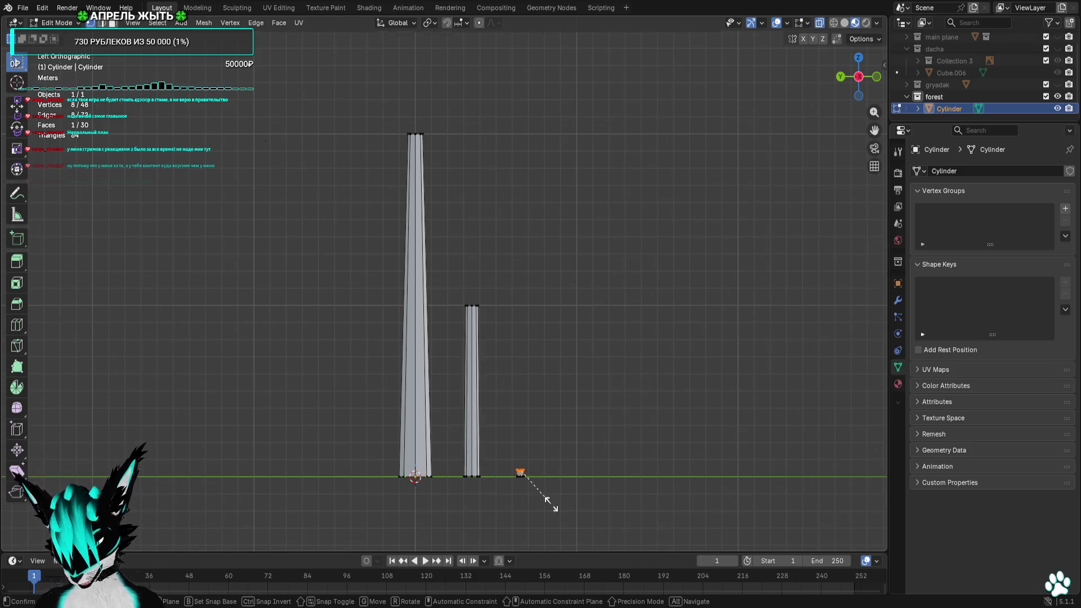
pyautogui.click(628, 442)
pyautogui.press('e')
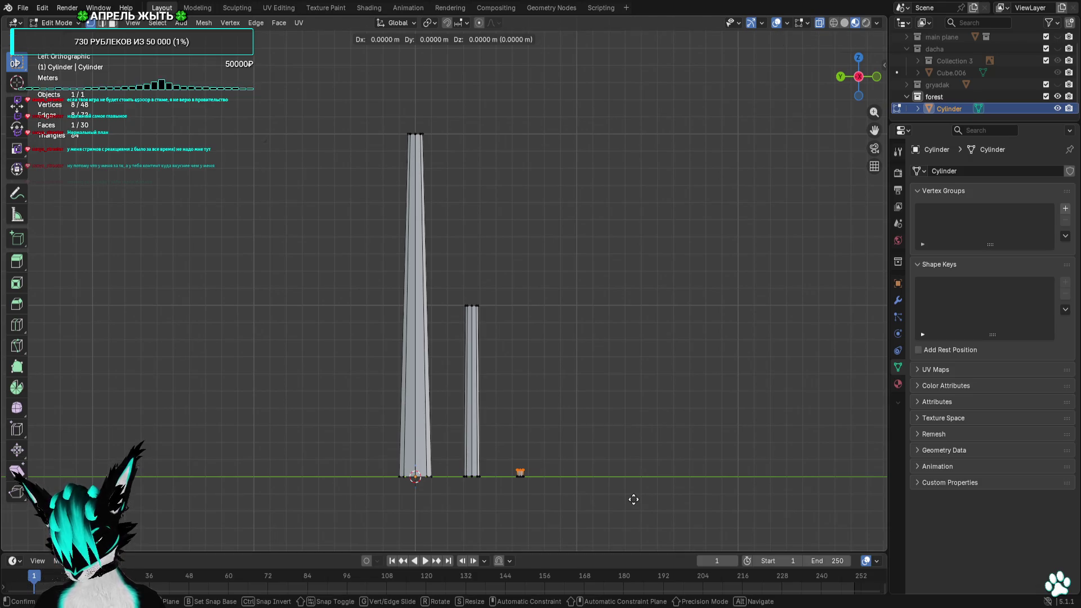
pyautogui.click(631, 254)
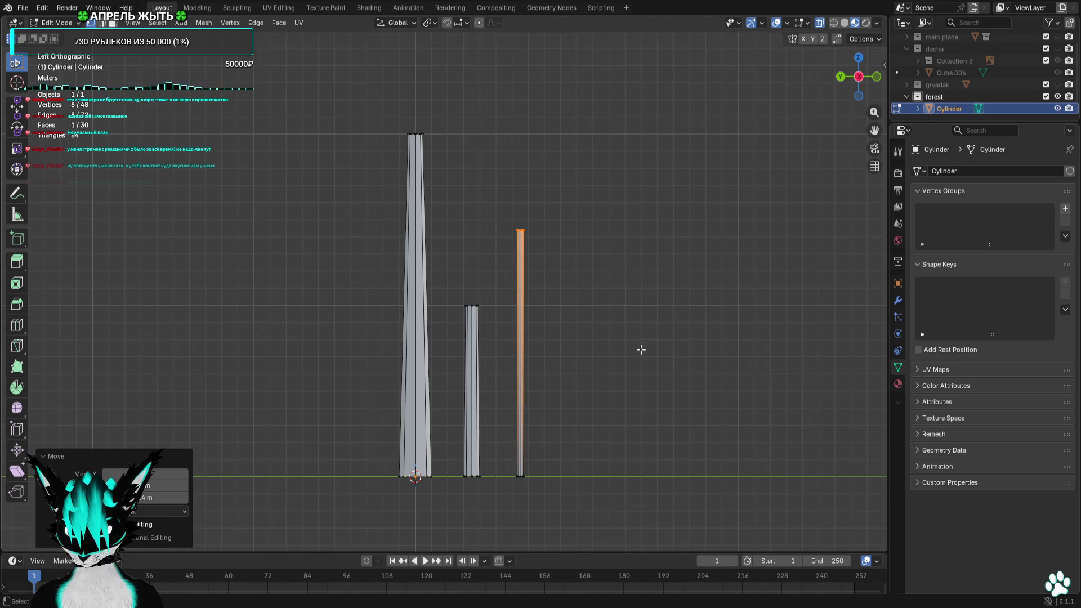
pyautogui.press('s')
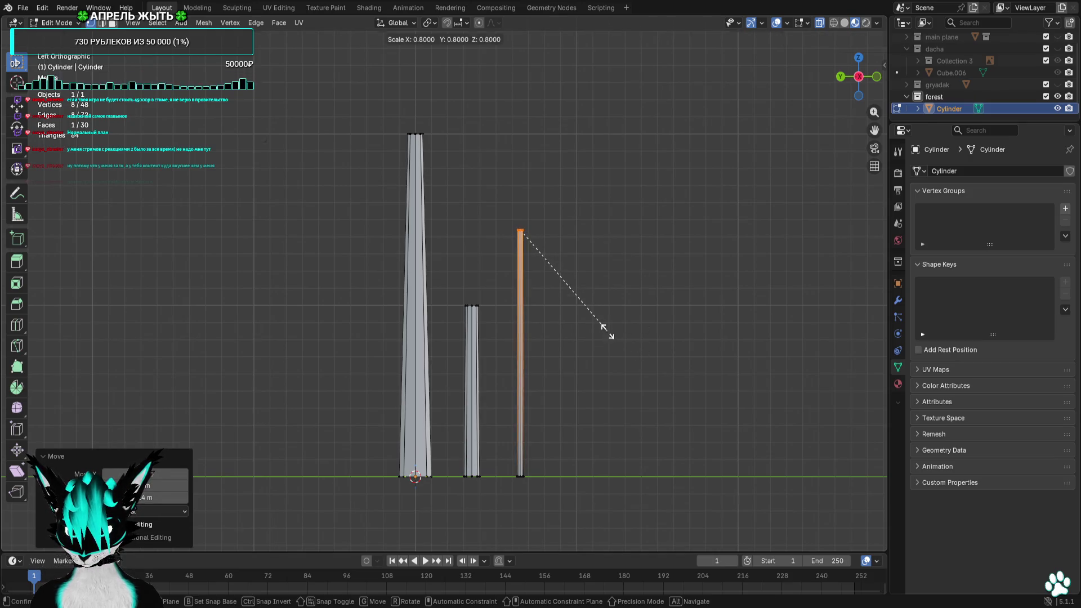
pyautogui.press('Escape')
pyautogui.click(648, 422)
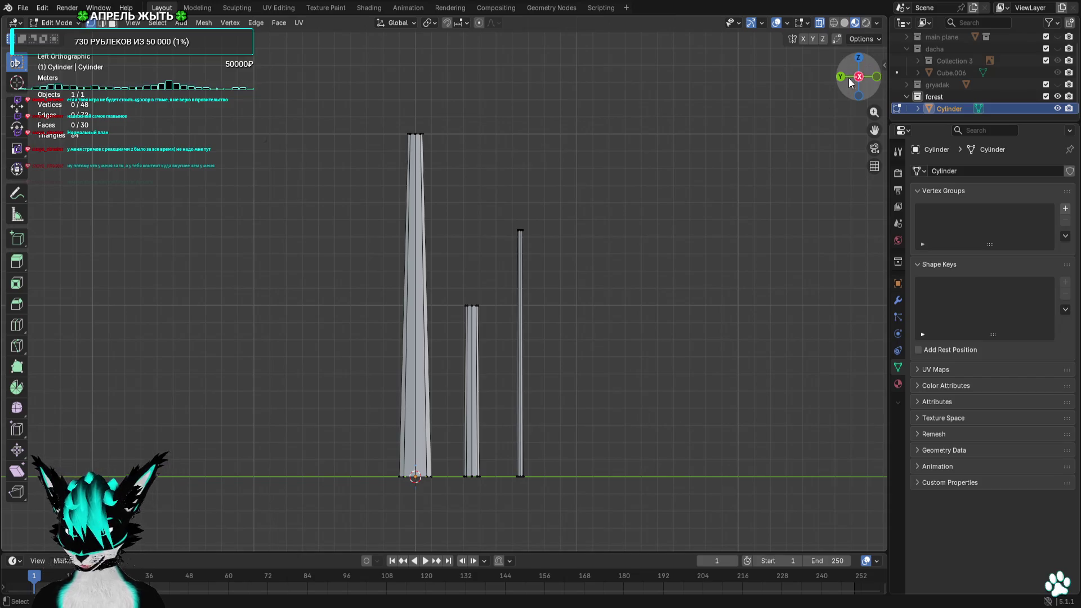
# Switch to Top Orthographic and box-select the small cylinder at the origin
pyautogui.moveTo(859, 76); pyautogui.dragTo(820, 113)
pyautogui.press('KP_7')
pyautogui.moveTo(559, 201); pyautogui.dragTo(321, 297)
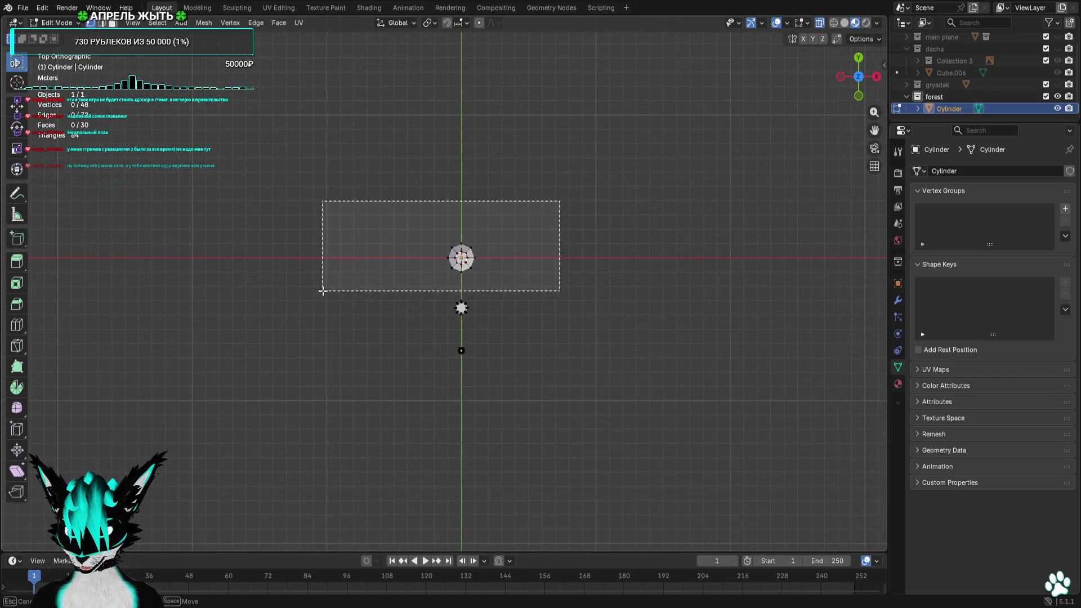
# Move each of the three trunks to separate spots across the ground
pyautogui.click(705, 387)
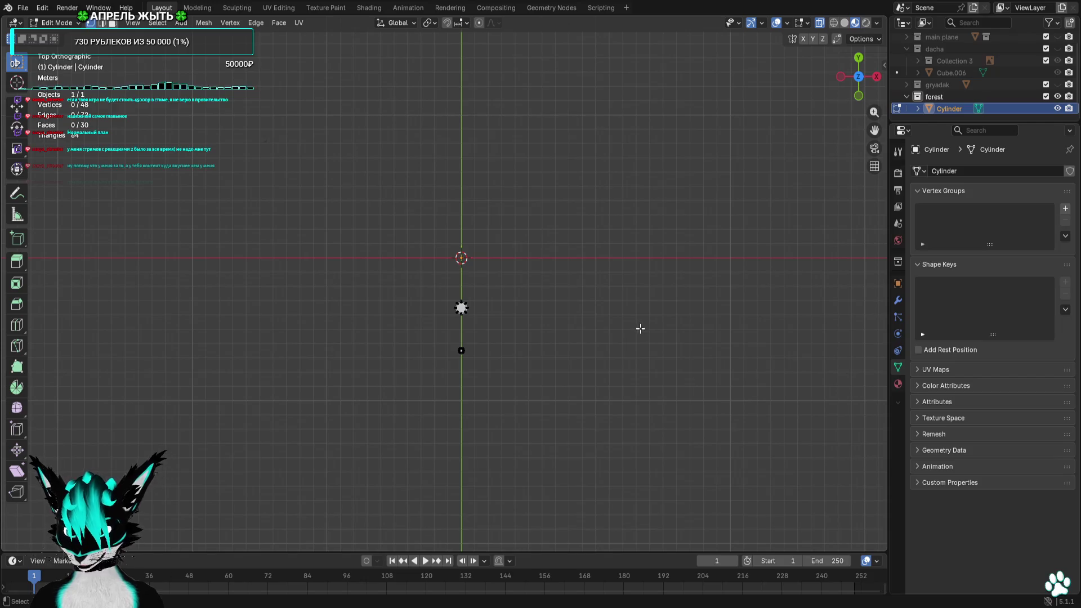
pyautogui.hotkey('ctrl', 'z')
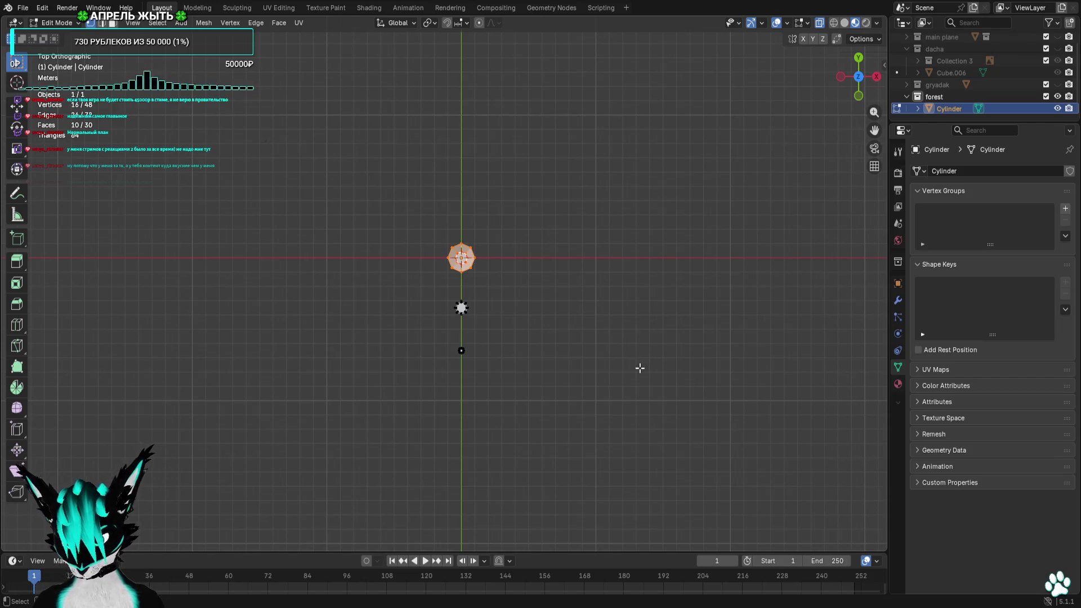
pyautogui.press('g')
pyautogui.click(575, 296)
pyautogui.moveTo(498, 266); pyautogui.dragTo(420, 322)
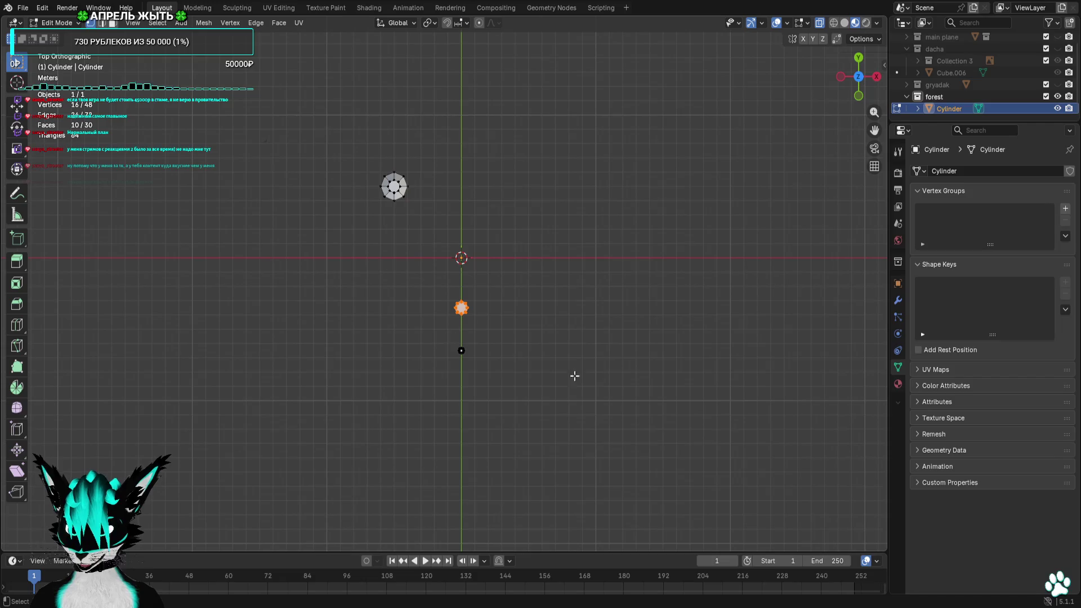
pyautogui.press('g')
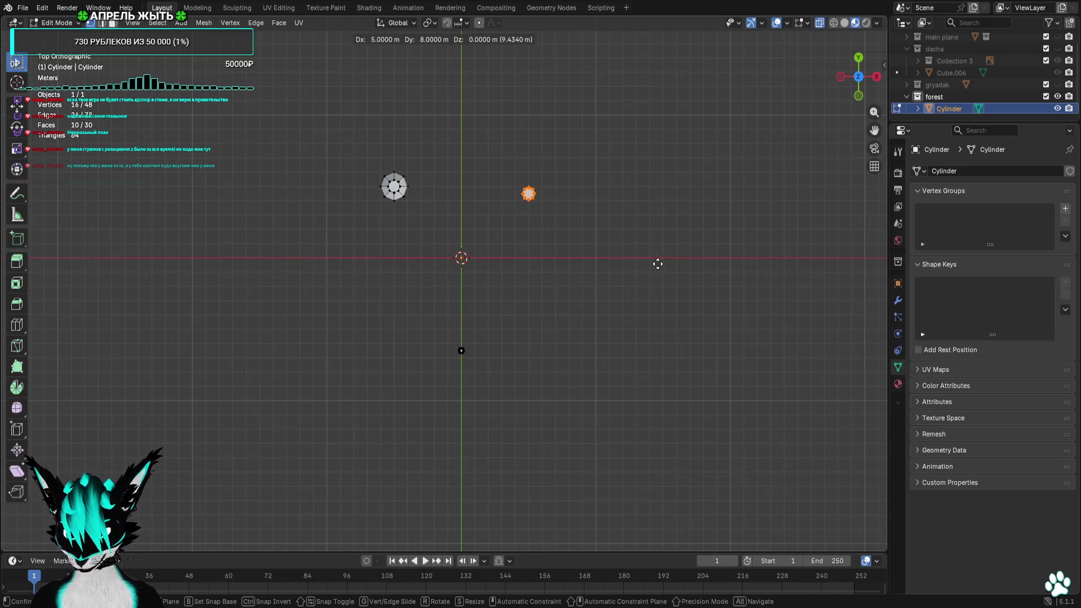
pyautogui.click(657, 263)
pyautogui.click(462, 350)
pyautogui.press('g')
pyautogui.click(482, 425)
# Check the spread trunks from right, back and left views, then bring up Add > Mesh
pyautogui.moveTo(484, 425); pyautogui.dragTo(553, 307, button='middle')
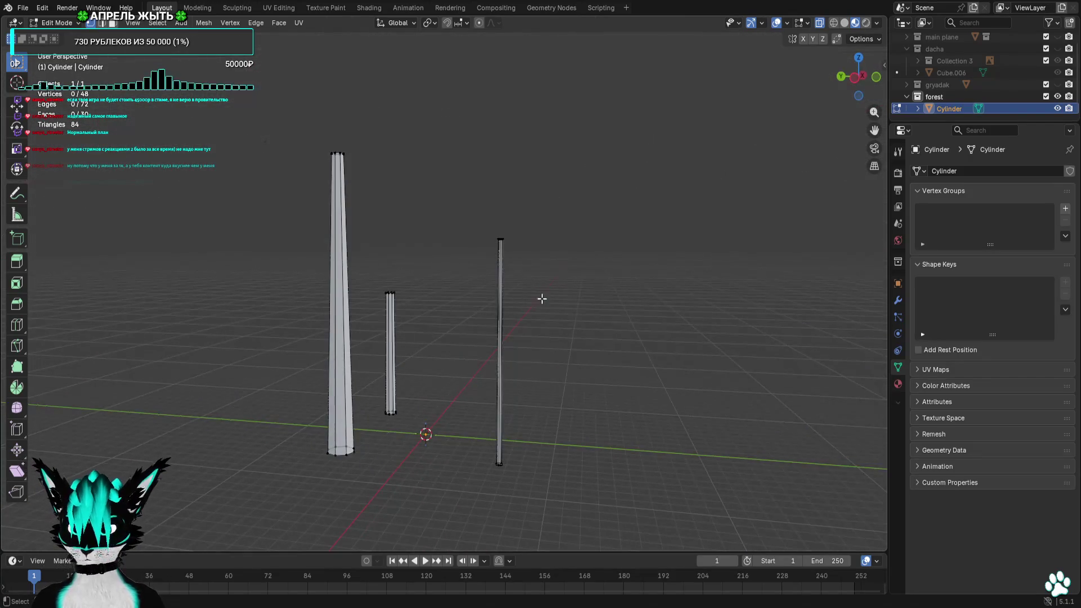
pyautogui.moveTo(580, 424); pyautogui.dragTo(415, 431, button='middle')
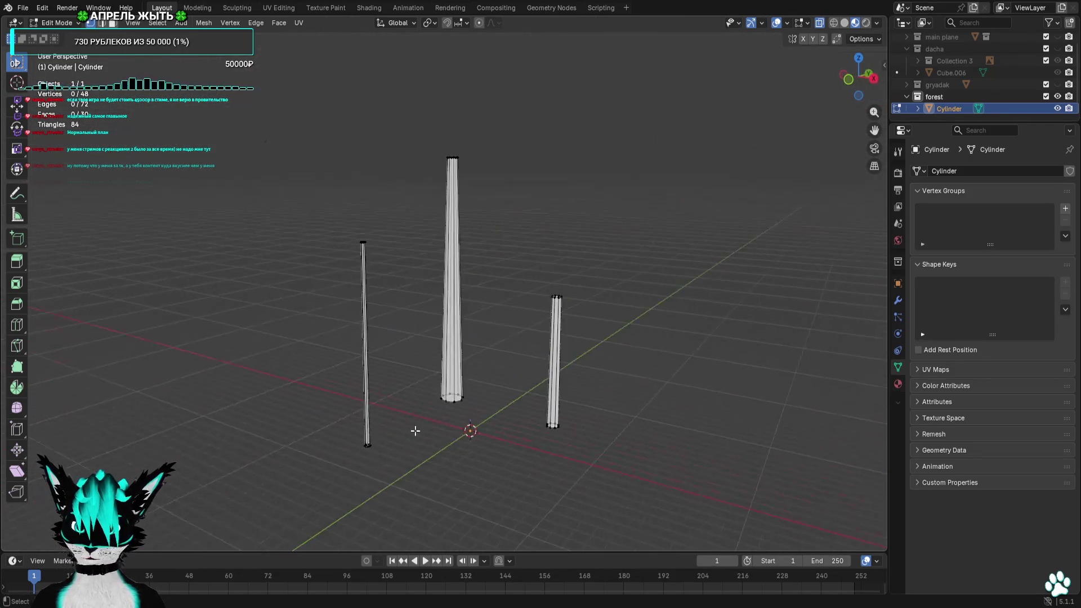
pyautogui.click(874, 78)
pyautogui.click(877, 77)
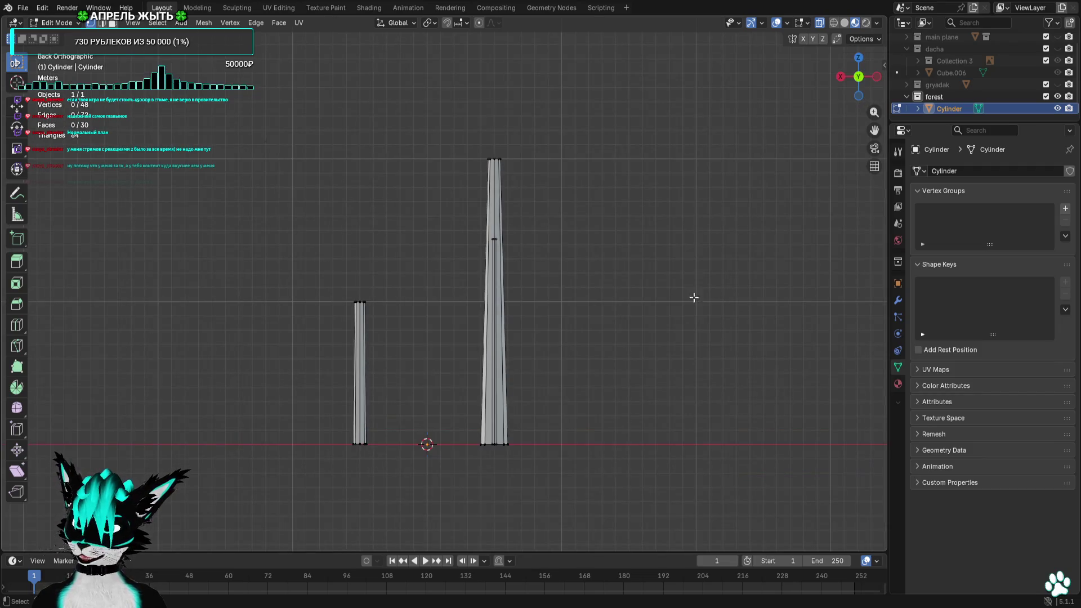
pyautogui.click(876, 78)
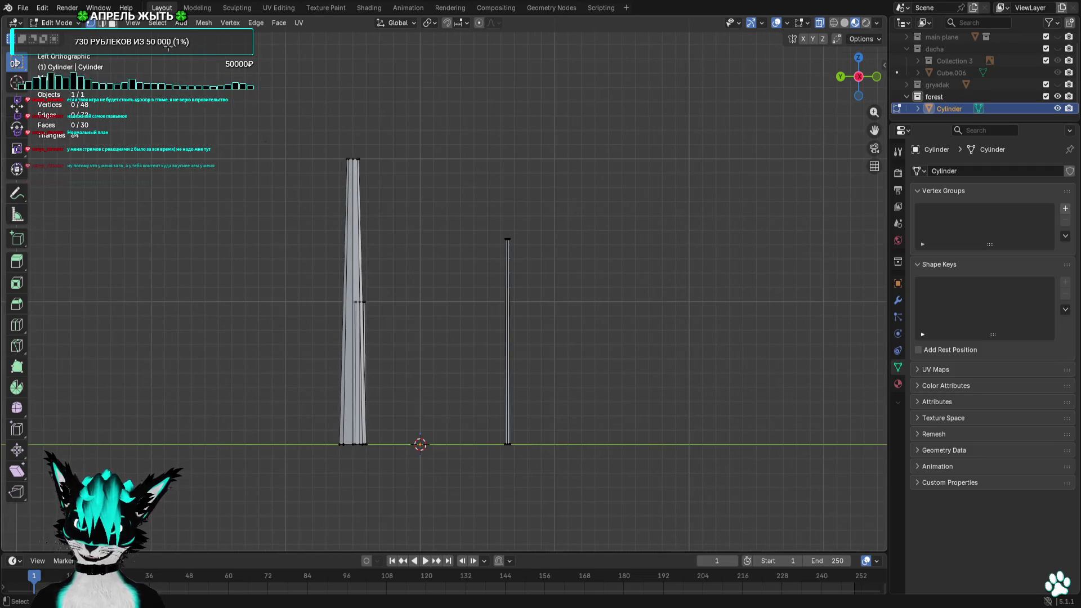
pyautogui.click(181, 22)
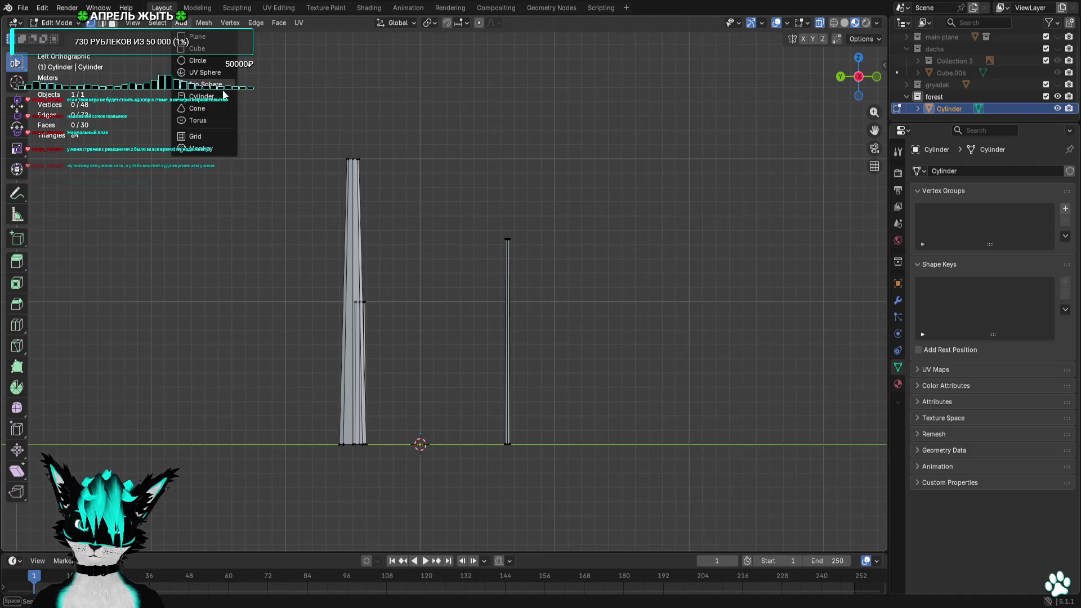
# Add an eight-vertex cone at the origin and frame the trunks in the left view
pyautogui.click(197, 108)
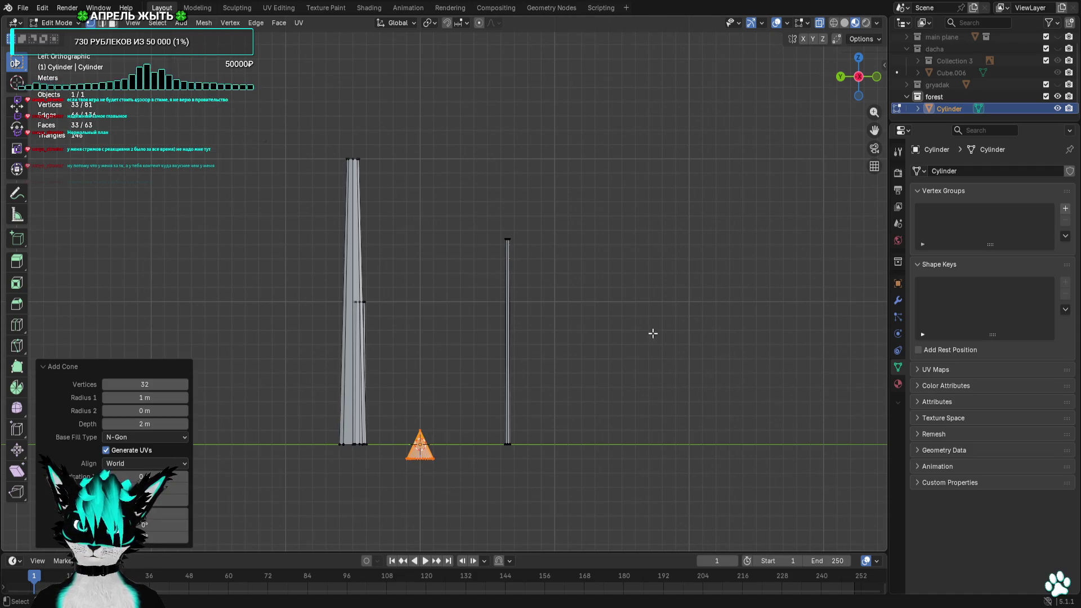
pyautogui.doubleClick(160, 386)
pyautogui.press('Return')
pyautogui.moveTo(237, 422)
pyautogui.mouseDown(button='middle')
pyautogui.moveTo(456, 514)
pyautogui.moveTo(487, 333)
pyautogui.moveTo(605, 364)
pyautogui.mouseUp(button='middle')
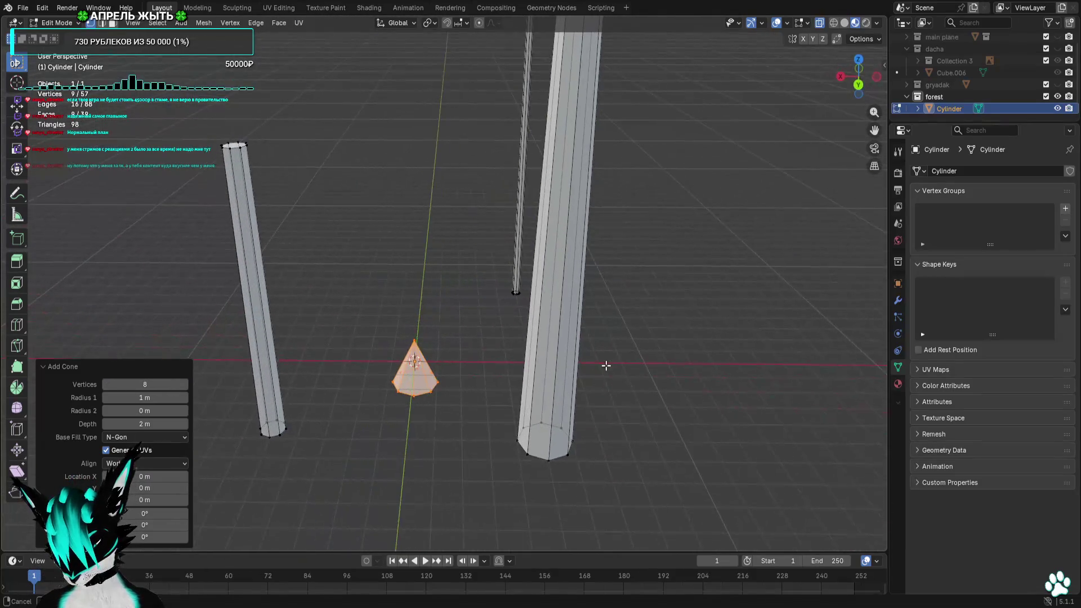
pyautogui.click(874, 78)
pyautogui.keyDown('shift'); pyautogui.moveTo(543, 297); pyautogui.dragTo(584, 340, button='middle'); pyautogui.keyUp('shift')
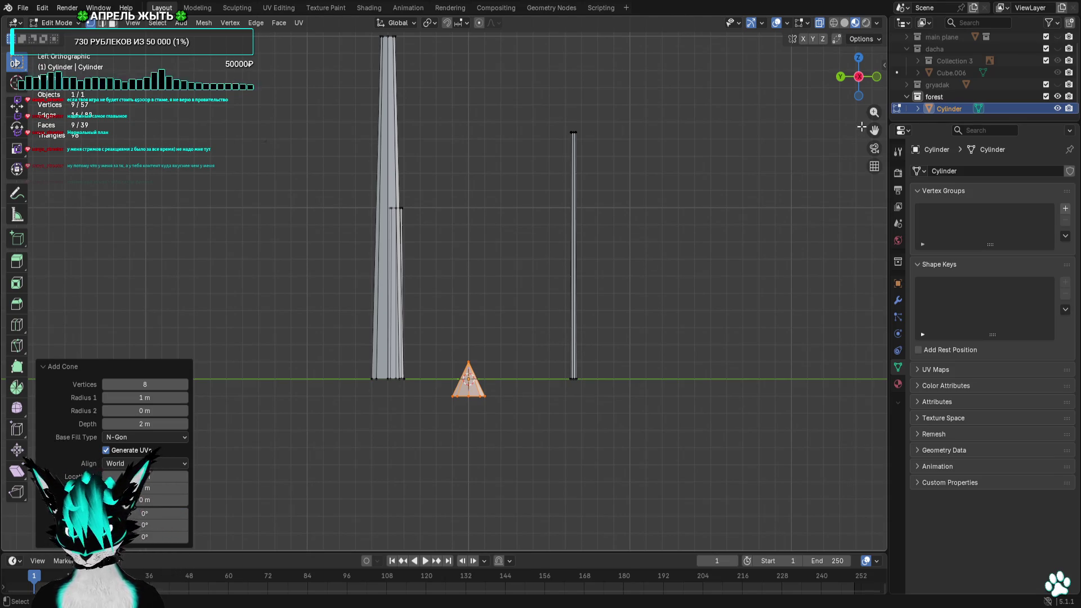
pyautogui.keyDown('shift'); pyautogui.moveTo(513, 316); pyautogui.dragTo(551, 409, button='middle'); pyautogui.keyUp('shift')
# Enlarge the cone and seat it centred on top of the tall trunk, checking from above
pyautogui.press('g')
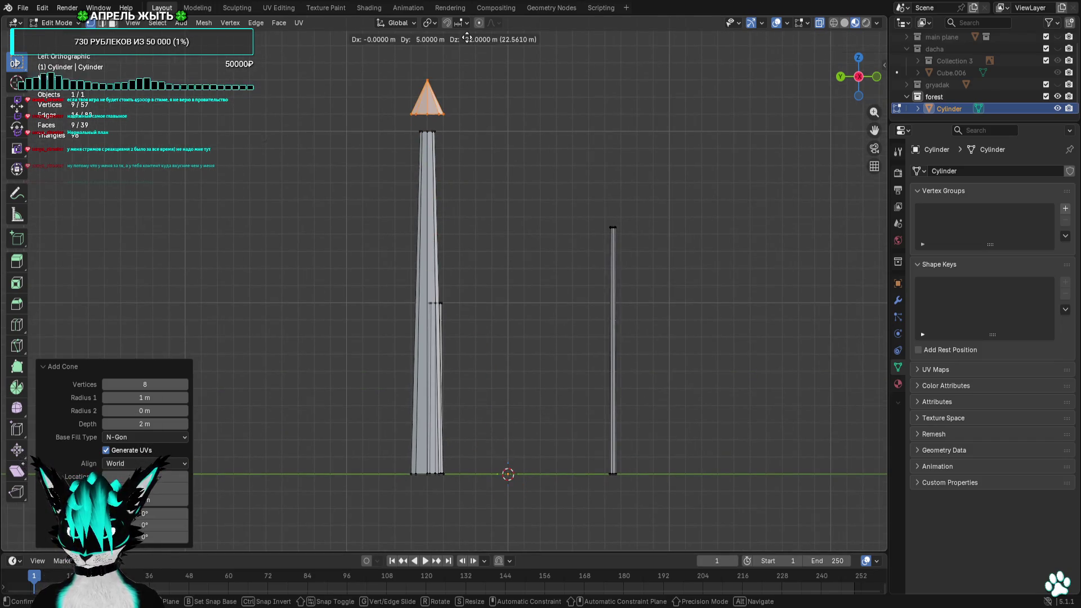
pyautogui.click(467, 30)
pyautogui.press('s')
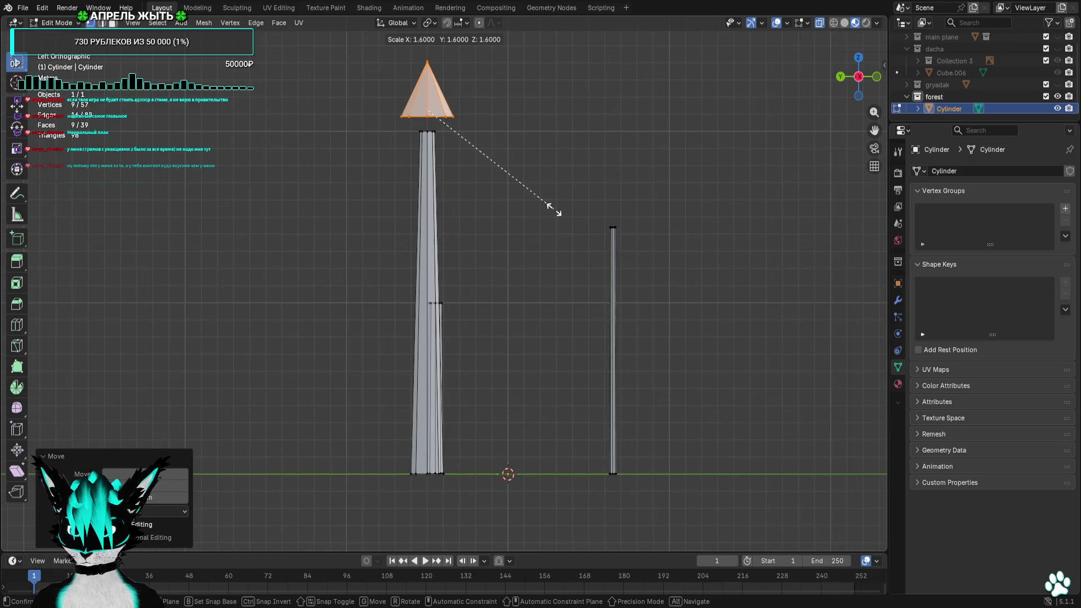
pyautogui.click(557, 212)
pyautogui.press('g')
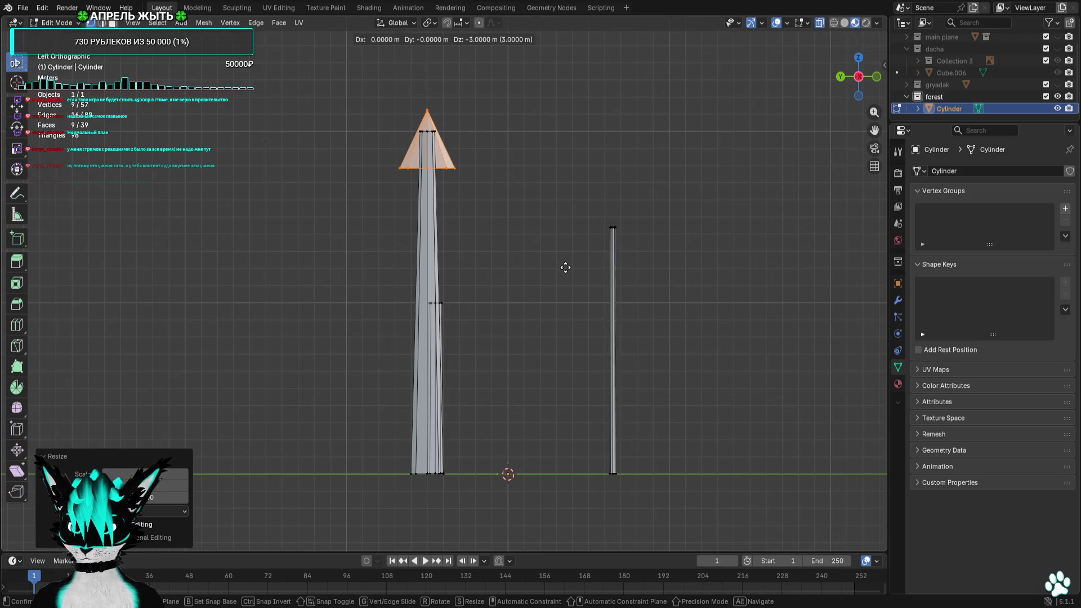
pyautogui.press('Return')
pyautogui.moveTo(858, 77)
pyautogui.mouseDown()
pyautogui.moveTo(831, 90)
pyautogui.moveTo(850, 64)
pyautogui.mouseUp()
pyautogui.click(864, 63)
pyautogui.press('g')
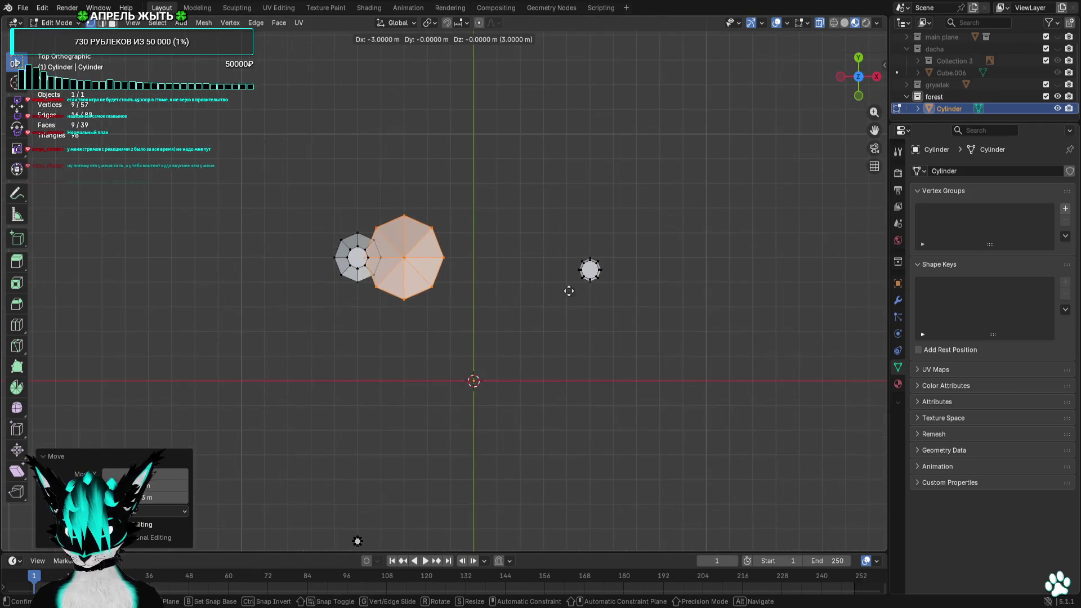
pyautogui.click(543, 265)
pyautogui.moveTo(542, 266); pyautogui.dragTo(591, 211, button='middle')
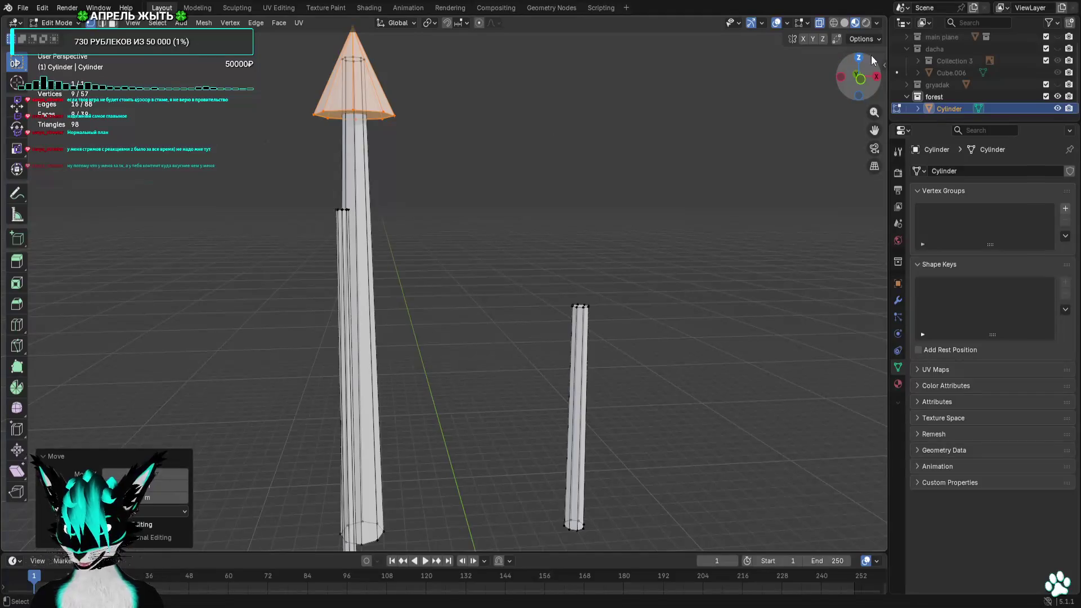
pyautogui.click(858, 85)
# Duplicate the cone twice down the trunk, each tier larger (up to 1.4×), forming a fir tree
pyautogui.hotkey('shift', 'd')
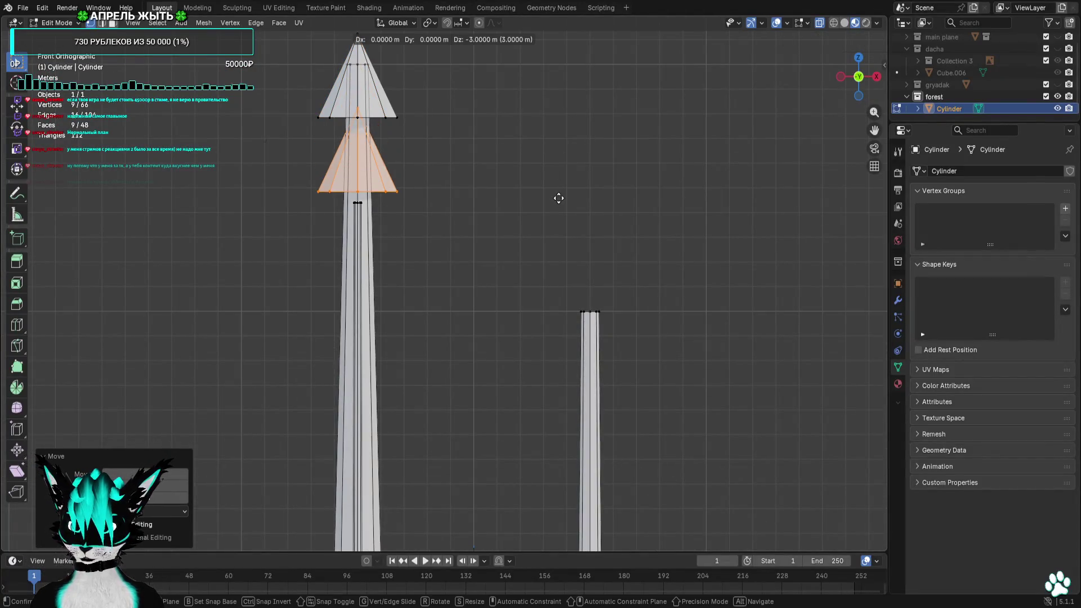
pyautogui.click(558, 219)
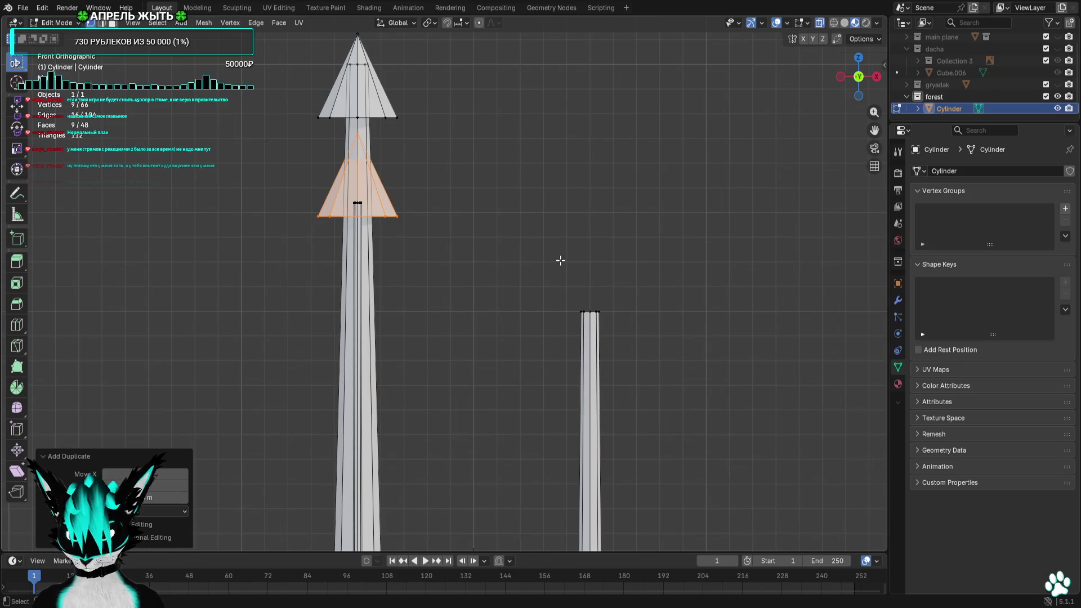
pyautogui.press('s')
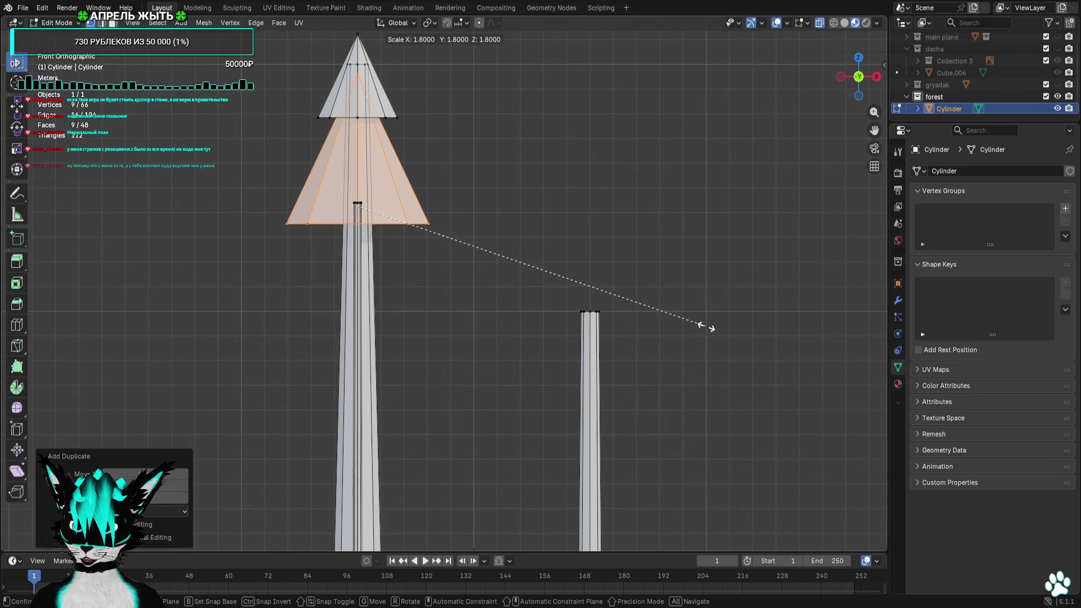
pyautogui.click(706, 327)
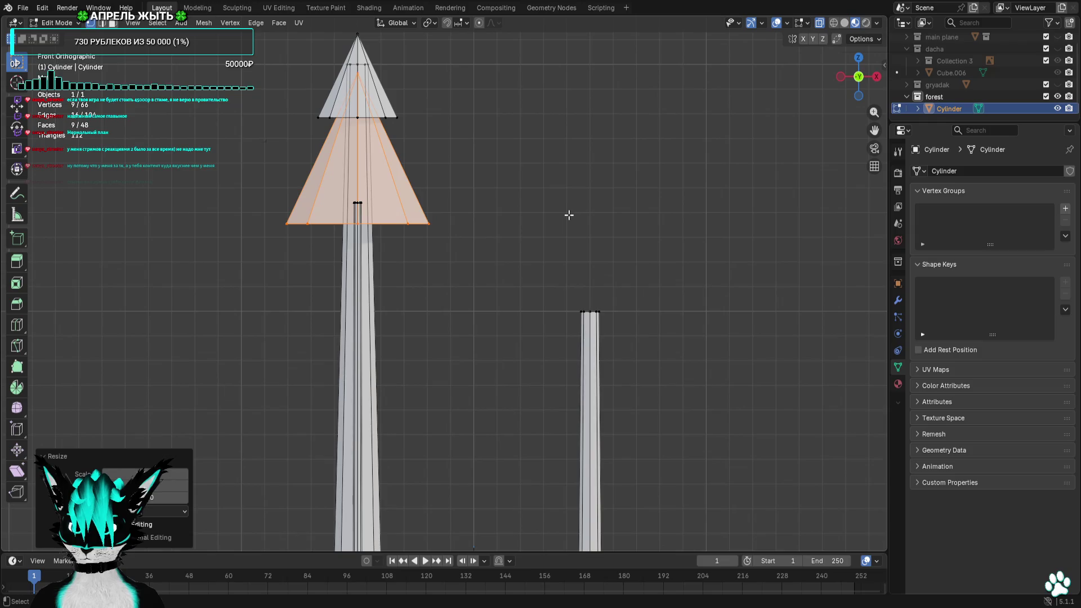
pyautogui.hotkey('shift', 'd')
pyautogui.click(570, 330)
pyautogui.press('s')
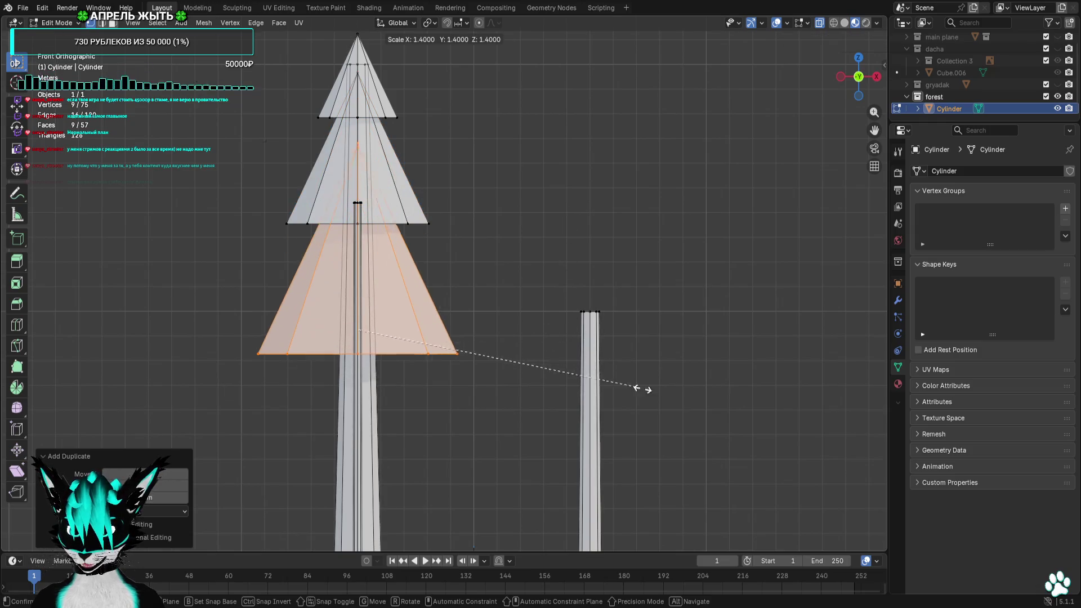
pyautogui.click(655, 398)
# Preview the fir tree with overlays hidden from several angles, then bring up Add > Mesh
pyautogui.keyDown('shift'); pyautogui.moveTo(584, 319); pyautogui.dragTo(615, 225, button='middle'); pyautogui.keyUp('shift')
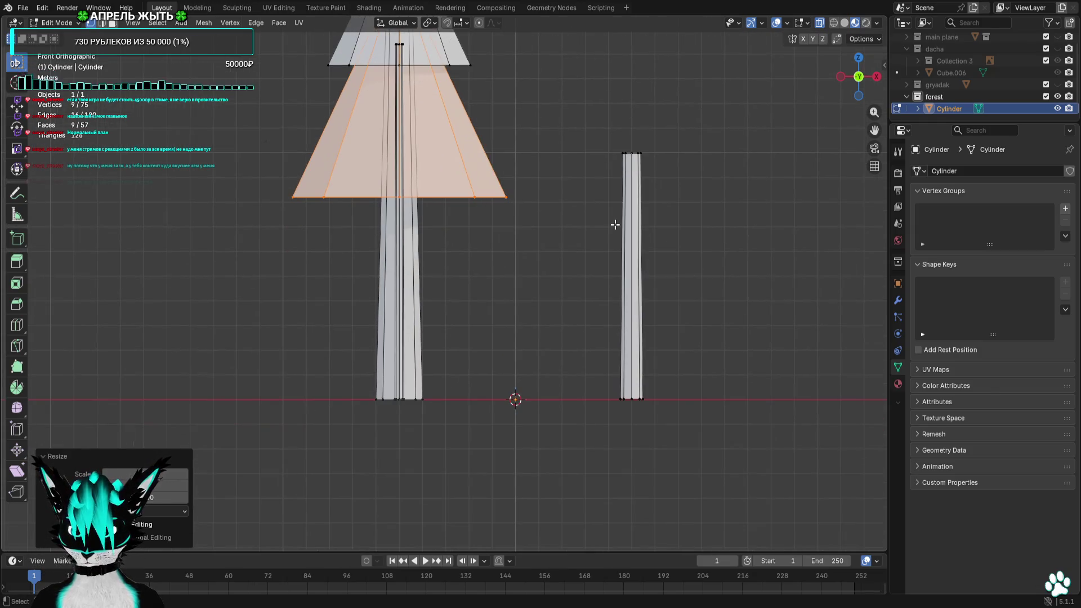
pyautogui.scroll(-5, 550, 259)
pyautogui.hotkey('alt', 'z')
pyautogui.moveTo(530, 185)
pyautogui.mouseDown(button='middle')
pyautogui.moveTo(693, 273)
pyautogui.moveTo(685, 277)
pyautogui.mouseUp(button='middle')
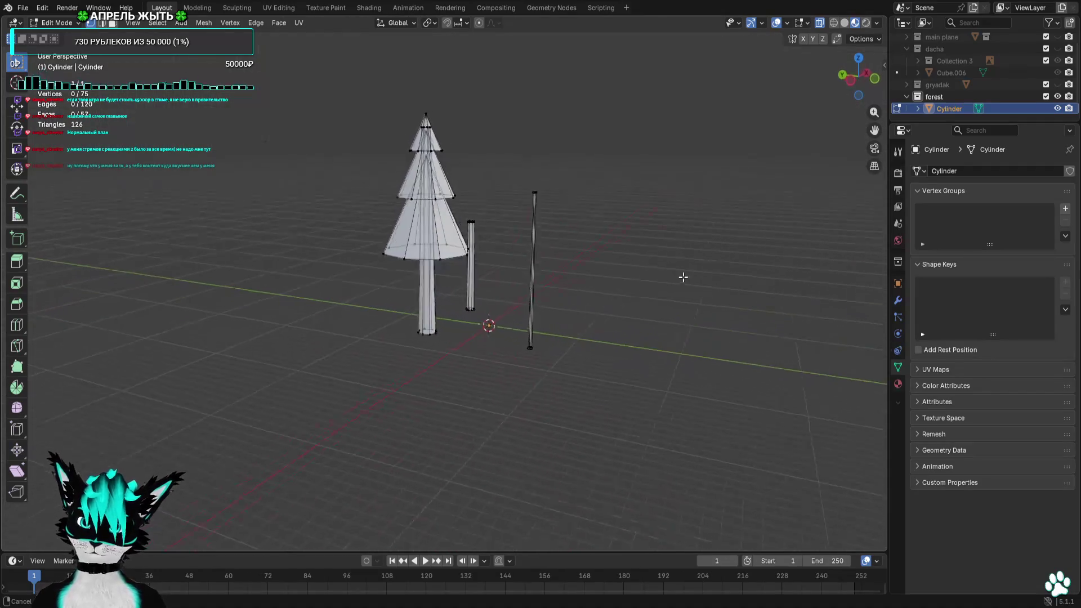
pyautogui.click(776, 26)
pyautogui.scroll(3, 597, 164)
pyautogui.moveTo(596, 164)
pyautogui.mouseDown(button='middle')
pyautogui.moveTo(575, 169)
pyautogui.moveTo(665, 244)
pyautogui.moveTo(861, 210)
pyautogui.moveTo(688, 232)
pyautogui.mouseUp(button='middle')
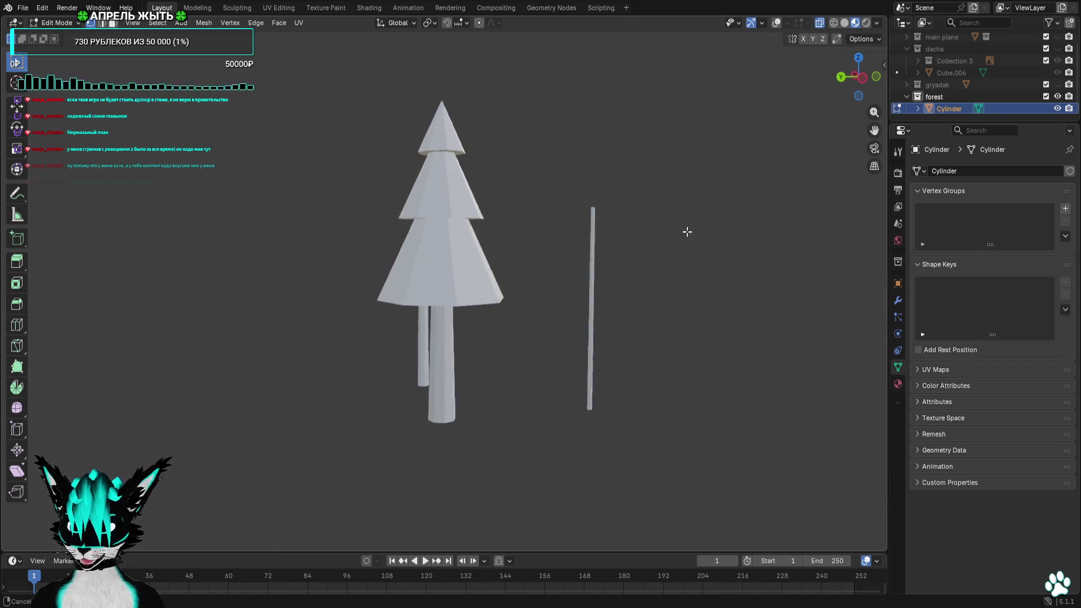
pyautogui.click(775, 24)
pyautogui.moveTo(704, 206)
pyautogui.mouseDown(button='middle')
pyautogui.moveTo(557, 219)
pyautogui.moveTo(558, 267)
pyautogui.moveTo(588, 366)
pyautogui.moveTo(565, 288)
pyautogui.mouseUp(button='middle')
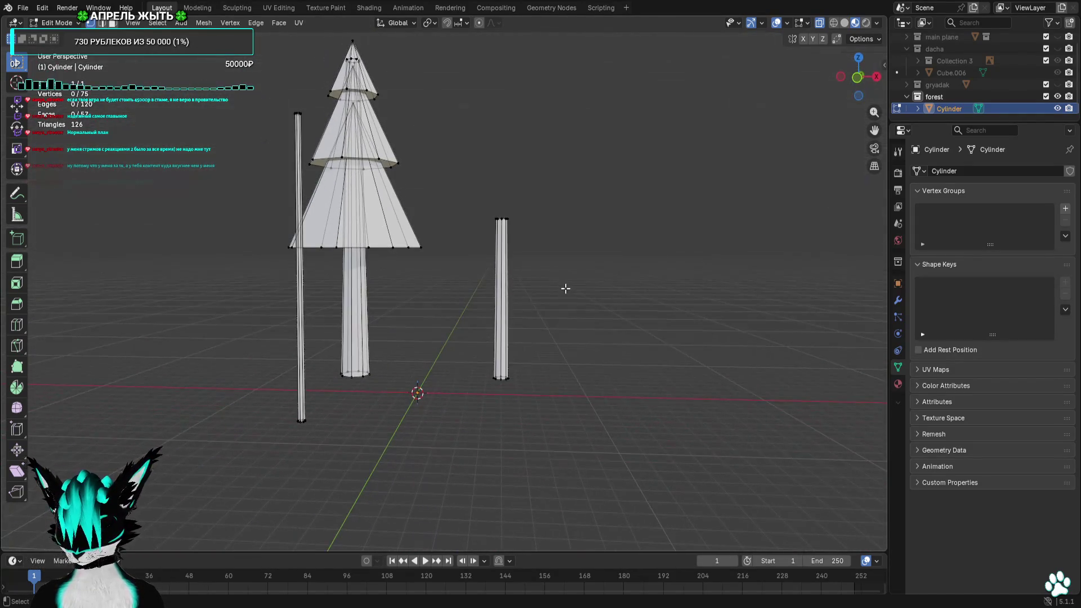
pyautogui.click(188, 23)
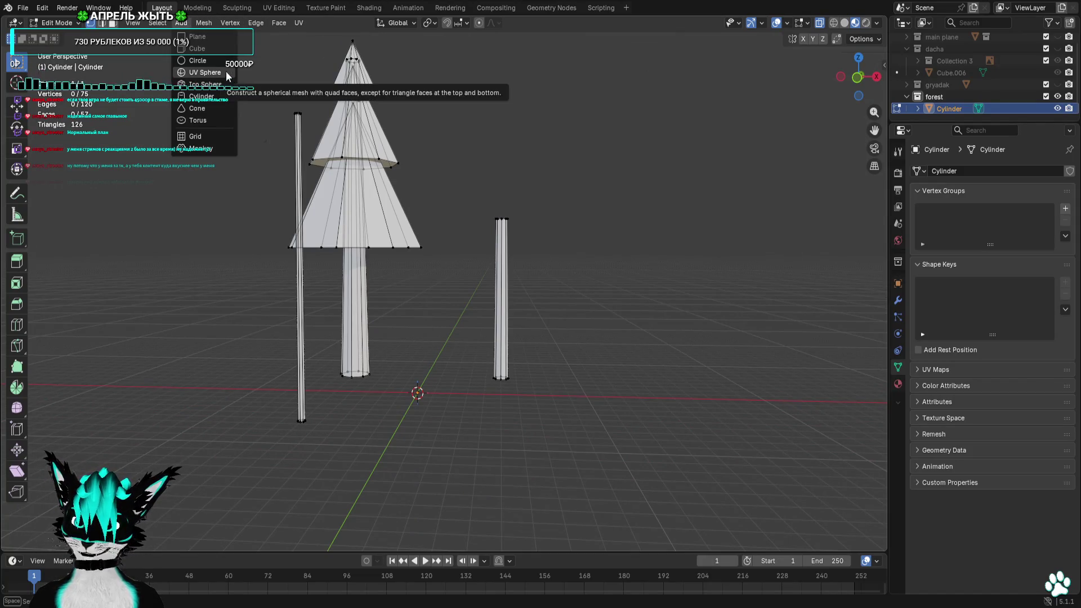
# Add a UV sphere with 8 segments and 8 rings at the 3D cursor
pyautogui.click(235, 76)
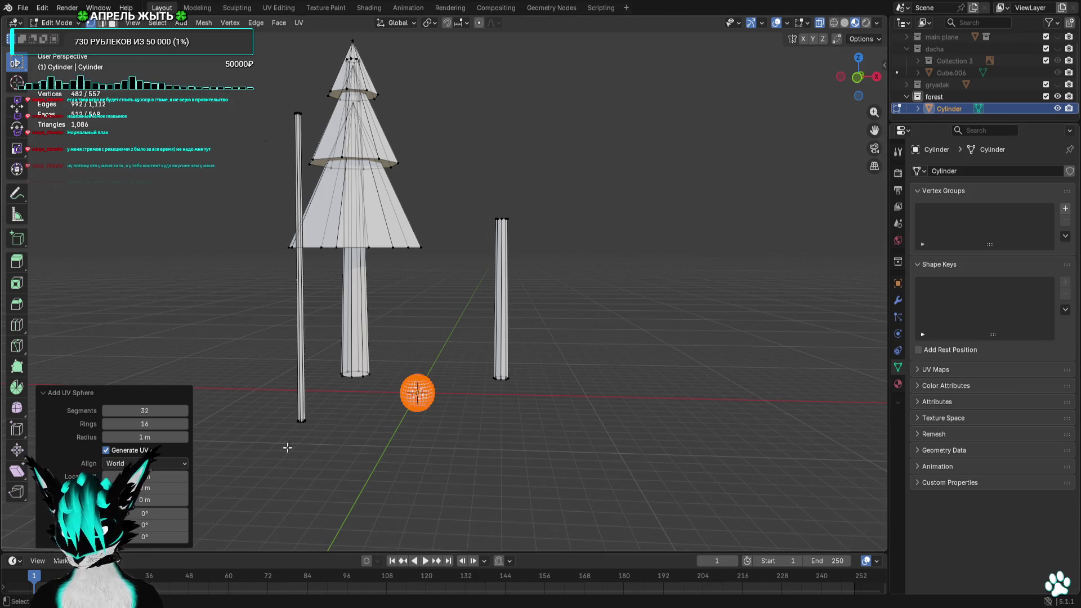
pyautogui.click(167, 409)
pyautogui.write('8')
pyautogui.press('Return')
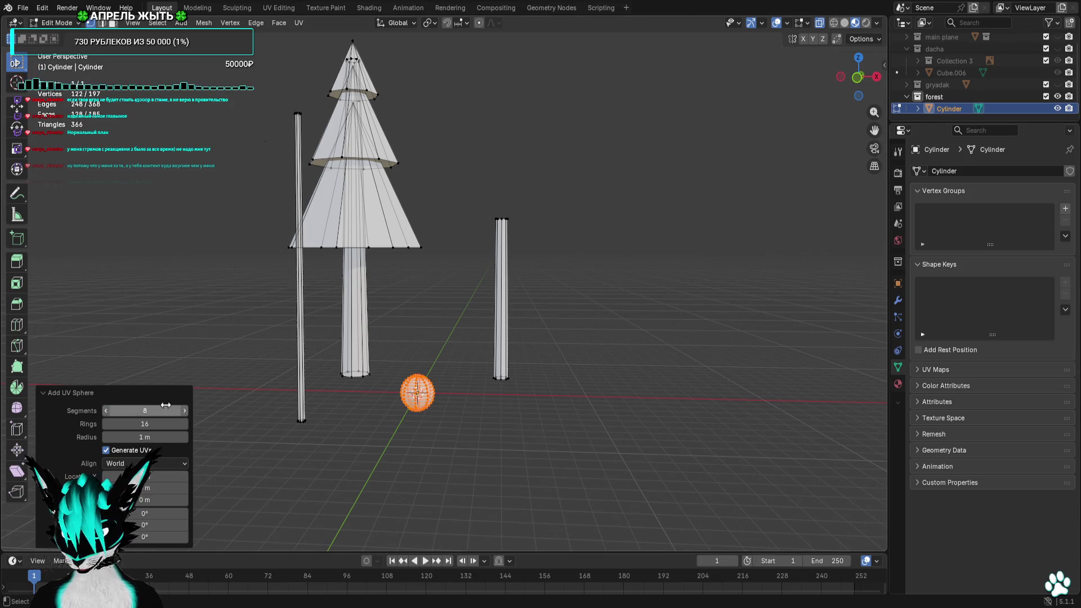
pyautogui.scroll(3, 536, 341)
pyautogui.moveTo(145, 424); pyautogui.dragTo(144, 423)
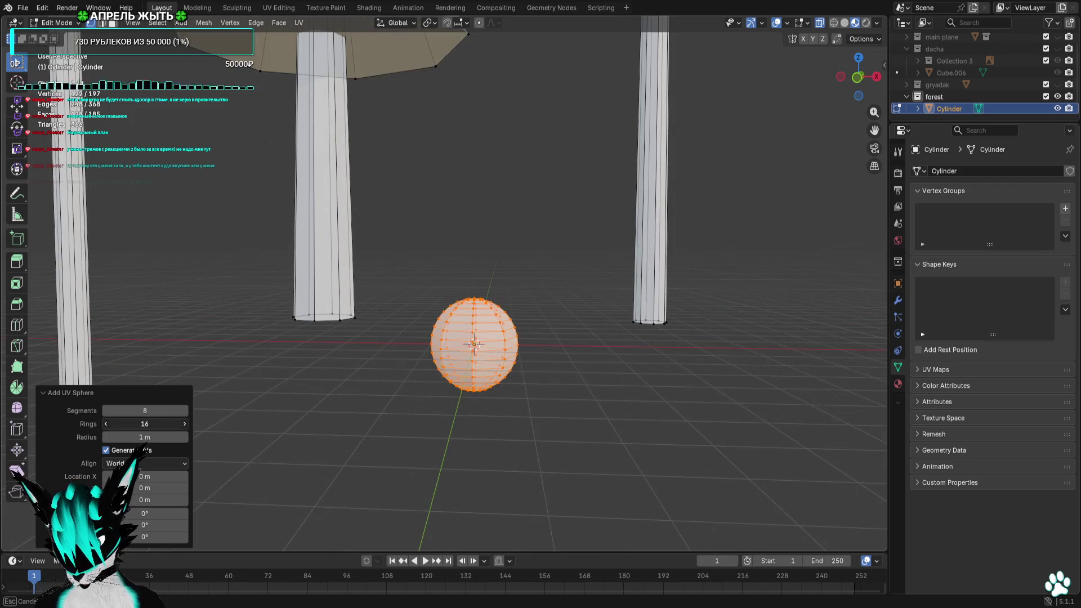
pyautogui.write('8')
pyautogui.press('Return')
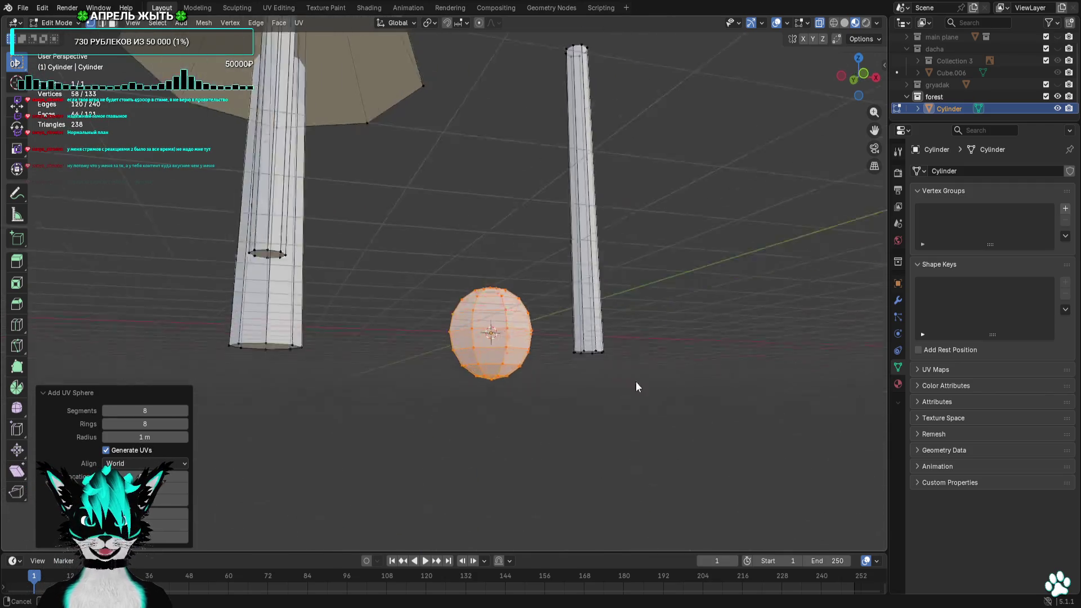
pyautogui.moveTo(634, 382); pyautogui.dragTo(655, 384, button='middle')
pyautogui.click(863, 76)
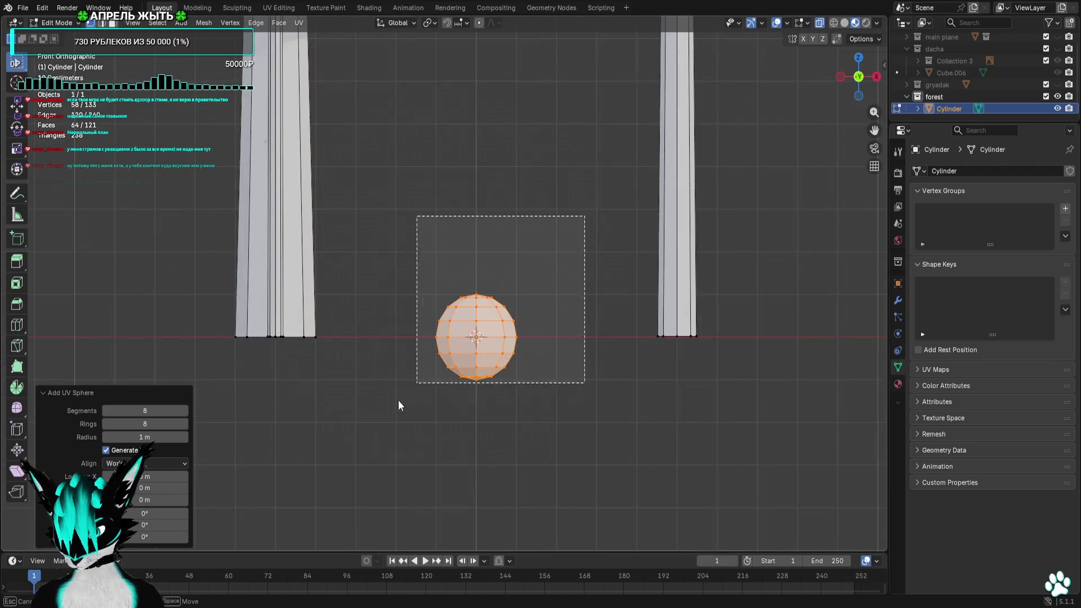
pyautogui.scroll(-3, 476, 443)
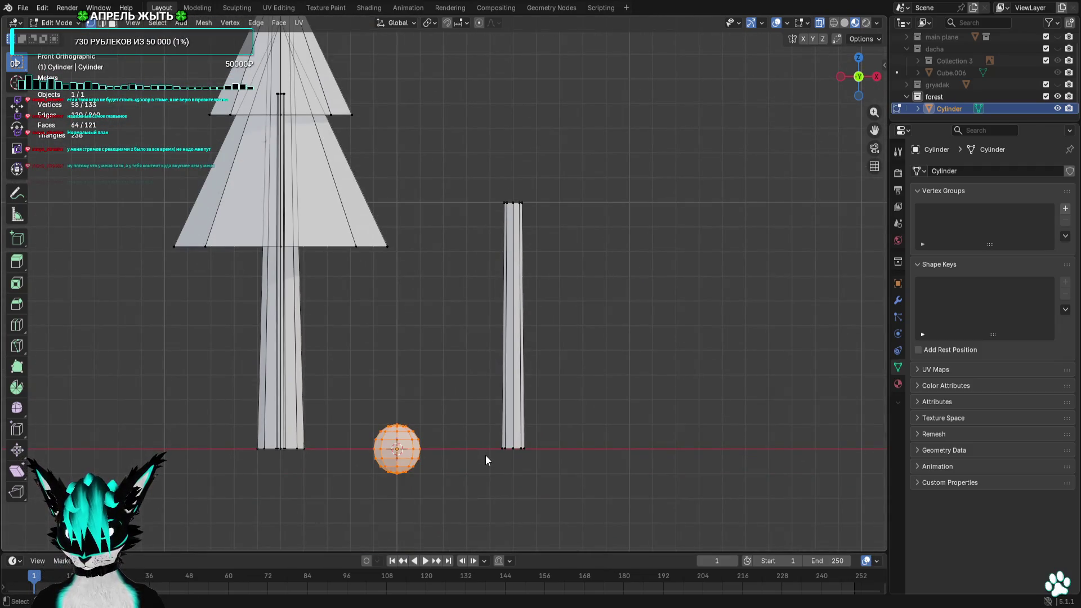
# Scale the sphere 2.5× and set it atop the thin right trunk, centring it in top view
pyautogui.press('s')
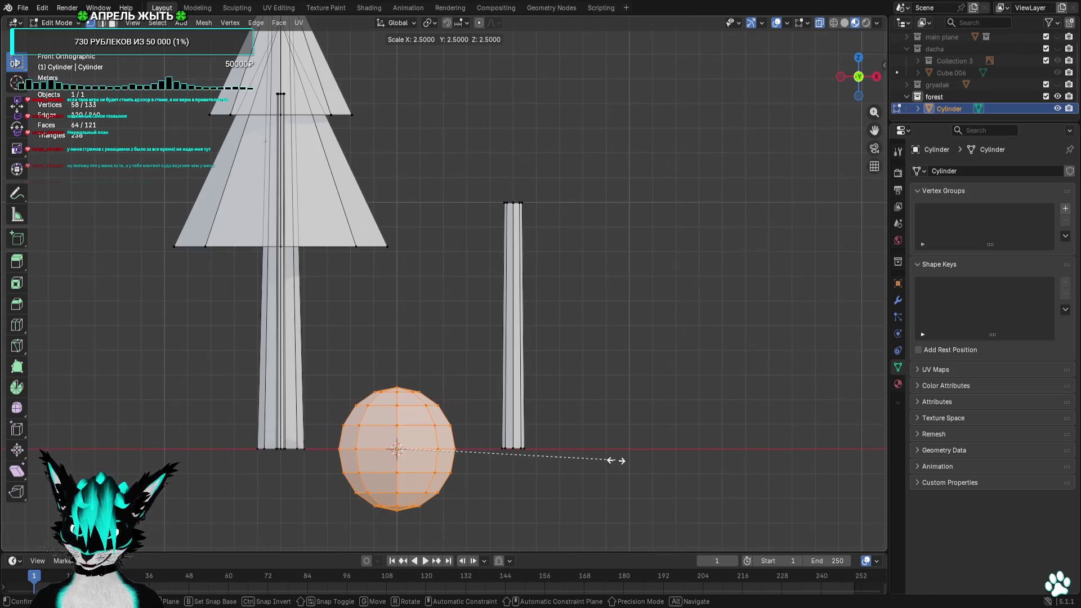
pyautogui.click(650, 462)
pyautogui.press('g')
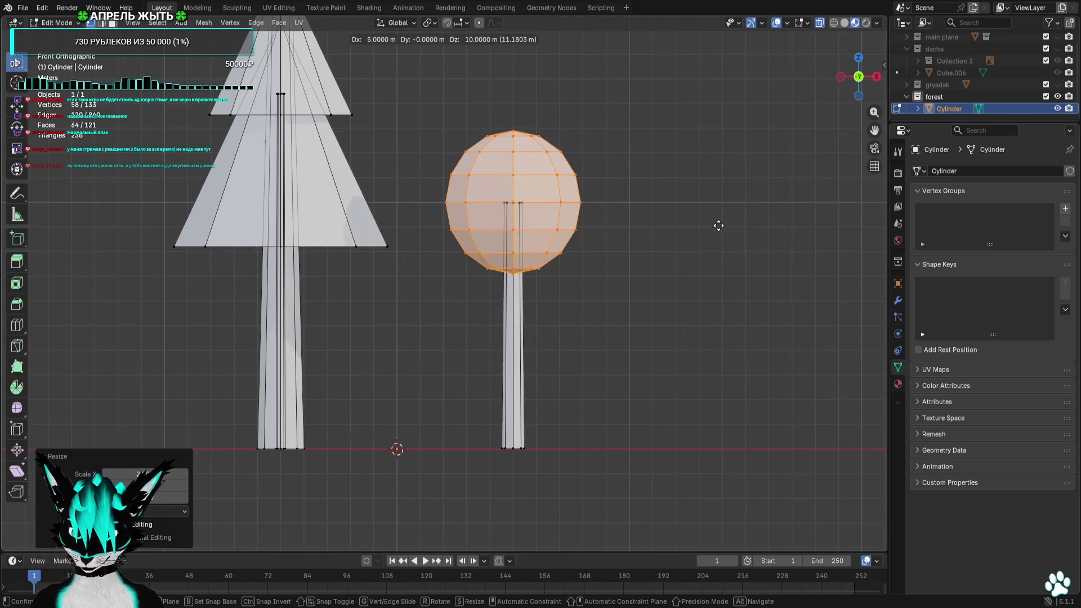
pyautogui.click(719, 226)
pyautogui.click(859, 57)
pyautogui.press('g')
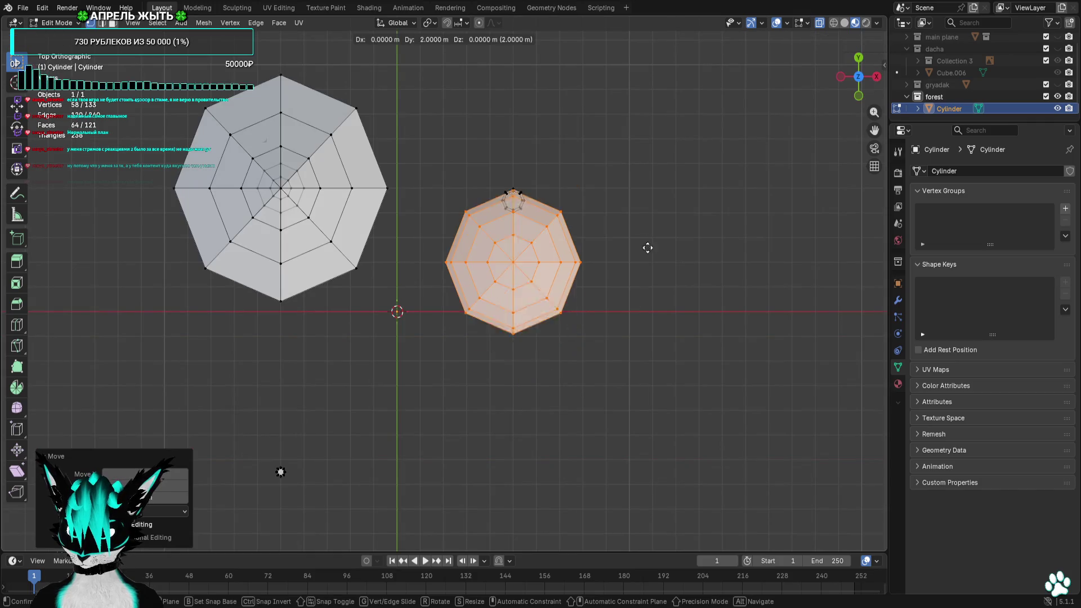
# Shift the trunk-top vertices 0.5 m along Y so the tip sits inside the crown
pyautogui.click(653, 178)
pyautogui.press('KP_Decimal')
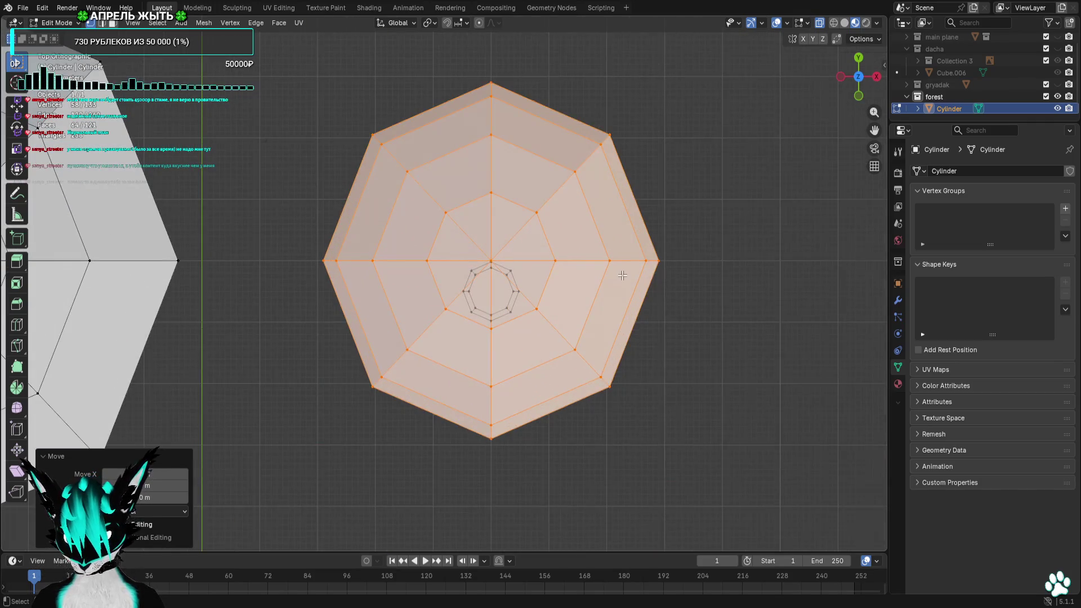
pyautogui.scroll(-3, 623, 275)
pyautogui.scroll(6, 549, 301)
pyautogui.scroll(2, 555, 269)
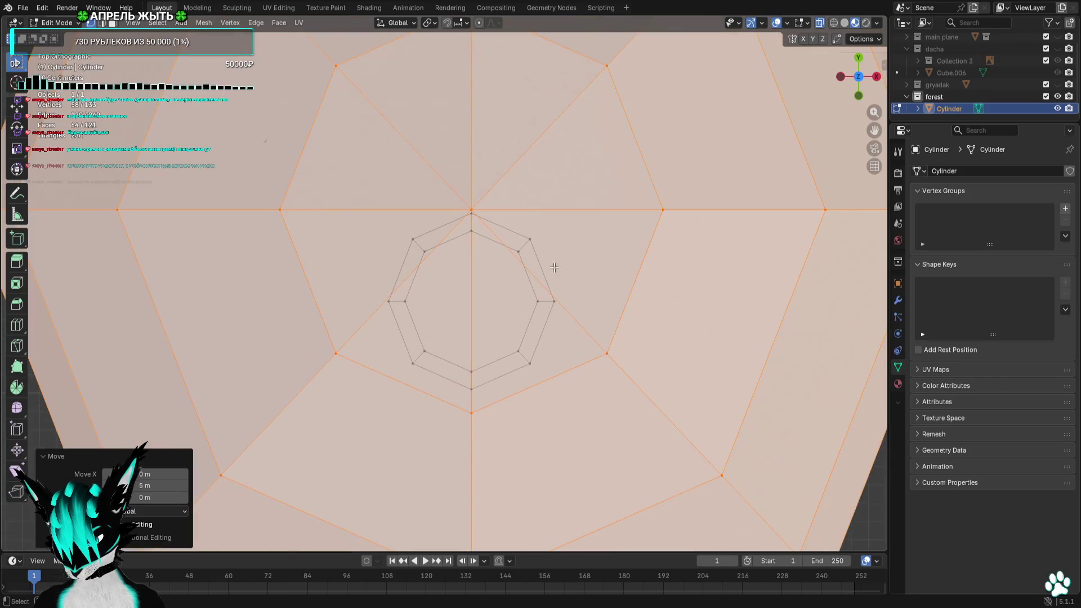
pyautogui.scroll(2, 560, 228)
pyautogui.click(453, 226)
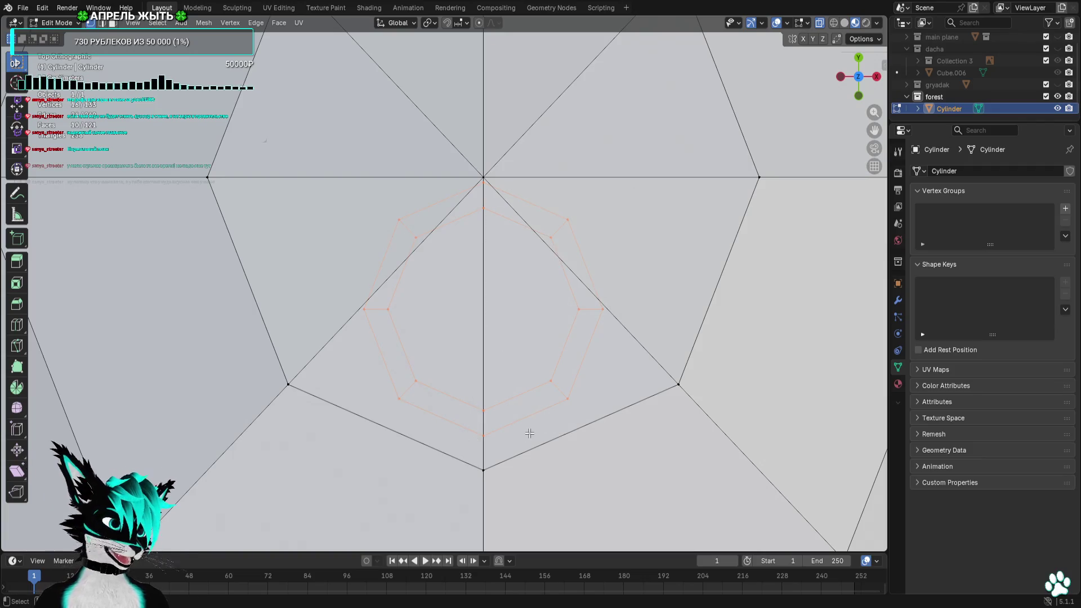
pyautogui.keyDown('shift'); pyautogui.moveTo(531, 431); pyautogui.dragTo(579, 390, button='middle'); pyautogui.keyUp('shift')
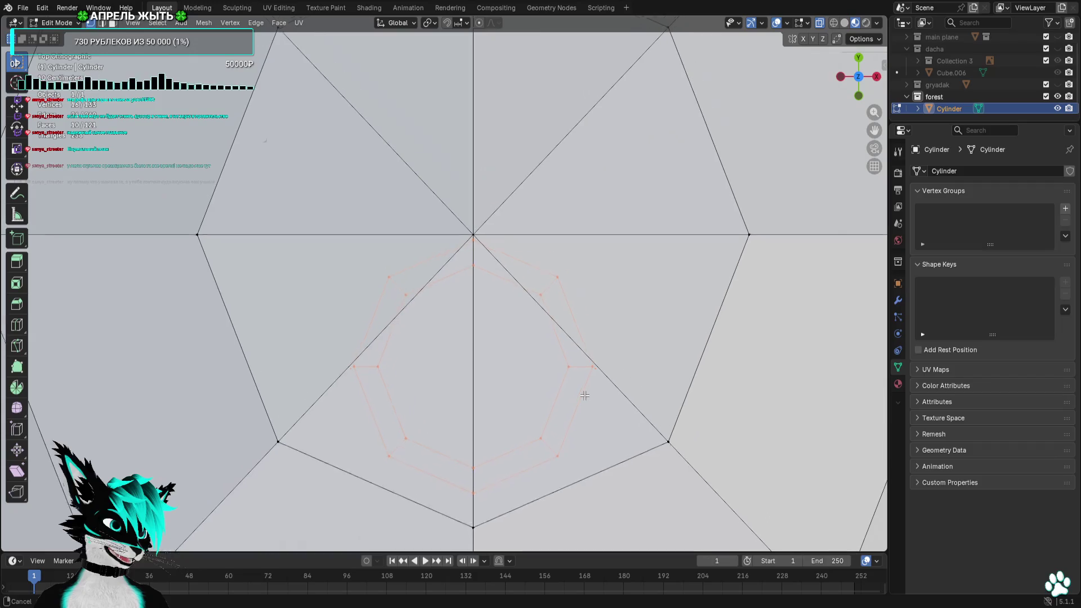
pyautogui.press('g')
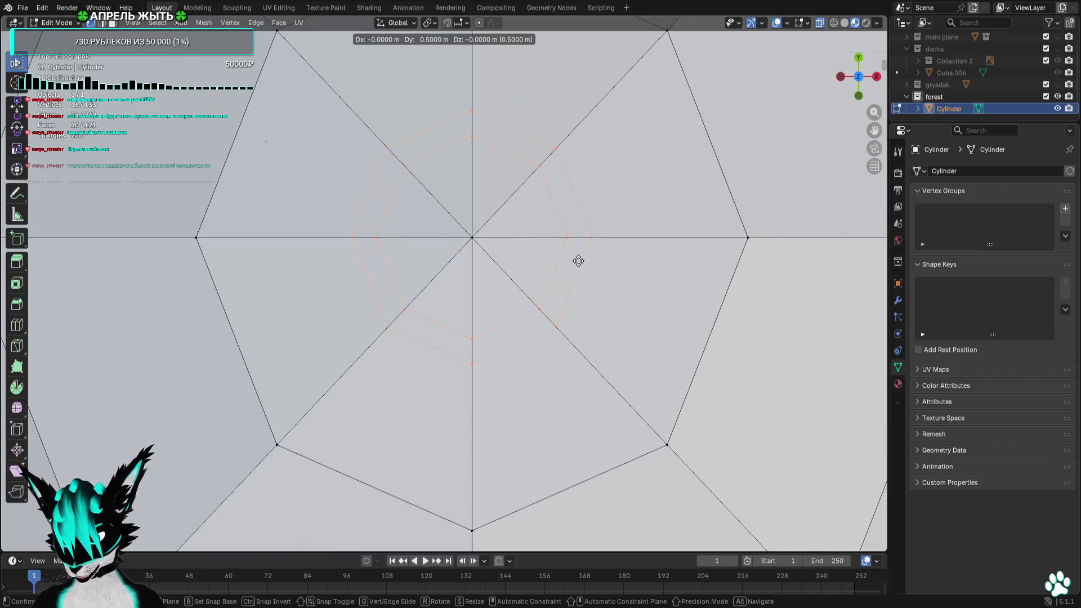
pyautogui.press('Return')
pyautogui.scroll(-4, 640, 405)
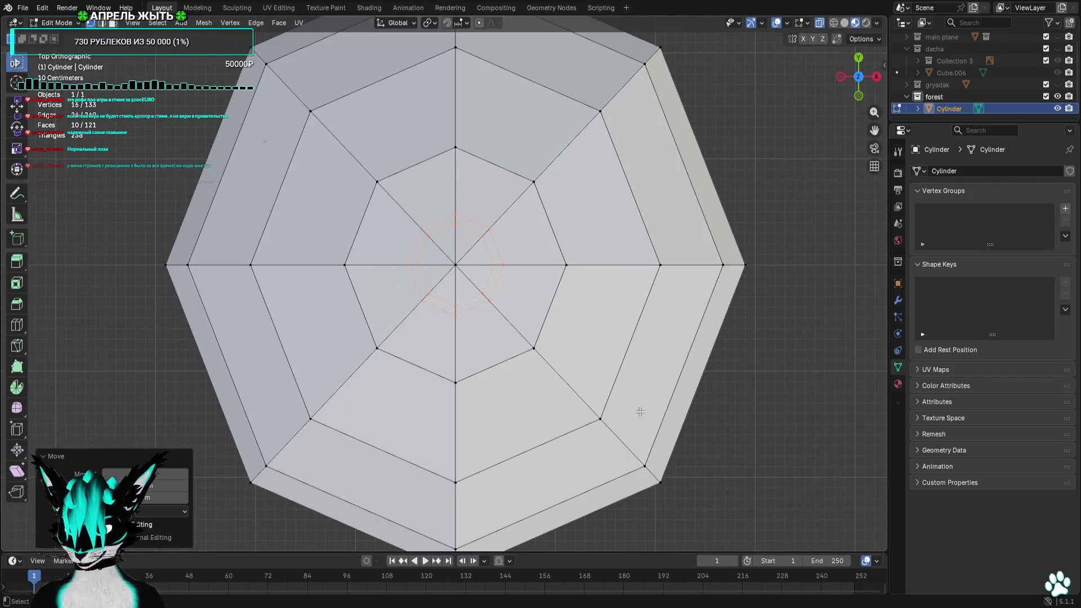
# Deselect and orbit around the crown to check the trunk meets it cleanly
pyautogui.moveTo(588, 395); pyautogui.dragTo(585, 257, button='middle')
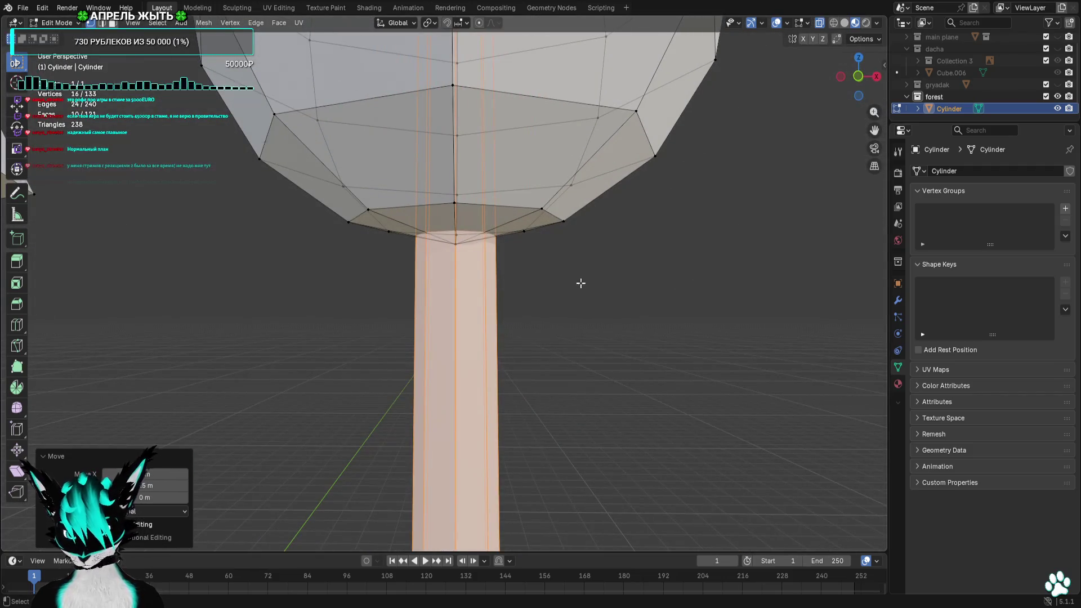
pyautogui.scroll(-2, 580, 283)
pyautogui.scroll(-2, 563, 312)
pyautogui.scroll(-1, 529, 341)
pyautogui.scroll(-3, 584, 336)
pyautogui.click(604, 327)
pyautogui.moveTo(604, 327); pyautogui.dragTo(603, 313, button='middle')
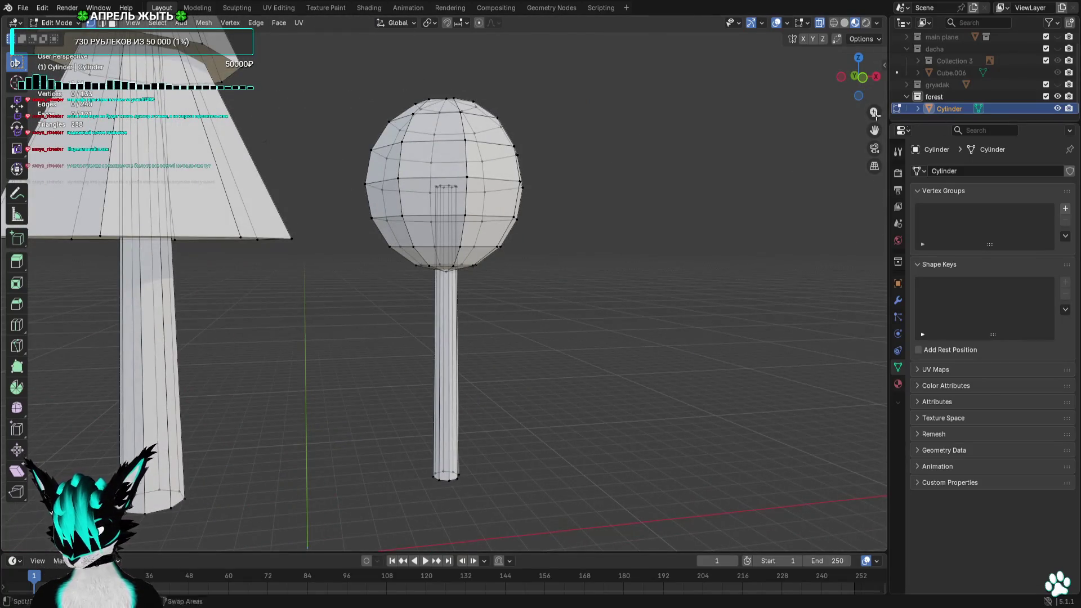
pyautogui.scroll(5, 555, 301)
pyautogui.moveTo(555, 302); pyautogui.dragTo(538, 305, button='middle')
pyautogui.moveTo(535, 302); pyautogui.dragTo(530, 302, button='middle')
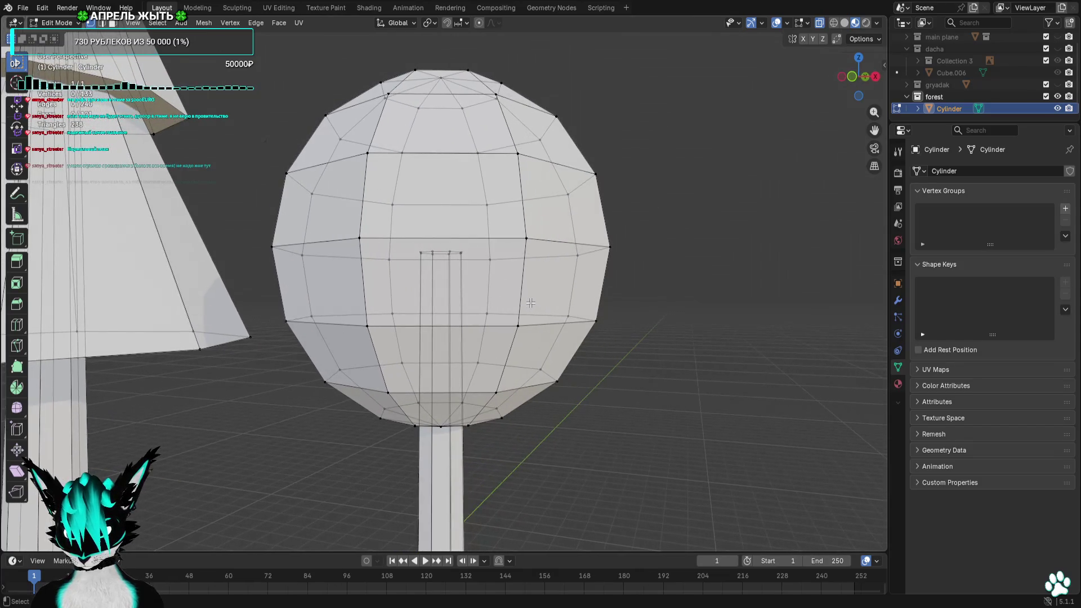
pyautogui.click(855, 76)
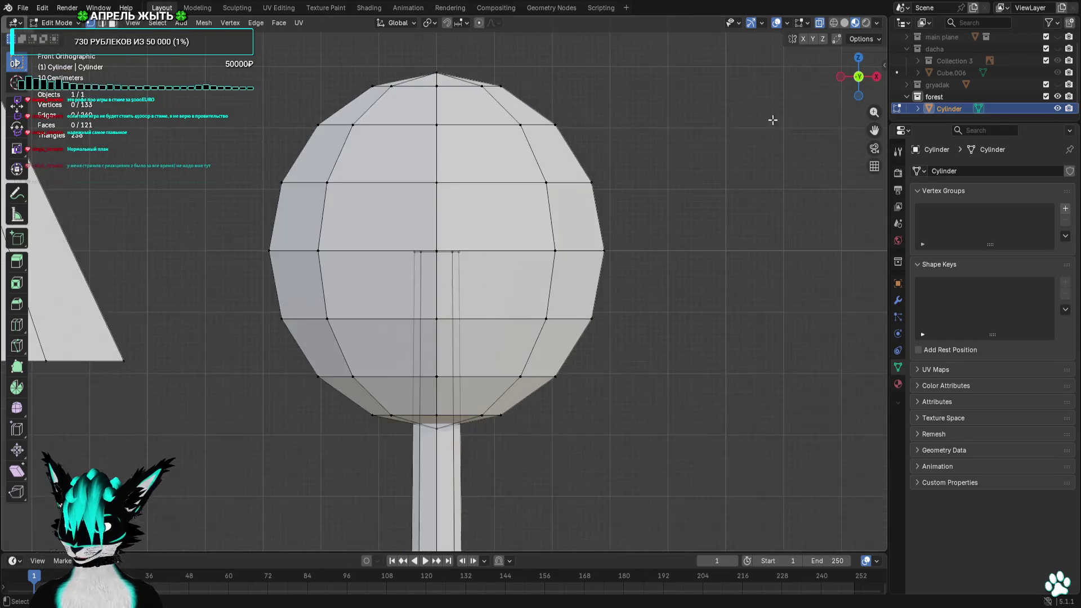
# Box-select the sphere crown's vertices from the front and right-side views
pyautogui.moveTo(604, 89); pyautogui.dragTo(456, 396)
pyautogui.keyDown('shift'); pyautogui.moveTo(266, 82); pyautogui.dragTo(417, 388); pyautogui.keyUp('shift')
pyautogui.keyDown('shift'); pyautogui.moveTo(299, 80); pyautogui.dragTo(596, 257); pyautogui.keyUp('shift')
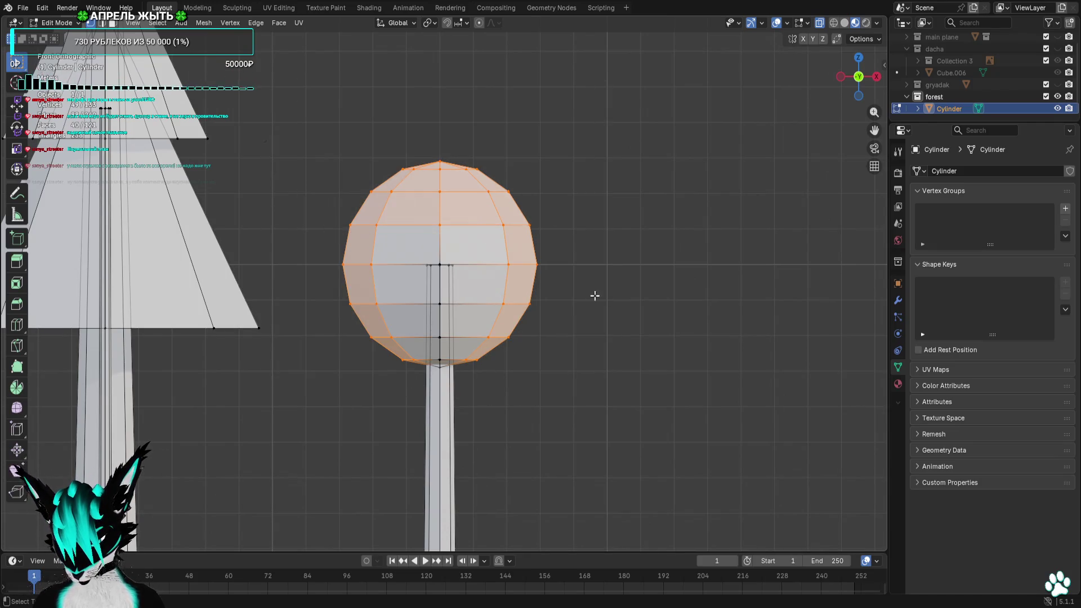
pyautogui.click(875, 76)
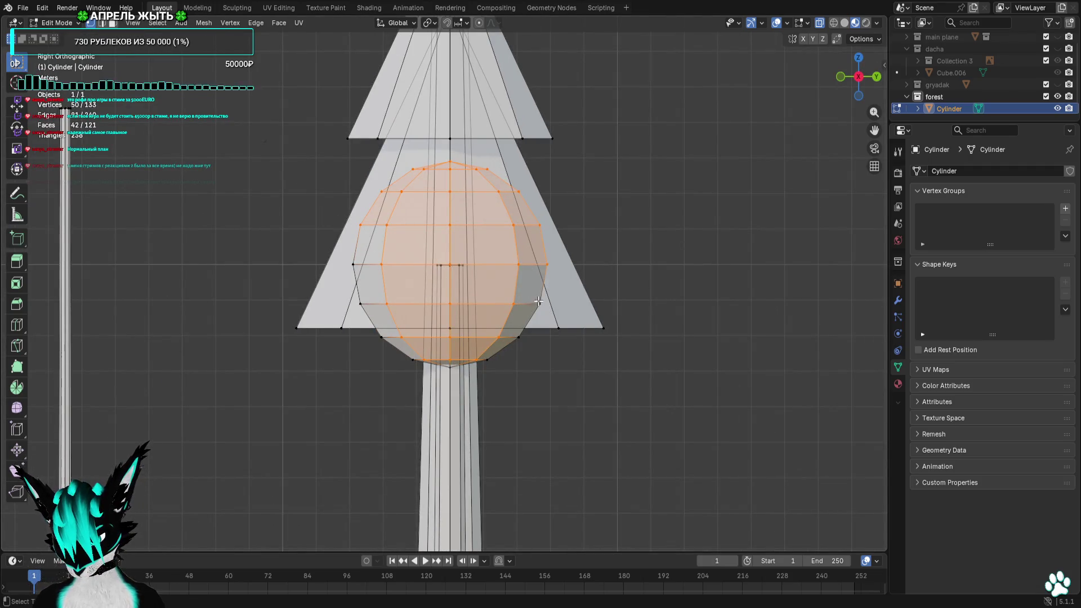
pyautogui.moveTo(555, 262)
pyautogui.keyDown('shift'); pyautogui.mouseDown()
pyautogui.moveTo(501, 363)
pyautogui.moveTo(479, 350)
pyautogui.mouseUp(); pyautogui.keyUp('shift')
pyautogui.scroll(5, 472, 363)
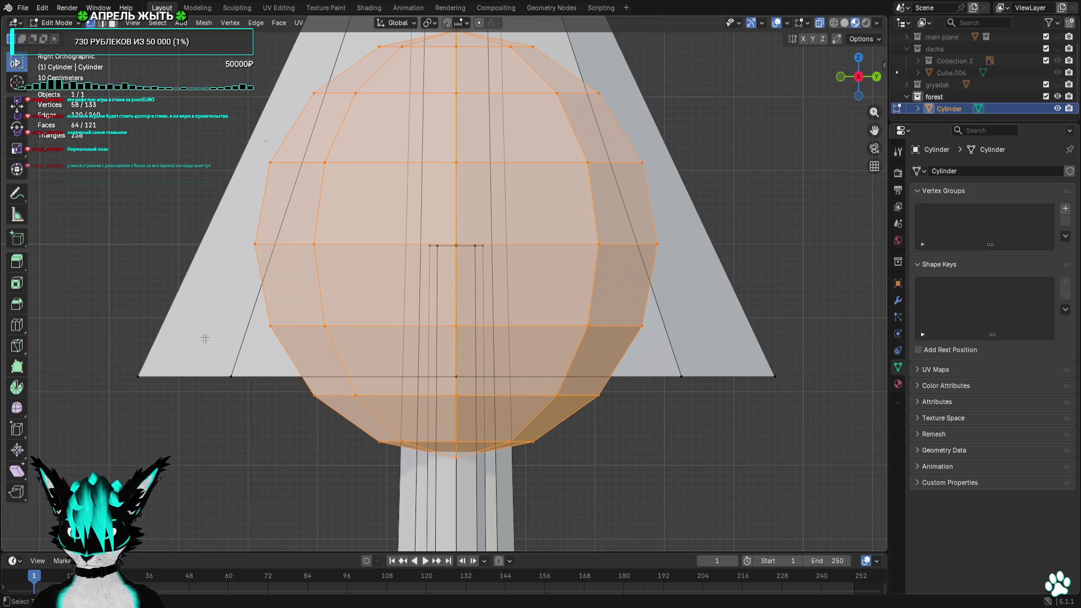
pyautogui.scroll(-5, 205, 338)
pyautogui.moveTo(206, 338); pyautogui.dragTo(482, 321, button='middle')
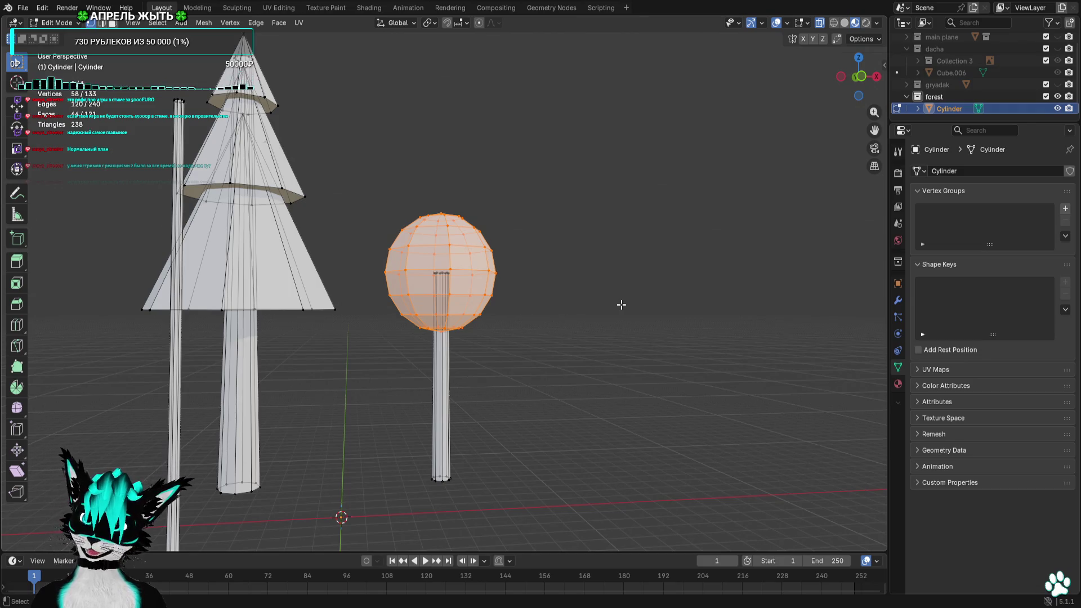
# Enlarge the selected crown vertices from the front view, then deselect everything
pyautogui.click(859, 84)
pyautogui.press('s')
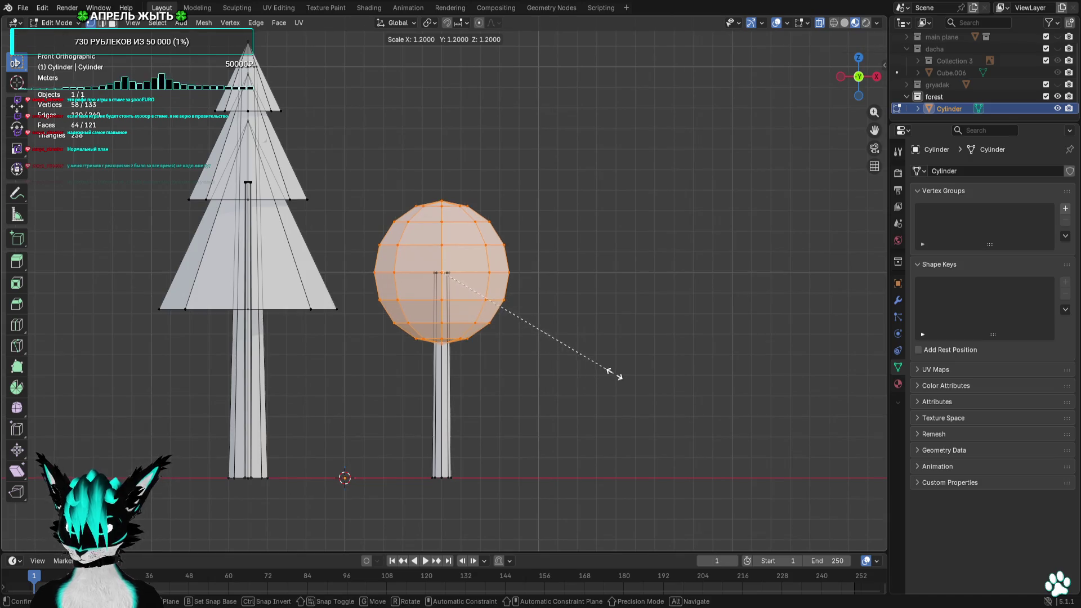
pyautogui.click(647, 380)
pyautogui.hotkey('alt', 'a')
# Bring the fir and round-crowned tree into a close straight-on front view
pyautogui.moveTo(635, 357)
pyautogui.mouseDown(button='middle')
pyautogui.moveTo(632, 374)
pyautogui.moveTo(661, 380)
pyautogui.mouseUp(button='middle')
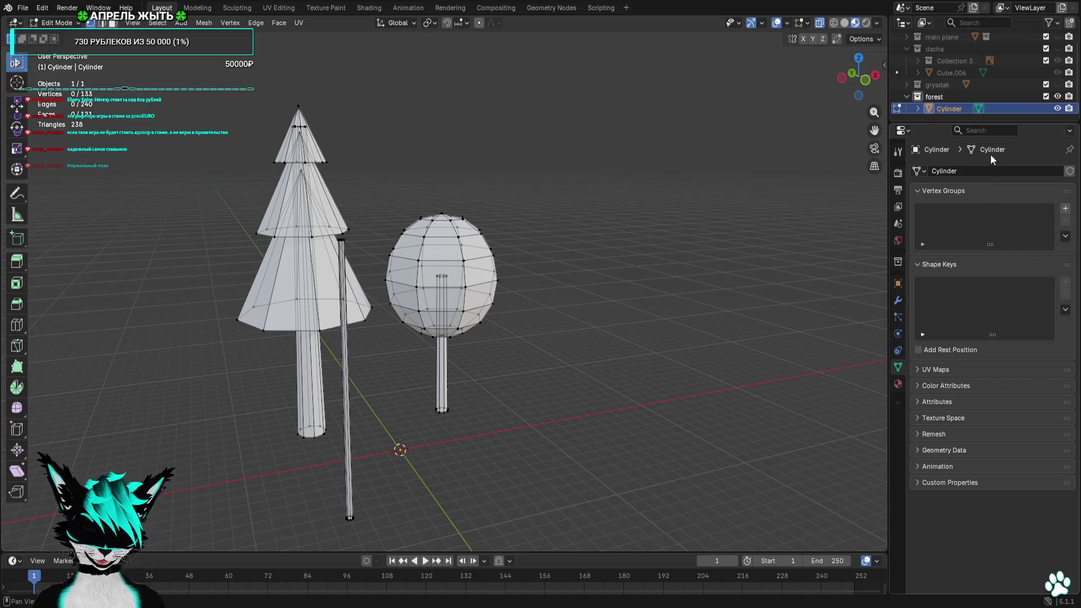
pyautogui.click(866, 79)
pyautogui.scroll(2, 652, 169)
pyautogui.moveTo(650, 169); pyautogui.dragTo(645, 168, button='middle')
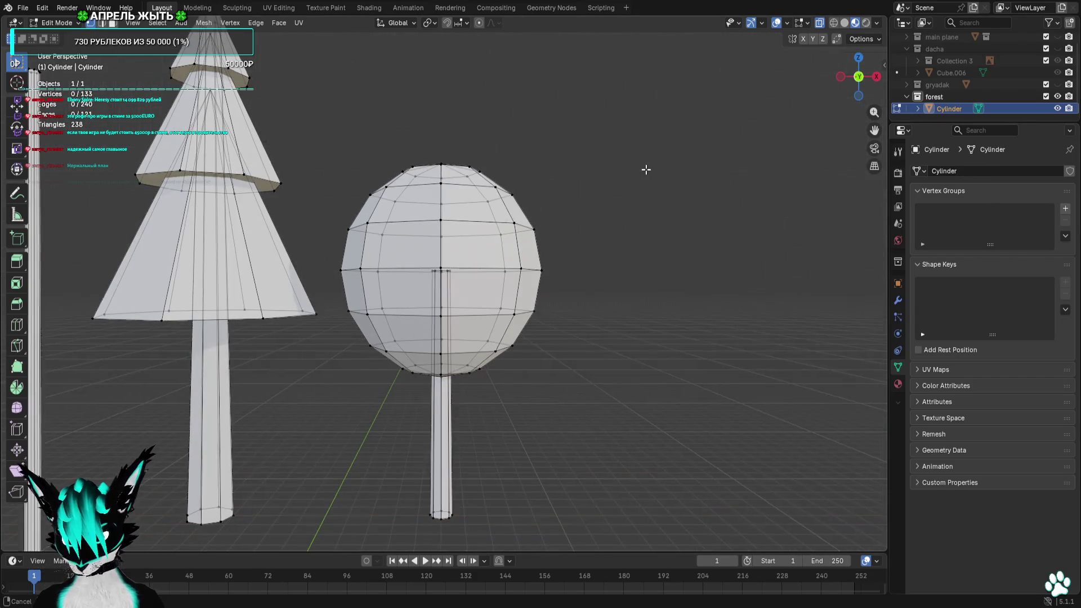
pyautogui.click(860, 80)
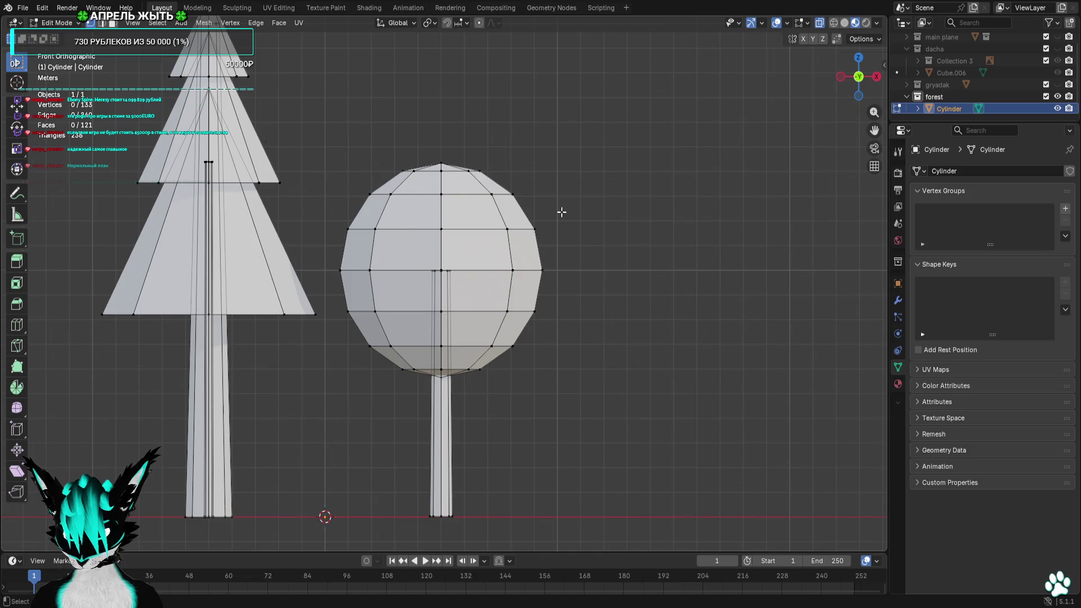
pyautogui.scroll(-5, 561, 212)
# Orbit around the trees in perspective and leave Edit Mode for Object Mode
pyautogui.moveTo(562, 212)
pyautogui.mouseDown(button='middle')
pyautogui.moveTo(567, 317)
pyautogui.moveTo(692, 273)
pyautogui.mouseUp(button='middle')
pyautogui.moveTo(849, 87)
pyautogui.mouseDown()
pyautogui.moveTo(861, 74)
pyautogui.moveTo(736, 211)
pyautogui.moveTo(760, 253)
pyautogui.mouseUp()
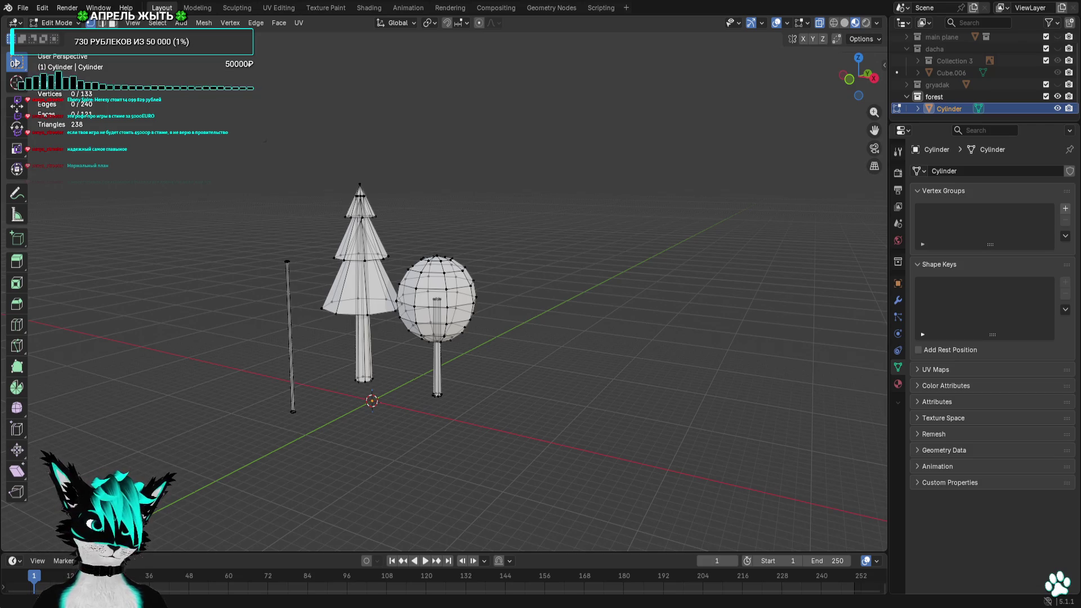
pyautogui.press('Tab')
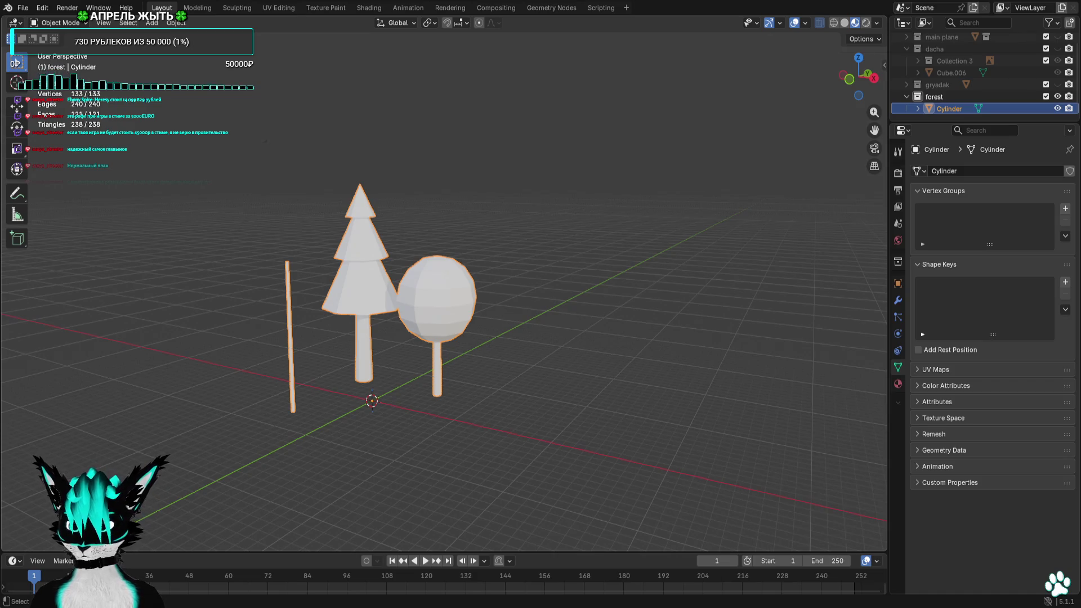
# Drop a birch reference photo into the scene, view it from the front, then delete it
pyautogui.hotkey('alt', 'a')
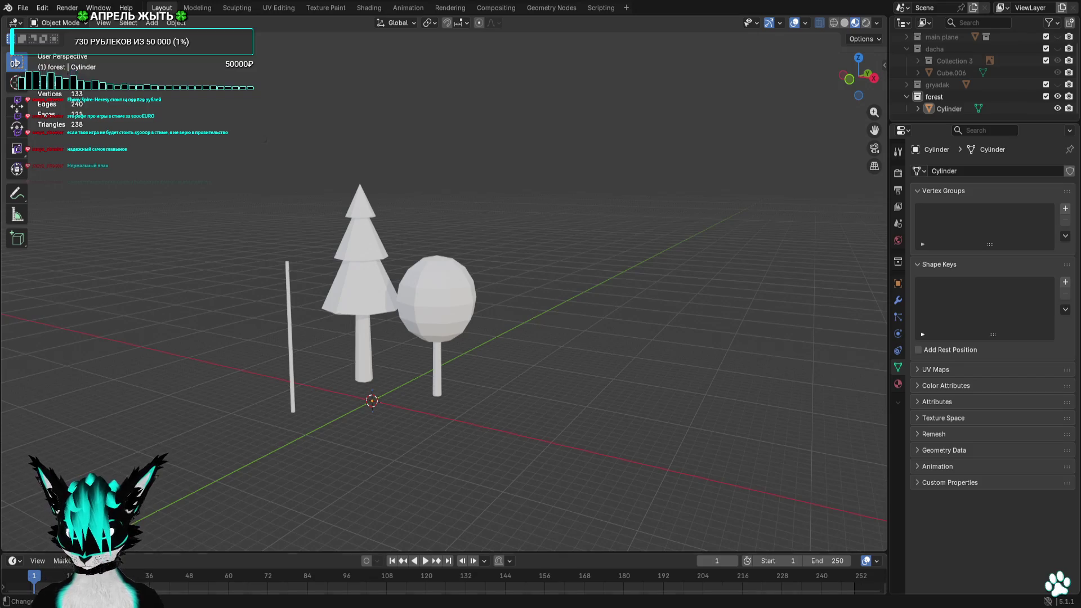
pyautogui.moveTo(0, 245); pyautogui.dragTo(174, 248)
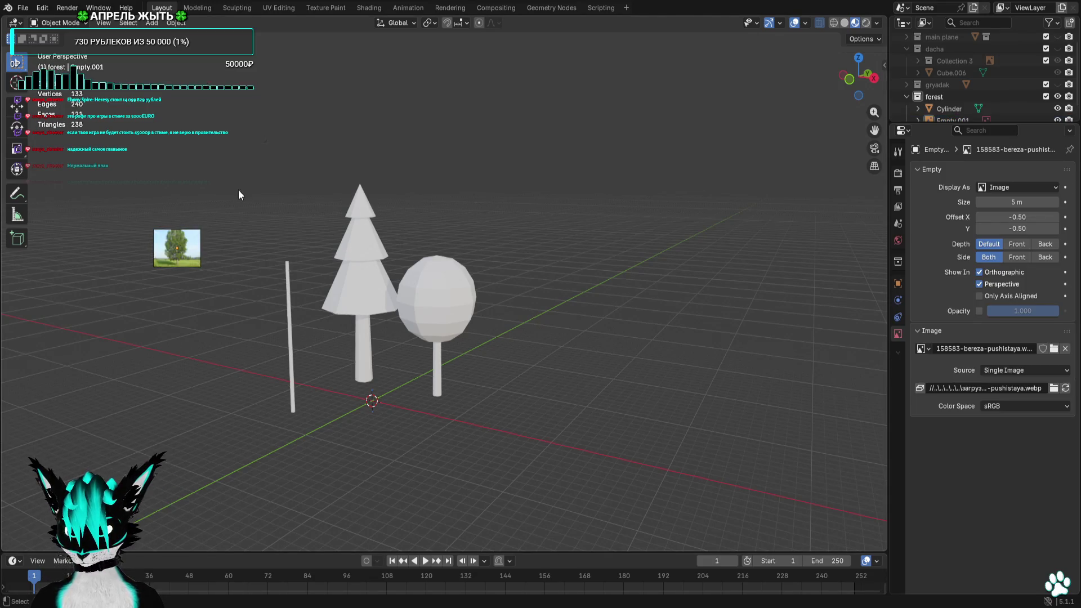
pyautogui.click(850, 85)
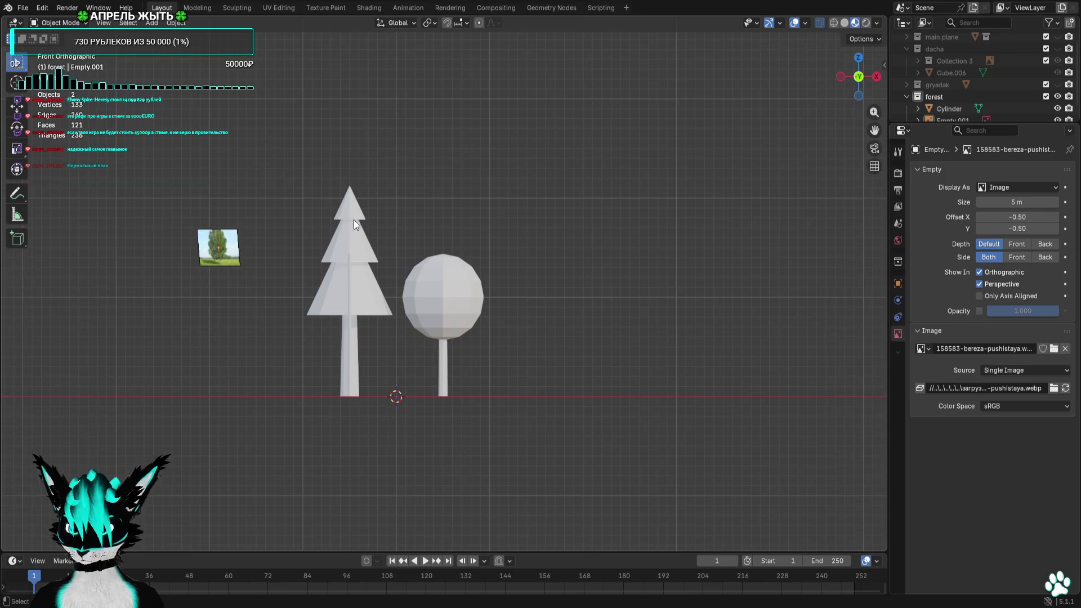
pyautogui.press('Delete')
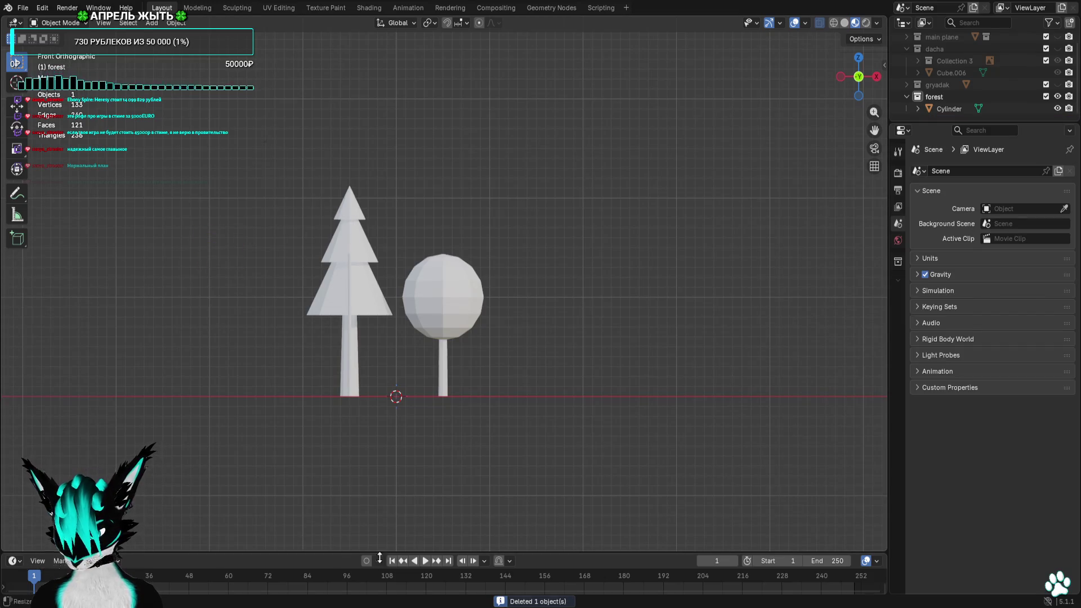
# Re-add the birch photo front-aligned, enlarge it behind the trees, then delete it again
pyautogui.moveTo(0, 236); pyautogui.dragTo(205, 229)
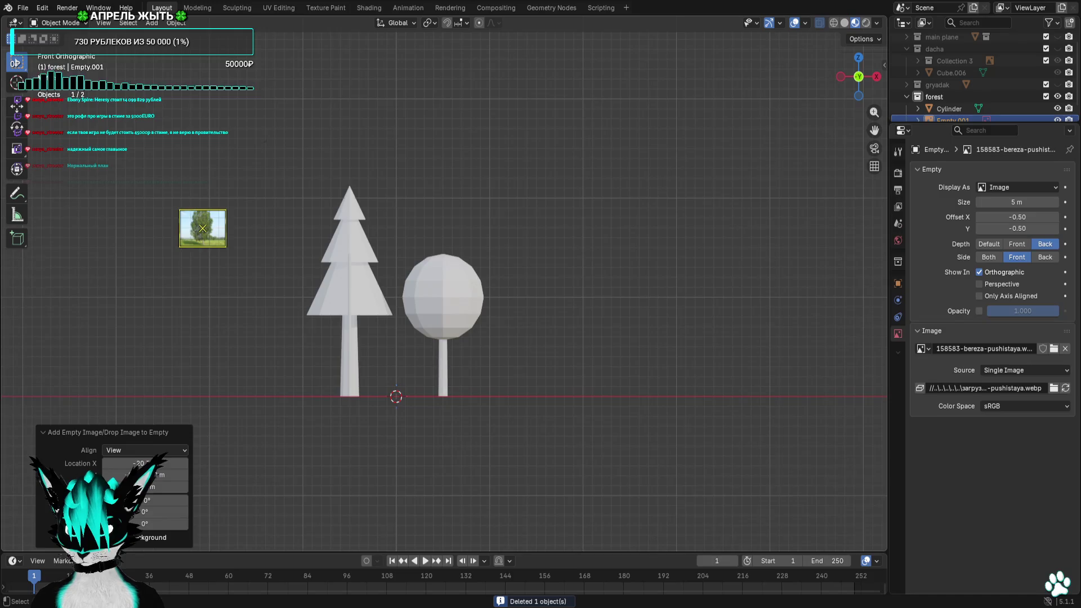
pyautogui.press('s')
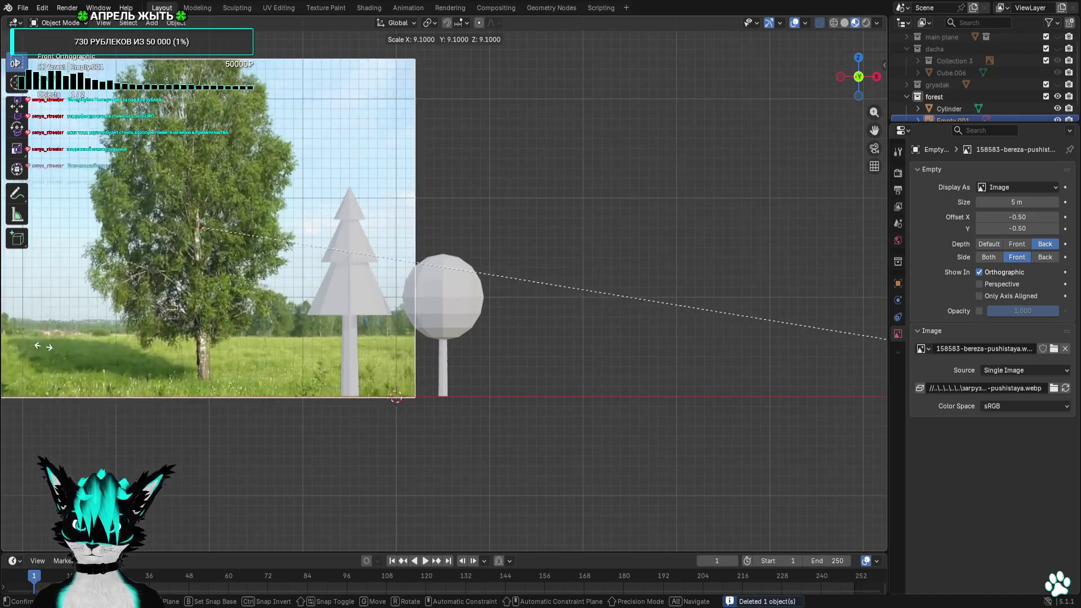
pyautogui.press('Return')
pyautogui.keyDown('shift'); pyautogui.moveTo(241, 305); pyautogui.dragTo(524, 422, button='middle'); pyautogui.keyUp('shift')
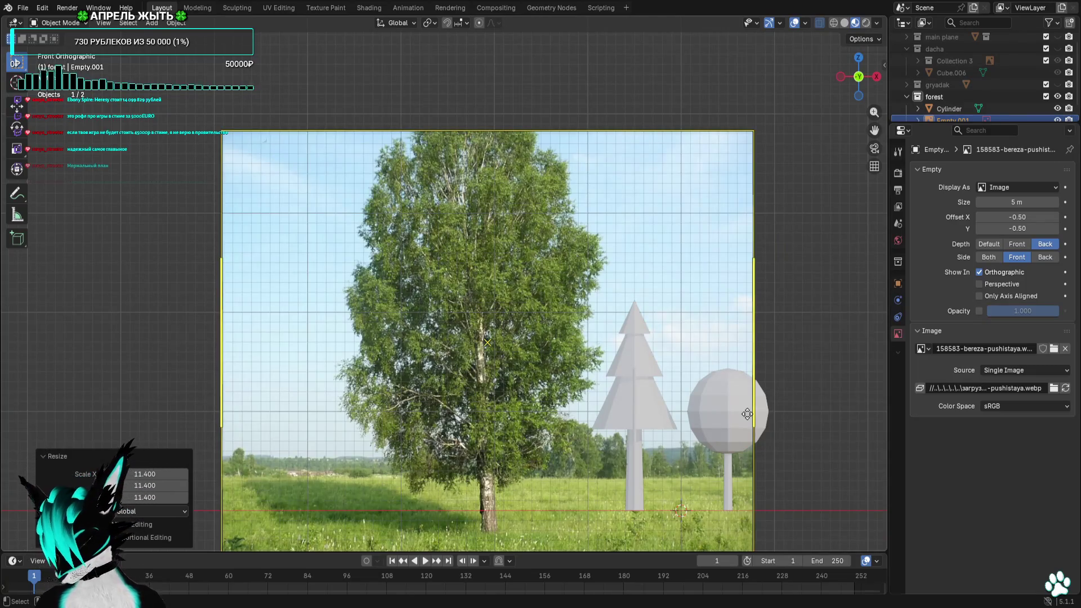
pyautogui.press('Delete')
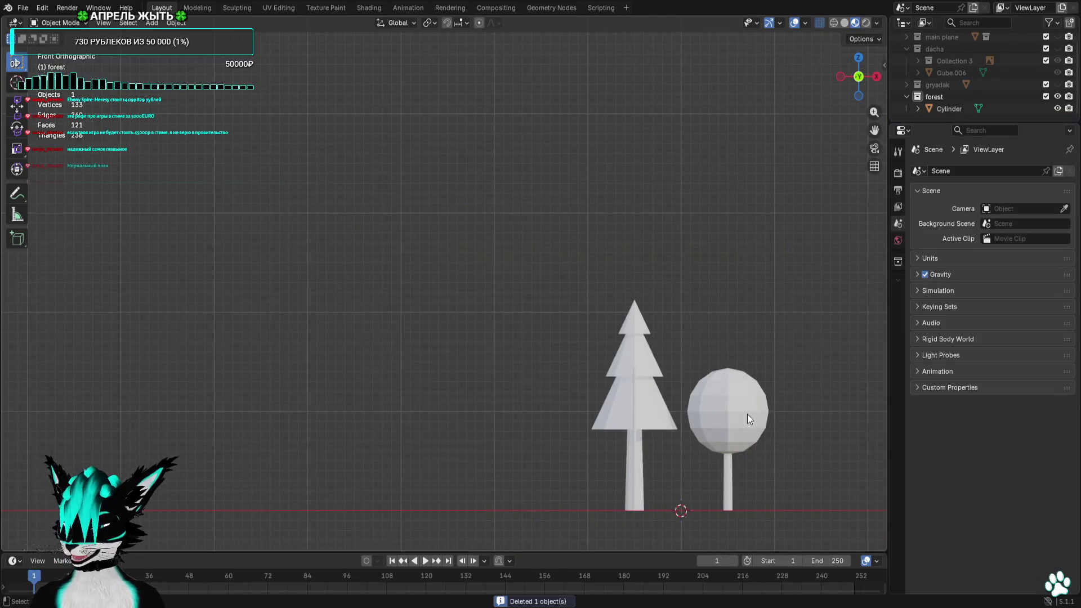
# View from the right side, select the Cylinder tree mesh and enter Edit Mode
pyautogui.click(876, 77)
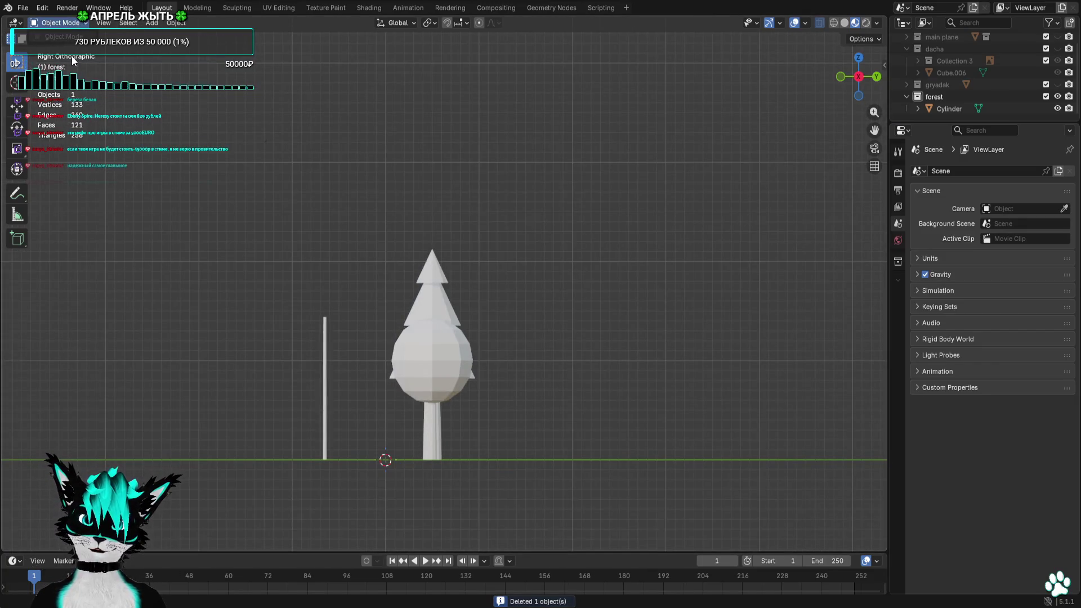
pyautogui.click(948, 108)
pyautogui.click(60, 23)
pyautogui.click(59, 49)
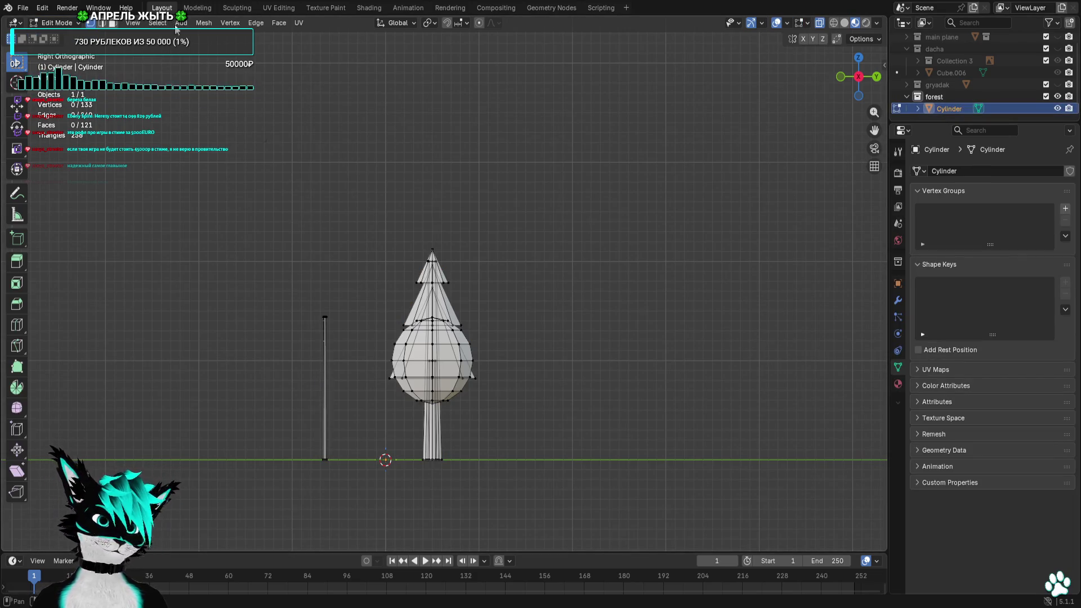
# Add and immediately delete a stray cylinder's vertices, then bring up the mesh Add menu
pyautogui.click(251, 24)
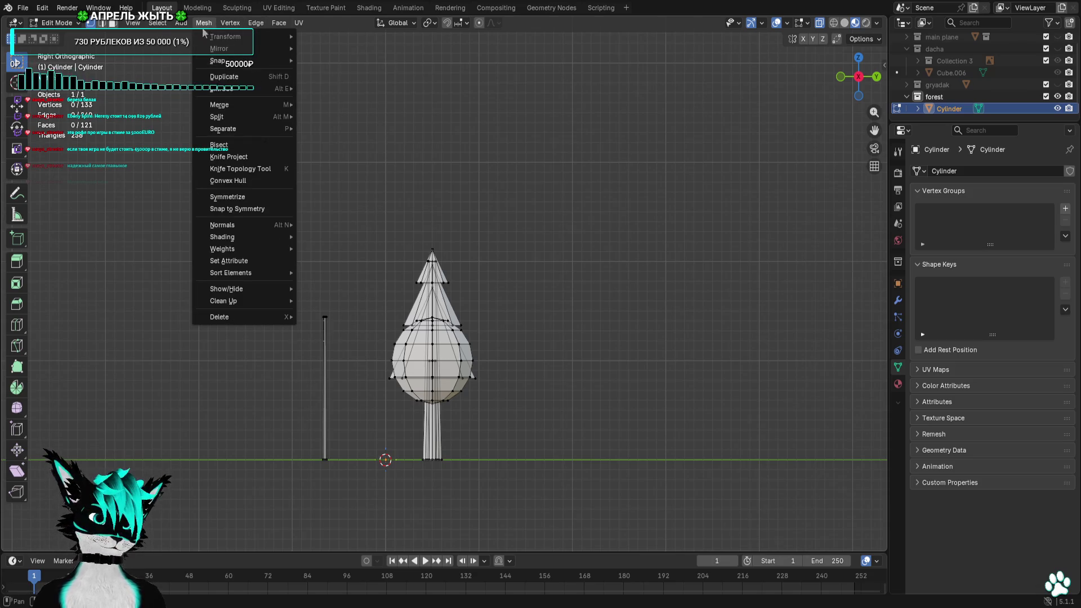
pyautogui.click(202, 96)
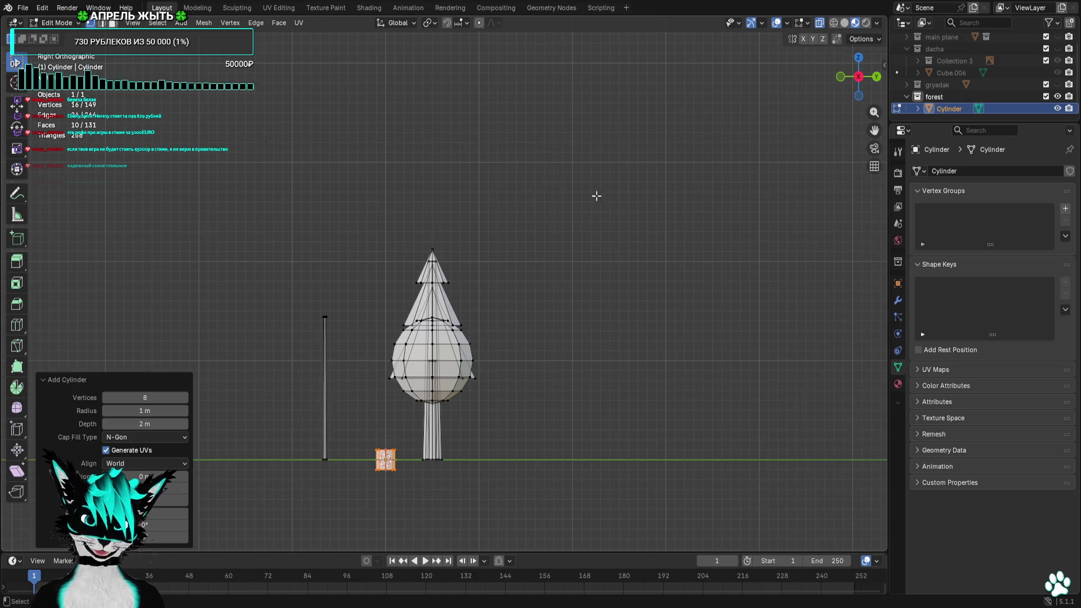
pyautogui.press('x')
pyautogui.click(547, 268)
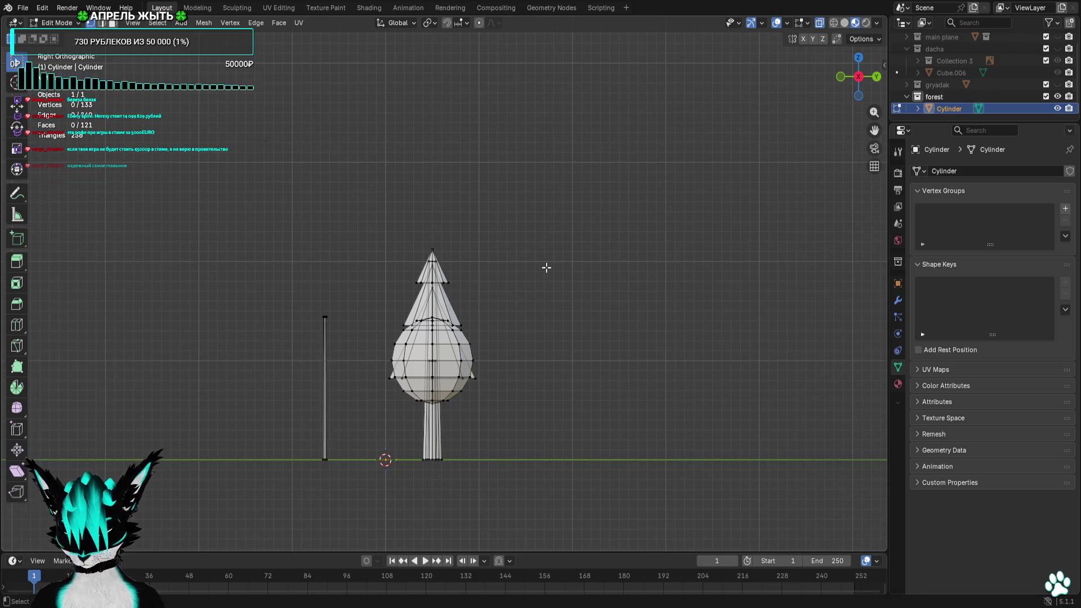
pyautogui.click(181, 22)
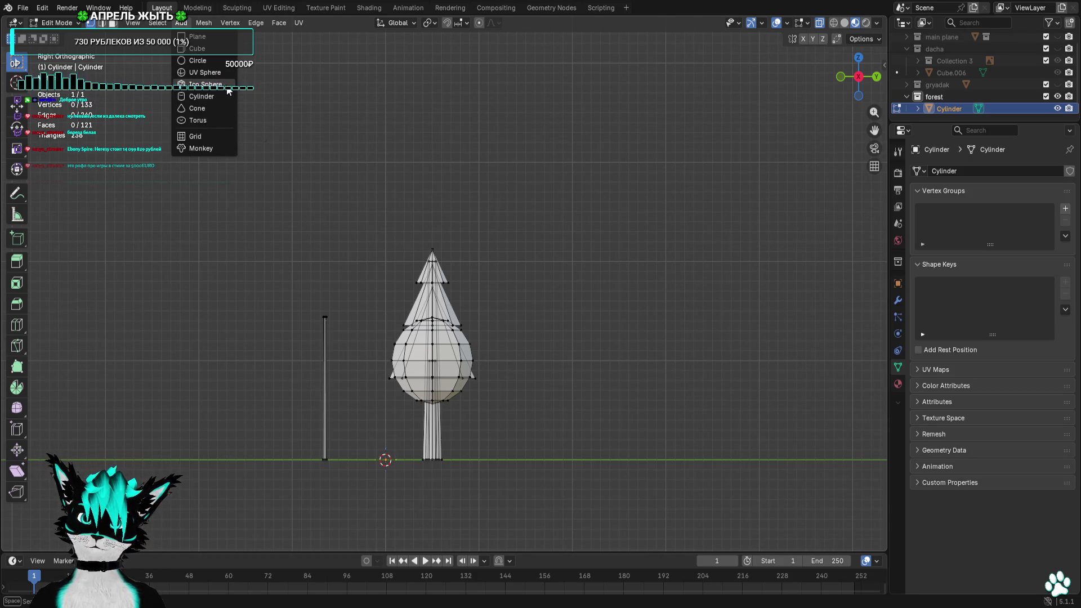
# Add an Ico Sphere to the tree mesh, undoing an accidentally added UV sphere
pyautogui.click(227, 91)
pyautogui.scroll(3, 491, 310)
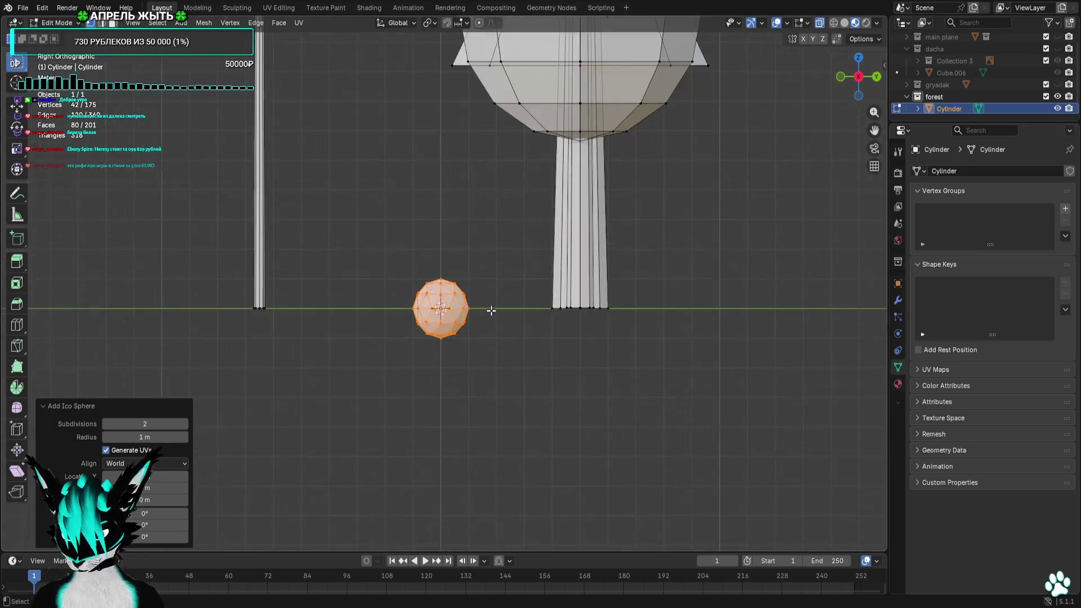
pyautogui.scroll(2, 491, 311)
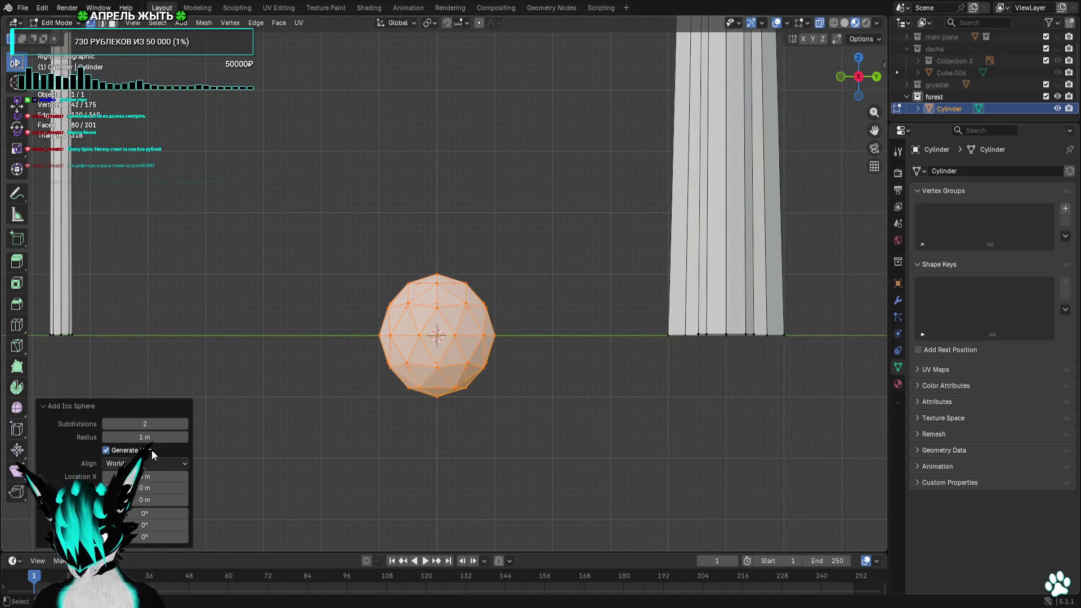
pyautogui.scroll(-4, 249, 372)
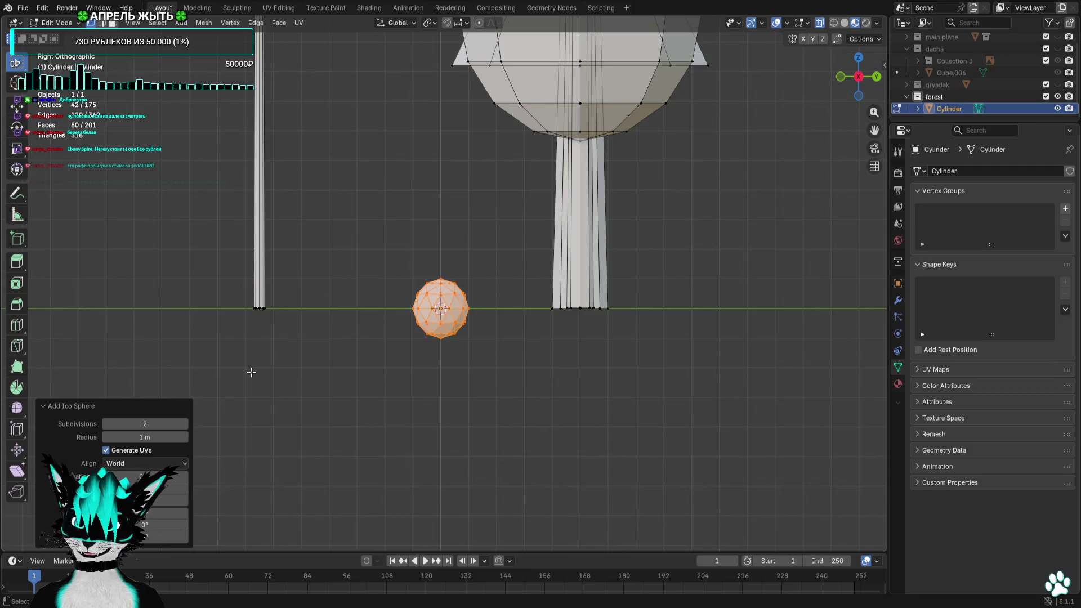
pyautogui.scroll(3, 250, 372)
pyautogui.scroll(-8, 264, 372)
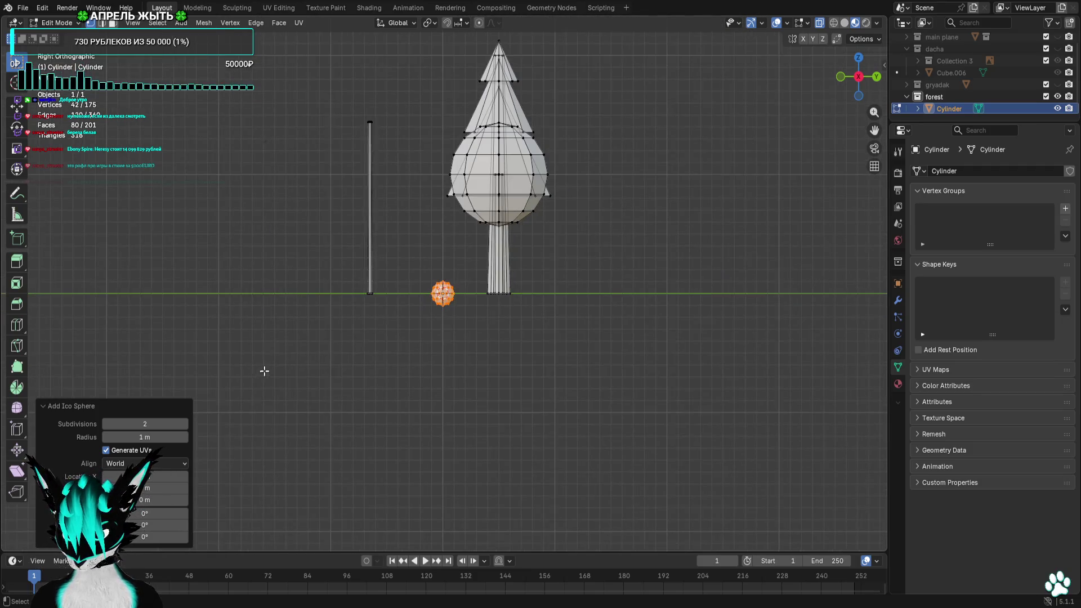
pyautogui.keyDown('shift'); pyautogui.scroll(2, 264, 371); pyautogui.keyUp('shift')
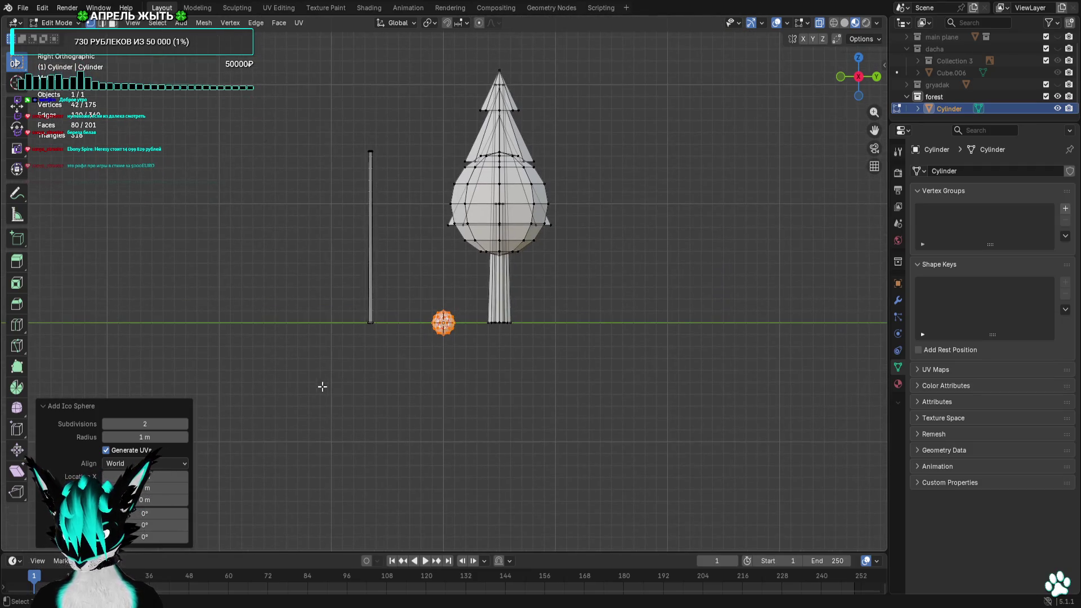
pyautogui.click(180, 22)
pyautogui.click(211, 72)
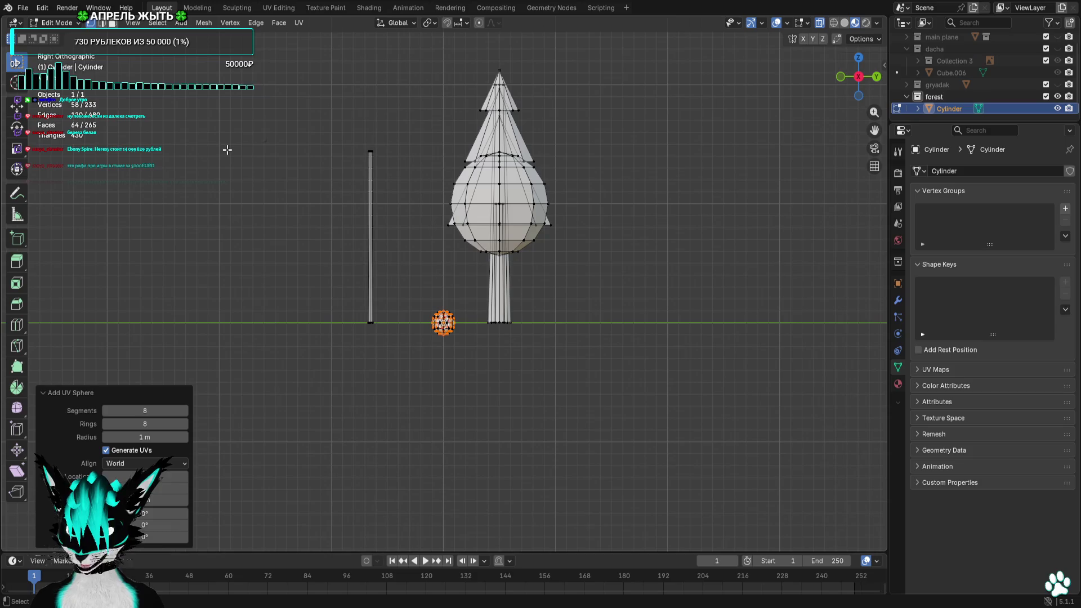
pyautogui.hotkey('ctrl', 'z')
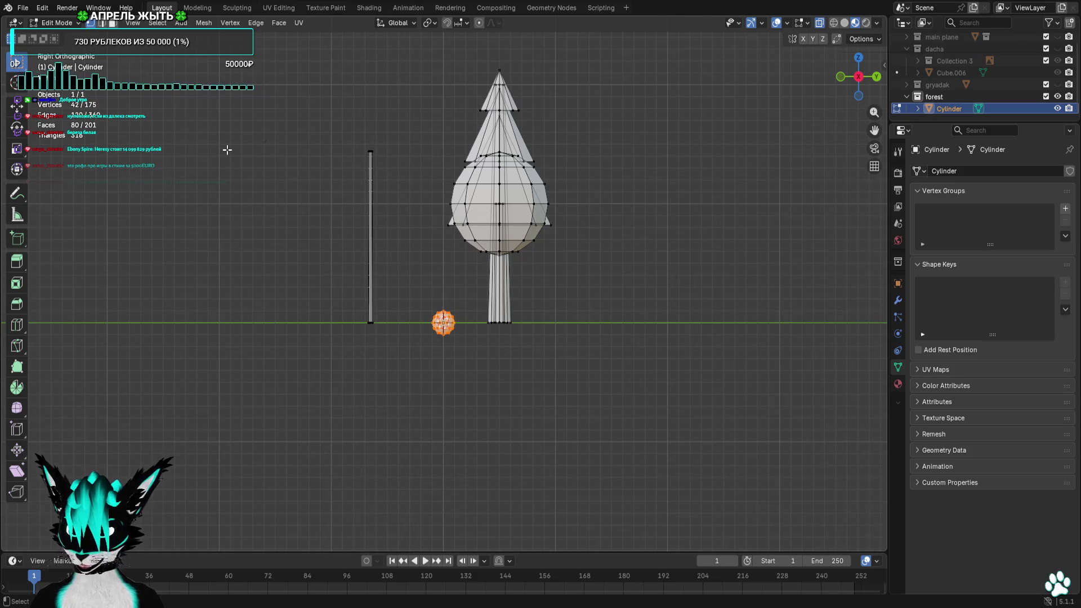
# Scale the ico sphere up about 4.6 times and turn off X-ray to see the trees solid
pyautogui.moveTo(333, 167); pyautogui.dragTo(668, 203, button='middle')
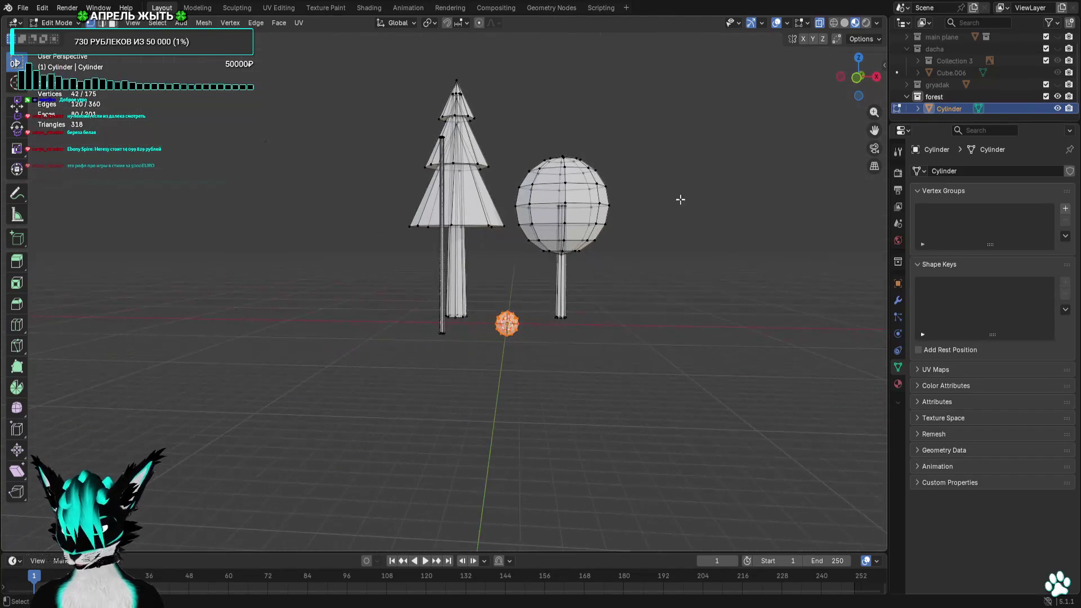
pyautogui.click(856, 77)
pyautogui.press('KP_Decimal')
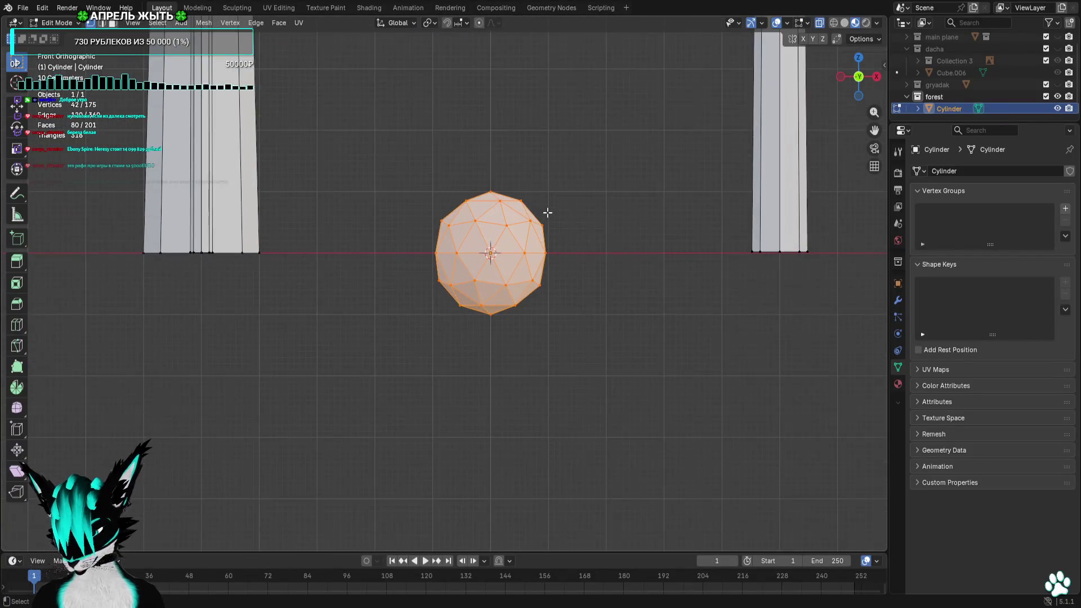
pyautogui.scroll(-5, 512, 204)
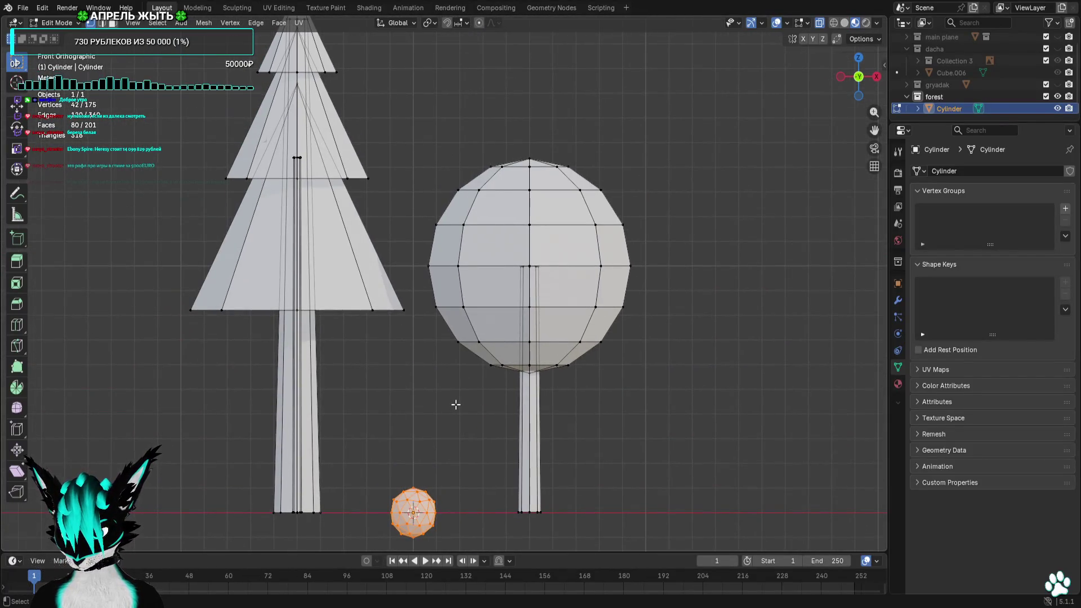
pyautogui.write('s')
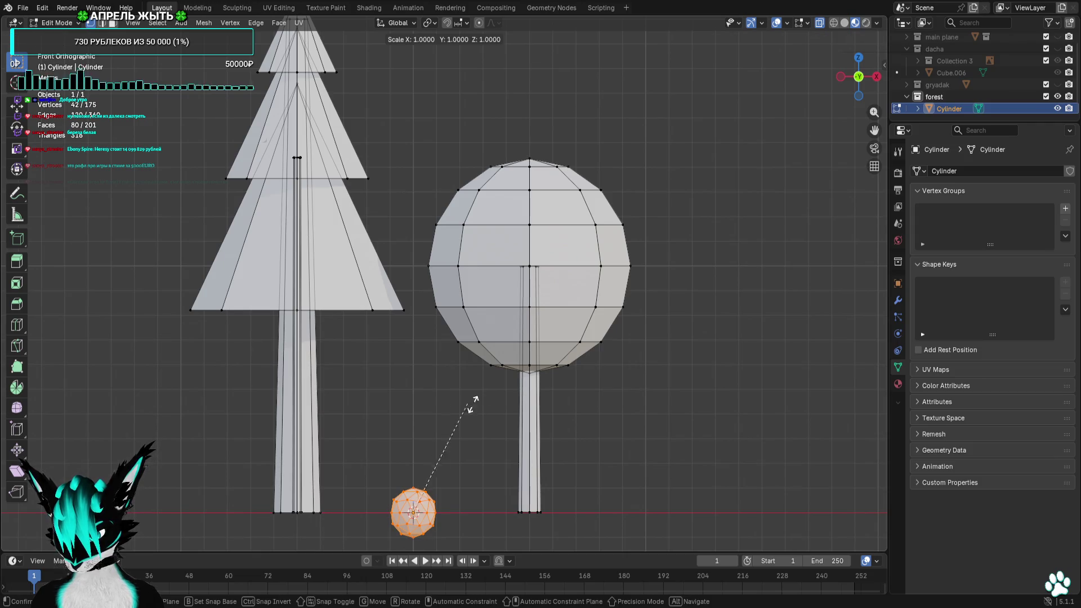
pyautogui.write('4.6')
pyautogui.press('Return')
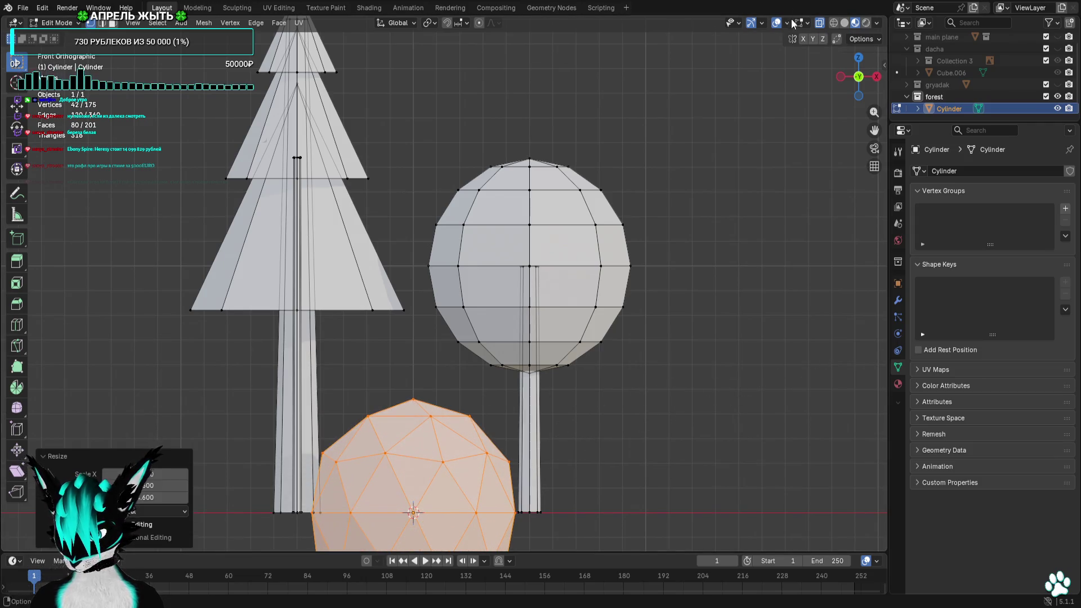
pyautogui.click(776, 26)
pyautogui.moveTo(667, 232)
pyautogui.mouseDown(button='middle')
pyautogui.moveTo(672, 276)
pyautogui.moveTo(622, 277)
pyautogui.mouseUp(button='middle')
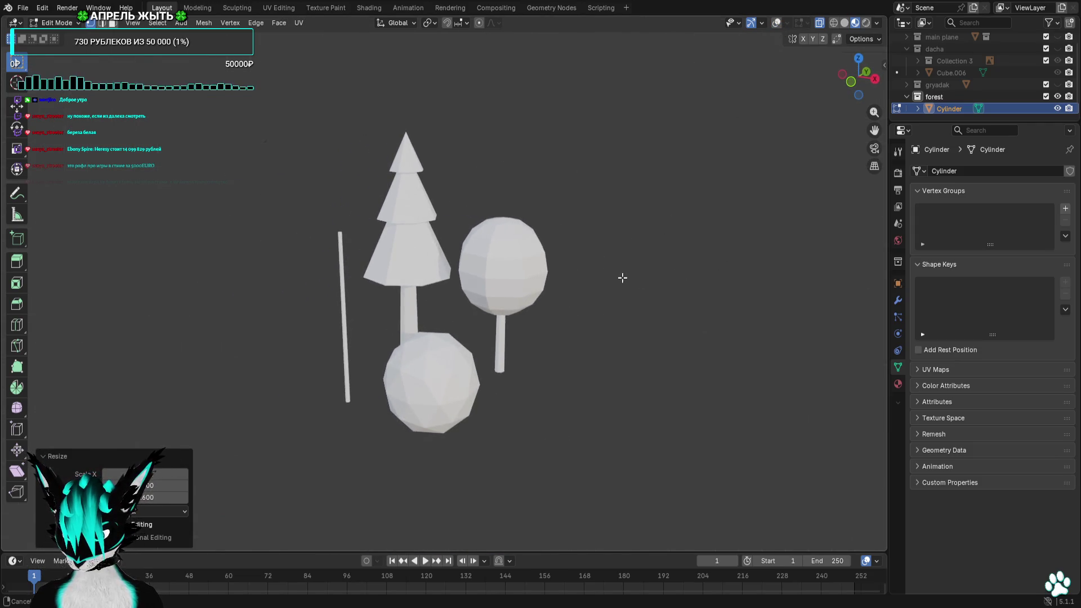
# Undo the large ico sphere and turn the viewport overlays back on
pyautogui.click(851, 83)
pyautogui.hotkey('ctrl', 'z')
pyautogui.hotkey('ctrl', 'z')
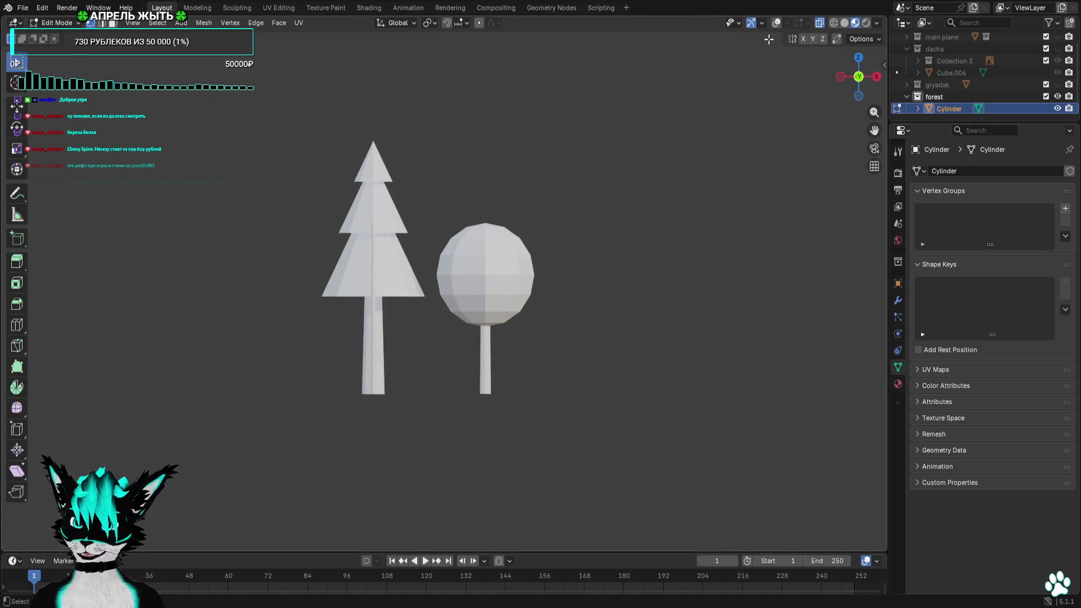
pyautogui.click(777, 25)
pyautogui.scroll(3, 651, 164)
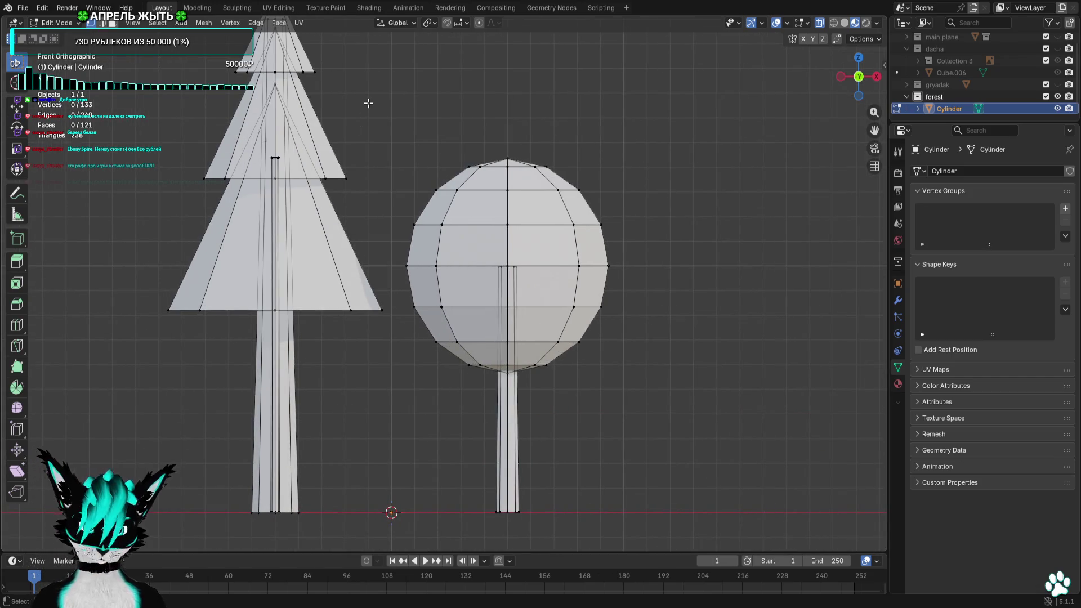
# Box-select the round crown's vertices and its central column from the front view
pyautogui.moveTo(380, 108)
pyautogui.mouseDown()
pyautogui.moveTo(431, 273)
pyautogui.moveTo(495, 422)
pyautogui.mouseUp()
pyautogui.keyDown('shift'); pyautogui.moveTo(652, 151); pyautogui.dragTo(530, 407); pyautogui.keyUp('shift')
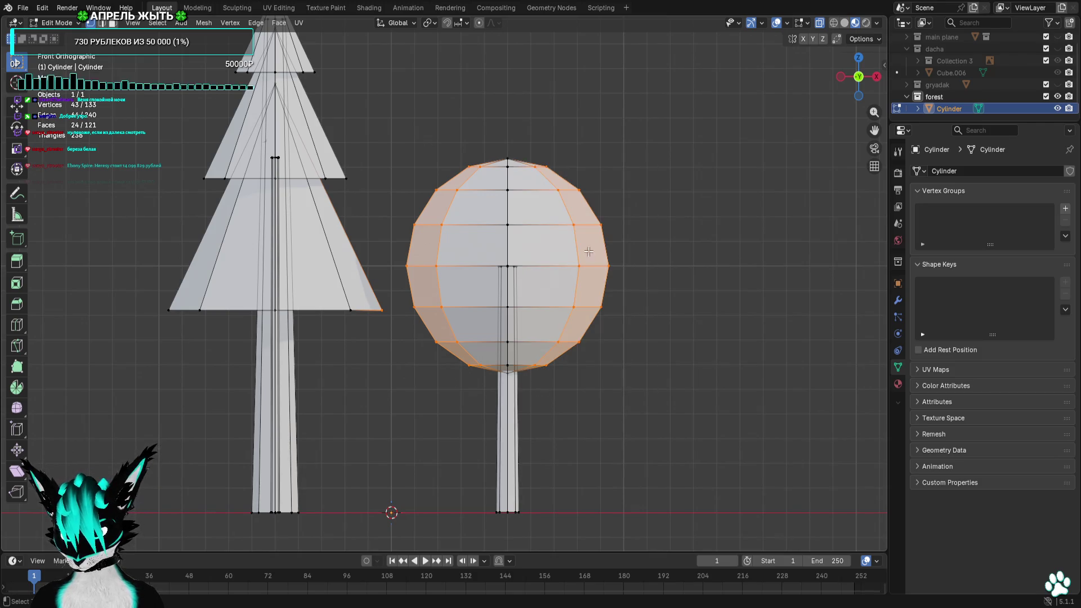
pyautogui.moveTo(592, 110); pyautogui.dragTo(415, 241)
pyautogui.scroll(5, 547, 243)
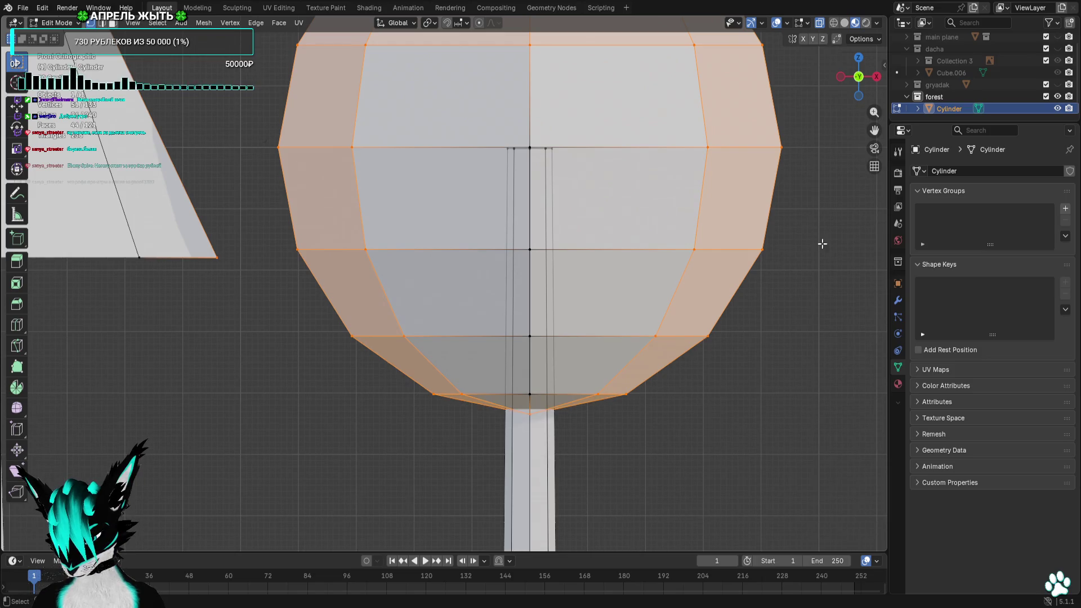
pyautogui.keyDown('shift'); pyautogui.click(529, 393); pyautogui.keyUp('shift')
pyautogui.keyDown('shift'); pyautogui.click(530, 337); pyautogui.keyUp('shift')
pyautogui.keyDown('shift'); pyautogui.click(530, 250); pyautogui.keyUp('shift')
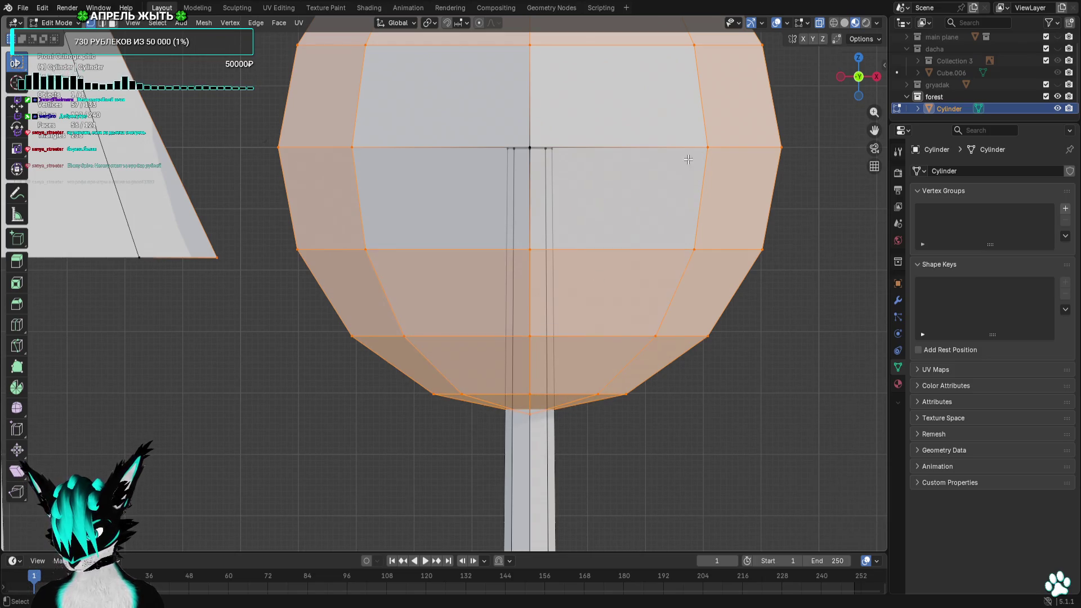
# Catch the remaining crown-edge vertices from the right side and Delete Vertices
pyautogui.click(876, 76)
pyautogui.scroll(-2, 876, 84)
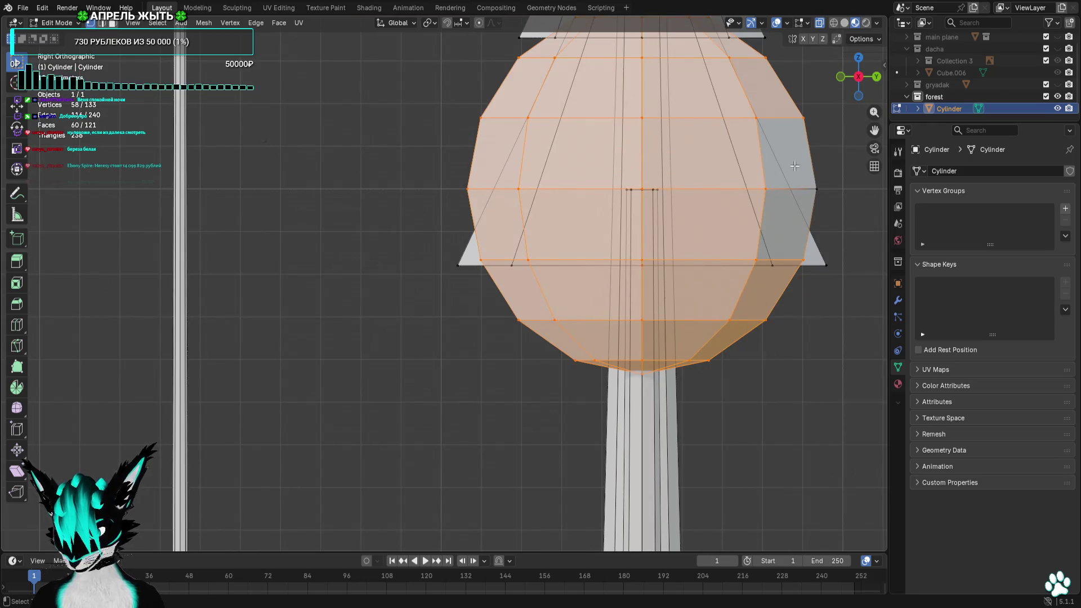
pyautogui.moveTo(845, 156); pyautogui.dragTo(807, 214)
pyautogui.rightClick(743, 313)
pyautogui.click(735, 592)
pyautogui.moveTo(735, 591)
pyautogui.mouseDown(button='middle')
pyautogui.moveTo(630, 241)
pyautogui.moveTo(545, 233)
pyautogui.mouseUp(button='middle')
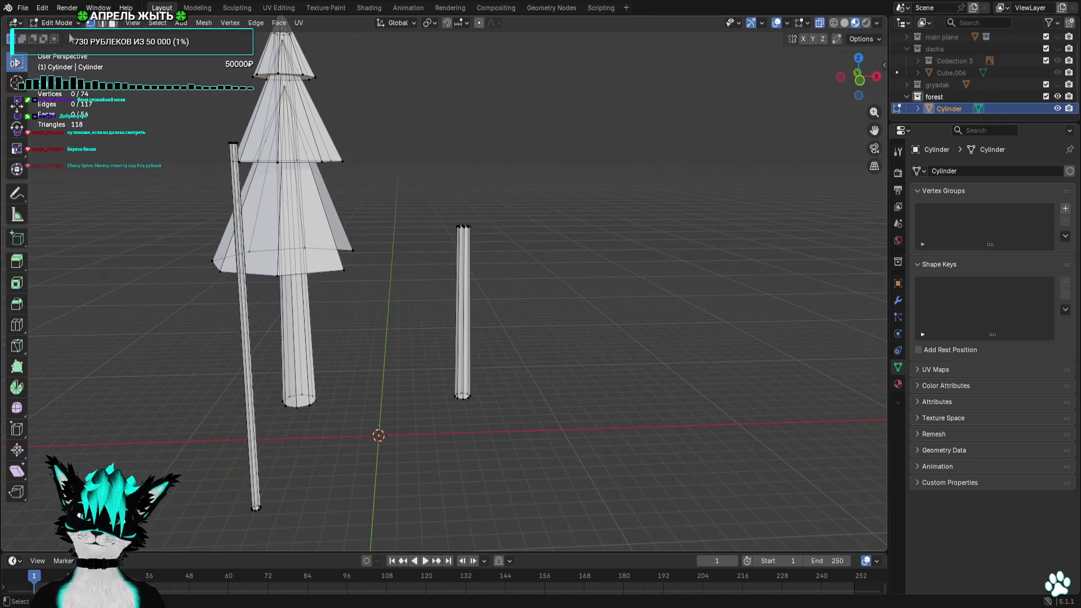
# Add an Ico Sphere and set its Subdivisions to 2 in the operator panel
pyautogui.click(180, 23)
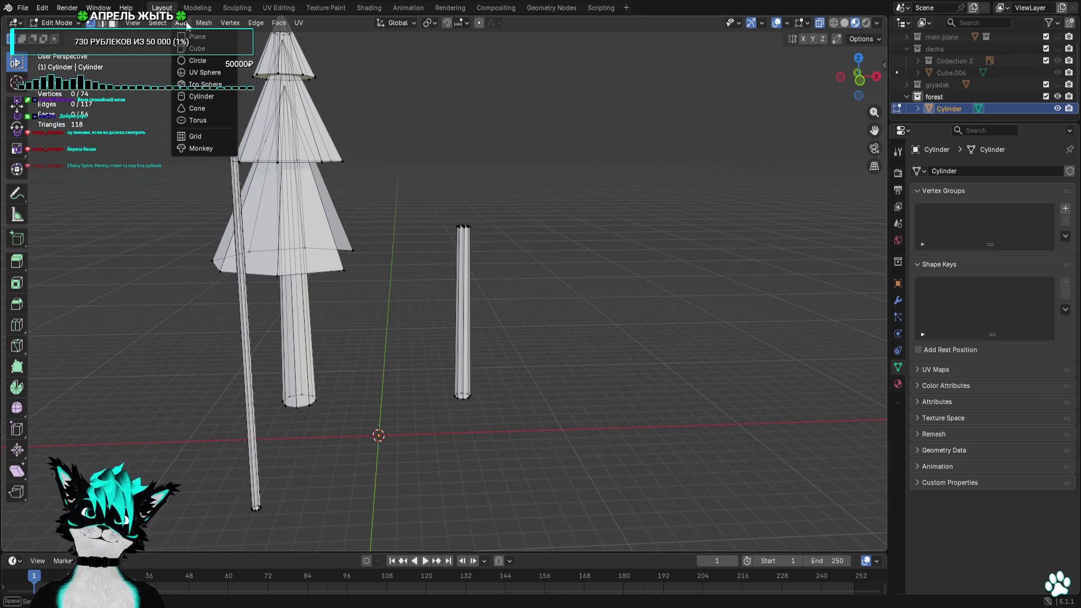
pyautogui.click(222, 86)
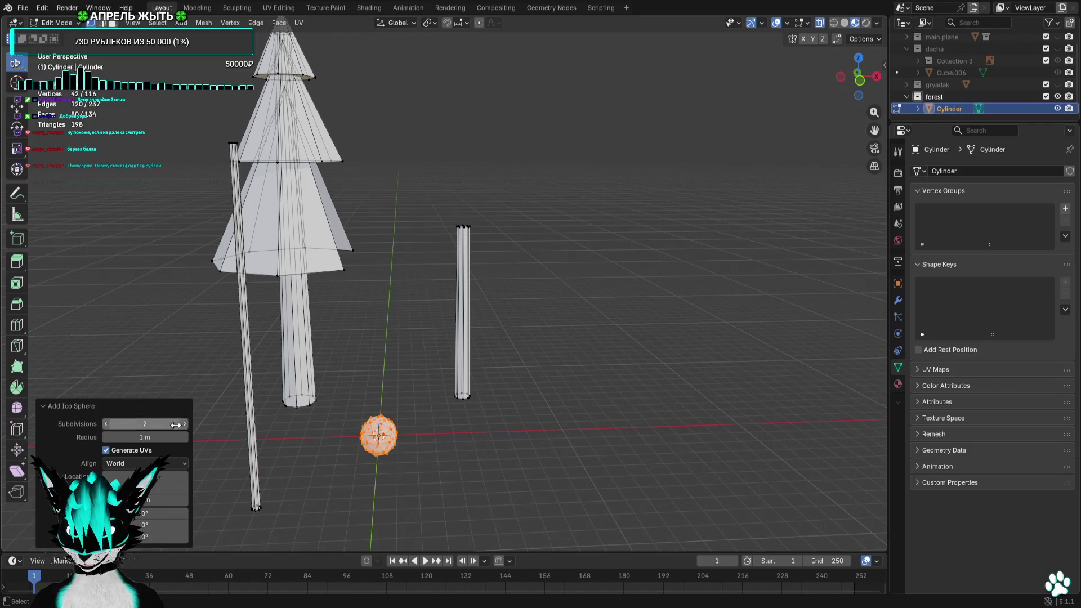
pyautogui.click(859, 83)
pyautogui.scroll(2, 392, 439)
pyautogui.scroll(2, 429, 368)
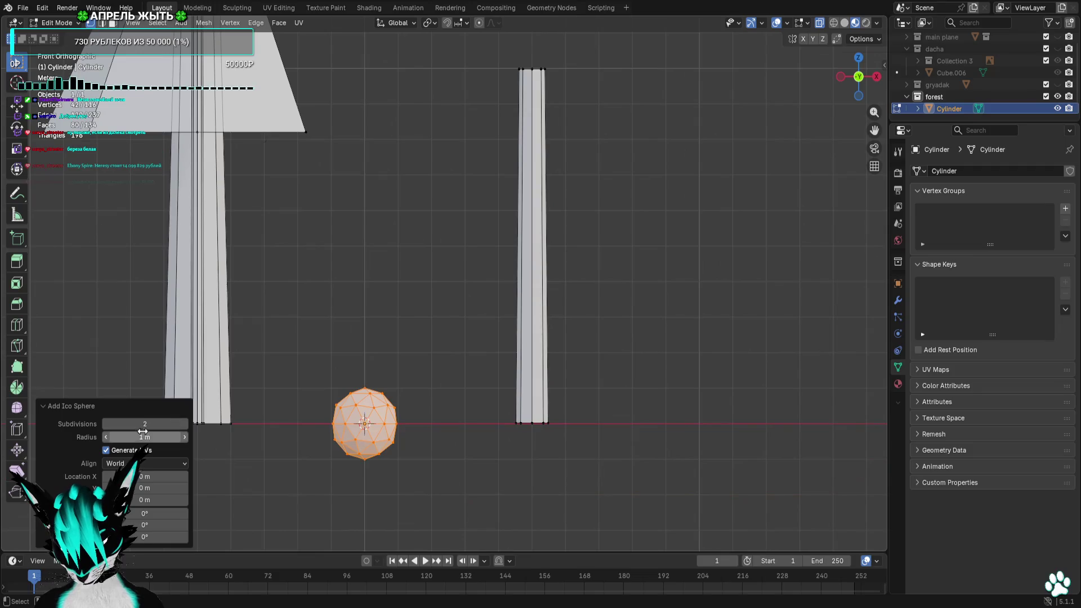
pyautogui.click(146, 423)
pyautogui.write('1')
pyautogui.press('Return')
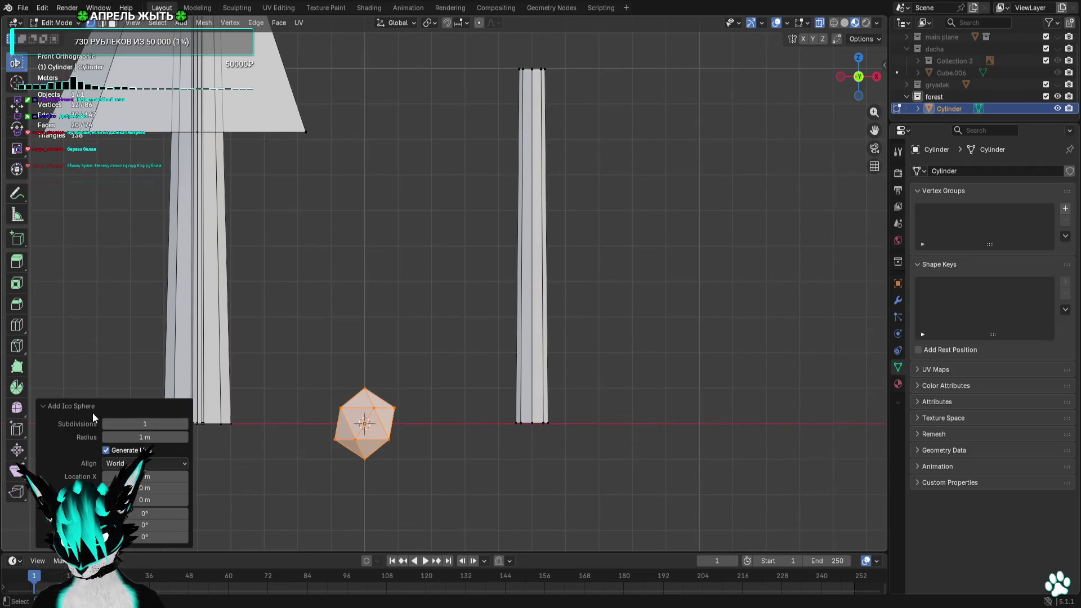
pyautogui.click(131, 423)
pyautogui.write('2')
pyautogui.press('Return')
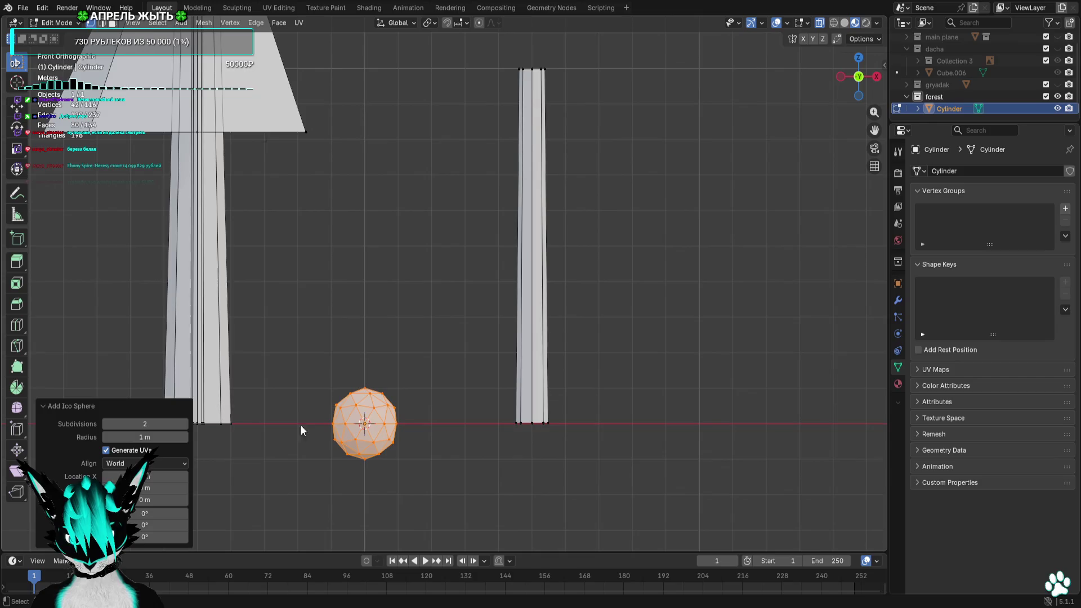
pyautogui.scroll(-2, 462, 426)
# Enlarge the ico sphere and raise it to crown height beside the thin trunk
pyautogui.press('s')
pyautogui.click(683, 413)
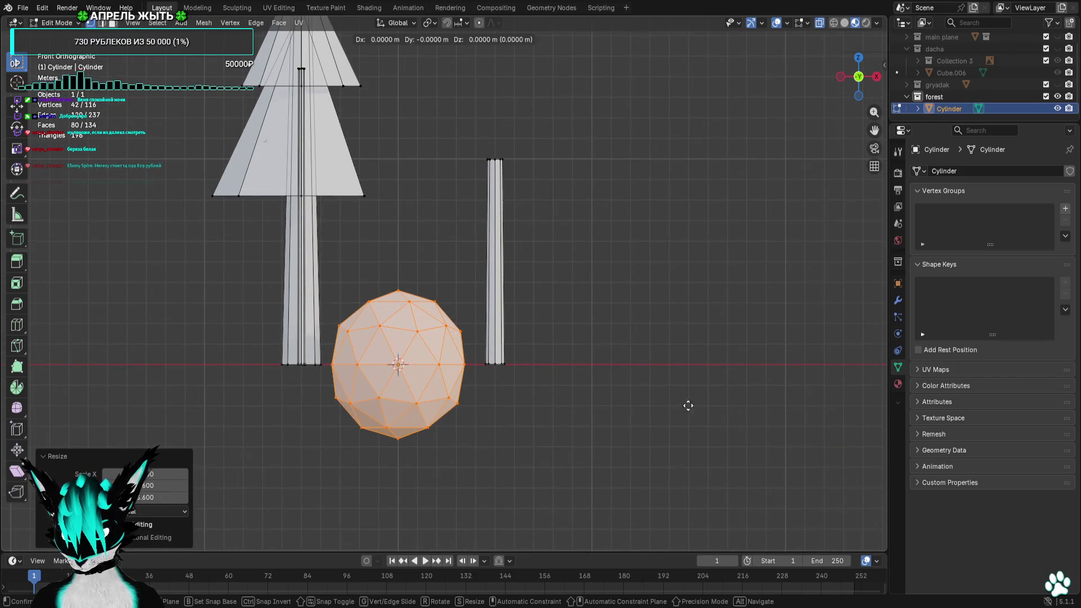
pyautogui.press('g')
pyautogui.click(780, 202)
pyautogui.press('s')
pyautogui.click(642, 335)
pyautogui.hotkey('alt', 'a')
pyautogui.moveTo(642, 336)
pyautogui.mouseDown(button='middle')
pyautogui.moveTo(578, 367)
pyautogui.moveTo(815, 123)
pyautogui.mouseUp(button='middle')
pyautogui.moveTo(861, 84); pyautogui.dragTo(847, 97)
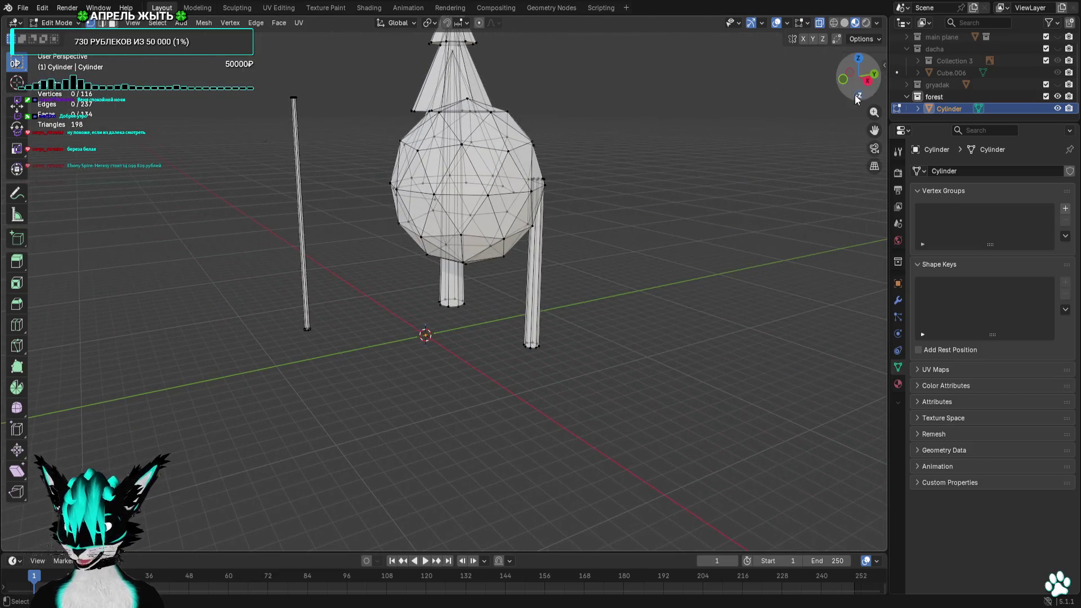
# From the top view, move the ico sphere 1 m along Y to centre it over the trunk
pyautogui.click(869, 82)
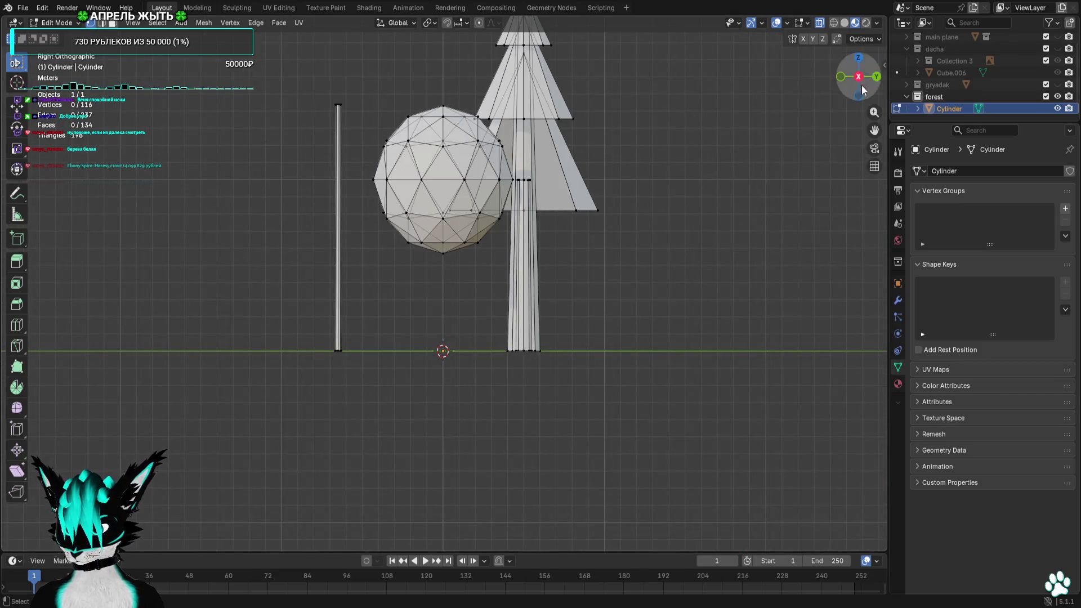
pyautogui.click(859, 62)
pyautogui.moveTo(615, 212); pyautogui.dragTo(415, 413)
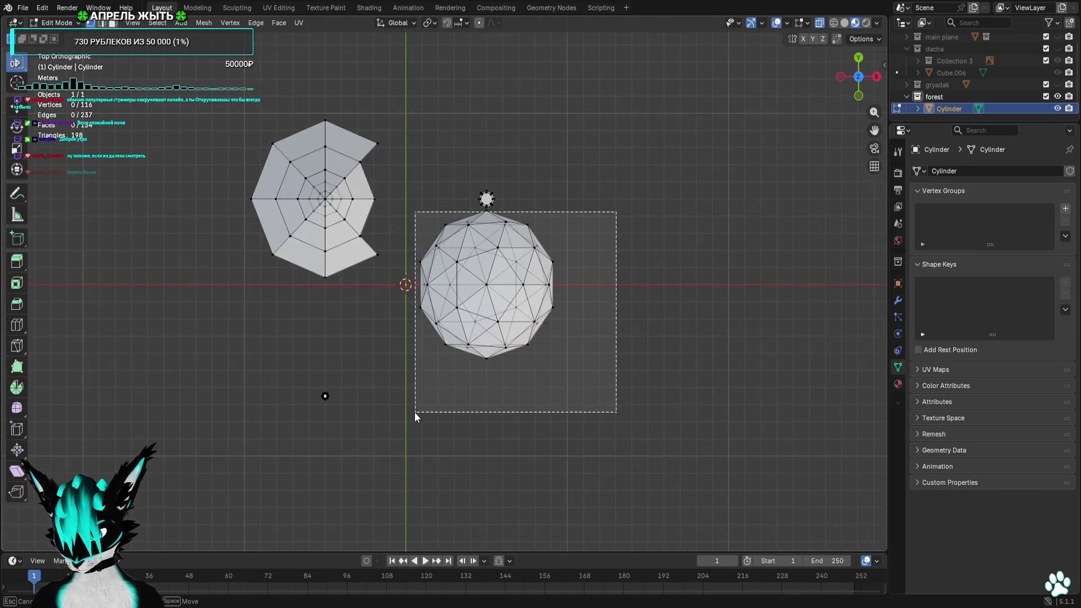
pyautogui.press('KP_Decimal')
pyautogui.scroll(-2, 619, 311)
pyautogui.scroll(-1, 599, 408)
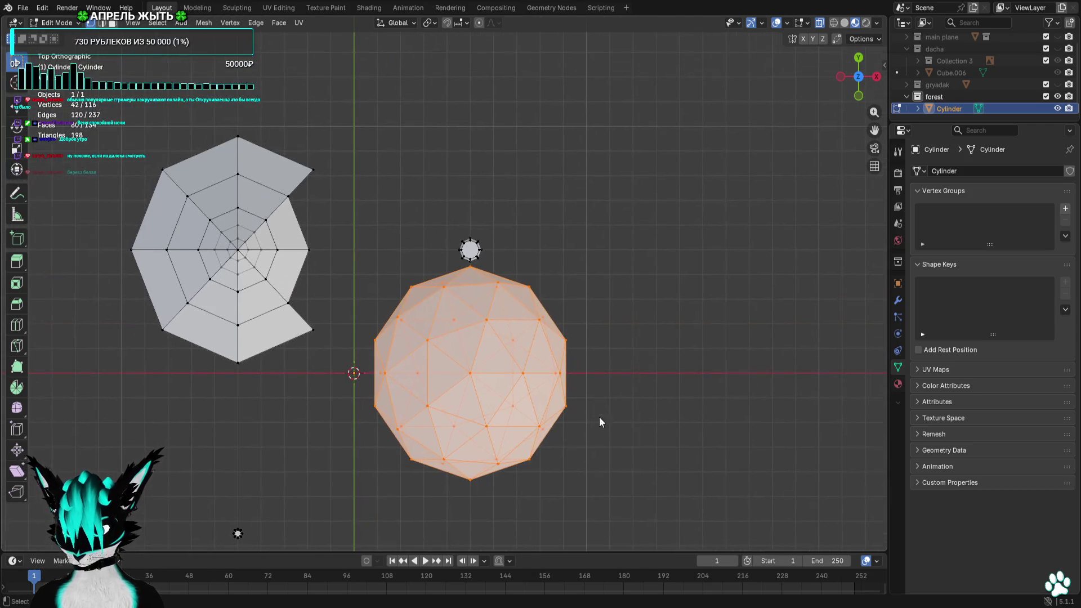
pyautogui.press('g')
pyautogui.moveTo(598, 359); pyautogui.dragTo(606, 236, button='middle')
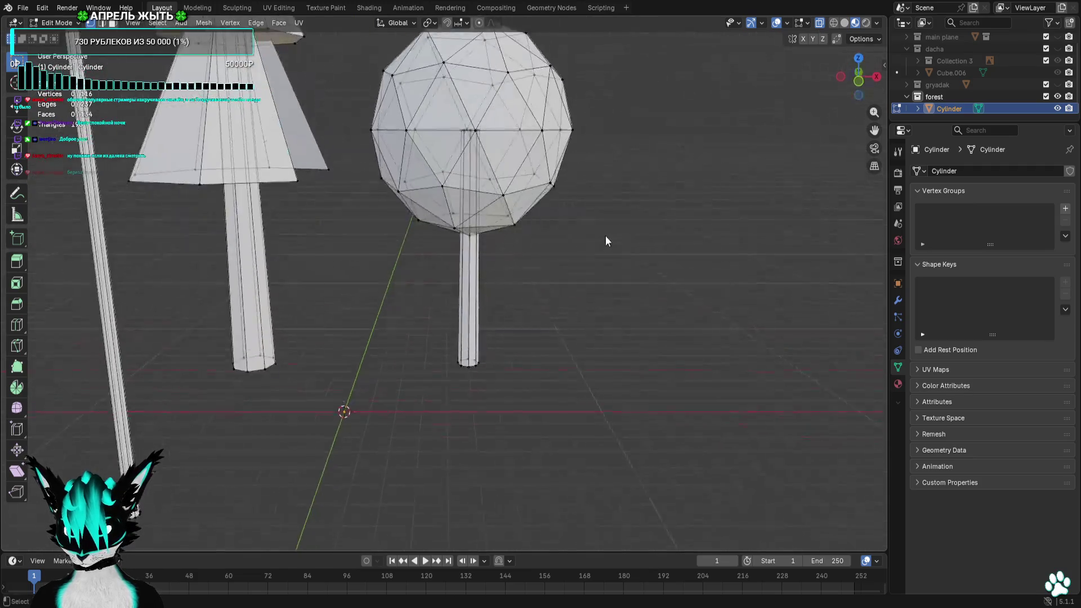
pyautogui.scroll(-3, 606, 236)
pyautogui.click(777, 25)
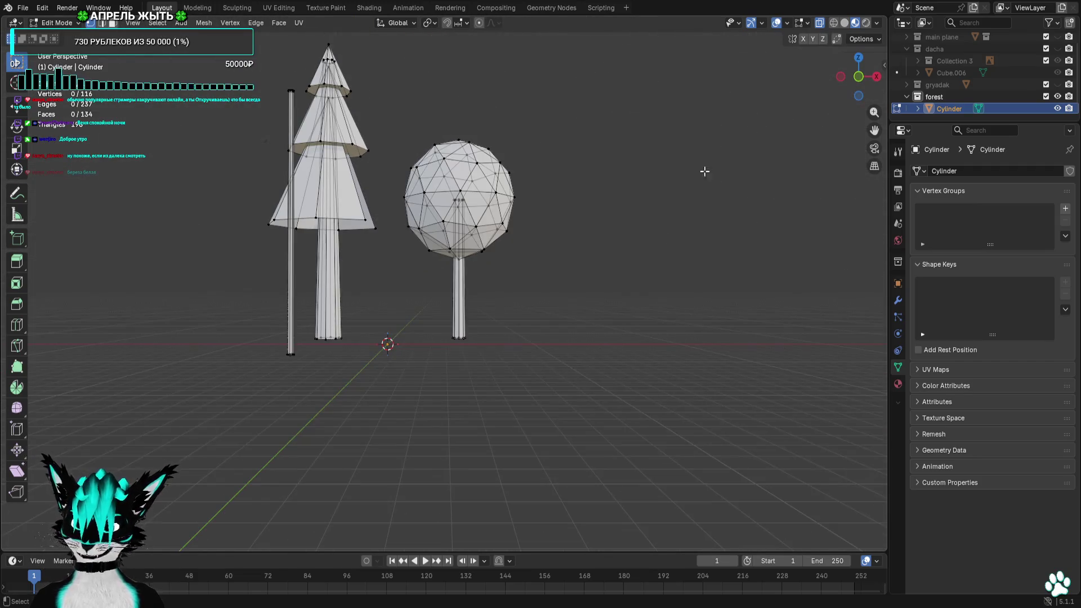
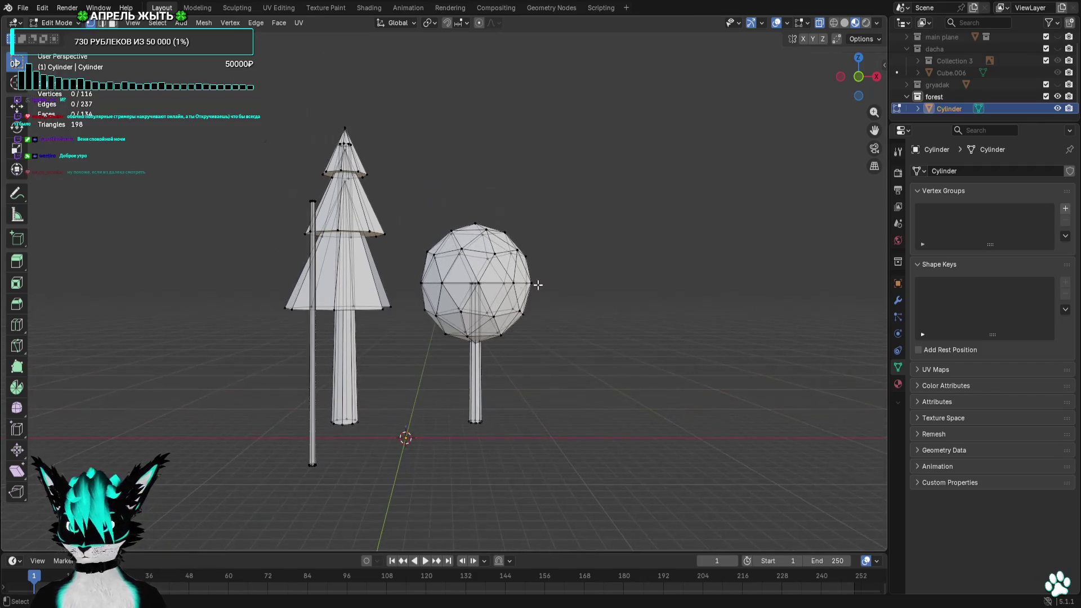
pyautogui.scroll(5, 547, 312)
# Reframe the trees from the front and clear a stray edge selection on the pine's cone
pyautogui.moveTo(547, 313); pyautogui.dragTo(543, 368, button='middle')
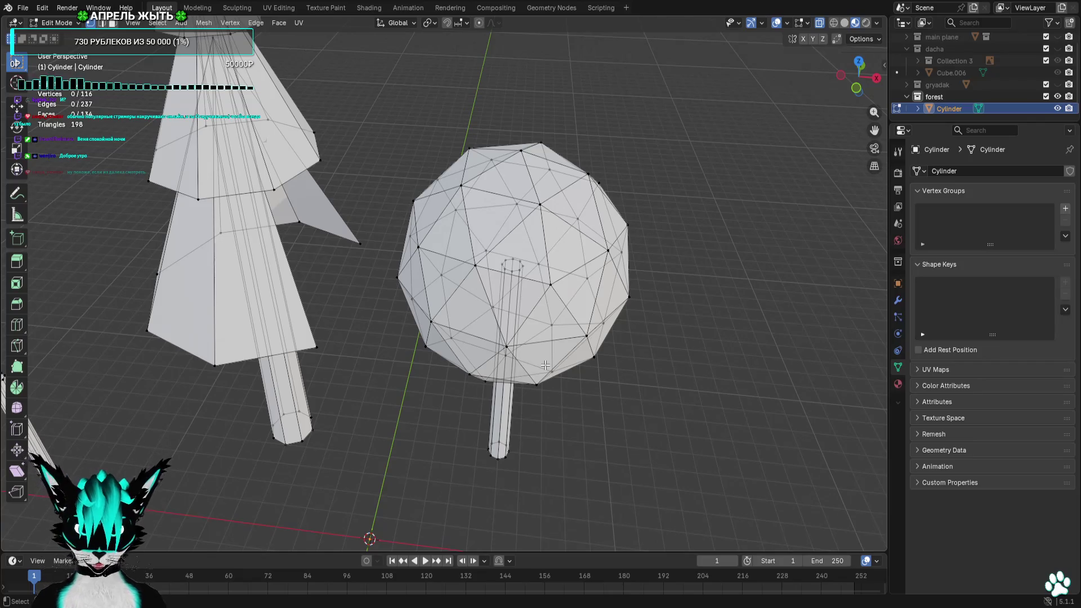
pyautogui.click(855, 88)
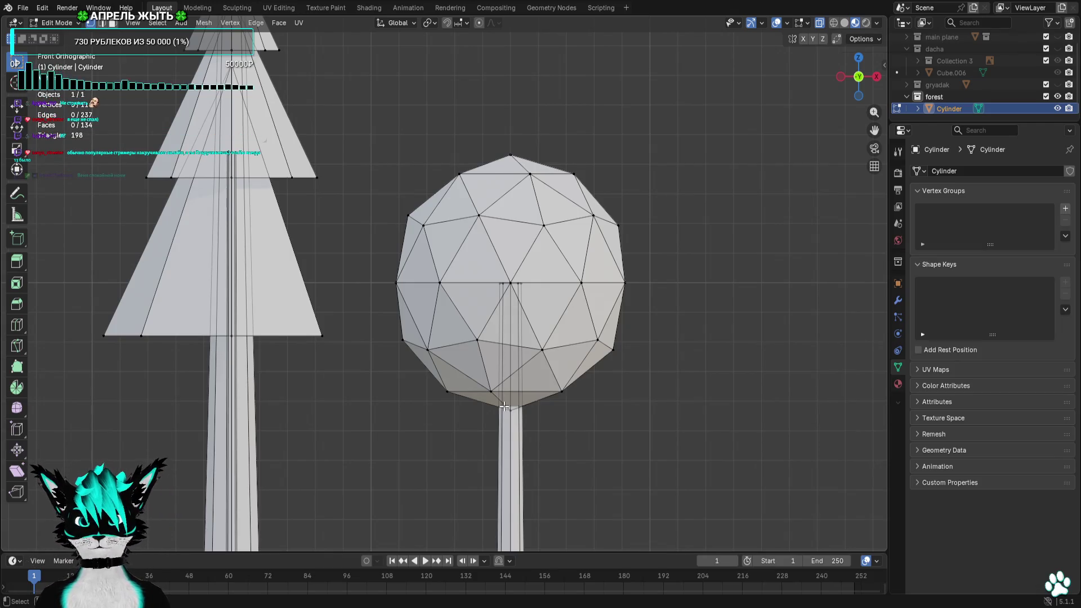
pyautogui.scroll(-2, 437, 367)
pyautogui.click(477, 287)
pyautogui.moveTo(454, 434)
pyautogui.mouseDown(button='middle')
pyautogui.moveTo(397, 452)
pyautogui.moveTo(471, 464)
pyautogui.mouseUp(button='middle')
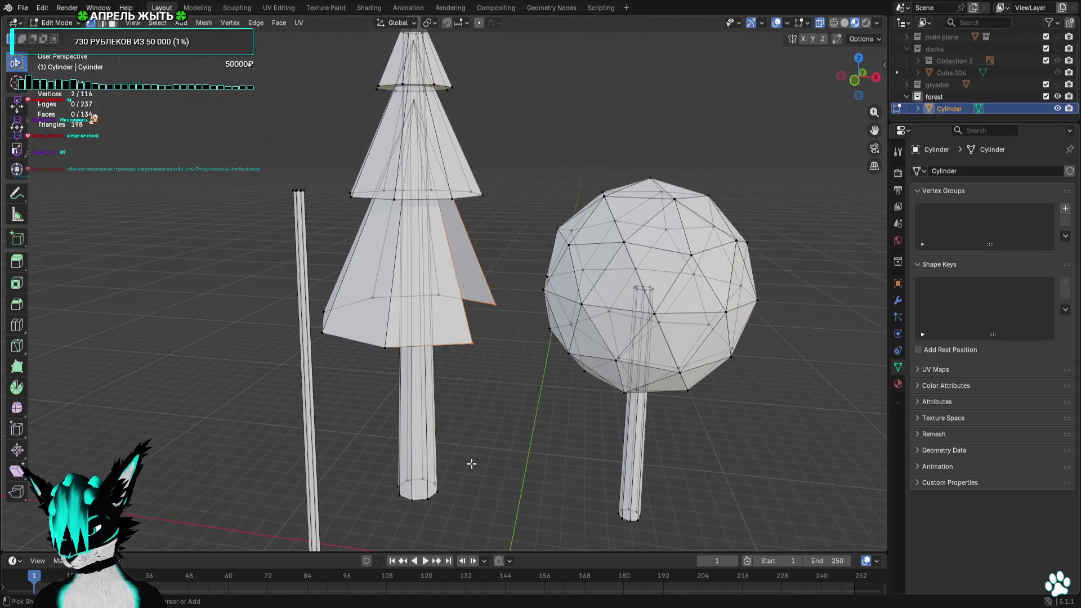
pyautogui.hotkey('ctrl', 'z')
# Select the right-hand tree's whole sphere crown and delete its vertices, leaving the bare trunk
pyautogui.hotkey('ctrl', 'z')
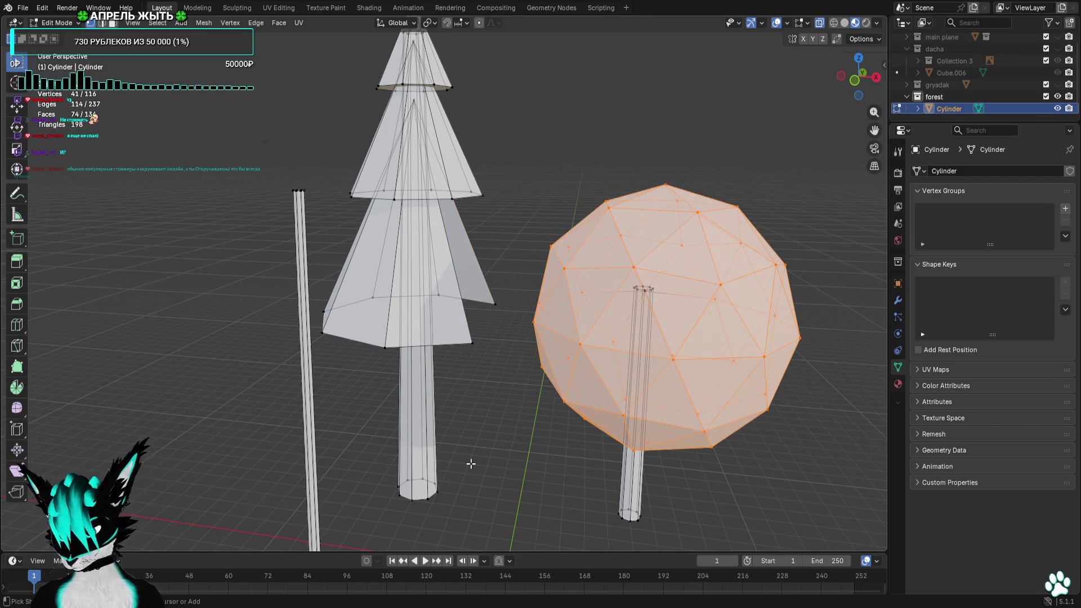
pyautogui.hotkey('ctrl', 'z')
pyautogui.hotkey('ctrl', 'z')
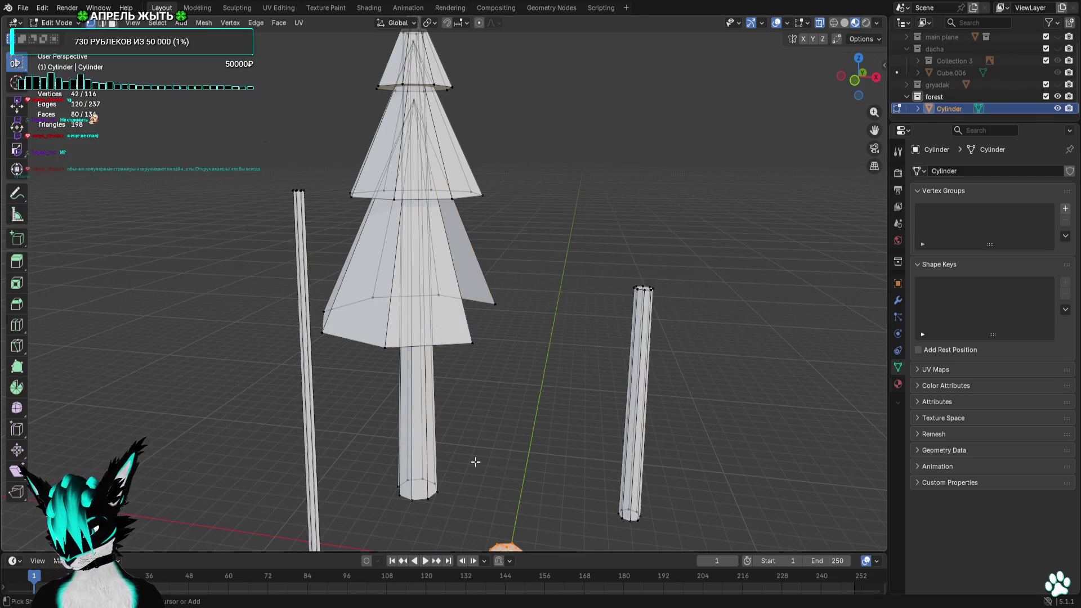
pyautogui.hotkey('ctrl', 'z')
pyautogui.rightClick(509, 478)
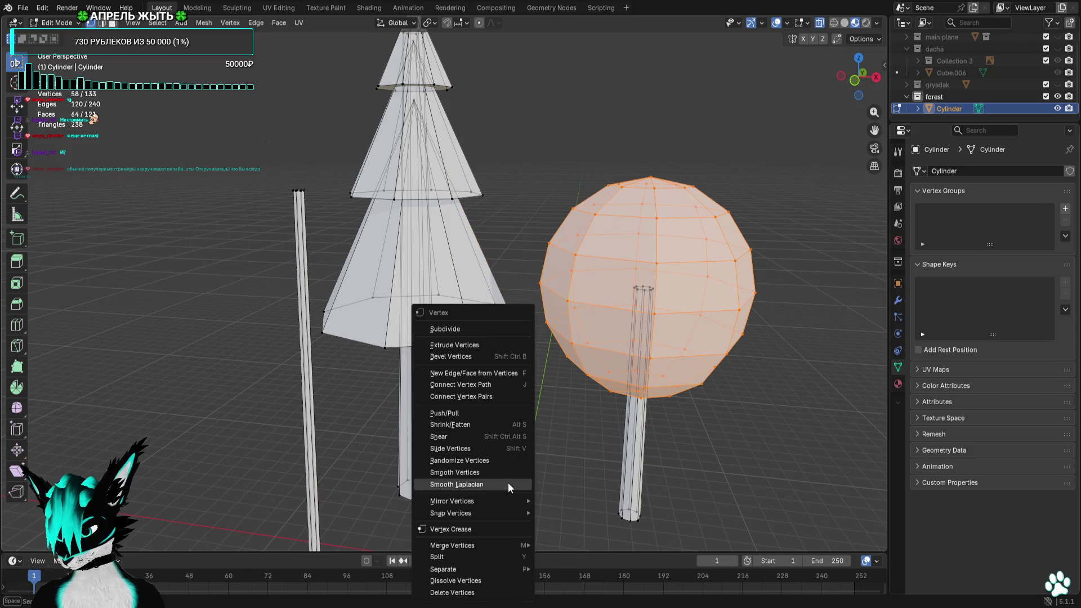
pyautogui.click(452, 592)
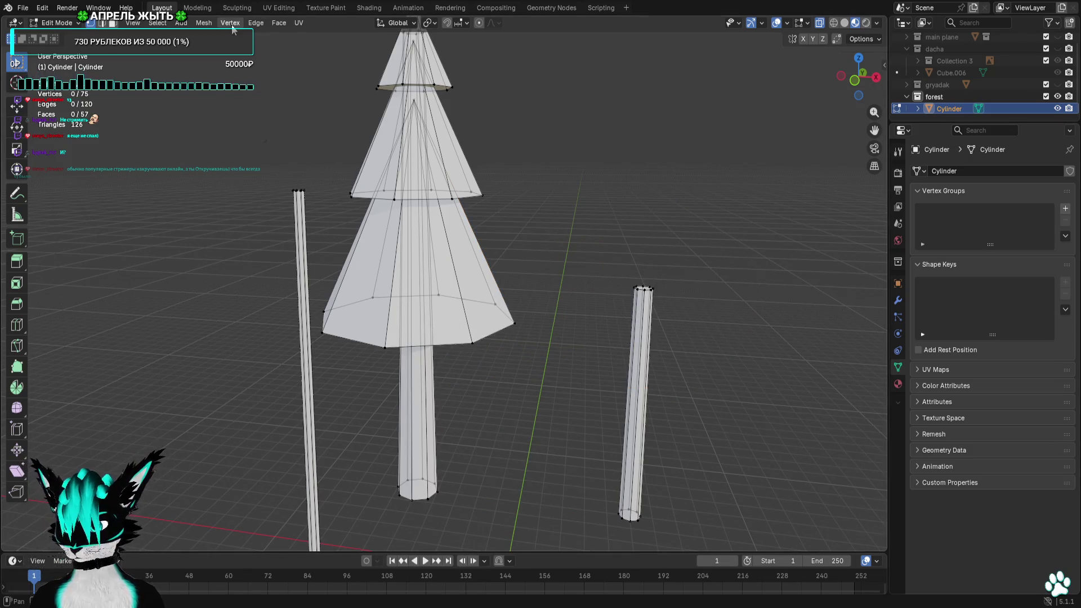
# Add a new ico sphere with its subdivision count set to 2
pyautogui.click(181, 24)
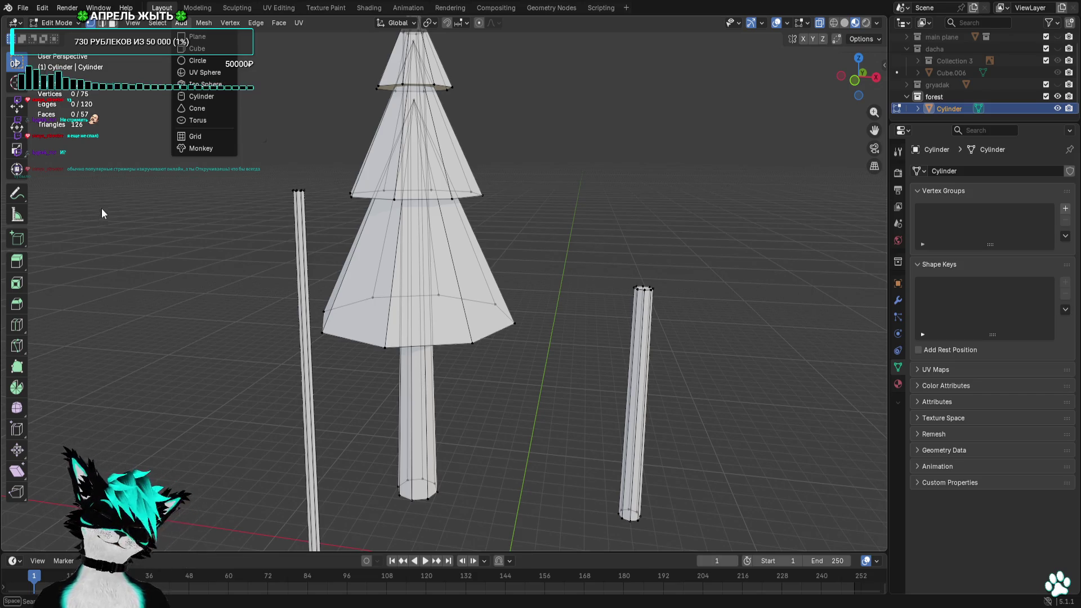
pyautogui.click(221, 87)
pyautogui.click(149, 425)
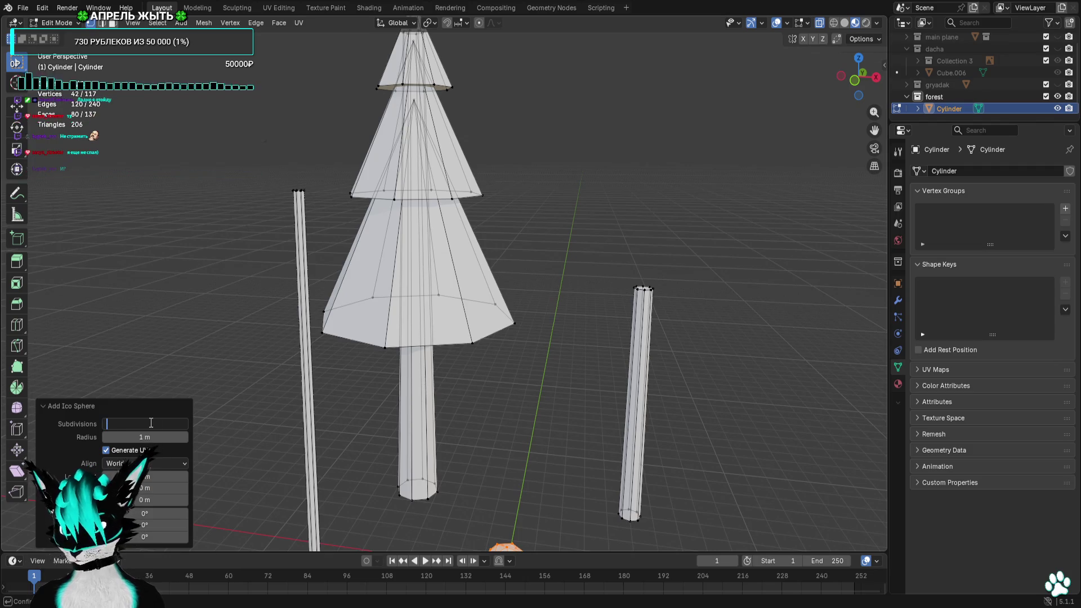
pyautogui.write('2')
pyautogui.press('Return')
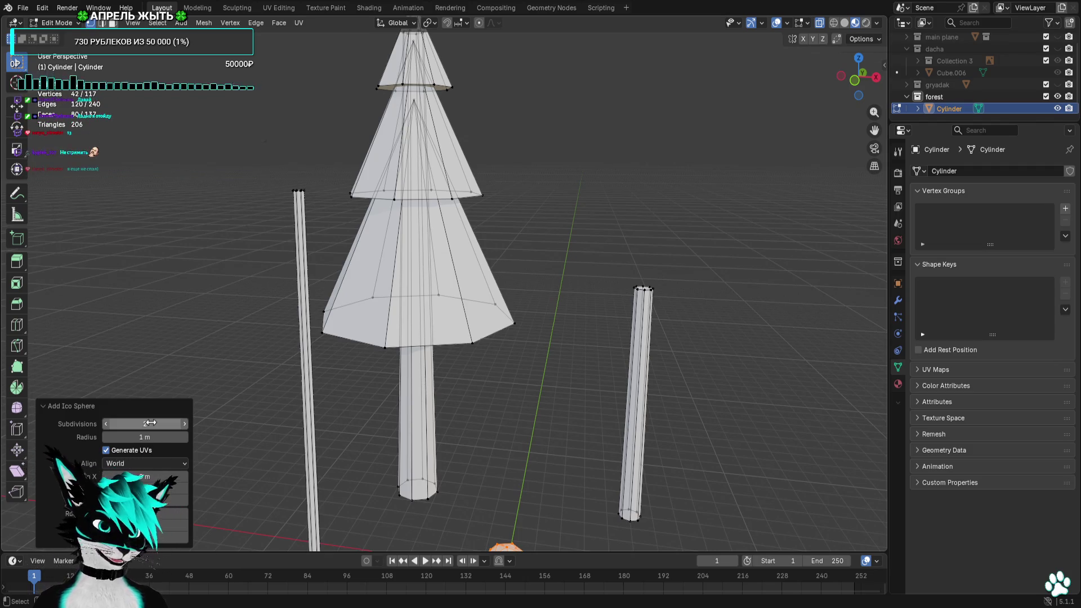
pyautogui.scroll(-3, 730, 417)
# Scale the ico sphere up and move it onto the top of the right-hand trunk in front view
pyautogui.click(857, 78)
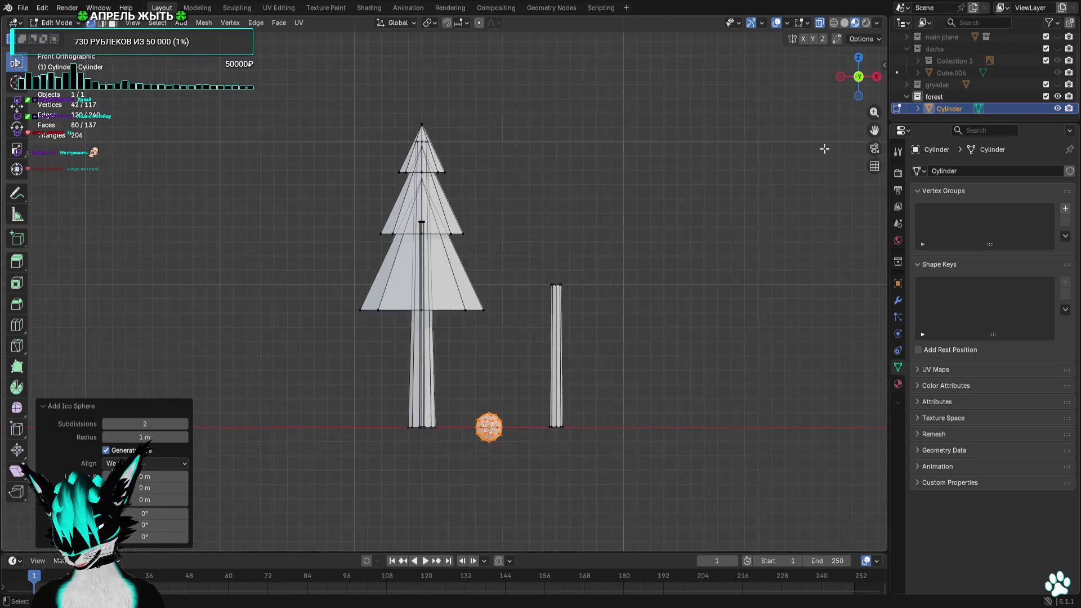
pyautogui.press('s')
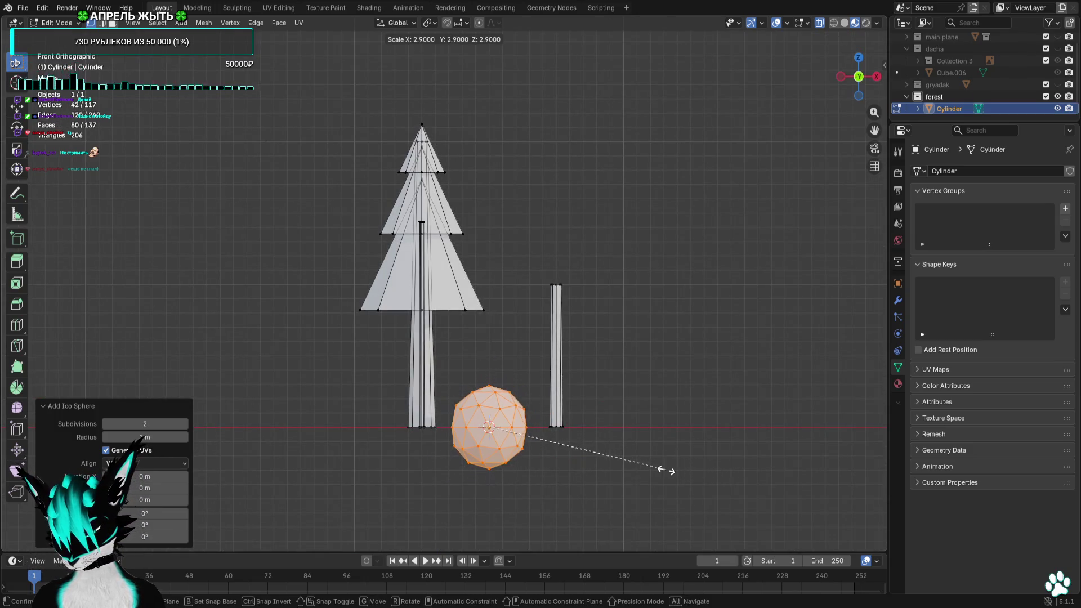
pyautogui.click(733, 466)
pyautogui.press('g')
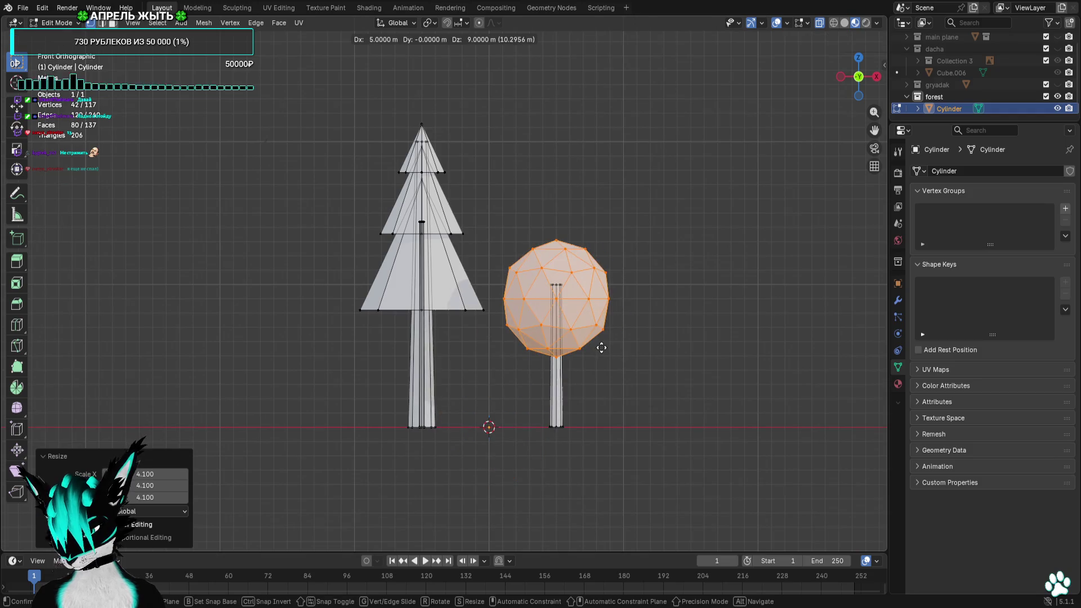
pyautogui.click(611, 362)
pyautogui.press('s')
pyautogui.click(645, 372)
pyautogui.hotkey('alt', 'a')
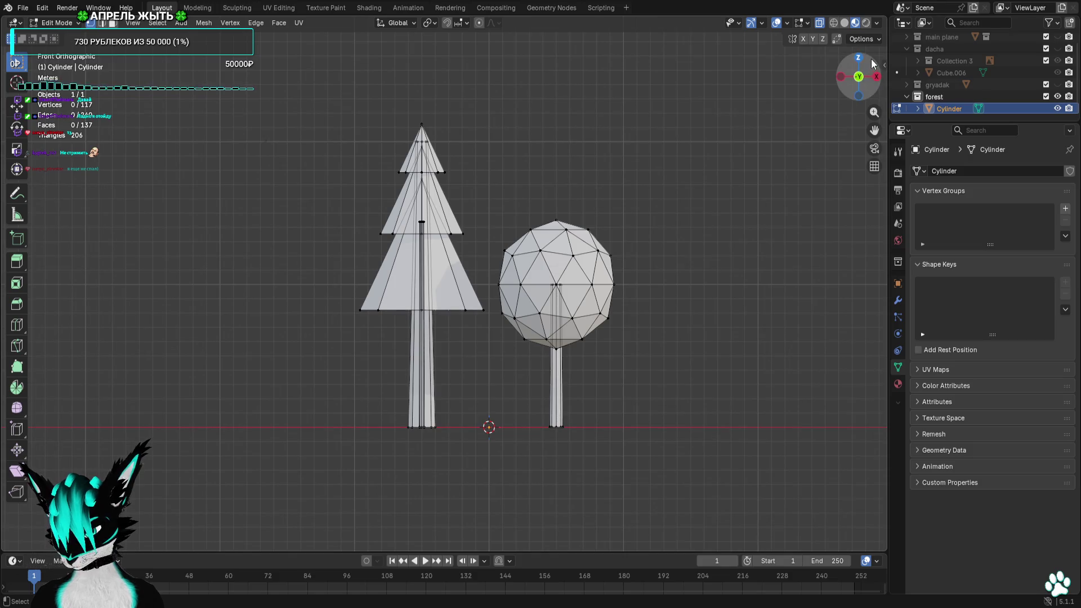
# From top view, centre the ico sphere crown over the trunk and return to perspective
pyautogui.click(857, 59)
pyautogui.scroll(2, 754, 485)
pyautogui.moveTo(755, 485); pyautogui.dragTo(515, 279)
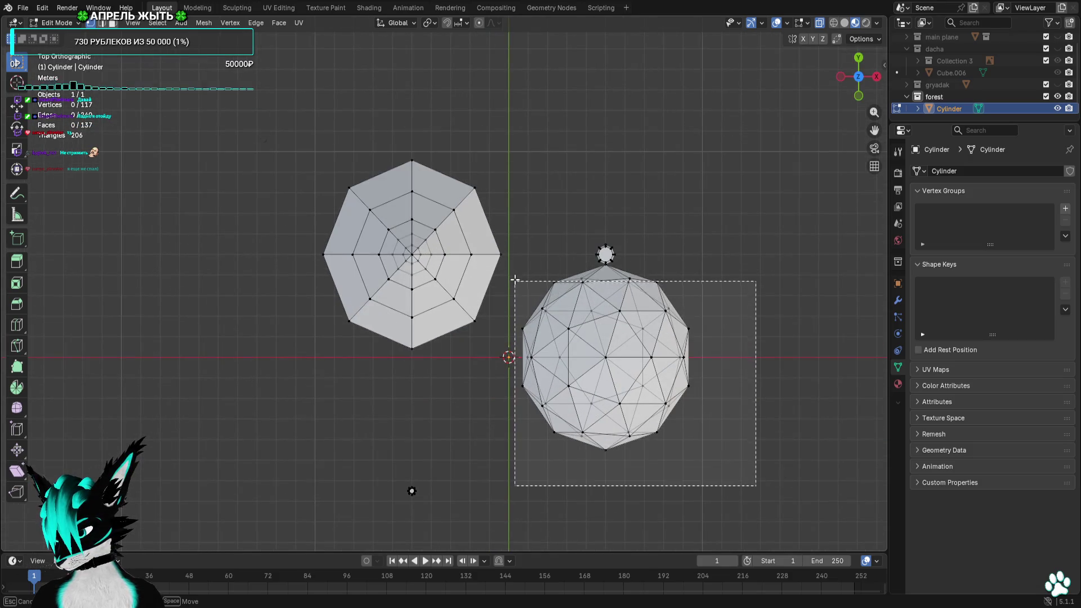
pyautogui.scroll(4, 710, 446)
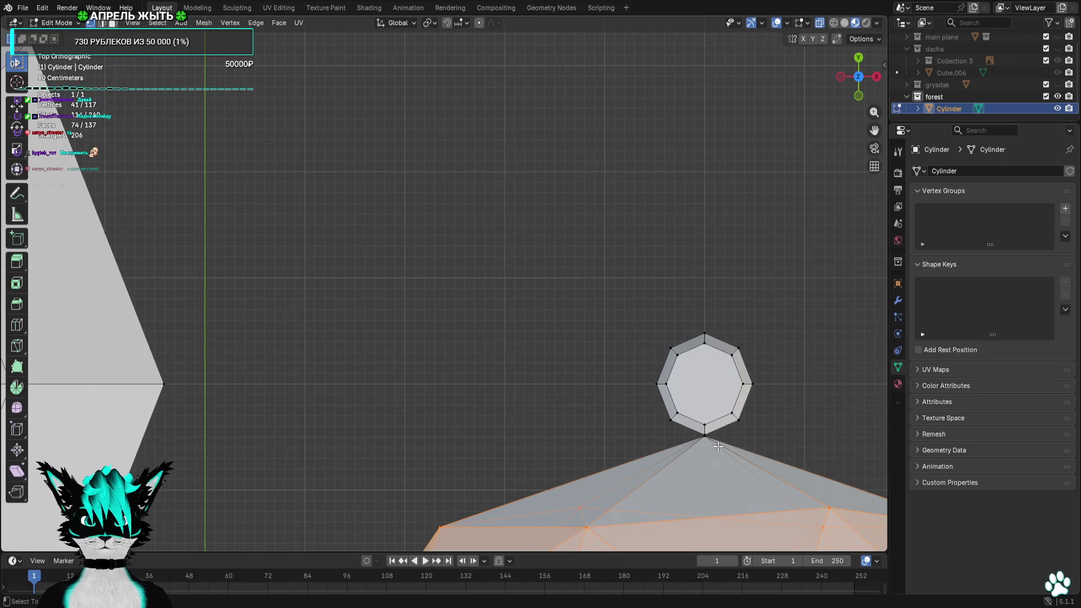
pyautogui.scroll(4, 518, 363)
pyautogui.scroll(4, 524, 448)
pyautogui.scroll(-2, 519, 480)
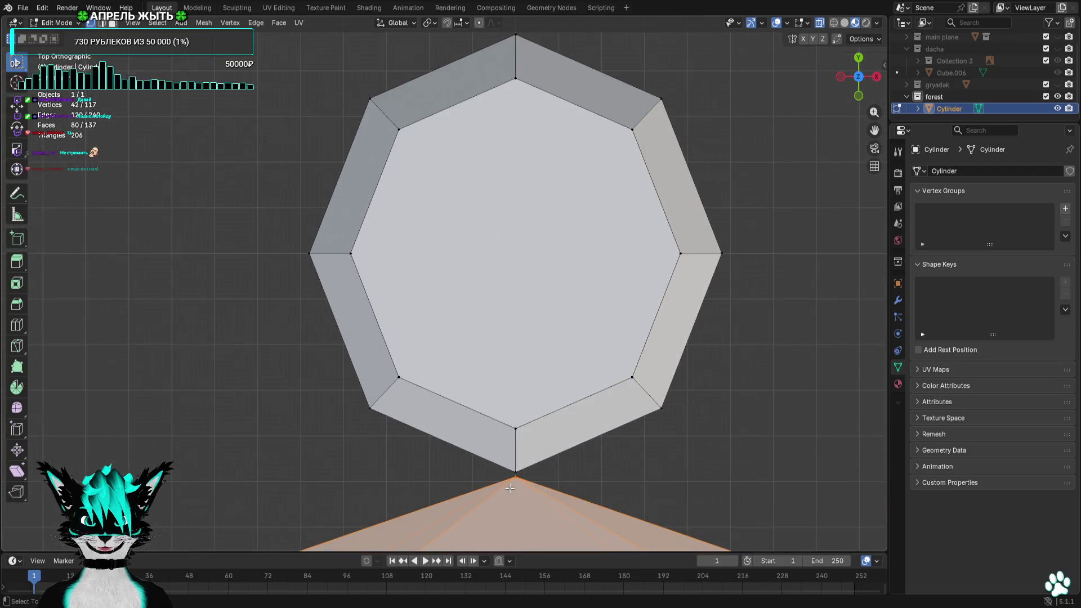
pyautogui.scroll(-3, 526, 507)
pyautogui.scroll(-3, 541, 506)
pyautogui.press('g')
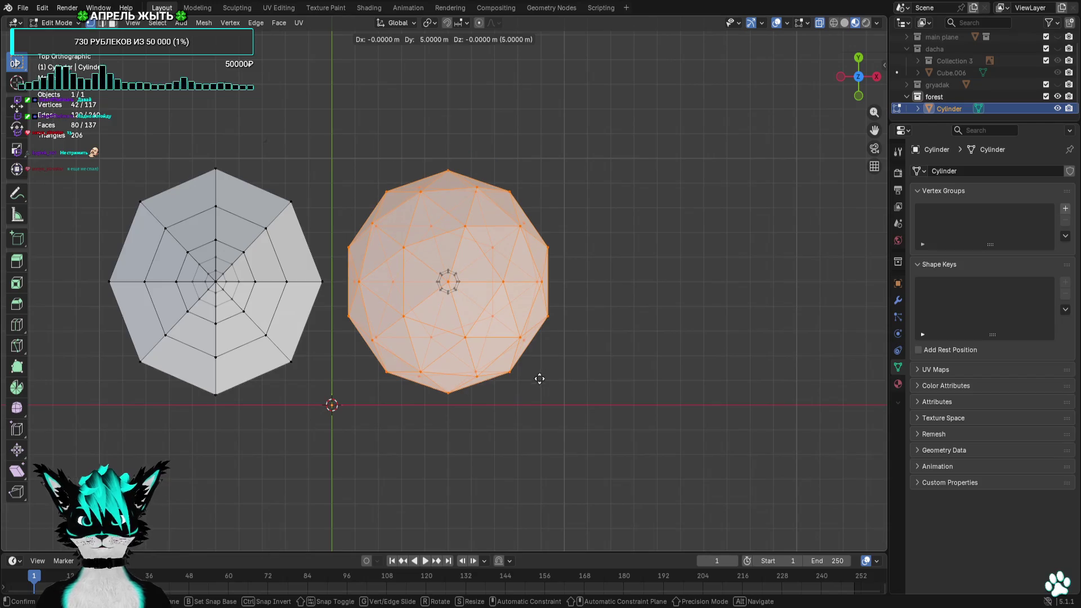
pyautogui.click(538, 374)
pyautogui.click(523, 434)
pyautogui.moveTo(524, 434)
pyautogui.mouseDown(button='middle')
pyautogui.moveTo(510, 368)
pyautogui.moveTo(465, 379)
pyautogui.mouseUp(button='middle')
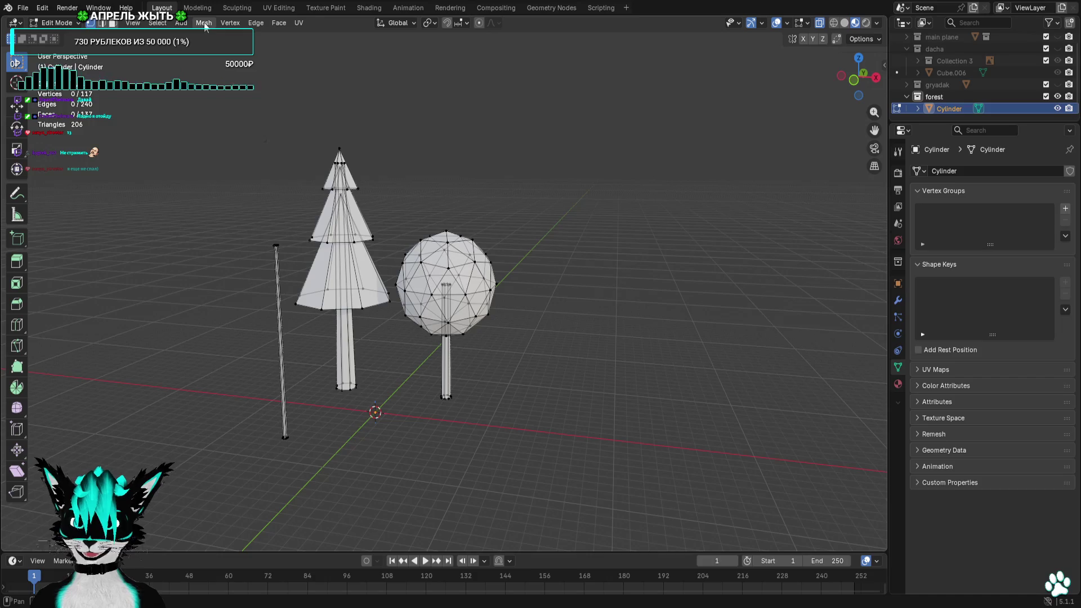
# Select the capsule's bottom cap and pull it downward to lengthen the capsule
pyautogui.click(186, 26)
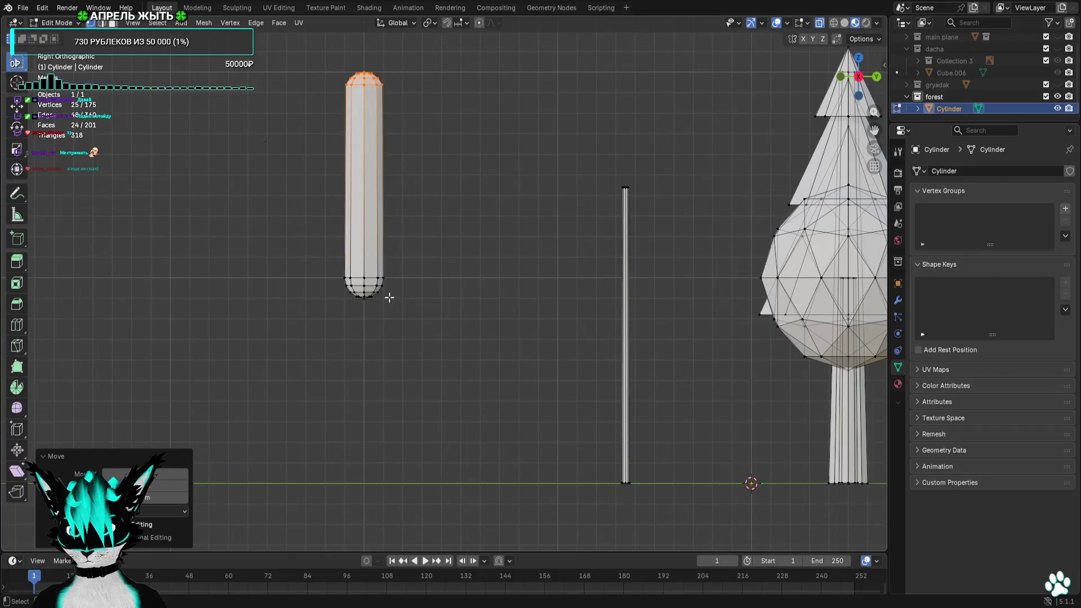
pyautogui.hotkey('alt', 'a')
pyautogui.moveTo(399, 278); pyautogui.dragTo(282, 349)
pyautogui.press('g')
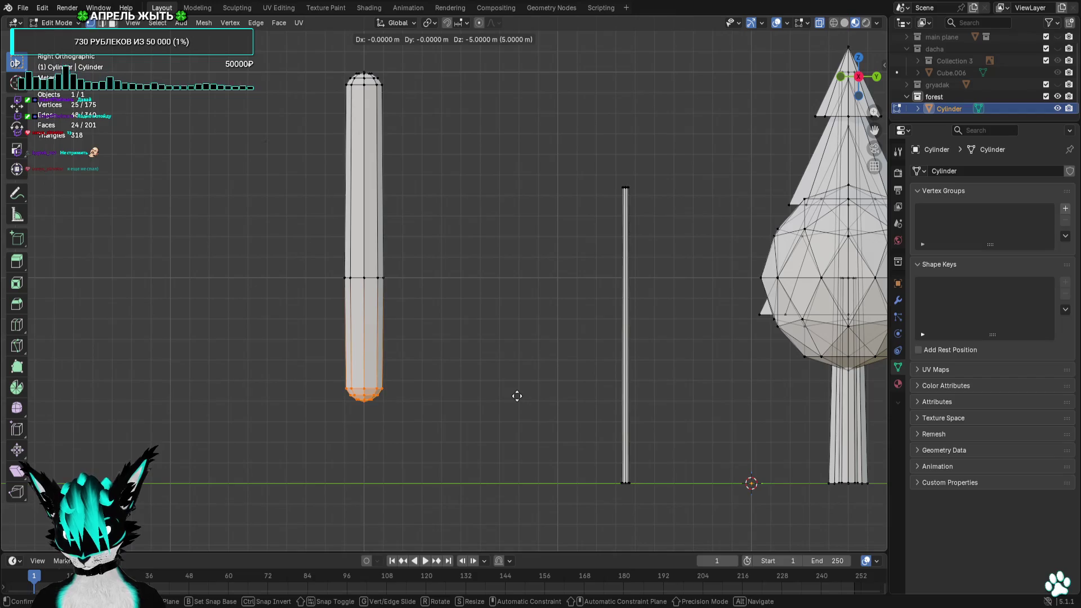
pyautogui.click(517, 395)
# In side view, try tapering the capsule's upper part, then undo the taper
pyautogui.press('KP_1')
pyautogui.scroll(-4, 716, 204)
pyautogui.scroll(-4, 716, 203)
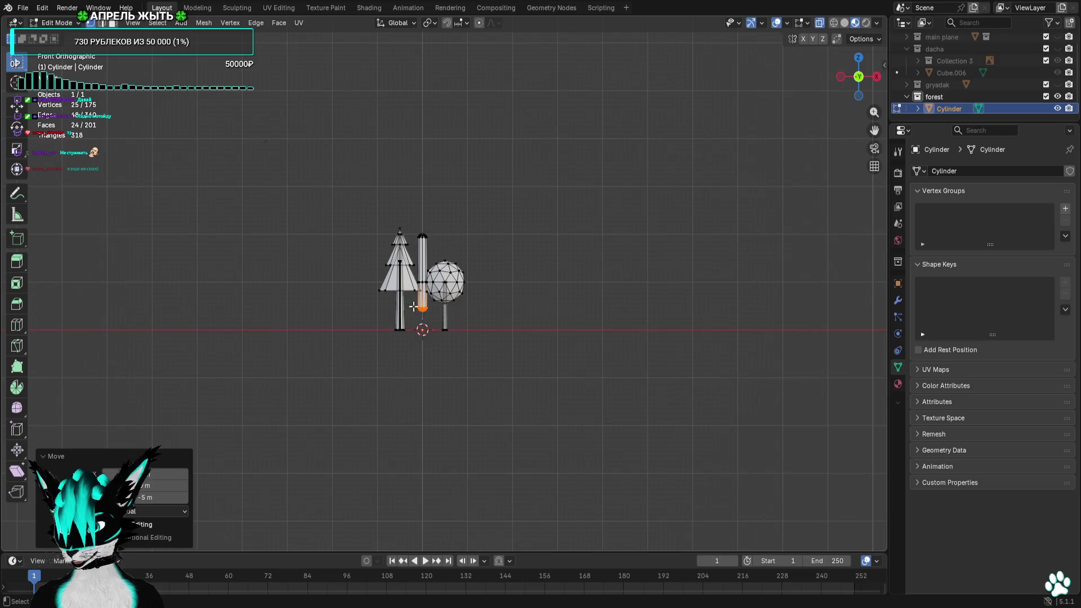
pyautogui.keyDown('shift'); pyautogui.moveTo(406, 308); pyautogui.dragTo(599, 310, button='middle'); pyautogui.keyUp('shift')
pyautogui.scroll(3, 599, 306)
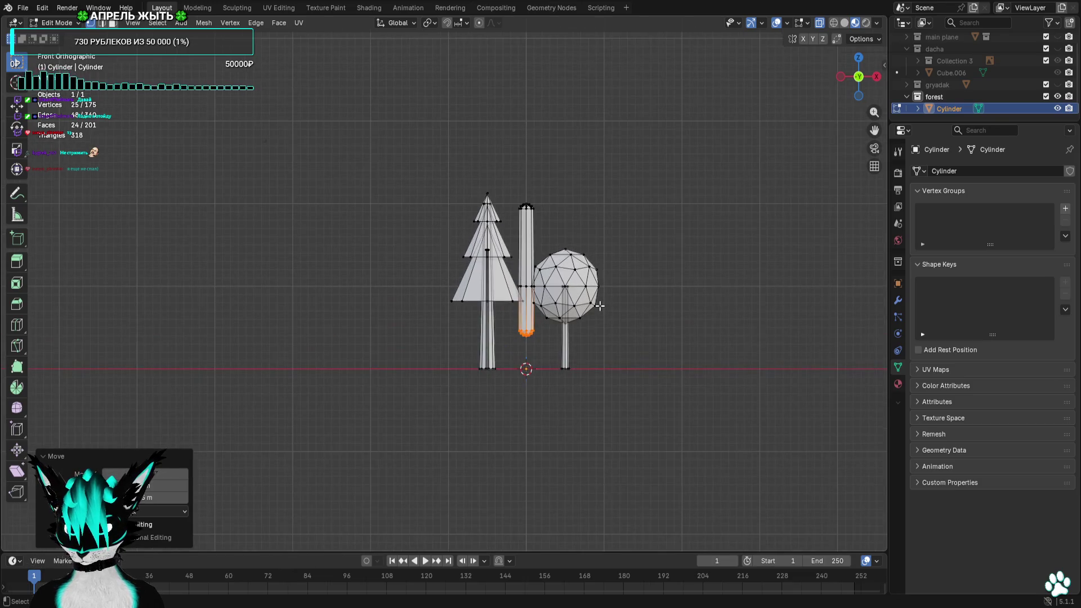
pyautogui.click(876, 77)
pyautogui.scroll(3, 446, 241)
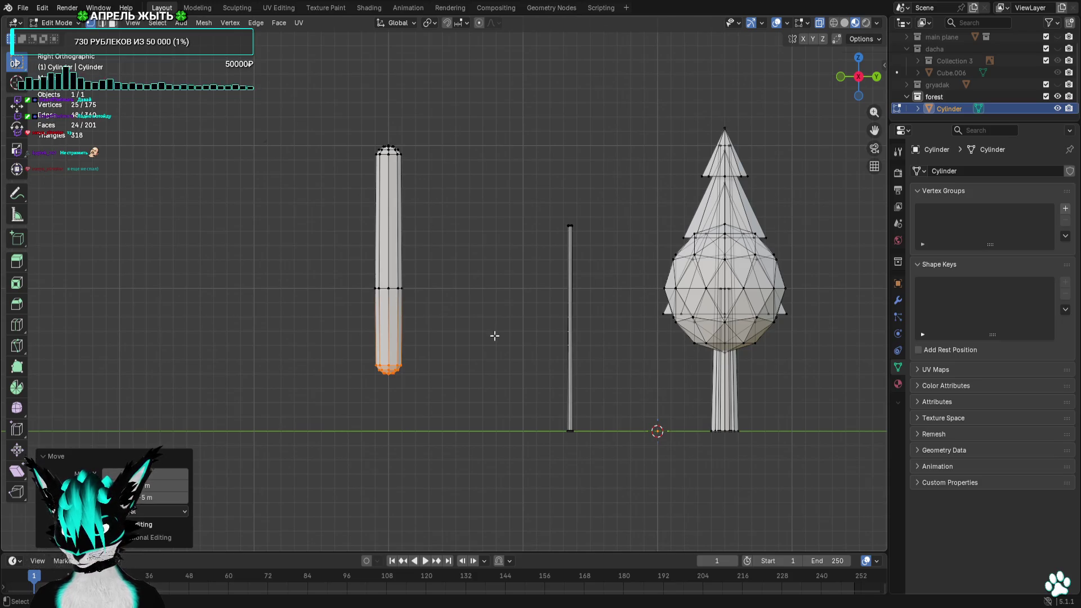
pyautogui.scroll(3, 494, 335)
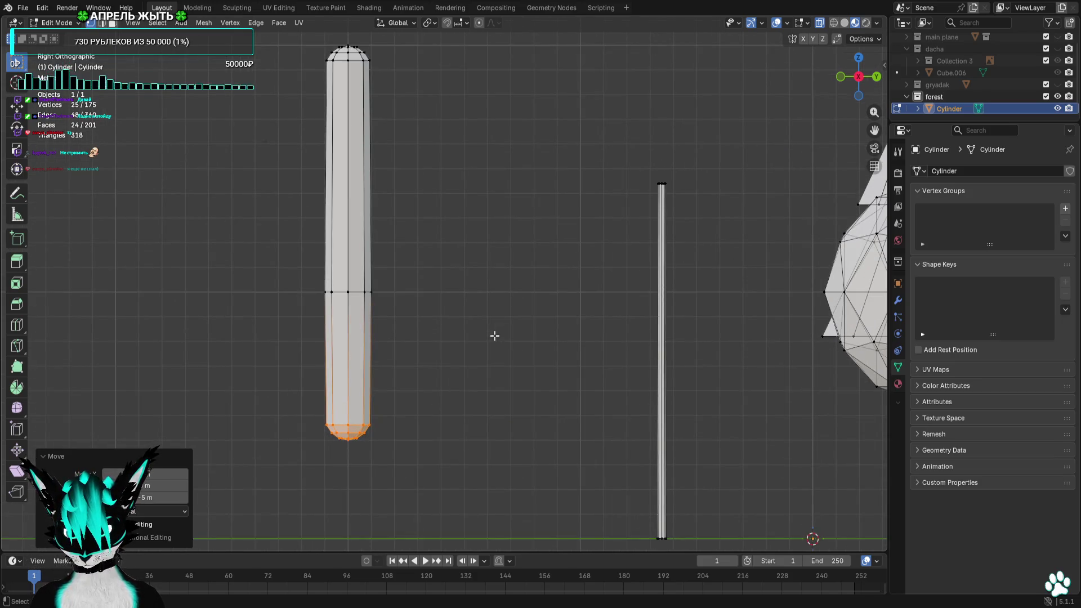
pyautogui.keyDown('shift'); pyautogui.moveTo(408, 80); pyautogui.dragTo(465, 107, button='middle'); pyautogui.keyUp('shift')
pyautogui.keyDown('alt'); pyautogui.click(389, 84); pyautogui.keyUp('alt')
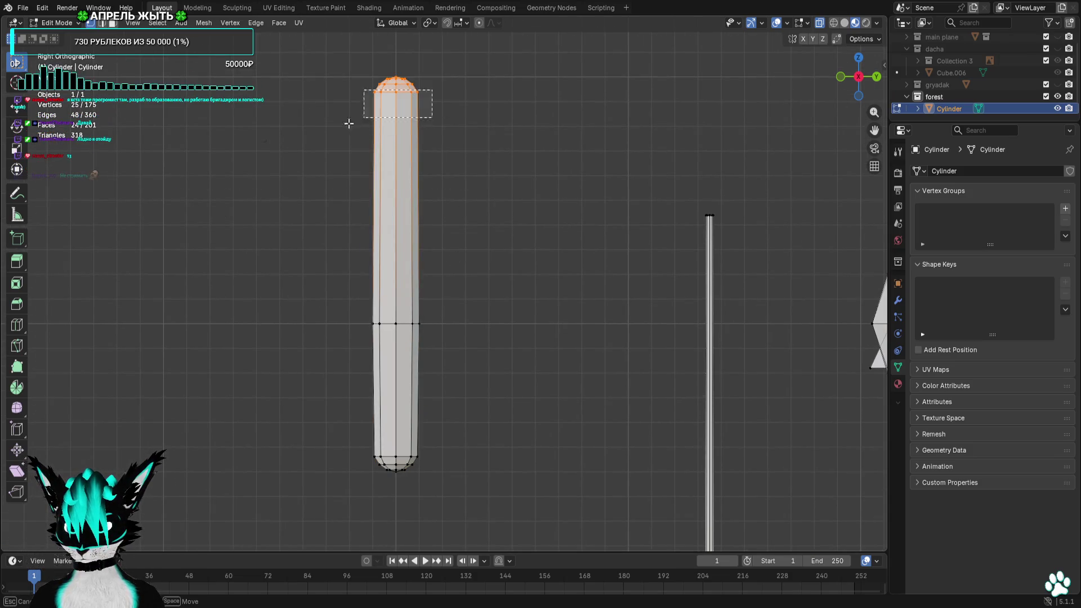
pyautogui.keyDown('alt'); pyautogui.click(414, 103); pyautogui.keyUp('alt')
pyautogui.press('g')
pyautogui.click(499, 326)
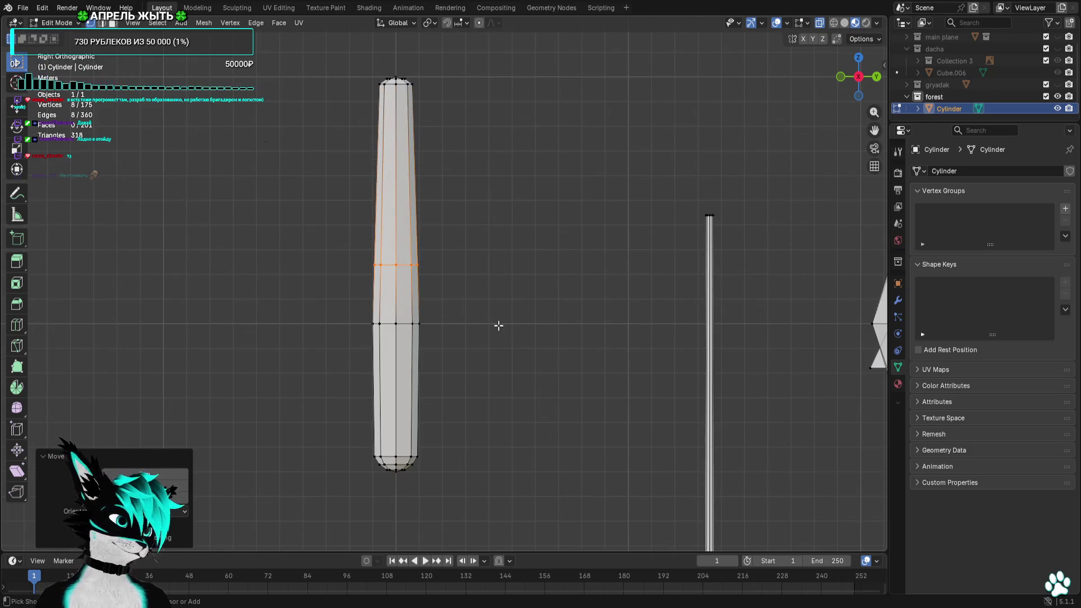
pyautogui.hotkey('ctrl', 'z')
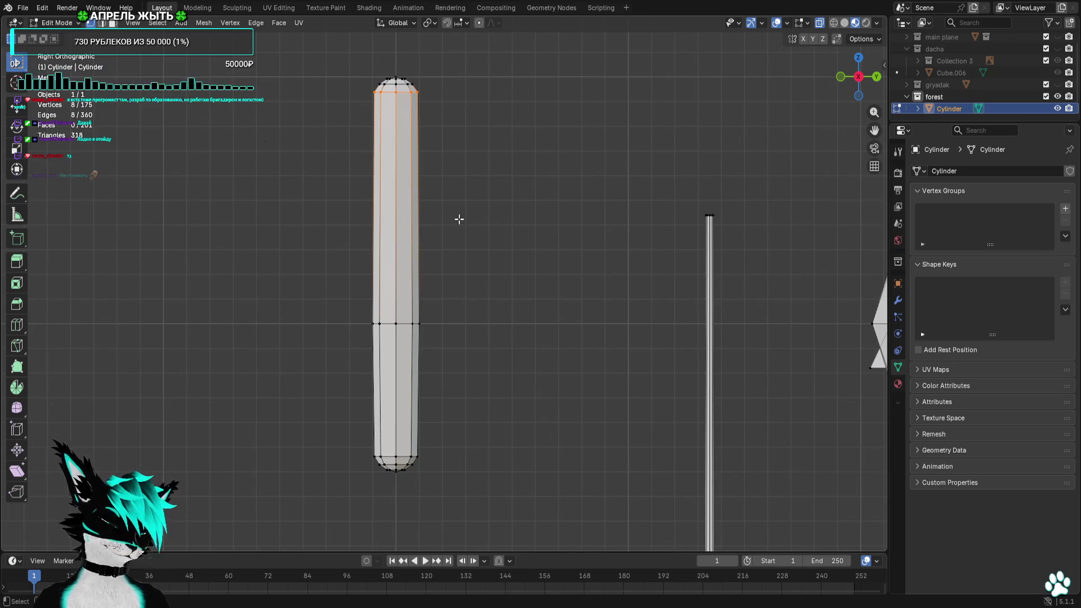
# Box-select the tall cylinder's top cap and then the whole cylinder for reshaping
pyautogui.keyDown('shift'); pyautogui.moveTo(456, 220); pyautogui.dragTo(463, 259, button='middle'); pyautogui.keyUp('shift')
pyautogui.moveTo(487, 125); pyautogui.dragTo(358, 153)
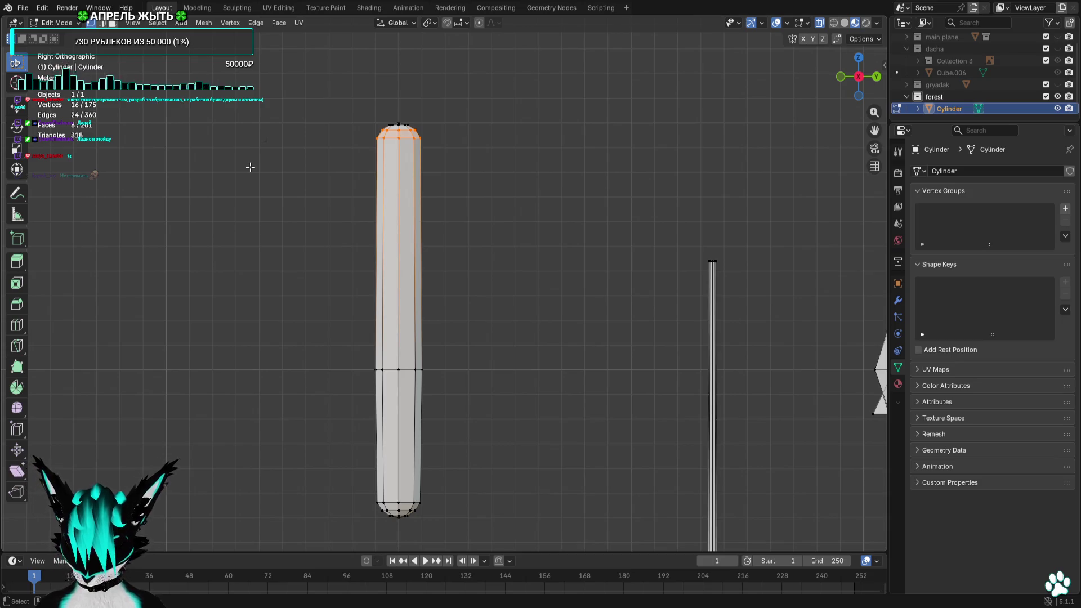
pyautogui.keyDown('shift'); pyautogui.moveTo(292, 78); pyautogui.dragTo(584, 173); pyautogui.keyUp('shift')
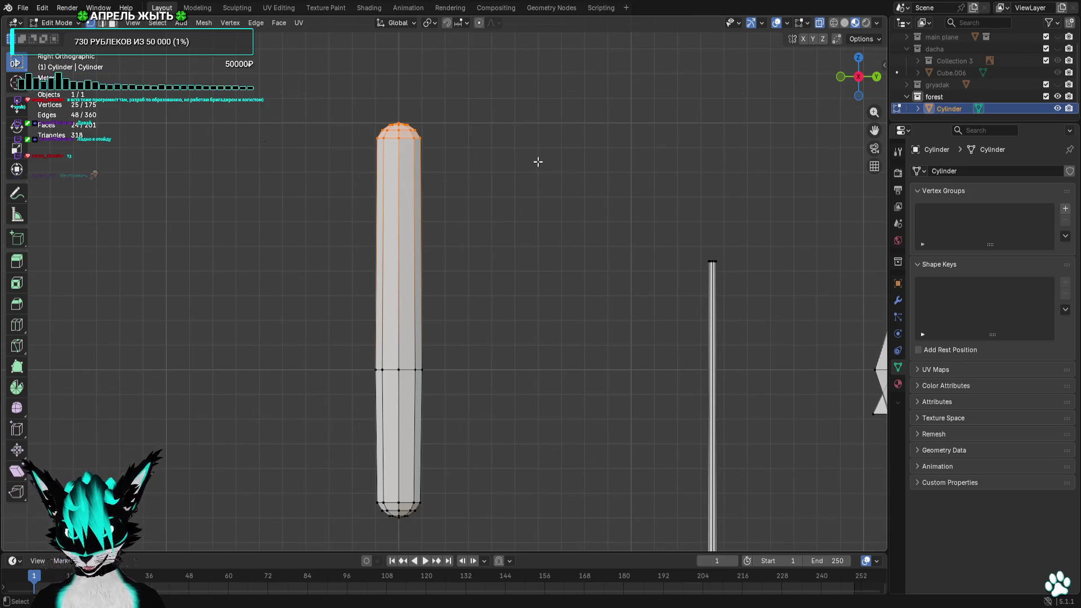
pyautogui.scroll(-3, 486, 182)
pyautogui.moveTo(485, 181); pyautogui.dragTo(306, 499)
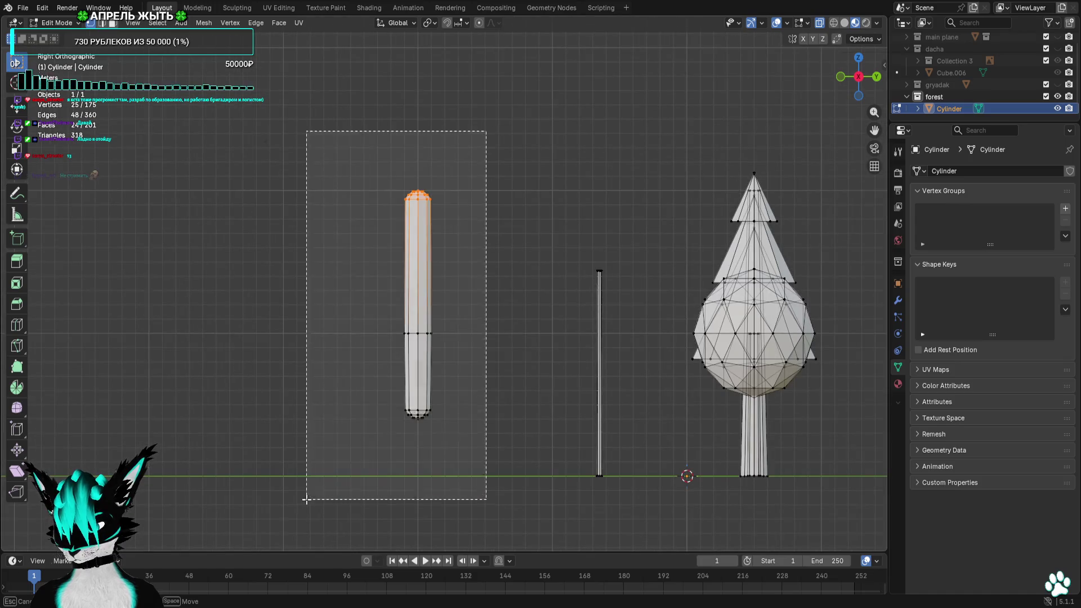
# Resize the whole cylinder, then bulge its middle vertex ring outward by 1.8
pyautogui.press('s')
pyautogui.click(302, 504)
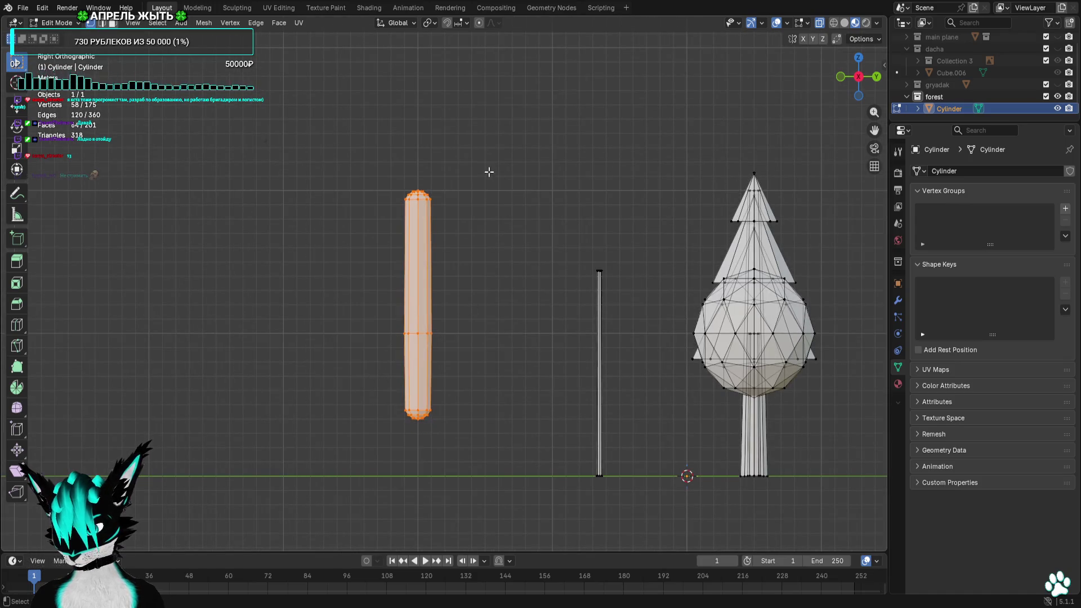
pyautogui.moveTo(490, 173); pyautogui.dragTo(328, 253)
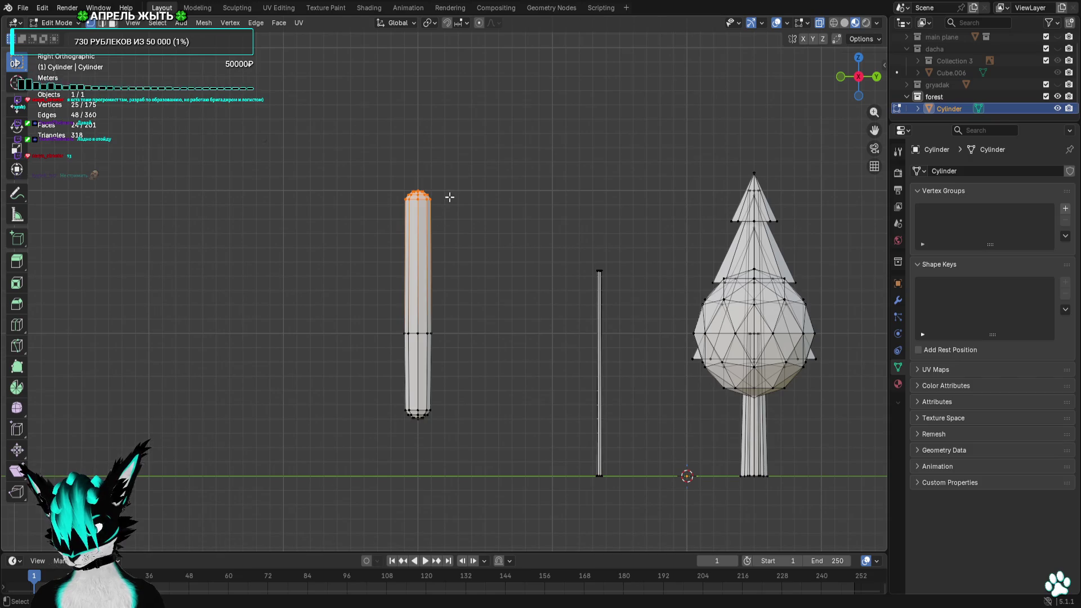
pyautogui.moveTo(444, 198); pyautogui.dragTo(460, 162)
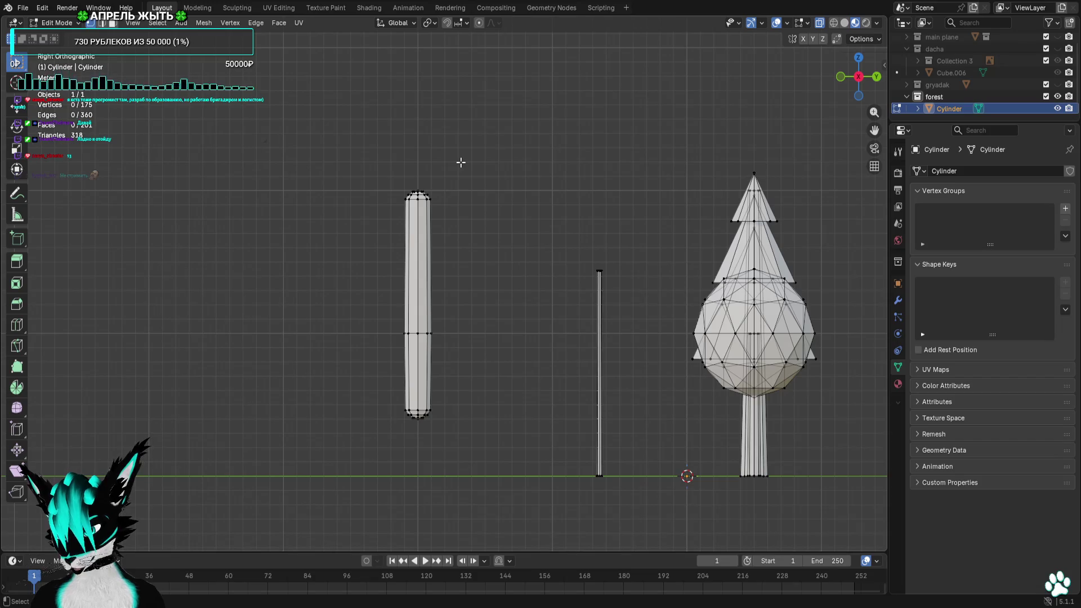
pyautogui.scroll(3, 434, 186)
pyautogui.moveTo(433, 131); pyautogui.dragTo(331, 176)
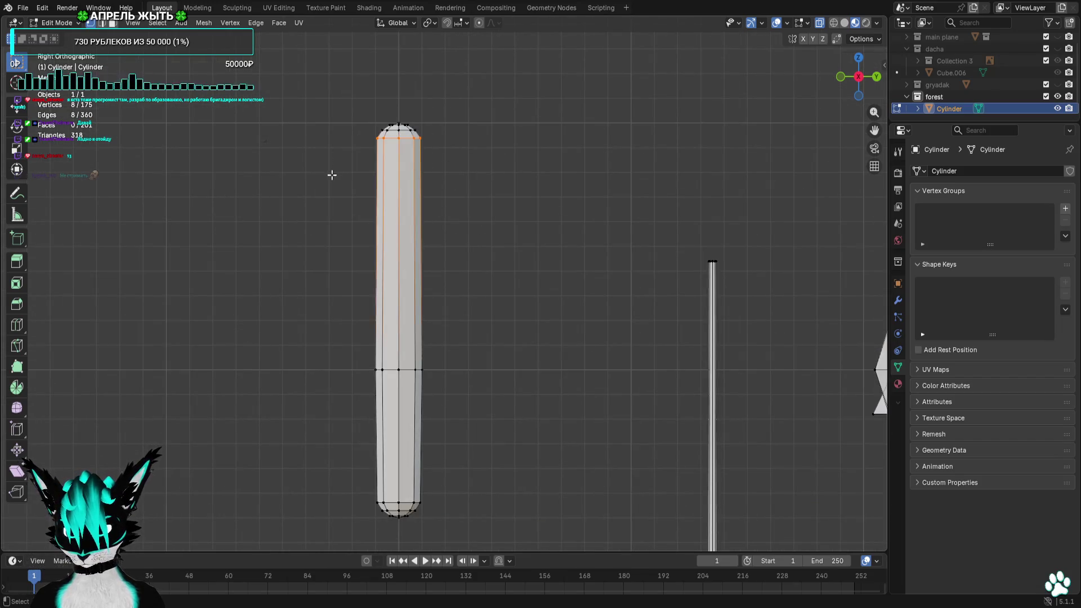
pyautogui.press('s')
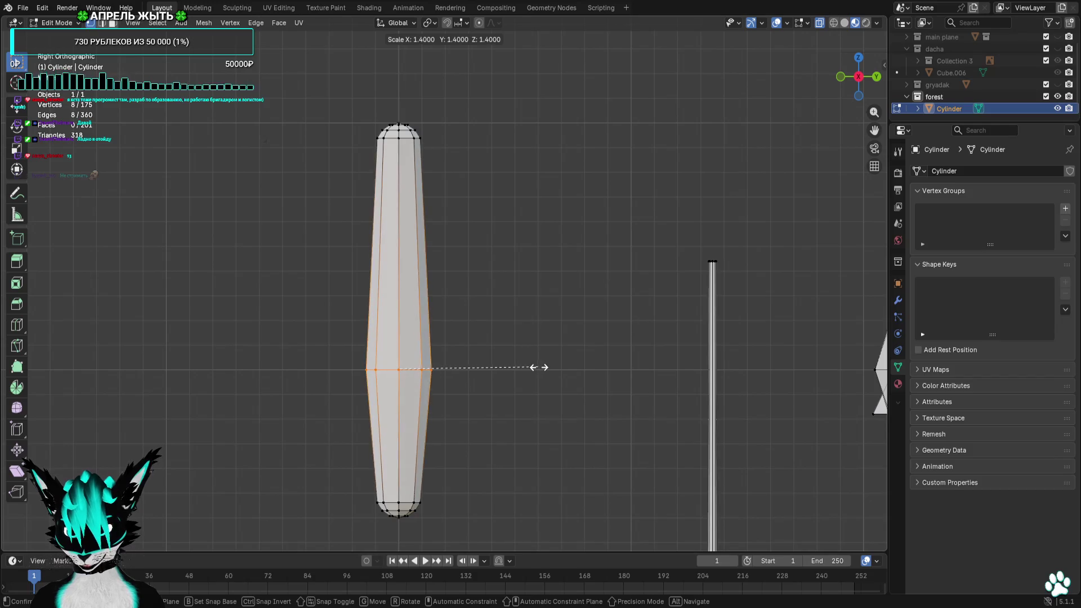
pyautogui.click(583, 369)
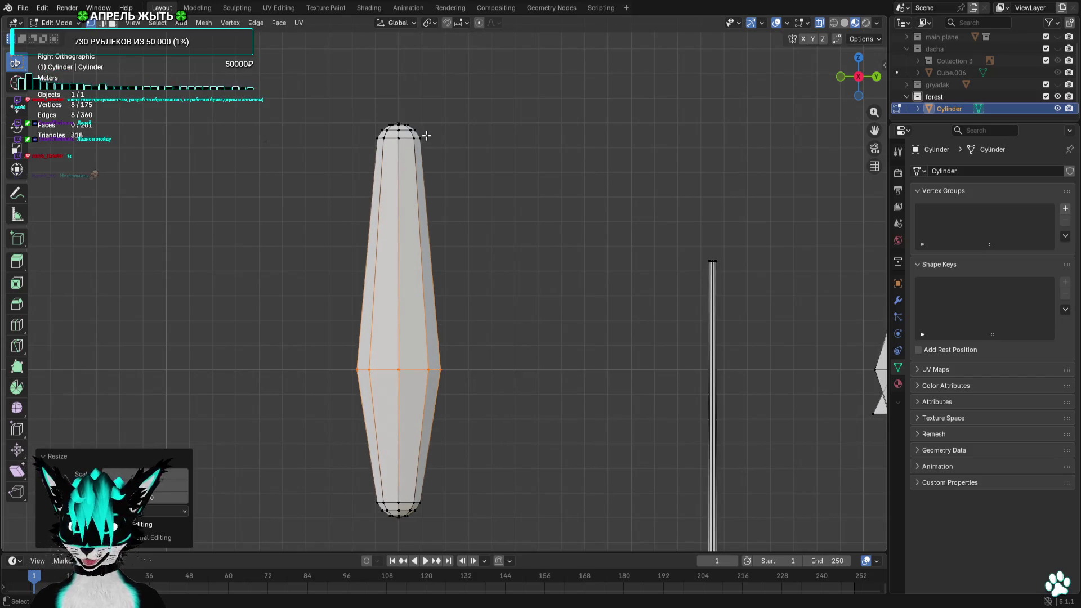
# Widen the cylinder's upper ring and enlarge its top cap
pyautogui.moveTo(427, 136); pyautogui.dragTo(325, 174)
pyautogui.press('s')
pyautogui.click(230, 183)
pyautogui.moveTo(437, 106); pyautogui.dragTo(350, 133)
pyautogui.press('s')
pyautogui.click(518, 268)
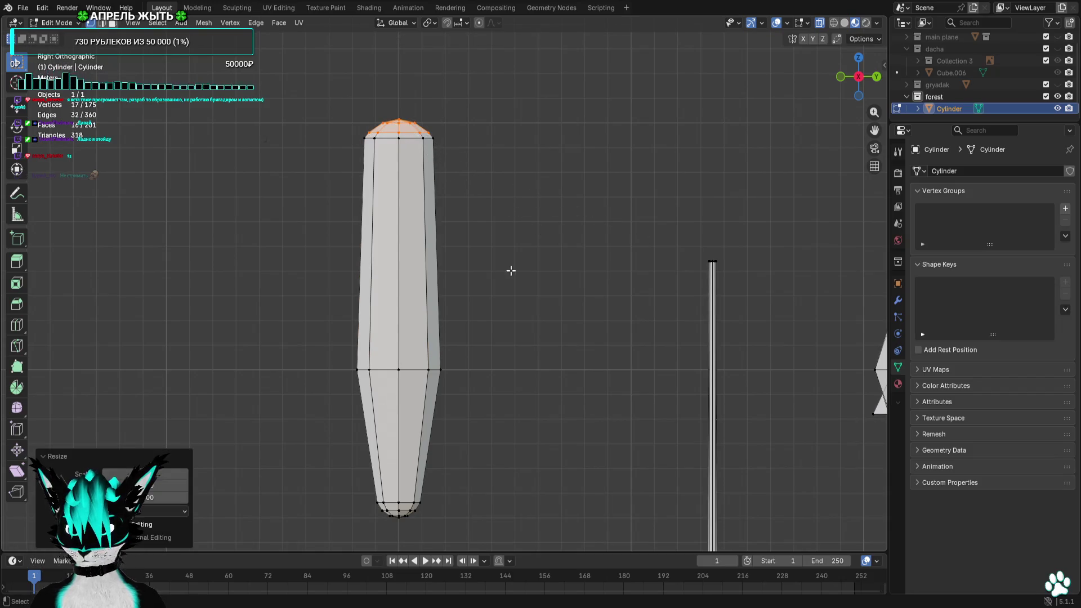
pyautogui.scroll(-3, 518, 269)
pyautogui.scroll(-1, 518, 322)
# Enlarge the cylinder's bottom cap to 1.3 size
pyautogui.keyDown('ctrl'); pyautogui.moveTo(468, 101); pyautogui.dragTo(221, 446); pyautogui.keyUp('ctrl')
pyautogui.moveTo(394, 342); pyautogui.dragTo(338, 384)
pyautogui.press('s')
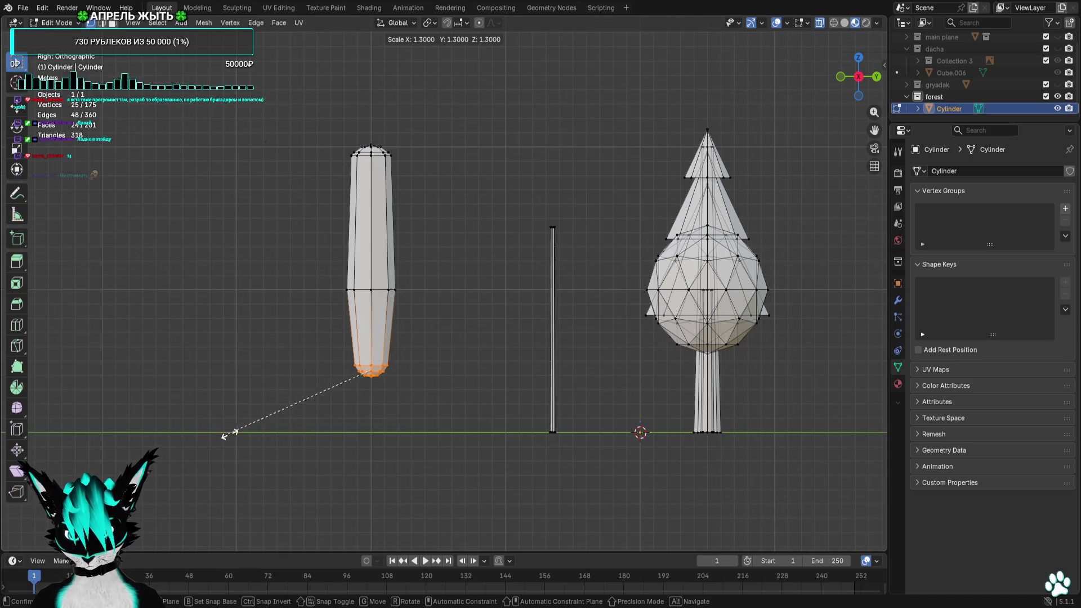
pyautogui.click(228, 434)
# Move the whole cylinder onto the thin pole and centre it over the pole from top view
pyautogui.hotkey('ctrl', 'l')
pyautogui.press('g')
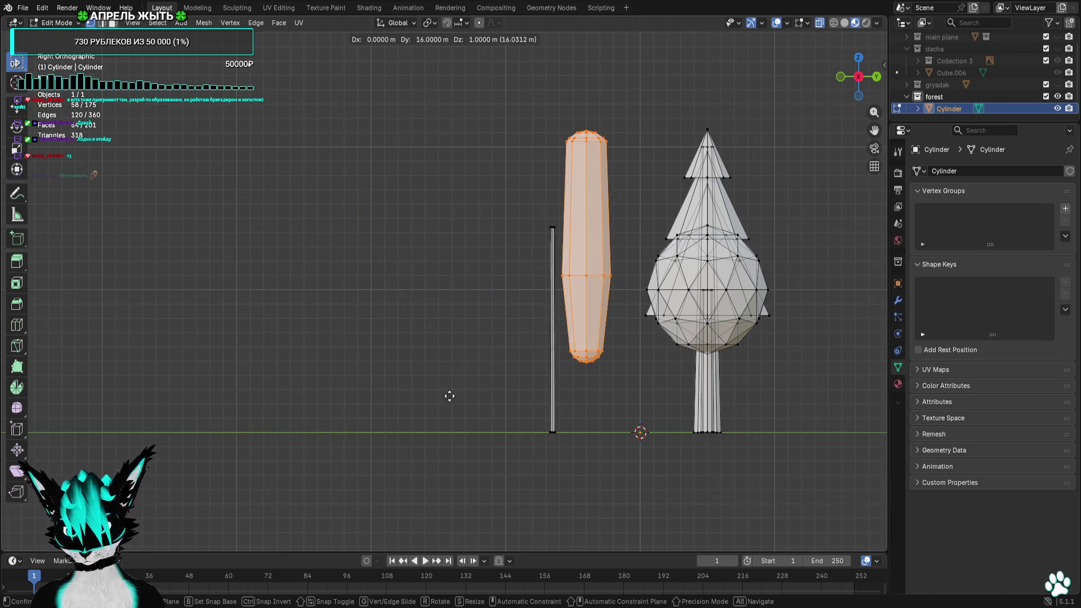
pyautogui.click(698, 190)
pyautogui.click(840, 77)
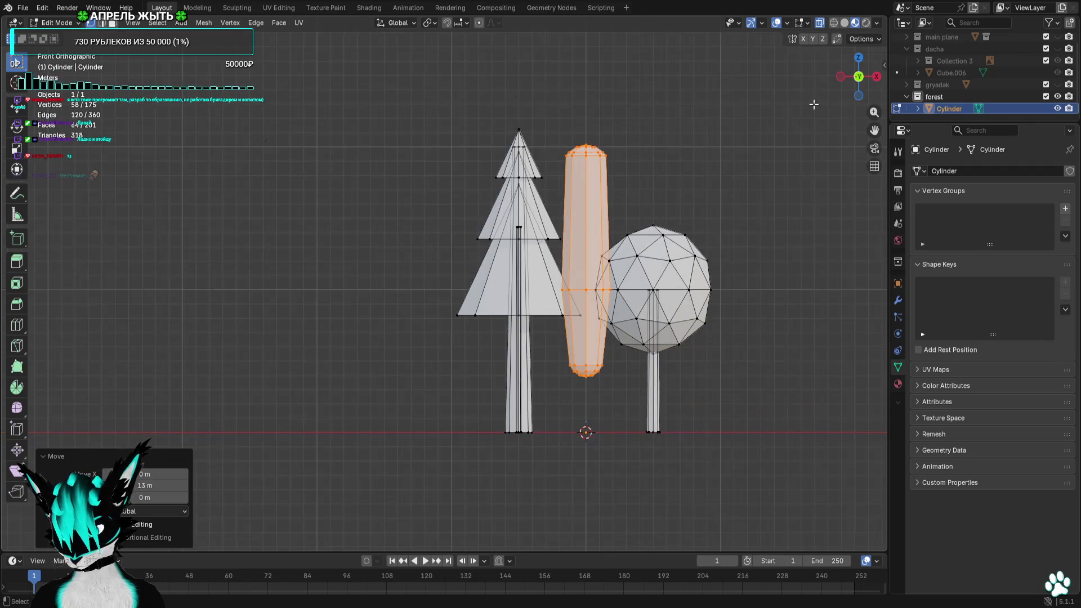
pyautogui.click(858, 57)
pyautogui.scroll(2, 463, 297)
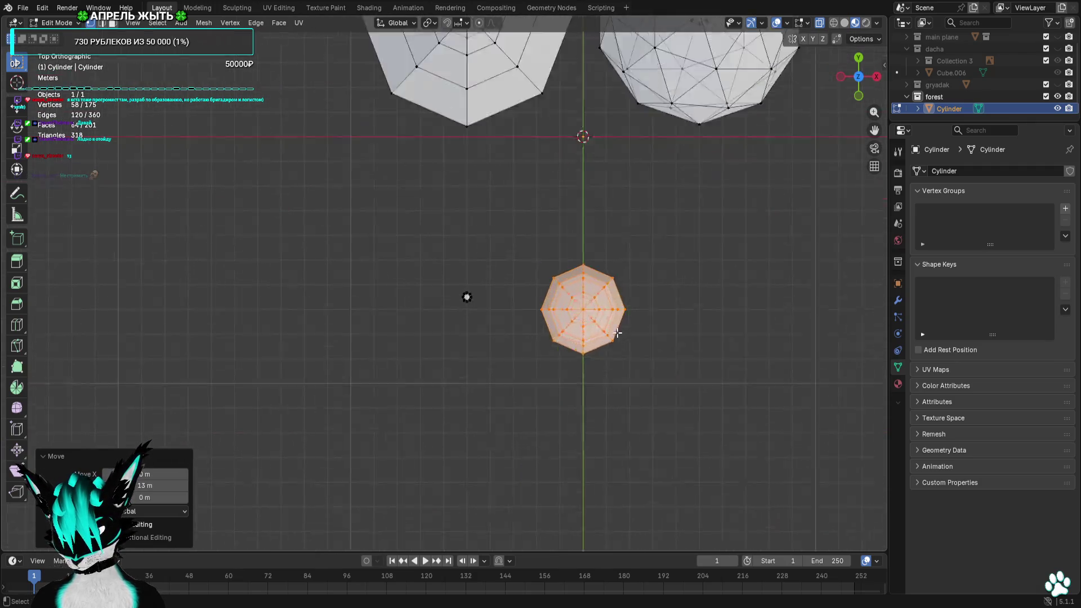
pyautogui.press('g')
pyautogui.scroll(4, 582, 326)
pyautogui.click(345, 305)
# Deselect, hide the wireframe overlays and orbit to preview the third tree
pyautogui.moveTo(617, 410)
pyautogui.mouseDown(button='middle')
pyautogui.moveTo(572, 228)
pyautogui.moveTo(494, 222)
pyautogui.mouseUp(button='middle')
pyautogui.scroll(-3, 571, 228)
pyautogui.click(571, 228)
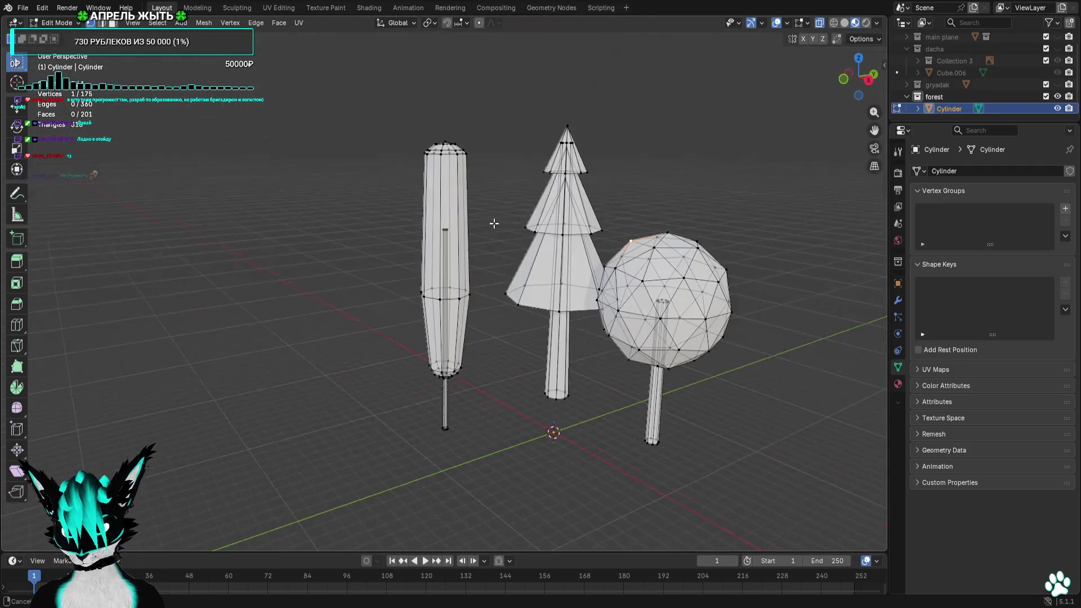
pyautogui.click(774, 27)
pyautogui.moveTo(591, 236); pyautogui.dragTo(622, 241, button='middle')
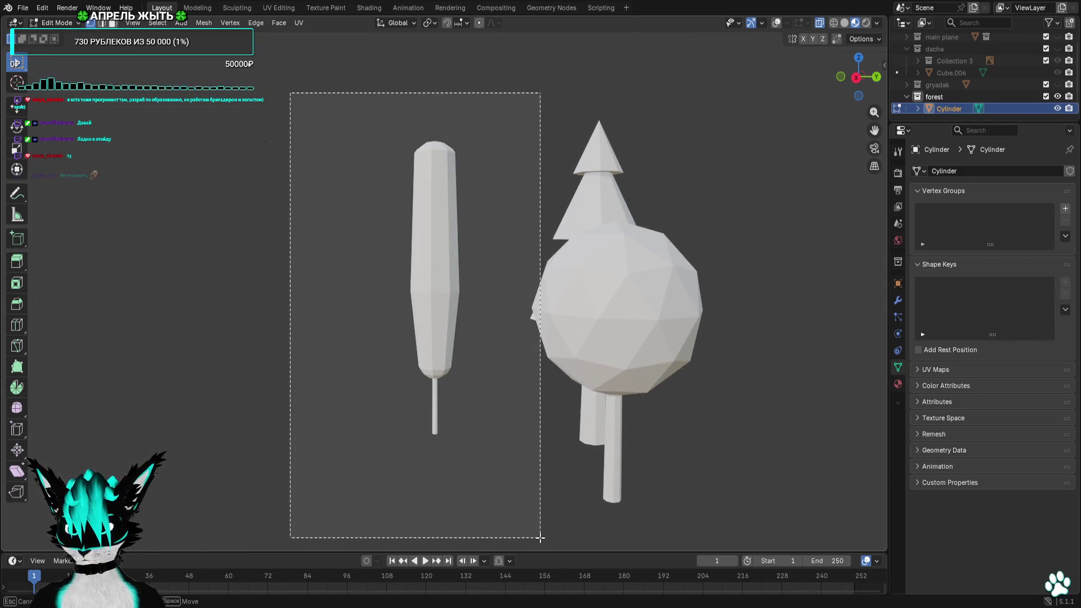
# With overlays and X-ray on, box-select the pine's bottom vertex ring
pyautogui.moveTo(495, 242); pyautogui.dragTo(700, 236, button='middle')
pyautogui.moveTo(692, 160); pyautogui.dragTo(516, 482)
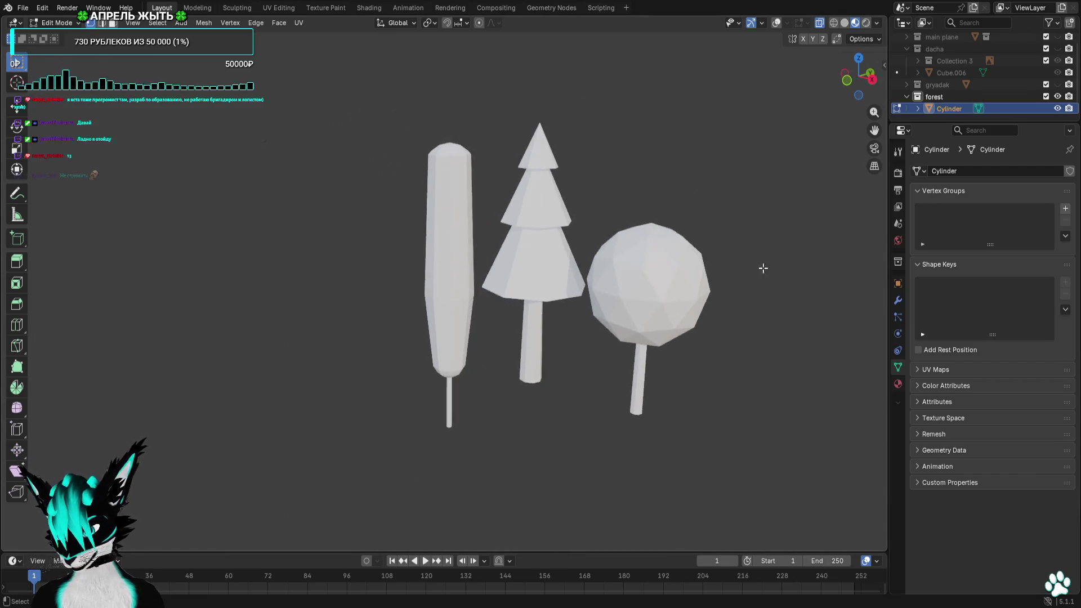
pyautogui.moveTo(540, 494)
pyautogui.mouseDown(button='middle')
pyautogui.moveTo(623, 478)
pyautogui.moveTo(743, 335)
pyautogui.mouseUp(button='middle')
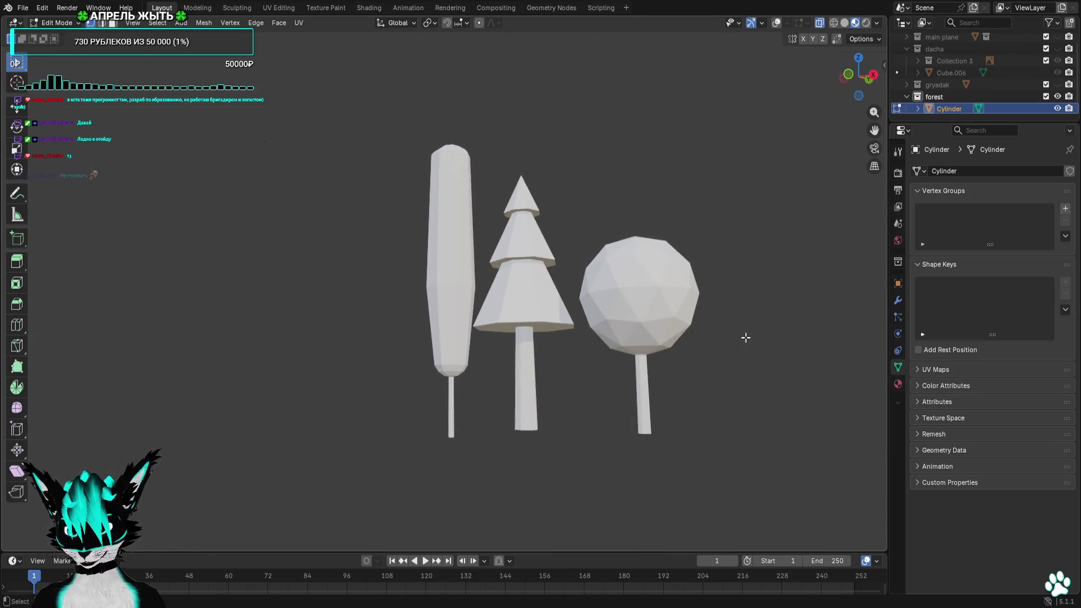
pyautogui.press('a')
pyautogui.click(778, 24)
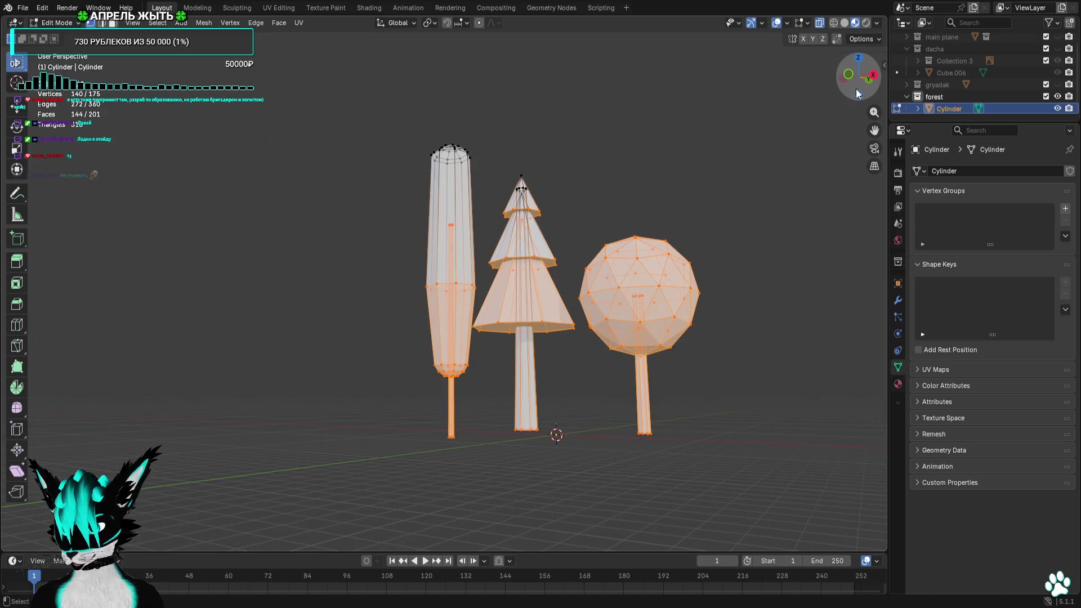
pyautogui.click(848, 77)
pyautogui.moveTo(532, 314); pyautogui.dragTo(618, 344, button='middle')
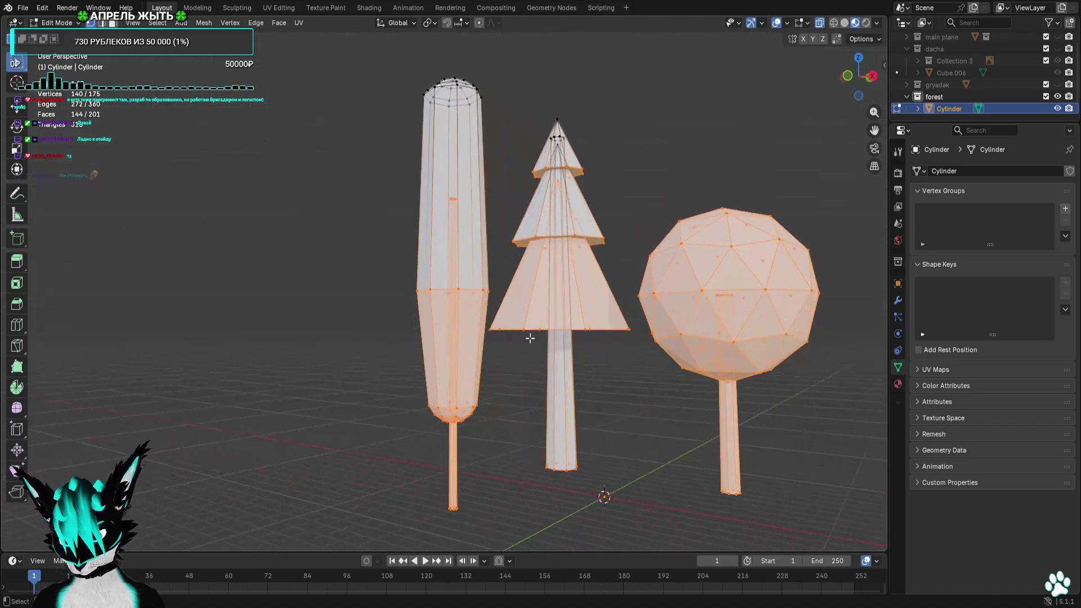
pyautogui.moveTo(636, 319)
pyautogui.mouseDown()
pyautogui.moveTo(501, 358)
pyautogui.moveTo(503, 349)
pyautogui.mouseUp()
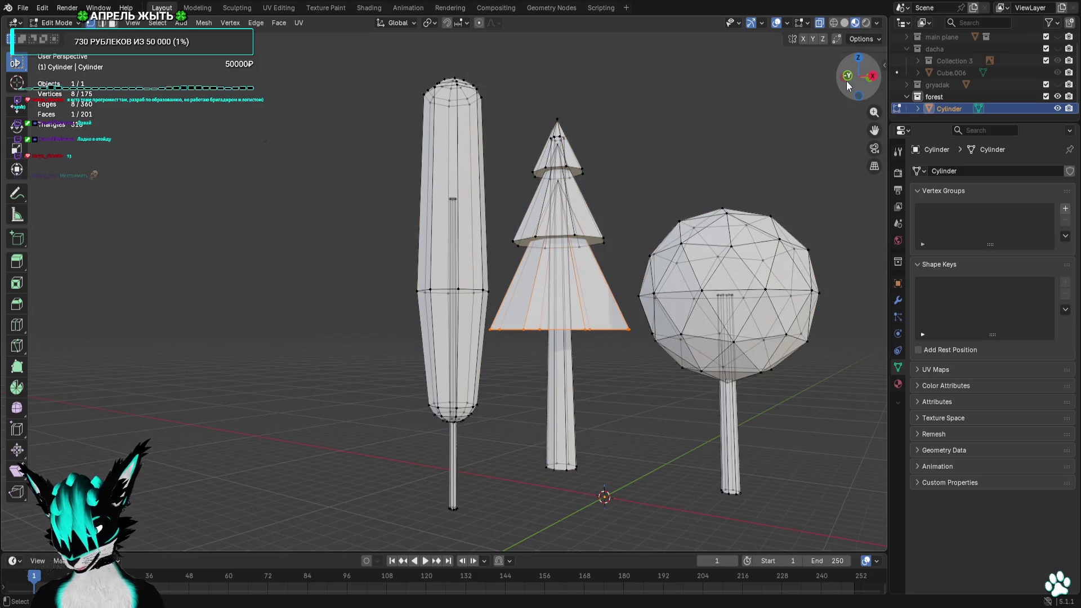
# Raise the pine's lowest rim slightly along Z after a cancelled move attempt
pyautogui.click(848, 77)
pyautogui.scroll(2, 657, 209)
pyautogui.press('g')
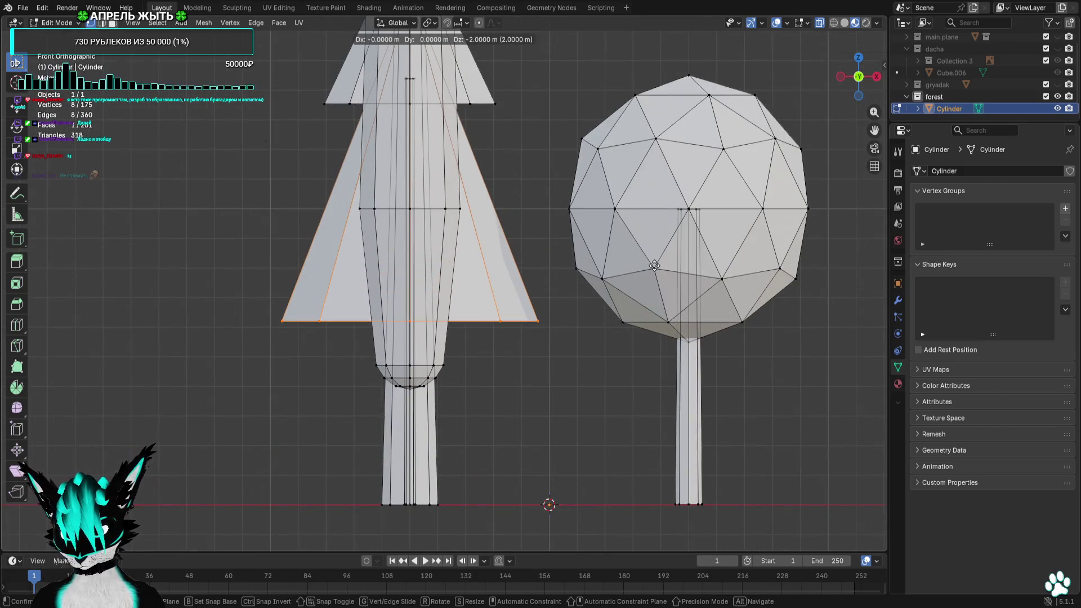
pyautogui.press('Escape')
pyautogui.scroll(-3, 655, 265)
pyautogui.moveTo(655, 265); pyautogui.dragTo(587, 132, button='middle')
pyautogui.hotkey('ctrl', 'z')
pyautogui.click(775, 23)
pyautogui.click(775, 23)
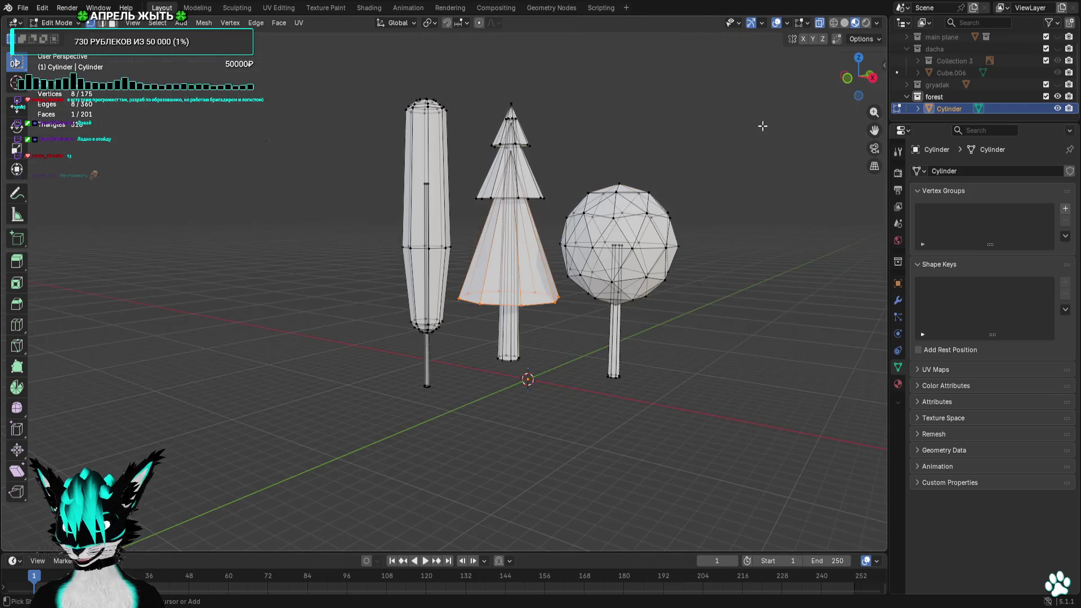
pyautogui.hotkey('ctrl', 'z')
# Toggle the wireframe off and on to preview the three finished trees
pyautogui.click(775, 25)
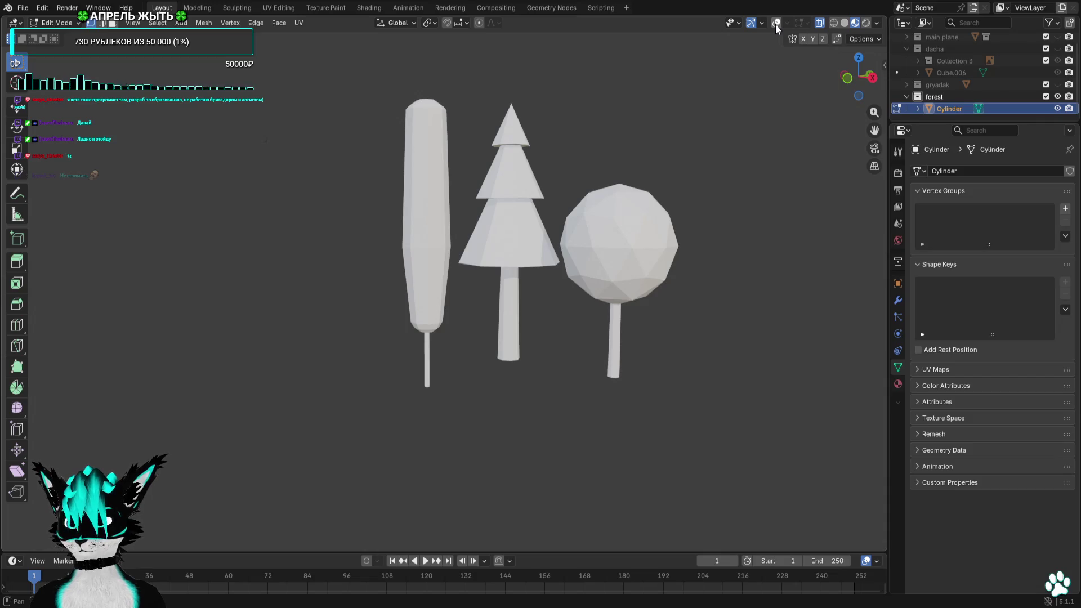
pyautogui.click(775, 24)
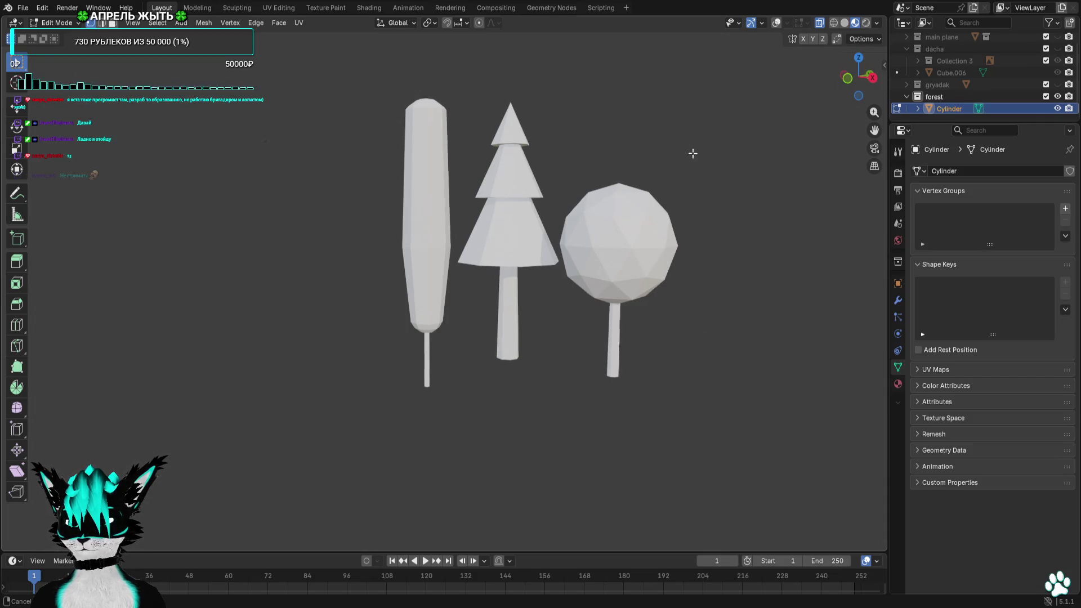
pyautogui.moveTo(688, 152); pyautogui.dragTo(767, 159, button='middle')
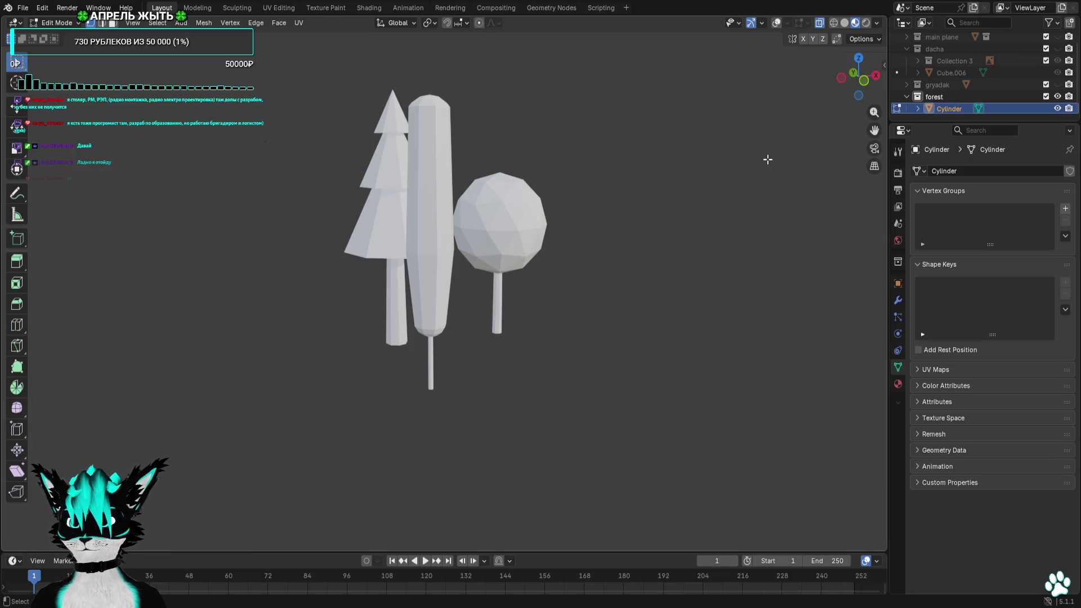
# Re-enable viewport overlays in side view and zoom in close on the round tree's crown
pyautogui.moveTo(752, 168)
pyautogui.mouseDown(button='middle')
pyautogui.moveTo(653, 149)
pyautogui.moveTo(718, 118)
pyautogui.mouseUp(button='middle')
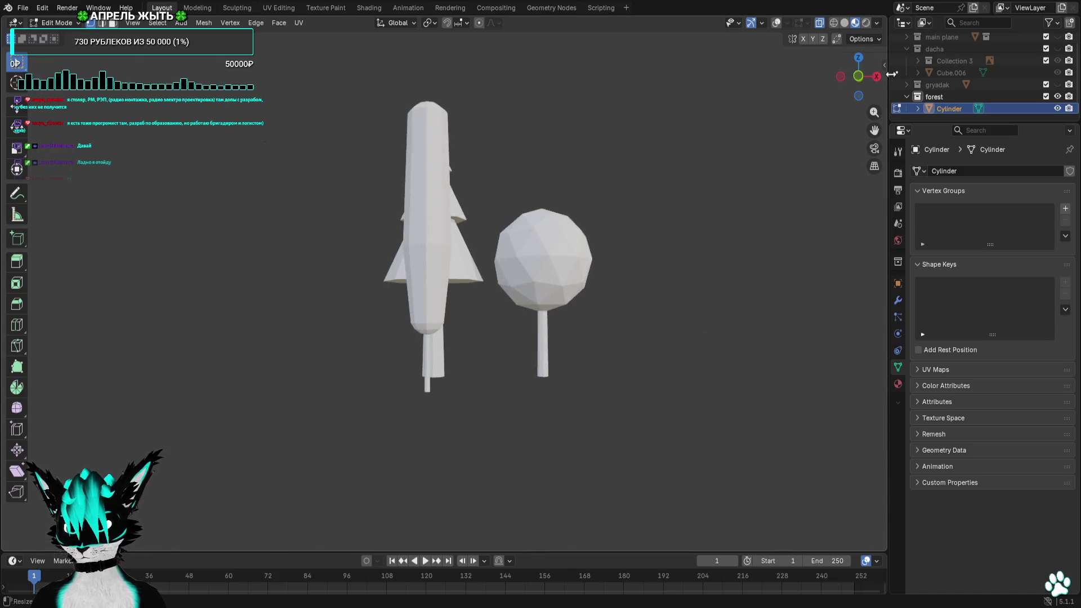
pyautogui.click(858, 77)
pyautogui.click(777, 23)
pyautogui.moveTo(712, 157)
pyautogui.keyDown('ctrl'); pyautogui.mouseDown(button='middle')
pyautogui.moveTo(500, 352)
pyautogui.moveTo(494, 379)
pyautogui.mouseUp(button='middle'); pyautogui.keyUp('ctrl')
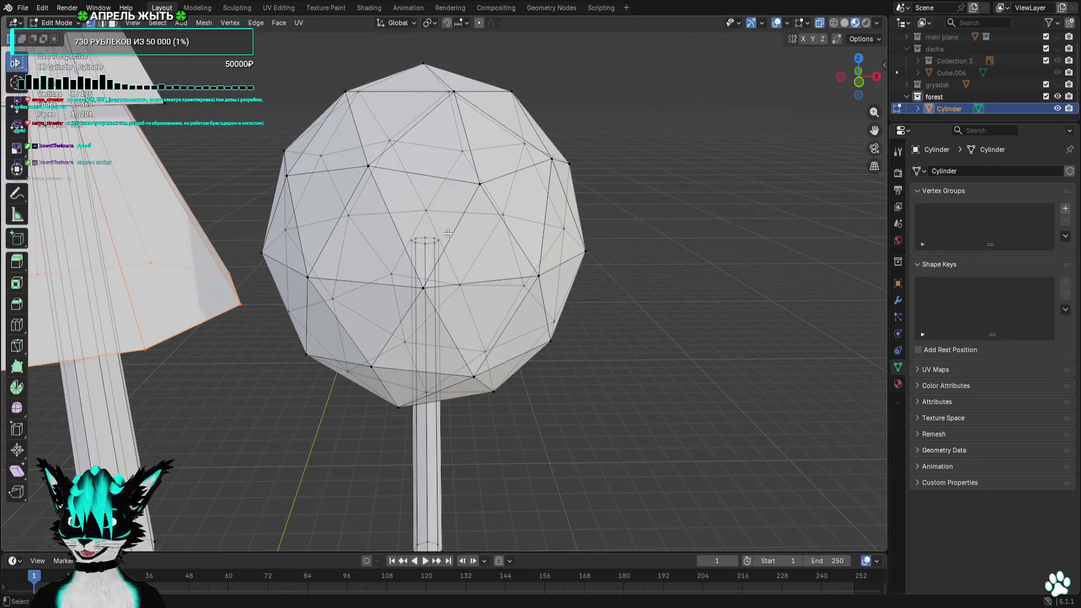
# Scale the round tree's trunk loop down to 0.7 in front view
pyautogui.click(858, 80)
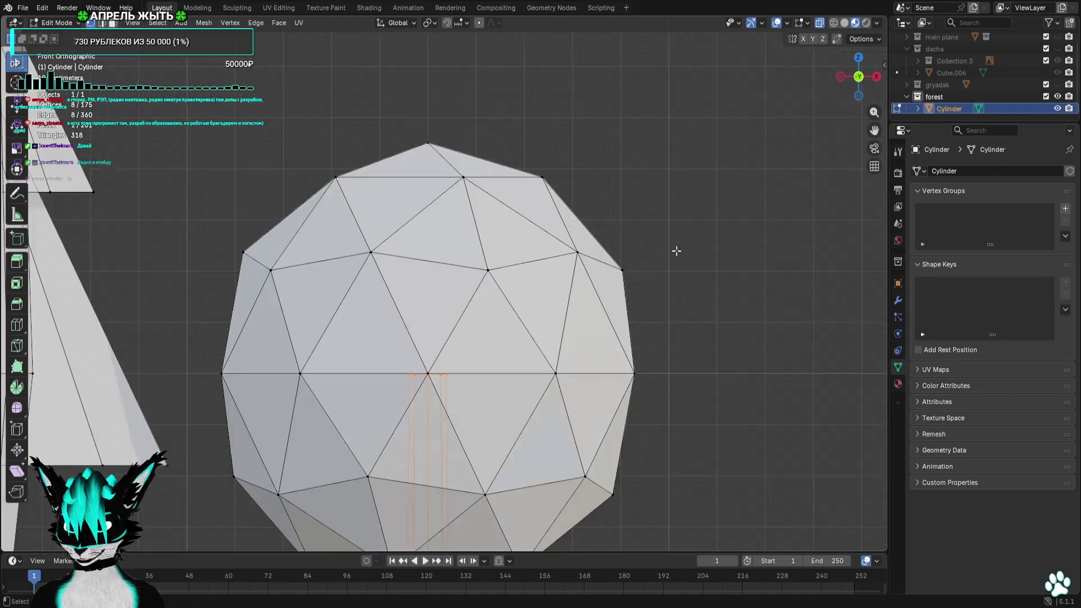
pyautogui.scroll(-3, 678, 250)
pyautogui.press('s')
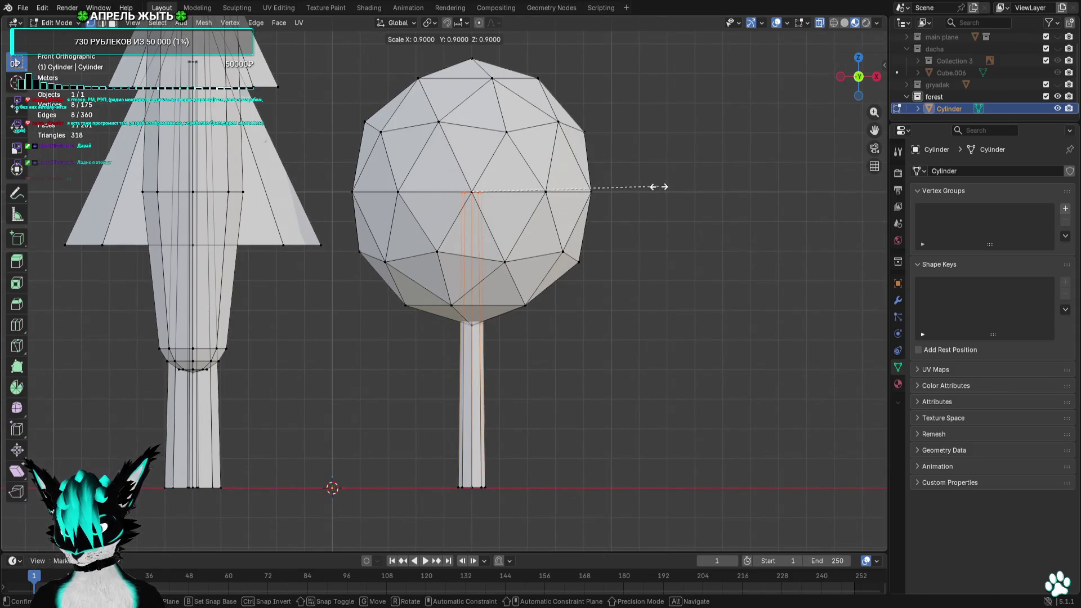
pyautogui.click(630, 188)
pyautogui.hotkey('alt', 'a')
pyautogui.moveTo(605, 214)
pyautogui.mouseDown(button='middle')
pyautogui.moveTo(444, 260)
pyautogui.moveTo(374, 259)
pyautogui.mouseUp(button='middle')
pyautogui.scroll(2, 374, 245)
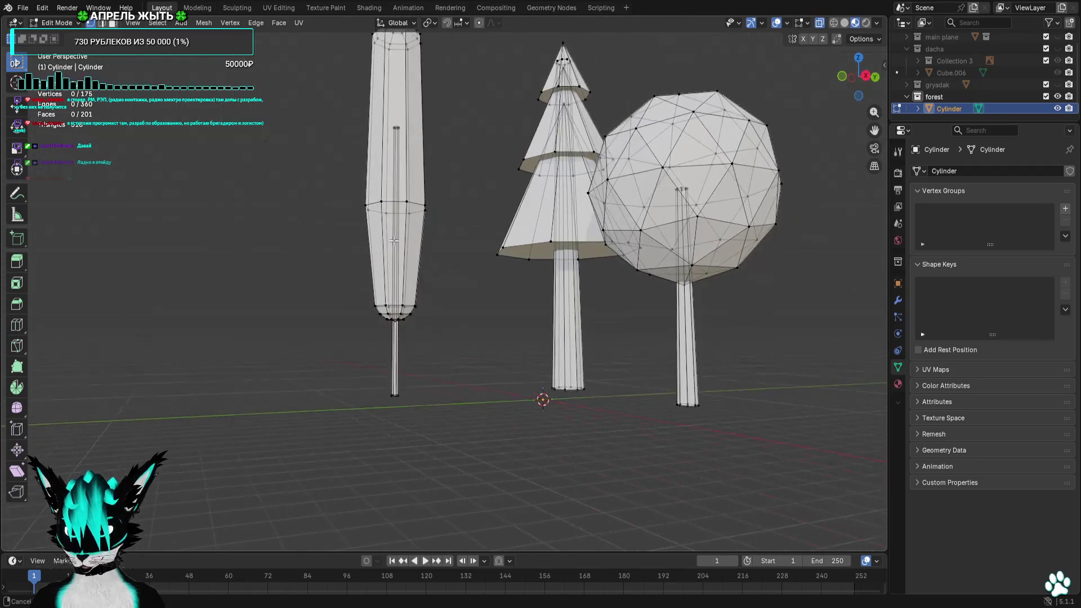
pyautogui.scroll(2, 374, 242)
pyautogui.scroll(2, 375, 241)
# Scale the tall tree's trunk loop up to 1.7, then preview the trees without overlays
pyautogui.keyDown('alt'); pyautogui.click(420, 143); pyautogui.keyUp('alt')
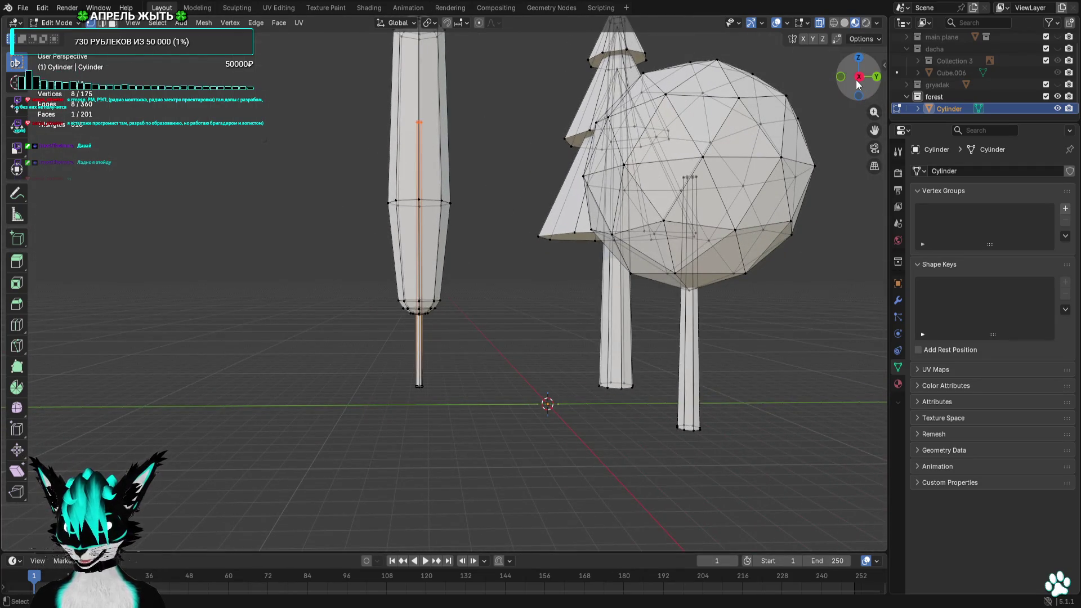
pyautogui.click(859, 78)
pyautogui.click(877, 77)
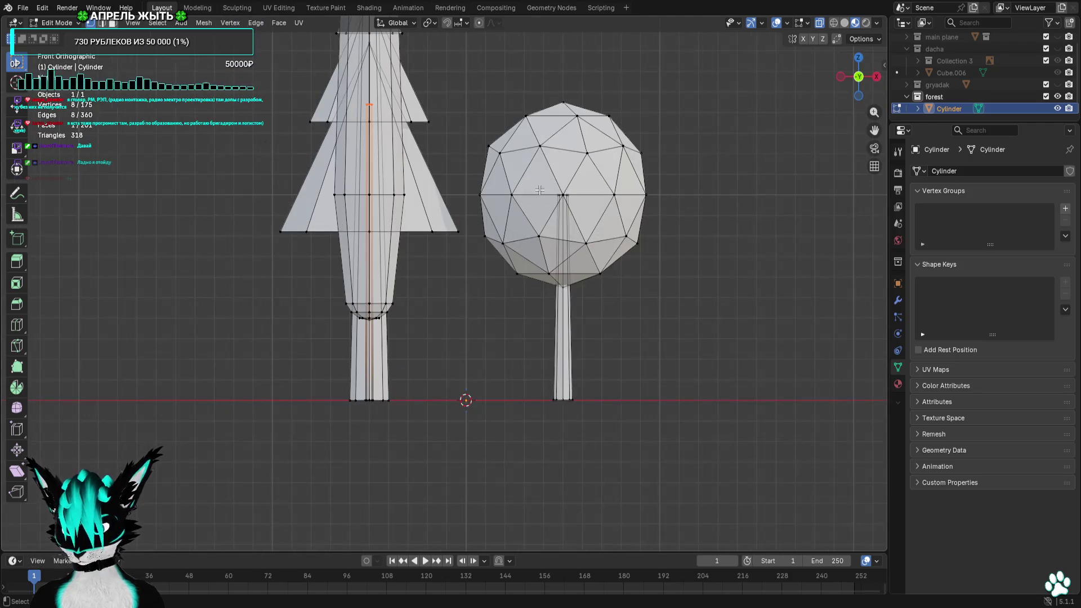
pyautogui.press('s')
pyautogui.click(784, 159)
pyautogui.moveTo(784, 159)
pyautogui.mouseDown(button='middle')
pyautogui.moveTo(794, 173)
pyautogui.moveTo(749, 187)
pyautogui.mouseUp(button='middle')
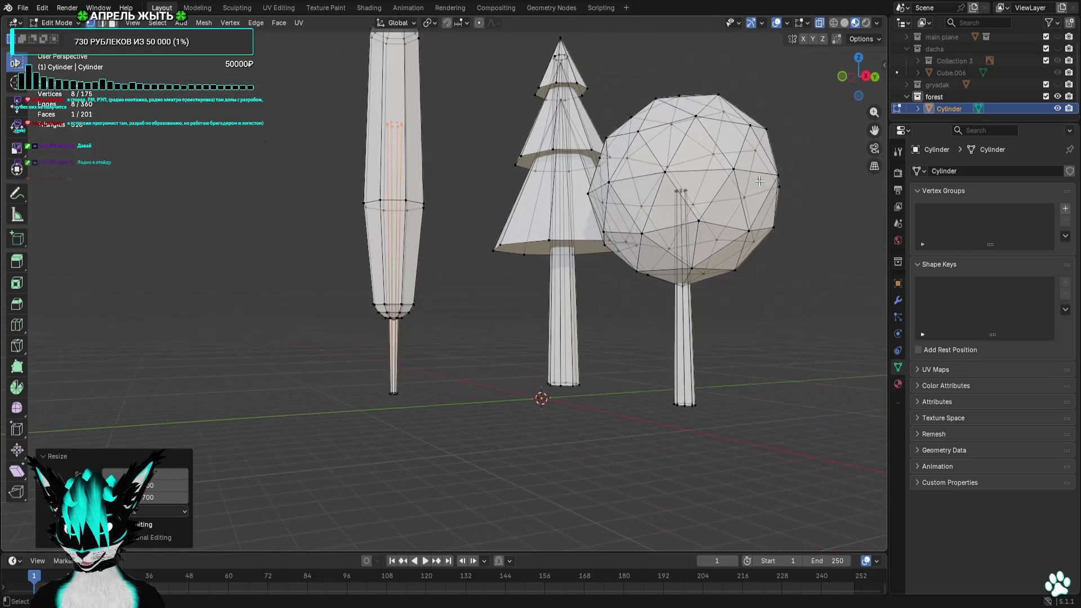
pyautogui.click(776, 26)
pyautogui.moveTo(529, 186)
pyautogui.mouseDown(button='middle')
pyautogui.moveTo(639, 220)
pyautogui.moveTo(781, 206)
pyautogui.moveTo(580, 200)
pyautogui.mouseUp(button='middle')
pyautogui.scroll(3, 499, 202)
pyautogui.scroll(-5, 580, 199)
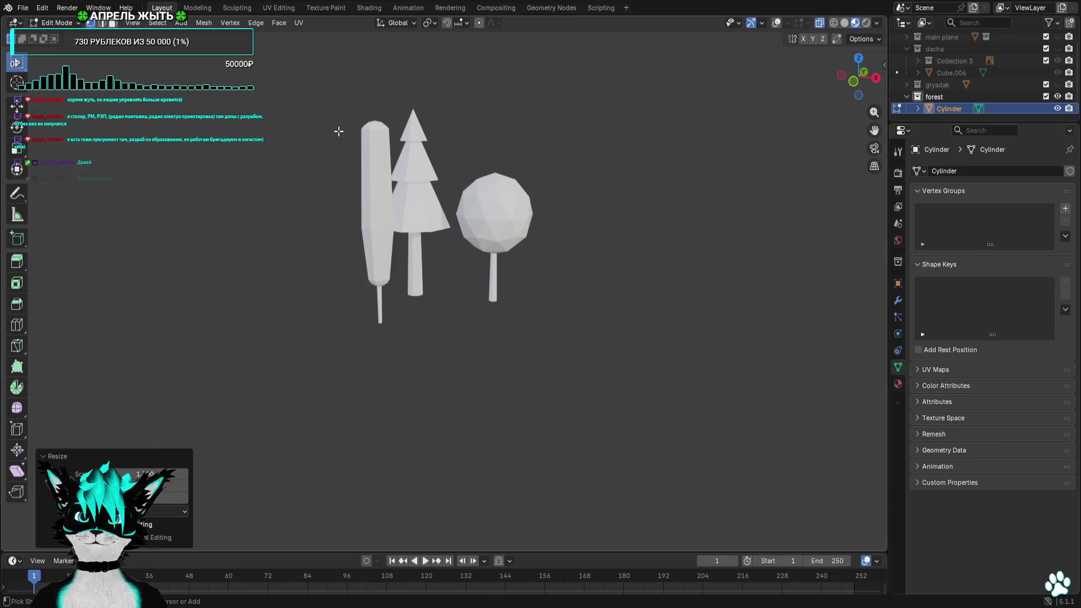
# View the trees from above, re-enable overlays, deselect all and return to front view
pyautogui.moveTo(580, 211)
pyautogui.mouseDown(button='middle')
pyautogui.moveTo(570, 217)
pyautogui.moveTo(648, 200)
pyautogui.mouseUp(button='middle')
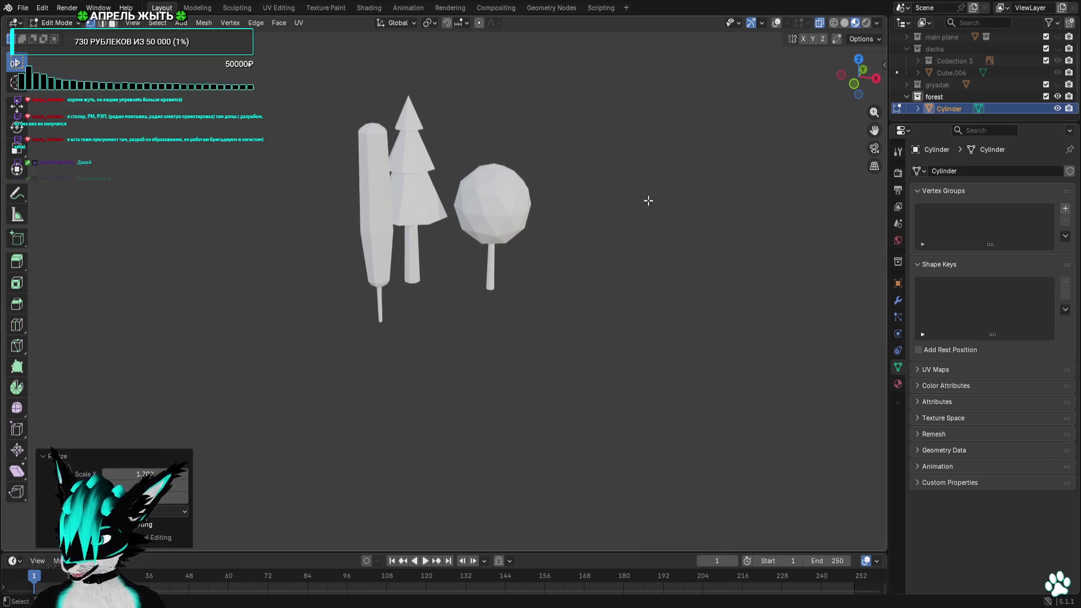
pyautogui.click(858, 59)
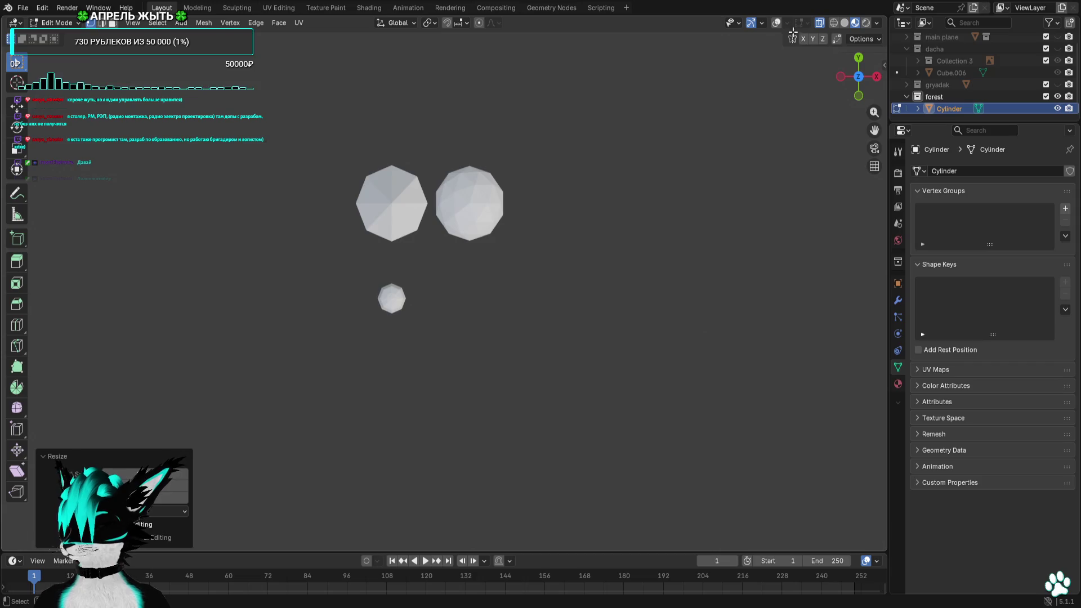
pyautogui.click(776, 22)
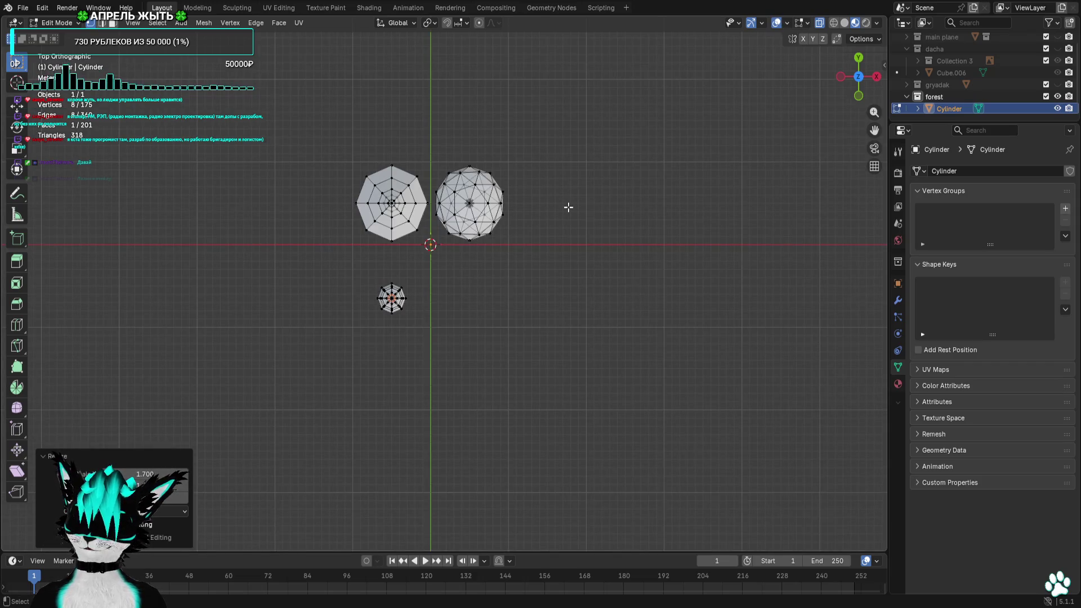
pyautogui.scroll(2, 569, 207)
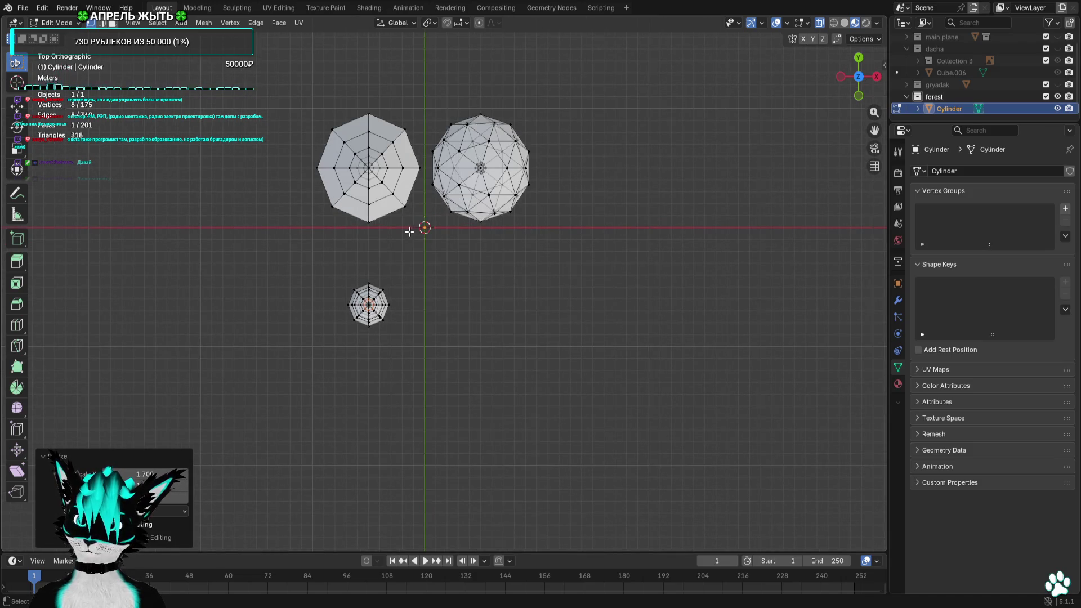
pyautogui.moveTo(411, 231); pyautogui.dragTo(567, 360)
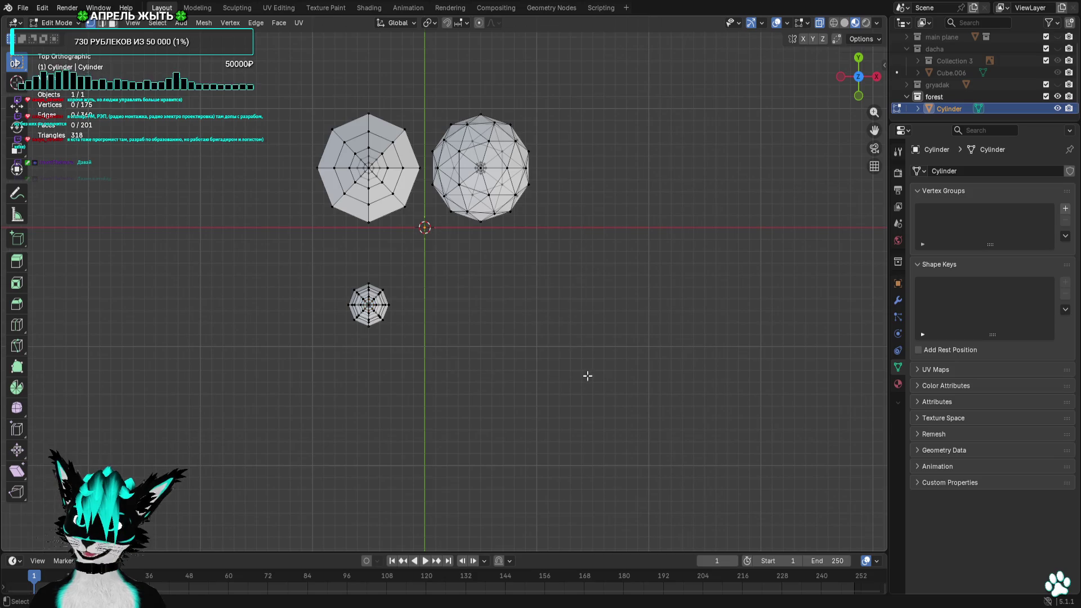
pyautogui.click(859, 98)
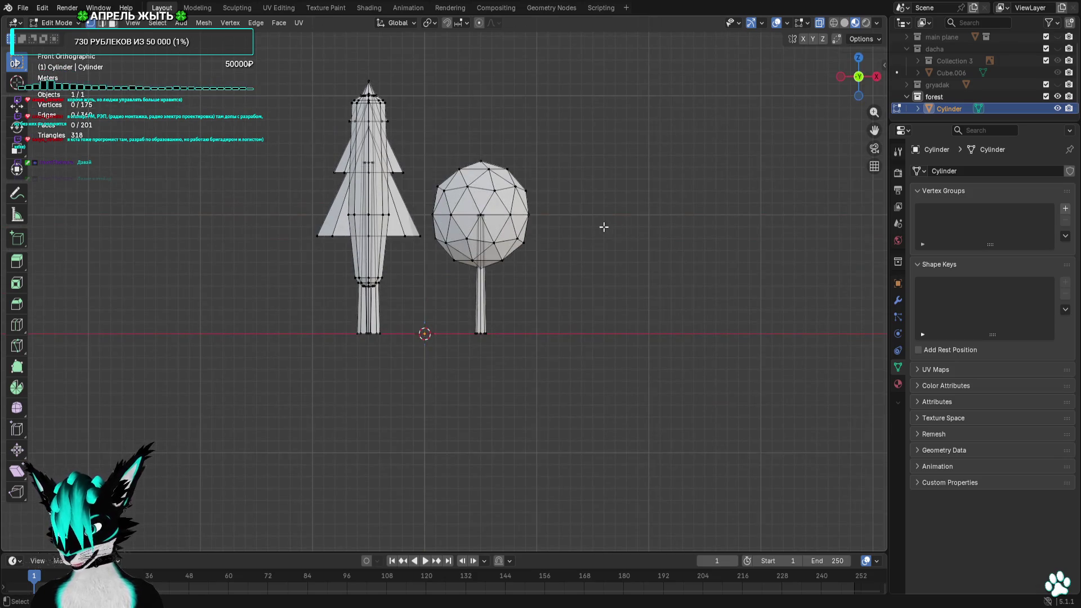
pyautogui.click(182, 23)
# Add an ico sphere at the 3D cursor and move it to one side of the trees in top view
pyautogui.click(203, 77)
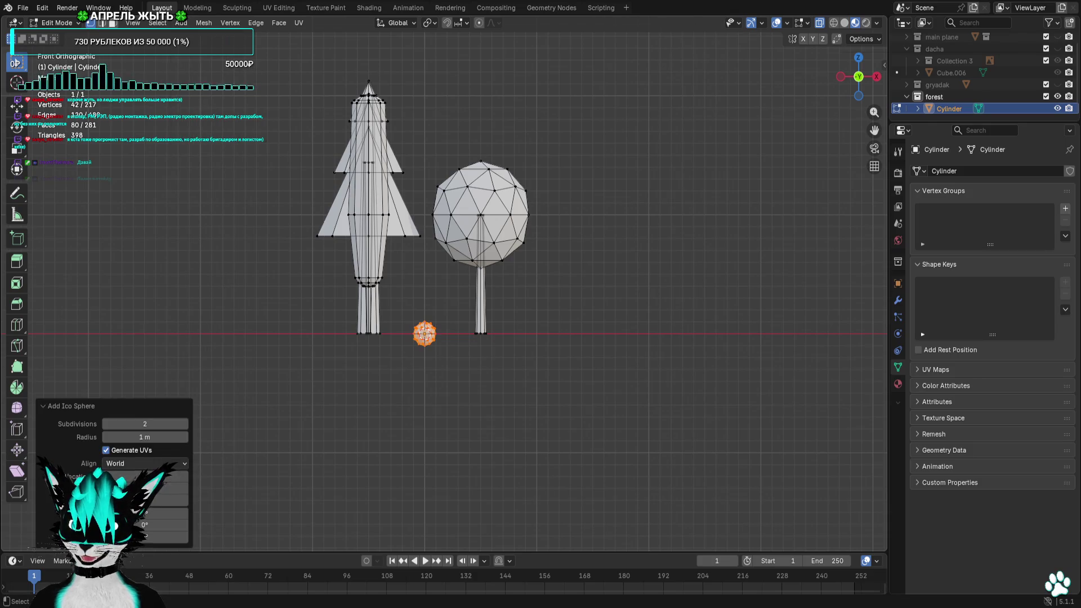
pyautogui.scroll(5, 444, 350)
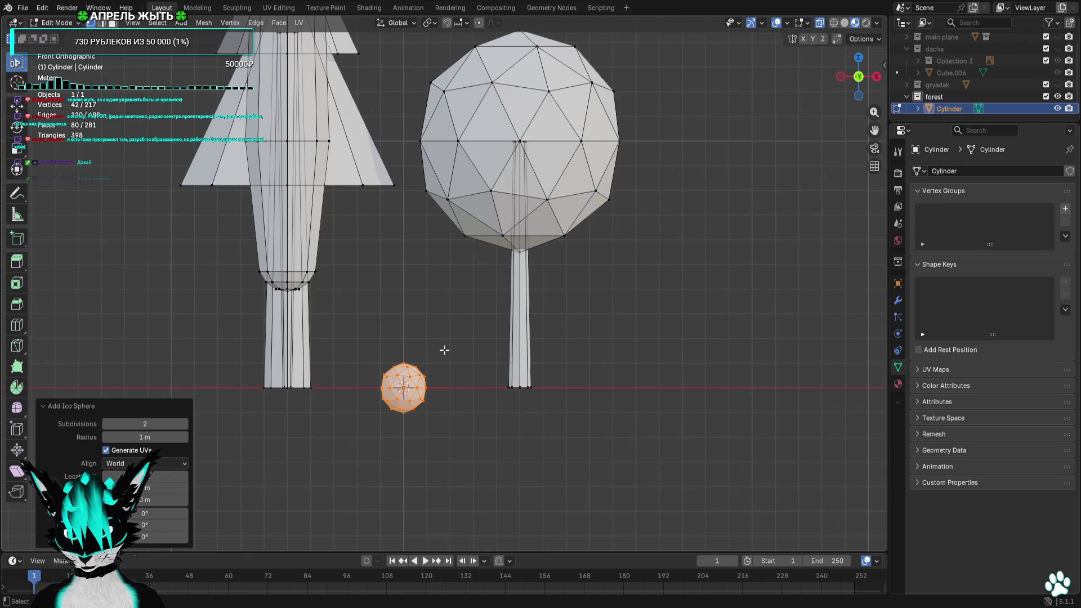
pyautogui.scroll(-2, 444, 350)
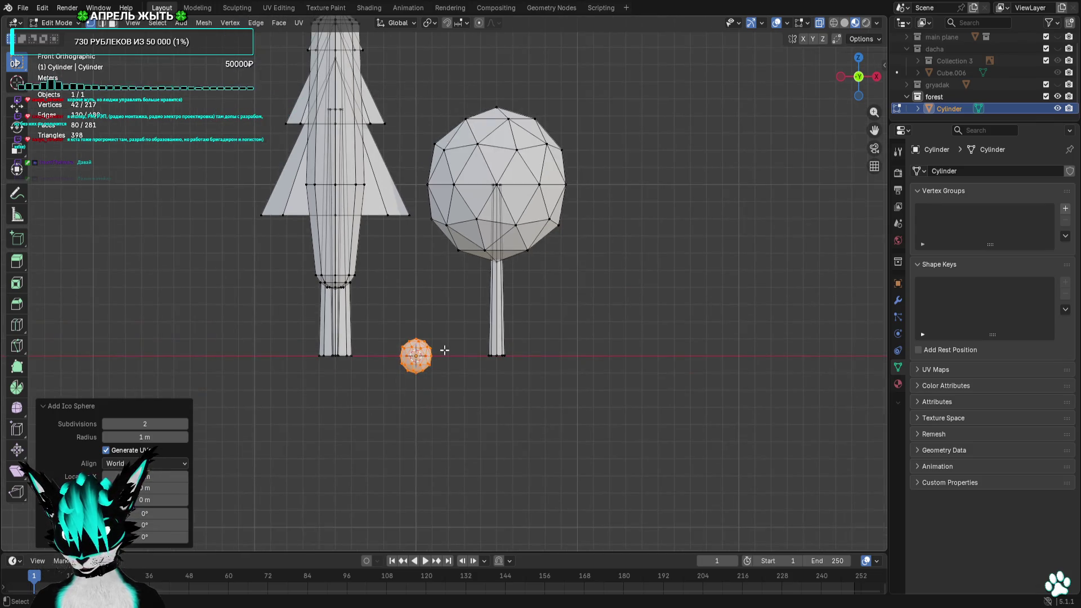
pyautogui.click(858, 58)
pyautogui.press('g')
pyautogui.click(538, 369)
pyautogui.moveTo(553, 347)
pyautogui.keyDown('shift'); pyautogui.mouseDown(button='middle')
pyautogui.moveTo(492, 311)
pyautogui.moveTo(526, 222)
pyautogui.moveTo(557, 237)
pyautogui.mouseUp(button='middle'); pyautogui.keyUp('shift')
pyautogui.click(485, 347)
pyautogui.click(859, 58)
pyautogui.scroll(4, 486, 325)
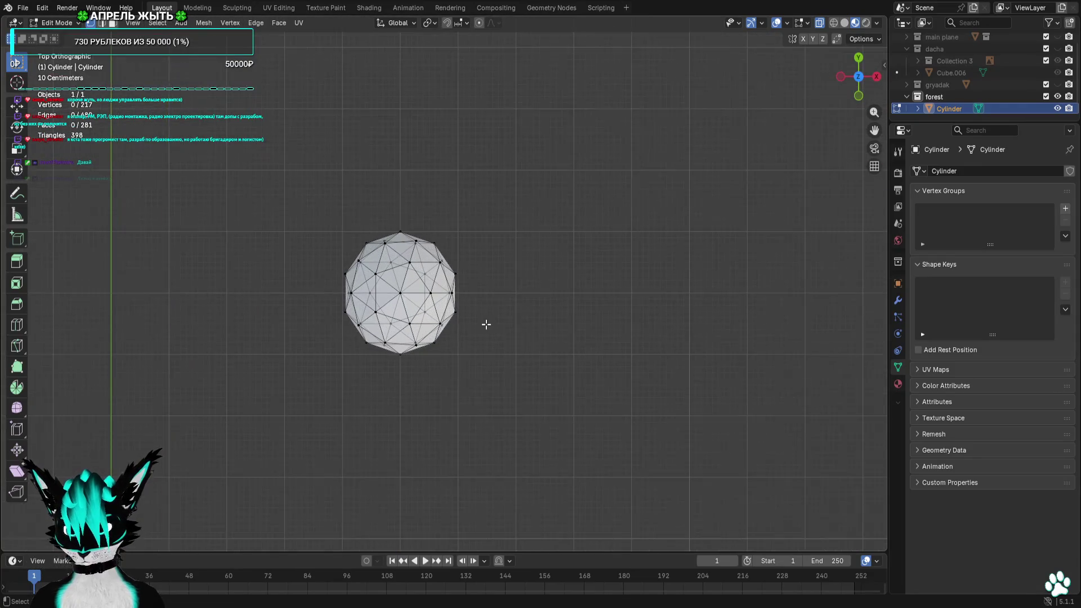
# Push the sphere's right-side and top-right vertices outward along X to stretch that side
pyautogui.moveTo(474, 209); pyautogui.dragTo(459, 354)
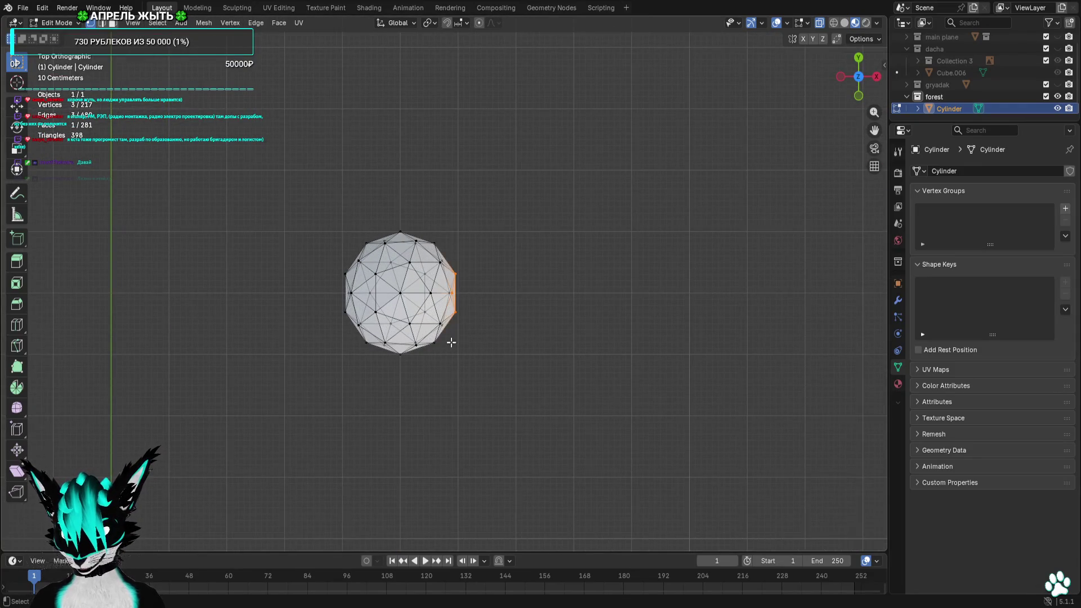
pyautogui.press('g')
pyautogui.press('x')
pyautogui.click(507, 341)
pyautogui.keyDown('shift'); pyautogui.moveTo(462, 259); pyautogui.dragTo(432, 334); pyautogui.keyUp('shift')
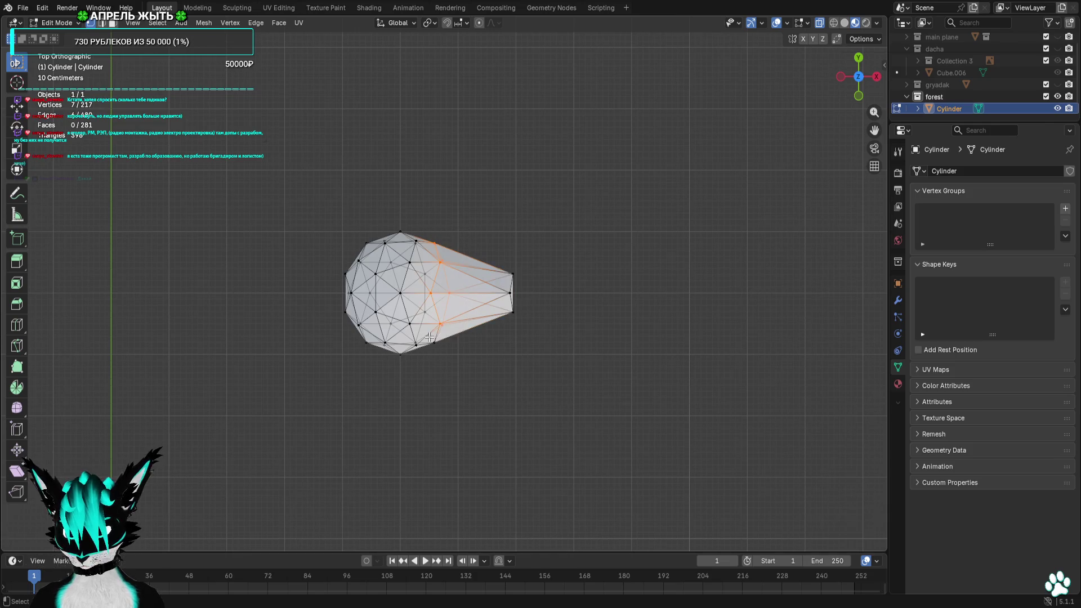
pyautogui.press('g')
pyautogui.click(464, 336)
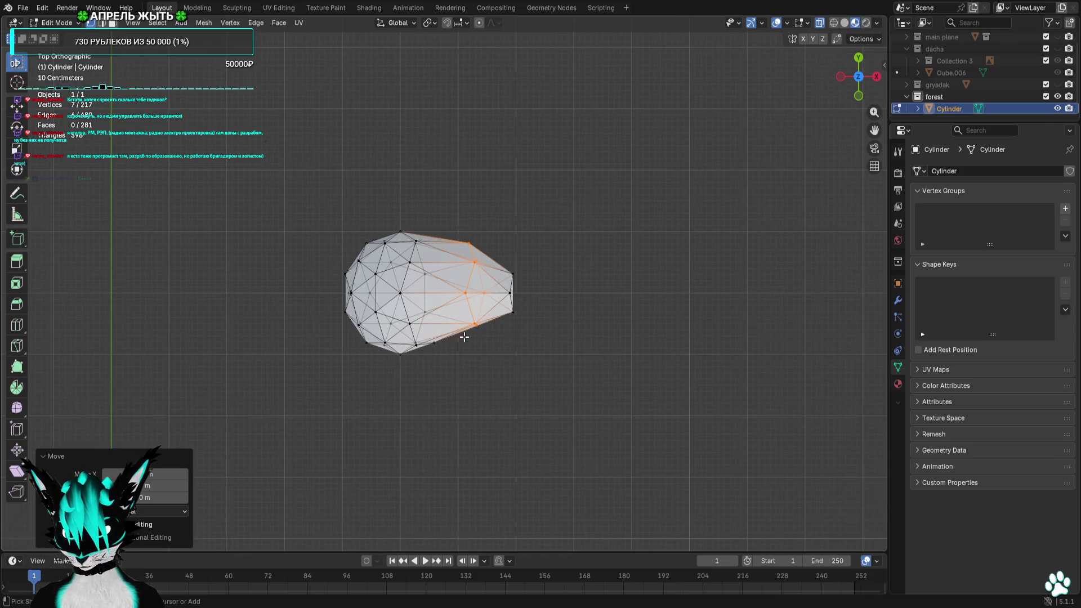
pyautogui.press('g')
pyautogui.click(485, 313)
pyautogui.moveTo(490, 206); pyautogui.dragTo(448, 270)
pyautogui.press('g')
pyautogui.click(463, 266)
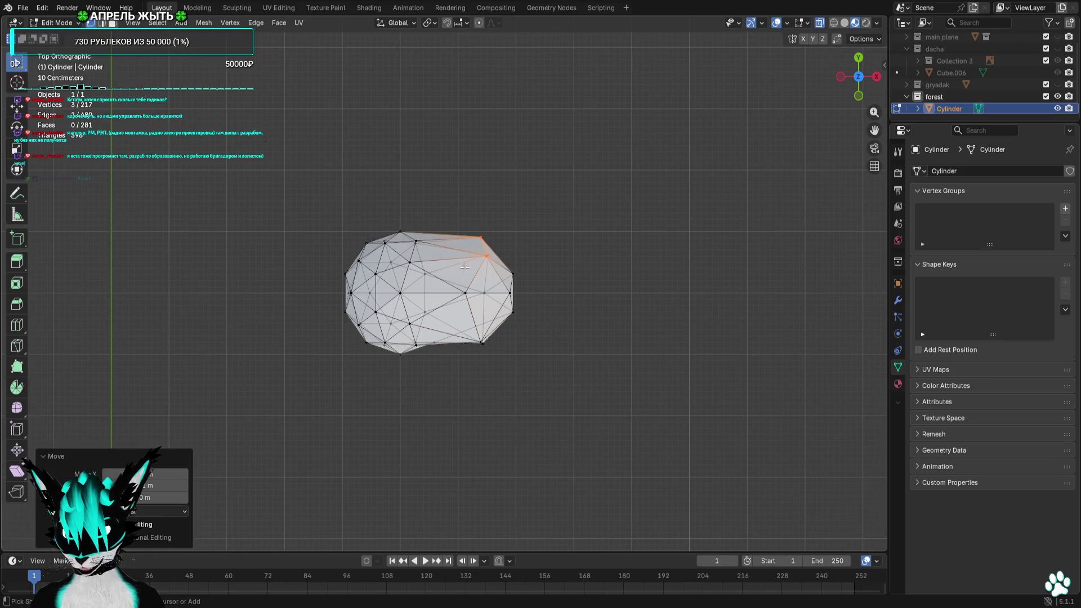
# Stretch the left edge and left column of vertices further outward, then clear the selection
pyautogui.moveTo(308, 238); pyautogui.dragTo(363, 347)
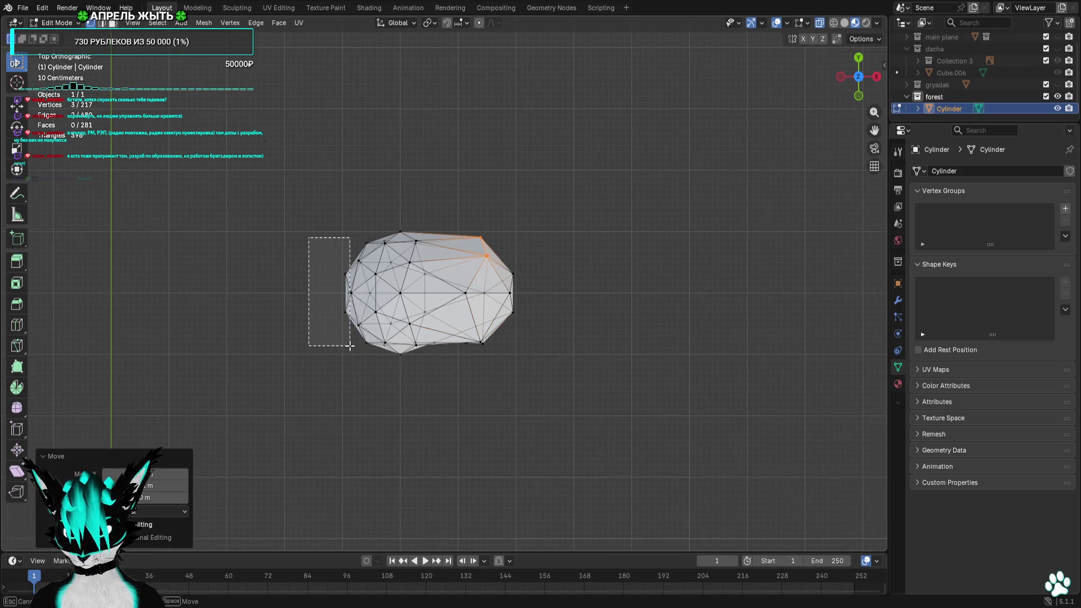
pyautogui.press('g')
pyautogui.click(299, 335)
pyautogui.moveTo(345, 232)
pyautogui.mouseDown()
pyautogui.moveTo(368, 373)
pyautogui.moveTo(354, 343)
pyautogui.mouseUp()
pyautogui.press('g')
pyautogui.click(327, 376)
pyautogui.press('g')
pyautogui.click(363, 343)
pyautogui.click(442, 423)
# Preview the flattened lump in perspective, front and side views with overlays briefly hidden
pyautogui.moveTo(442, 422)
pyautogui.mouseDown(button='middle')
pyautogui.moveTo(446, 344)
pyautogui.moveTo(526, 297)
pyautogui.moveTo(541, 251)
pyautogui.moveTo(753, 130)
pyautogui.mouseUp(button='middle')
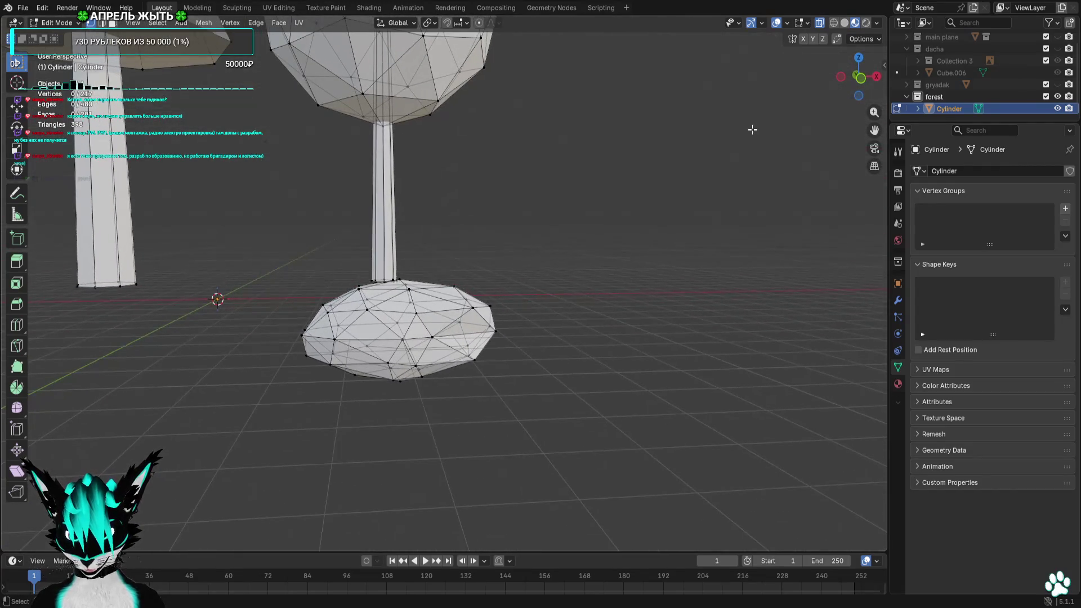
pyautogui.click(775, 23)
pyautogui.moveTo(695, 259)
pyautogui.mouseDown(button='middle')
pyautogui.moveTo(726, 270)
pyautogui.moveTo(710, 282)
pyautogui.mouseUp(button='middle')
pyautogui.rightClick(710, 282)
pyautogui.click(775, 23)
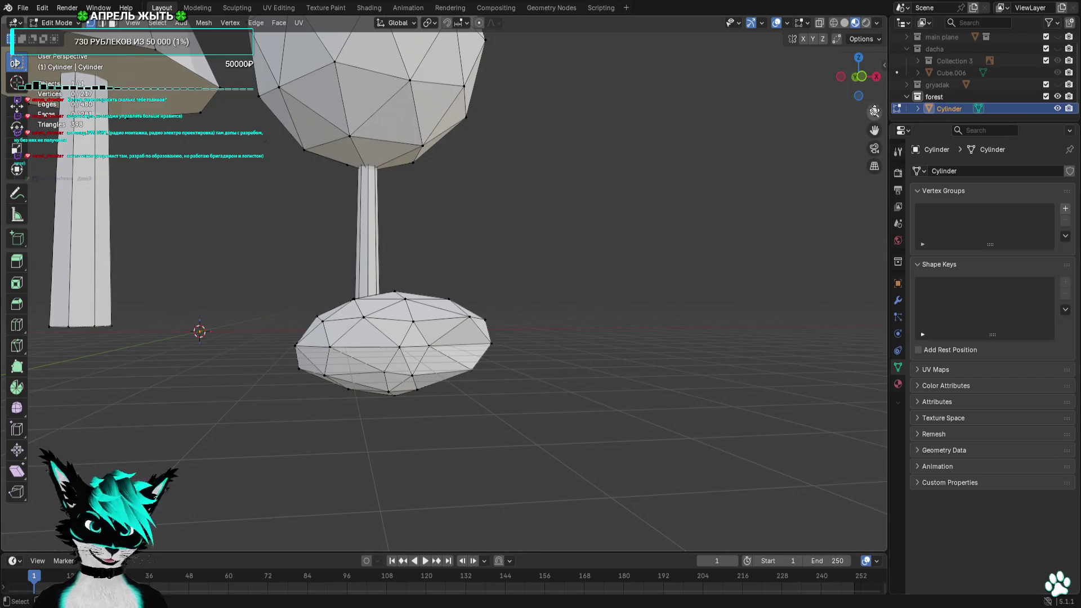
pyautogui.click(859, 77)
pyautogui.keyDown('shift'); pyautogui.moveTo(534, 350); pyautogui.dragTo(574, 299, button='middle'); pyautogui.keyUp('shift')
pyautogui.scroll(1, 575, 299)
pyautogui.scroll(-2, 571, 335)
pyautogui.click(839, 78)
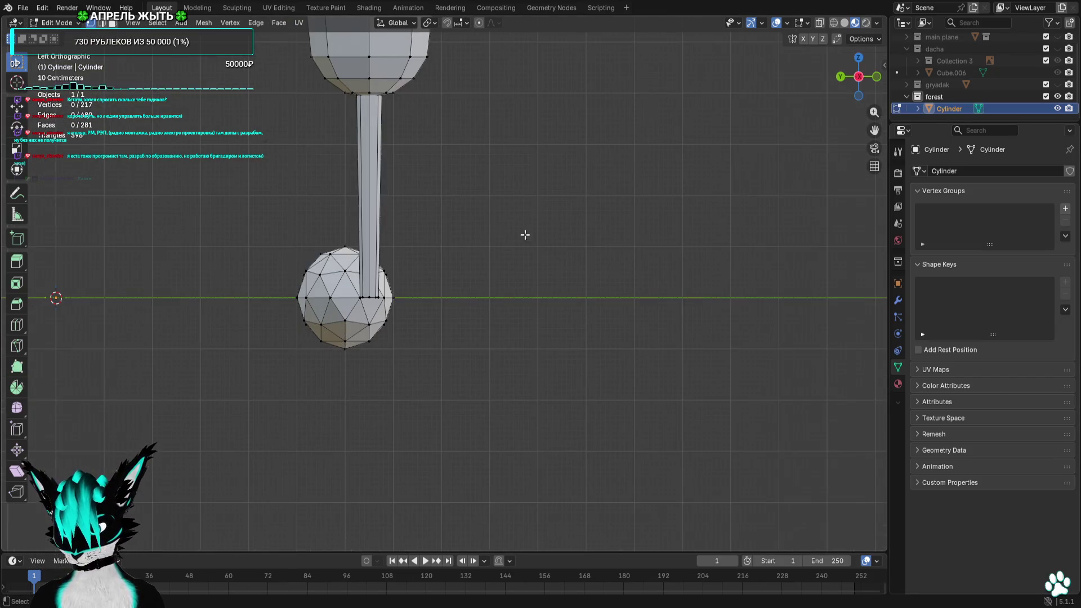
pyautogui.moveTo(858, 77); pyautogui.dragTo(860, 89)
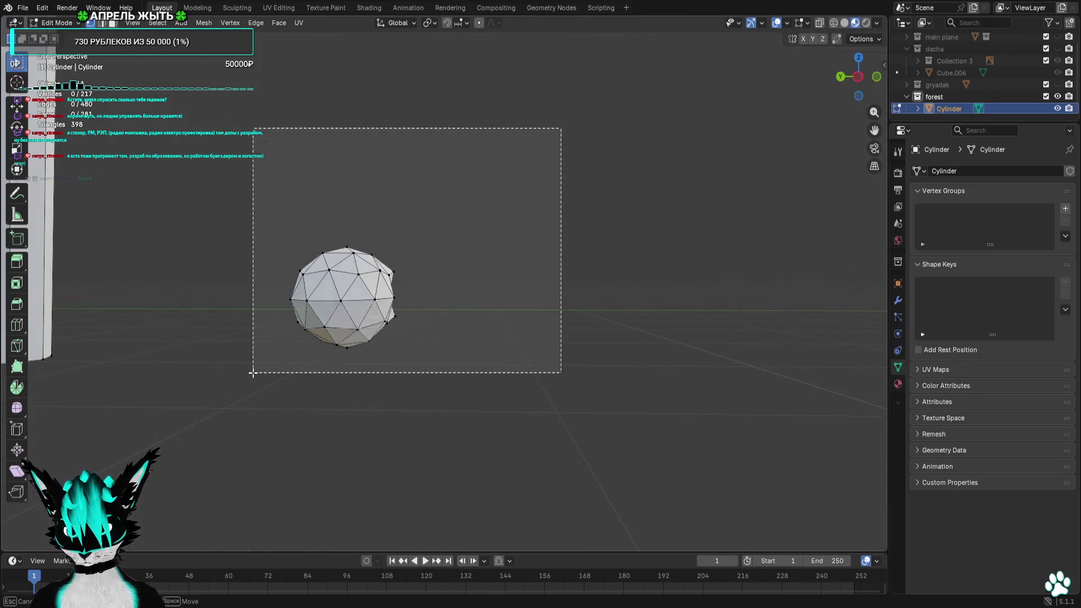
# Nudge a single vertex from the top view, inspect the lump, then select all its vertices
pyautogui.moveTo(560, 127); pyautogui.dragTo(256, 371)
pyautogui.click(412, 360)
pyautogui.scroll(3, 418, 329)
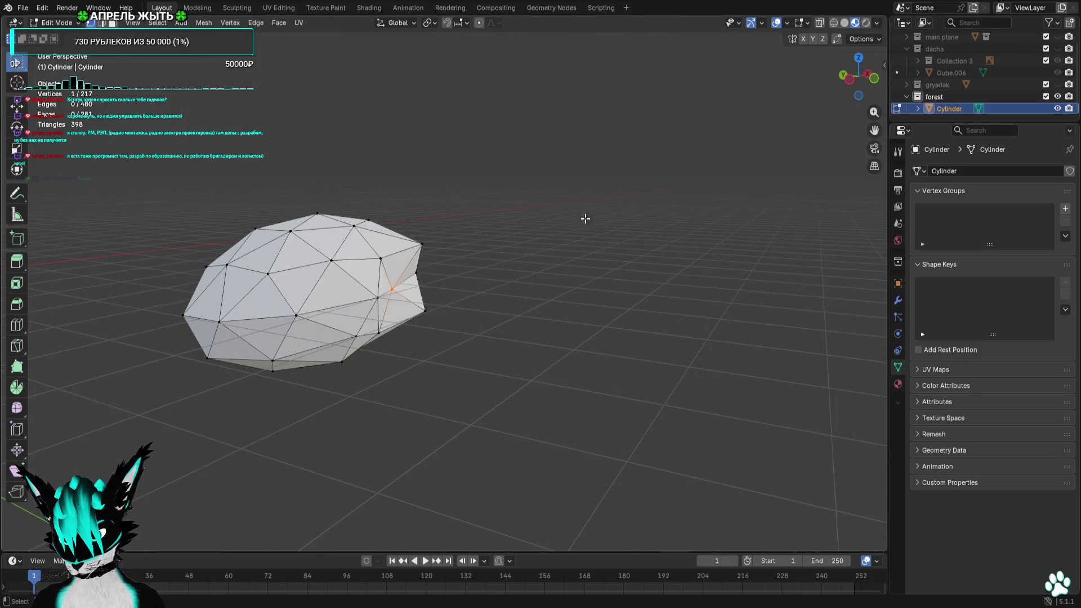
pyautogui.click(858, 58)
pyautogui.press('g')
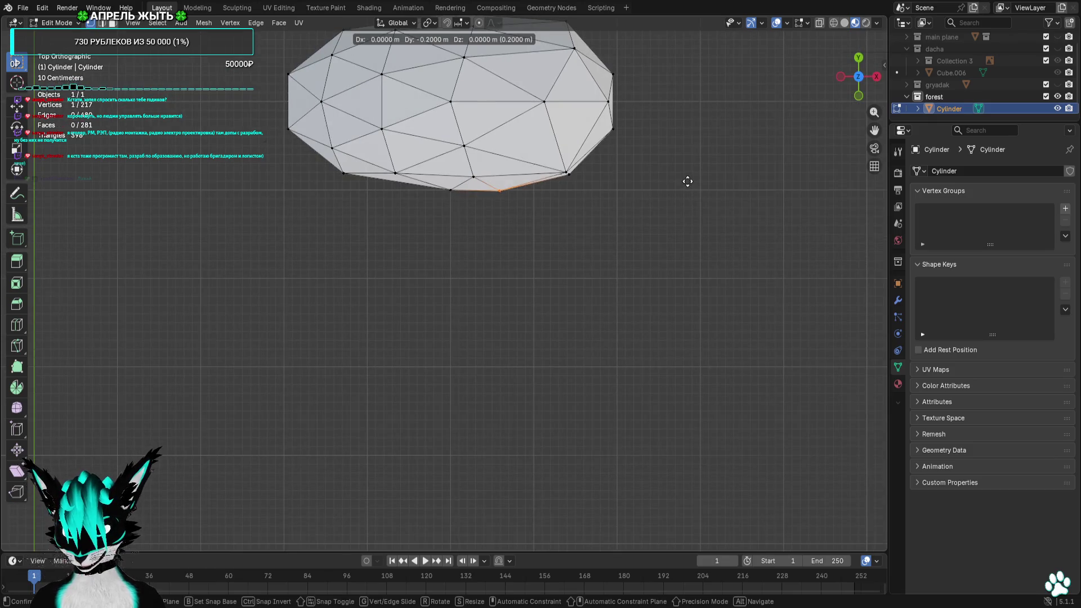
pyautogui.click(687, 181)
pyautogui.moveTo(647, 152)
pyautogui.mouseDown(button='middle')
pyautogui.moveTo(492, 151)
pyautogui.moveTo(591, 181)
pyautogui.moveTo(618, 242)
pyautogui.moveTo(593, 231)
pyautogui.mouseUp(button='middle')
pyautogui.scroll(-3, 492, 151)
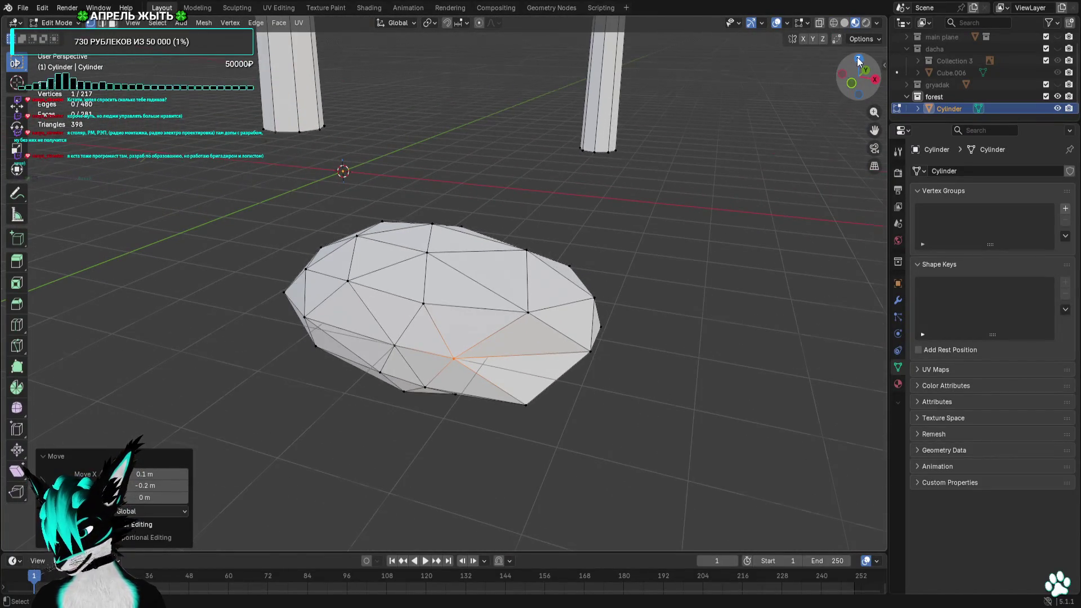
pyautogui.click(858, 61)
pyautogui.press('g')
pyautogui.rightClick(676, 285)
pyautogui.moveTo(676, 285)
pyautogui.mouseDown(button='middle')
pyautogui.moveTo(644, 253)
pyautogui.moveTo(644, 287)
pyautogui.moveTo(677, 266)
pyautogui.moveTo(697, 273)
pyautogui.mouseUp(button='middle')
pyautogui.moveTo(862, 98)
pyautogui.mouseDown()
pyautogui.moveTo(735, 260)
pyautogui.moveTo(790, 184)
pyautogui.moveTo(798, 203)
pyautogui.mouseUp()
pyautogui.moveTo(798, 203); pyautogui.dragTo(603, 266, button='middle')
pyautogui.press('a')
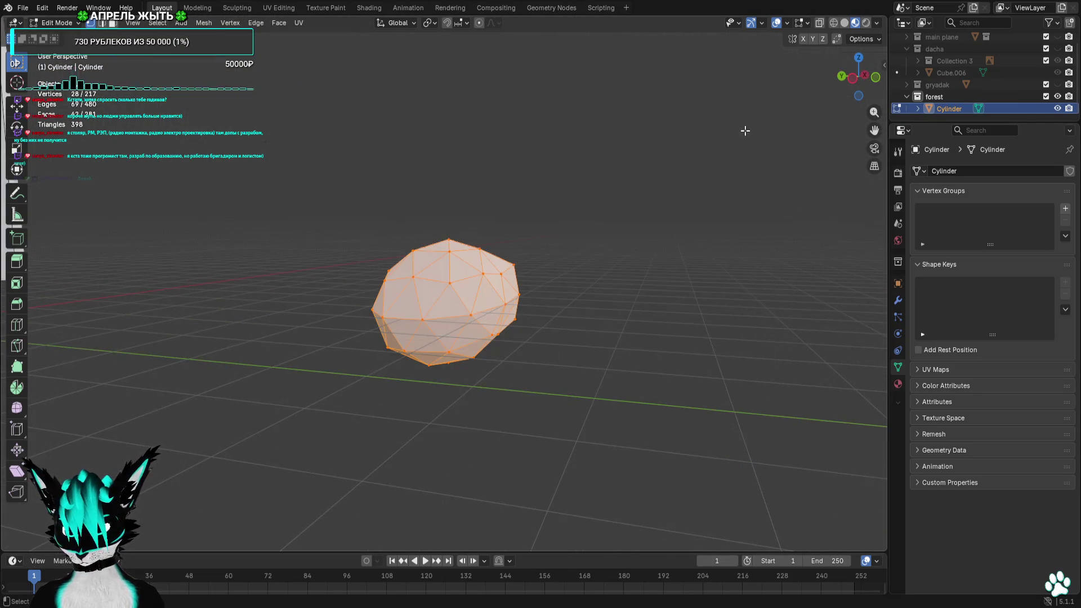
# With X-ray on, grab the rock part sideways and up in the front view, beside the trees
pyautogui.click(858, 76)
pyautogui.scroll(-2, 658, 248)
pyautogui.press('r')
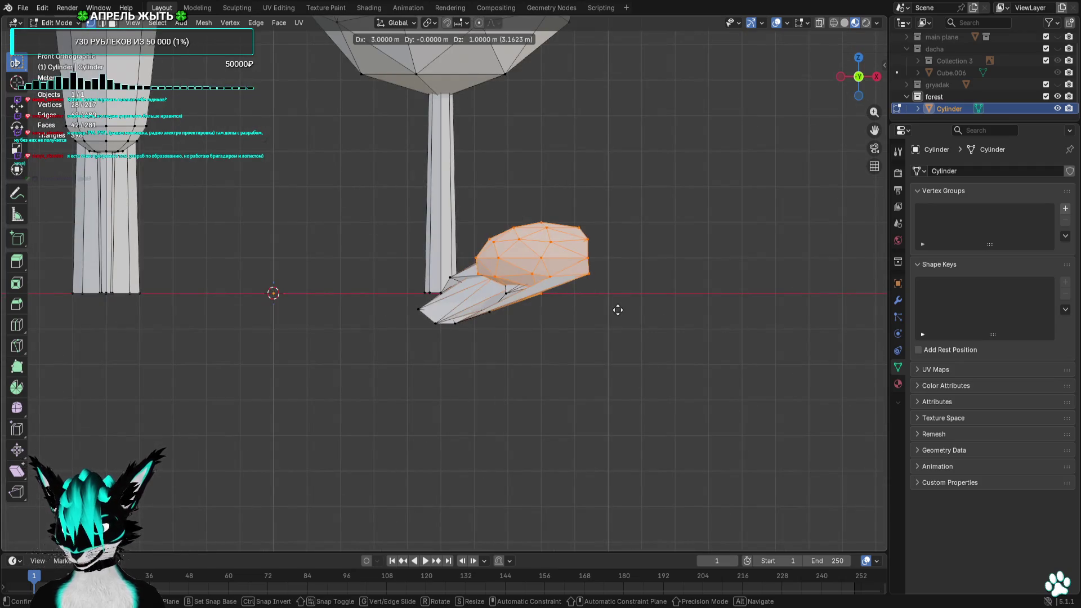
pyautogui.press('Escape')
pyautogui.click(819, 25)
pyautogui.moveTo(857, 73)
pyautogui.mouseDown(button='middle')
pyautogui.moveTo(760, 220)
pyautogui.moveTo(639, 170)
pyautogui.moveTo(778, 160)
pyautogui.mouseUp(button='middle')
pyautogui.click(875, 79)
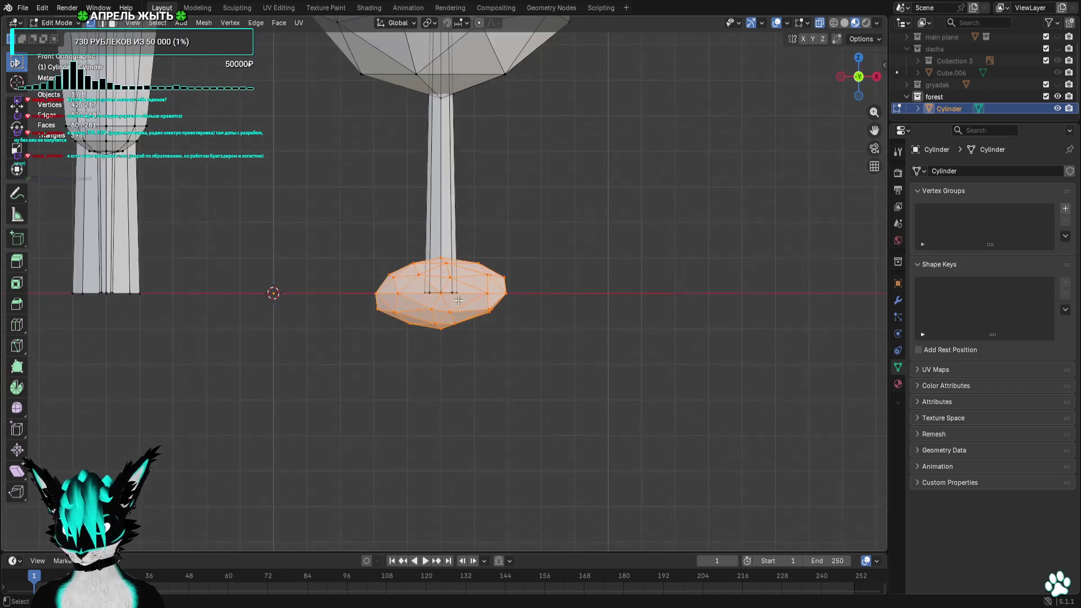
pyautogui.press('g')
pyautogui.click(654, 274)
pyautogui.keyDown('shift'); pyautogui.moveTo(655, 273); pyautogui.dragTo(596, 319, button='middle'); pyautogui.keyUp('shift')
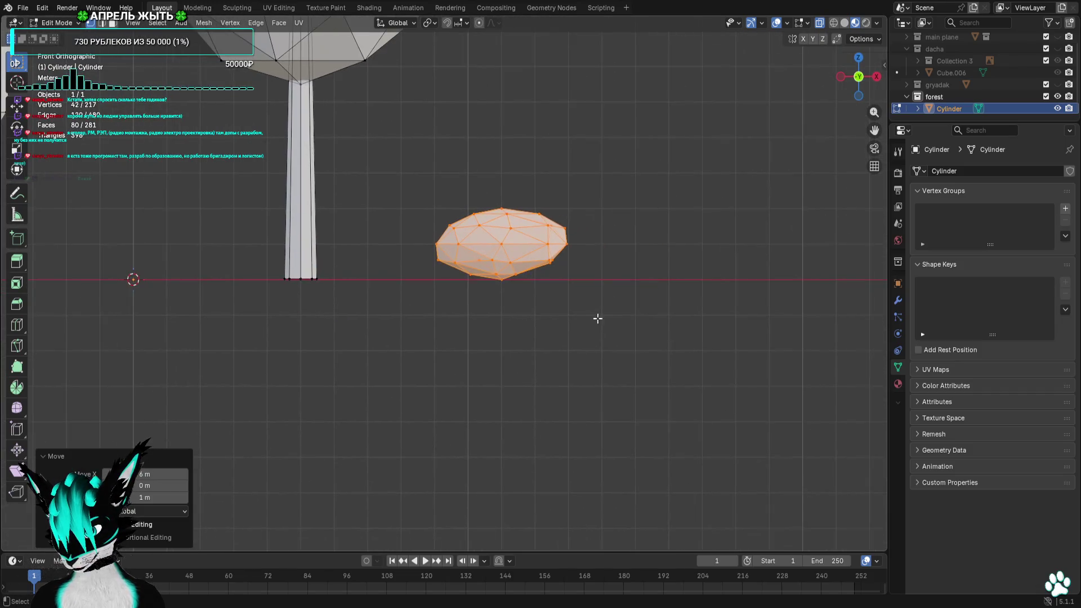
pyautogui.scroll(4, 560, 295)
# Nudge several single vertices of the rock left, right and down to make its outline irregular
pyautogui.moveTo(537, 238); pyautogui.dragTo(481, 291)
pyautogui.press('g')
pyautogui.click(399, 306)
pyautogui.moveTo(678, 251); pyautogui.dragTo(673, 290)
pyautogui.press('g')
pyautogui.click(766, 290)
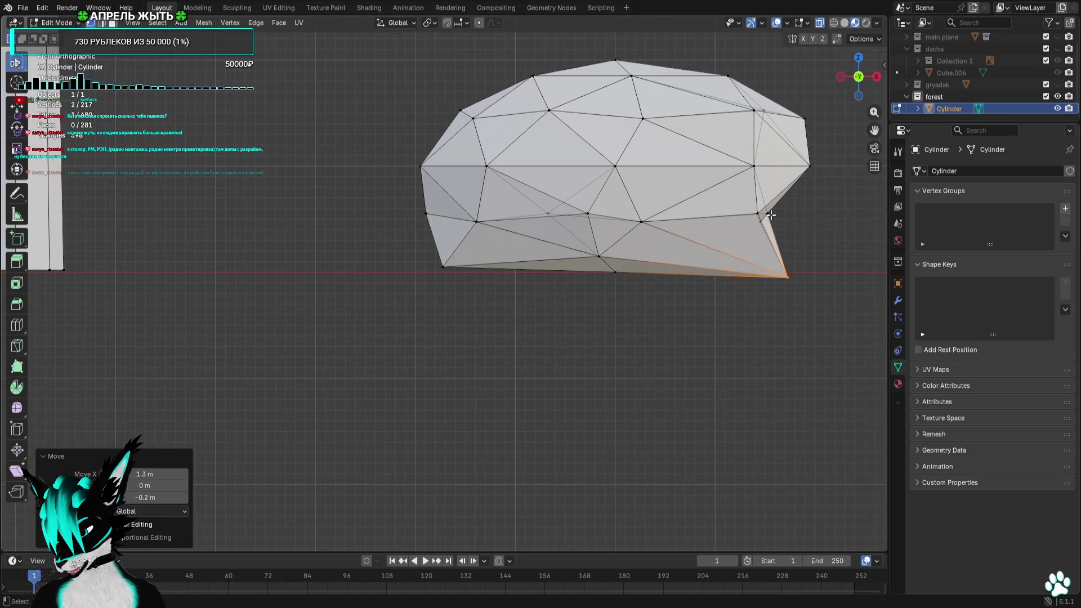
pyautogui.keyDown('shift'); pyautogui.click(760, 215); pyautogui.keyUp('shift')
pyautogui.press('g')
pyautogui.click(774, 237)
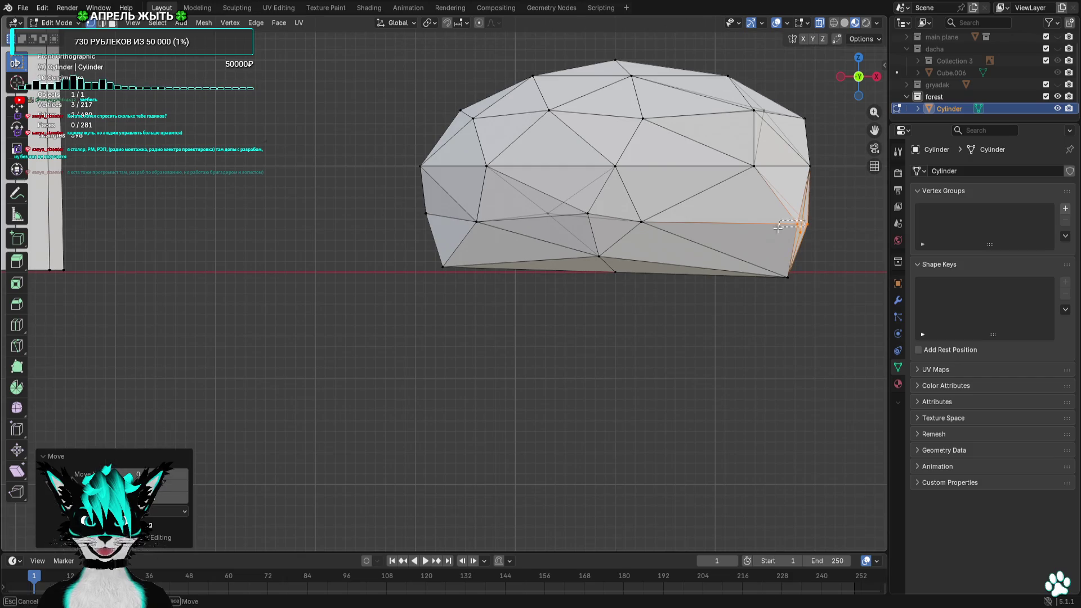
pyautogui.moveTo(778, 226); pyautogui.dragTo(781, 228)
pyautogui.press('g')
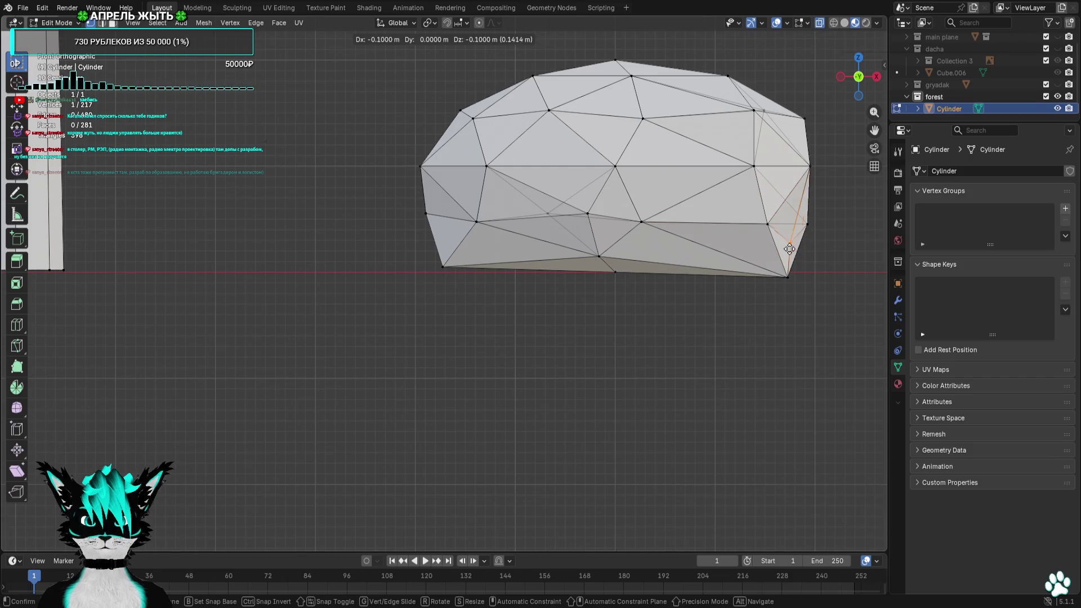
pyautogui.click(790, 250)
# Move two more vertices from the top view, deselect the mesh and preview the lump without overlays
pyautogui.moveTo(790, 249); pyautogui.dragTo(627, 282, button='middle')
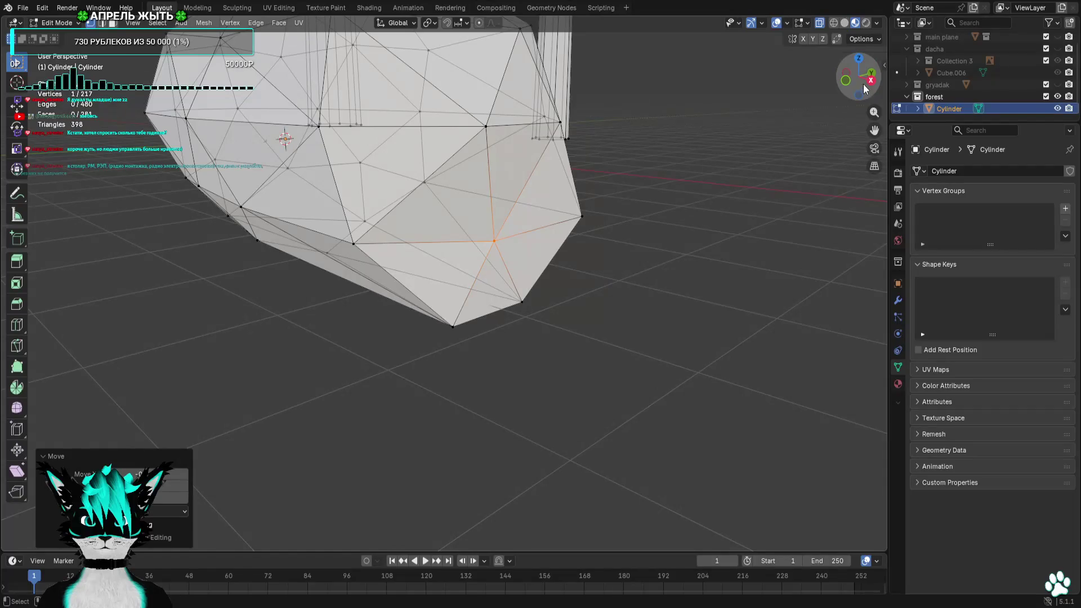
pyautogui.press('KP_7')
pyautogui.scroll(1, 697, 345)
pyautogui.press('g')
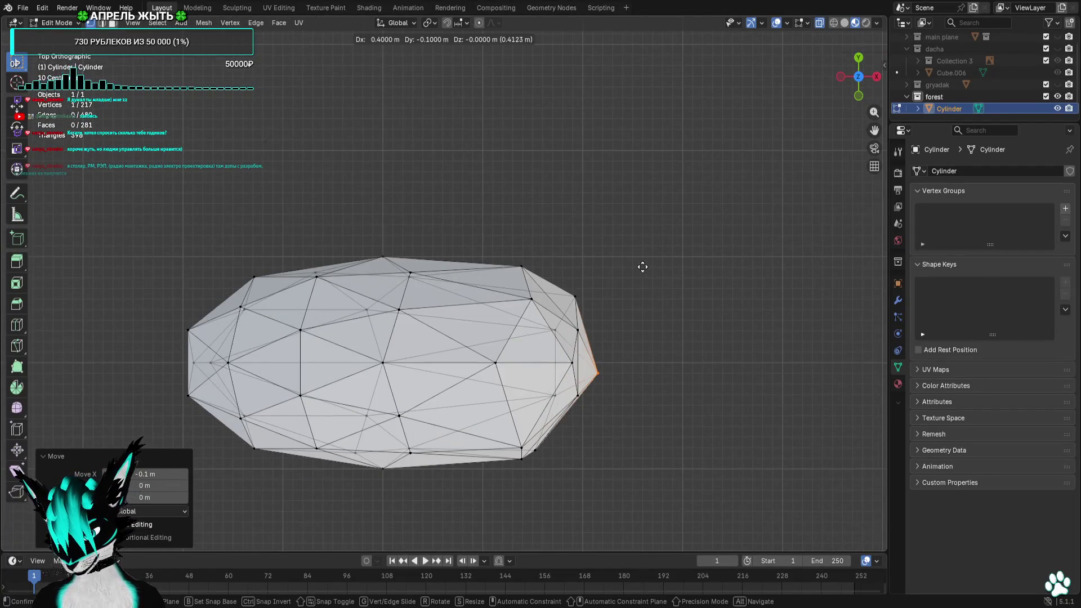
pyautogui.click(641, 268)
pyautogui.press('g')
pyautogui.click(549, 443)
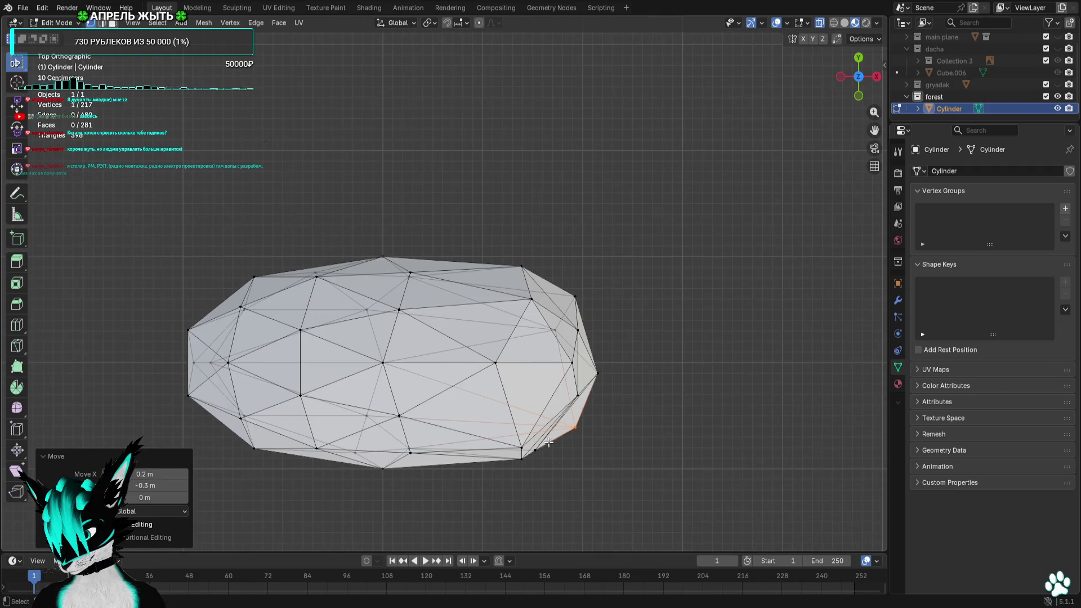
pyautogui.click(668, 236)
pyautogui.scroll(-3, 657, 244)
pyautogui.press('a')
pyautogui.hotkey('alt', 'a')
pyautogui.moveTo(657, 244)
pyautogui.mouseDown(button='middle')
pyautogui.moveTo(489, 357)
pyautogui.moveTo(572, 310)
pyautogui.moveTo(594, 273)
pyautogui.moveTo(745, 300)
pyautogui.moveTo(864, 299)
pyautogui.moveTo(819, 268)
pyautogui.moveTo(635, 288)
pyautogui.moveTo(687, 278)
pyautogui.mouseUp(button='middle')
pyautogui.click(775, 24)
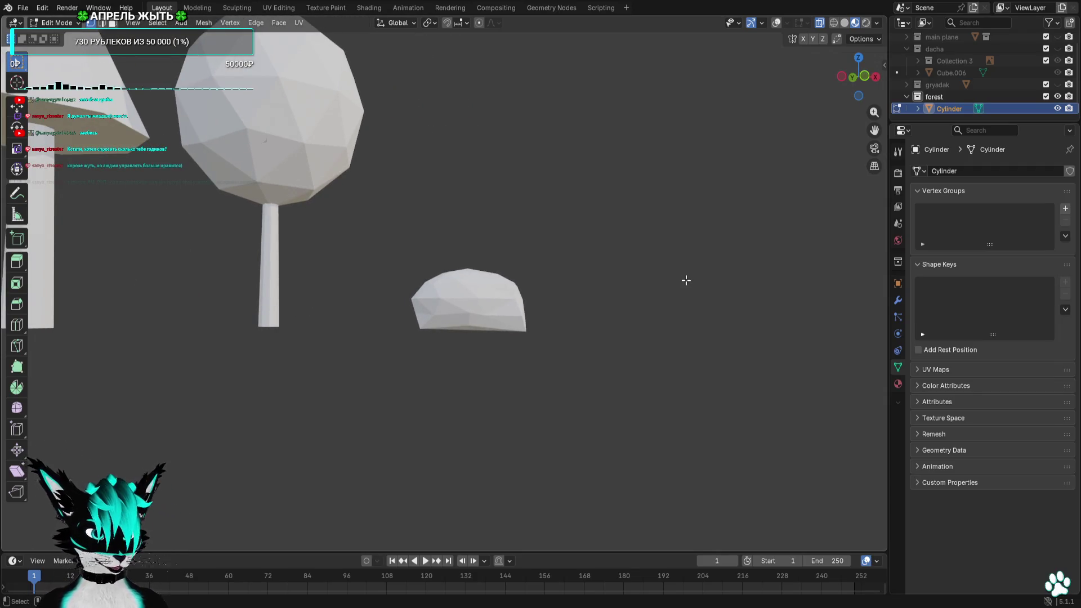
# Orbit and pan around the three trees and the rock lump to inspect them
pyautogui.moveTo(686, 280)
pyautogui.mouseDown(button='middle')
pyautogui.moveTo(577, 284)
pyautogui.moveTo(579, 374)
pyautogui.moveTo(565, 311)
pyautogui.moveTo(569, 126)
pyautogui.mouseUp(button='middle')
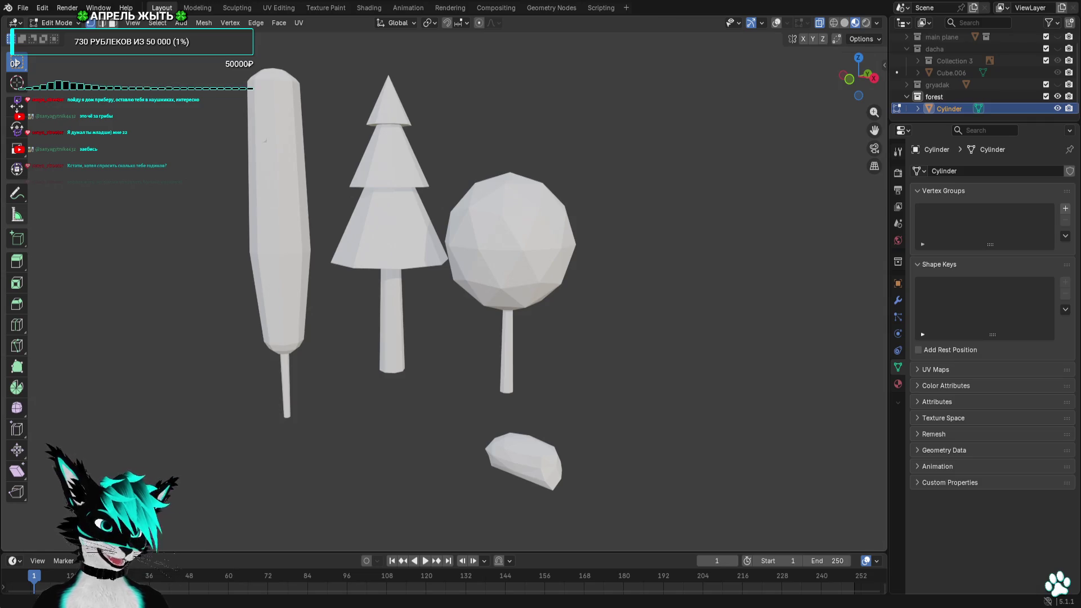
pyautogui.keyDown('shift'); pyautogui.moveTo(435, 151); pyautogui.dragTo(499, 193, button='middle'); pyautogui.keyUp('shift')
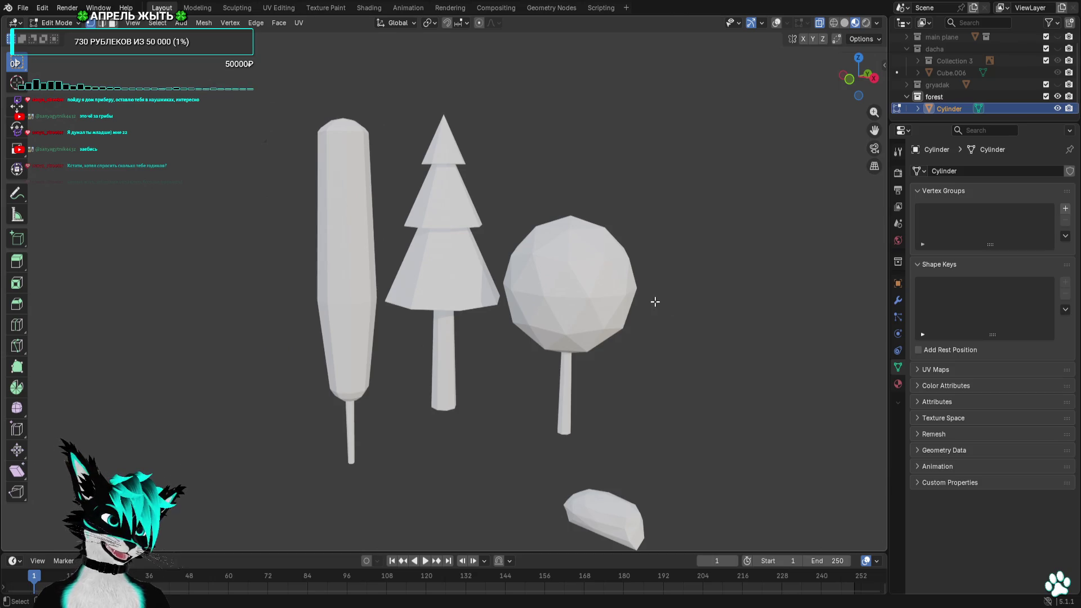
pyautogui.moveTo(712, 375); pyautogui.dragTo(400, 436, button='middle')
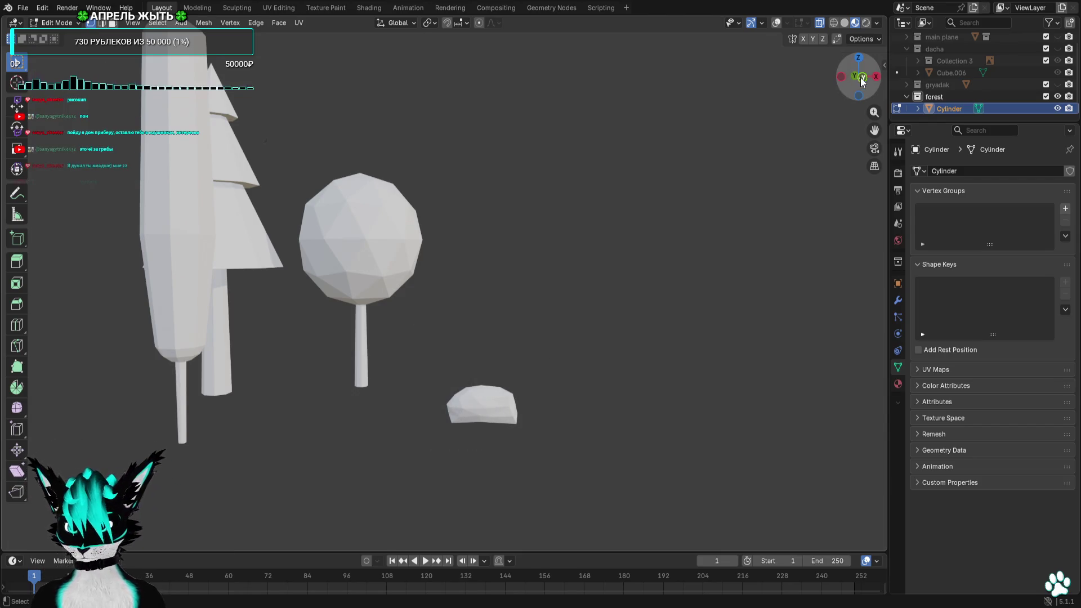
pyautogui.moveTo(861, 81); pyautogui.dragTo(597, 357)
pyautogui.scroll(-4, 603, 352)
pyautogui.scroll(-1, 603, 352)
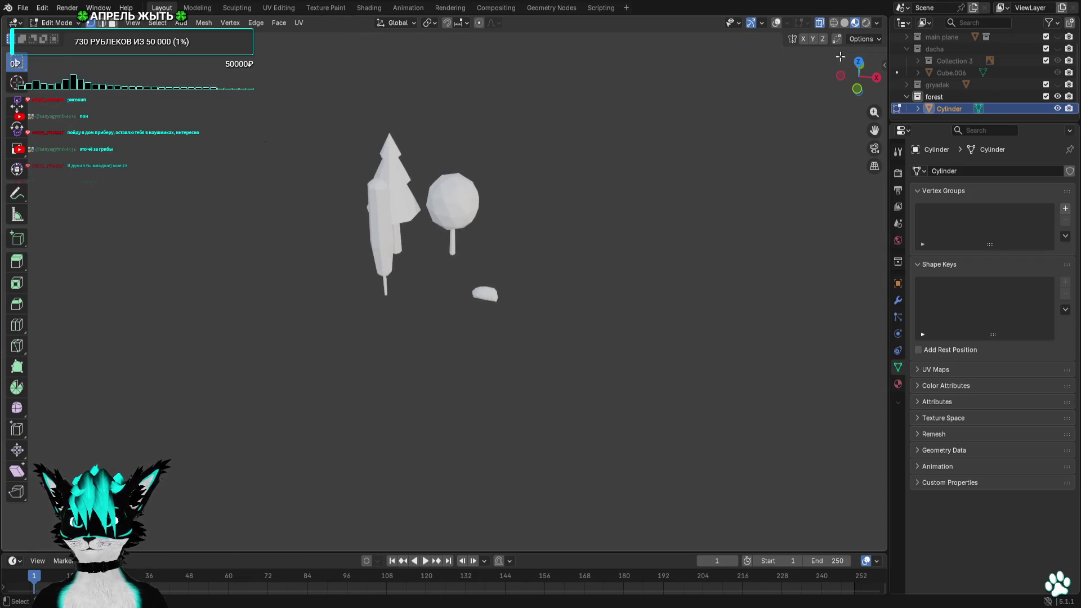
pyautogui.click(840, 76)
# Snap to the top view, box-select all tree and rock parts and show the overlays again
pyautogui.click(858, 62)
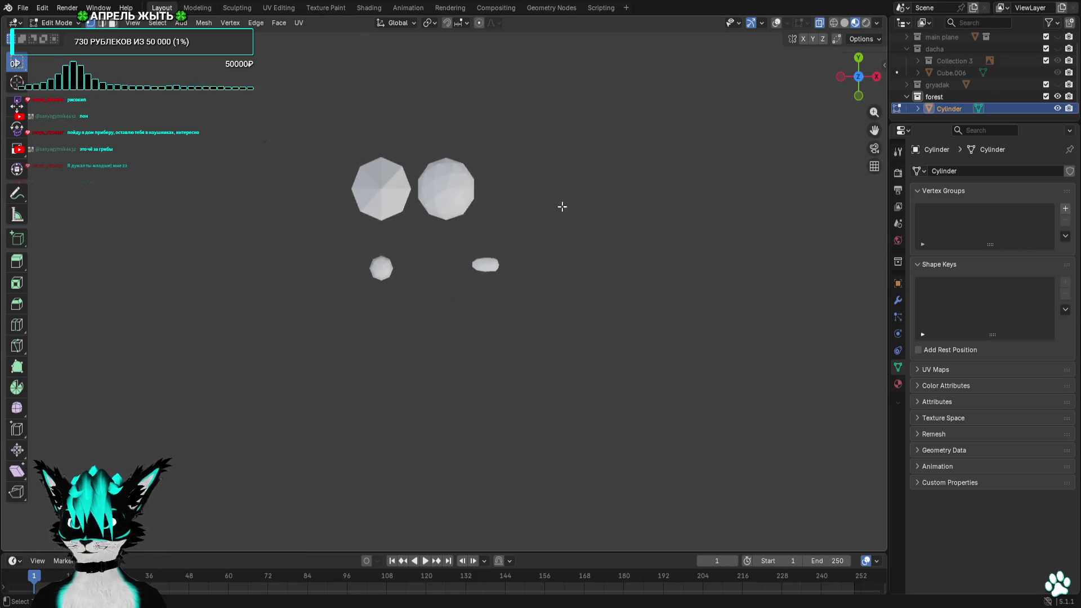
pyautogui.keyDown('shift'); pyautogui.moveTo(562, 205); pyautogui.dragTo(573, 255, button='middle'); pyautogui.keyUp('shift')
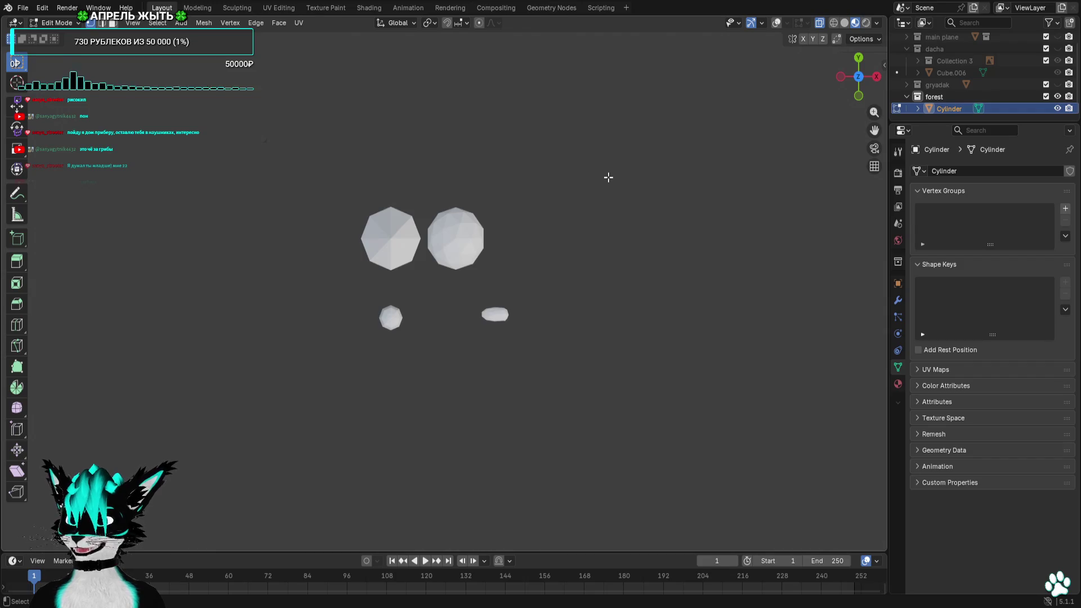
pyautogui.moveTo(282, 149); pyautogui.dragTo(615, 390)
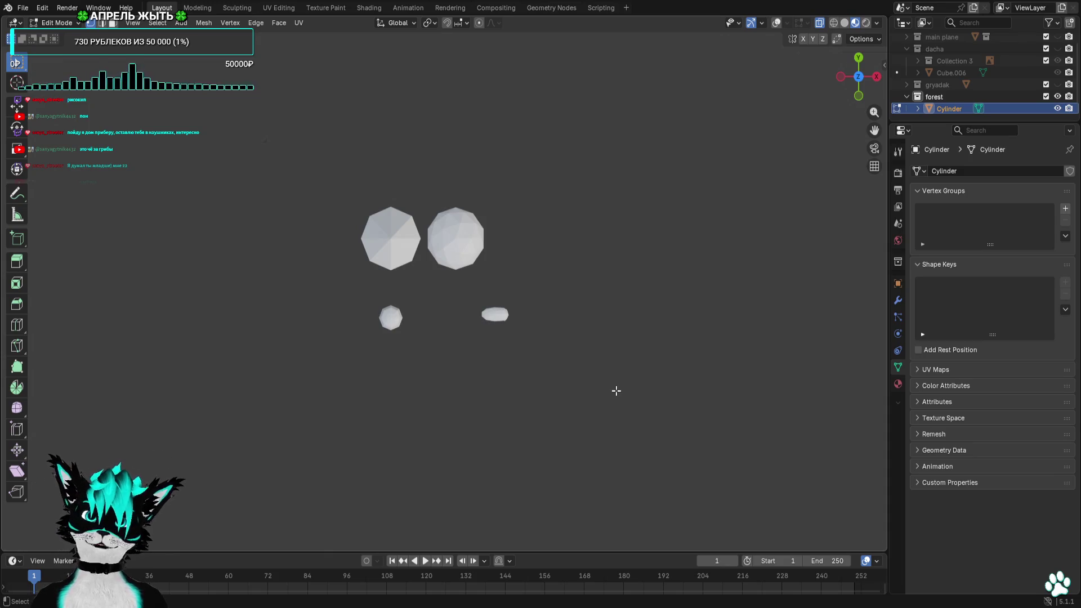
pyautogui.click(776, 22)
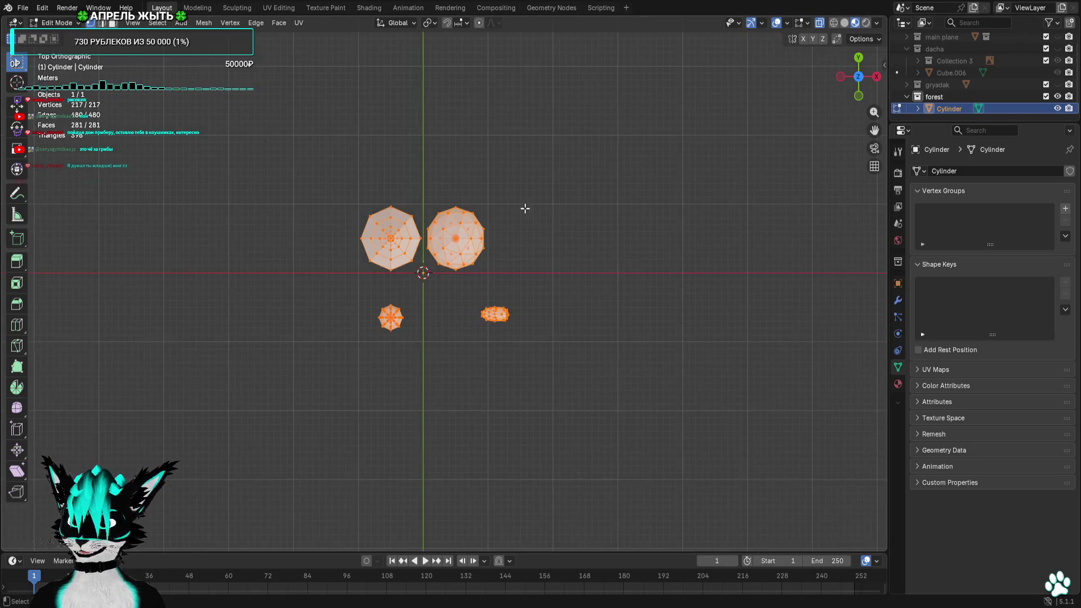
# Deselect everything and toggle Outliner visibility, leaving the dacha collection shown and Cube.006 hidden
pyautogui.hotkey('alt', 'a')
pyautogui.scroll(-2, 551, 422)
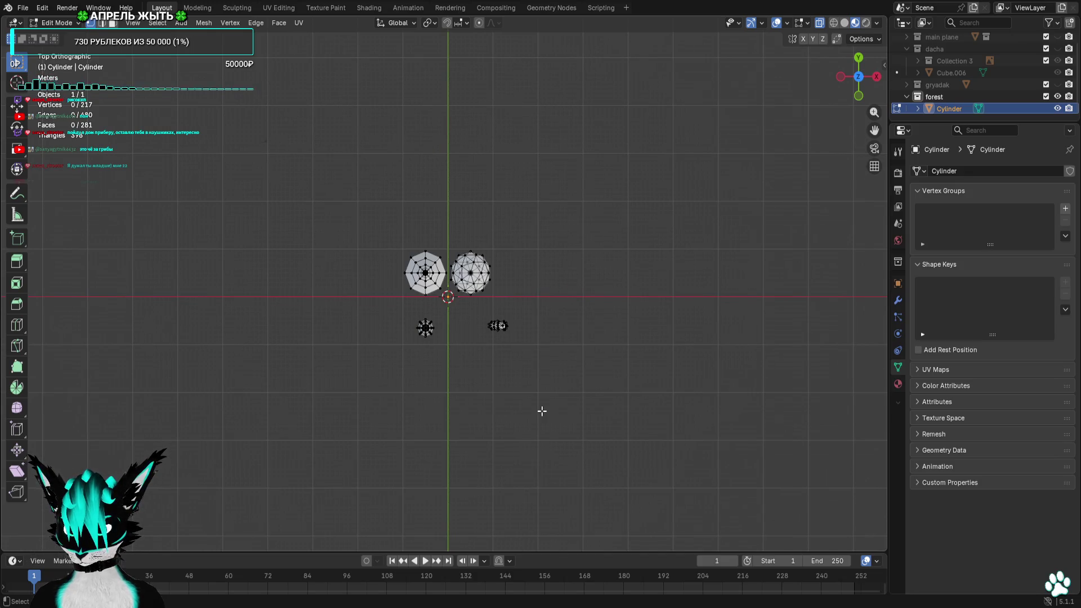
pyautogui.click(1057, 74)
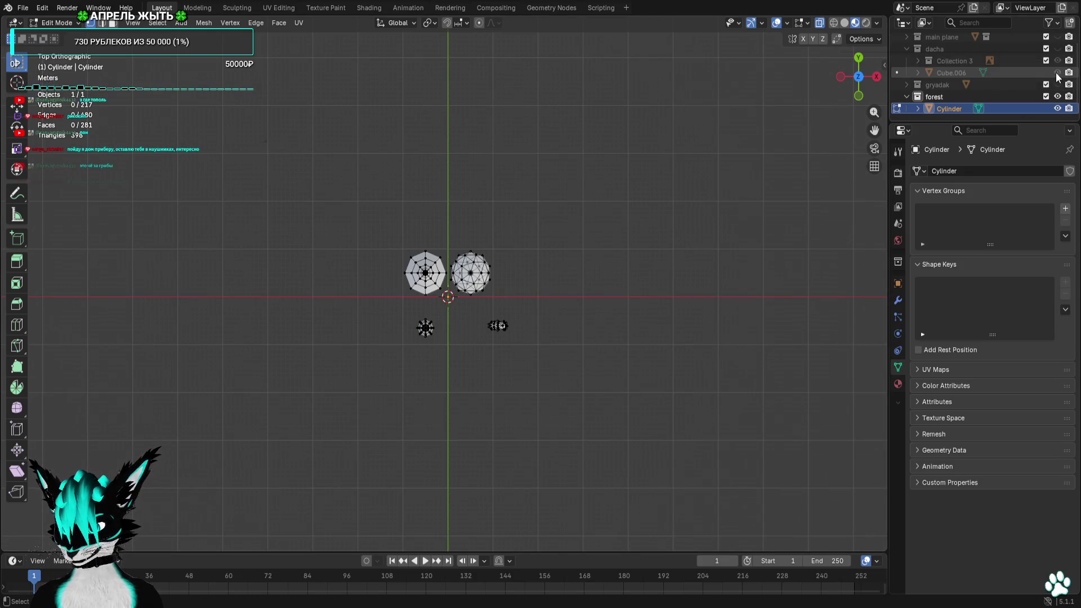
pyautogui.click(1057, 56)
pyautogui.click(1057, 49)
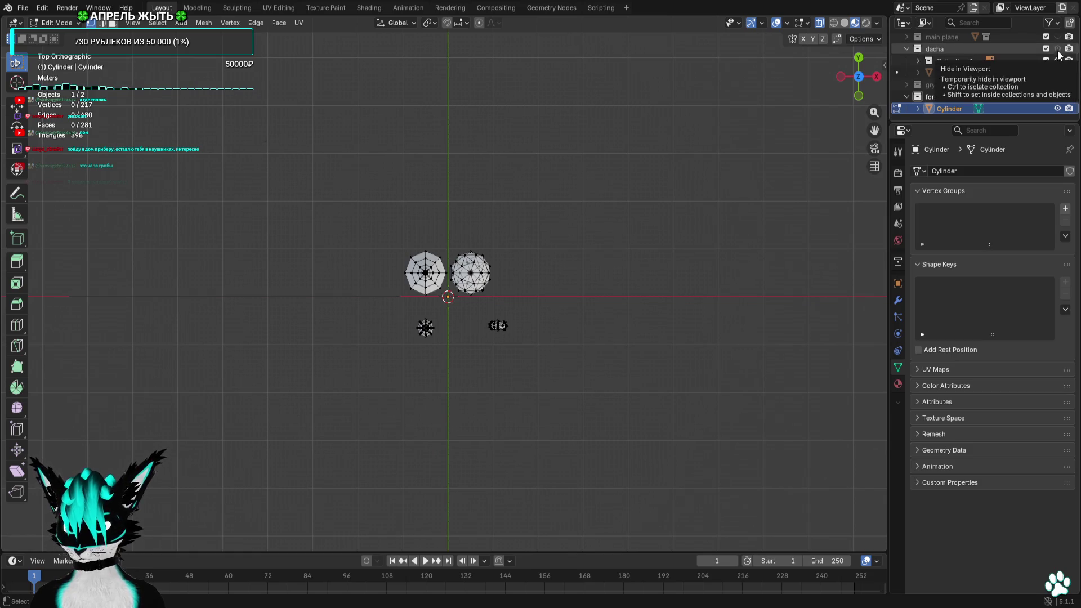
pyautogui.click(1057, 73)
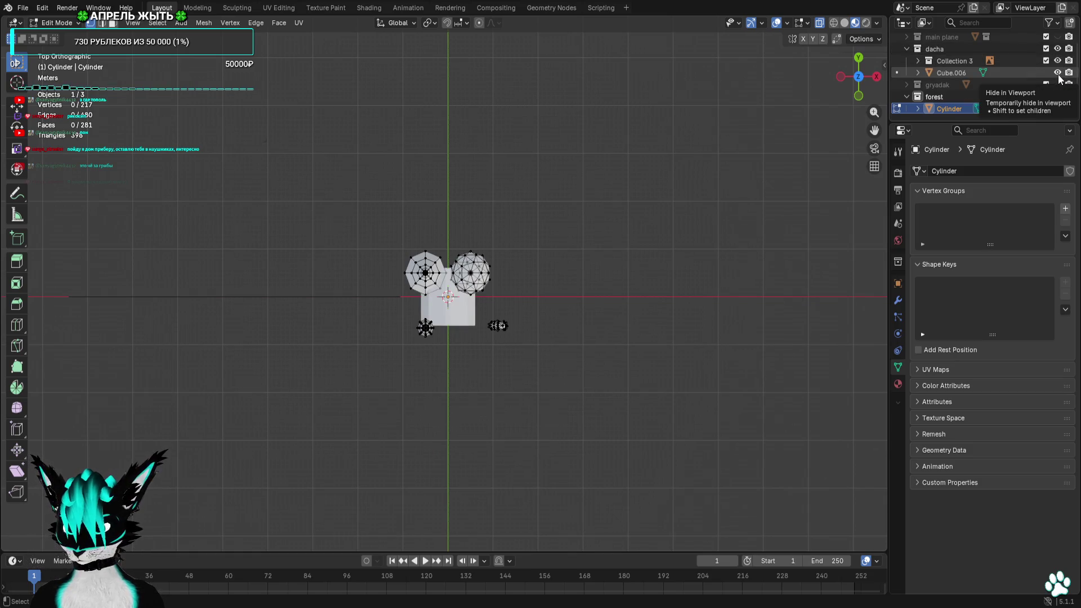
pyautogui.click(1056, 72)
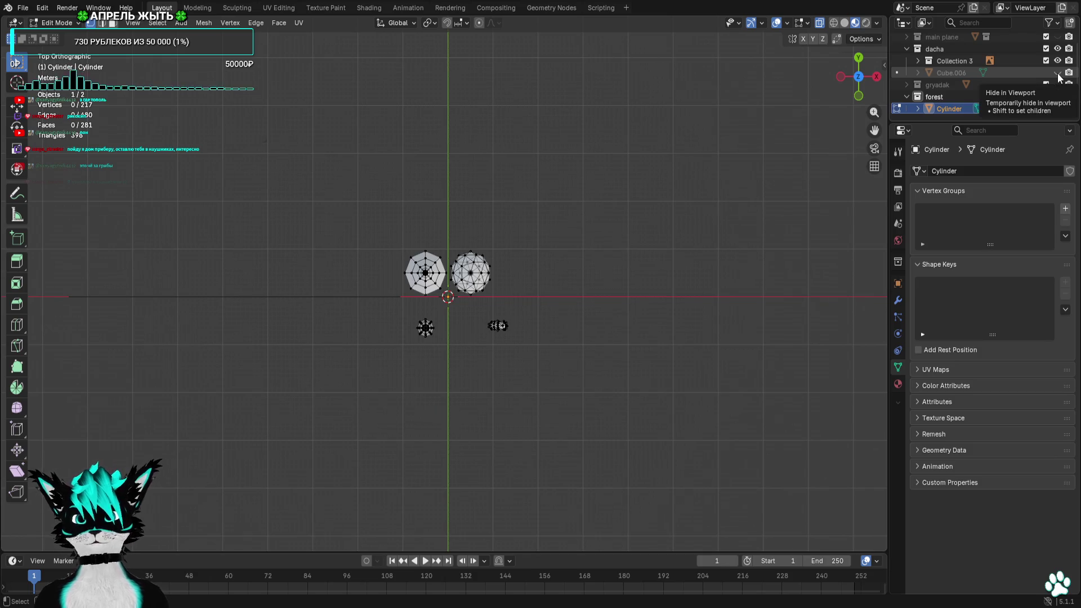
pyautogui.scroll(4, 628, 145)
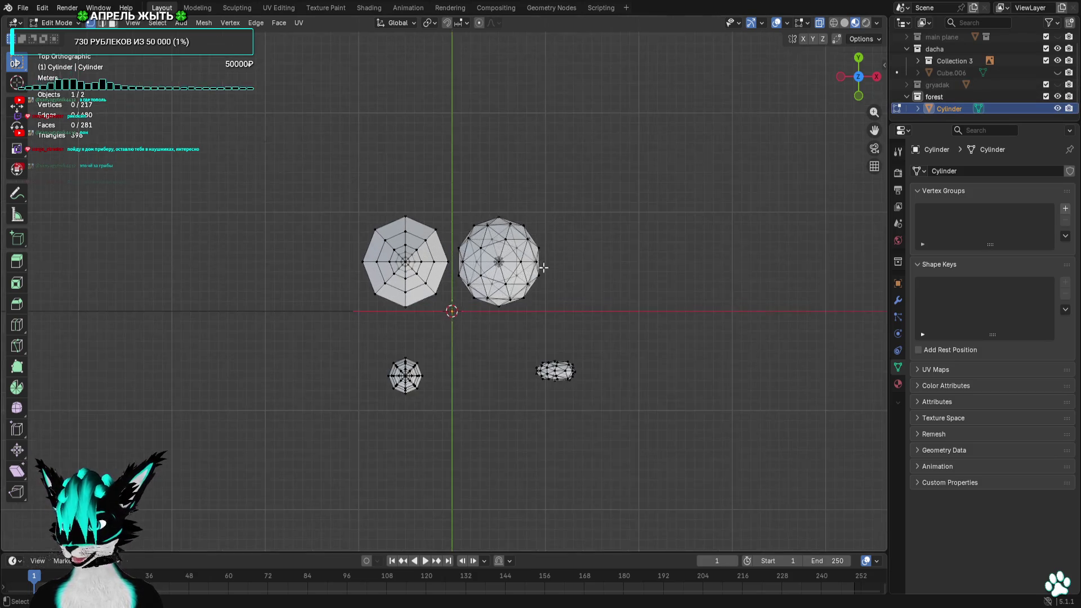
pyautogui.scroll(2, 629, 145)
# In top view, move the round crown down-right, the octagon crown up-left and the rock upward
pyautogui.moveTo(629, 146); pyautogui.dragTo(458, 350)
pyautogui.press('g')
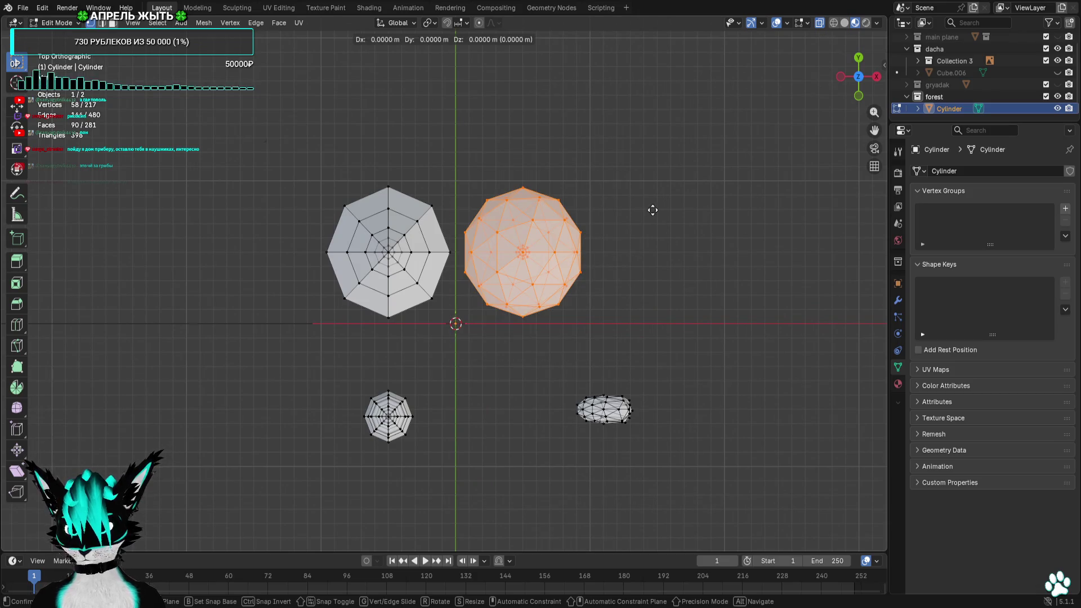
pyautogui.click(647, 301)
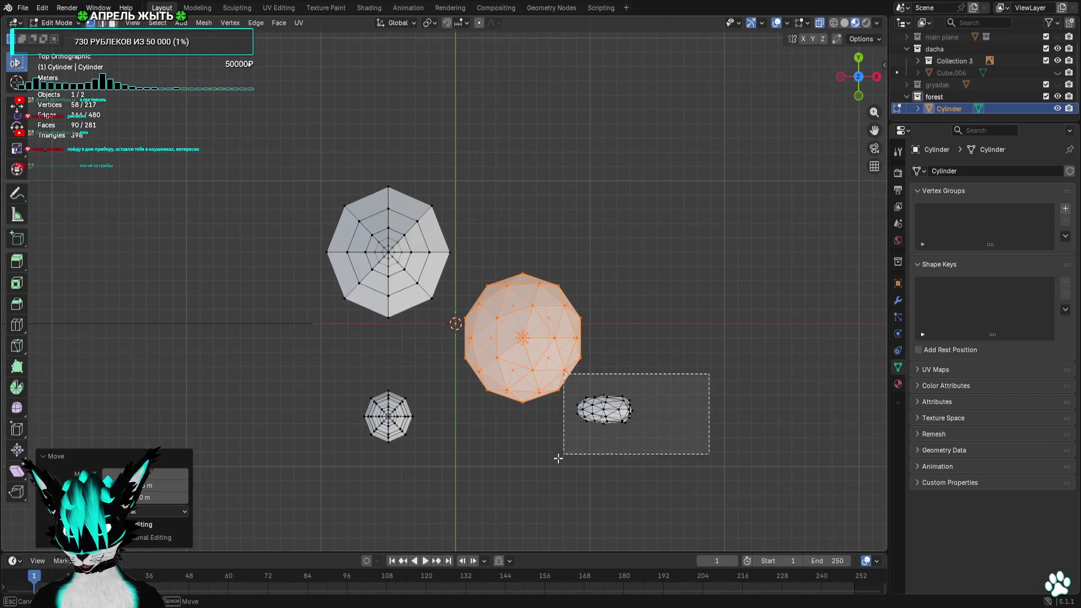
pyautogui.moveTo(581, 373); pyautogui.dragTo(751, 447)
pyautogui.moveTo(247, 126); pyautogui.dragTo(471, 376)
pyautogui.press('g')
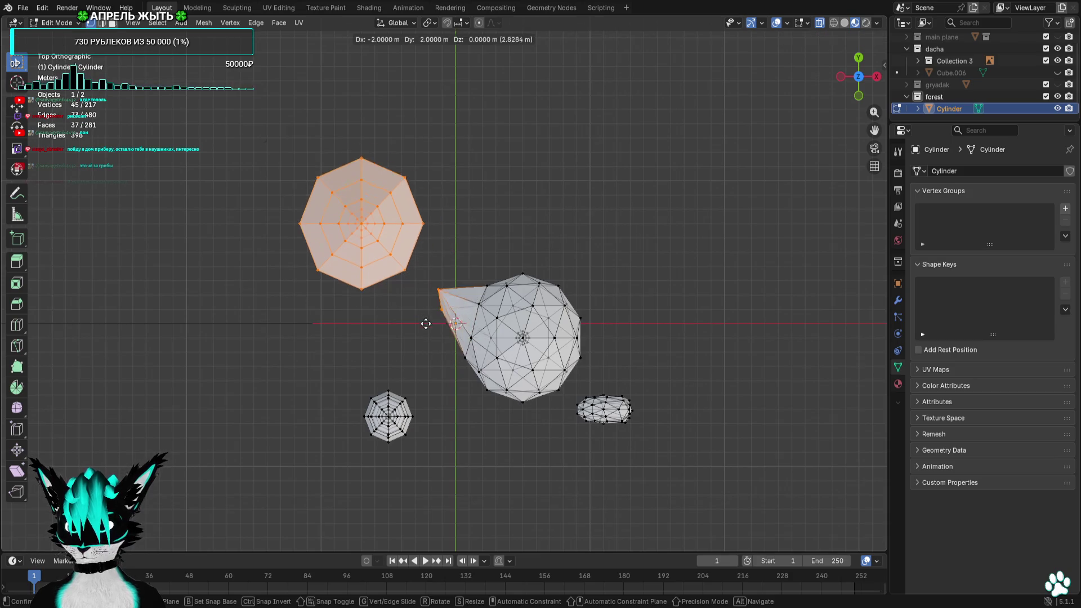
pyautogui.press('Escape')
pyautogui.moveTo(232, 138); pyautogui.dragTo(452, 323)
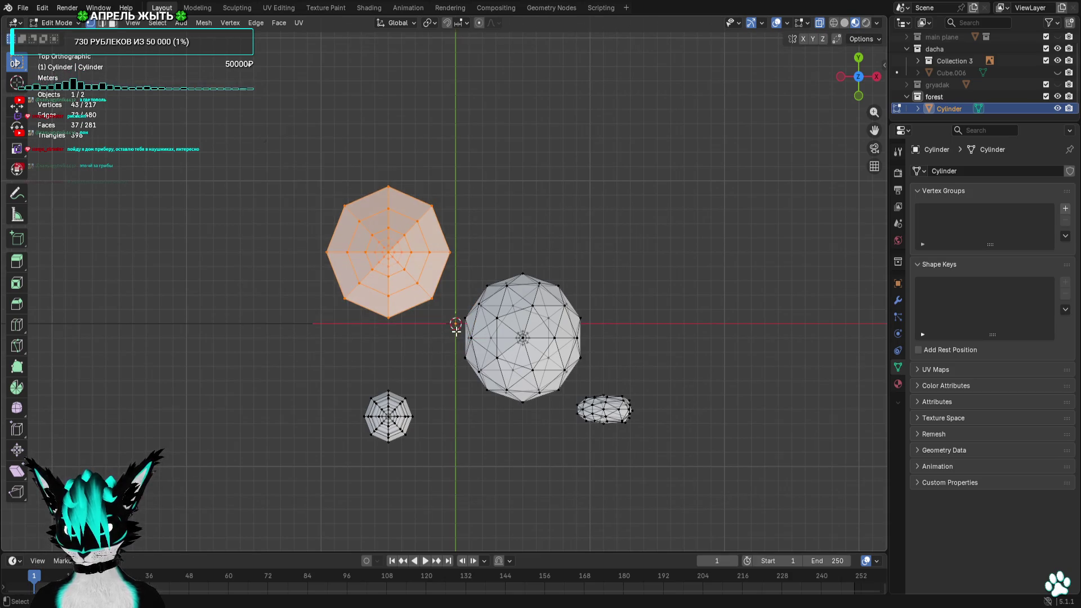
pyautogui.press('g')
pyautogui.click(407, 366)
pyautogui.moveTo(690, 375)
pyautogui.mouseDown()
pyautogui.moveTo(566, 469)
pyautogui.moveTo(576, 474)
pyautogui.mouseUp()
pyautogui.press('g')
pyautogui.click(494, 276)
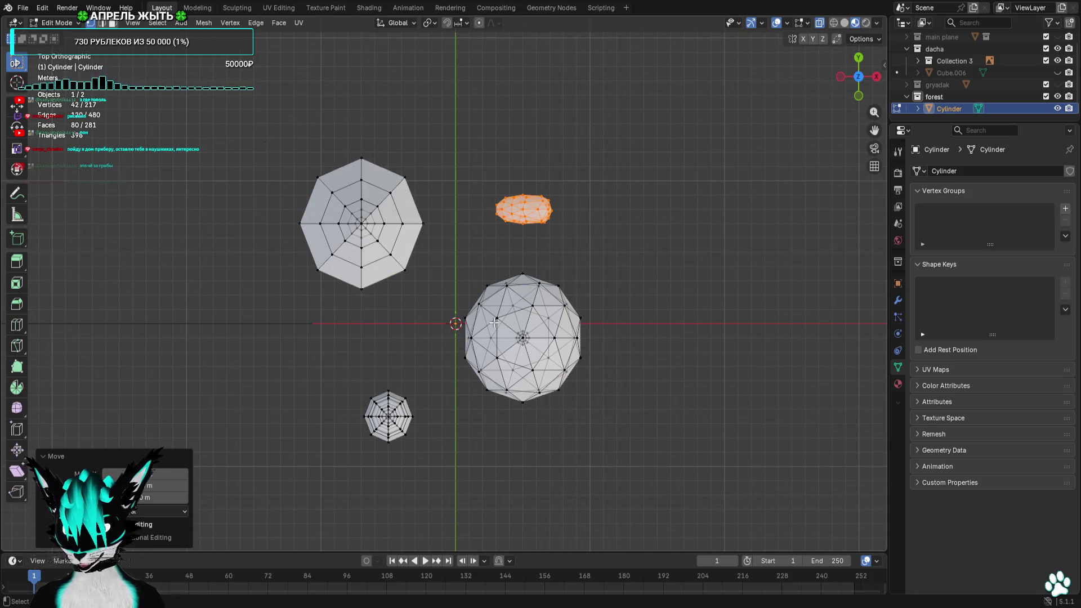
pyautogui.moveTo(436, 381); pyautogui.dragTo(326, 495)
pyautogui.click(518, 459)
pyautogui.scroll(-2, 519, 459)
# Orbit around the trees to check the spacing, then return to the straight-down top view
pyautogui.moveTo(519, 458)
pyautogui.mouseDown(button='middle')
pyautogui.moveTo(370, 334)
pyautogui.moveTo(516, 341)
pyautogui.mouseUp(button='middle')
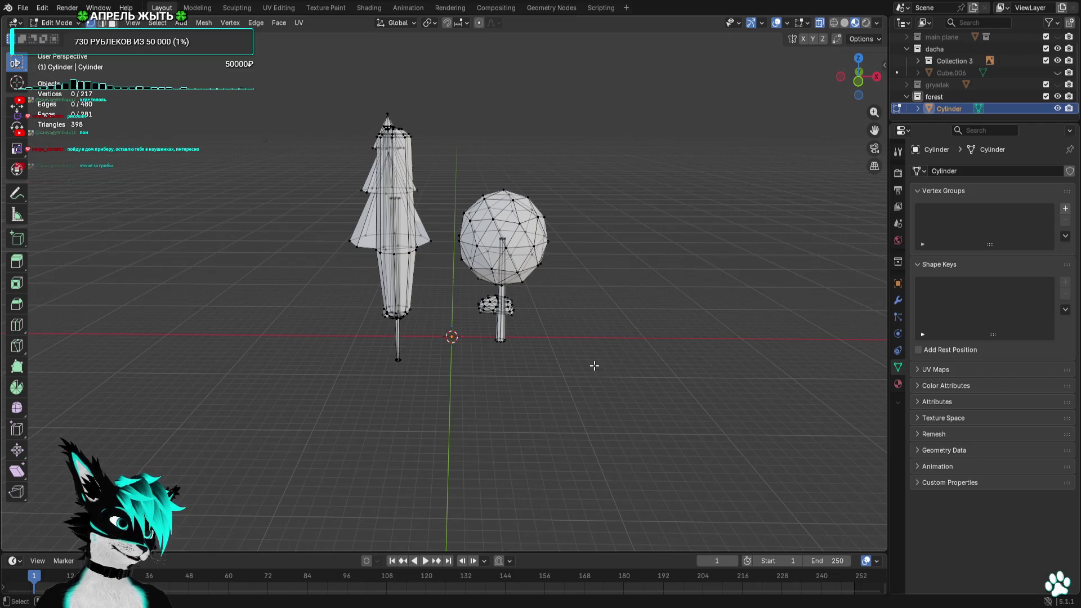
pyautogui.scroll(3, 593, 365)
pyautogui.scroll(-3, 593, 365)
pyautogui.moveTo(594, 366); pyautogui.dragTo(456, 355, button='middle')
pyautogui.moveTo(239, 84); pyautogui.dragTo(359, 431)
pyautogui.click(385, 403)
pyautogui.moveTo(385, 403)
pyautogui.mouseDown(button='middle')
pyautogui.moveTo(570, 444)
pyautogui.moveTo(580, 425)
pyautogui.moveTo(579, 488)
pyautogui.mouseUp(button='middle')
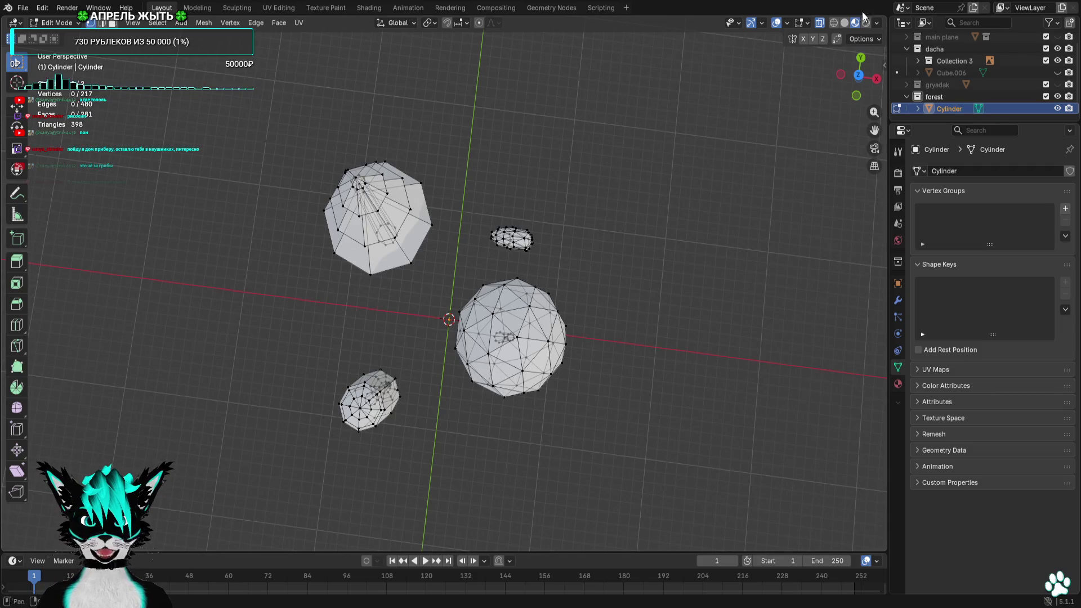
pyautogui.click(856, 96)
pyautogui.moveTo(681, 197)
pyautogui.mouseDown(button='middle')
pyautogui.moveTo(678, 210)
pyautogui.moveTo(558, 222)
pyautogui.mouseUp(button='middle')
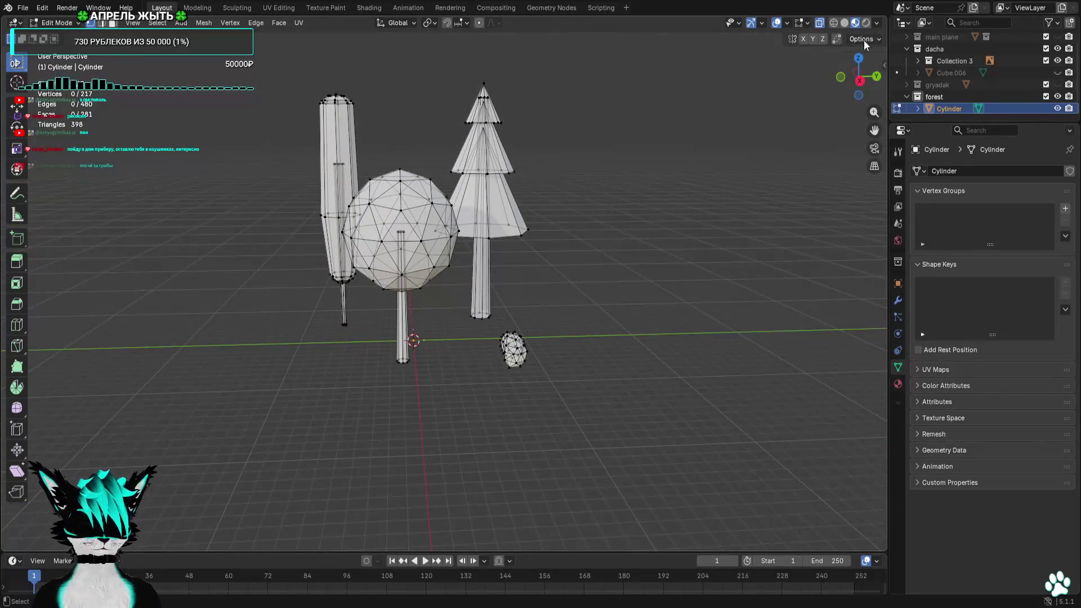
pyautogui.moveTo(861, 62); pyautogui.dragTo(861, 79)
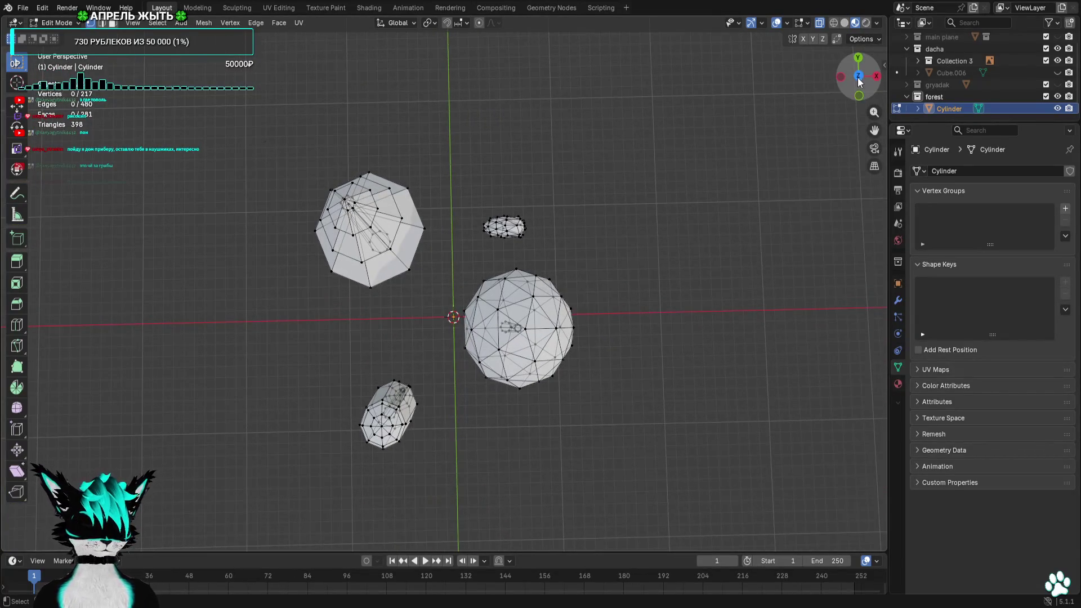
pyautogui.click(860, 79)
pyautogui.click(859, 95)
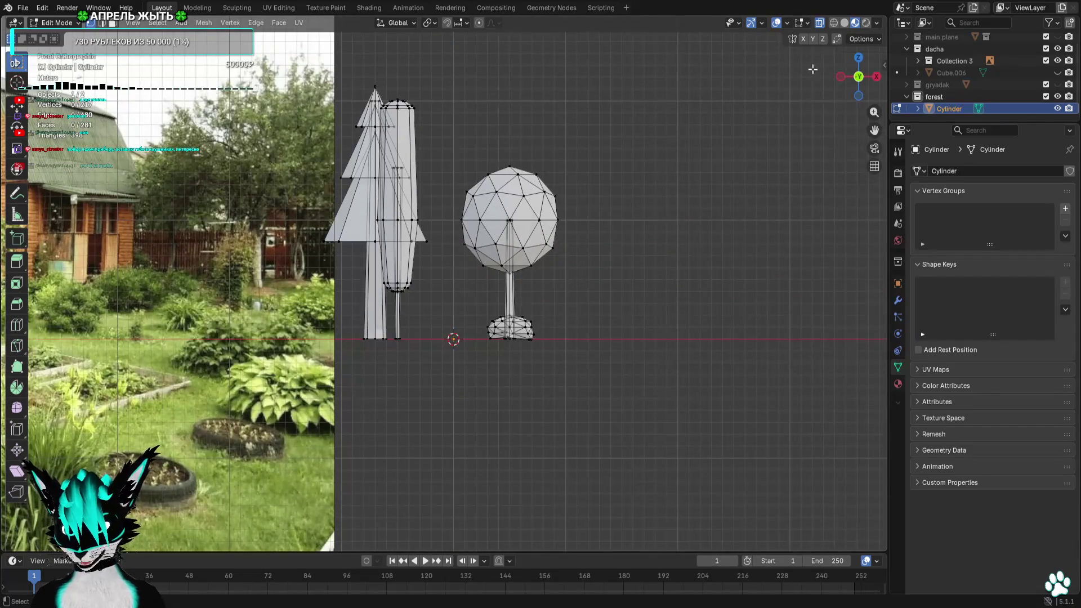
pyautogui.click(858, 57)
# Reposition the slim tree, round tree and rock, rotate the rock, and check the layout in perspective
pyautogui.moveTo(440, 342); pyautogui.dragTo(328, 462)
pyautogui.press('g')
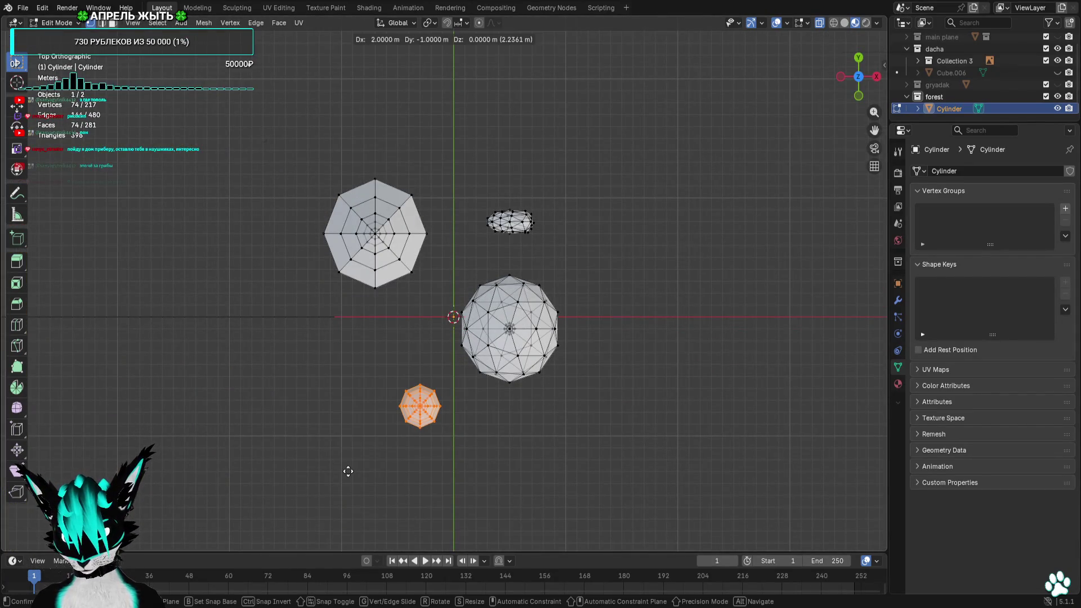
pyautogui.click(347, 471)
pyautogui.press('g')
pyautogui.click(434, 426)
pyautogui.moveTo(620, 254); pyautogui.dragTo(459, 411)
pyautogui.press('g')
pyautogui.click(420, 448)
pyautogui.moveTo(608, 138); pyautogui.dragTo(453, 275)
pyautogui.press('g')
pyautogui.click(457, 292)
pyautogui.press('r')
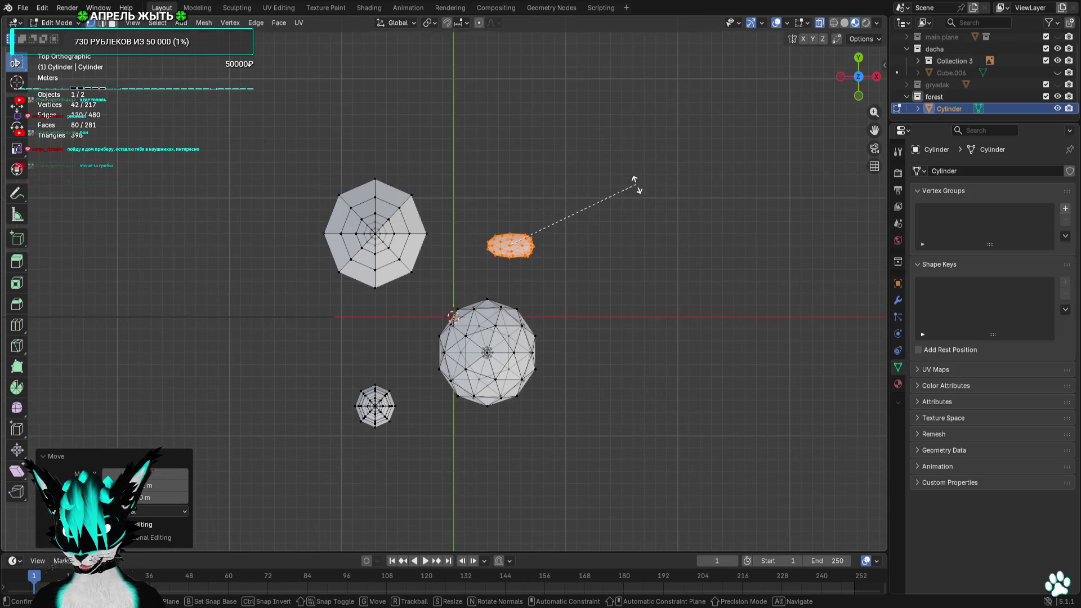
pyautogui.click(651, 225)
pyautogui.click(633, 221)
pyautogui.moveTo(634, 222)
pyautogui.mouseDown(button='middle')
pyautogui.moveTo(456, 104)
pyautogui.moveTo(610, 115)
pyautogui.moveTo(586, 118)
pyautogui.moveTo(624, 106)
pyautogui.moveTo(603, 108)
pyautogui.mouseUp(button='middle')
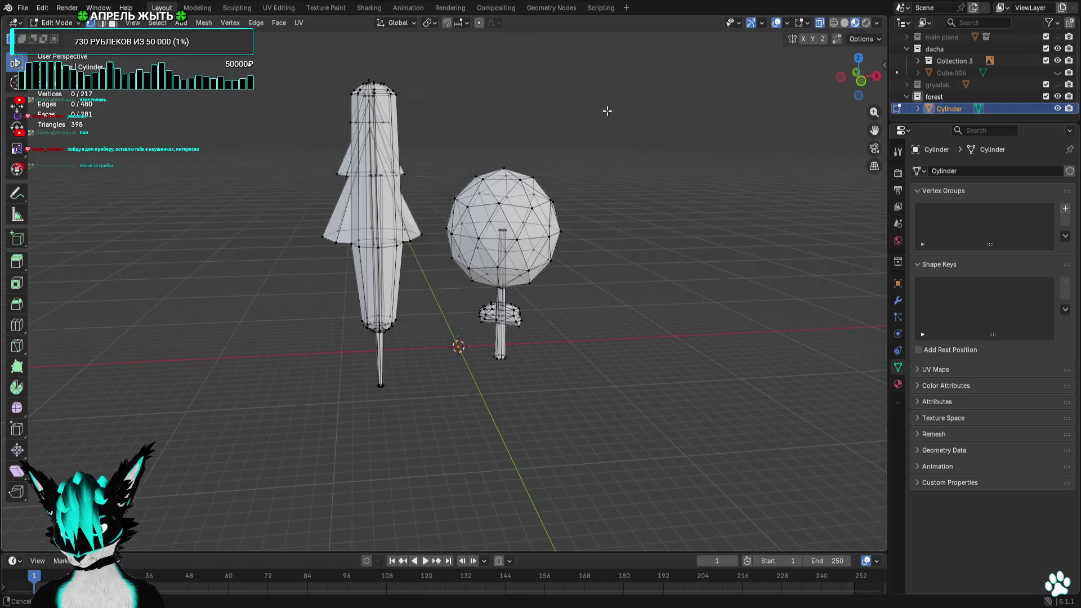
# Export the forest models as Wavefront OBJ, return to Object Mode and switch over to Godot
pyautogui.click(24, 8)
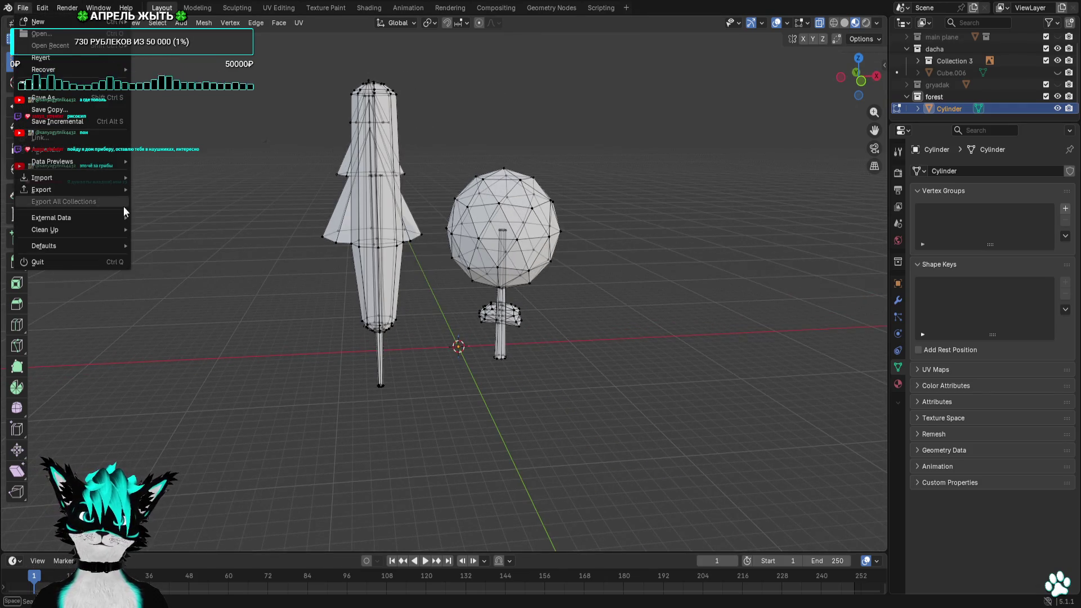
pyautogui.moveTo(42, 189)
pyautogui.click(235, 234)
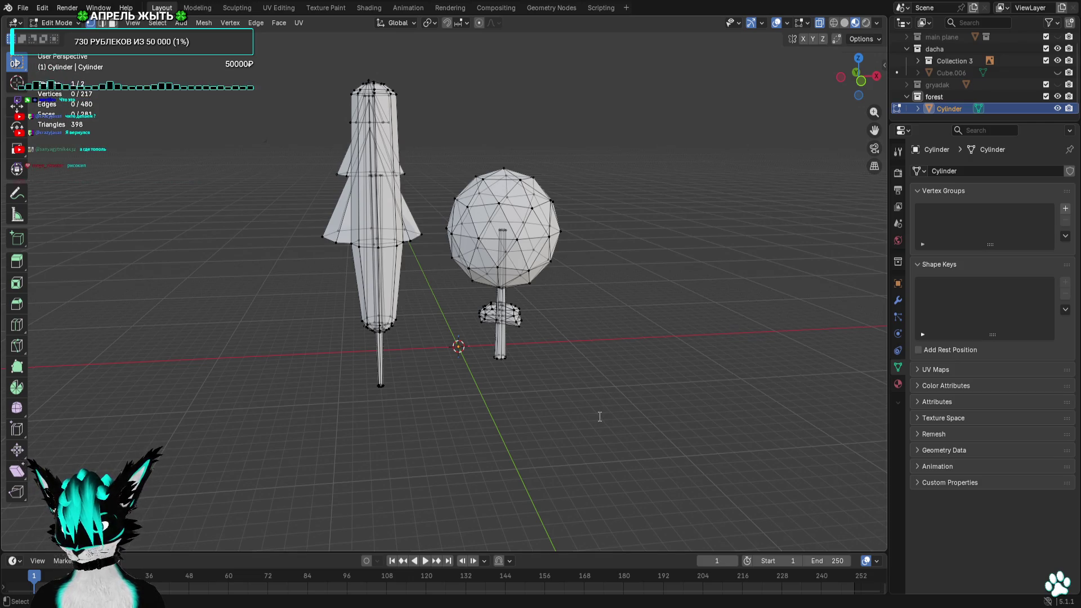
pyautogui.press('Tab')
pyautogui.moveTo(598, 415)
pyautogui.mouseDown(button='middle')
pyautogui.moveTo(519, 417)
pyautogui.moveTo(570, 416)
pyautogui.moveTo(541, 418)
pyautogui.moveTo(551, 173)
pyautogui.mouseUp(button='middle')
pyautogui.click(570, 416)
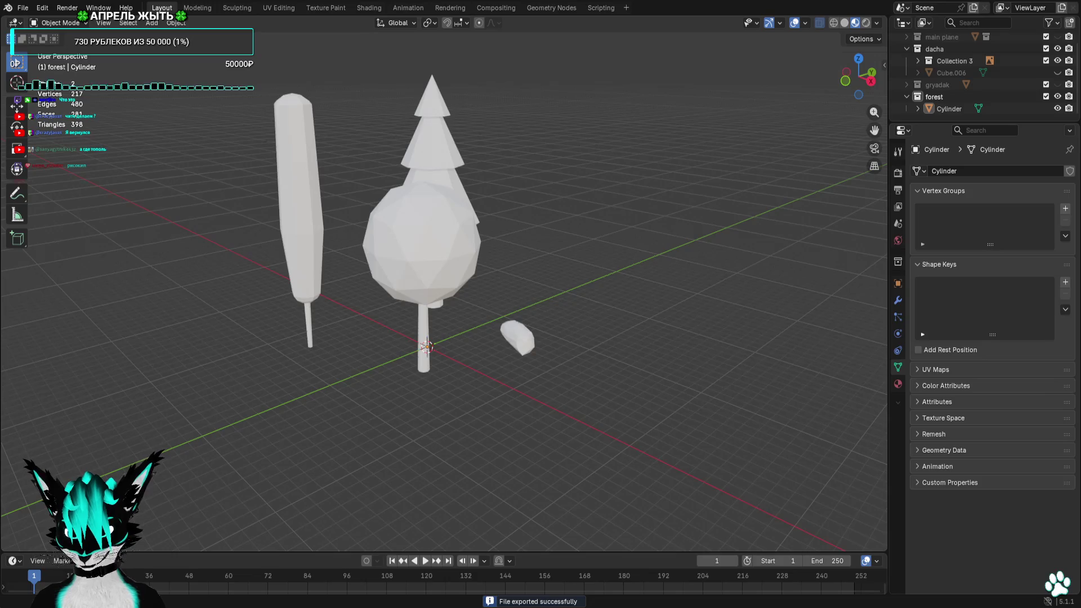
pyautogui.hotkey('alt', 'Tab')
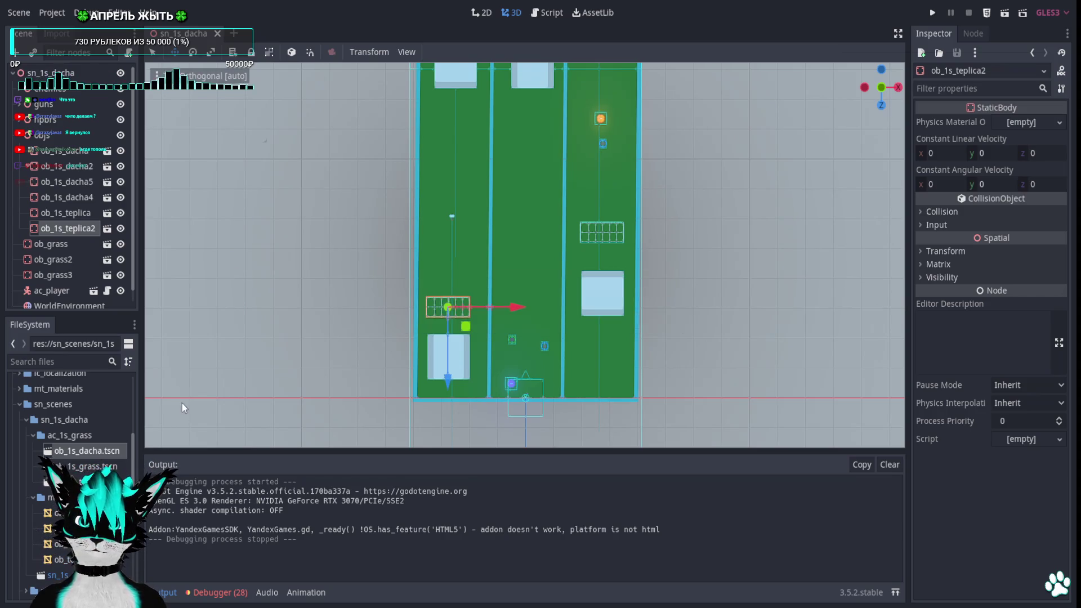
# Create the new scene ob_1s_les in the ac_1s_grass folder with a 3D Scene root
pyautogui.rightClick(88, 435)
pyautogui.click(169, 524)
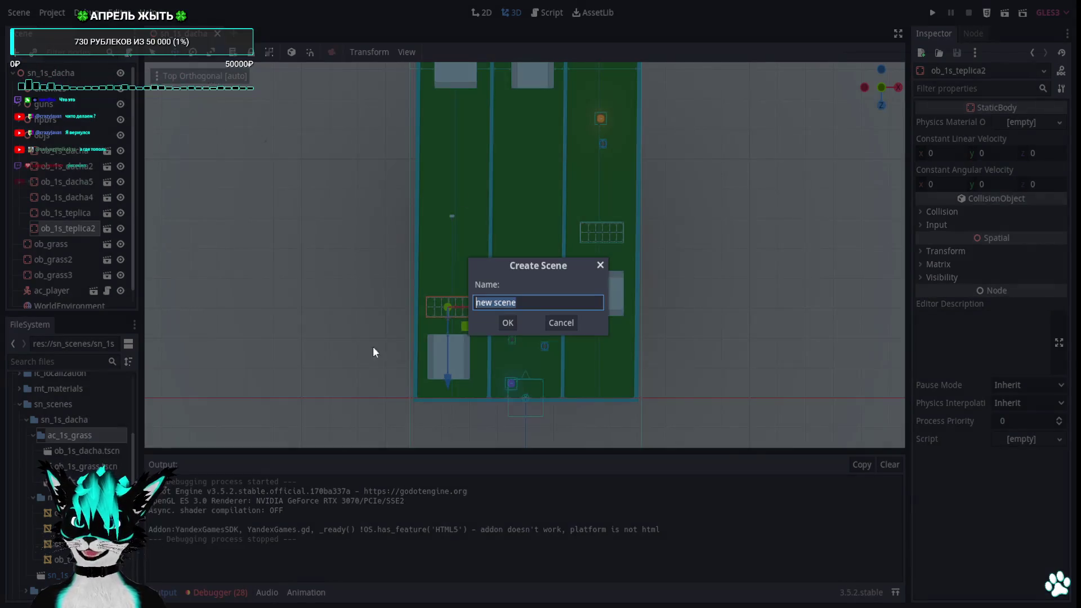
pyautogui.write('ob_')
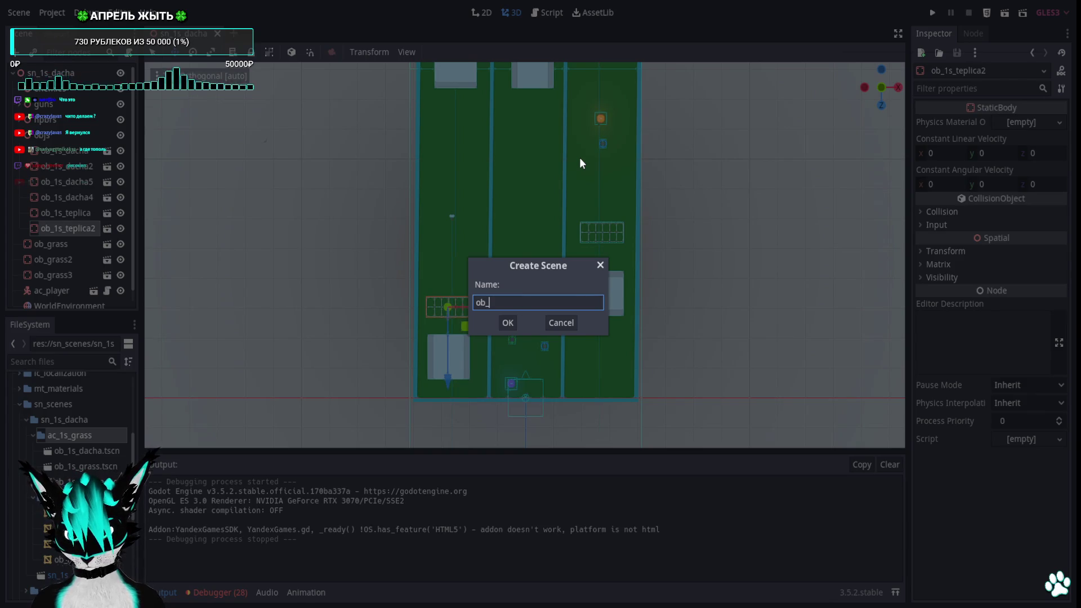
pyautogui.write('1s_les')
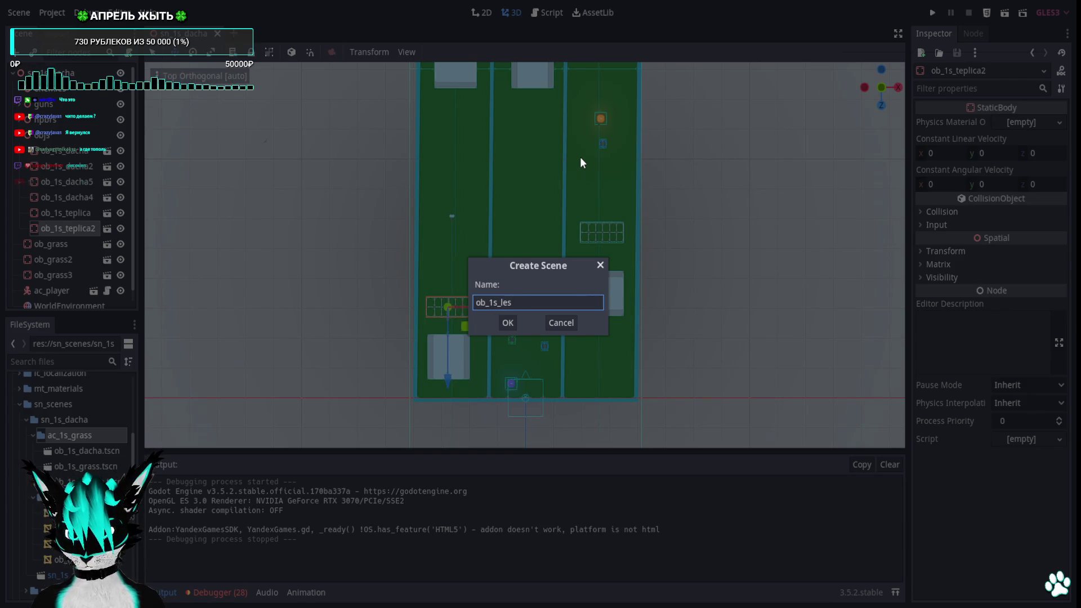
pyautogui.click(507, 322)
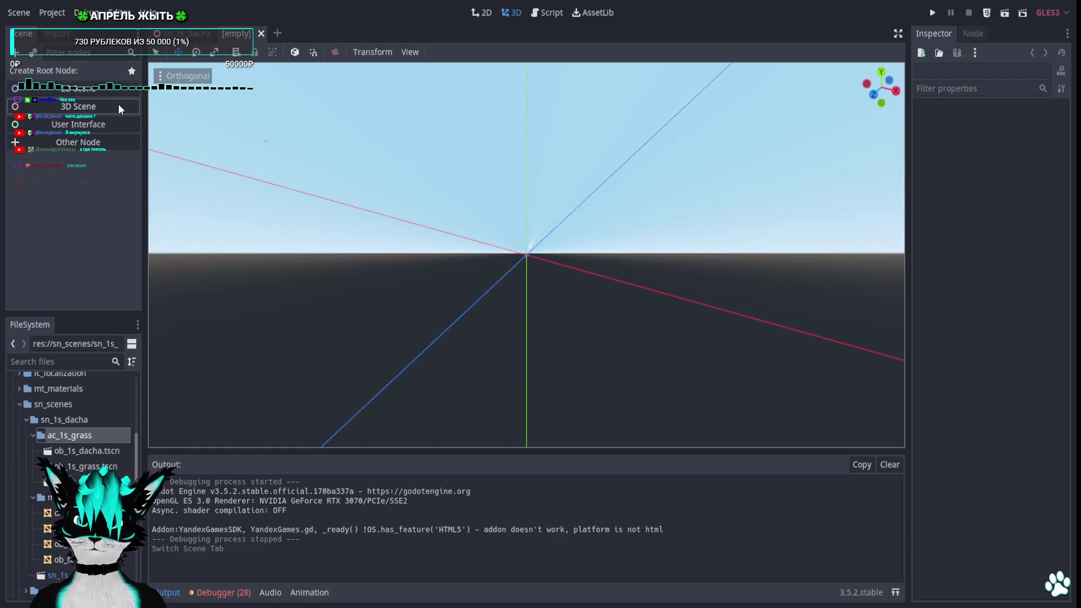
pyautogui.click(118, 106)
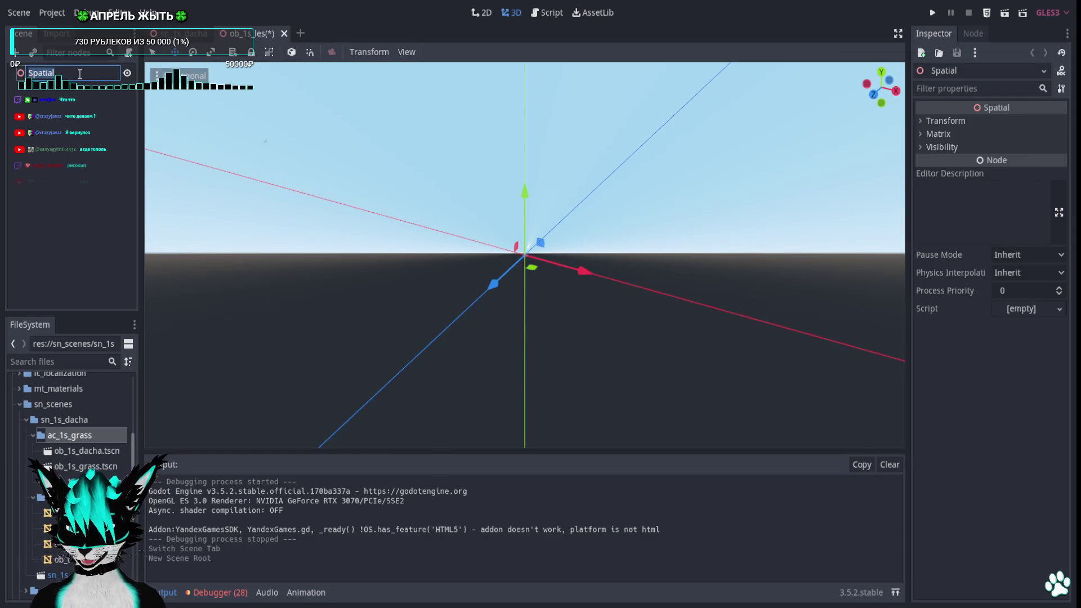
# Change the root node's type to StaticBody
pyautogui.rightClick(55, 75)
pyautogui.click(93, 217)
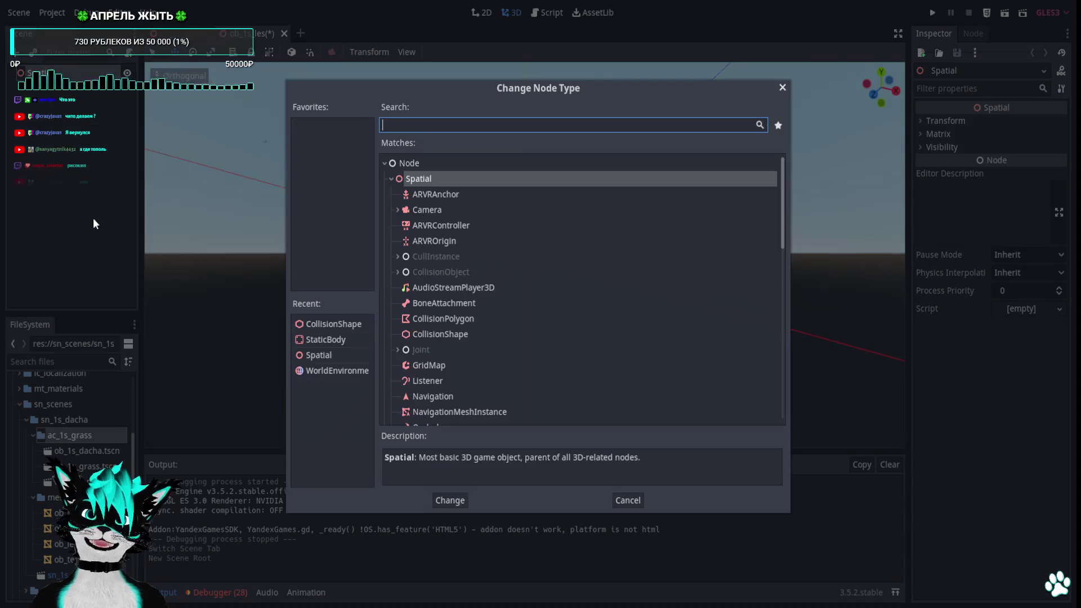
pyautogui.write('static')
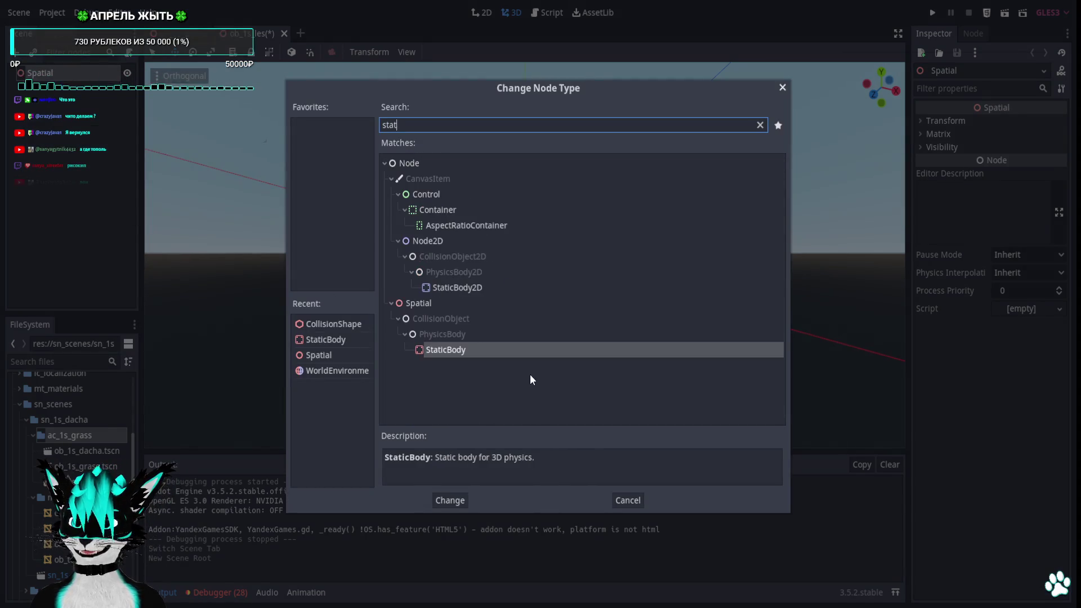
pyautogui.press('Return')
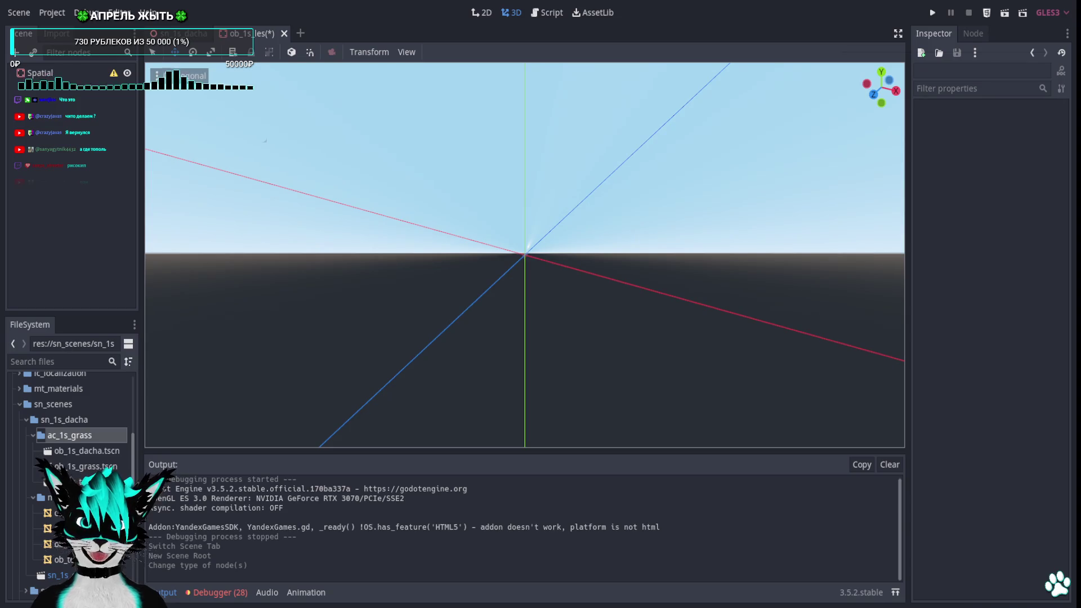
# Drop the exported ob_les forest mesh into the scene and reset its Translation to the origin
pyautogui.moveTo(84, 498); pyautogui.dragTo(147, 227)
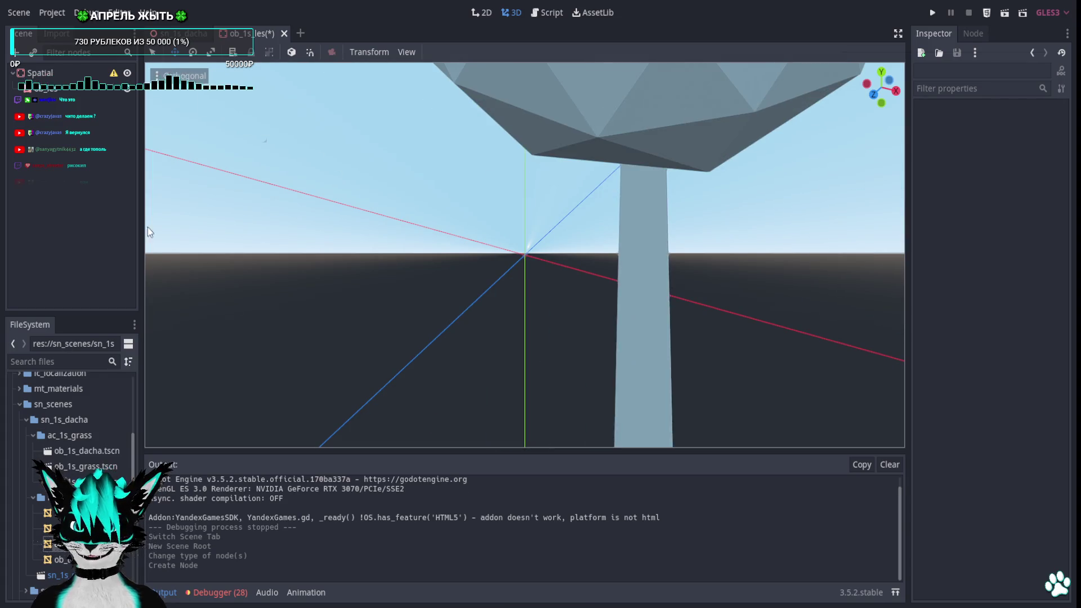
pyautogui.click(80, 86)
pyautogui.click(943, 385)
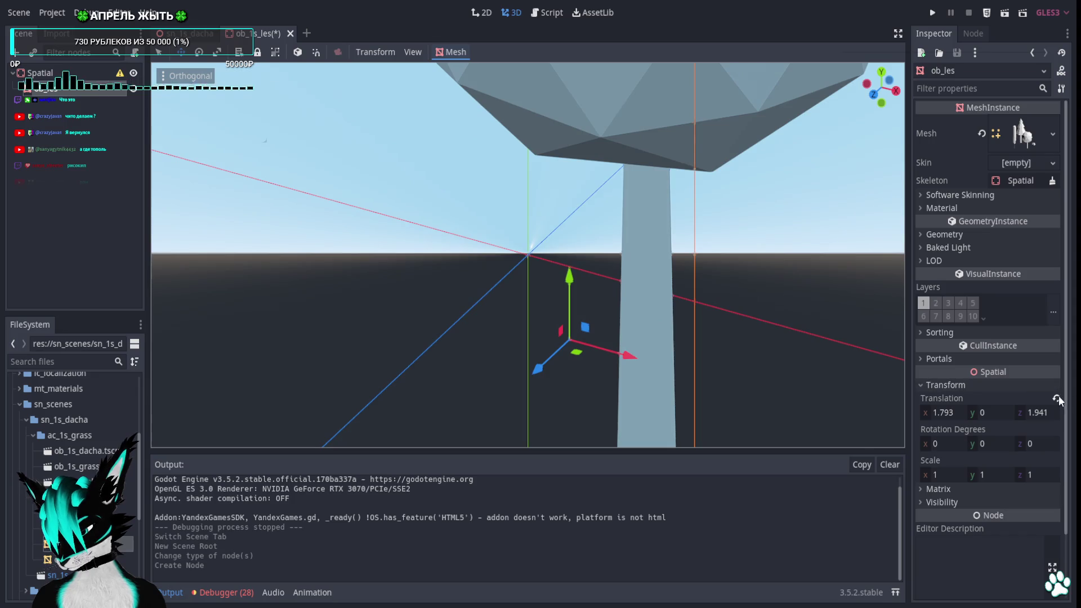
pyautogui.scroll(3, 555, 262)
pyautogui.scroll(-3, 556, 258)
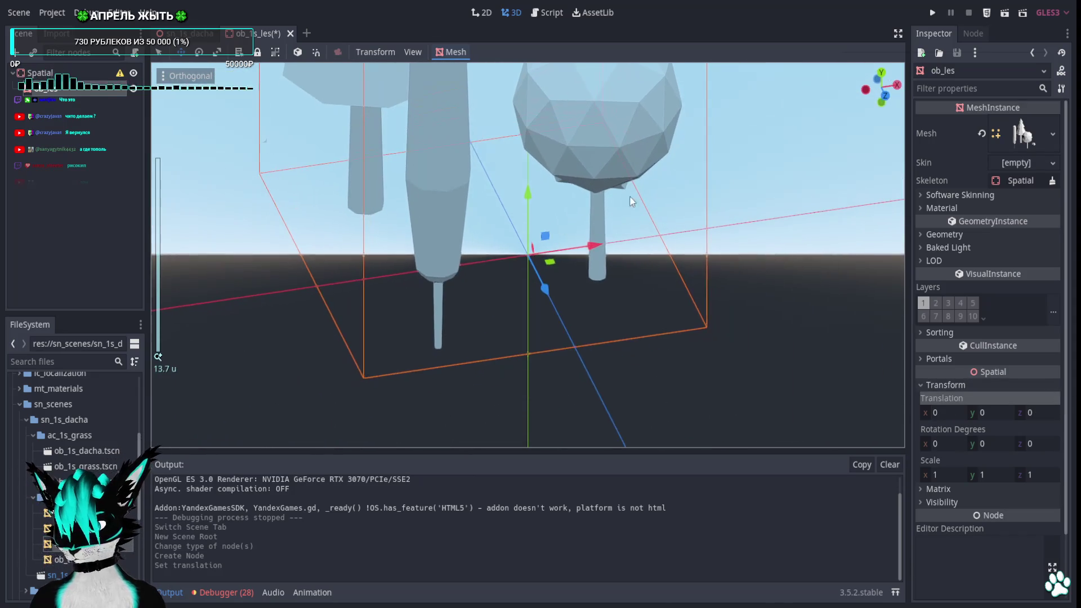
# Switch the viewport to Perspective projection and undo an accidental mesh move
pyautogui.click(188, 75)
pyautogui.click(187, 75)
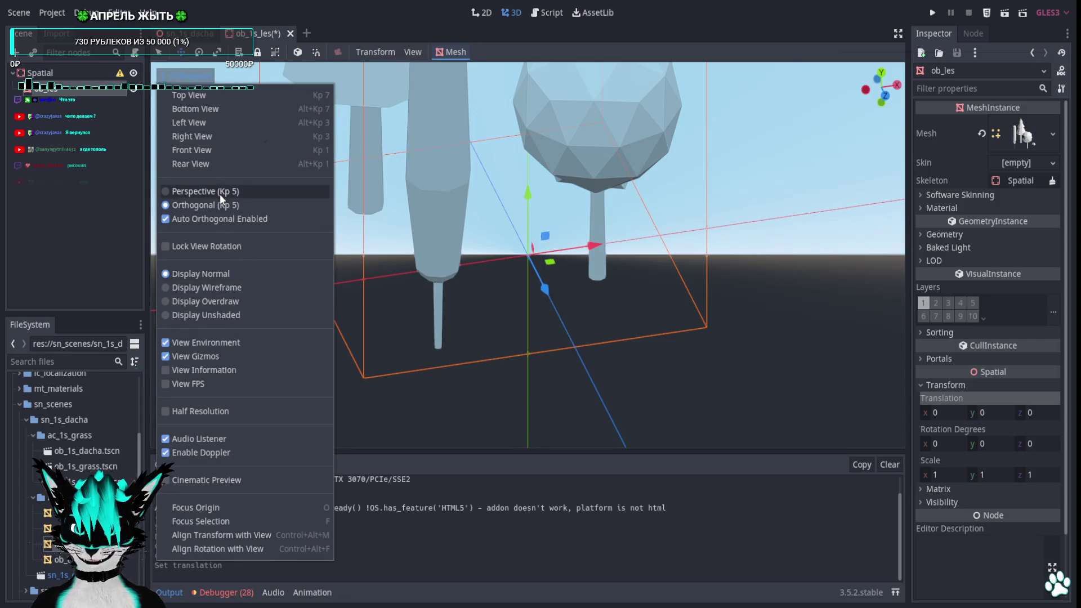
pyautogui.click(219, 193)
pyautogui.moveTo(577, 255); pyautogui.dragTo(551, 253, button='middle')
pyautogui.scroll(-3, 620, 317)
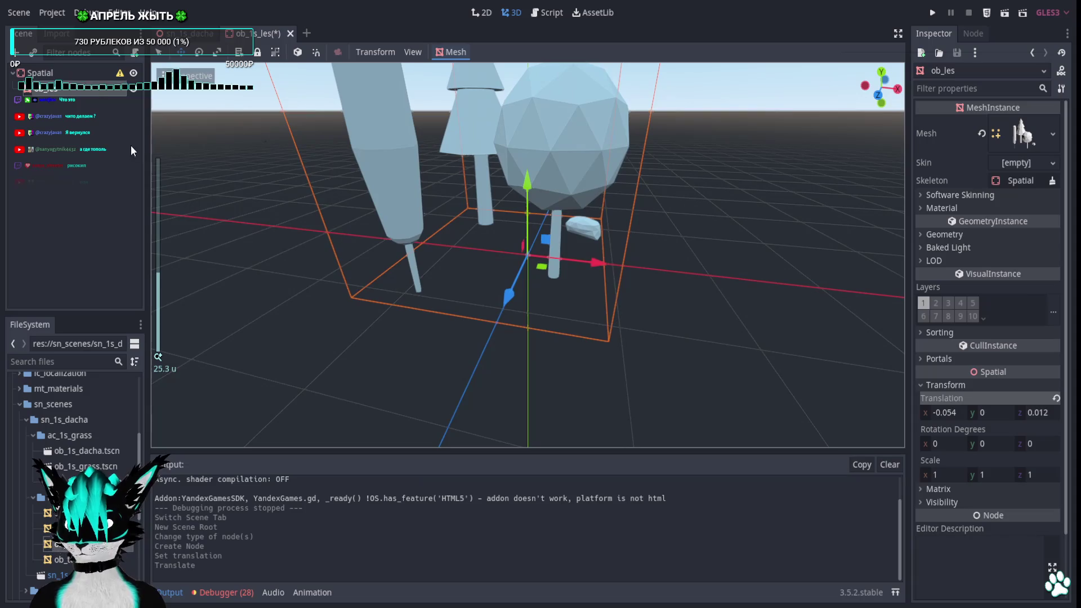
pyautogui.hotkey('ctrl', 'z')
pyautogui.rightClick(64, 94)
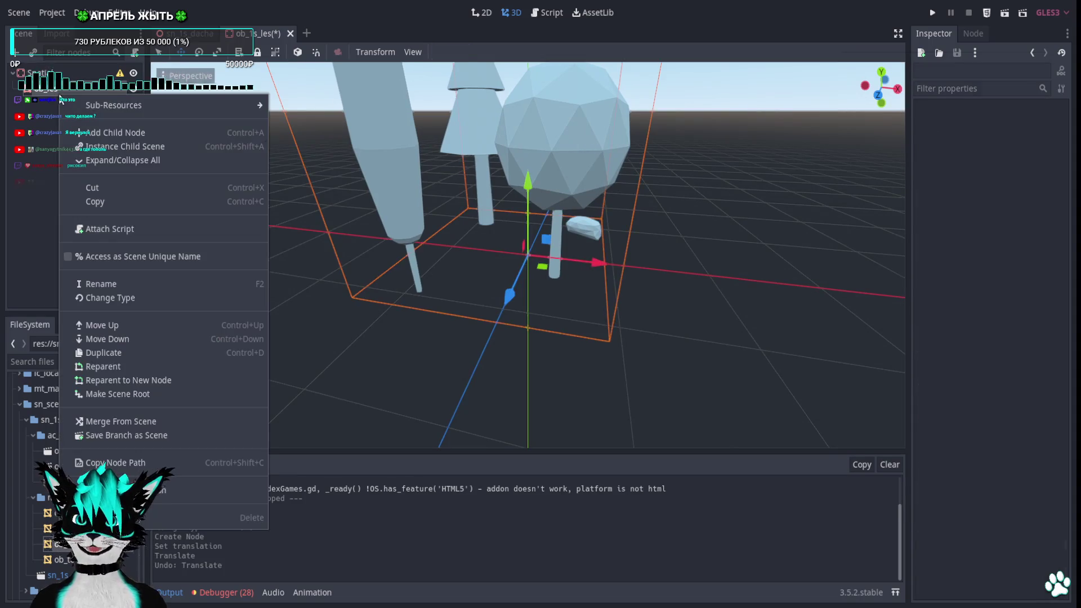
# Add a CollisionShape child node to the StaticBody
pyautogui.click(148, 134)
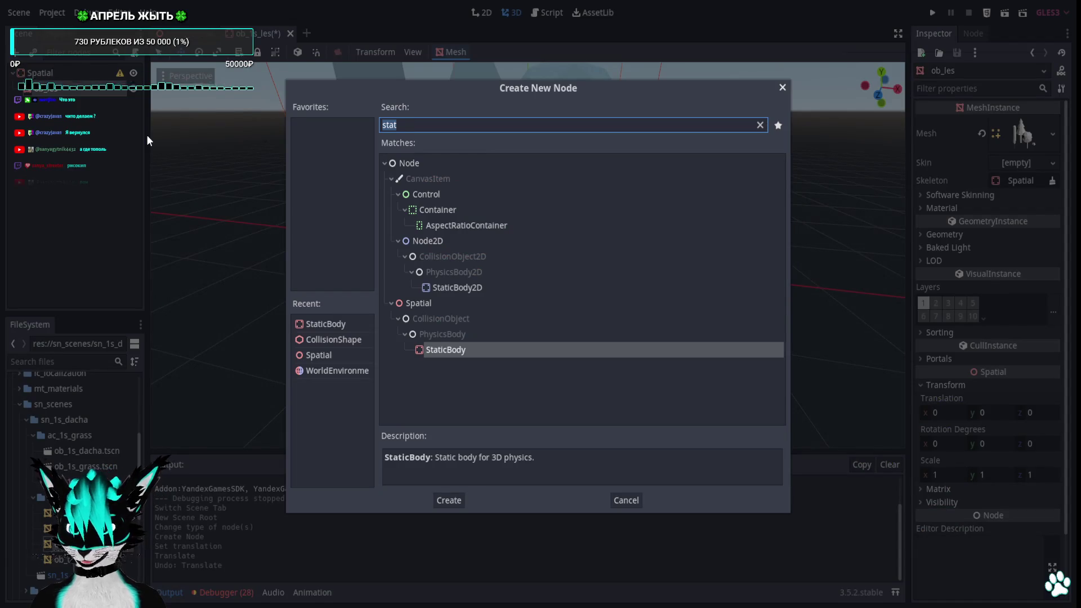
pyautogui.write('coll')
pyautogui.press('Down')
pyautogui.press('Return')
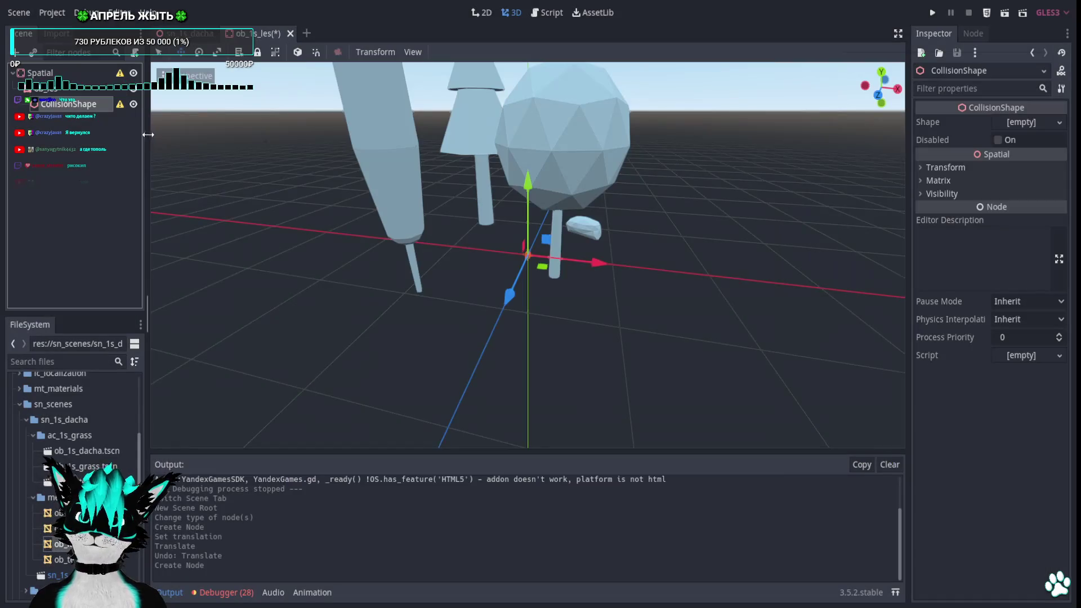
# Give the CollisionShape a New BoxShape and move it onto the round tree in top view
pyautogui.click(879, 73)
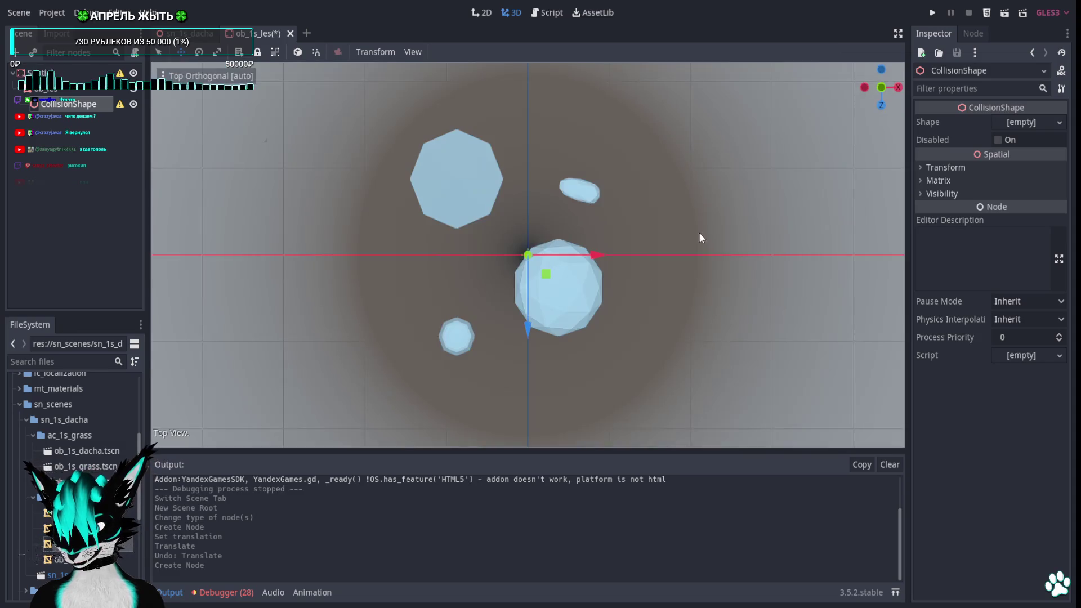
pyautogui.scroll(5, 570, 264)
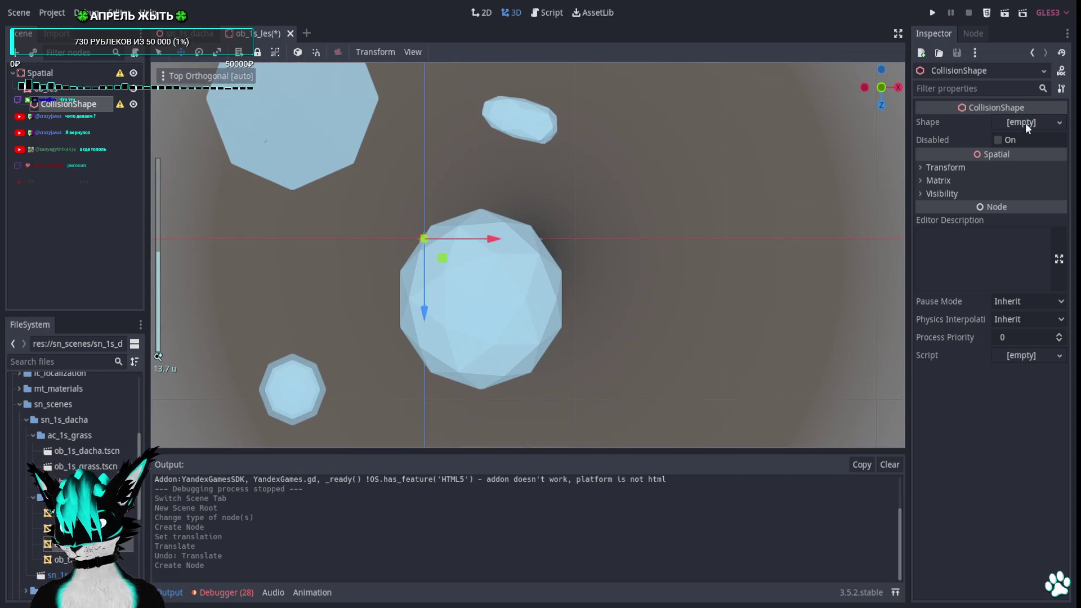
pyautogui.click(1025, 123)
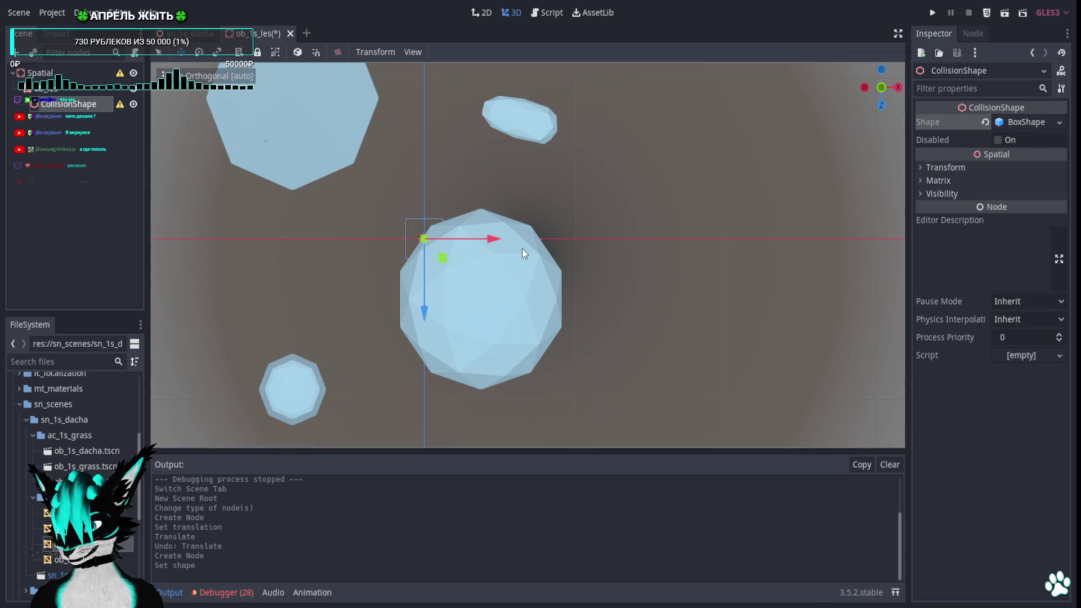
pyautogui.moveTo(445, 261); pyautogui.dragTo(498, 317)
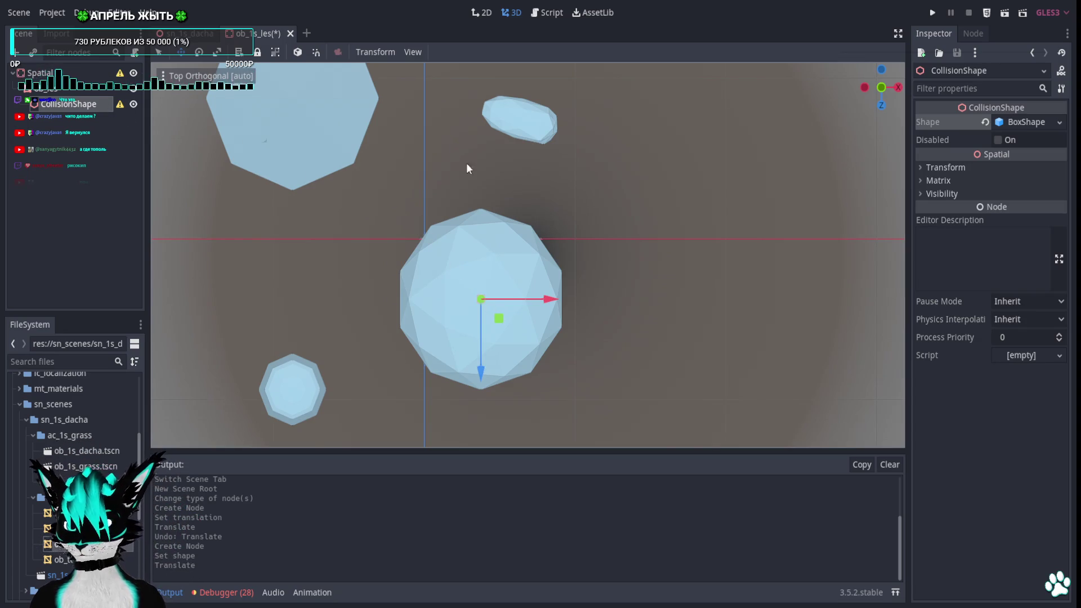
# Reparent the CollisionShape under Spatial and stretch its box upward along the round tree's trunk
pyautogui.moveTo(71, 108); pyautogui.dragTo(68, 105)
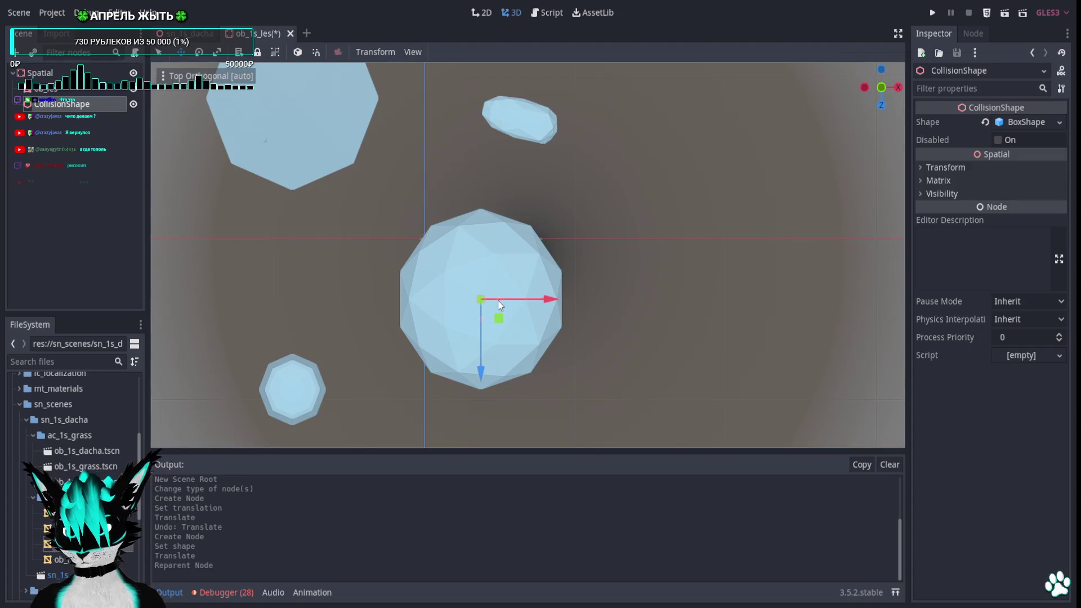
pyautogui.moveTo(580, 310); pyautogui.dragTo(565, 308)
pyautogui.moveTo(480, 333); pyautogui.dragTo(481, 392)
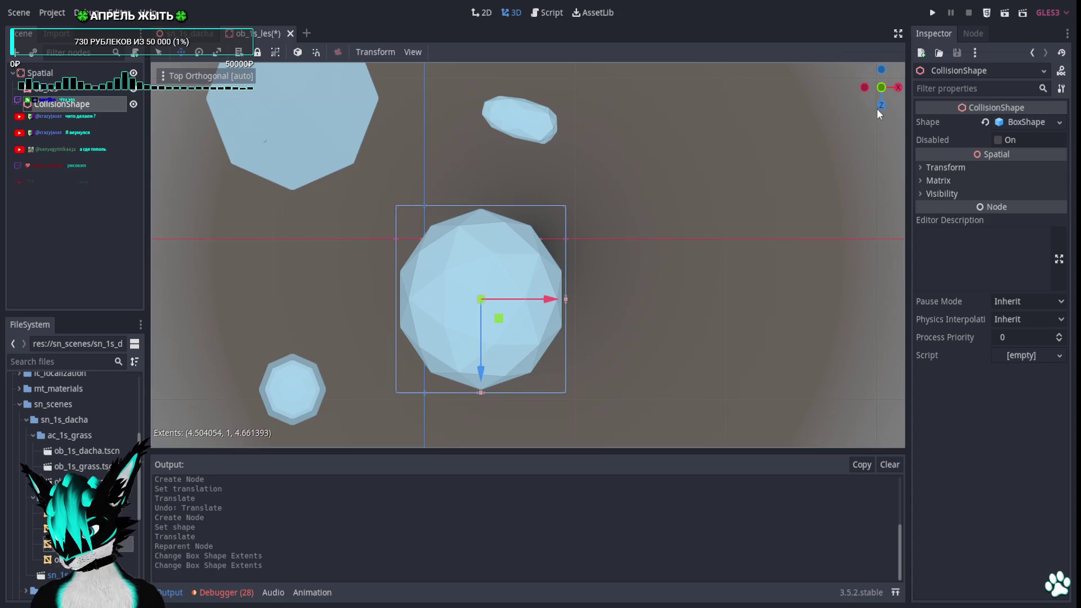
pyautogui.press('KP_5')
pyautogui.scroll(-5, 633, 298)
pyautogui.press('ctrl+KP_3')
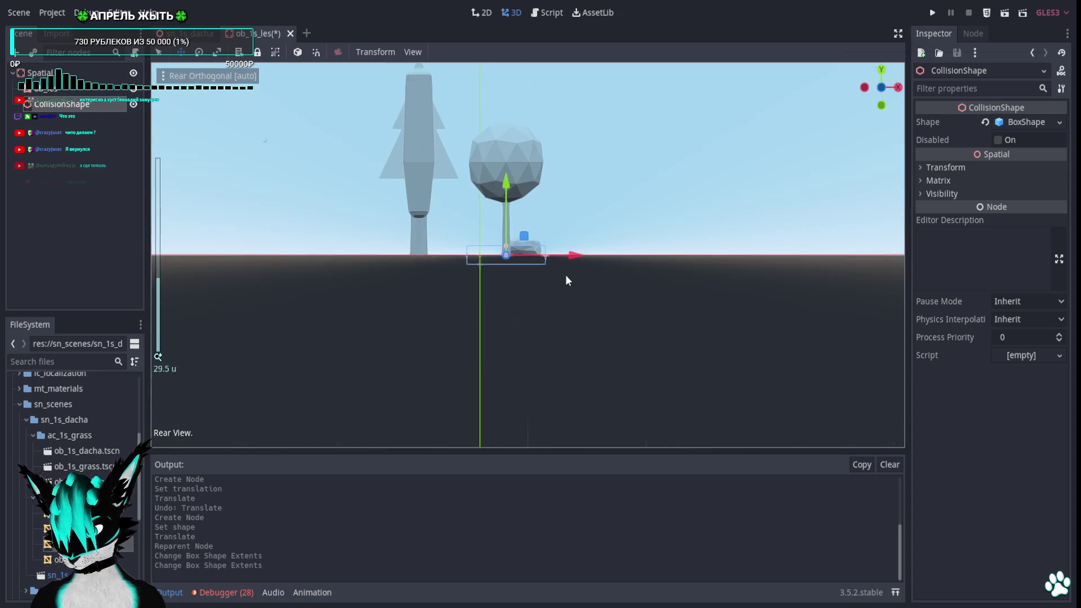
pyautogui.scroll(1, 568, 277)
pyautogui.keyDown('shift'); pyautogui.moveTo(569, 276); pyautogui.dragTo(526, 295, button='middle'); pyautogui.keyUp('shift')
pyautogui.moveTo(516, 226); pyautogui.dragTo(523, 166)
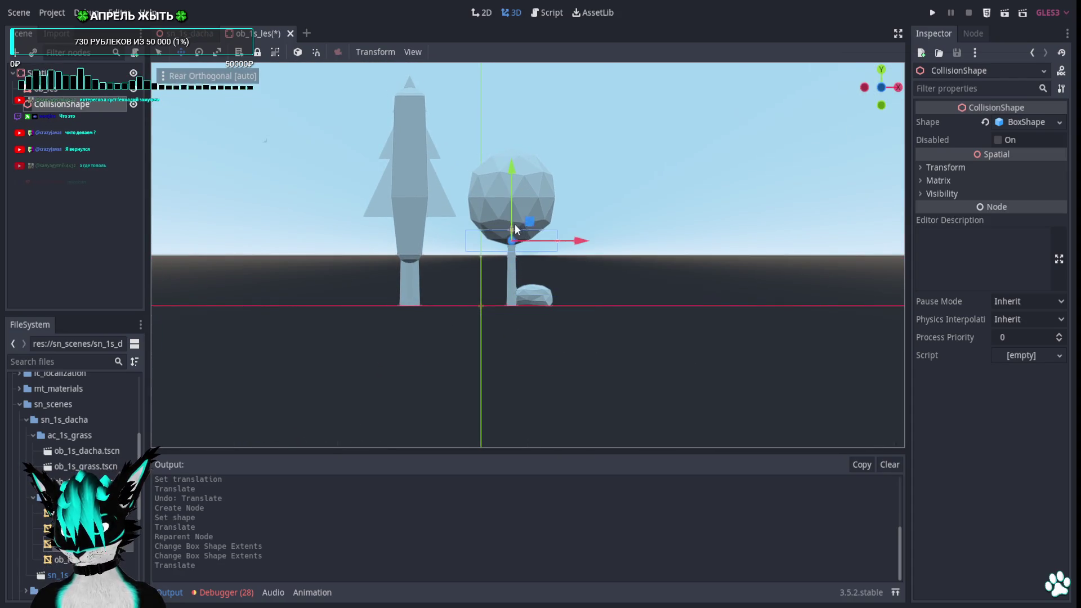
pyautogui.scroll(3, 514, 227)
pyautogui.scroll(2, 529, 223)
pyautogui.moveTo(520, 250); pyautogui.dragTo(533, 74)
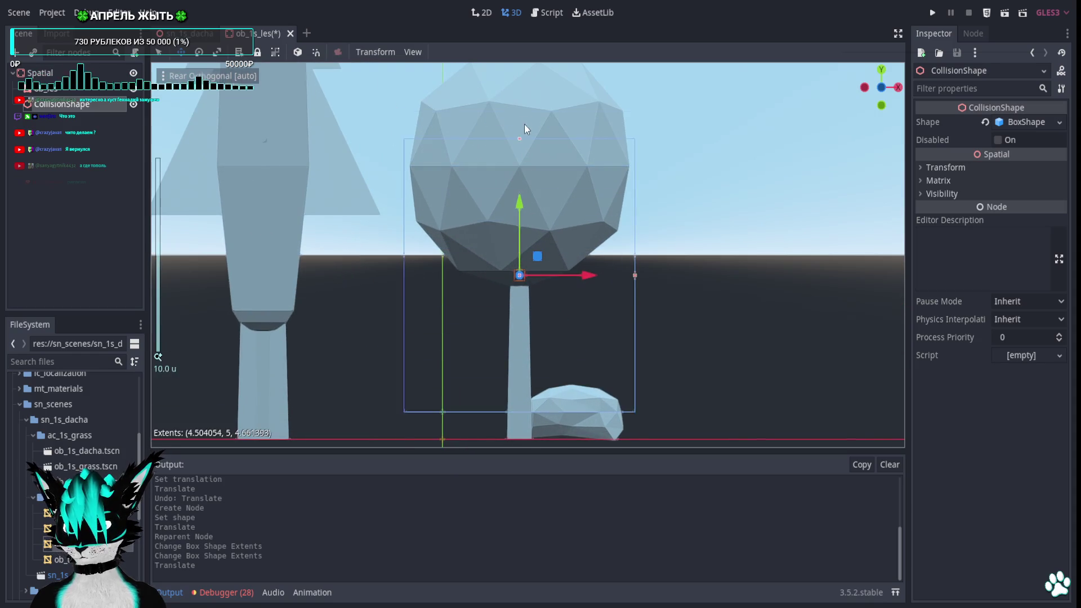
pyautogui.scroll(-3, 532, 127)
pyautogui.moveTo(531, 219); pyautogui.dragTo(520, 172)
pyautogui.moveTo(523, 182); pyautogui.dragTo(707, 223, button='middle')
pyautogui.scroll(-2, 706, 224)
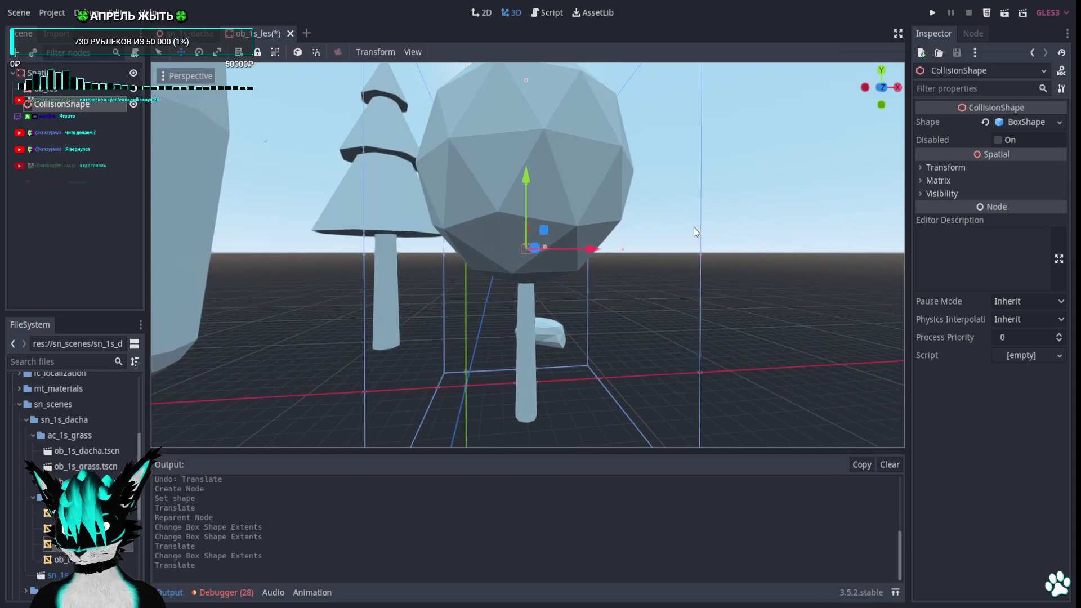
pyautogui.scroll(-3, 694, 227)
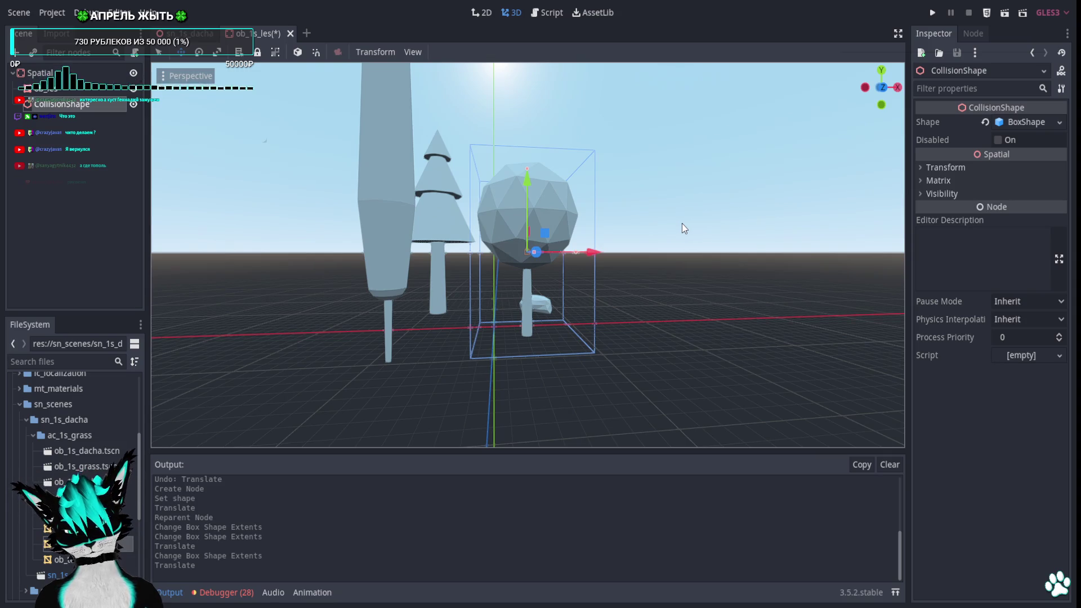
# Narrow the box's width and depth from top view into a slim column around the trunk
pyautogui.click(881, 70)
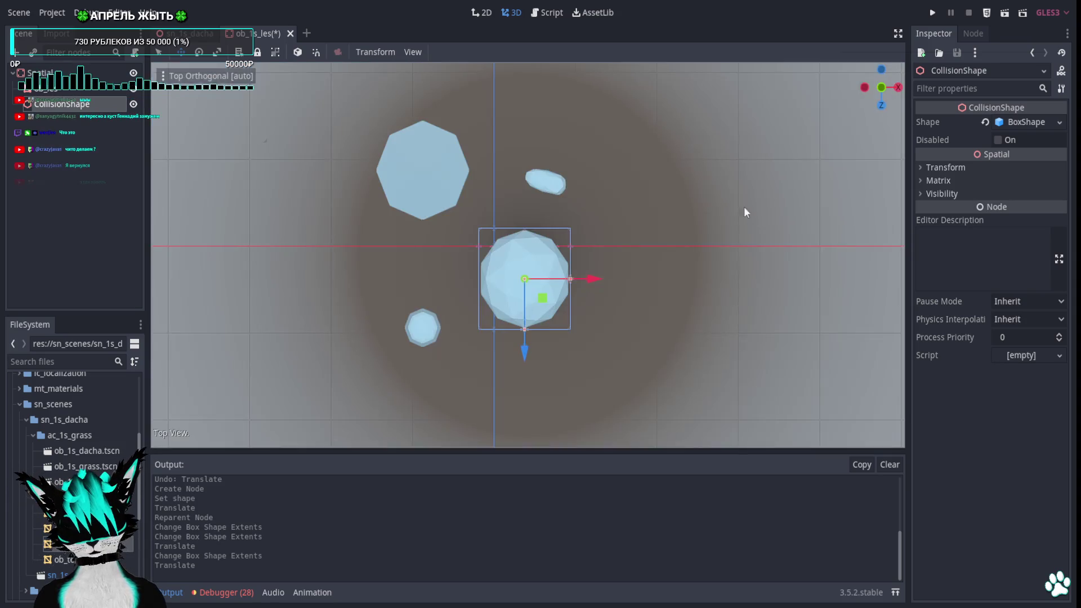
pyautogui.scroll(6, 768, 189)
pyautogui.scroll(3, 635, 308)
pyautogui.moveTo(636, 315); pyautogui.dragTo(571, 317)
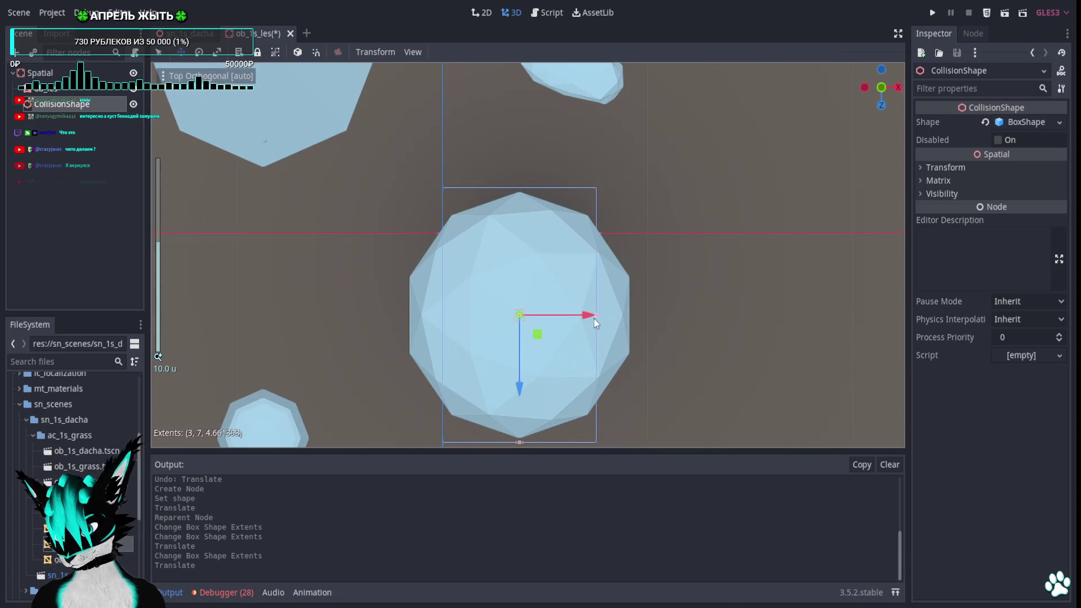
pyautogui.moveTo(536, 401); pyautogui.dragTo(517, 440)
pyautogui.click(521, 340)
pyautogui.moveTo(544, 318)
pyautogui.mouseDown(button='middle')
pyautogui.moveTo(591, 293)
pyautogui.moveTo(583, 195)
pyautogui.moveTo(597, 149)
pyautogui.moveTo(637, 125)
pyautogui.moveTo(667, 124)
pyautogui.moveTo(662, 180)
pyautogui.moveTo(642, 188)
pyautogui.mouseUp(button='middle')
pyautogui.scroll(-3, 597, 149)
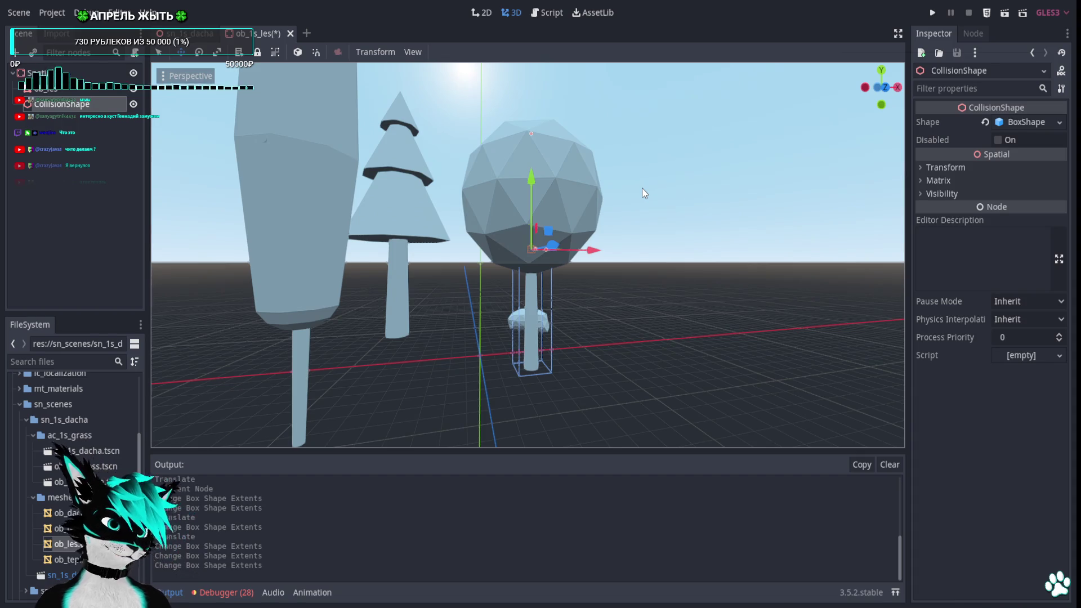
pyautogui.click(881, 73)
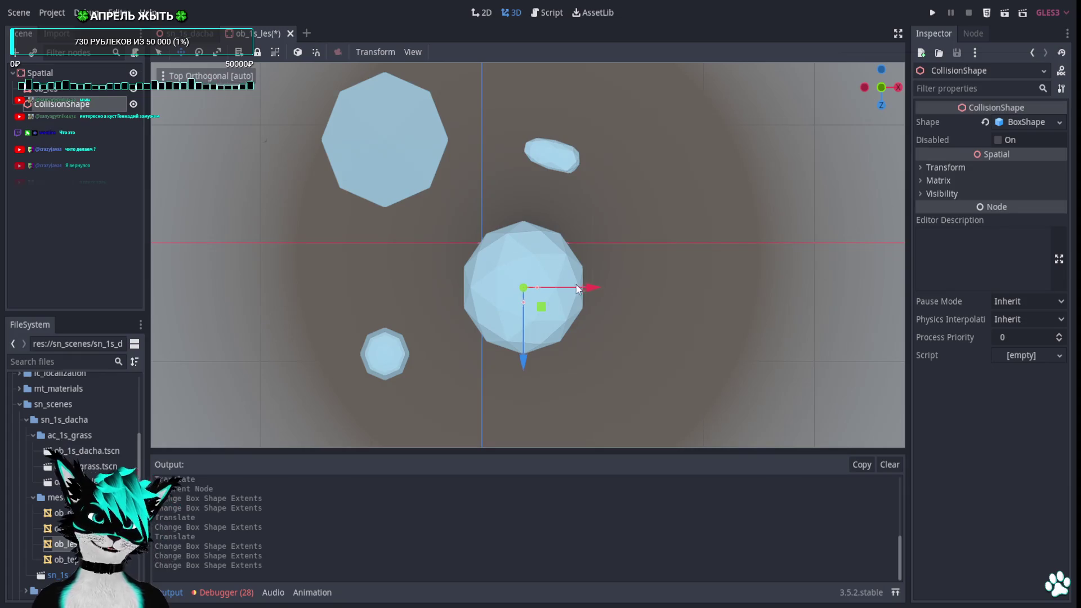
# Duplicate the collision shape as a trial, then undo the duplicate's move
pyautogui.hotkey('ctrl', 'd')
pyautogui.moveTo(545, 310); pyautogui.dragTo(575, 180)
pyautogui.moveTo(574, 180)
pyautogui.mouseDown(button='middle')
pyautogui.moveTo(574, 74)
pyautogui.moveTo(608, 79)
pyautogui.mouseUp(button='middle')
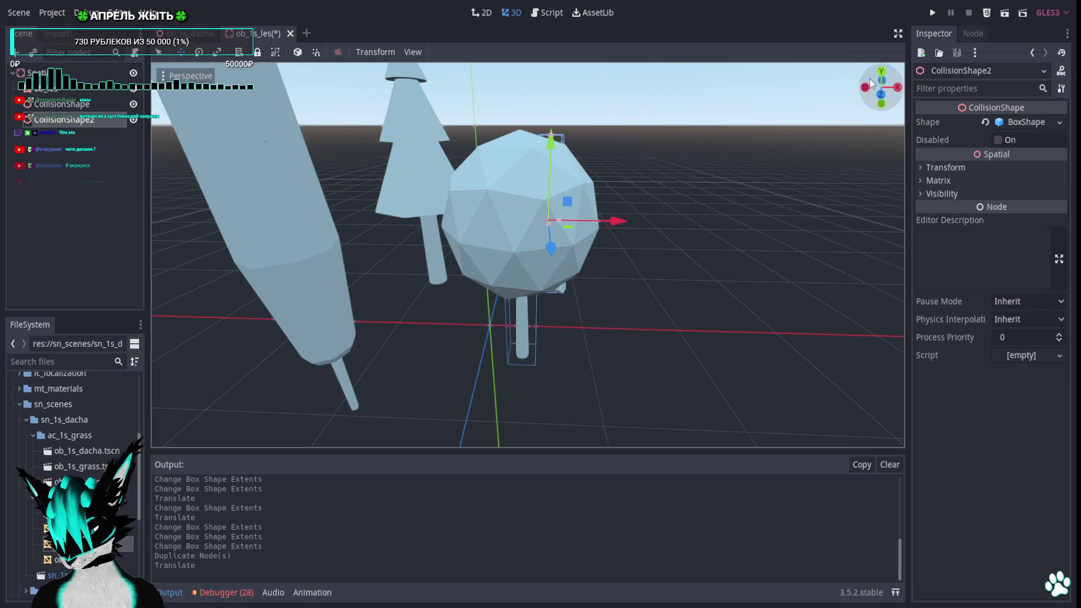
pyautogui.click(881, 102)
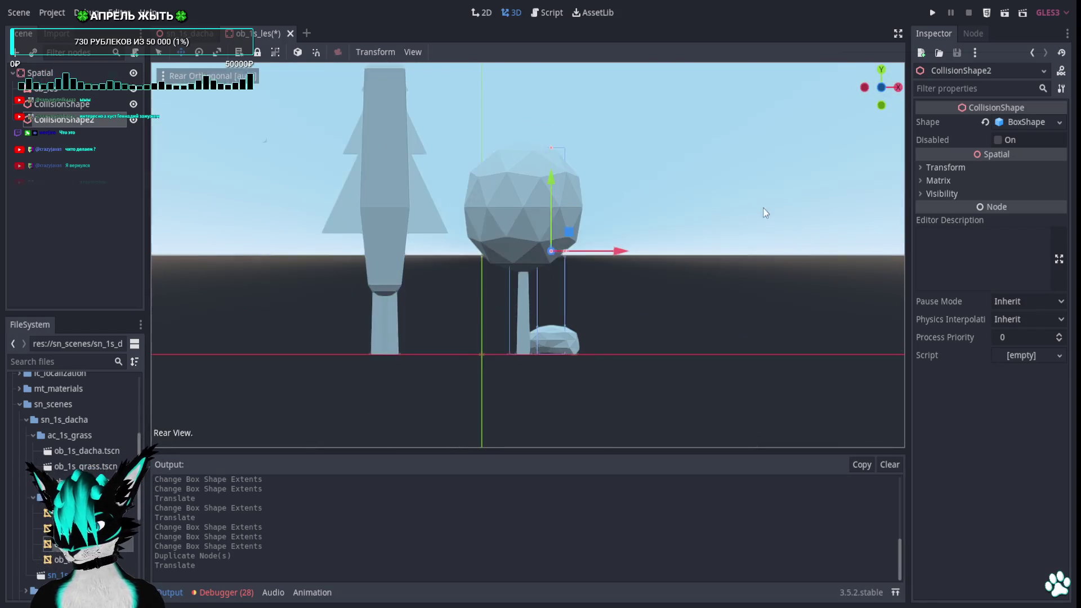
pyautogui.scroll(3, 627, 218)
pyautogui.hotkey('ctrl', 'z')
pyautogui.hotkey('ctrl', 'z')
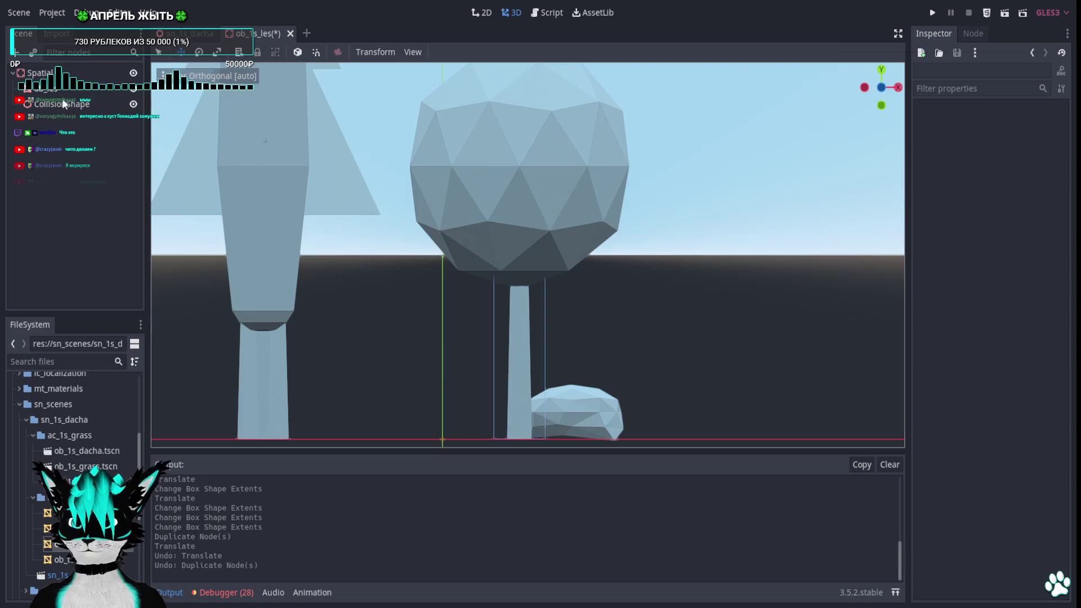
# Add a second CollisionShape under Spatial with a New BoxShape
pyautogui.click(91, 88)
pyautogui.rightClick(92, 88)
pyautogui.click(92, 91)
pyautogui.write('coll')
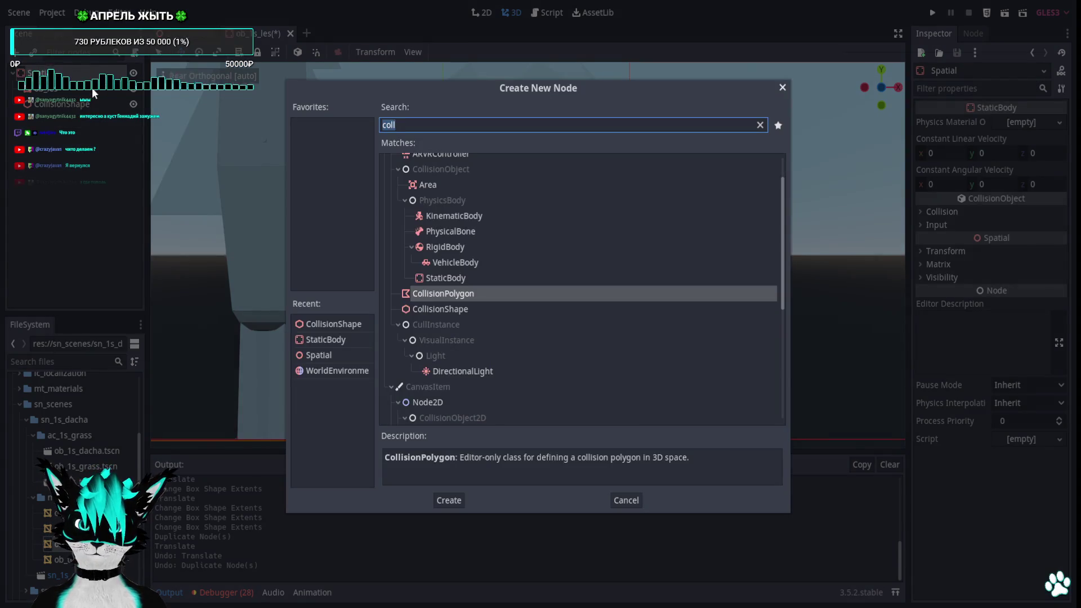
pyautogui.press('Down')
pyautogui.press('Return')
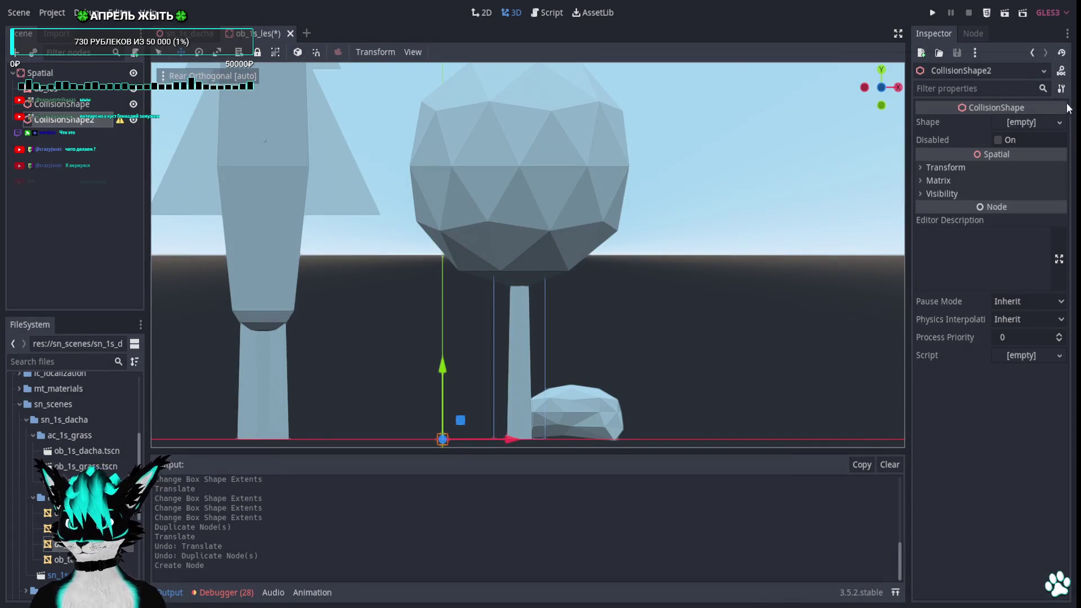
pyautogui.click(1034, 122)
pyautogui.click(1003, 140)
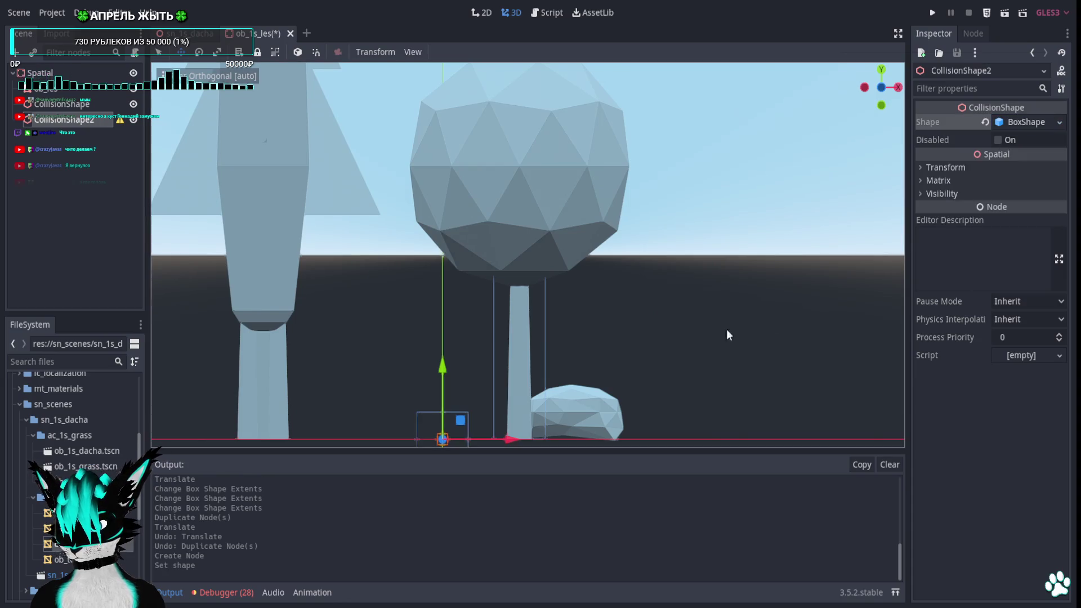
pyautogui.scroll(-3, 580, 316)
pyautogui.scroll(3, 472, 401)
pyautogui.scroll(-1, 412, 391)
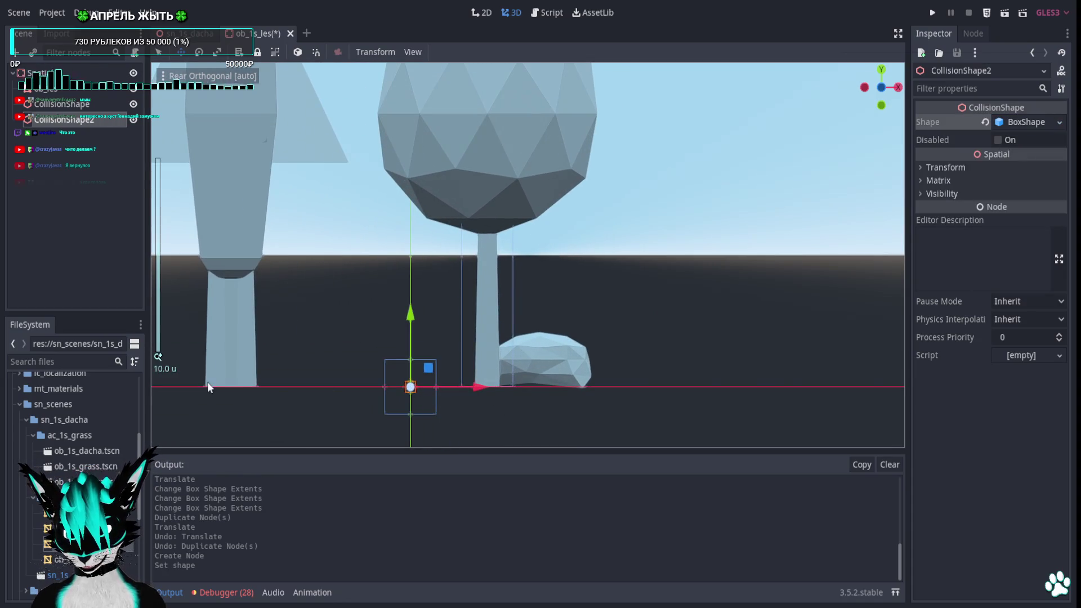
# Move the new box onto the cone tree's trunk and stretch it up the trunk
pyautogui.moveTo(475, 387); pyautogui.dragTo(318, 393)
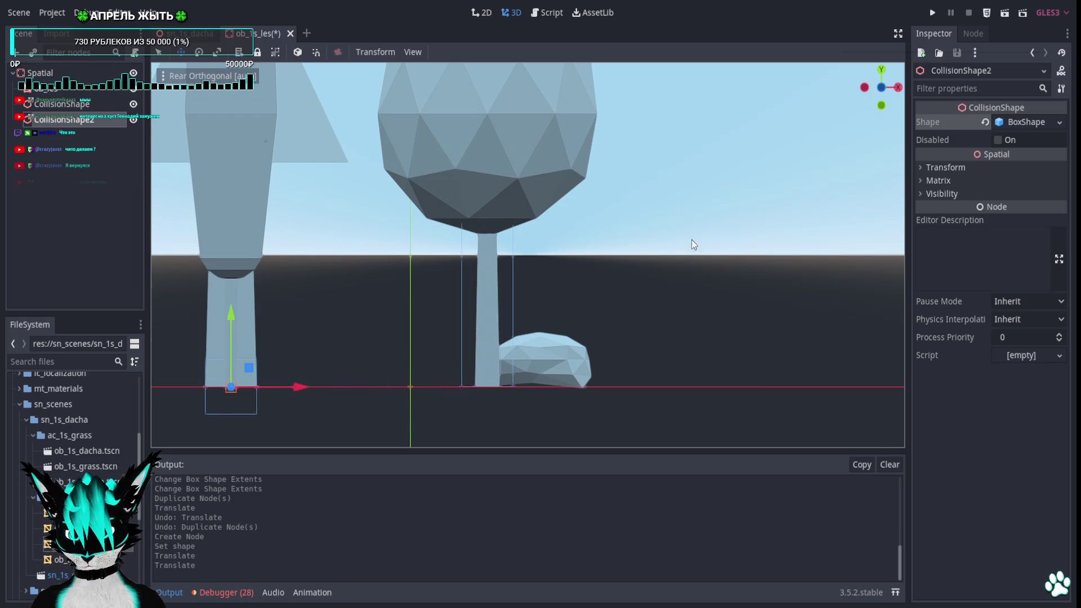
pyautogui.press('KP_7')
pyautogui.moveTo(403, 329); pyautogui.dragTo(420, 225)
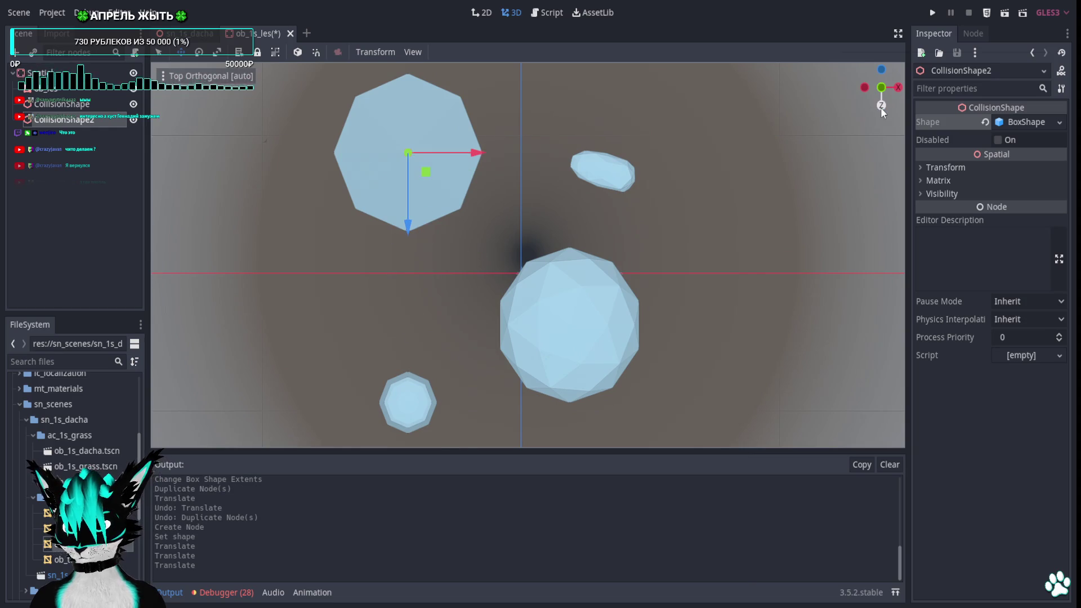
pyautogui.click(881, 105)
pyautogui.moveTo(477, 290); pyautogui.dragTo(487, 263)
pyautogui.moveTo(486, 263)
pyautogui.mouseDown(button='middle')
pyautogui.moveTo(705, 269)
pyautogui.moveTo(812, 202)
pyautogui.mouseUp(button='middle')
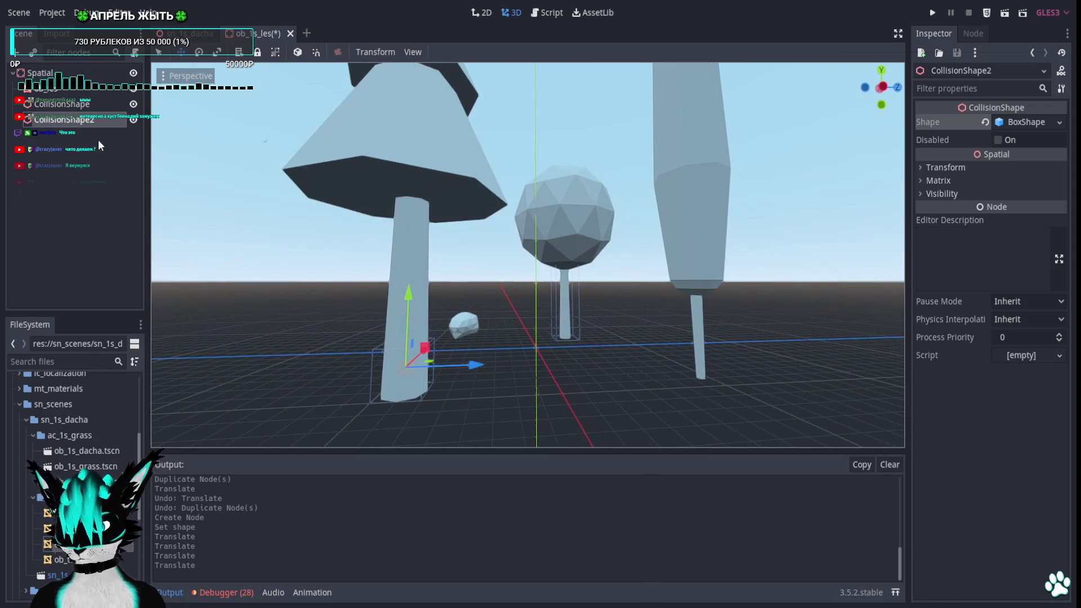
pyautogui.moveTo(405, 342); pyautogui.dragTo(417, 203)
pyautogui.moveTo(565, 261); pyautogui.dragTo(498, 275, button='middle')
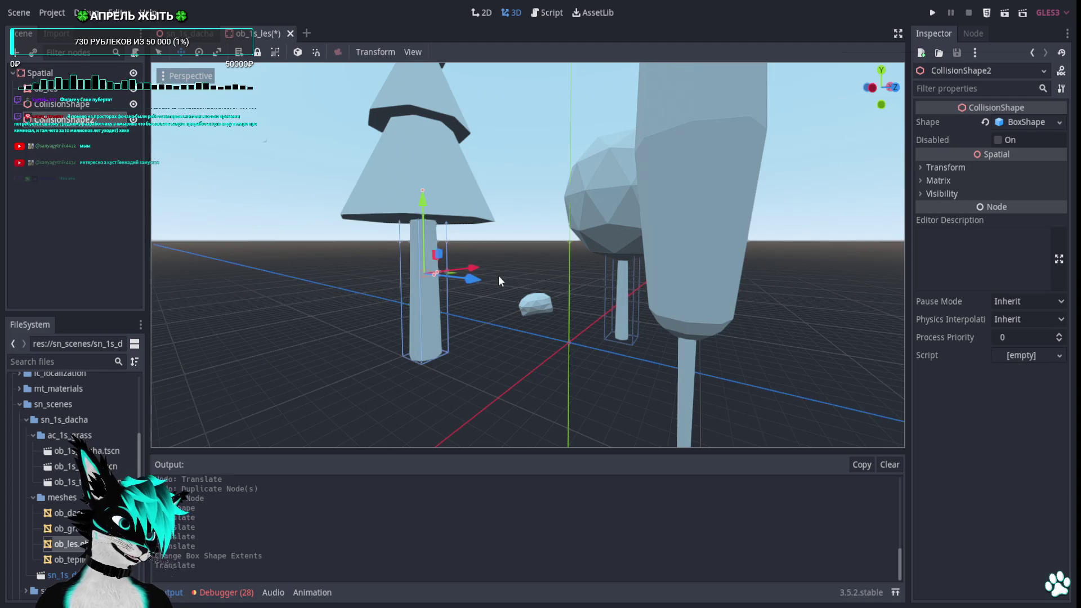
# Duplicate the collision box and move the copy onto another tree, checking from side views
pyautogui.click(881, 71)
pyautogui.keyDown('shift'); pyautogui.moveTo(668, 214); pyautogui.dragTo(631, 156, button='middle'); pyautogui.keyUp('shift')
pyautogui.hotkey('ctrl', 'd')
pyautogui.moveTo(471, 132); pyautogui.dragTo(634, 306)
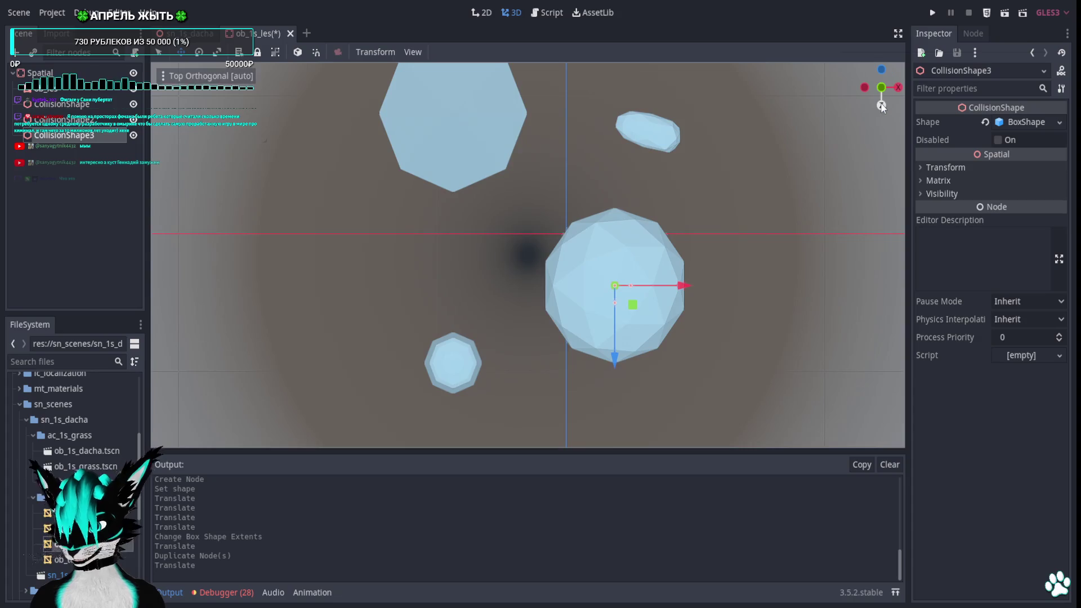
pyautogui.click(881, 106)
pyautogui.click(864, 86)
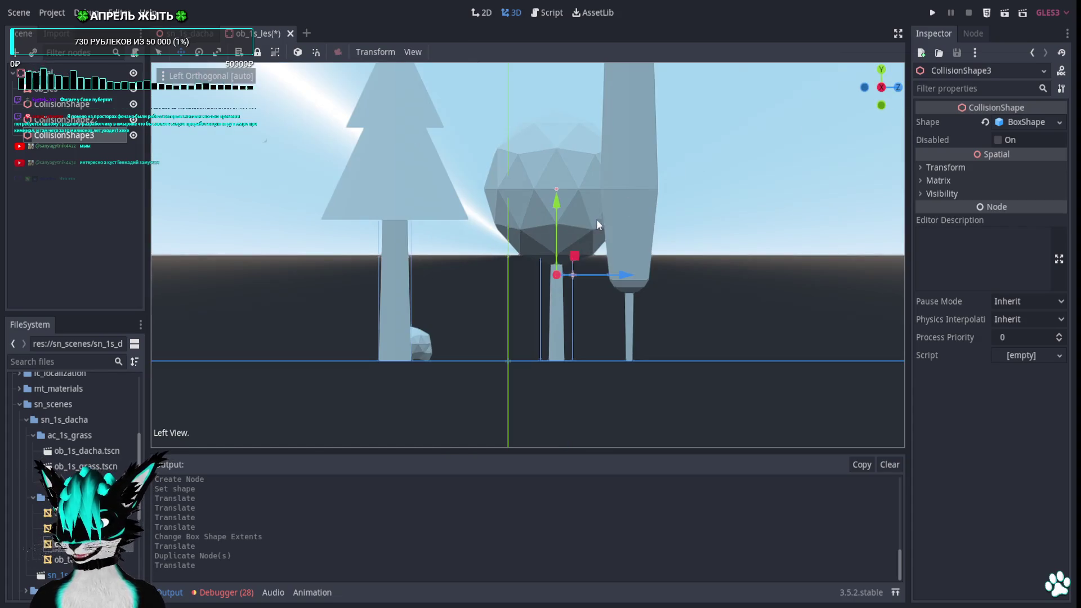
pyautogui.moveTo(622, 216); pyautogui.dragTo(890, 118, button='middle')
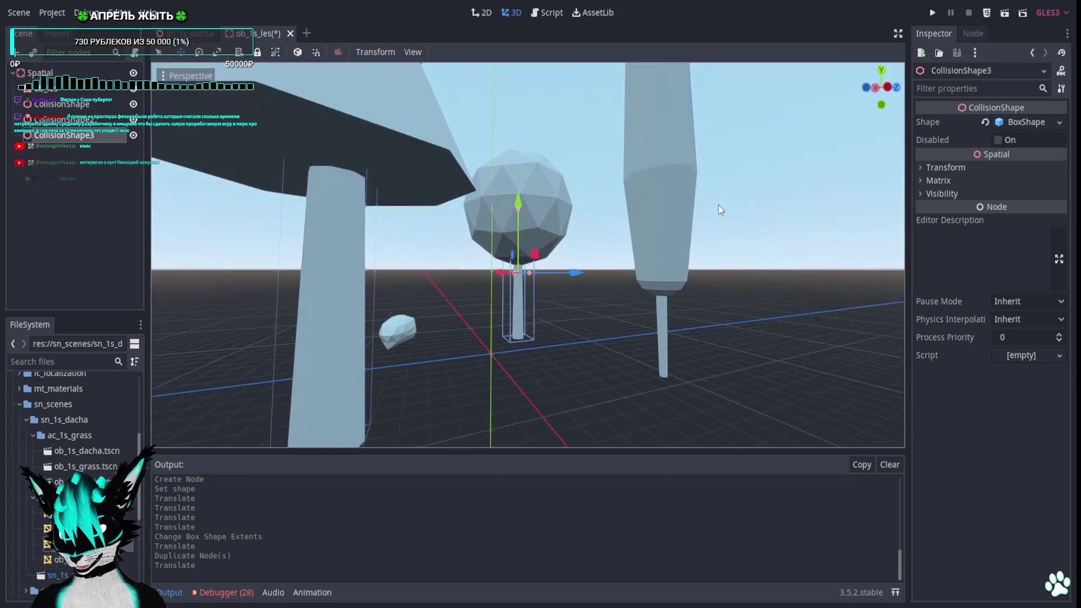
# Duplicate again and align the fourth box on the tall narrow tree's trunk from top view
pyautogui.click(881, 70)
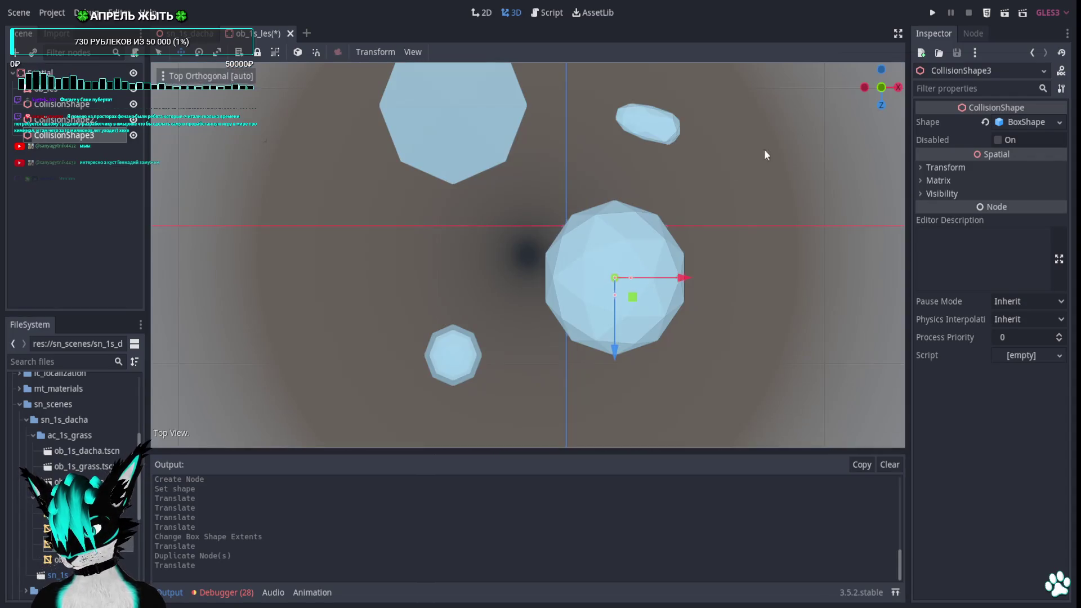
pyautogui.hotkey('ctrl', 'd')
pyautogui.moveTo(632, 297); pyautogui.dragTo(478, 381)
pyautogui.moveTo(513, 373)
pyautogui.mouseDown(button='middle')
pyautogui.moveTo(594, 215)
pyautogui.moveTo(566, 138)
pyautogui.moveTo(493, 171)
pyautogui.moveTo(419, 174)
pyautogui.mouseUp(button='middle')
pyautogui.scroll(-2, 554, 144)
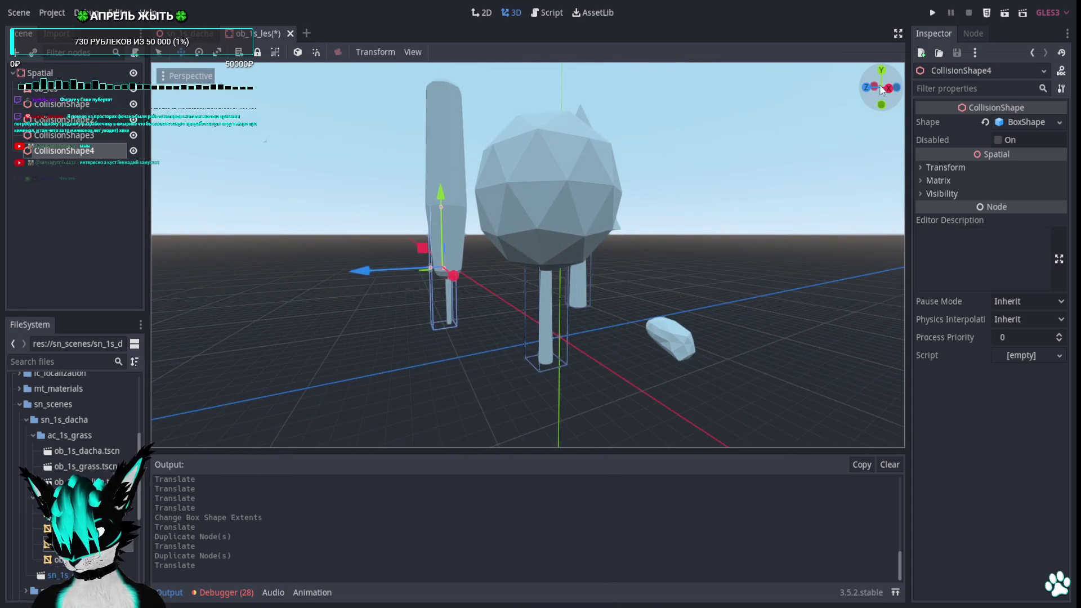
pyautogui.click(879, 85)
pyautogui.scroll(3, 539, 216)
pyautogui.scroll(5, 445, 349)
pyautogui.scroll(5, 381, 334)
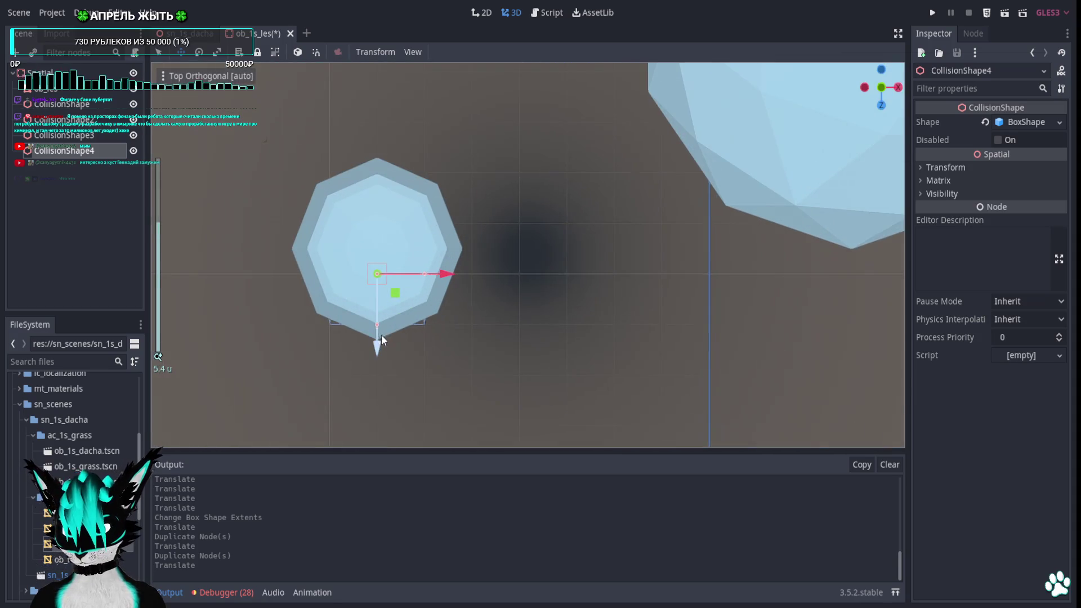
pyautogui.moveTo(377, 343); pyautogui.dragTo(376, 315)
pyautogui.moveTo(425, 339)
pyautogui.mouseDown(button='middle')
pyautogui.moveTo(566, 182)
pyautogui.moveTo(622, 298)
pyautogui.moveTo(727, 295)
pyautogui.moveTo(602, 306)
pyautogui.mouseUp(button='middle')
pyautogui.scroll(2, 602, 310)
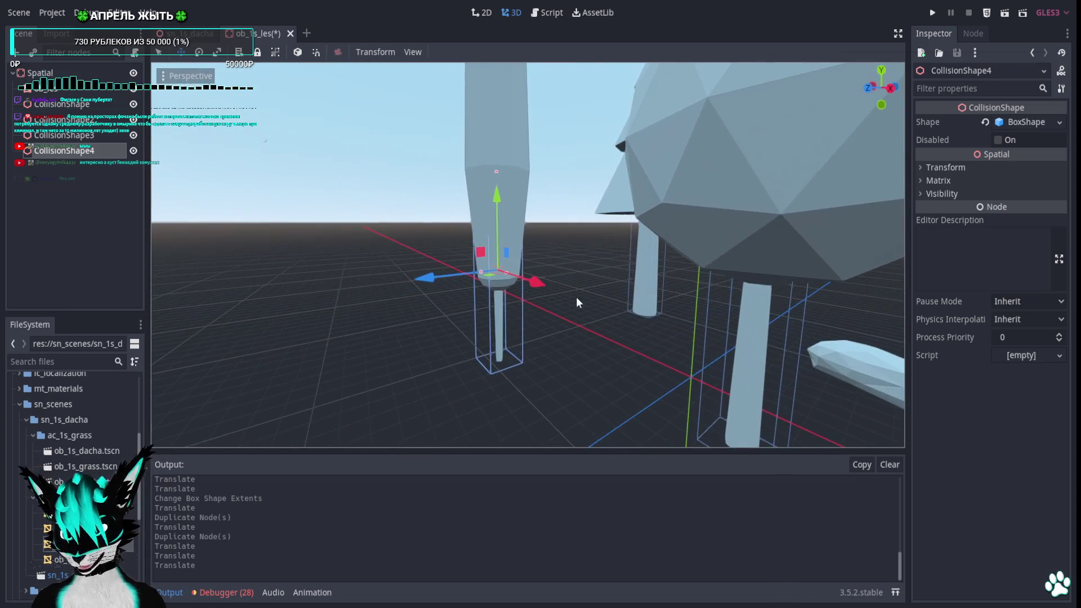
pyautogui.click(57, 208)
pyautogui.click(51, 89)
# Add a fifth CollisionShape under the StaticBody and move it onto the rock
pyautogui.rightClick(20, 84)
pyautogui.click(91, 91)
pyautogui.write('coll')
pyautogui.press('Down')
pyautogui.press('Return')
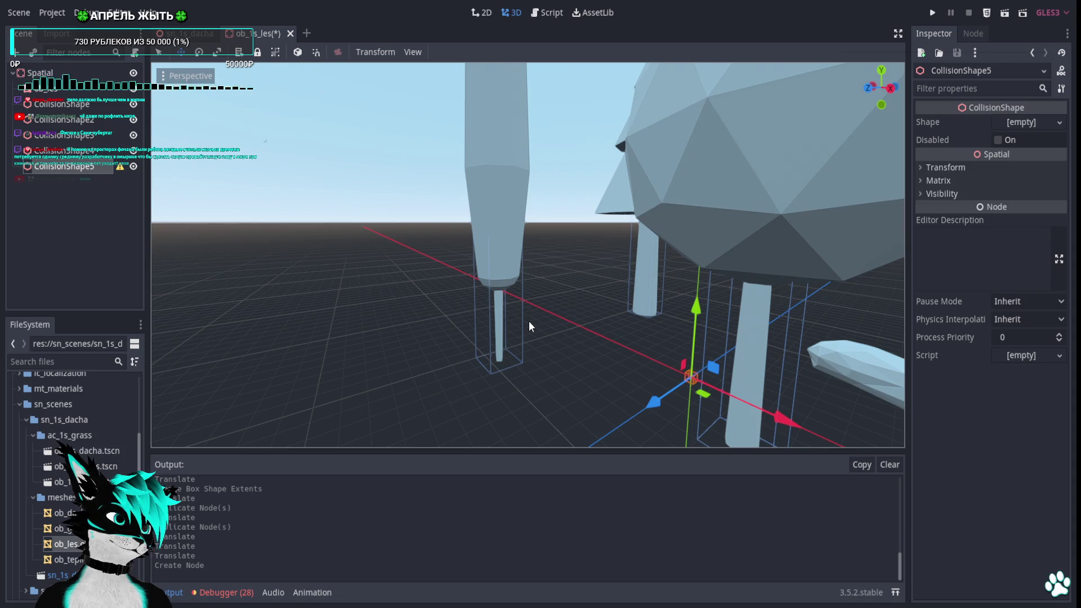
pyautogui.moveTo(661, 371); pyautogui.dragTo(740, 398, button='middle')
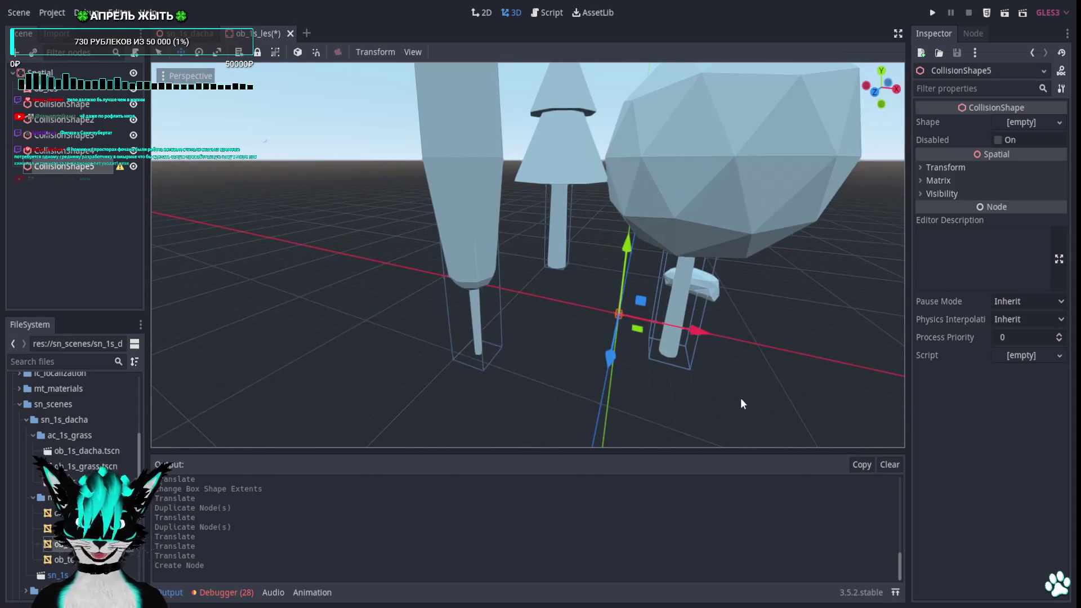
pyautogui.moveTo(809, 168); pyautogui.dragTo(732, 204, button='middle')
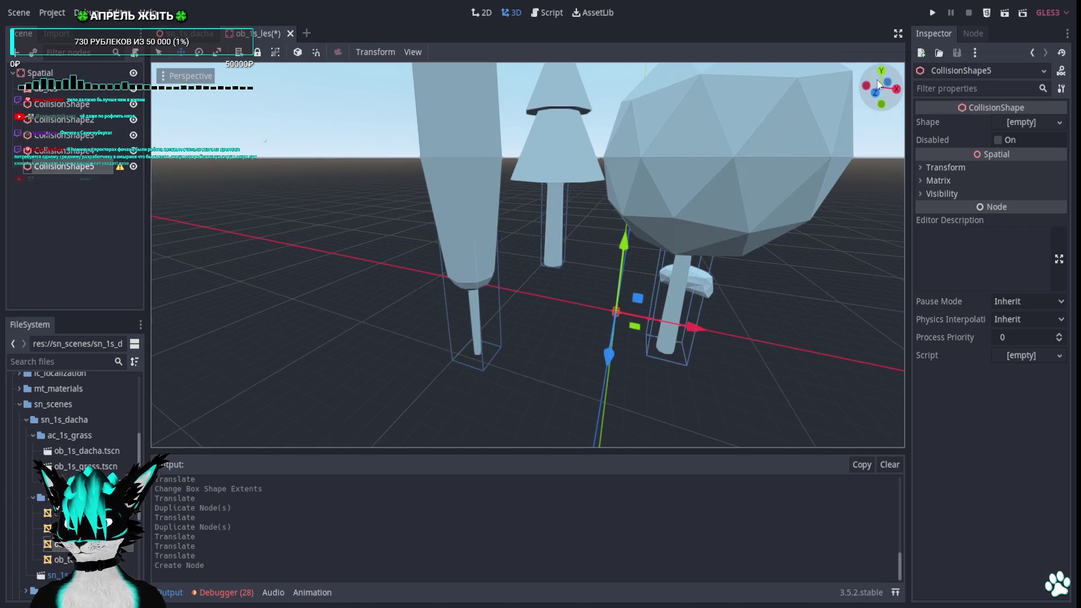
pyautogui.click(881, 70)
pyautogui.press('f')
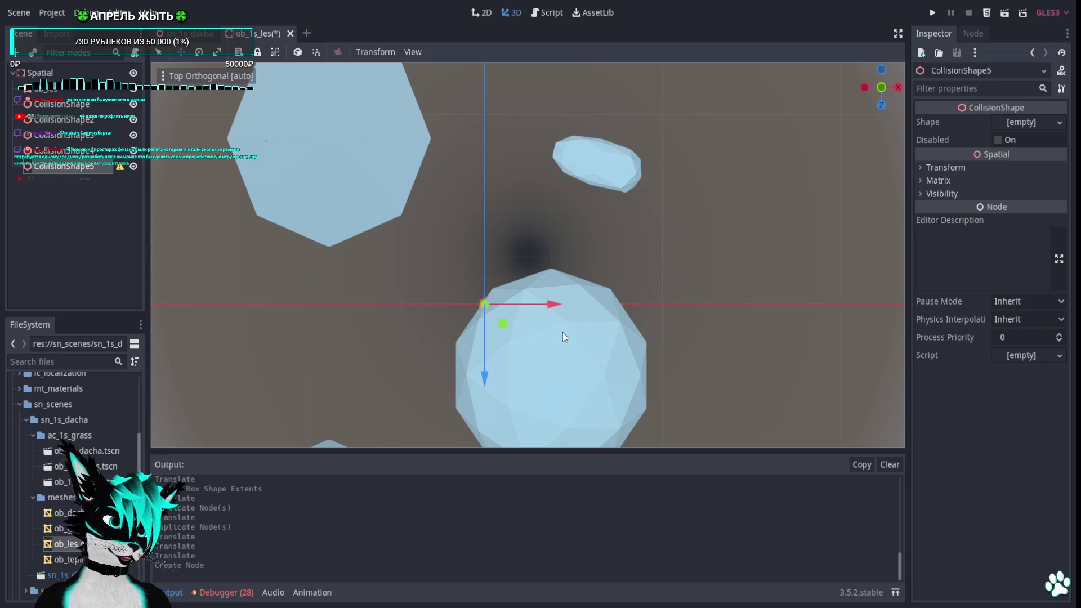
pyautogui.keyDown('shift'); pyautogui.moveTo(540, 327); pyautogui.dragTo(494, 355, button='middle'); pyautogui.keyUp('shift')
pyautogui.moveTo(494, 355)
pyautogui.mouseDown()
pyautogui.moveTo(604, 193)
pyautogui.moveTo(599, 206)
pyautogui.mouseUp()
pyautogui.moveTo(598, 206); pyautogui.dragTo(841, 226, button='middle')
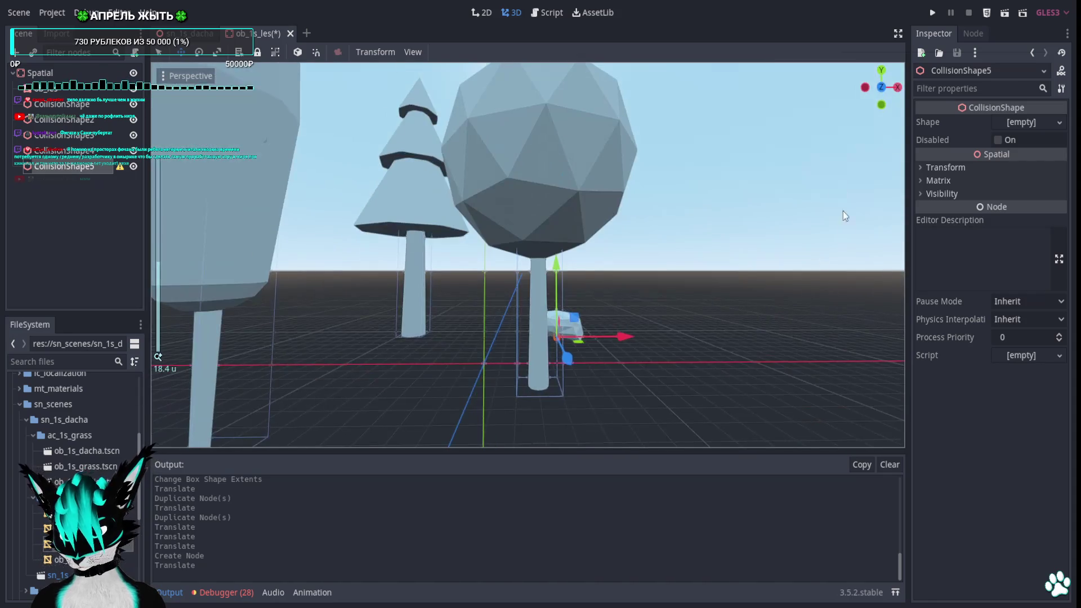
pyautogui.click(880, 89)
pyautogui.scroll(5, 731, 318)
pyautogui.scroll(5, 651, 293)
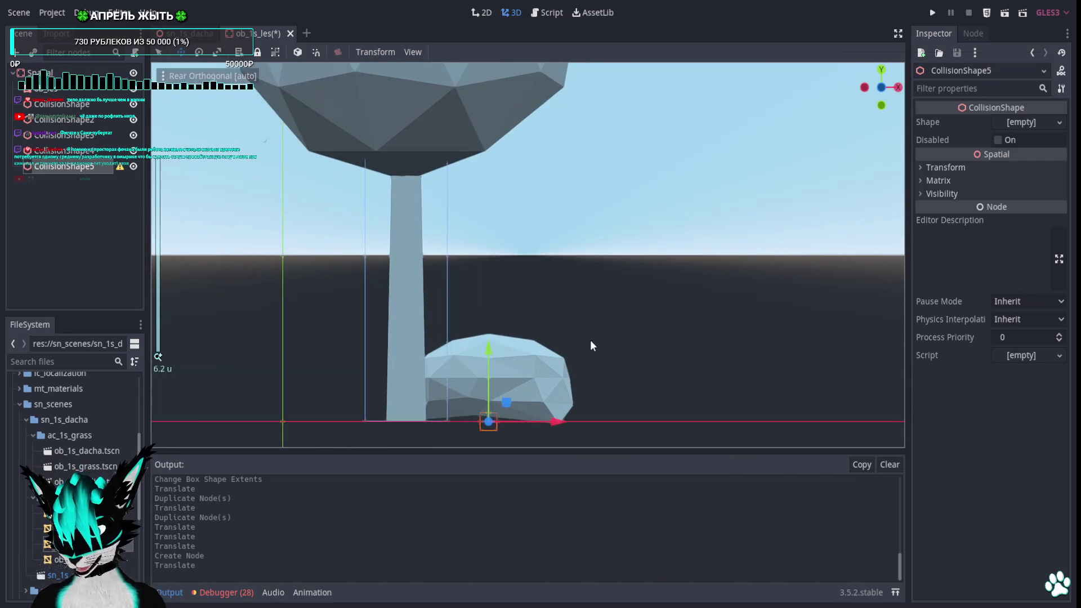
pyautogui.scroll(5, 592, 337)
pyautogui.moveTo(487, 314); pyautogui.dragTo(496, 266)
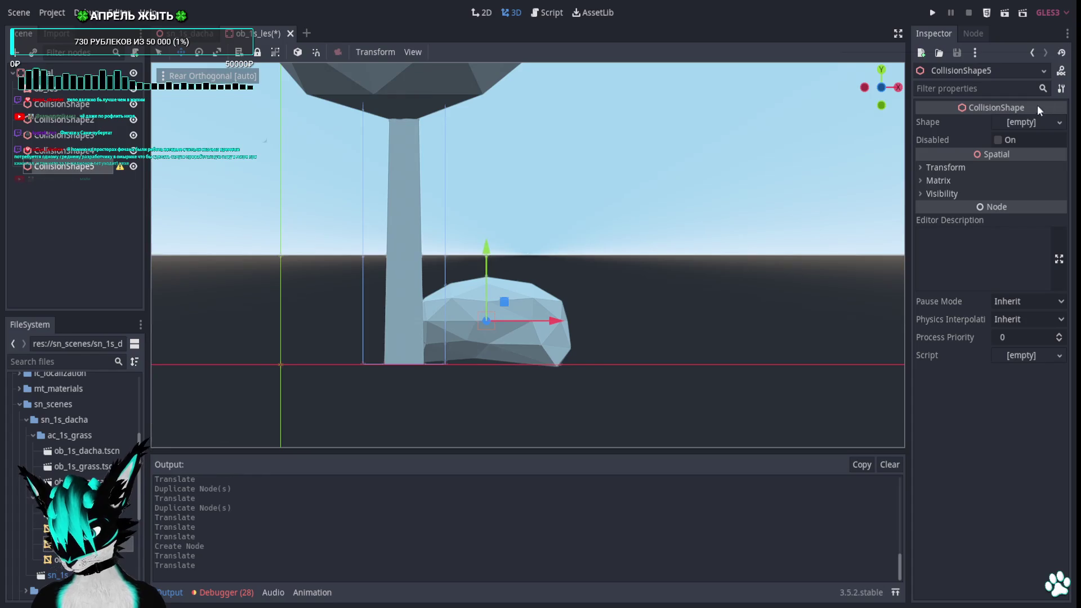
# Give it a New BoxShape, resize the extents to cover the rock, and save the forest scene
pyautogui.click(1033, 122)
pyautogui.click(1014, 143)
pyautogui.moveTo(569, 310)
pyautogui.mouseDown(button='middle')
pyautogui.moveTo(576, 292)
pyautogui.moveTo(521, 334)
pyautogui.mouseUp(button='middle')
pyautogui.click(881, 71)
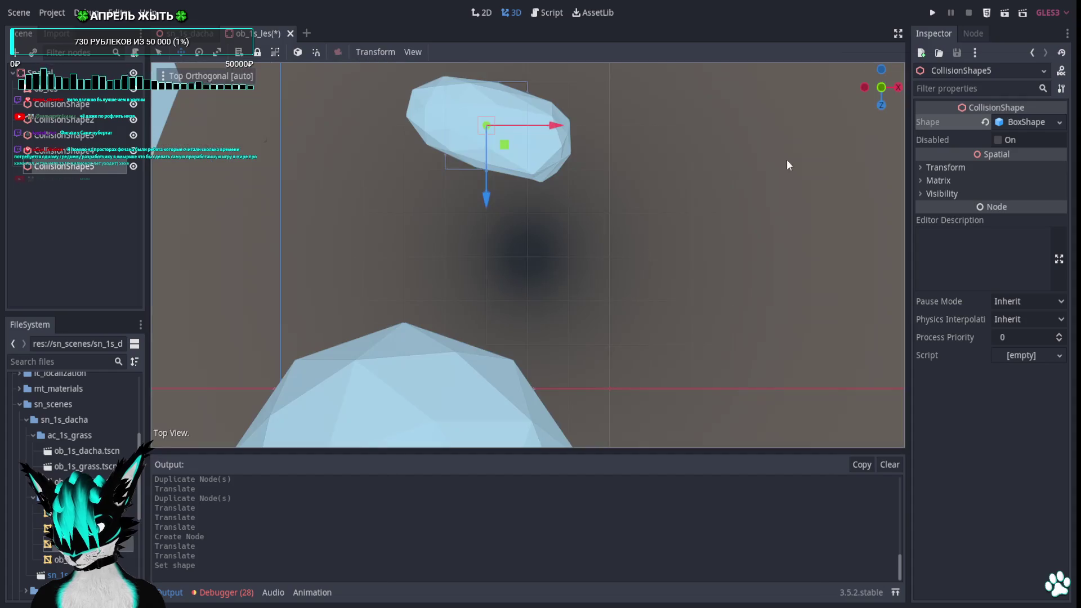
pyautogui.keyDown('shift'); pyautogui.moveTo(538, 206); pyautogui.dragTo(531, 294, button='middle'); pyautogui.keyUp('shift')
pyautogui.moveTo(521, 214); pyautogui.dragTo(548, 225)
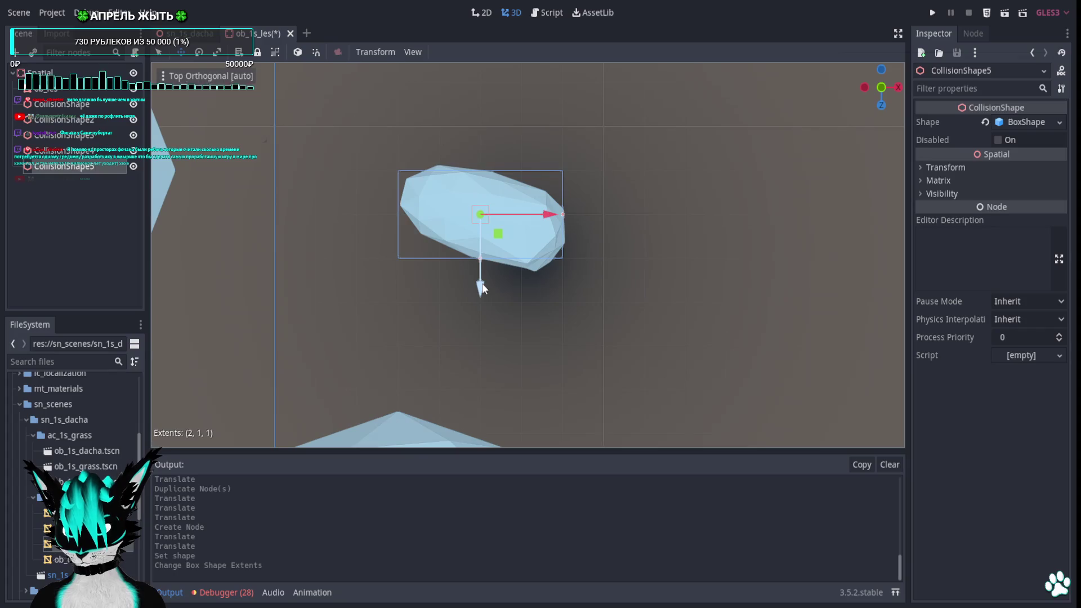
pyautogui.moveTo(479, 260); pyautogui.dragTo(482, 294)
pyautogui.hotkey('ctrl', 'z')
pyautogui.moveTo(495, 246); pyautogui.dragTo(500, 242)
pyautogui.moveTo(669, 326)
pyautogui.mouseDown(button='middle')
pyautogui.moveTo(635, 219)
pyautogui.moveTo(641, 142)
pyautogui.moveTo(583, 122)
pyautogui.mouseUp(button='middle')
pyautogui.hotkey('ctrl', 's')
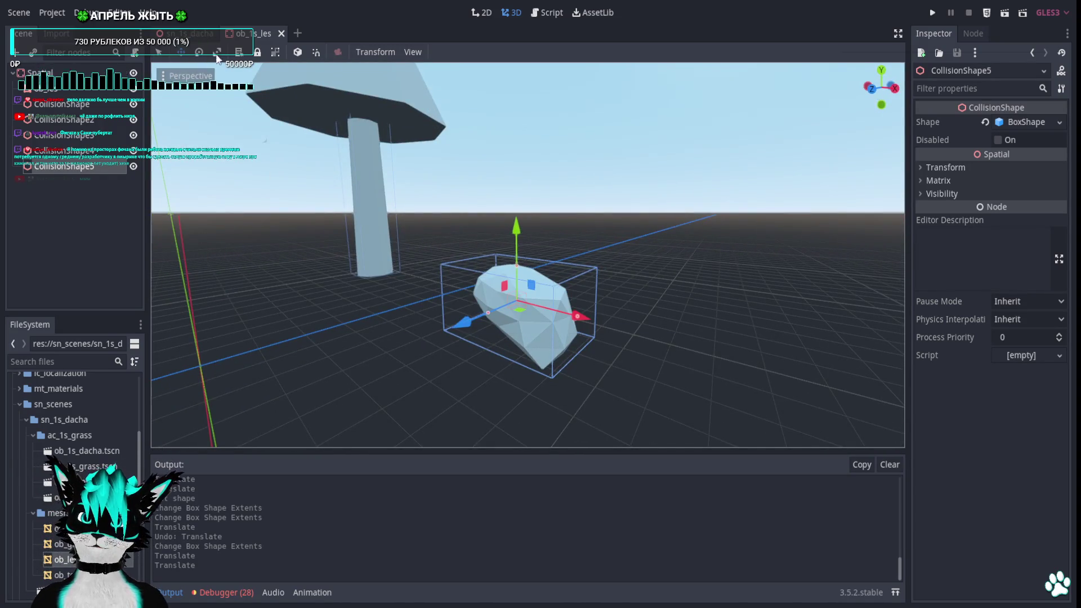
# Drop three ob_1s_les.tscn copies under objs onto the dacha plots and run the game with F5
pyautogui.click(281, 33)
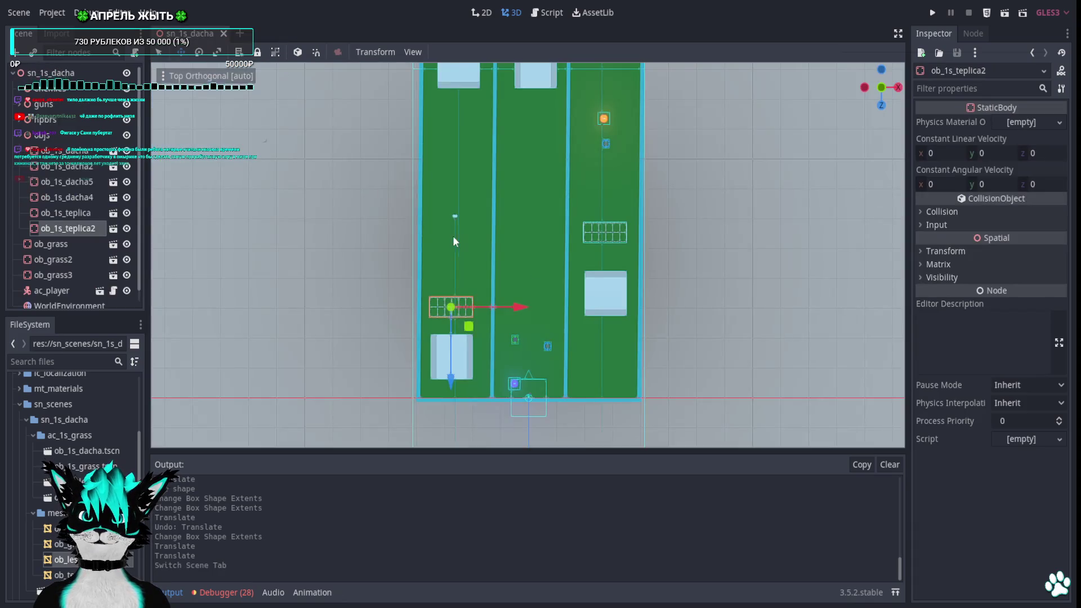
pyautogui.click(44, 135)
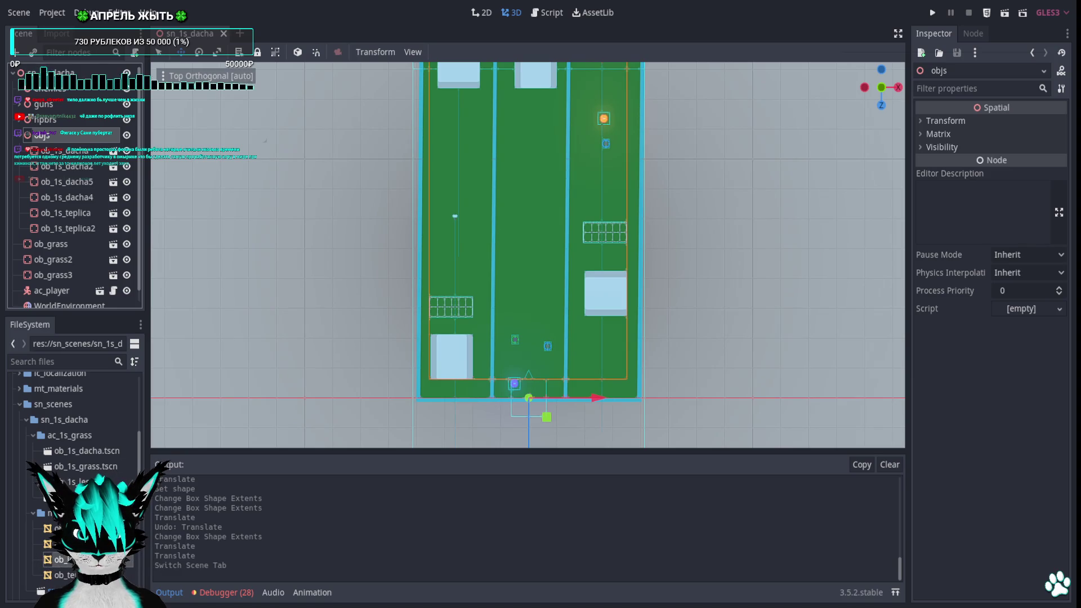
pyautogui.moveTo(76, 482); pyautogui.dragTo(610, 365)
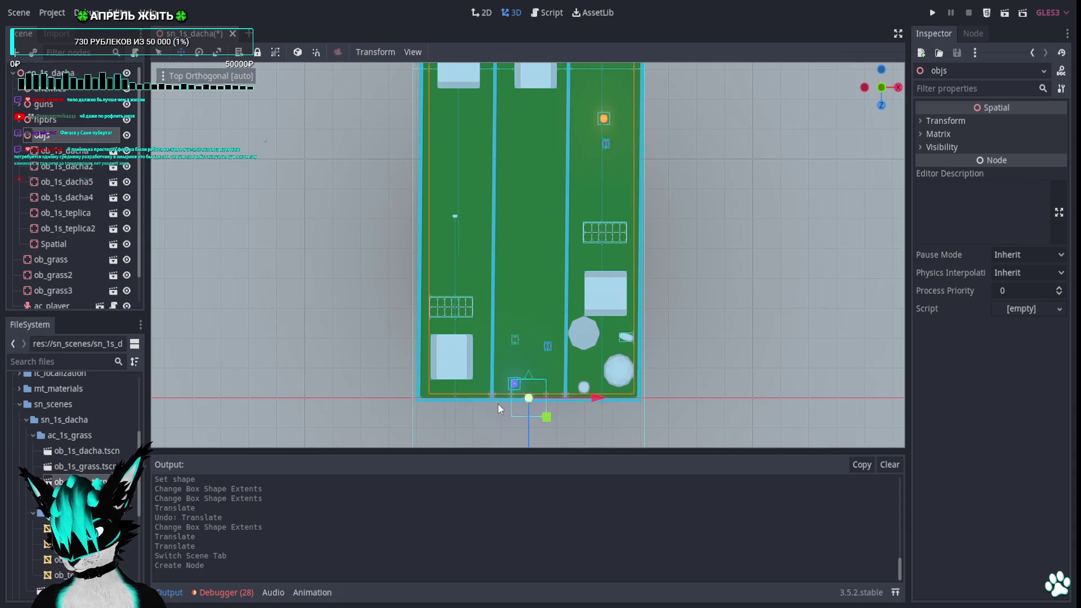
pyautogui.moveTo(85, 466); pyautogui.dragTo(464, 164)
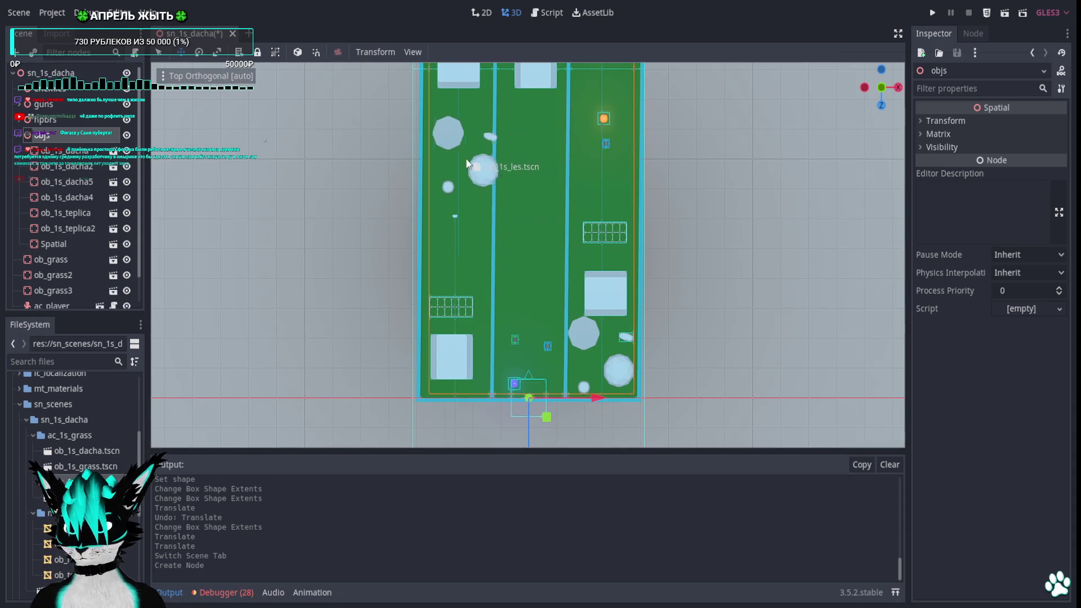
pyautogui.moveTo(85, 482); pyautogui.dragTo(608, 183)
pyautogui.press('F5')
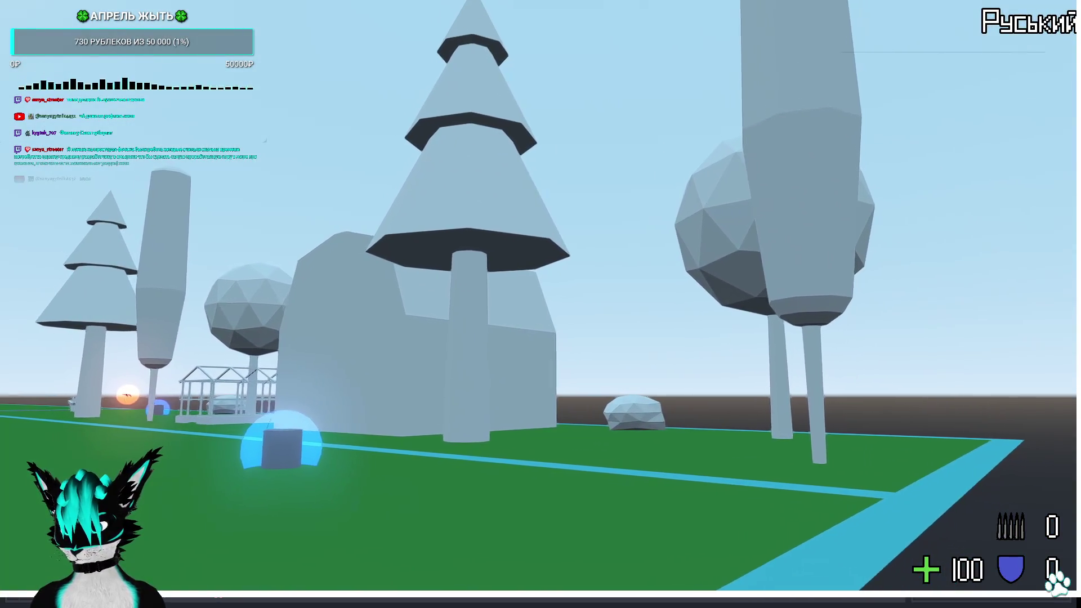
# Walk the level in first person, pick up the pistol, approach the trees and rock, then quit the game
pyautogui.press('w')
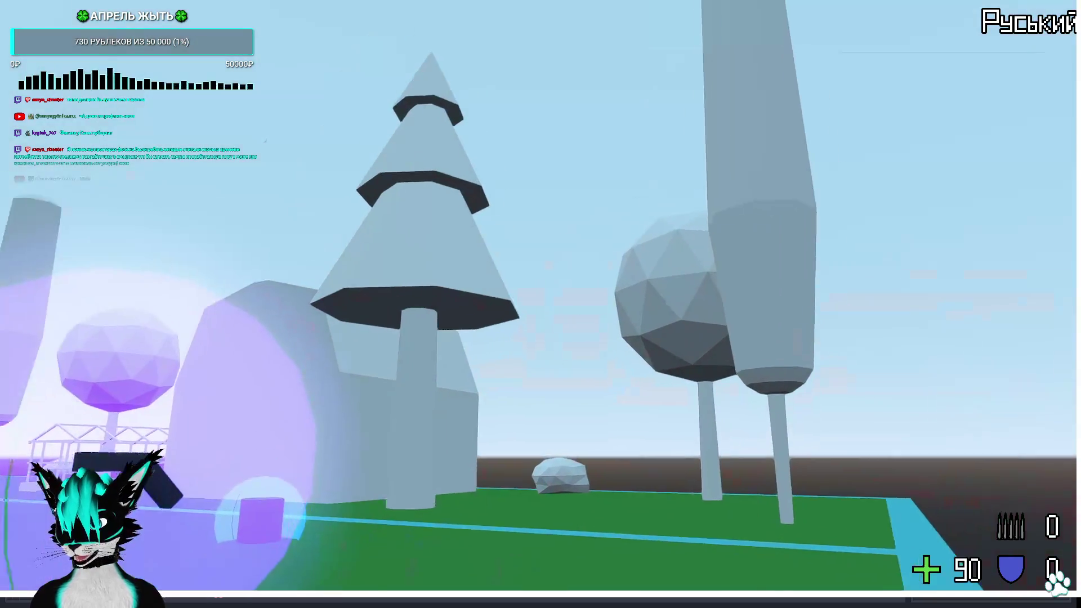
pyautogui.press('e')
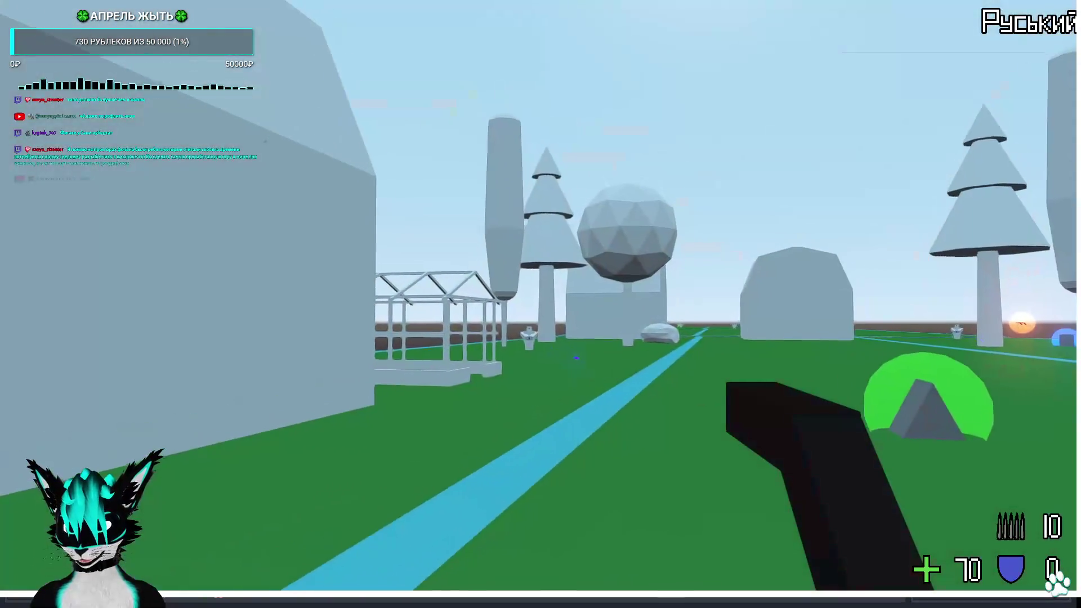
pyautogui.press('g')
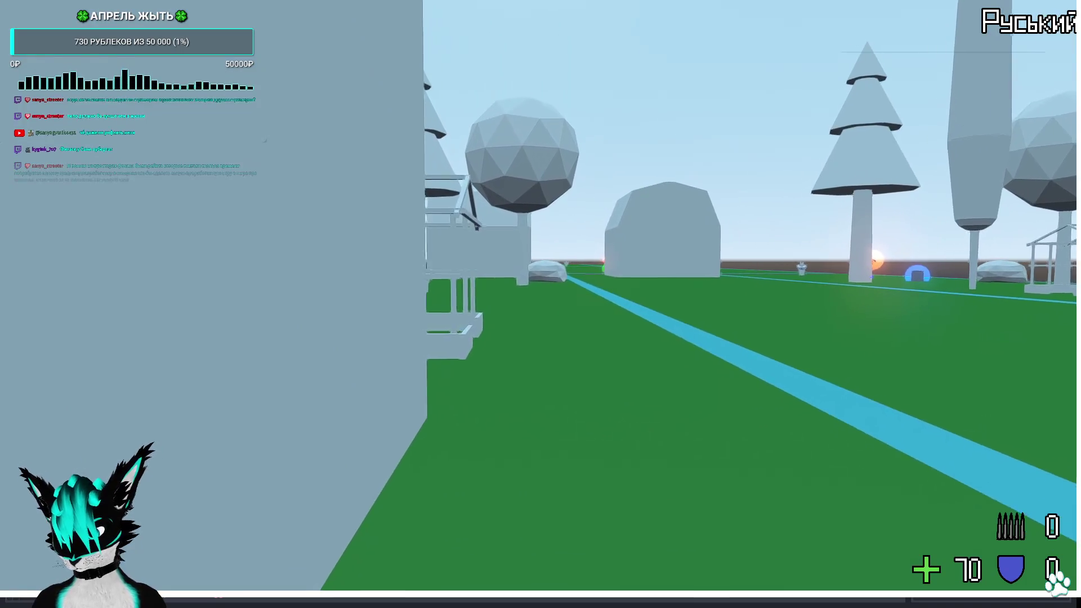
pyautogui.press('w')
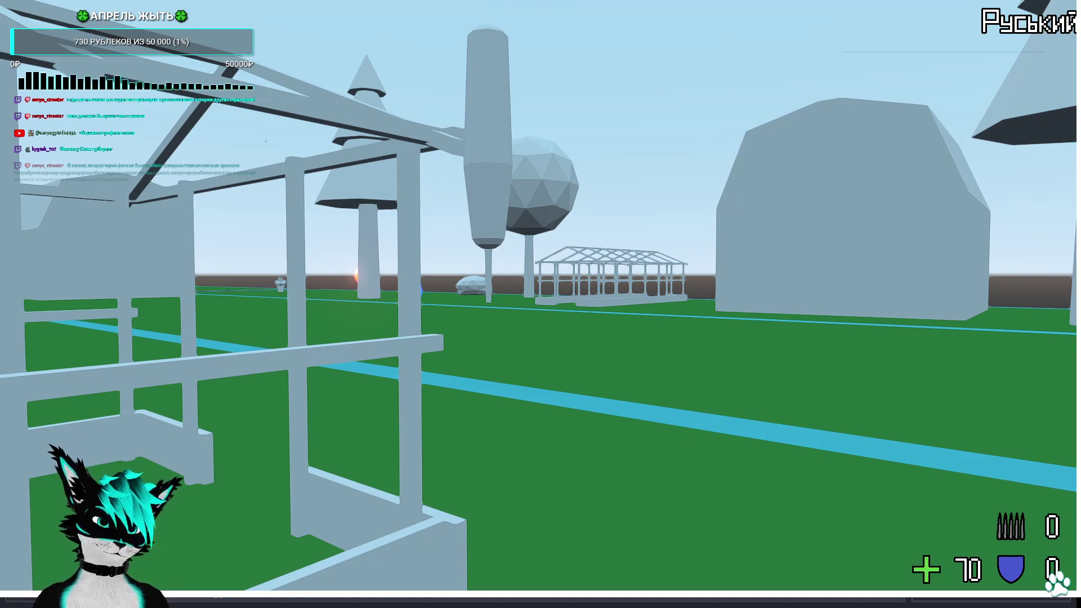
pyautogui.press('w')
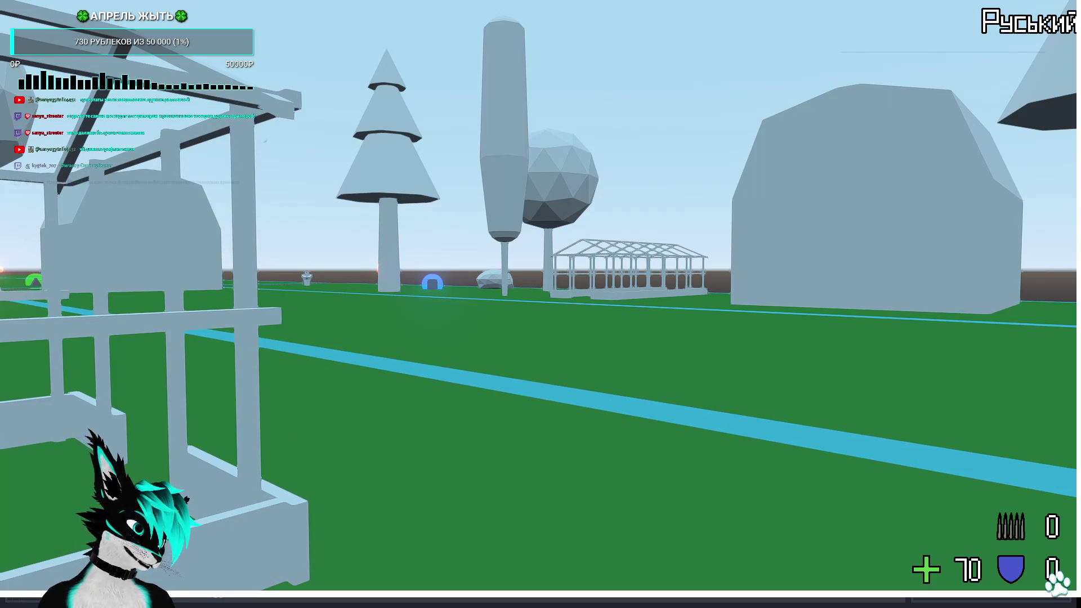
pyautogui.press('w')
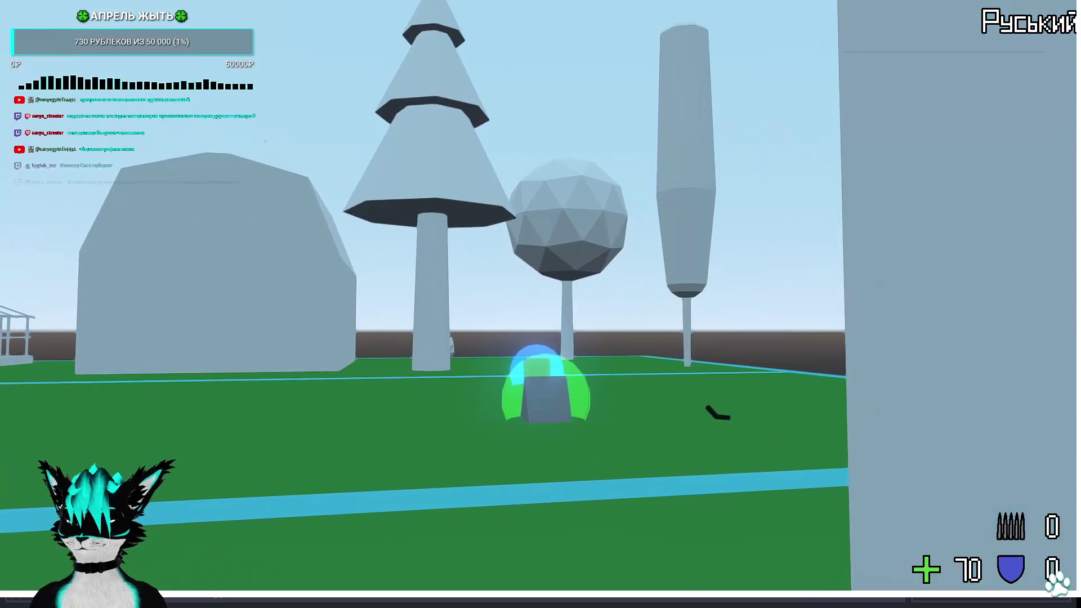
pyautogui.press('s')
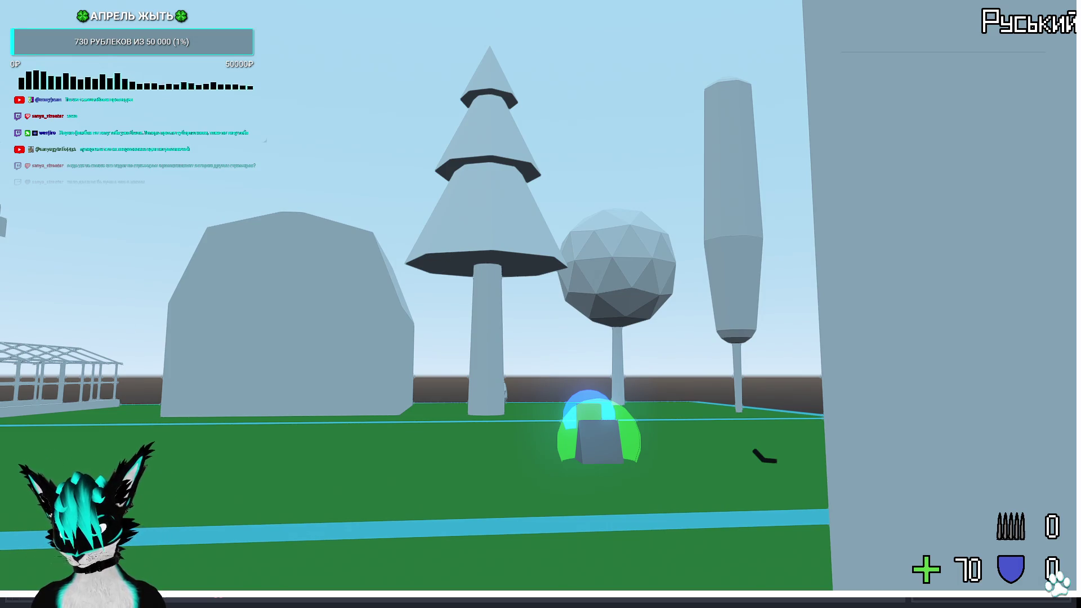
pyautogui.hotkey('alt', 'F4')
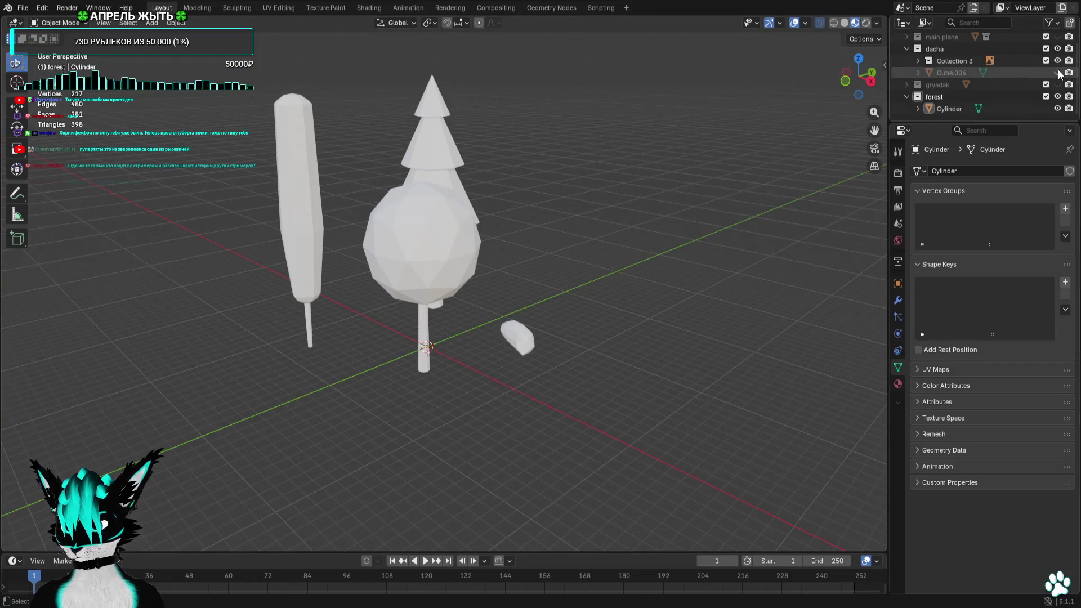
# Toggle Cube.006's visibility and frame the trees in Blender's front view
pyautogui.click(1057, 73)
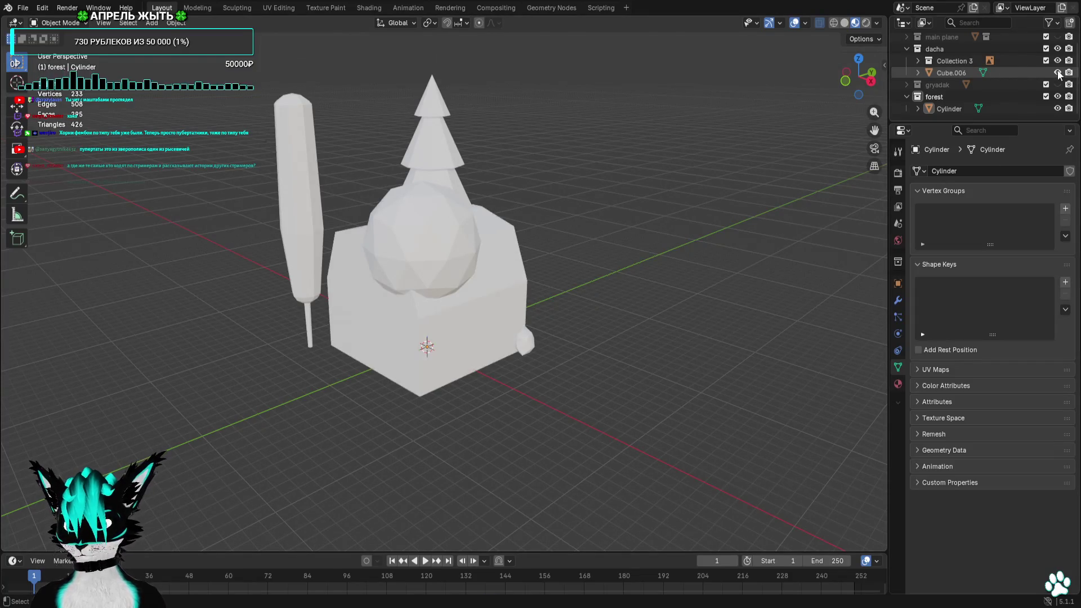
pyautogui.click(1058, 73)
pyautogui.moveTo(575, 192); pyautogui.dragTo(735, 139, button='middle')
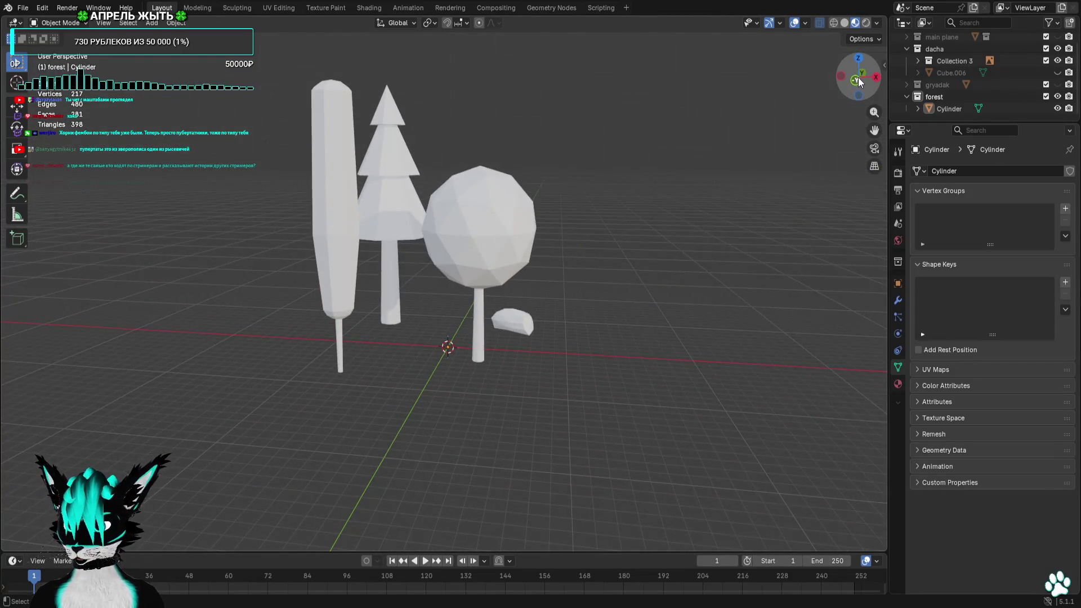
pyautogui.click(858, 78)
pyautogui.keyDown('shift'); pyautogui.moveTo(426, 162); pyautogui.dragTo(501, 230, button='middle'); pyautogui.keyUp('shift')
# Select the forest Cylinder object and switch it into Edit Mode
pyautogui.click(949, 109)
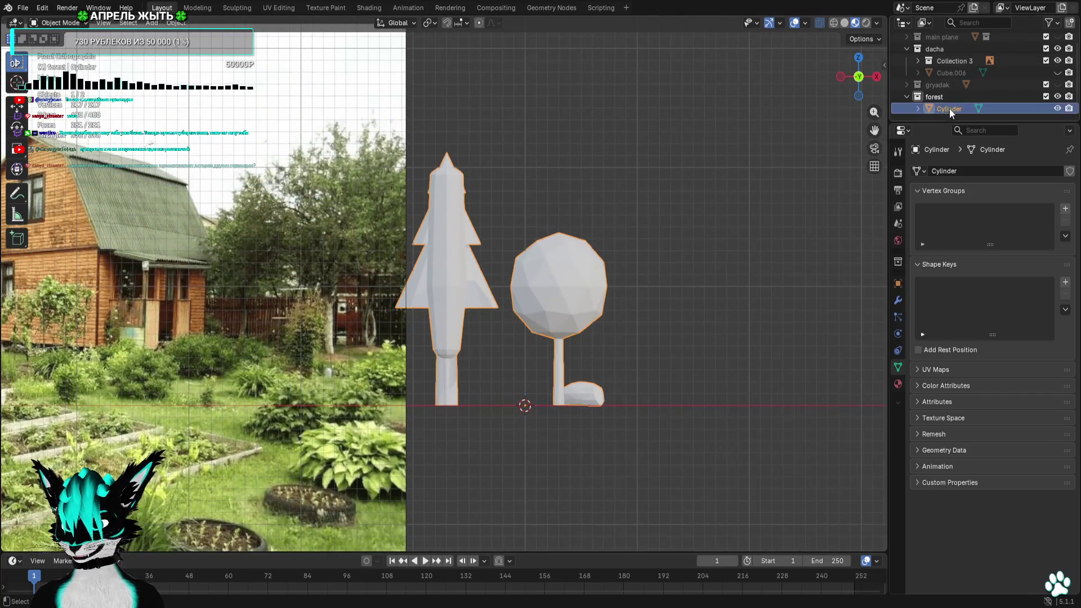
pyautogui.click(59, 23)
pyautogui.click(74, 49)
pyautogui.moveTo(660, 327)
pyautogui.mouseDown(button='middle')
pyautogui.moveTo(644, 330)
pyautogui.moveTo(735, 296)
pyautogui.mouseUp(button='middle')
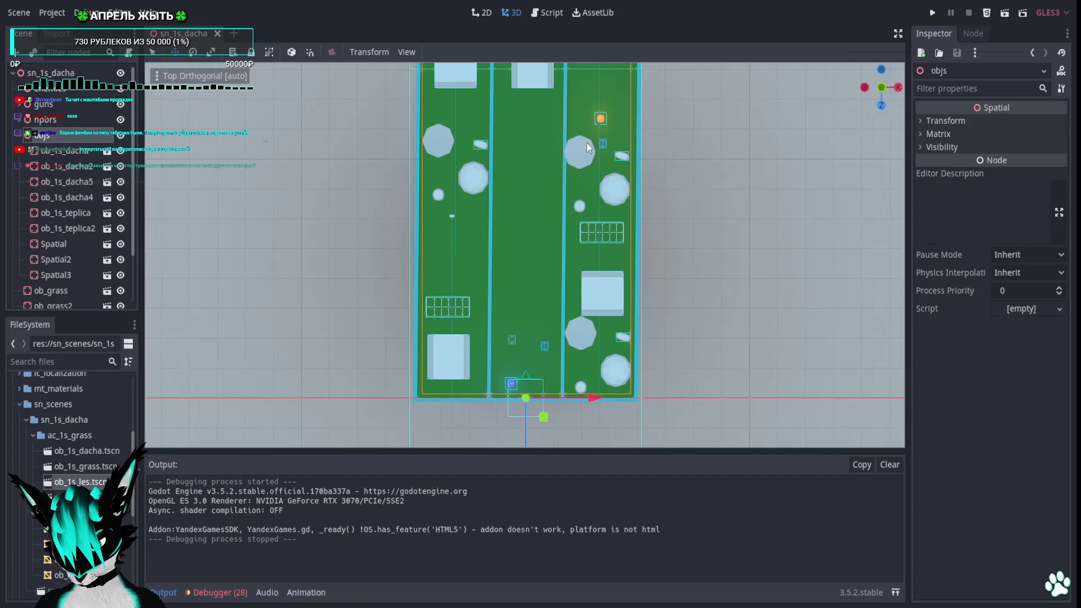
pyautogui.click(932, 12)
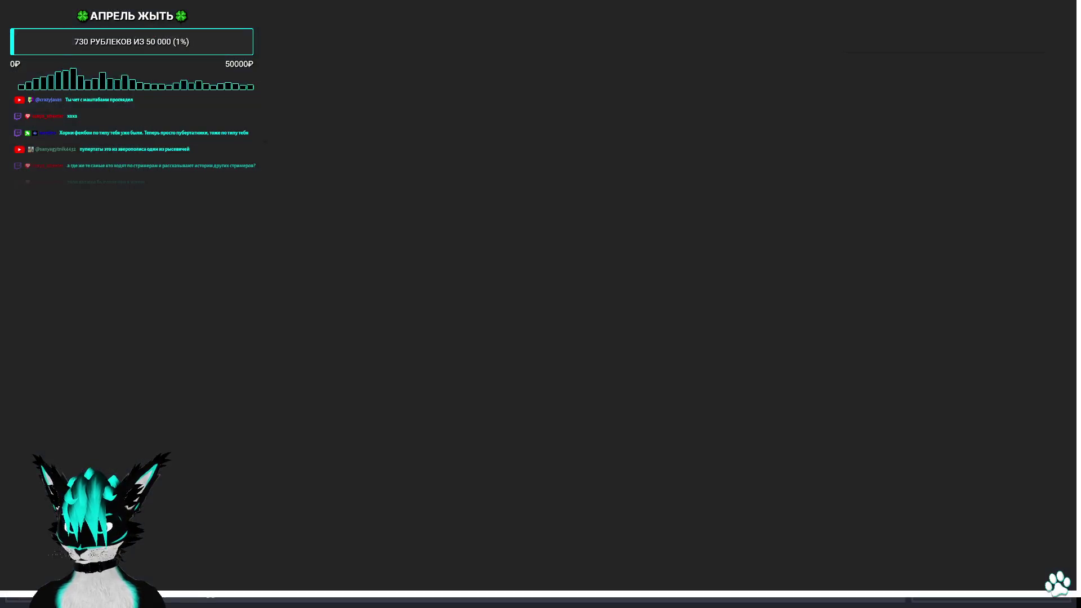
pyautogui.press('w')
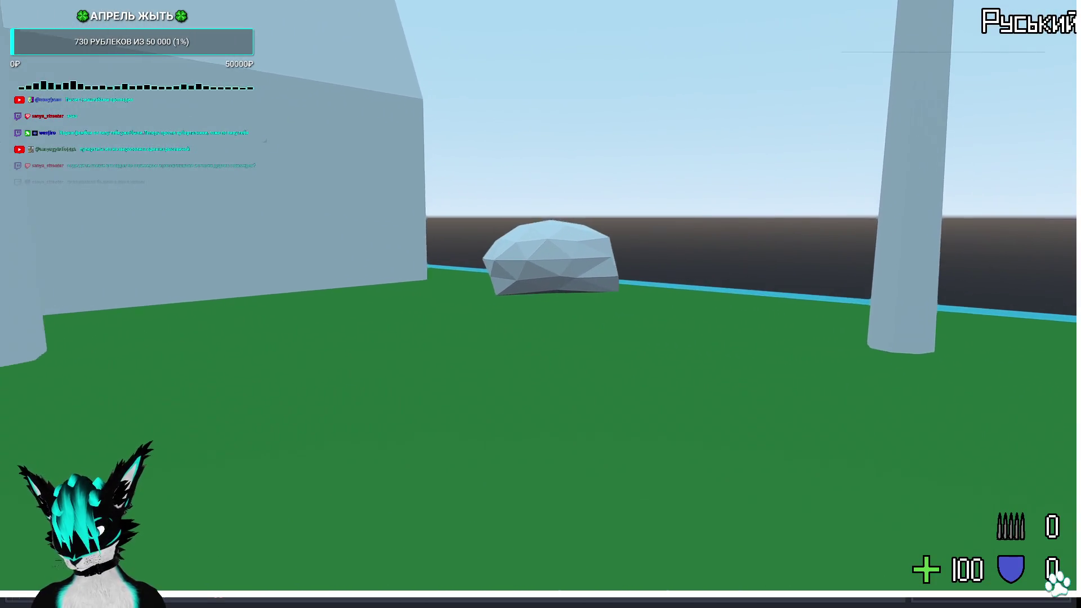
pyautogui.press('w')
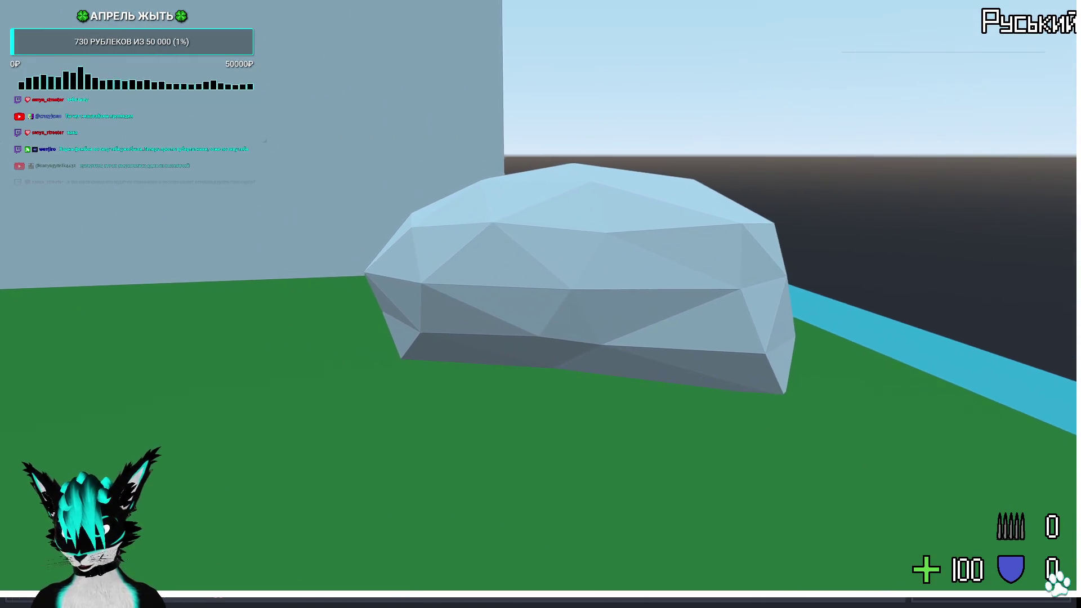
pyautogui.press('Escape')
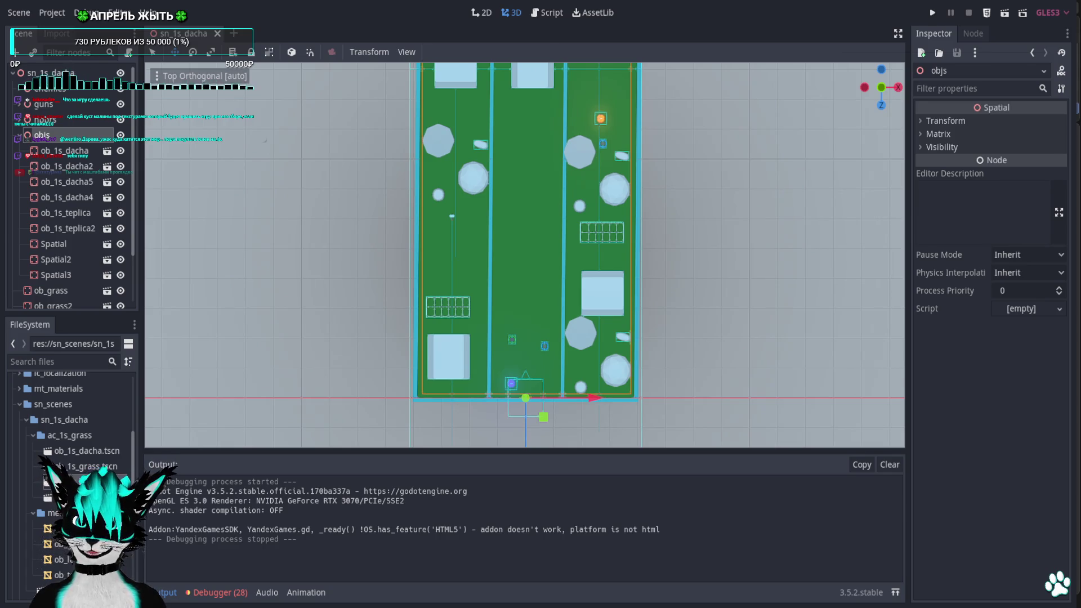
# Glance at the Blender forest models, return to Godot and run the dacha level
pyautogui.hotkey('alt', 'Tab')
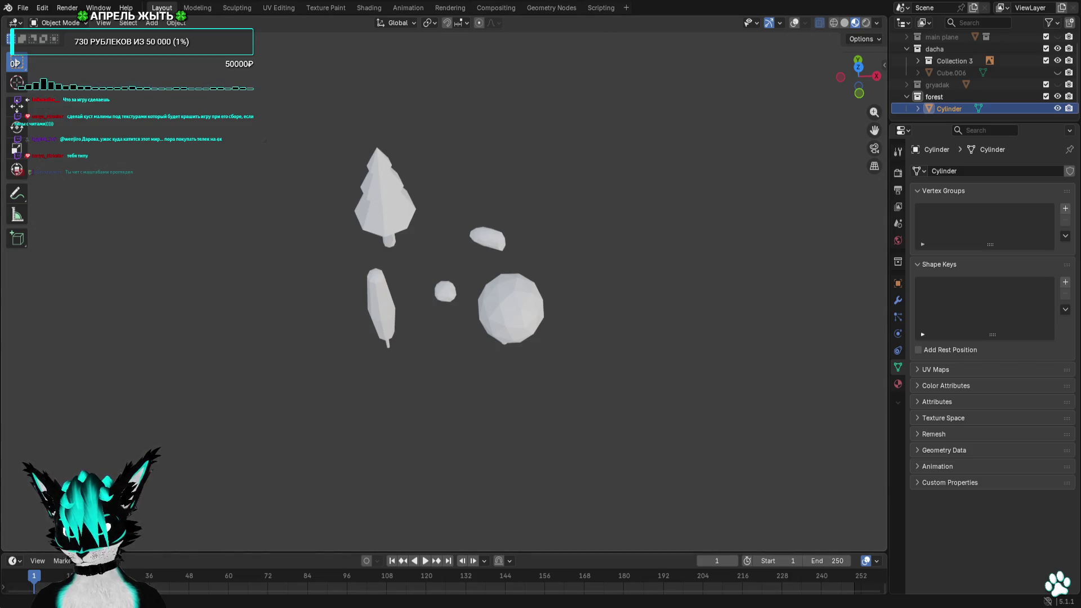
pyautogui.hotkey('alt', 'Tab')
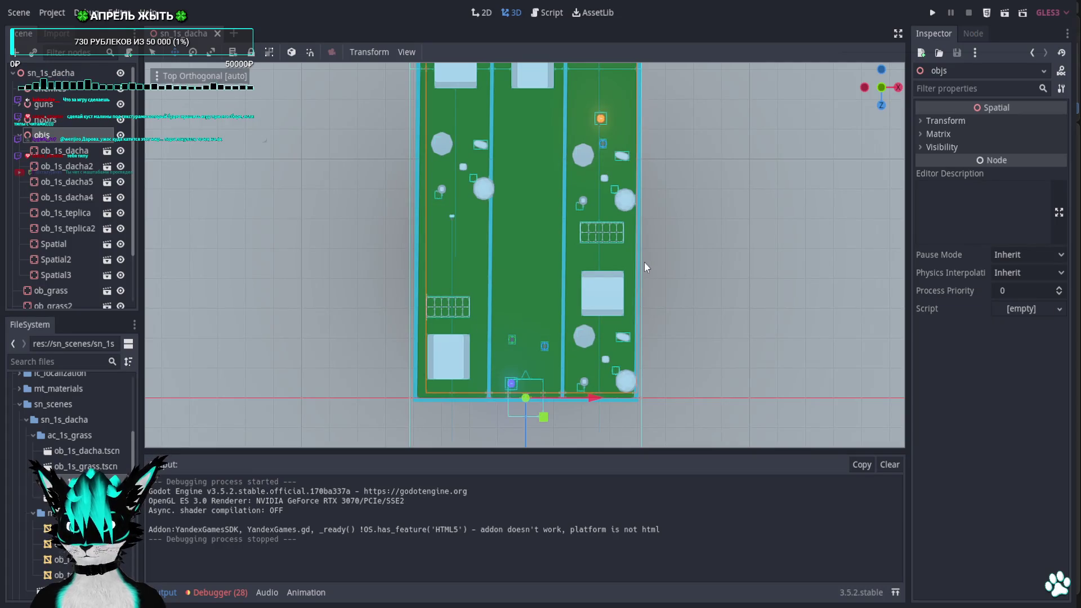
pyautogui.click(932, 13)
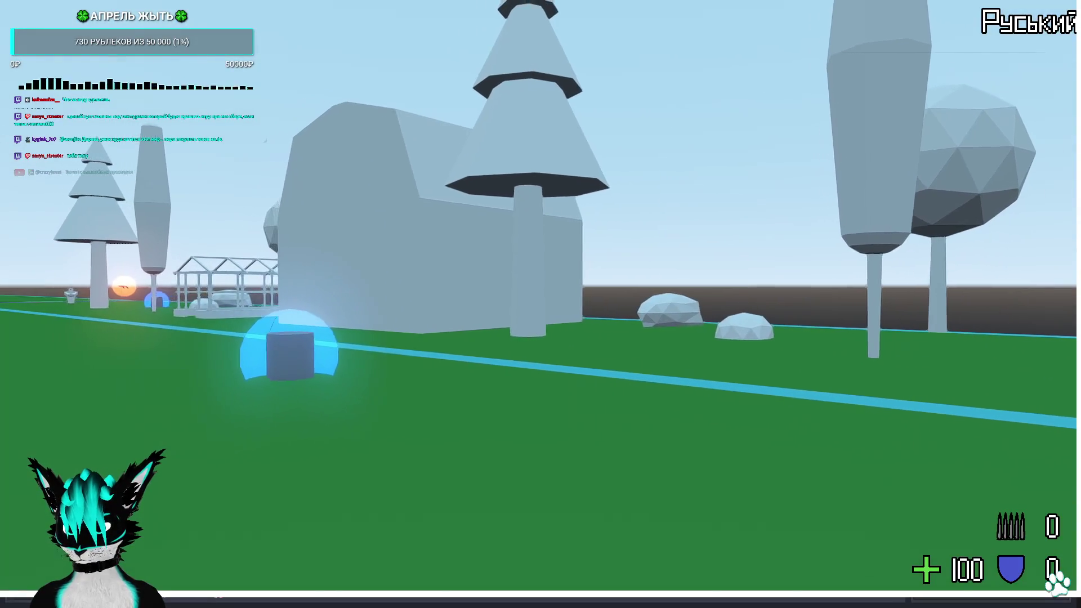
# Walk forward through the forest in first person, then quit back to the editor
pyautogui.press('w')
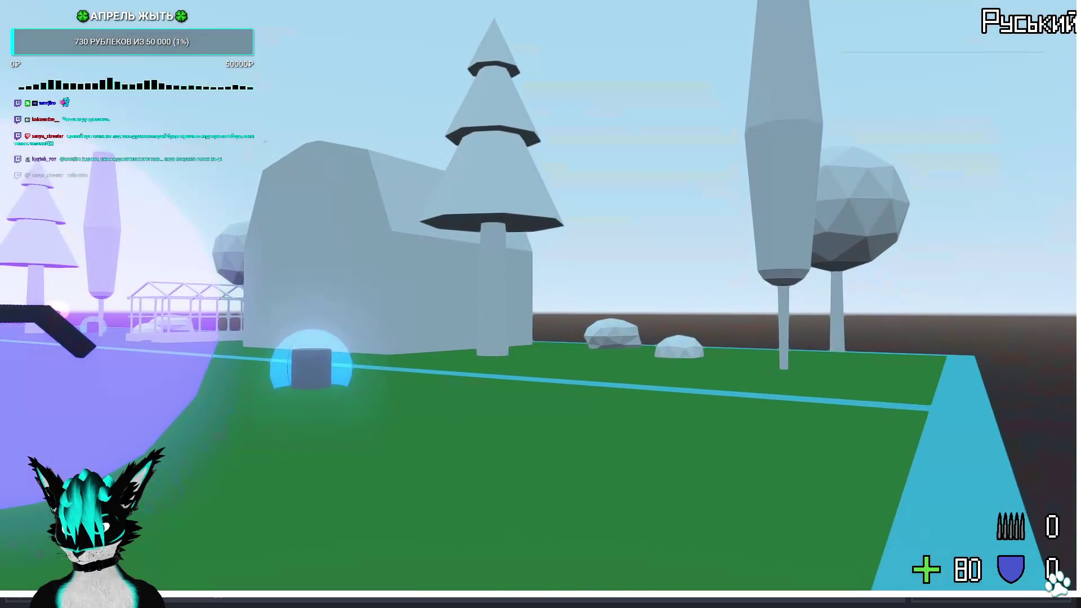
pyautogui.press('Escape')
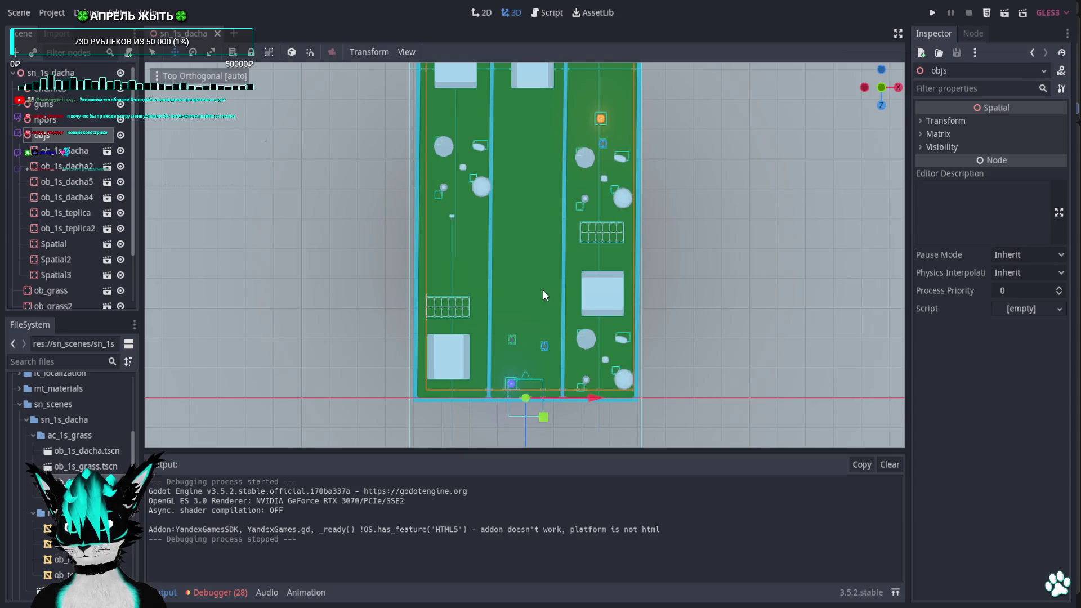
# Run the dacha level again for another first-person walk among the trees
pyautogui.click(933, 13)
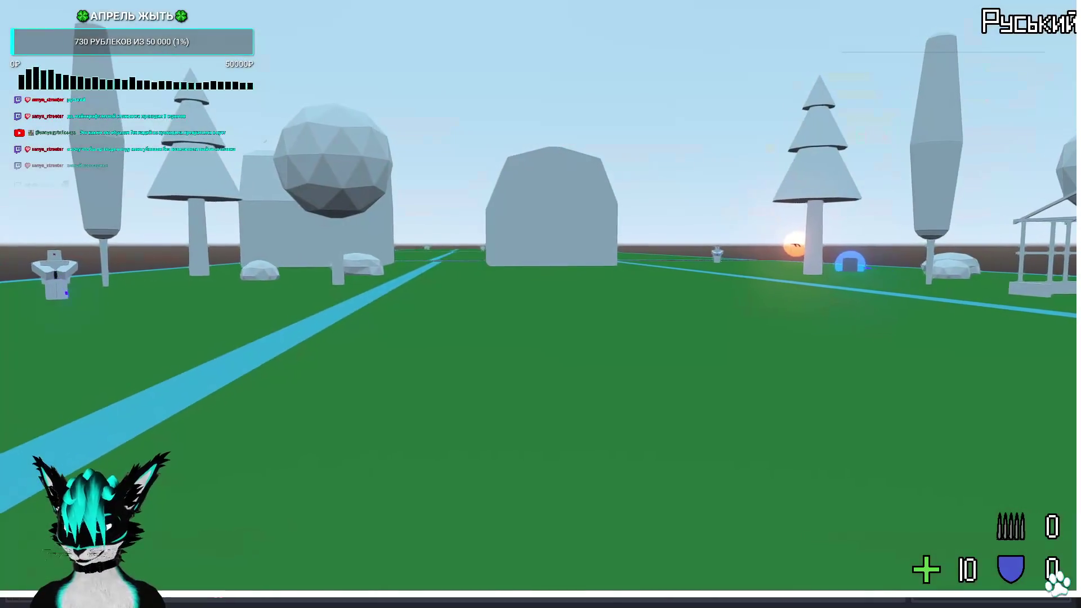
# Stop the running game and tilt the 3D viewport into a perspective view of the level
pyautogui.press('F8')
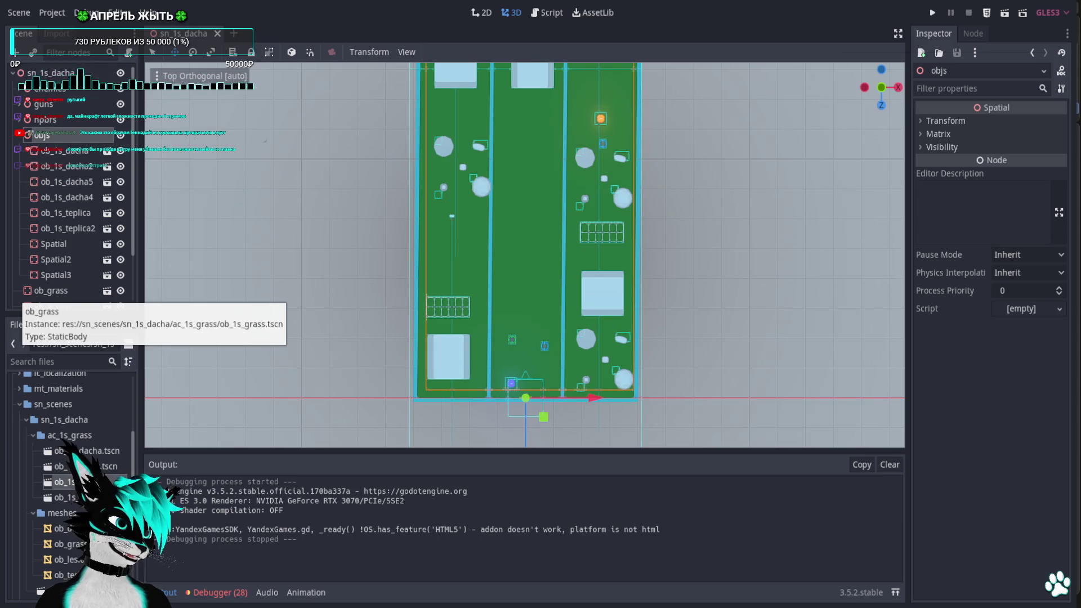
pyautogui.moveTo(589, 350)
pyautogui.mouseDown(button='middle')
pyautogui.moveTo(594, 294)
pyautogui.moveTo(524, 253)
pyautogui.moveTo(457, 253)
pyautogui.mouseUp(button='middle')
pyautogui.scroll(-2, 594, 294)
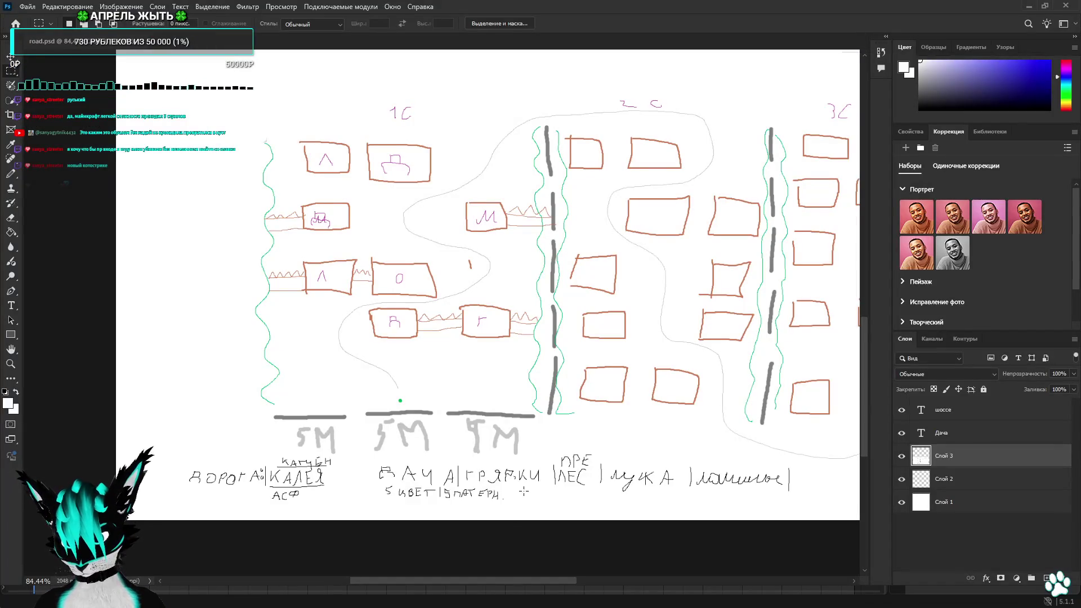
pyautogui.keyDown('alt'); pyautogui.scroll(1, 500, 493); pyautogui.keyUp('alt')
pyautogui.keyDown('alt'); pyautogui.scroll(1, 500, 493); pyautogui.keyUp('alt')
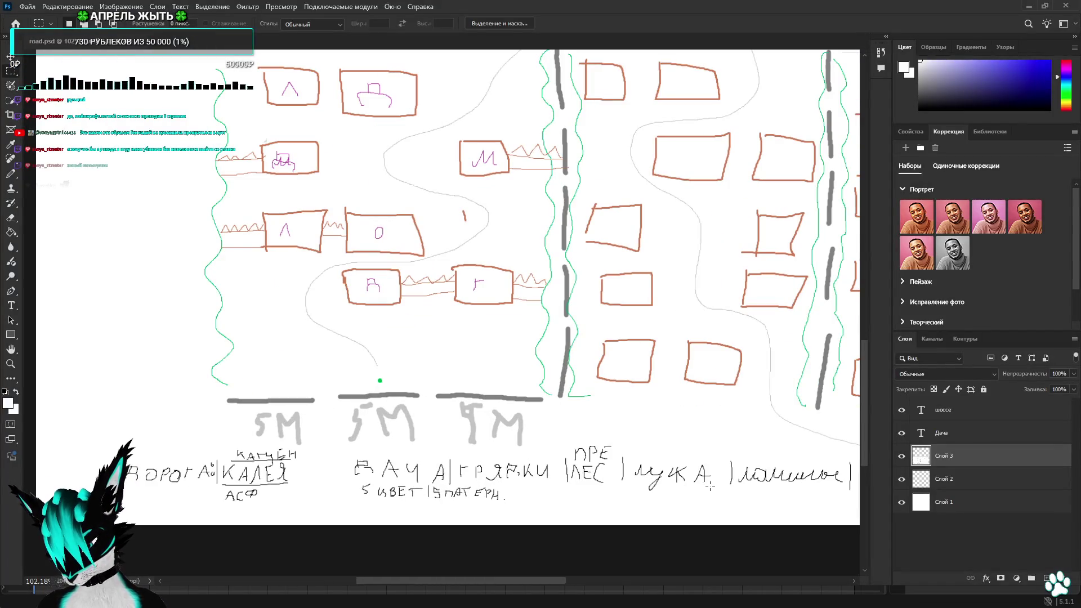
pyautogui.scroll(-1, 396, 295)
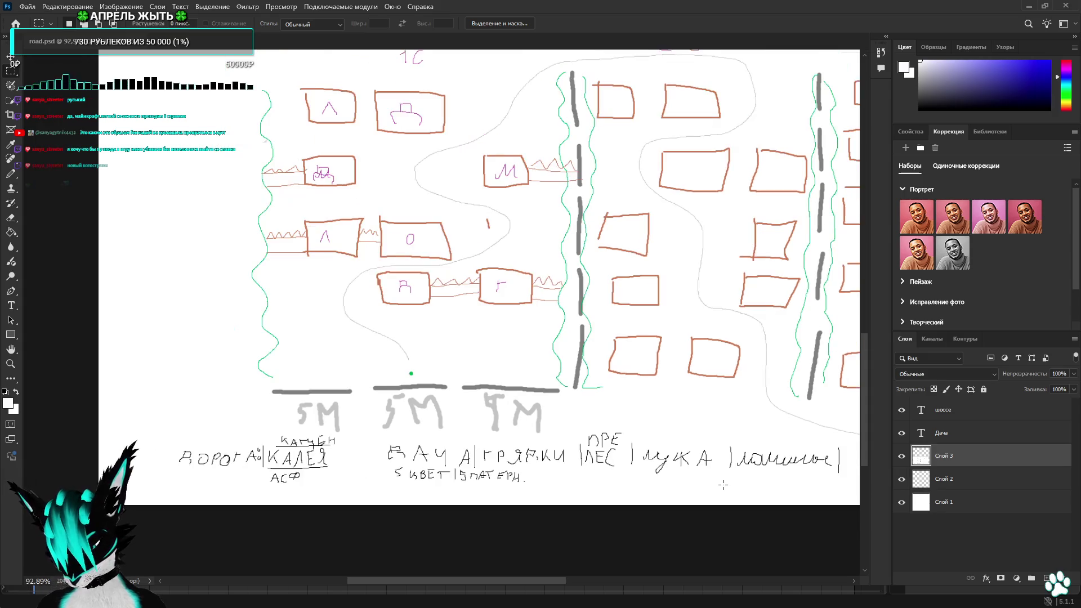
pyautogui.keyDown('alt'); pyautogui.scroll(-1, 395, 295); pyautogui.keyUp('alt')
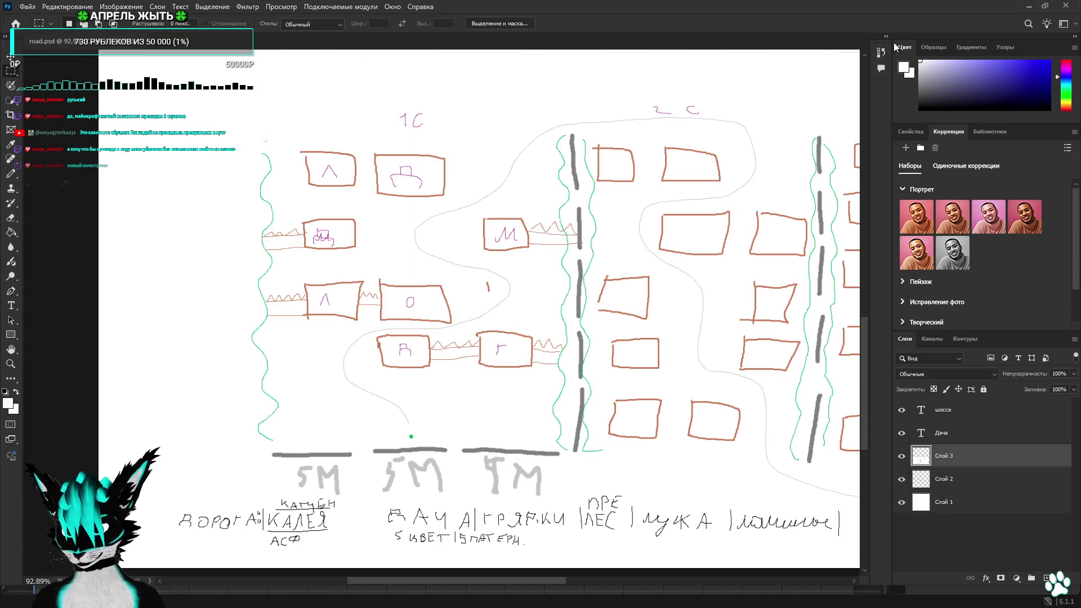
# Minimize Photoshop's road.psd sketch to get back to the Blender forest mesh
pyautogui.click(1029, 6)
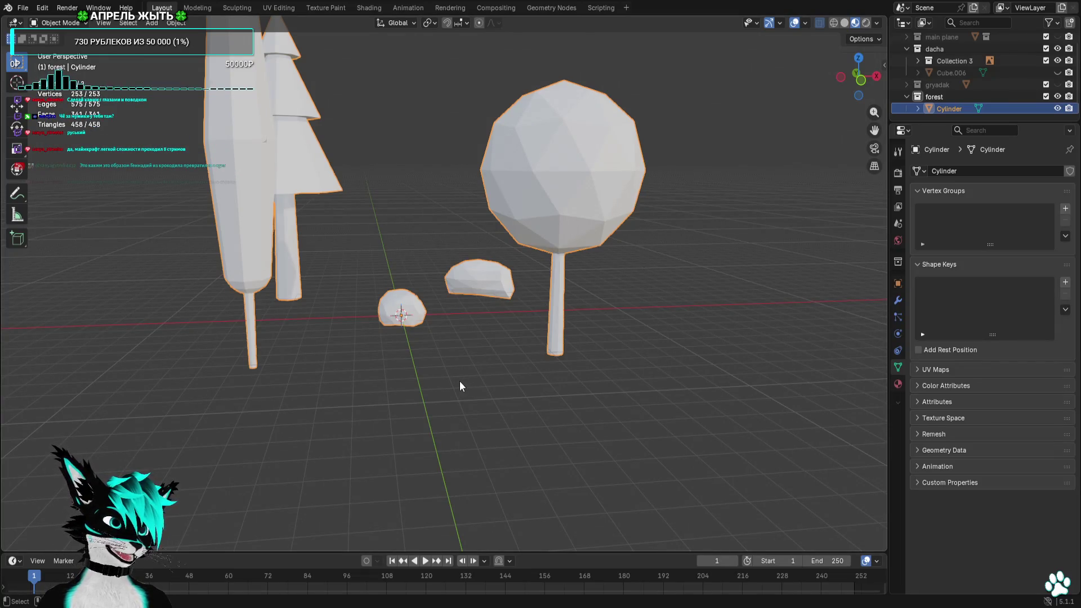
# Orbit the Blender viewport around the low-poly trees and rock lump
pyautogui.moveTo(459, 386); pyautogui.dragTo(452, 395, button='middle')
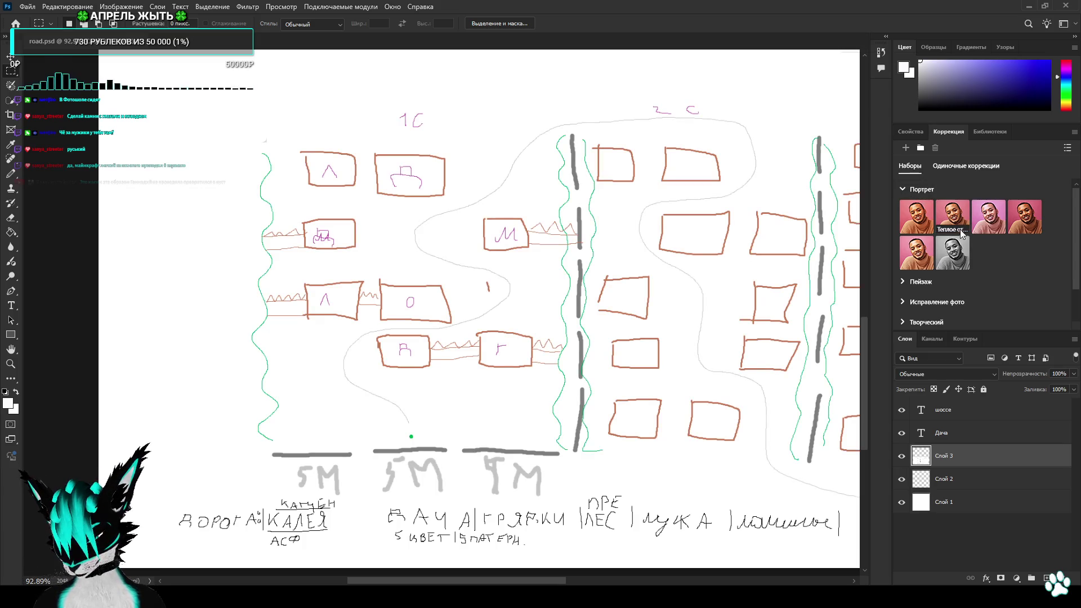
# Collapse the Портрет adjustment presets in Photoshop's Adjustments panel
pyautogui.click(904, 190)
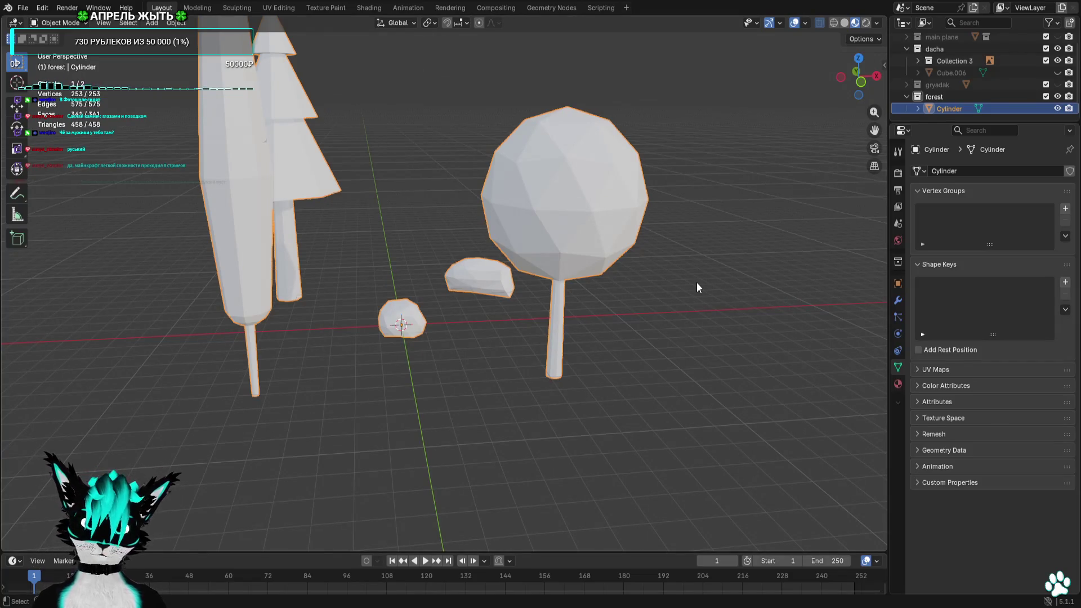
# Orbit the forest models once more, return to Godot and launch the dacha level
pyautogui.moveTo(684, 279)
pyautogui.mouseDown(button='middle')
pyautogui.moveTo(331, 302)
pyautogui.moveTo(528, 292)
pyautogui.mouseUp(button='middle')
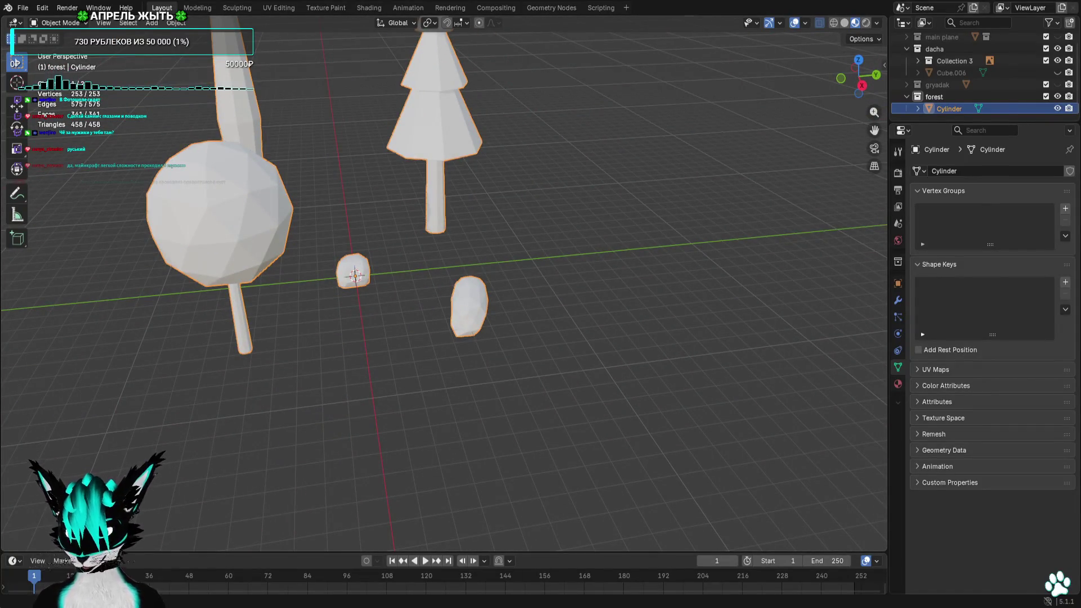
pyautogui.hotkey('alt', 'Tab')
pyautogui.click(929, 14)
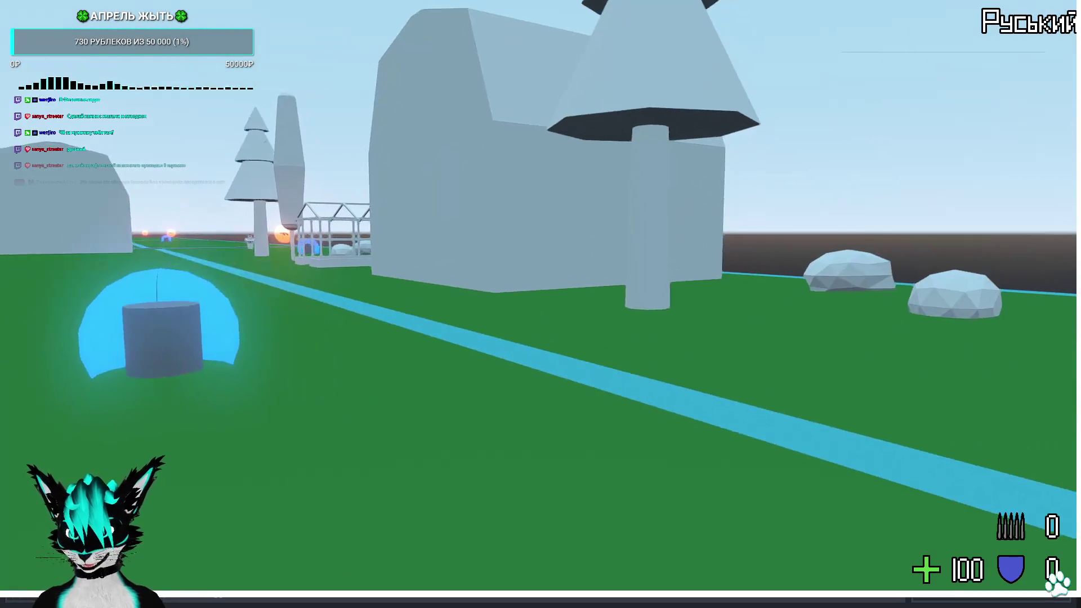
# Walk up to the near tree and strafe back and forth against its trunk collision, then end the playtest
pyautogui.press('w')
pyautogui.press('w')
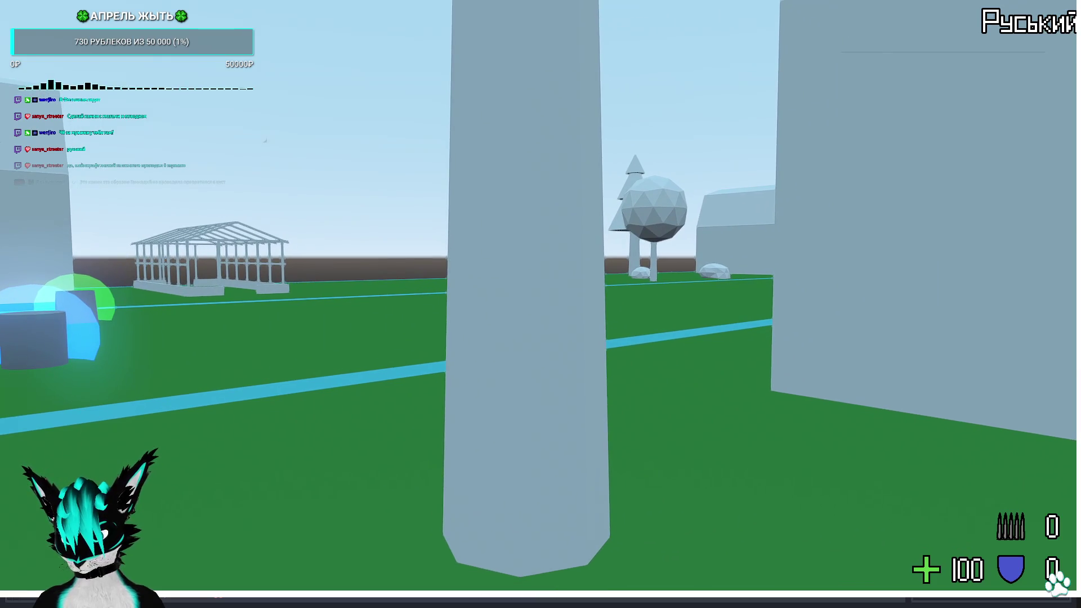
pyautogui.press('d')
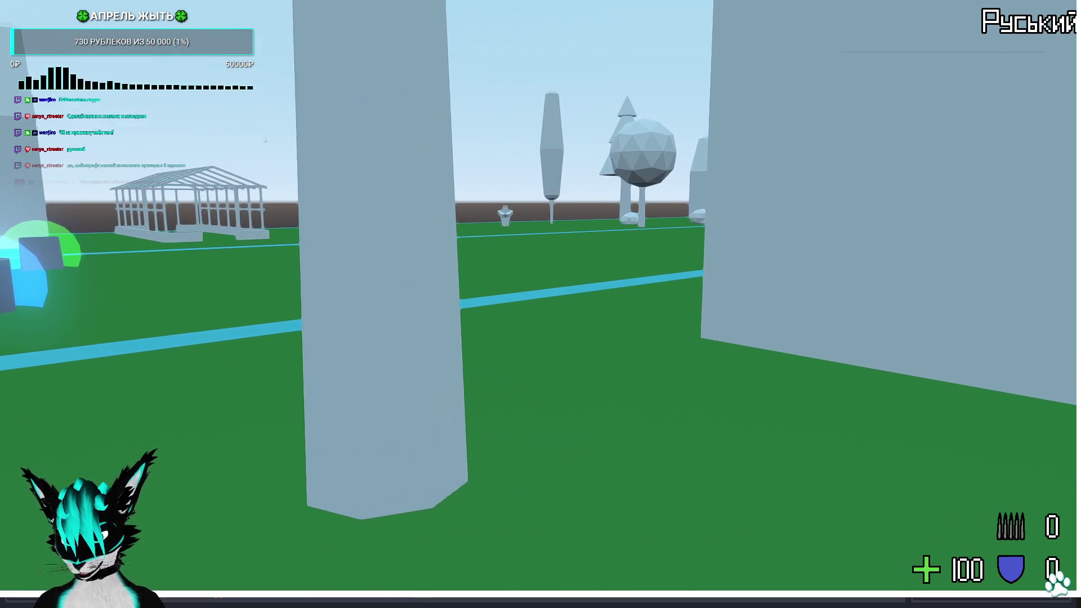
pyautogui.press('d')
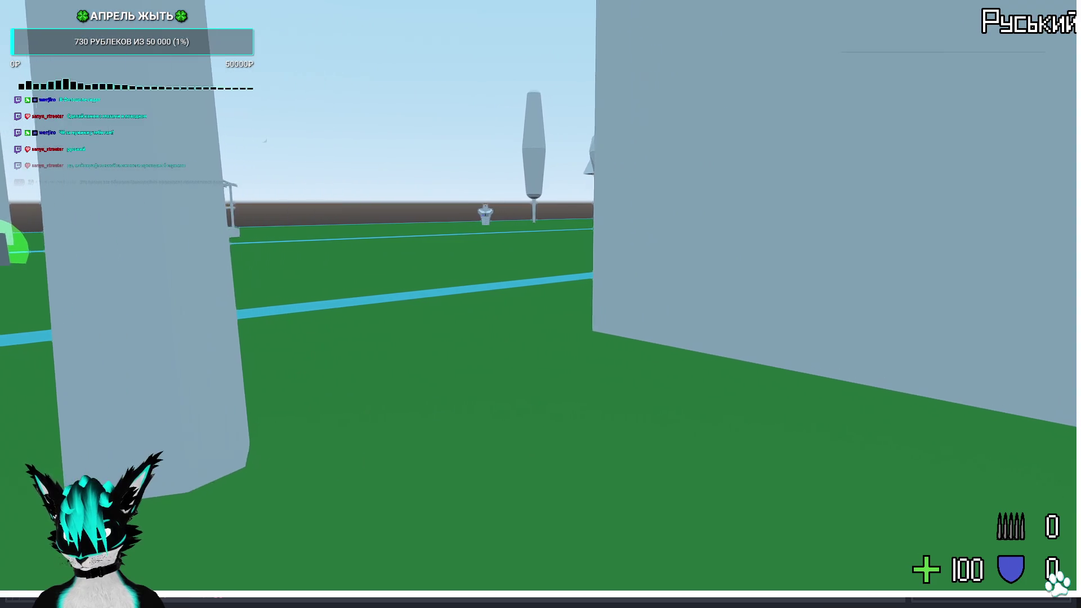
pyautogui.press('a')
pyautogui.press('a')
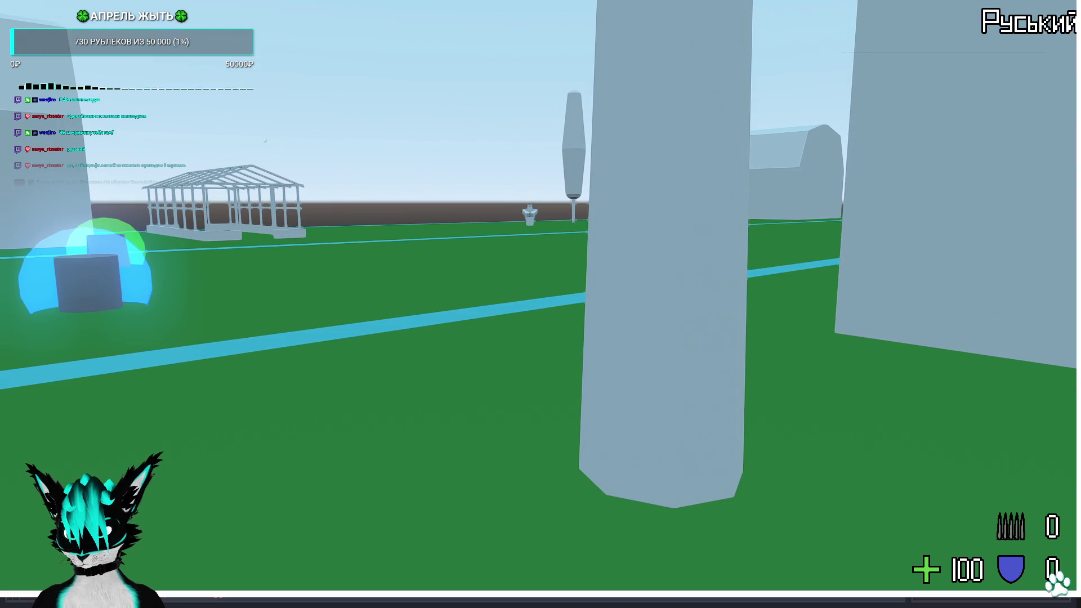
pyautogui.press('d')
pyautogui.press('a')
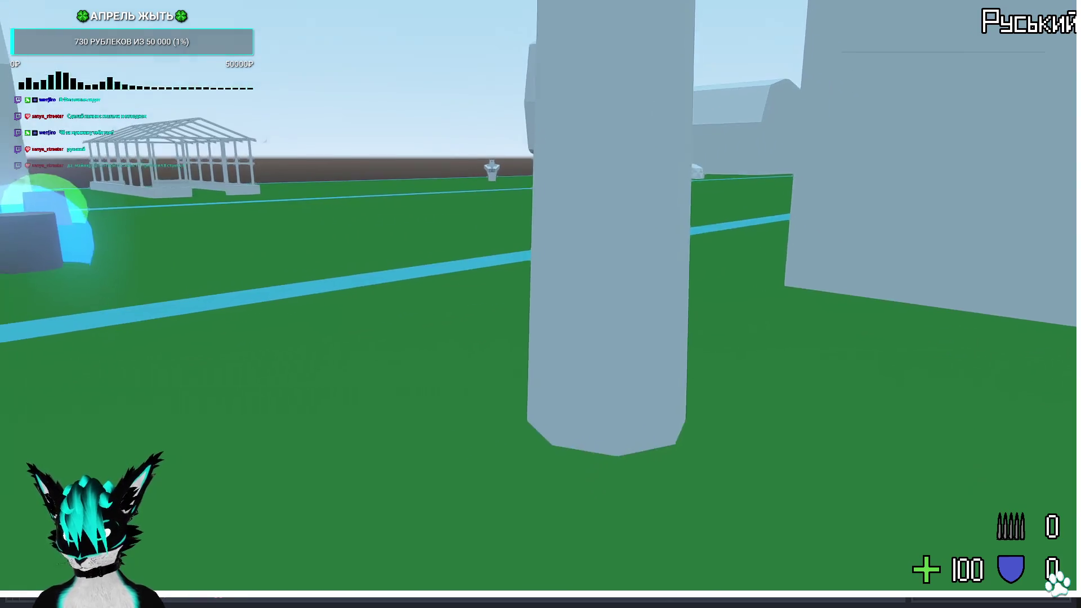
pyautogui.press('a')
pyautogui.press('F8')
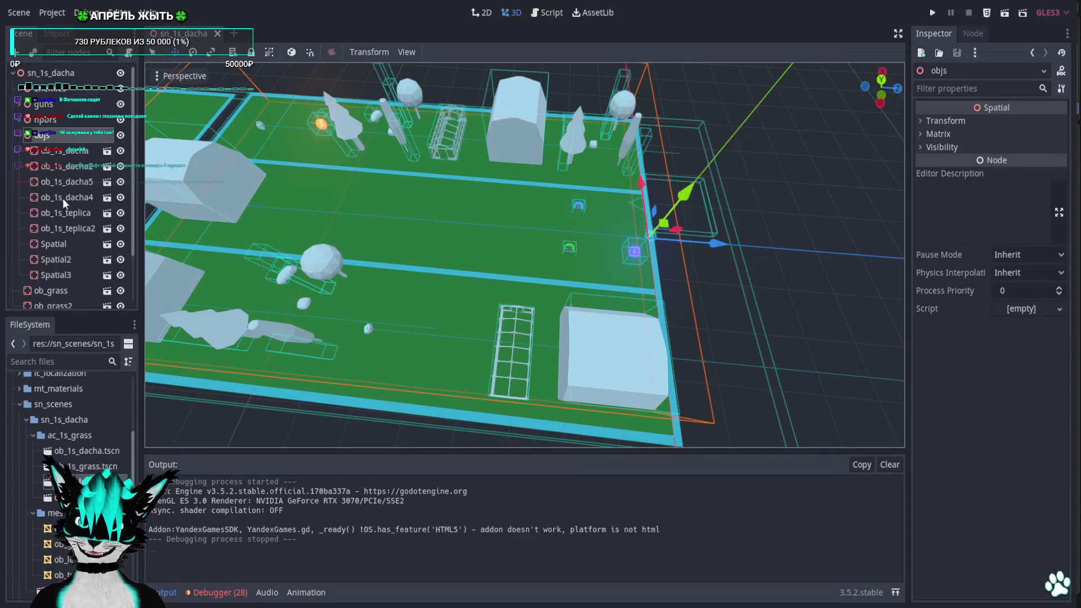
# Load ob_1s_les.tscn and orbit around its trees, rock and five collision shapes
pyautogui.doubleClick(85, 481)
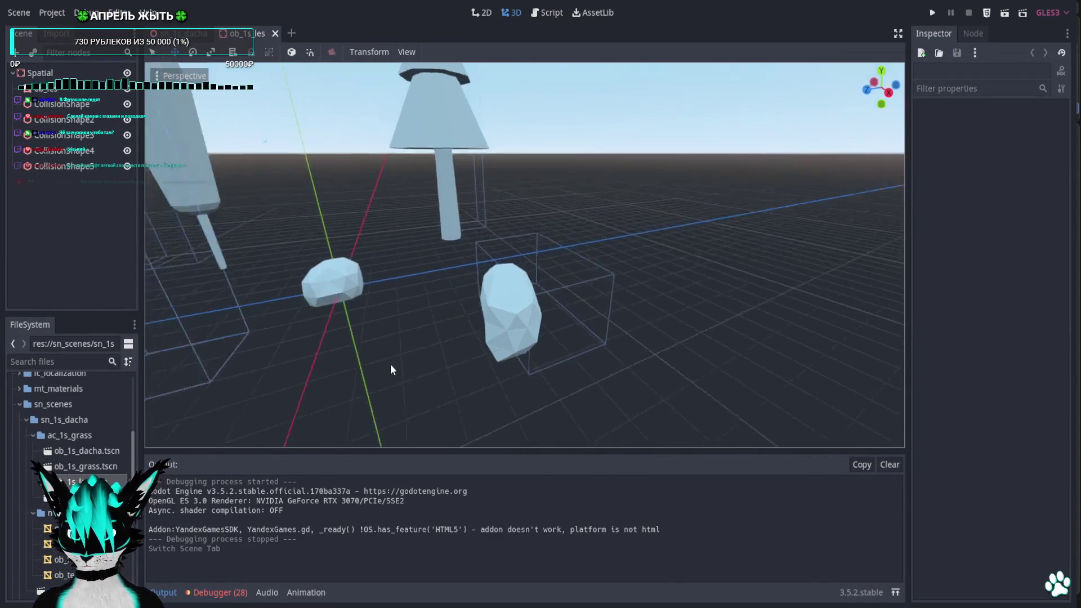
pyautogui.moveTo(398, 363); pyautogui.dragTo(368, 384, button='middle')
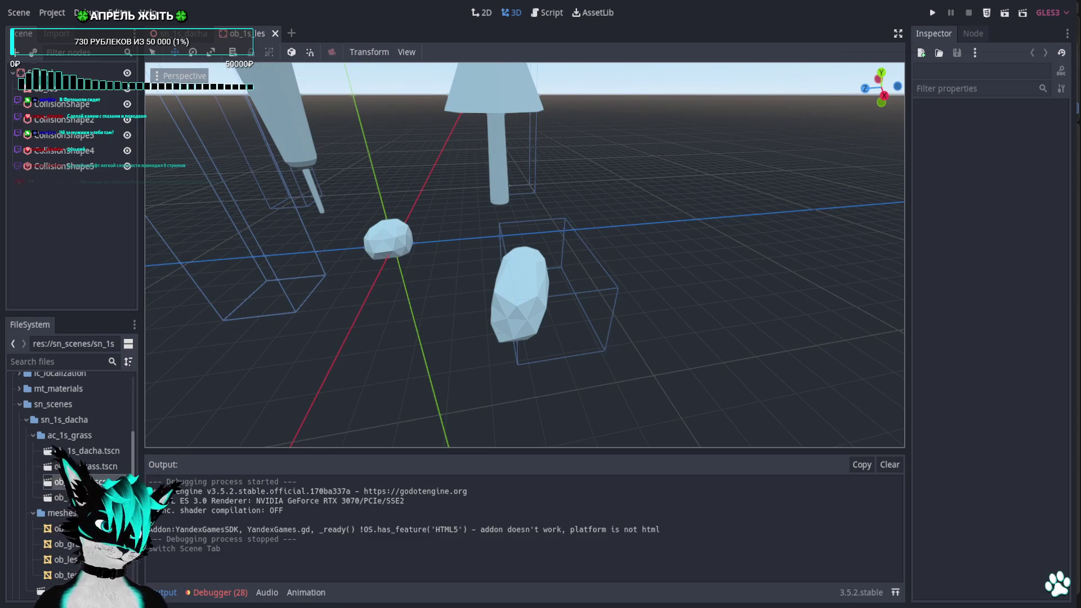
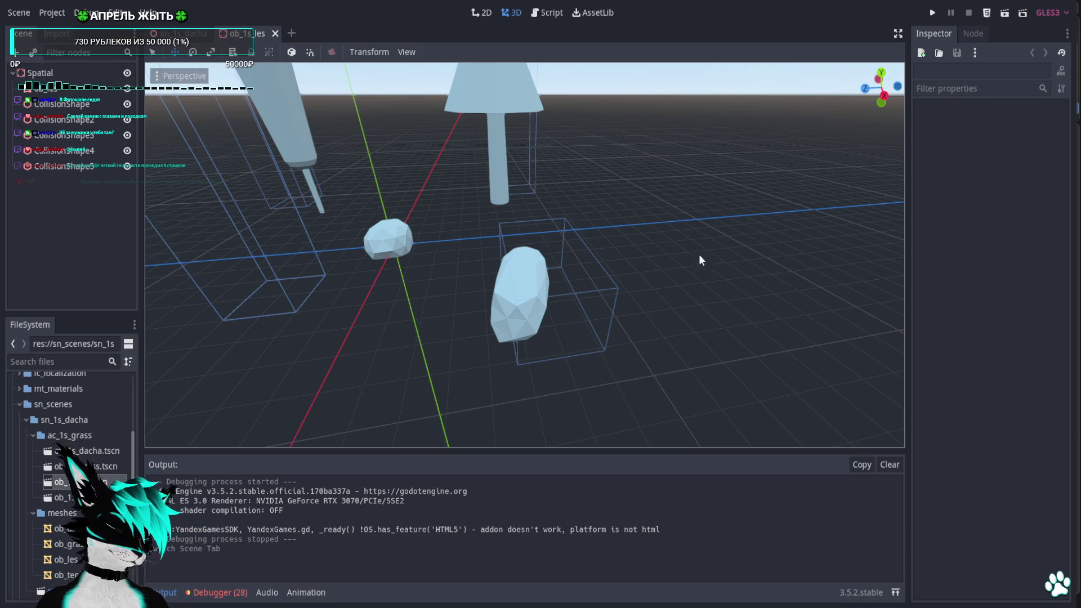
# Move CollisionShape5's box over the elongated rock and resize its width and height to fit
pyautogui.moveTo(663, 234); pyautogui.dragTo(848, 122, button='middle')
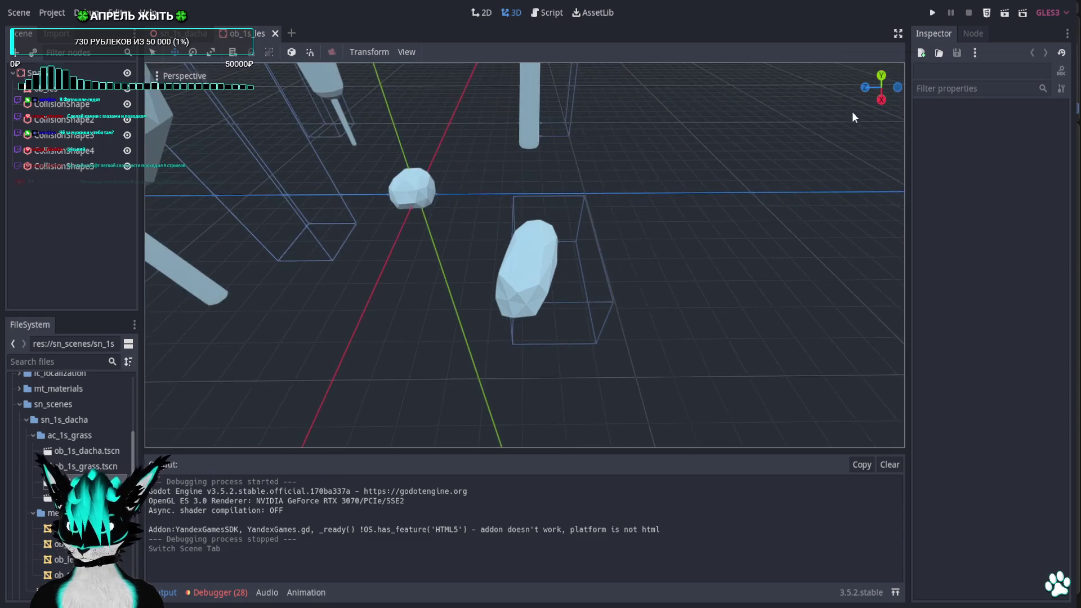
pyautogui.click(881, 76)
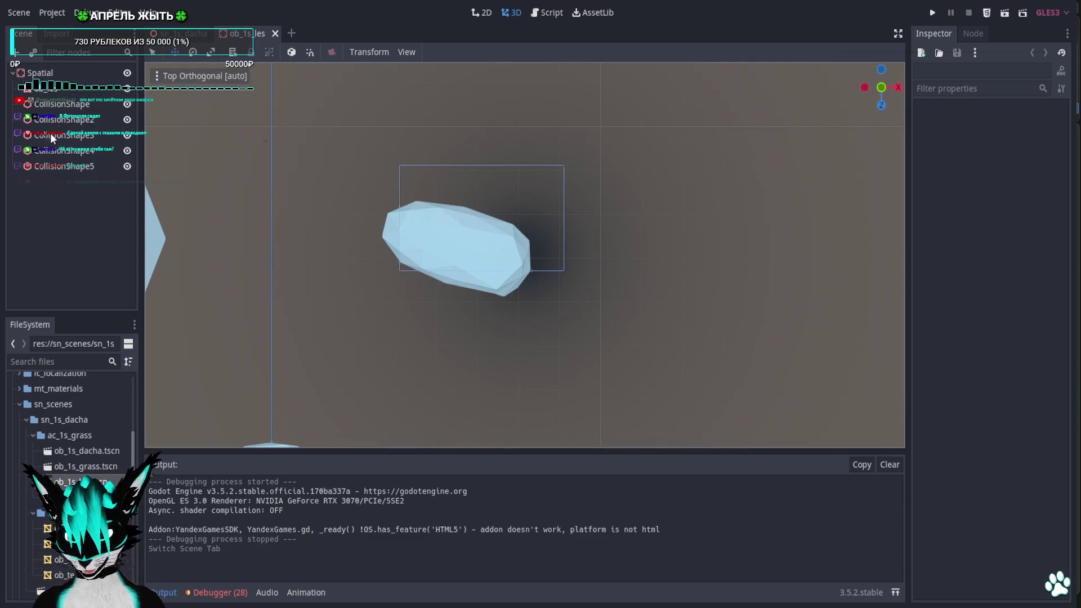
pyautogui.click(50, 164)
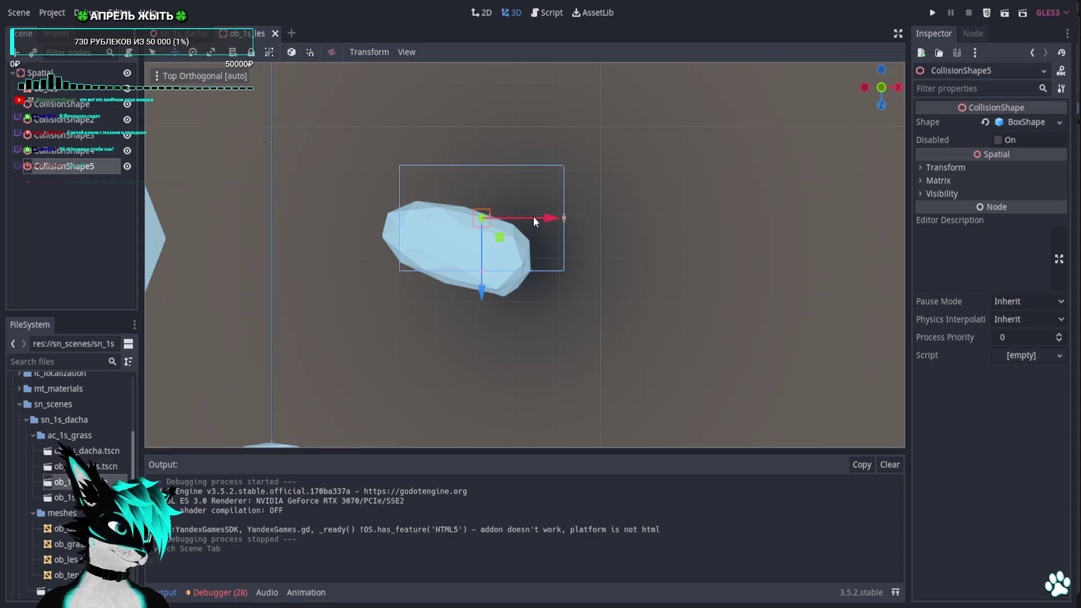
pyautogui.keyDown('shift'); pyautogui.moveTo(533, 216); pyautogui.dragTo(537, 253, button='middle'); pyautogui.keyUp('shift')
pyautogui.moveTo(509, 260); pyautogui.dragTo(490, 295)
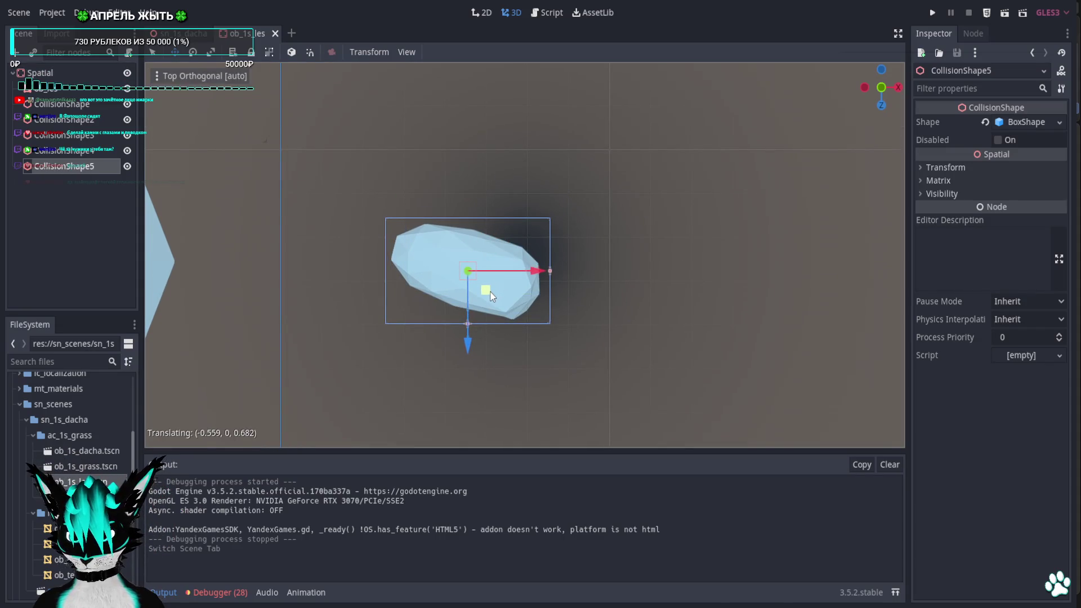
pyautogui.moveTo(550, 271); pyautogui.dragTo(547, 270)
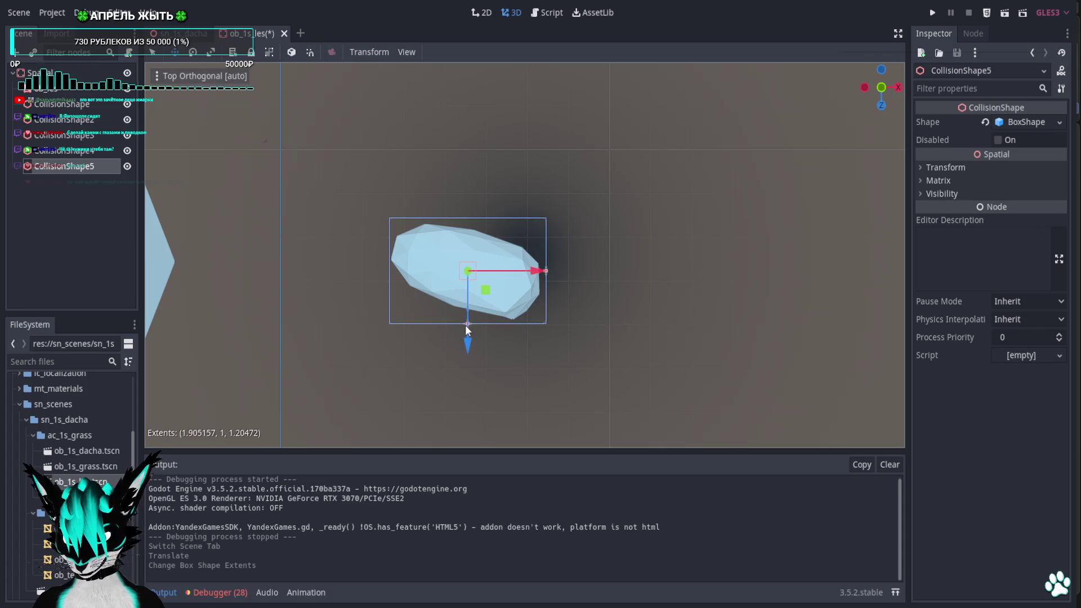
pyautogui.moveTo(467, 325); pyautogui.dragTo(472, 336)
pyautogui.moveTo(473, 335); pyautogui.dragTo(847, 97, button='middle')
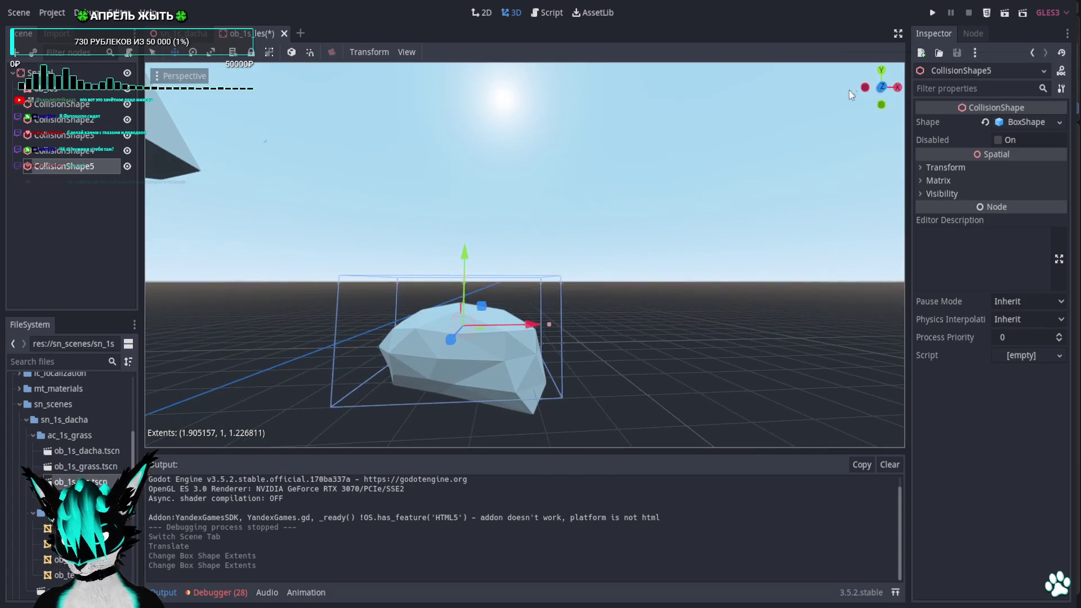
pyautogui.click(881, 87)
pyautogui.scroll(2, 477, 272)
pyautogui.scroll(2, 519, 239)
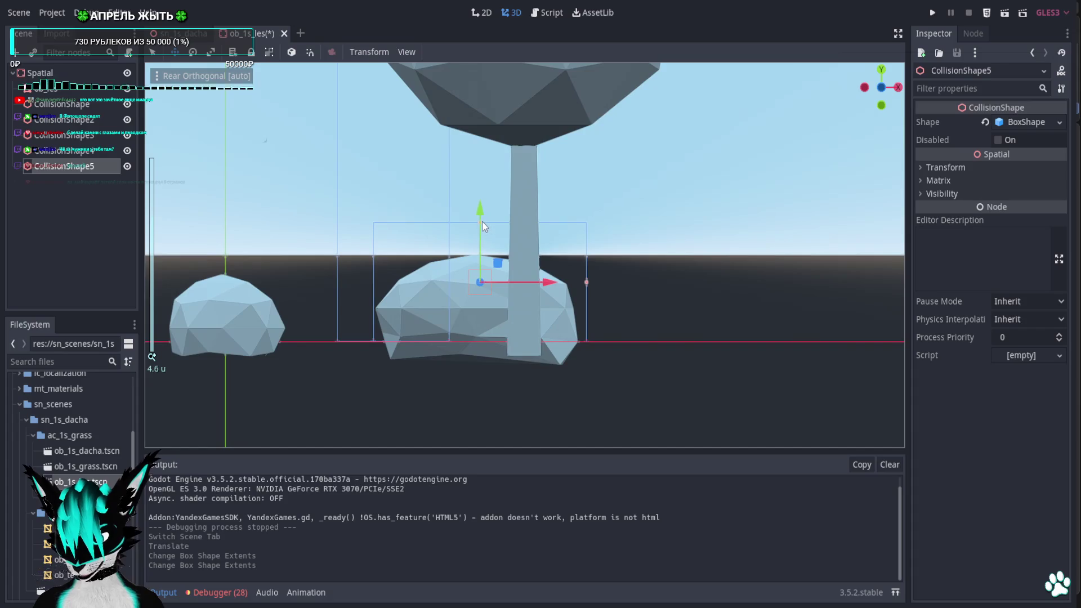
pyautogui.moveTo(481, 228); pyautogui.dragTo(483, 247)
pyautogui.moveTo(483, 247)
pyautogui.mouseDown(button='middle')
pyautogui.moveTo(645, 384)
pyautogui.moveTo(732, 354)
pyautogui.moveTo(870, 114)
pyautogui.mouseUp(button='middle')
pyautogui.scroll(-3, 869, 115)
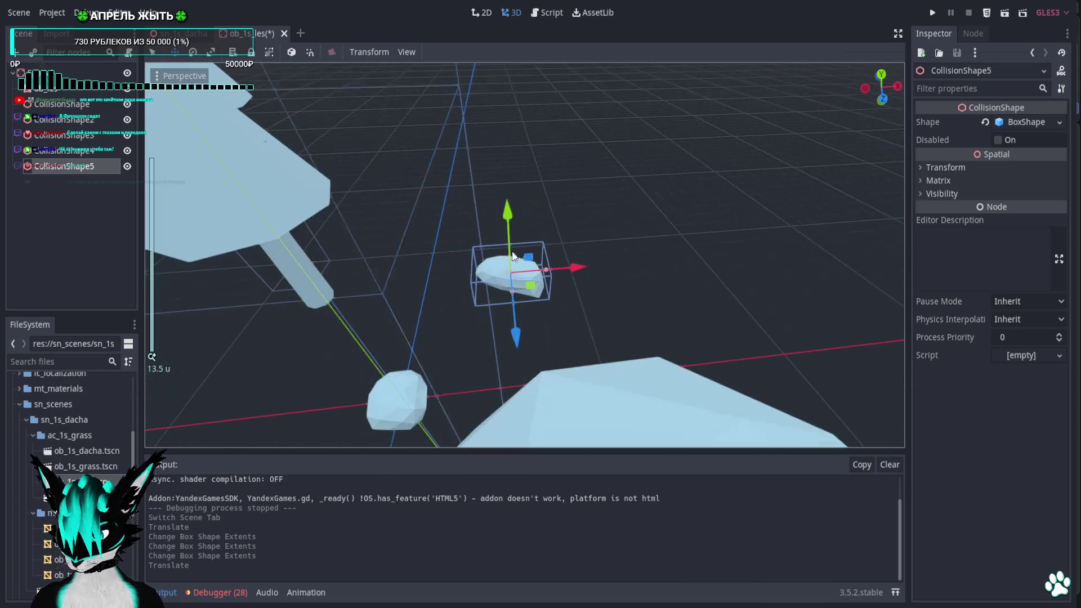
# Move CollisionShape4's box onto the small tree in Top view
pyautogui.click(882, 75)
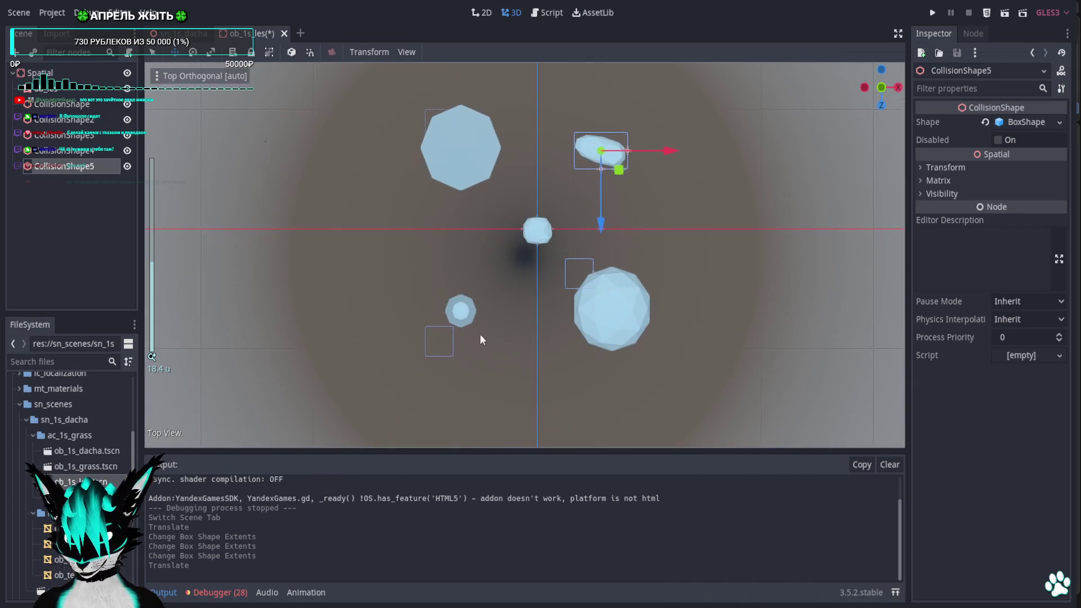
pyautogui.click(88, 154)
pyautogui.scroll(2, 463, 389)
pyautogui.moveTo(390, 437); pyautogui.dragTo(425, 386)
pyautogui.moveTo(425, 385)
pyautogui.mouseDown(button='middle')
pyautogui.moveTo(492, 336)
pyautogui.moveTo(471, 237)
pyautogui.moveTo(498, 224)
pyautogui.mouseUp(button='middle')
pyautogui.scroll(2, 498, 226)
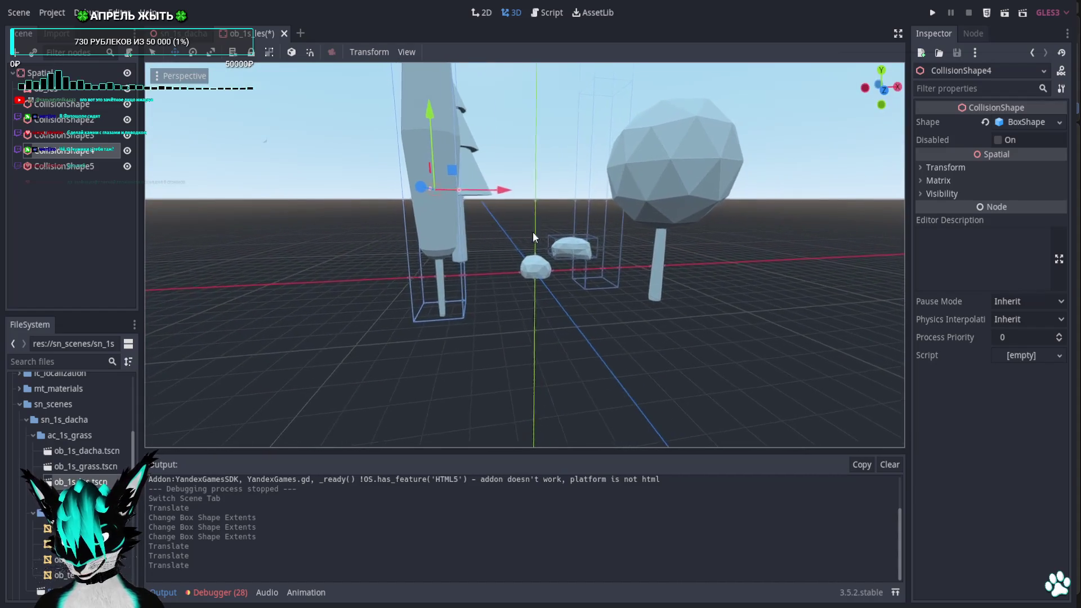
pyautogui.scroll(3, 550, 234)
pyautogui.scroll(2, 566, 239)
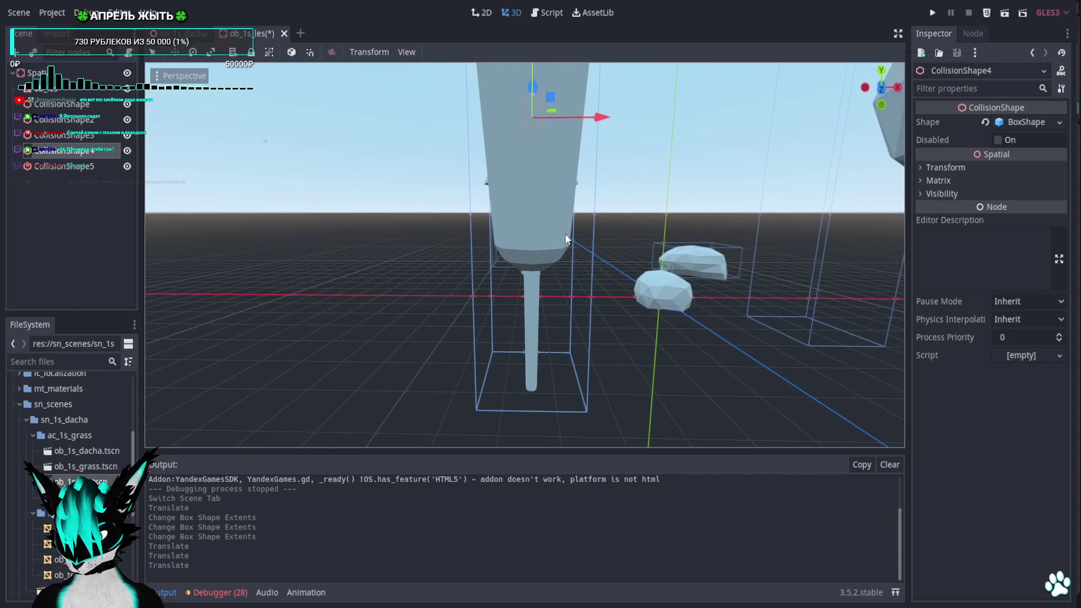
pyautogui.click(885, 91)
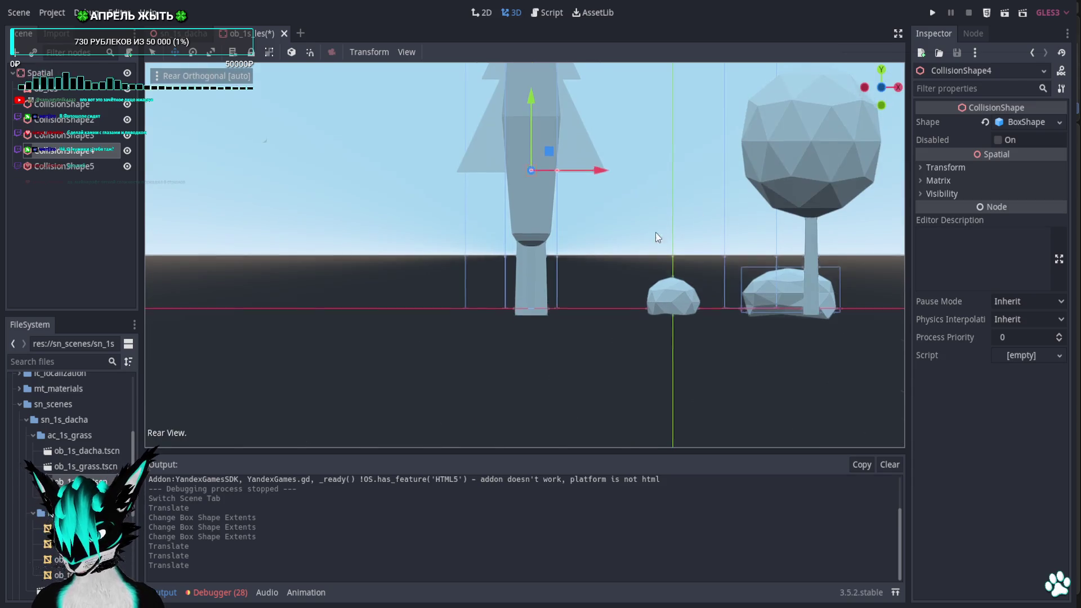
pyautogui.scroll(2, 643, 223)
pyautogui.scroll(-5, 564, 217)
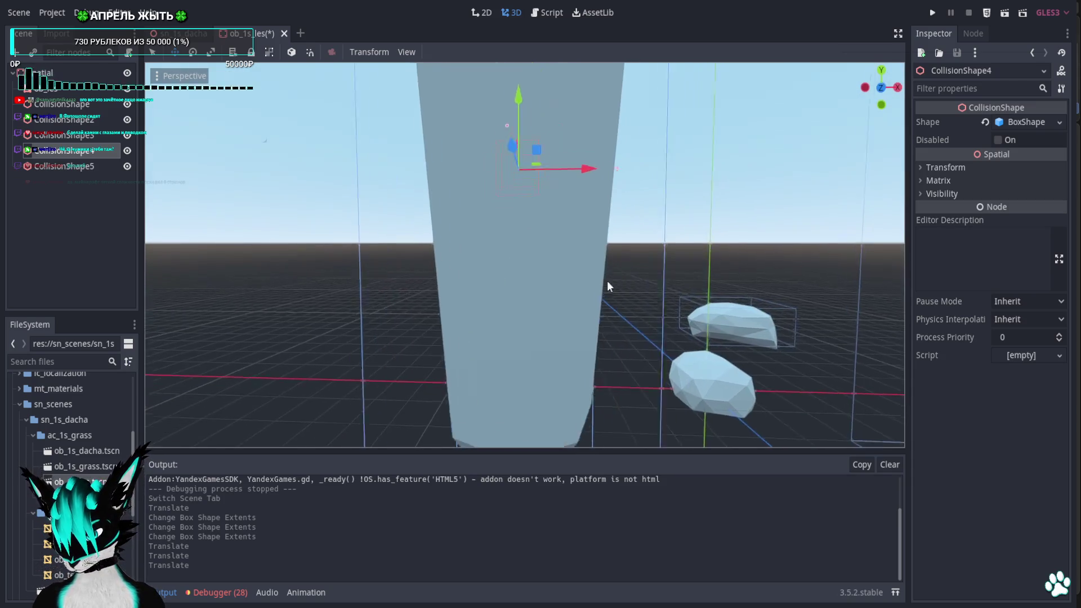
pyautogui.moveTo(564, 217)
pyautogui.mouseDown(button='middle')
pyautogui.moveTo(649, 275)
pyautogui.moveTo(778, 269)
pyautogui.mouseUp(button='middle')
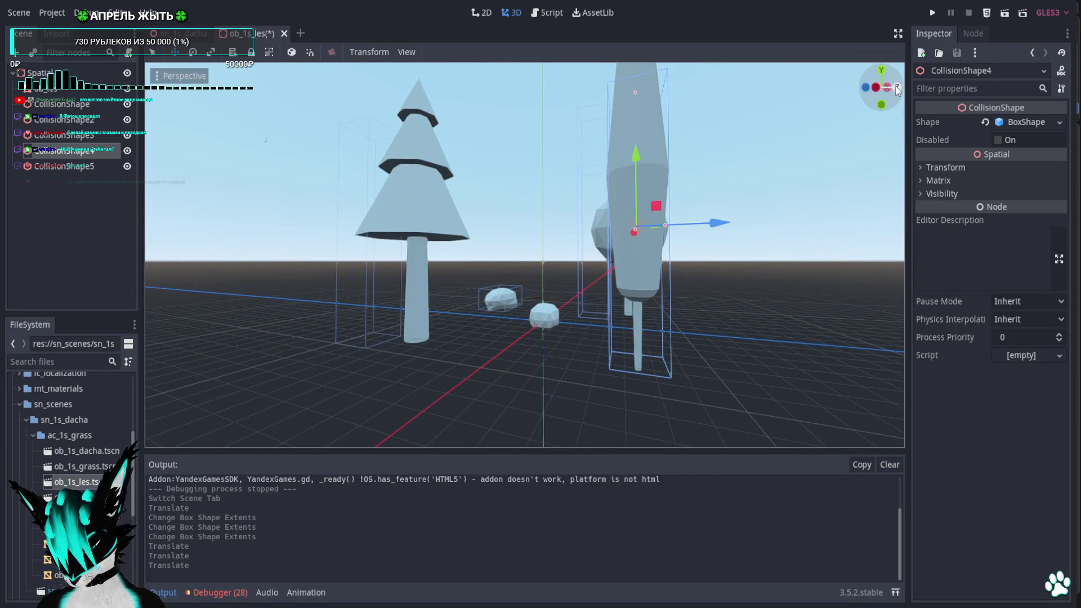
pyautogui.click(894, 88)
pyautogui.scroll(2, 641, 269)
pyautogui.moveTo(562, 226); pyautogui.dragTo(542, 228)
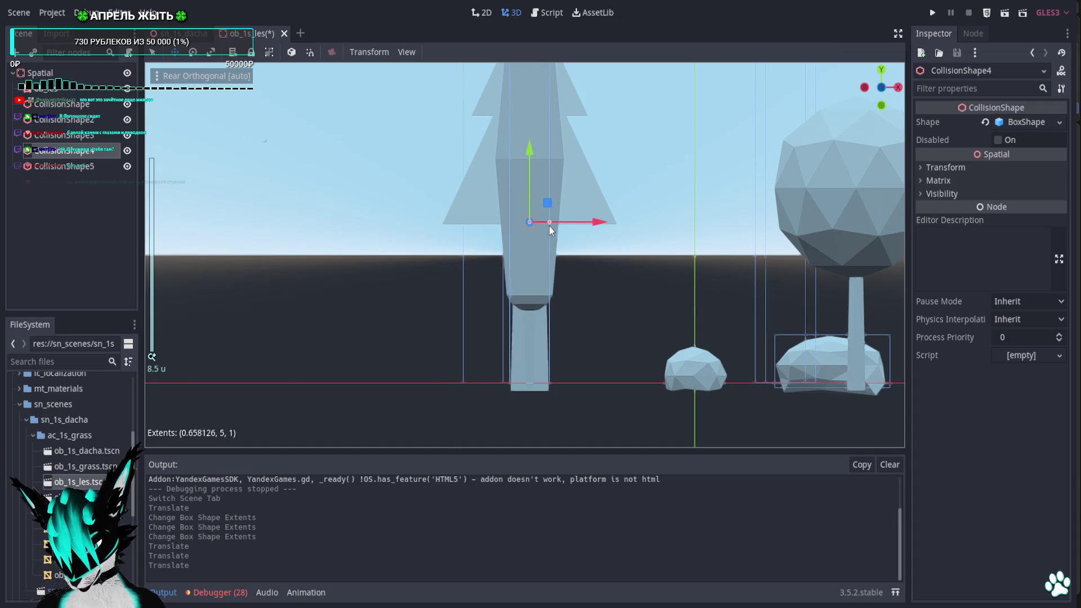
pyautogui.hotkey('ctrl', 'z')
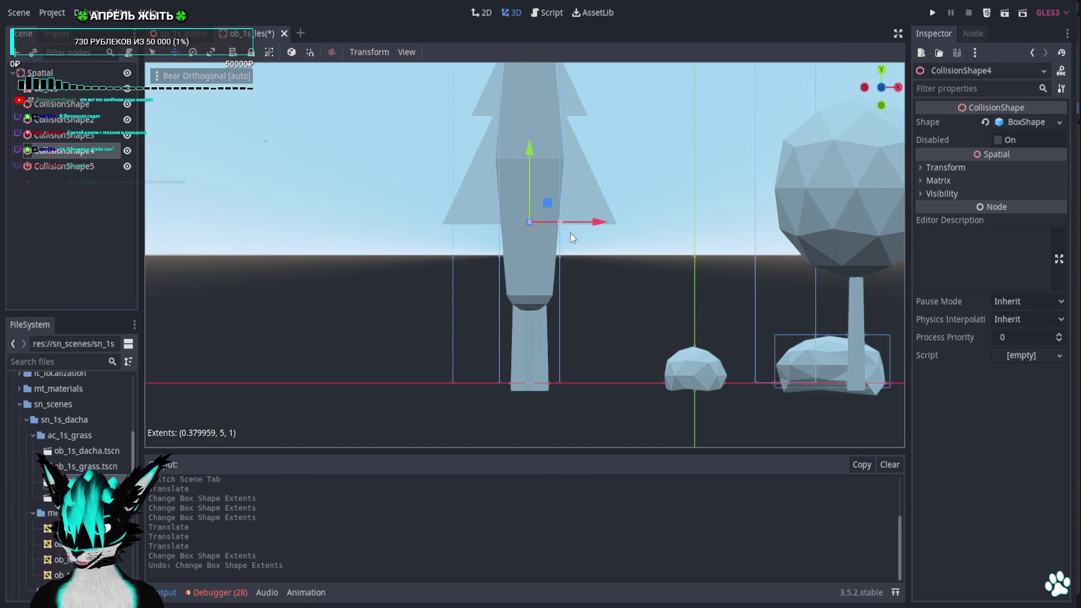
pyautogui.moveTo(561, 225)
pyautogui.mouseDown(button='middle')
pyautogui.moveTo(664, 286)
pyautogui.moveTo(427, 334)
pyautogui.mouseUp(button='middle')
pyautogui.click(496, 132)
pyautogui.press('KP_7')
pyautogui.scroll(2, 496, 132)
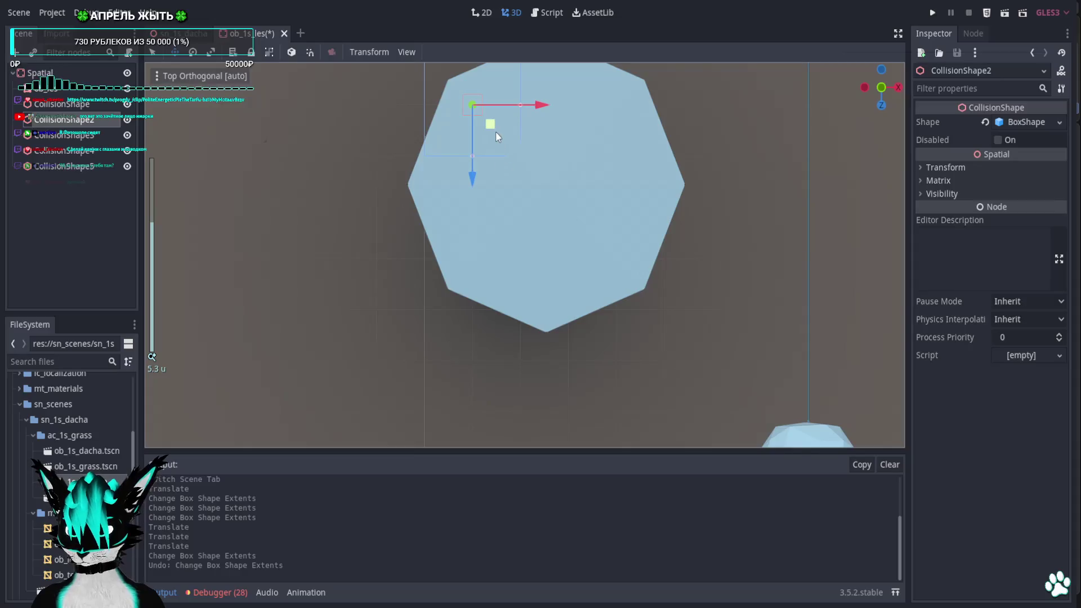
# Move CollisionShape2's box onto the tree and narrow its depth and width to the trunk
pyautogui.moveTo(567, 206); pyautogui.dragTo(552, 194)
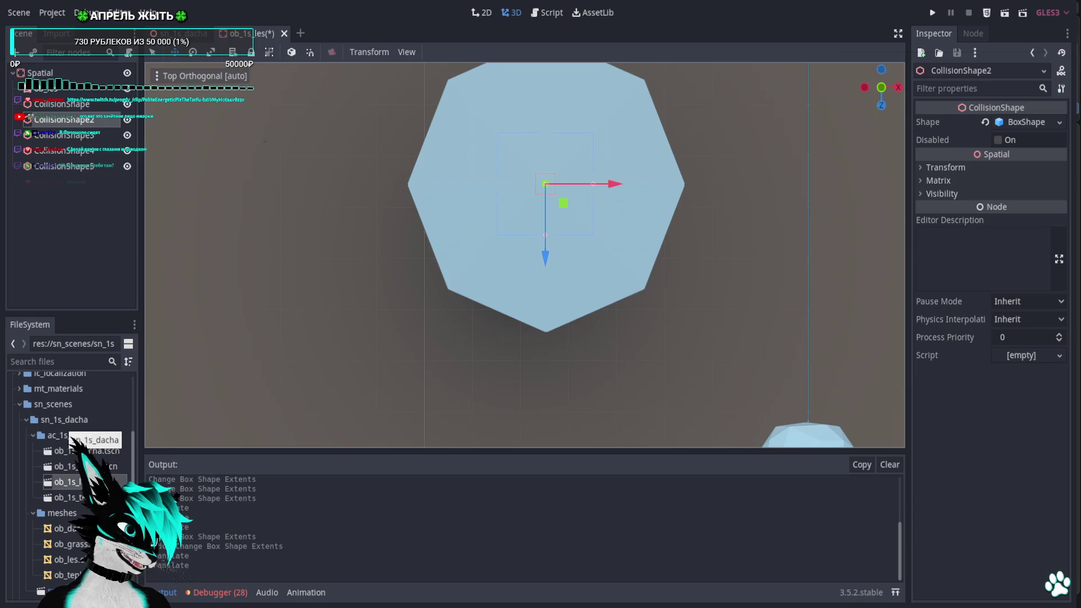
pyautogui.moveTo(631, 221)
pyautogui.mouseDown(button='middle')
pyautogui.moveTo(694, 152)
pyautogui.moveTo(775, 136)
pyautogui.mouseUp(button='middle')
pyautogui.click(882, 92)
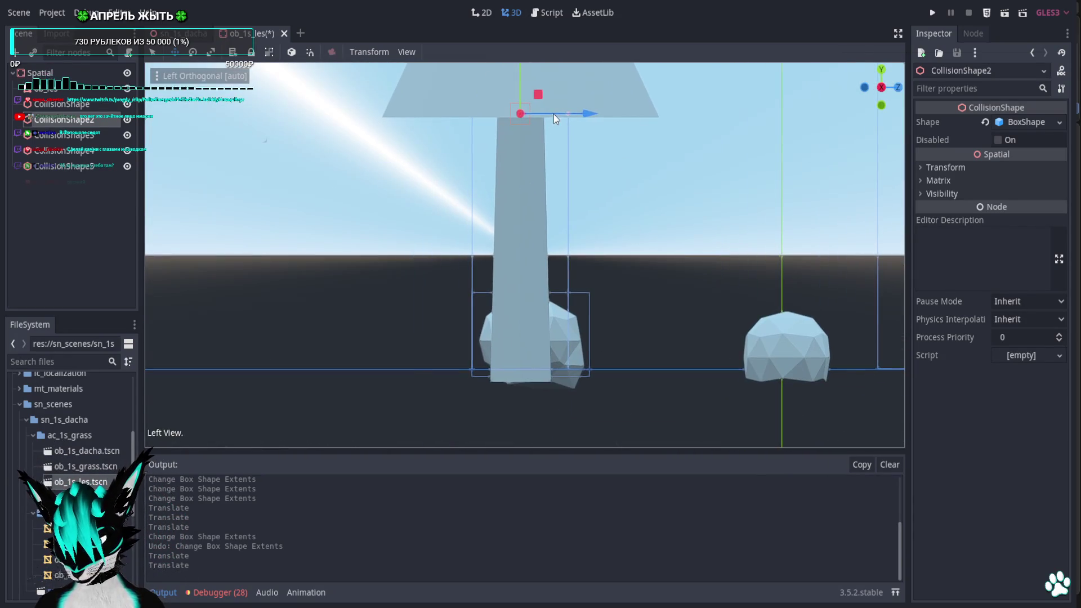
pyautogui.moveTo(566, 114)
pyautogui.mouseDown()
pyautogui.moveTo(549, 123)
pyautogui.moveTo(575, 117)
pyautogui.mouseUp()
pyautogui.click(863, 87)
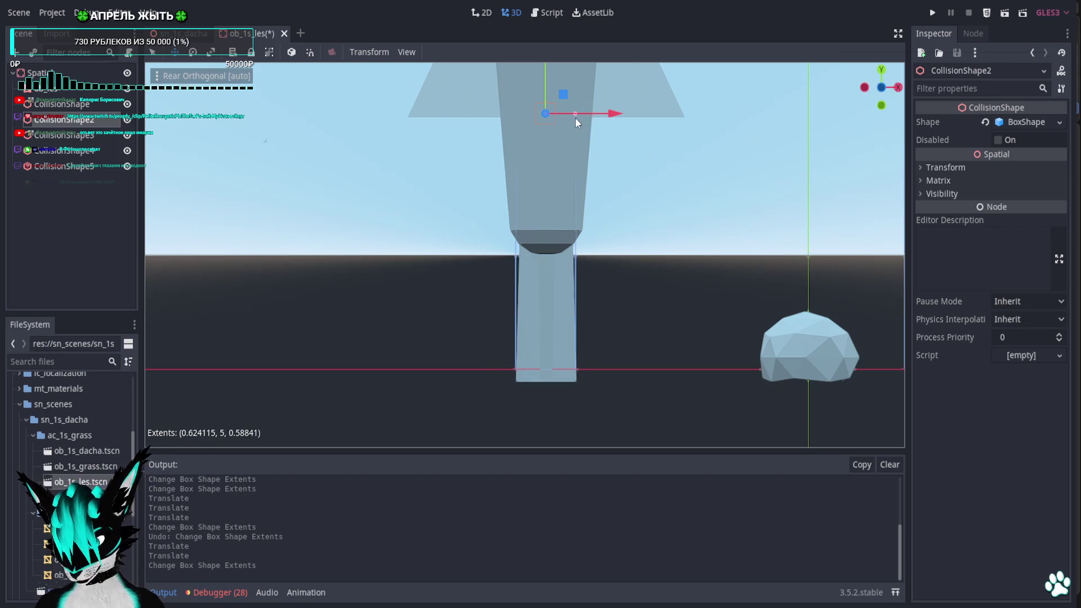
pyautogui.moveTo(515, 232)
pyautogui.mouseDown(button='middle')
pyautogui.moveTo(603, 359)
pyautogui.moveTo(549, 329)
pyautogui.moveTo(362, 279)
pyautogui.mouseUp(button='middle')
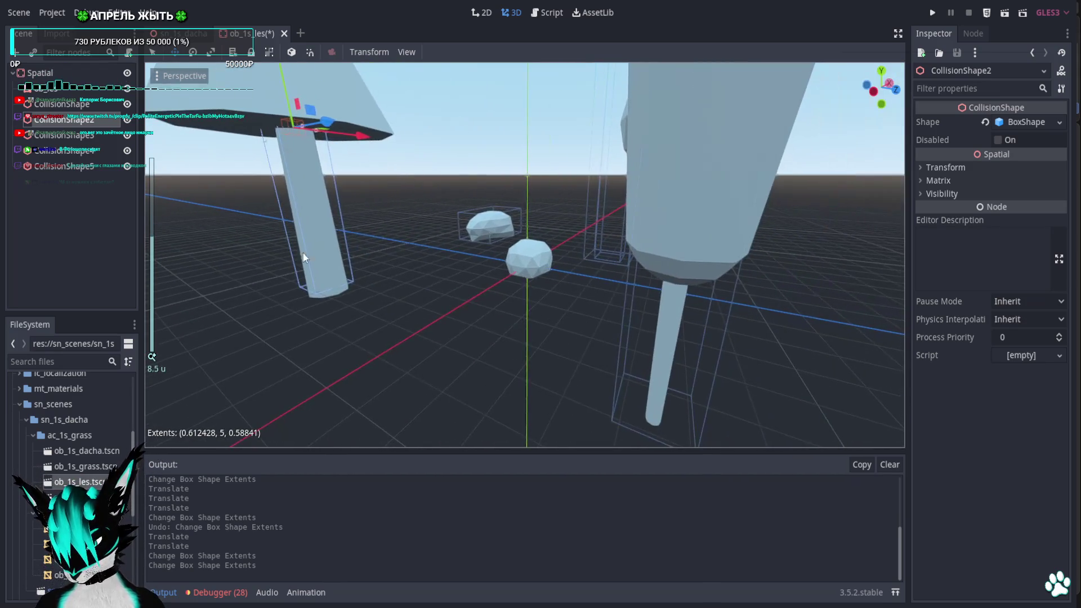
pyautogui.click(53, 135)
pyautogui.moveTo(626, 179)
pyautogui.mouseDown(button='middle')
pyautogui.moveTo(784, 256)
pyautogui.moveTo(777, 353)
pyautogui.mouseUp(button='middle')
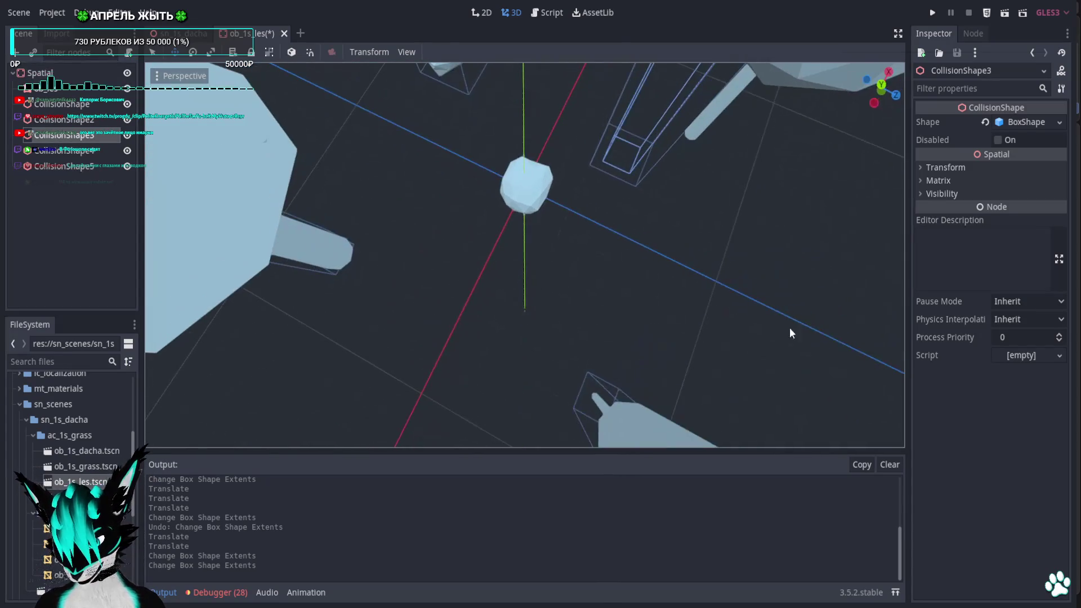
# Centre CollisionShape3's box under the round-crowned tree in Top view
pyautogui.click(881, 85)
pyautogui.scroll(3, 413, 132)
pyautogui.moveTo(460, 210)
pyautogui.mouseDown()
pyautogui.moveTo(505, 282)
pyautogui.moveTo(529, 285)
pyautogui.mouseUp()
pyautogui.scroll(2, 531, 284)
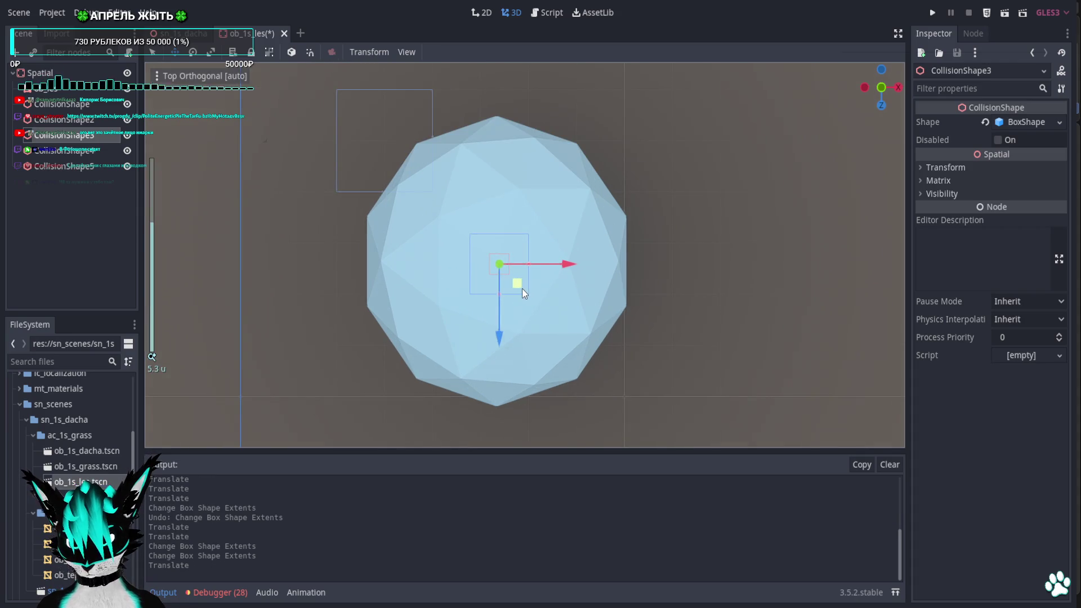
pyautogui.moveTo(521, 290)
pyautogui.mouseDown(button='middle')
pyautogui.moveTo(540, 145)
pyautogui.moveTo(592, 143)
pyautogui.moveTo(418, 160)
pyautogui.moveTo(595, 272)
pyautogui.moveTo(402, 322)
pyautogui.moveTo(481, 333)
pyautogui.moveTo(481, 303)
pyautogui.moveTo(406, 253)
pyautogui.mouseUp(button='middle')
pyautogui.scroll(-3, 398, 354)
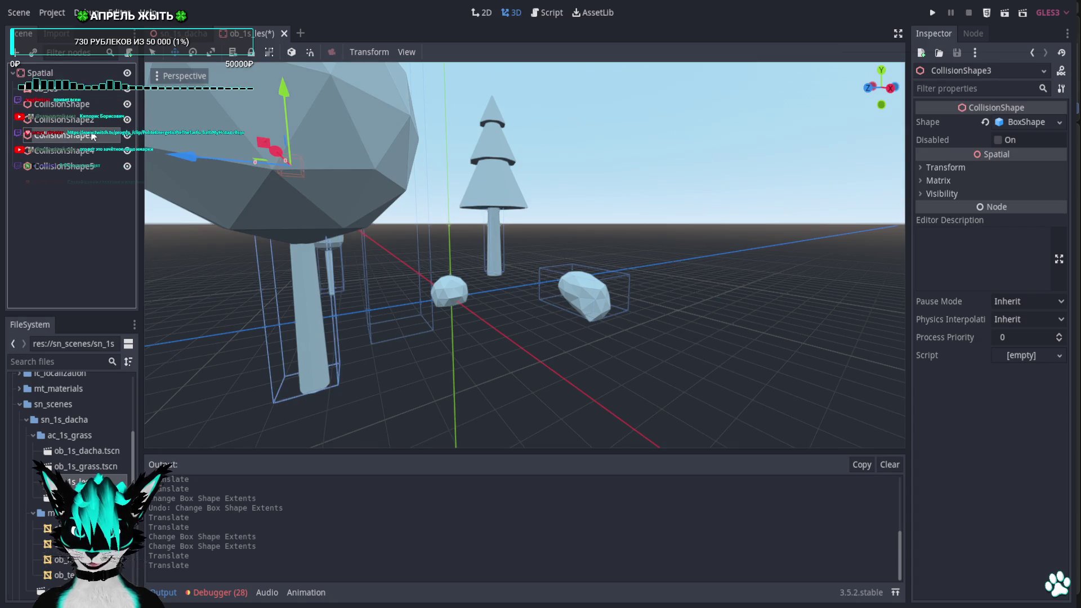
pyautogui.click(891, 86)
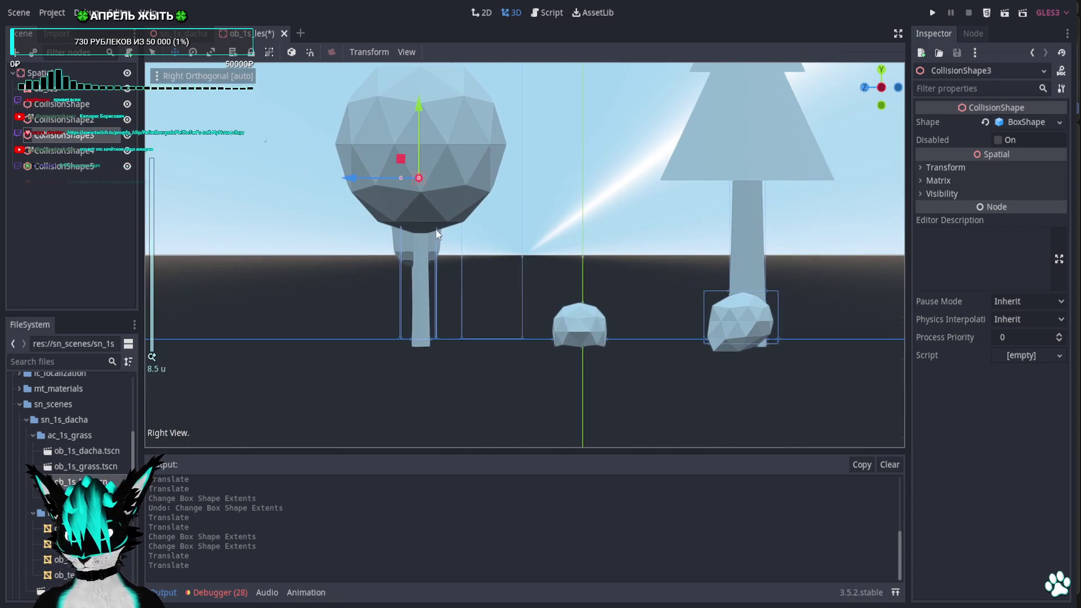
pyautogui.click(404, 180)
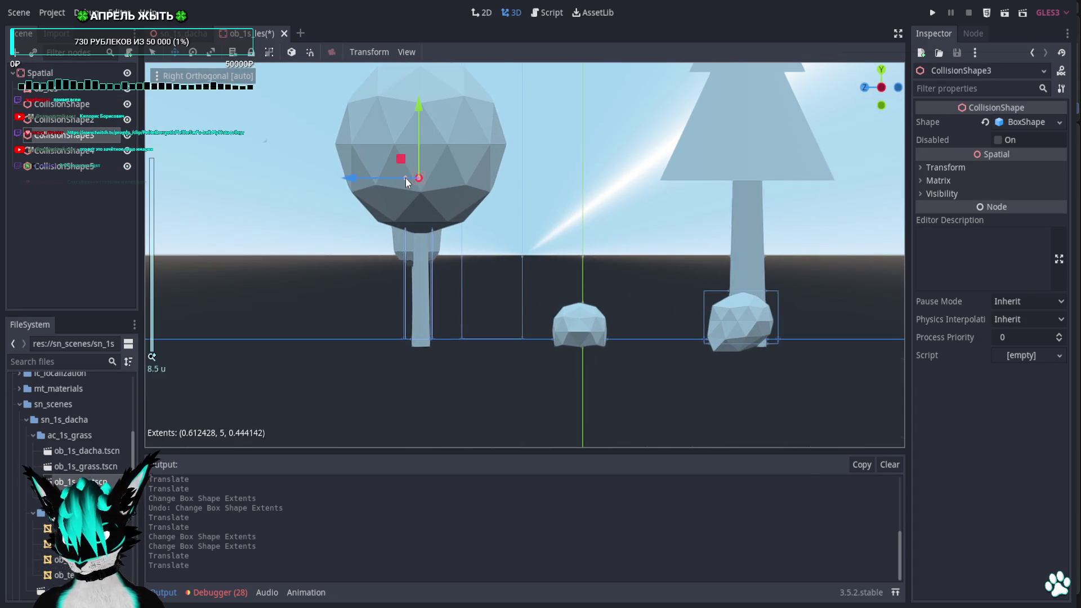
pyautogui.hotkey('ctrl', 'z')
pyautogui.click(82, 119)
pyautogui.click(77, 150)
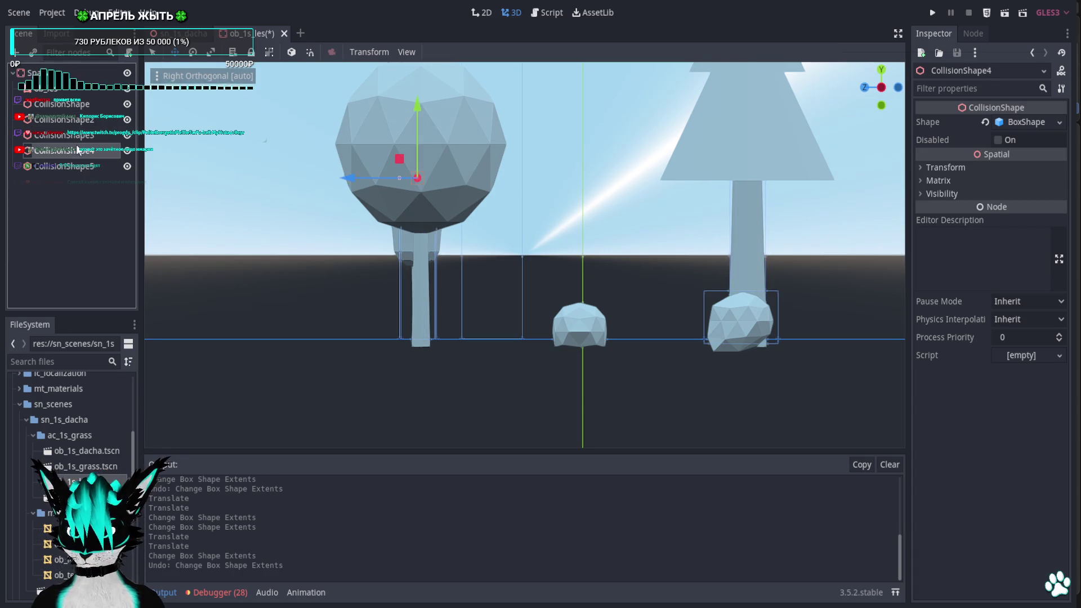
pyautogui.press('Delete')
pyautogui.press('Return')
pyautogui.click(83, 152)
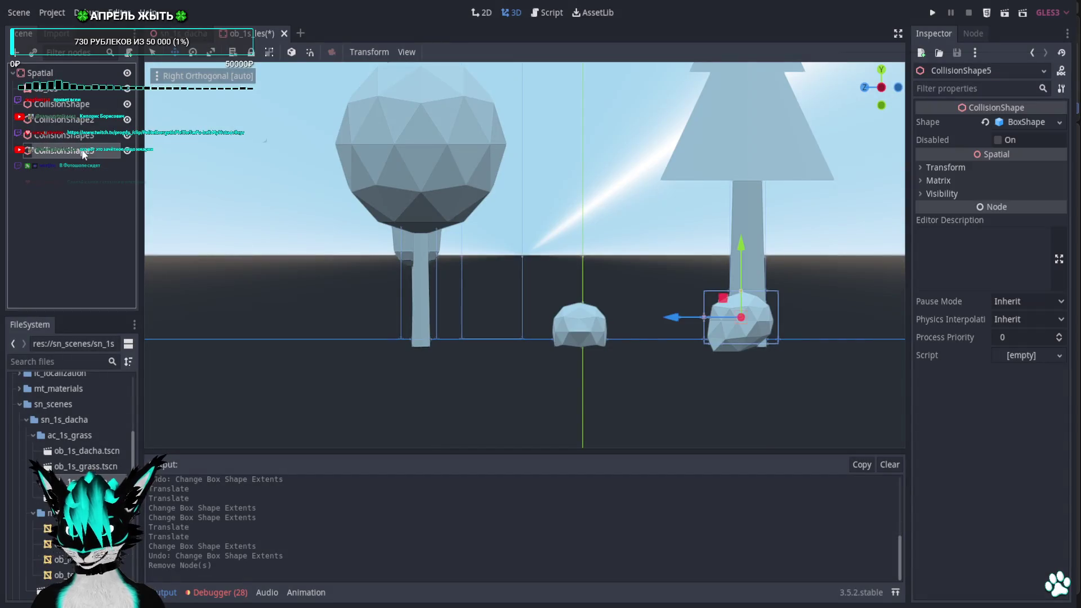
pyautogui.click(88, 136)
pyautogui.press('Delete')
pyautogui.press('Return')
pyautogui.click(85, 122)
pyautogui.press('Delete')
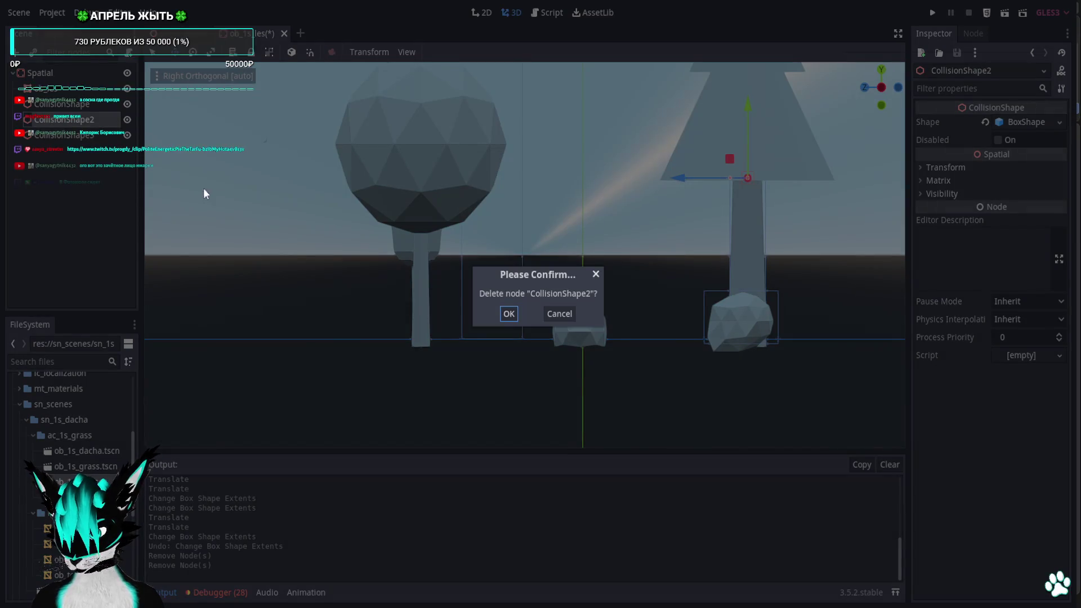
pyautogui.click(579, 315)
pyautogui.moveTo(631, 327)
pyautogui.mouseDown(button='middle')
pyautogui.moveTo(560, 311)
pyautogui.moveTo(592, 296)
pyautogui.mouseUp(button='middle')
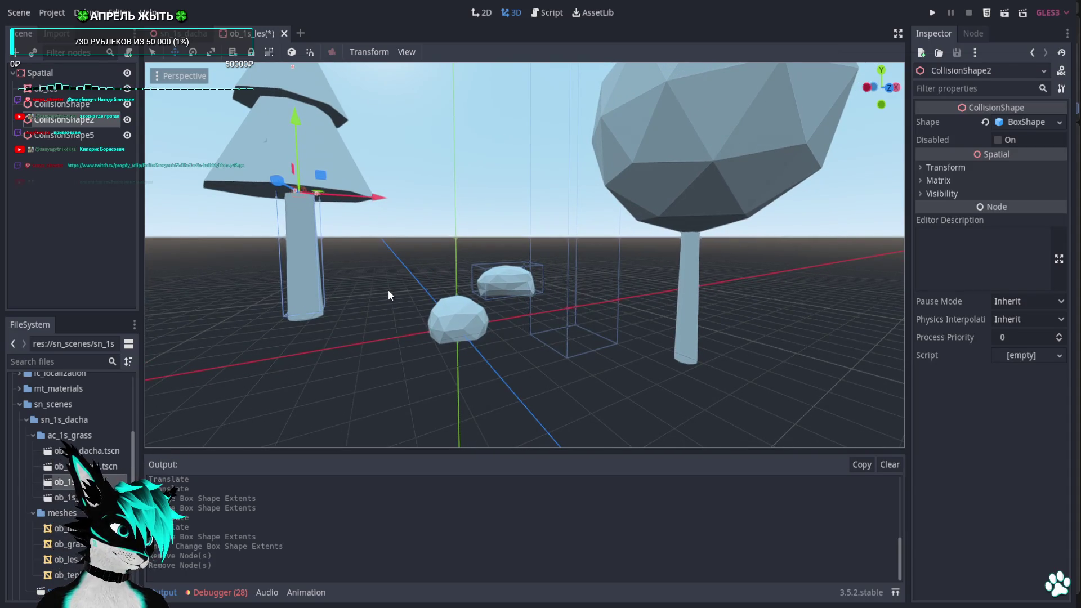
pyautogui.moveTo(387, 290)
pyautogui.mouseDown(button='middle')
pyautogui.moveTo(755, 315)
pyautogui.moveTo(632, 310)
pyautogui.mouseUp(button='middle')
pyautogui.scroll(-3, 599, 309)
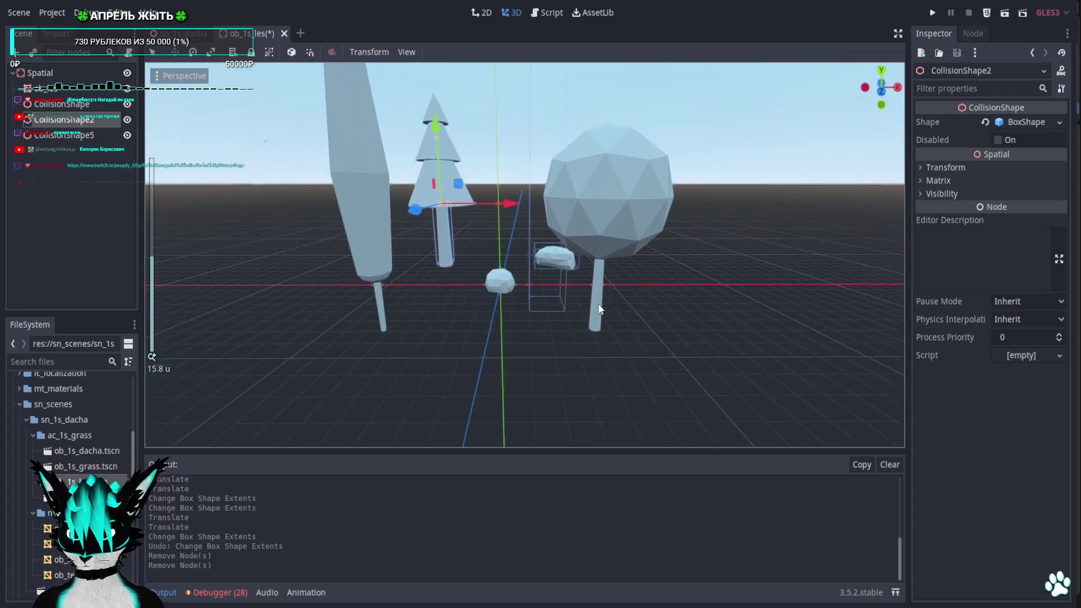
# Add a CollisionShape3 child to the static body and assign it a new BoxShape
pyautogui.click(897, 87)
pyautogui.moveTo(472, 117)
pyautogui.mouseDown(button='middle')
pyautogui.moveTo(499, 182)
pyautogui.moveTo(500, 226)
pyautogui.moveTo(517, 247)
pyautogui.mouseUp(button='middle')
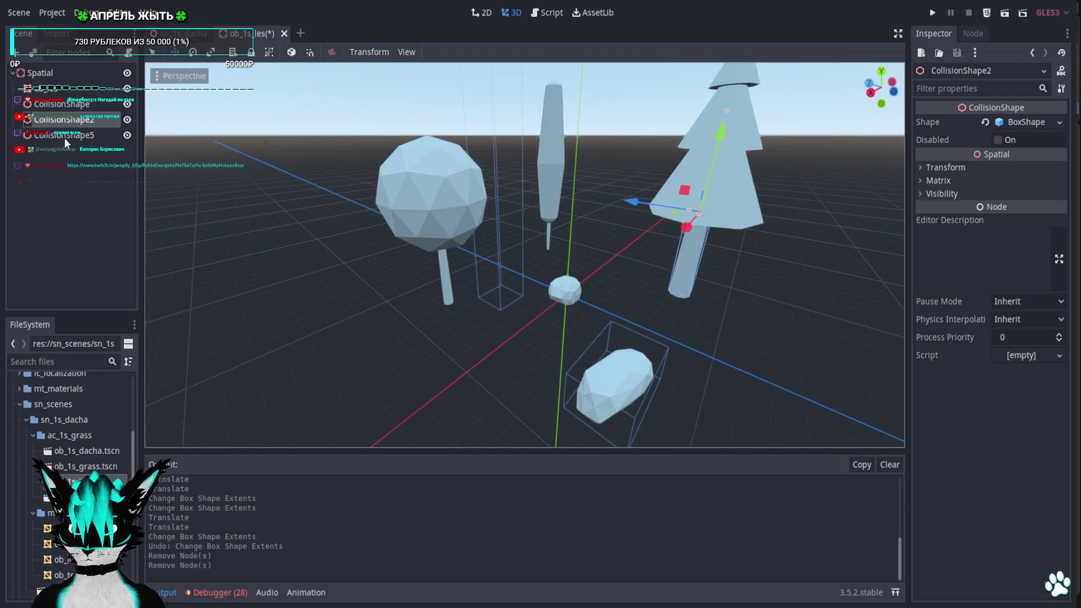
pyautogui.rightClick(48, 72)
pyautogui.click(77, 82)
pyautogui.write('coll')
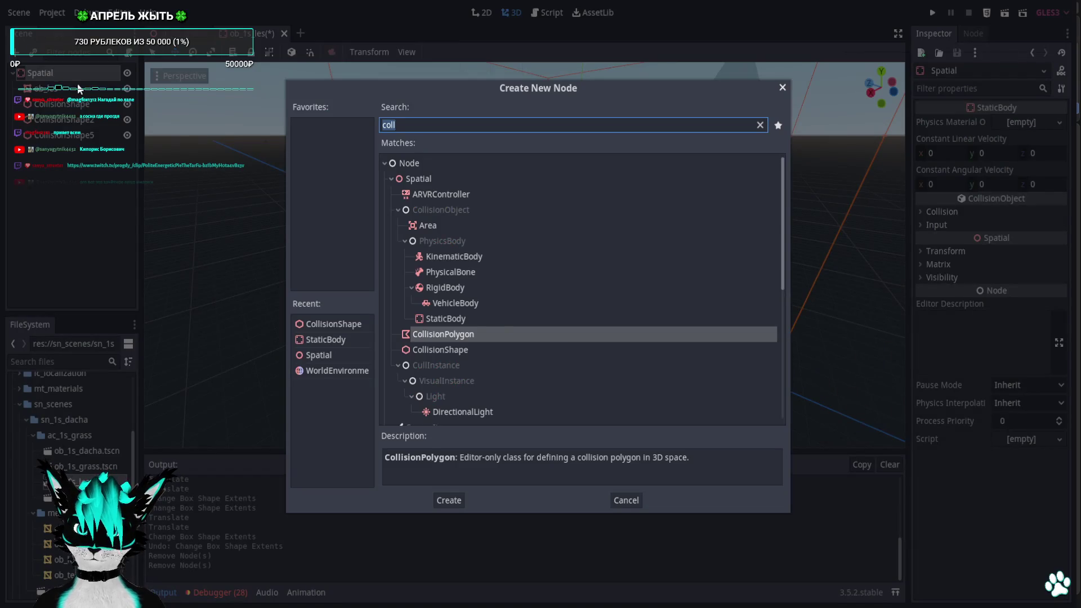
pyautogui.press('Down')
pyautogui.press('Return')
pyautogui.click(1036, 122)
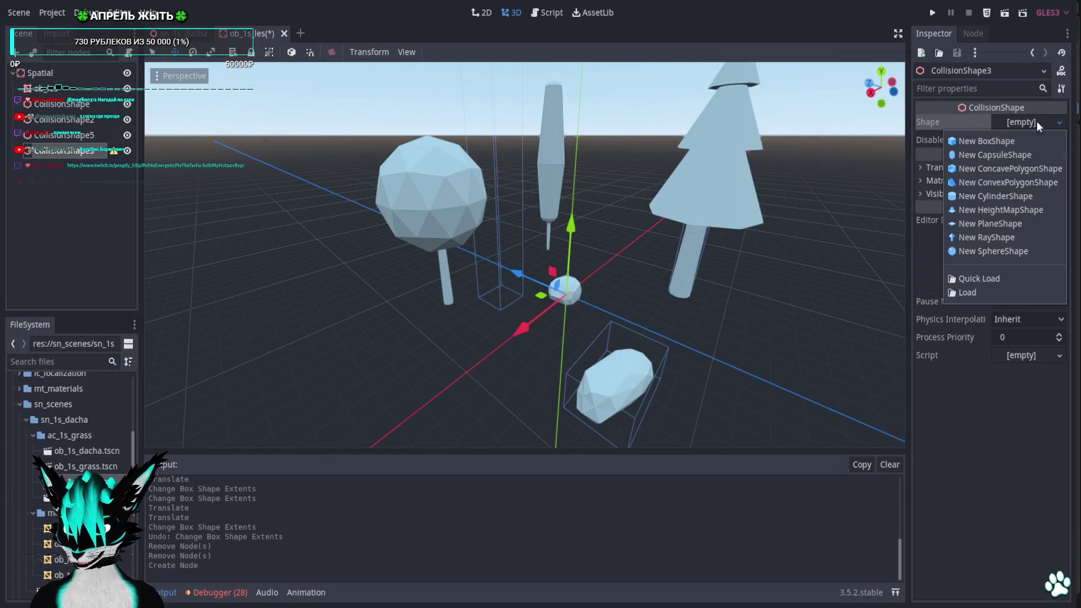
pyautogui.click(1014, 142)
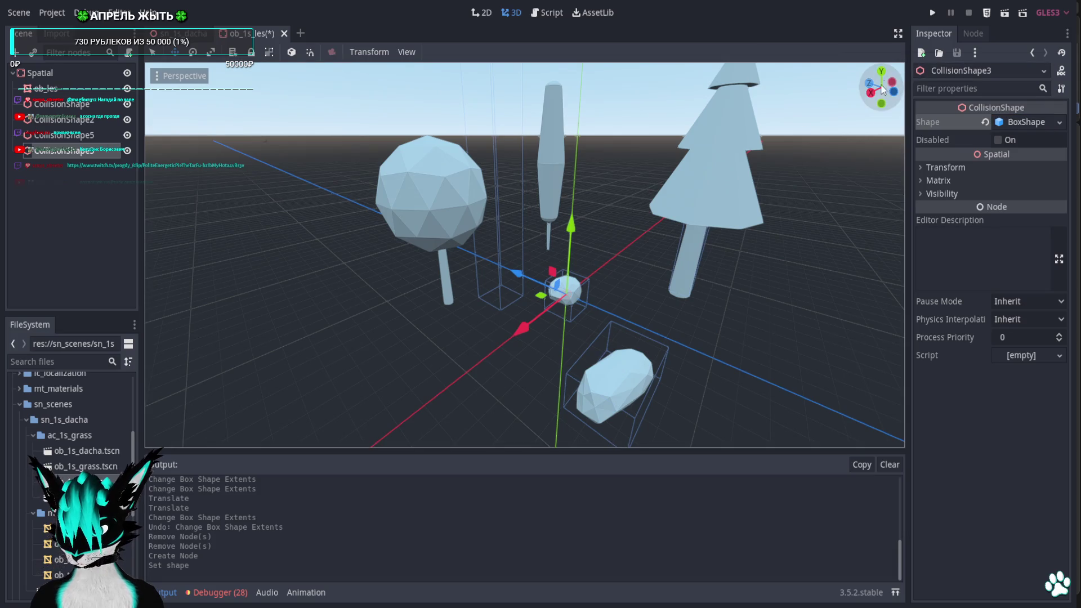
pyautogui.press('KP_7')
pyautogui.scroll(2, 591, 274)
pyautogui.scroll(-2, 588, 274)
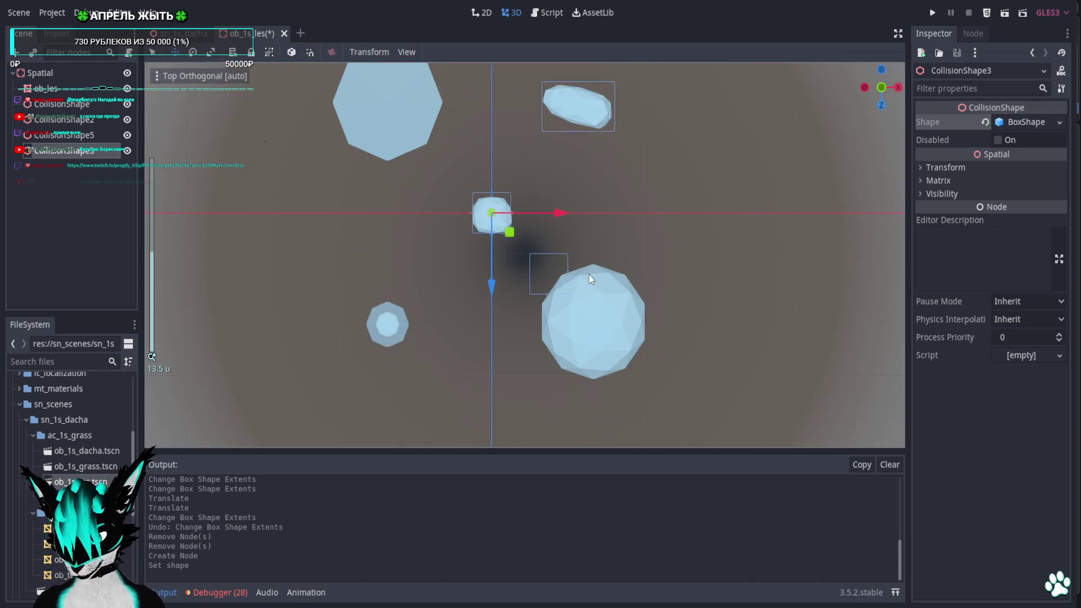
pyautogui.scroll(1, 589, 274)
# Move the new collision box onto the large round tree in Top view
pyautogui.keyDown('shift'); pyautogui.moveTo(589, 274); pyautogui.dragTo(713, 350, button='middle'); pyautogui.keyUp('shift')
pyautogui.moveTo(621, 305); pyautogui.dragTo(726, 410)
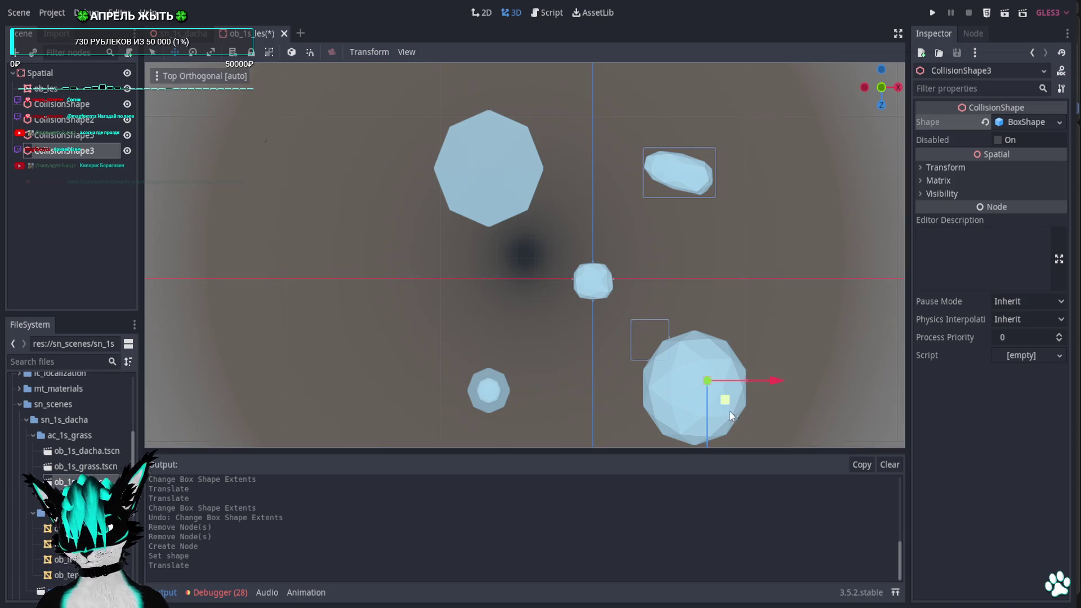
pyautogui.scroll(2, 725, 411)
pyautogui.keyDown('shift'); pyautogui.moveTo(725, 411); pyautogui.dragTo(649, 257, button='middle'); pyautogui.keyUp('shift')
pyautogui.scroll(1, 650, 257)
pyautogui.scroll(2, 639, 310)
pyautogui.moveTo(692, 305); pyautogui.dragTo(659, 328)
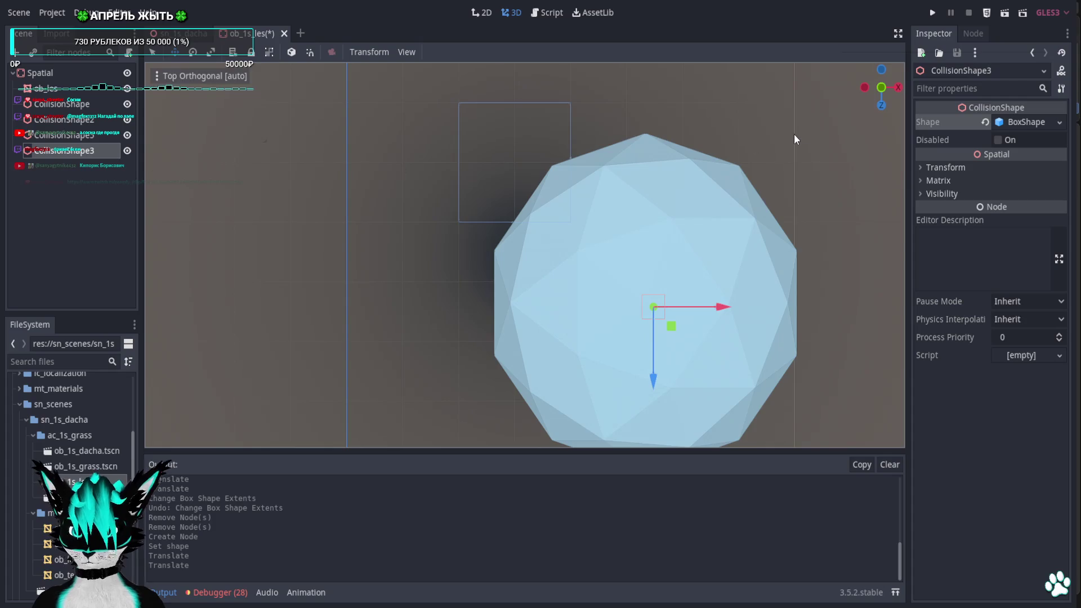
pyautogui.moveTo(96, 134); pyautogui.dragTo(49, 154)
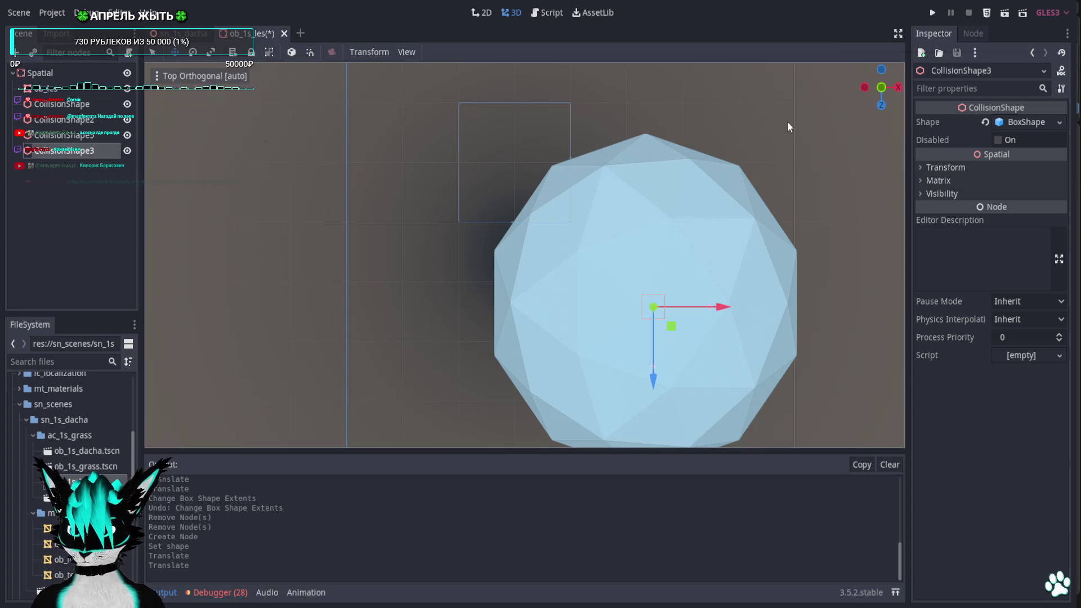
pyautogui.moveTo(875, 101); pyautogui.dragTo(843, 146)
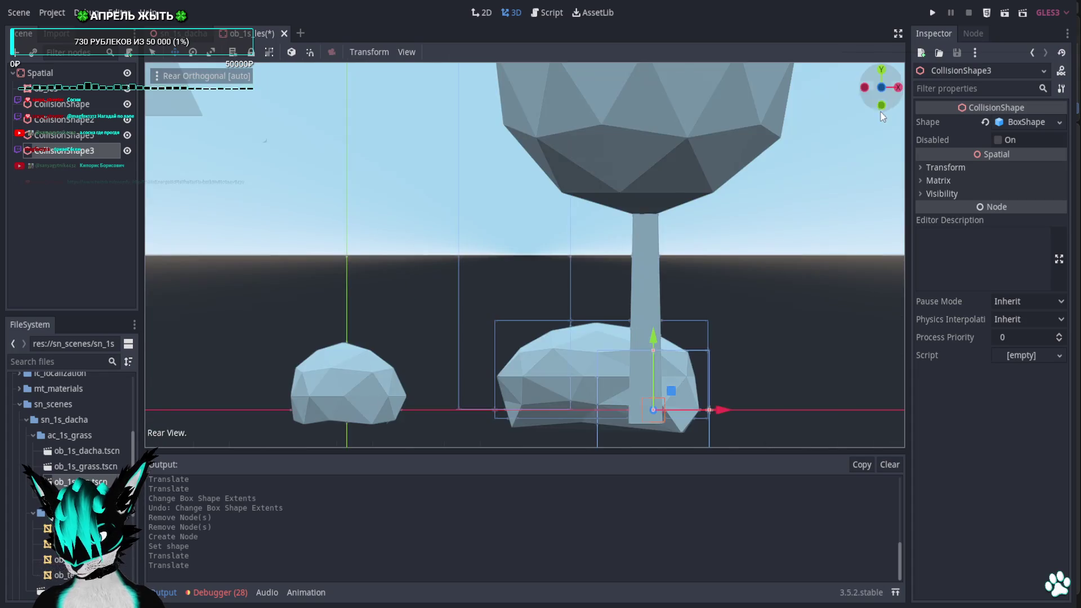
# Narrow the box's width and depth to the trunk and raise it in Rear and Right views
pyautogui.click(882, 105)
pyautogui.keyDown('shift'); pyautogui.moveTo(646, 196); pyautogui.dragTo(581, 166, button='middle'); pyautogui.keyUp('shift')
pyautogui.moveTo(574, 340)
pyautogui.mouseDown()
pyautogui.moveTo(546, 344)
pyautogui.moveTo(587, 342)
pyautogui.moveTo(534, 345)
pyautogui.mouseUp()
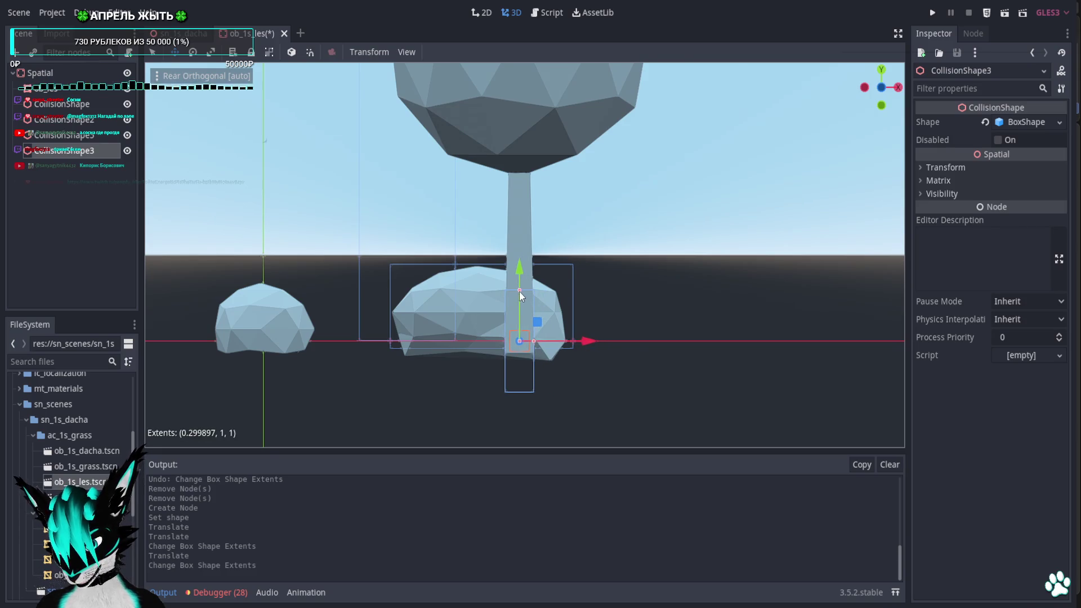
pyautogui.moveTo(518, 392); pyautogui.dragTo(518, 434)
pyautogui.moveTo(519, 268); pyautogui.dragTo(524, 174)
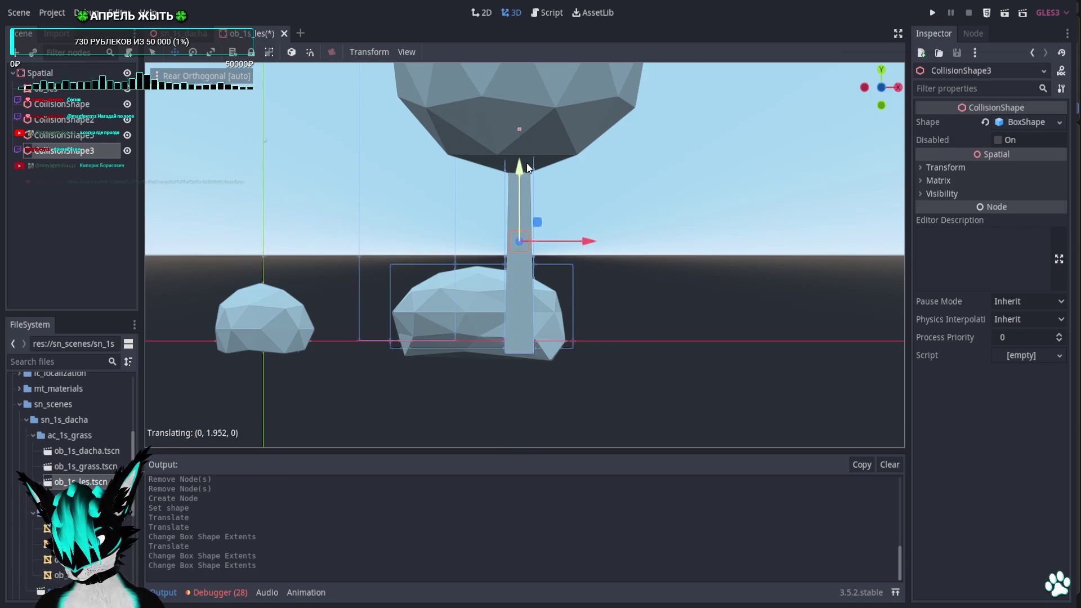
pyautogui.click(898, 87)
pyautogui.moveTo(432, 244); pyautogui.dragTo(470, 249)
pyautogui.click(428, 244)
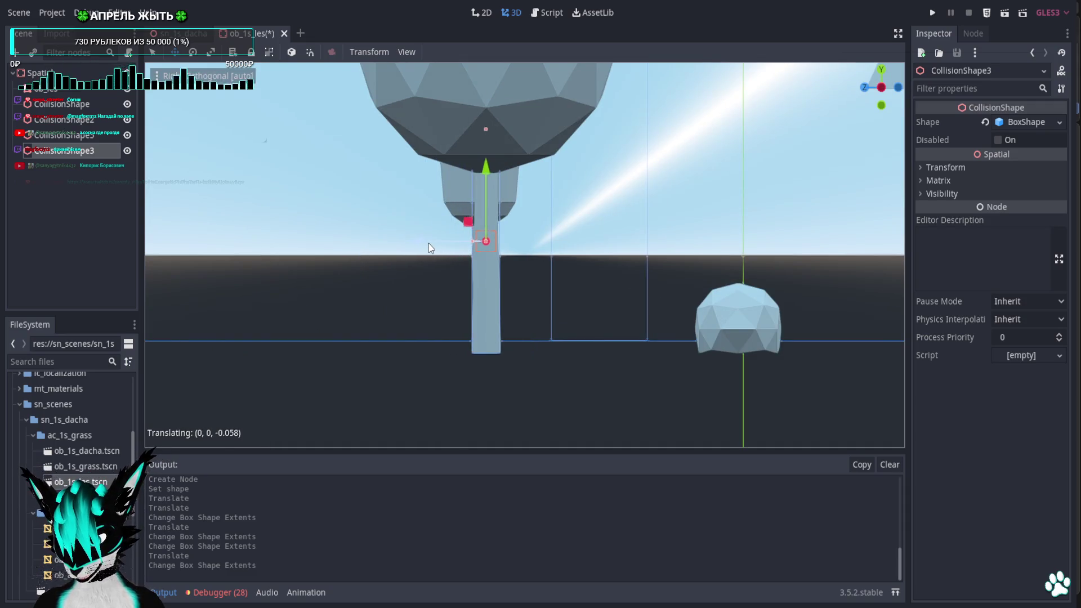
pyautogui.moveTo(428, 243)
pyautogui.mouseDown(button='middle')
pyautogui.moveTo(580, 294)
pyautogui.moveTo(745, 317)
pyautogui.moveTo(748, 303)
pyautogui.moveTo(730, 298)
pyautogui.mouseUp(button='middle')
pyautogui.rightClick(72, 87)
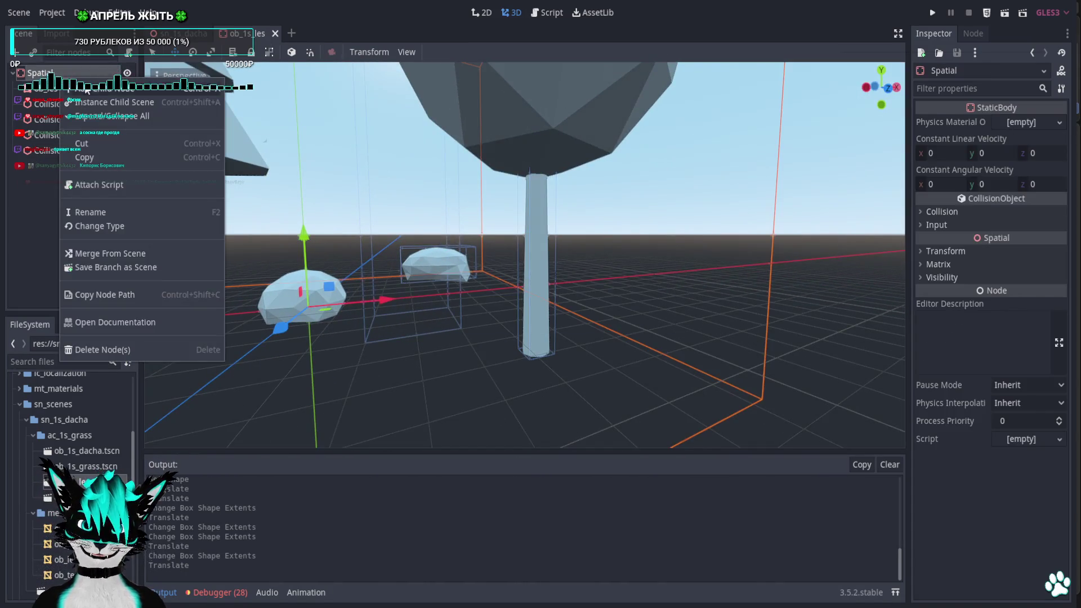
# Add a CollisionShape4 child to the static body and assign it a new BoxShape
pyautogui.click(94, 88)
pyautogui.press('Down')
pyautogui.press('Return')
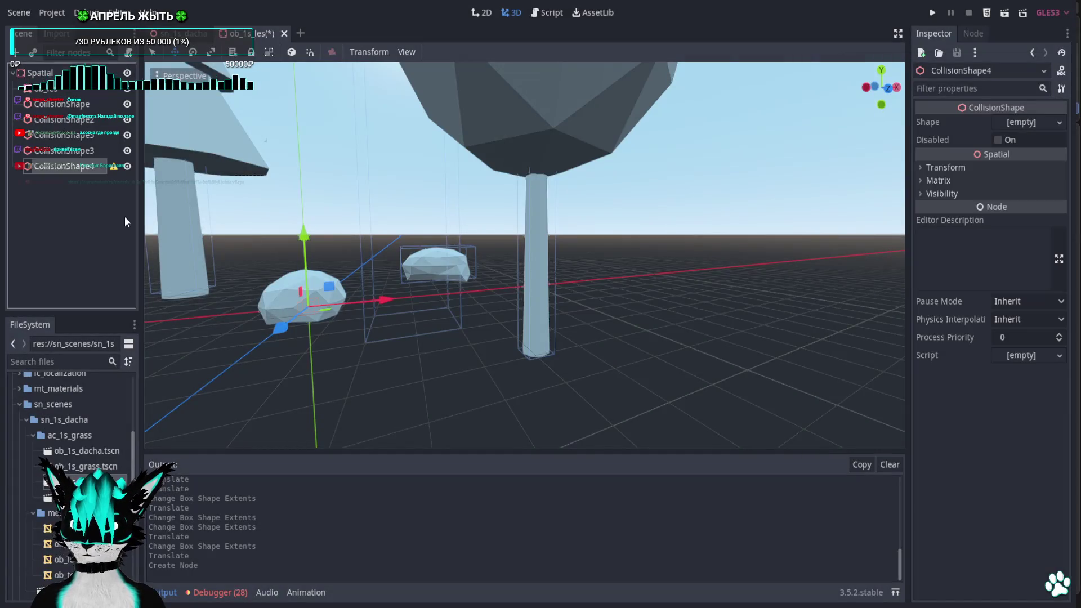
pyautogui.click(1039, 123)
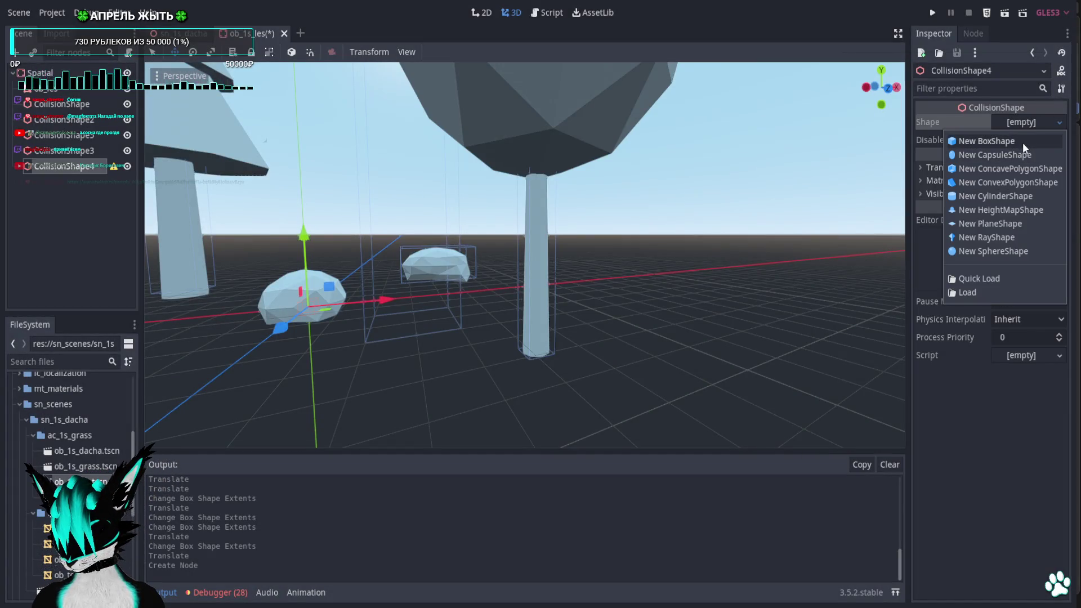
pyautogui.click(1020, 142)
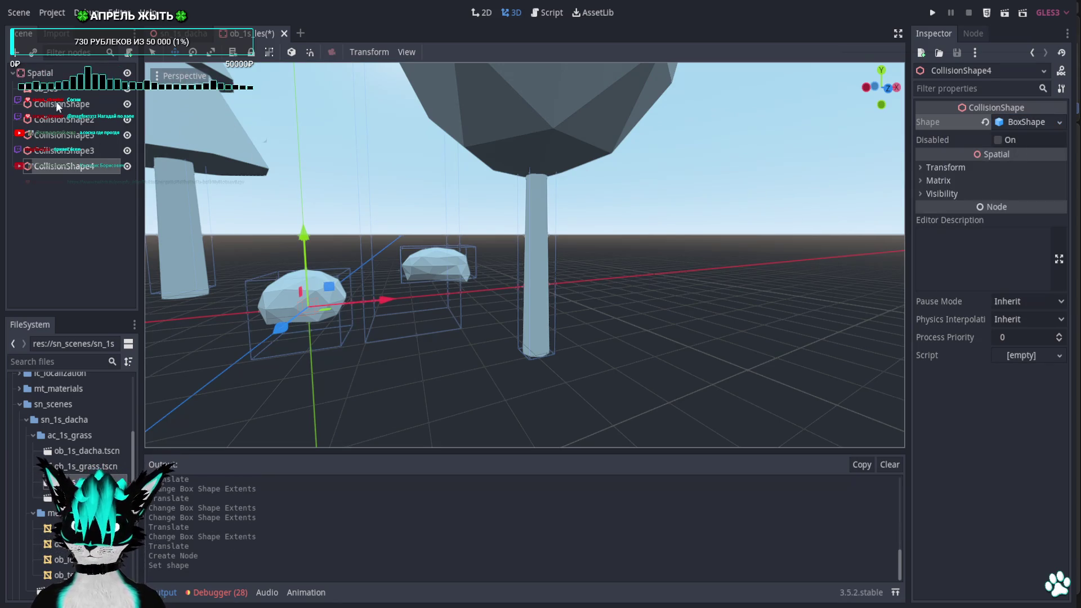
pyautogui.click(62, 88)
pyautogui.click(71, 165)
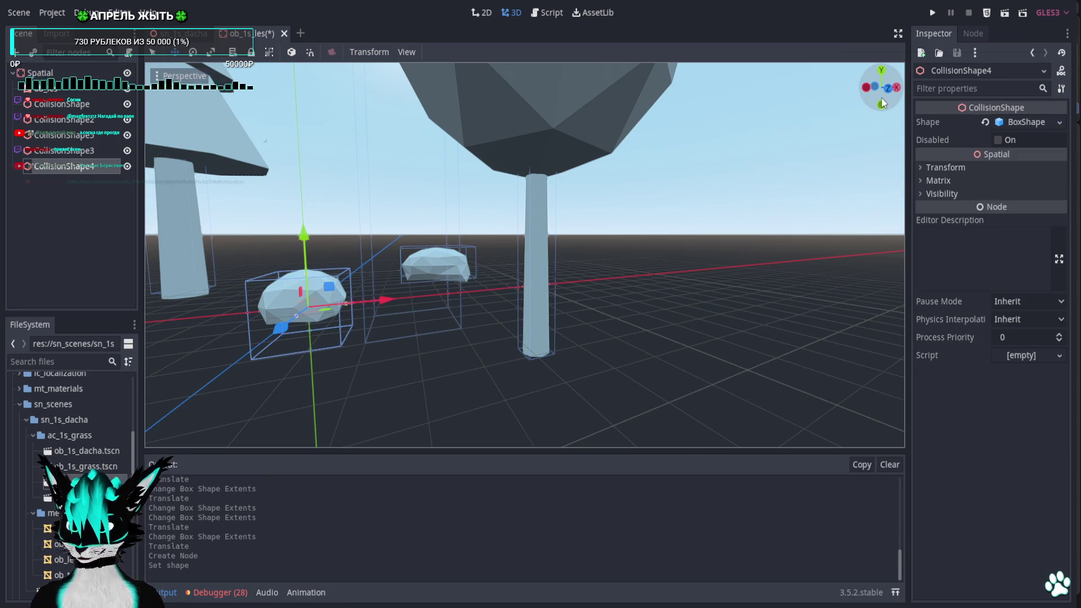
# Try moving the fourth box along X in Rear view, undo the move, and focus the view on it
pyautogui.click(881, 96)
pyautogui.keyDown('shift'); pyautogui.moveTo(380, 253); pyautogui.dragTo(701, 279, button='middle'); pyautogui.keyUp('shift')
pyautogui.moveTo(667, 325); pyautogui.dragTo(487, 346)
pyautogui.moveTo(487, 347); pyautogui.dragTo(671, 291, button='middle')
pyautogui.click(881, 76)
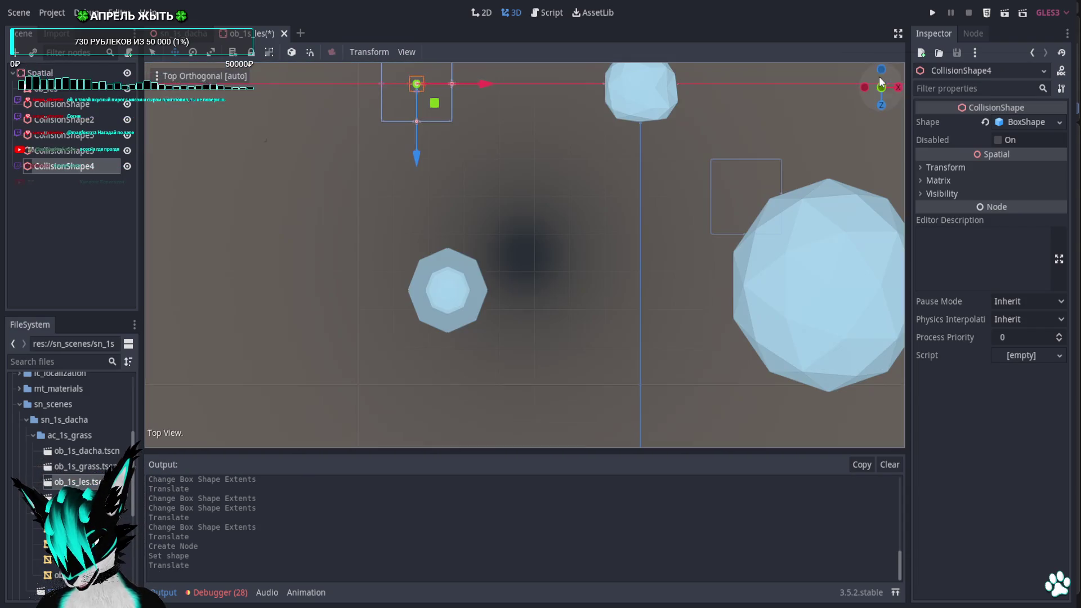
pyautogui.hotkey('ctrl', 'z')
pyautogui.press('f')
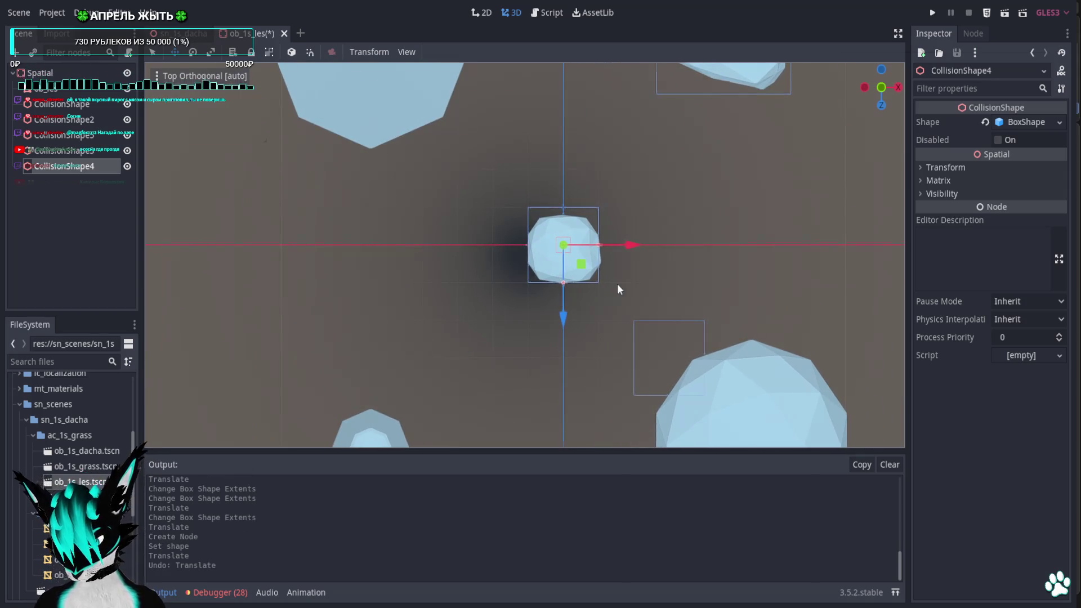
pyautogui.moveTo(613, 292); pyautogui.dragTo(845, 446, button='middle')
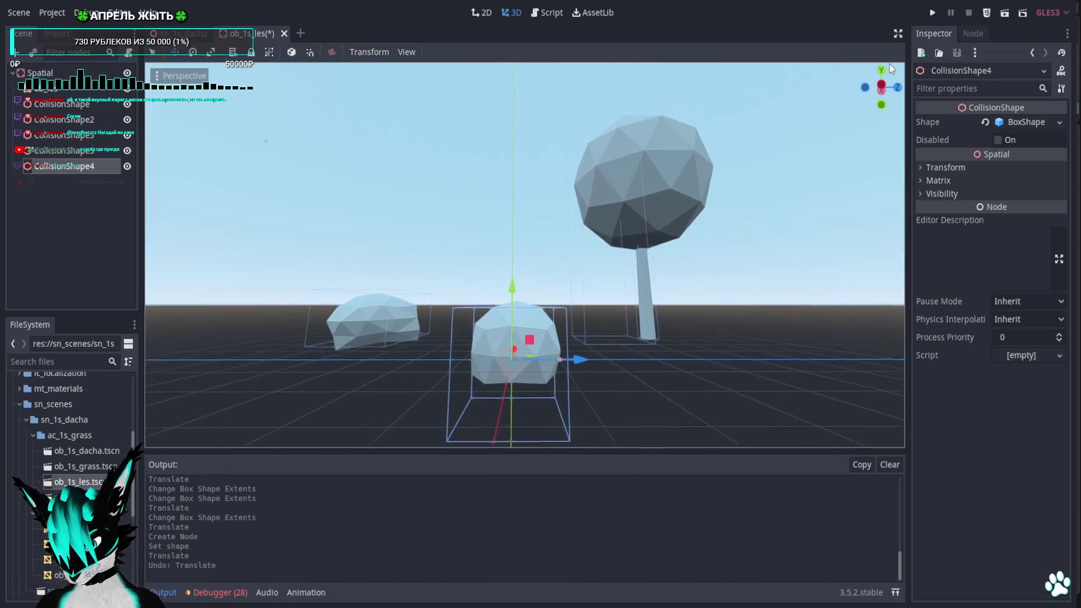
pyautogui.moveTo(889, 69); pyautogui.dragTo(843, 106, button='middle')
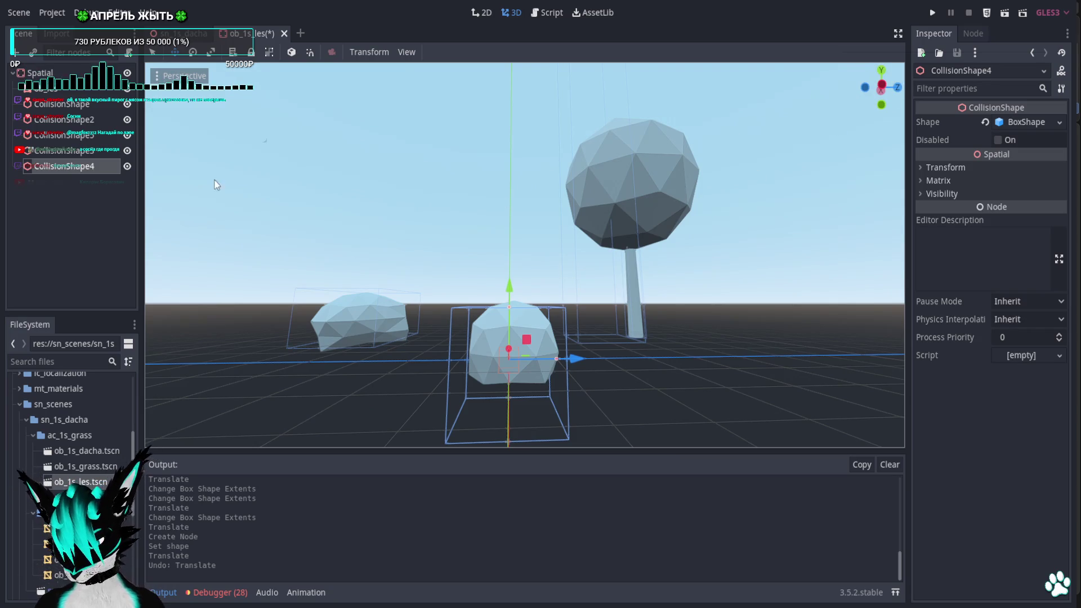
pyautogui.rightClick(59, 73)
# Add another CollisionShape child to the static body and assign it a new BoxShape
pyautogui.click(101, 80)
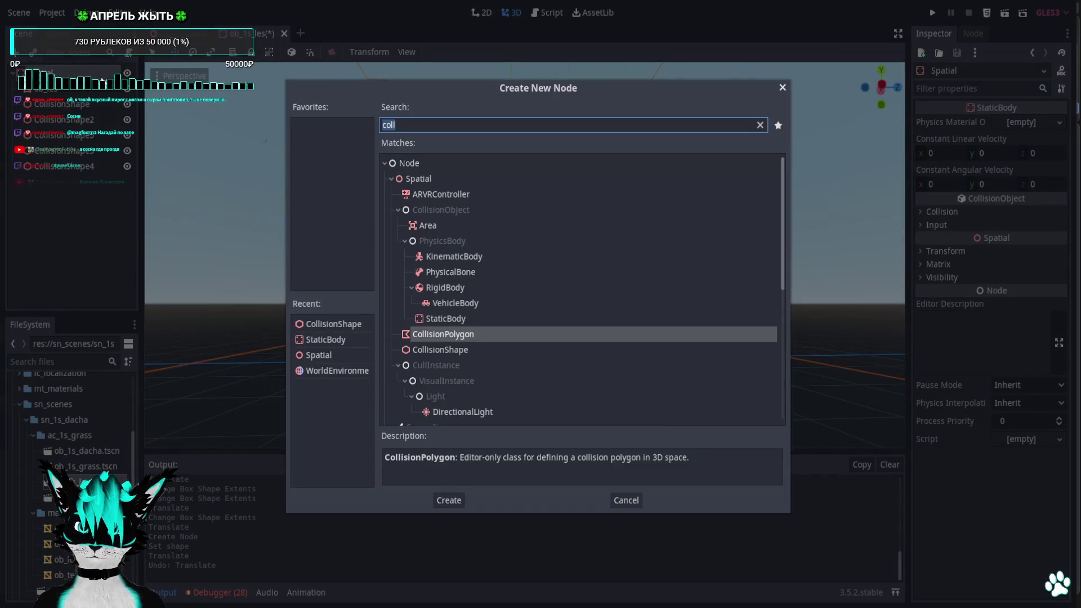
pyautogui.press('Down')
pyautogui.press('Return')
pyautogui.click(1032, 122)
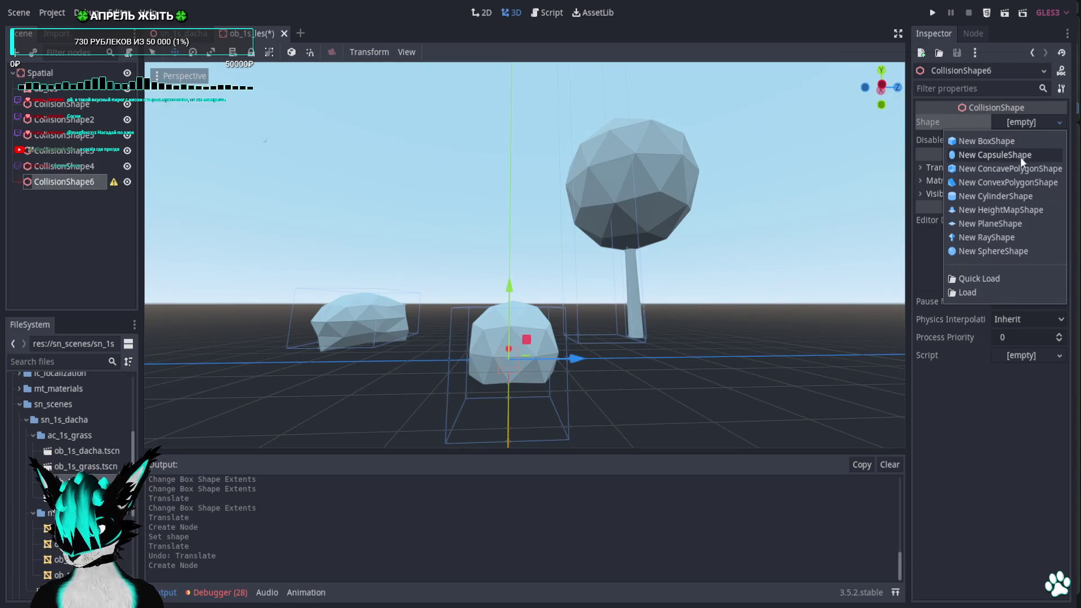
pyautogui.click(1011, 139)
pyautogui.click(63, 172)
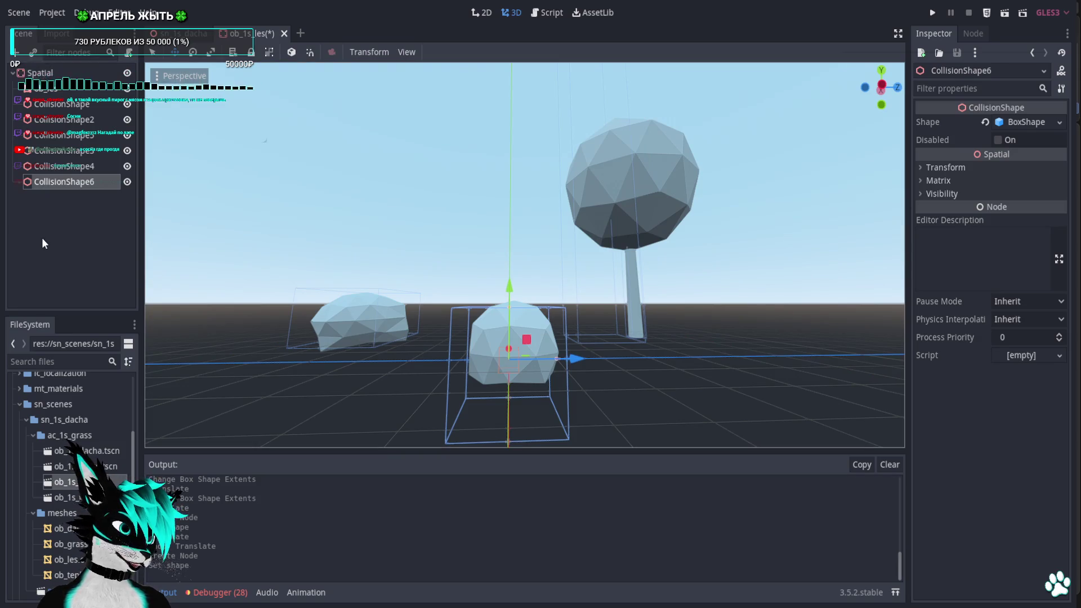
# Place the new box over the octagonal tree in Top view and check it from Rear, Left and Front
pyautogui.click(881, 69)
pyautogui.scroll(-2, 572, 294)
pyautogui.moveTo(612, 321); pyautogui.dragTo(465, 167)
pyautogui.keyDown('shift'); pyautogui.moveTo(595, 309); pyautogui.dragTo(612, 344, button='middle'); pyautogui.keyUp('shift')
pyautogui.scroll(3, 575, 304)
pyautogui.scroll(3, 541, 268)
pyautogui.moveTo(478, 201); pyautogui.dragTo(514, 241)
pyautogui.click(882, 105)
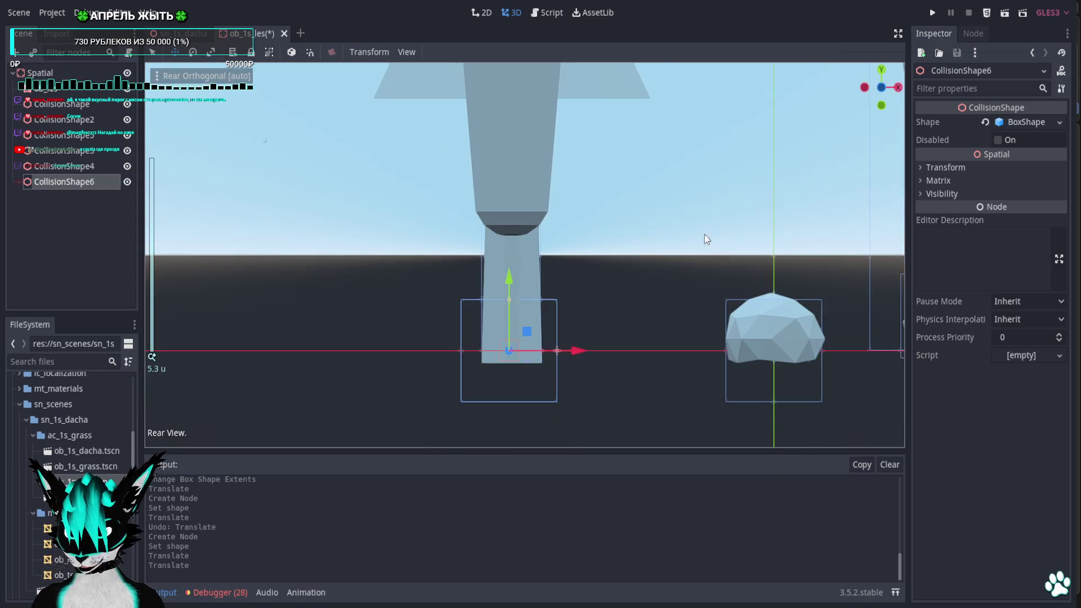
pyautogui.click(864, 88)
pyautogui.scroll(-4, 671, 266)
pyautogui.click(865, 89)
pyautogui.scroll(-3, 625, 287)
pyautogui.scroll(5, 610, 284)
pyautogui.moveTo(611, 284)
pyautogui.mouseDown(button='middle')
pyautogui.moveTo(681, 299)
pyautogui.moveTo(674, 287)
pyautogui.mouseUp(button='middle')
# Re-centre the box on the small round trunk within the octagon in Top view
pyautogui.press('KP_7')
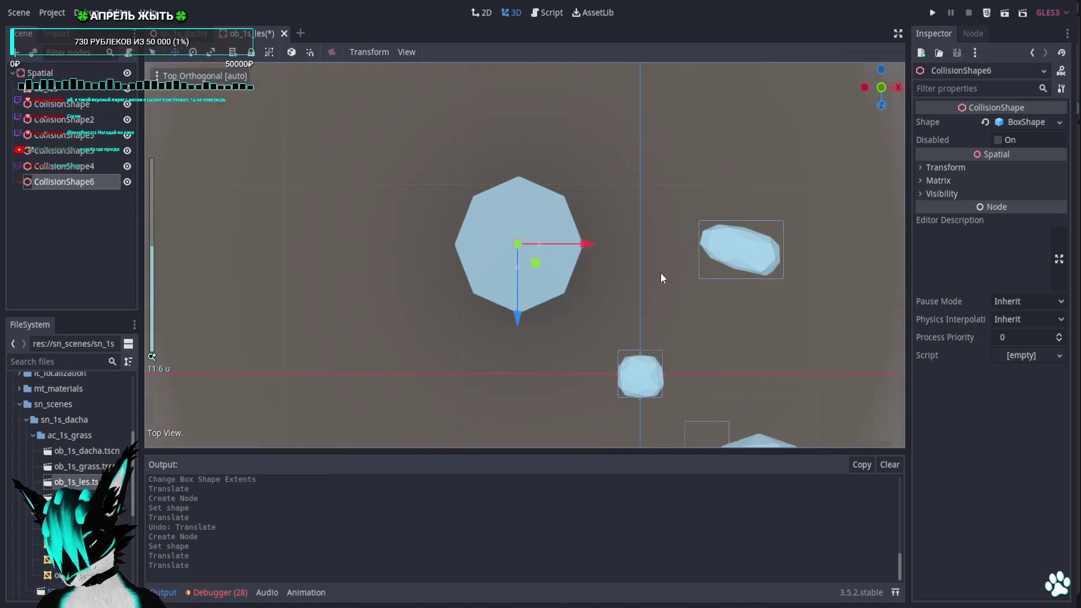
pyautogui.scroll(-5, 671, 266)
pyautogui.scroll(-5, 600, 295)
pyautogui.keyDown('shift'); pyautogui.moveTo(556, 252); pyautogui.dragTo(491, 217, button='middle'); pyautogui.keyUp('shift')
pyautogui.moveTo(491, 213); pyautogui.dragTo(491, 313)
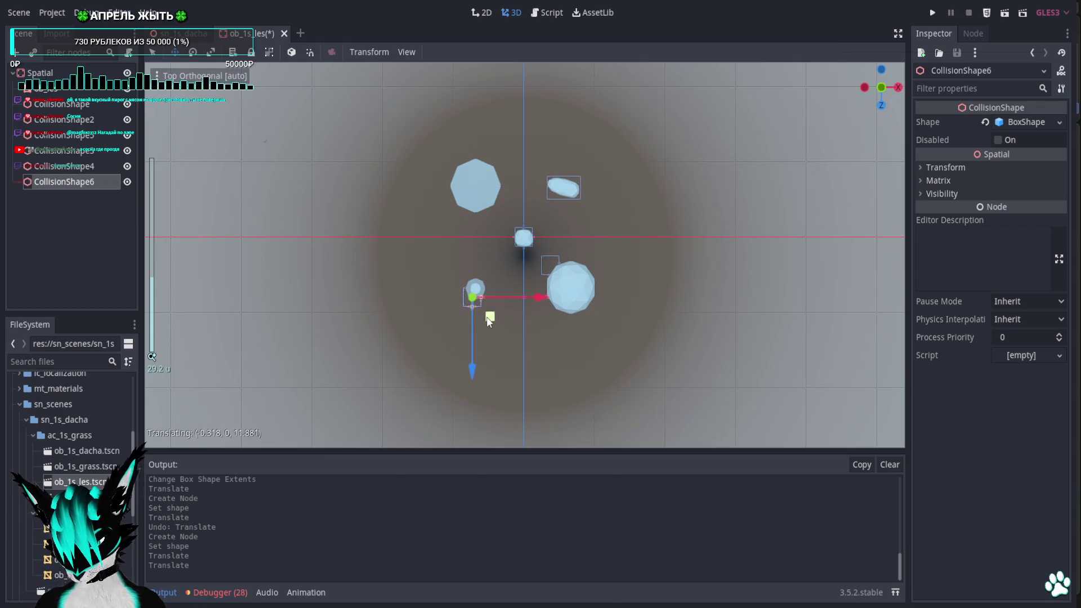
pyautogui.scroll(10, 477, 309)
pyautogui.keyDown('shift'); pyautogui.moveTo(477, 310); pyautogui.dragTo(636, 258, button='middle'); pyautogui.keyUp('shift')
pyautogui.scroll(8, 636, 257)
pyautogui.scroll(10, 572, 327)
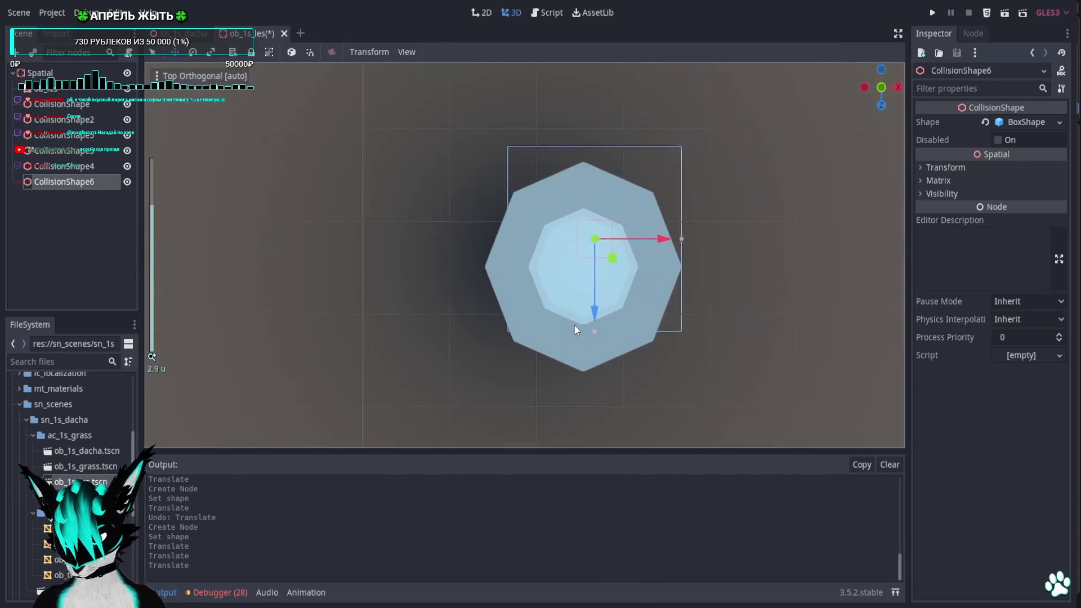
pyautogui.scroll(6, 637, 252)
pyautogui.moveTo(623, 263)
pyautogui.mouseDown()
pyautogui.moveTo(623, 308)
pyautogui.moveTo(611, 296)
pyautogui.mouseUp()
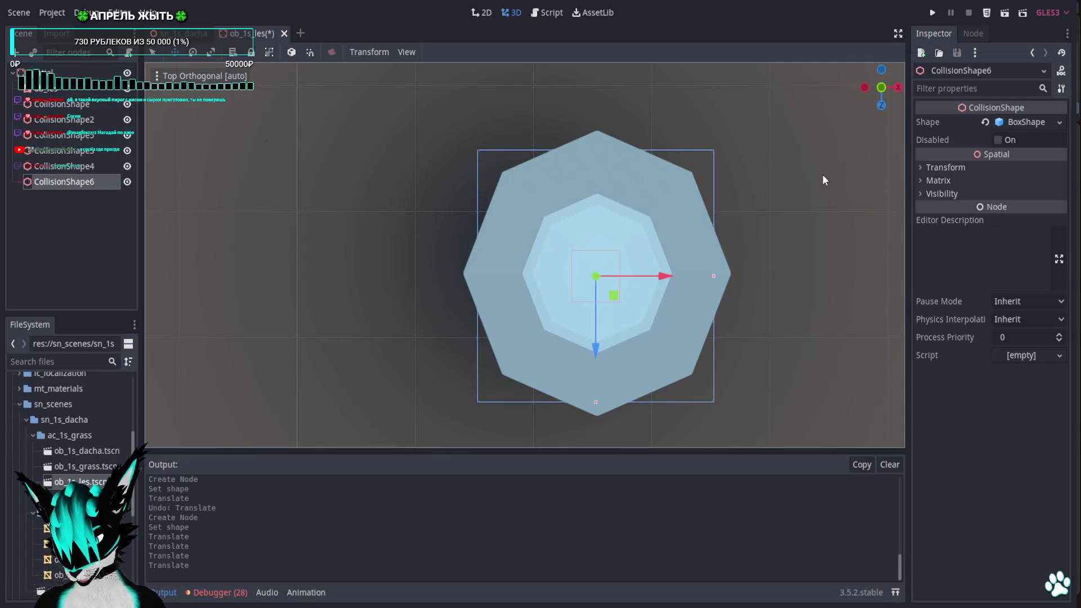
pyautogui.moveTo(837, 124); pyautogui.dragTo(856, 109, button='middle')
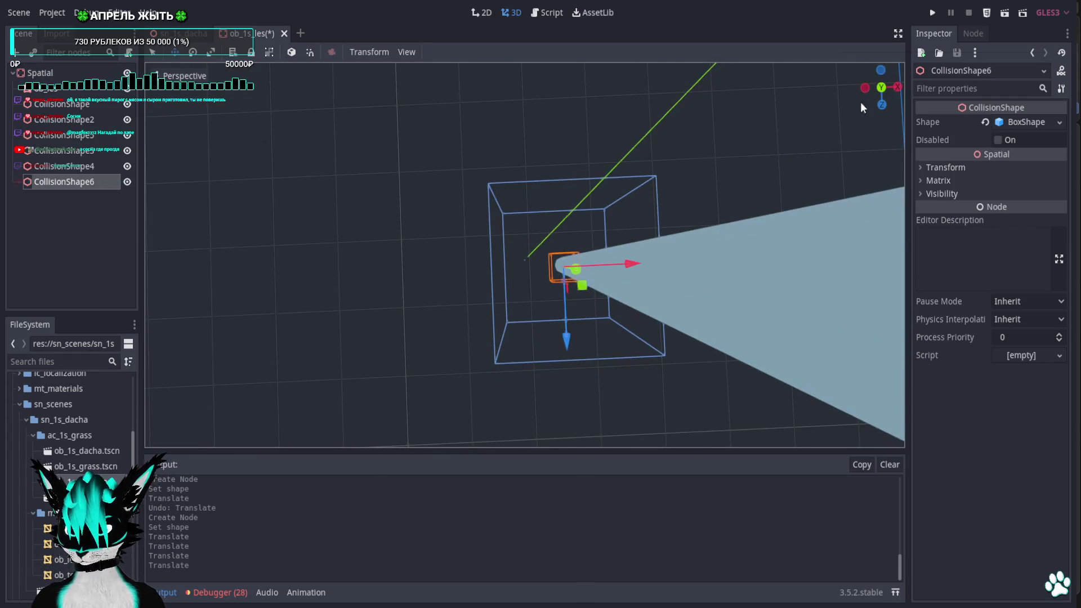
# Narrow the box's width and depth to the pillar, raise it, and switch to the sn_1s_dacha scene
pyautogui.click(883, 105)
pyautogui.moveTo(666, 355); pyautogui.dragTo(571, 362)
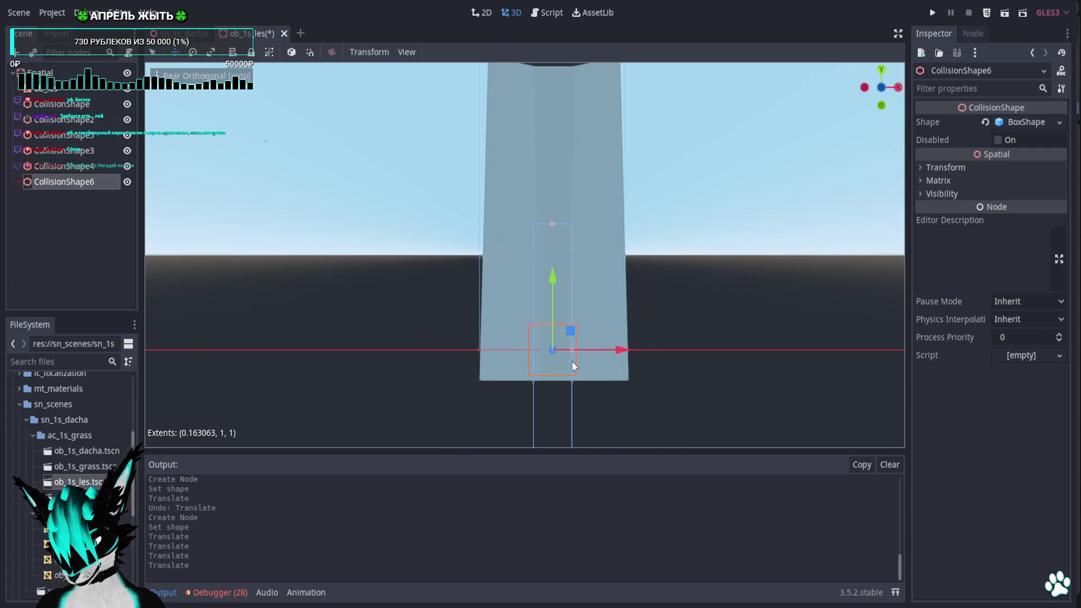
pyautogui.scroll(-2, 571, 362)
pyautogui.moveTo(537, 266); pyautogui.dragTo(550, 152)
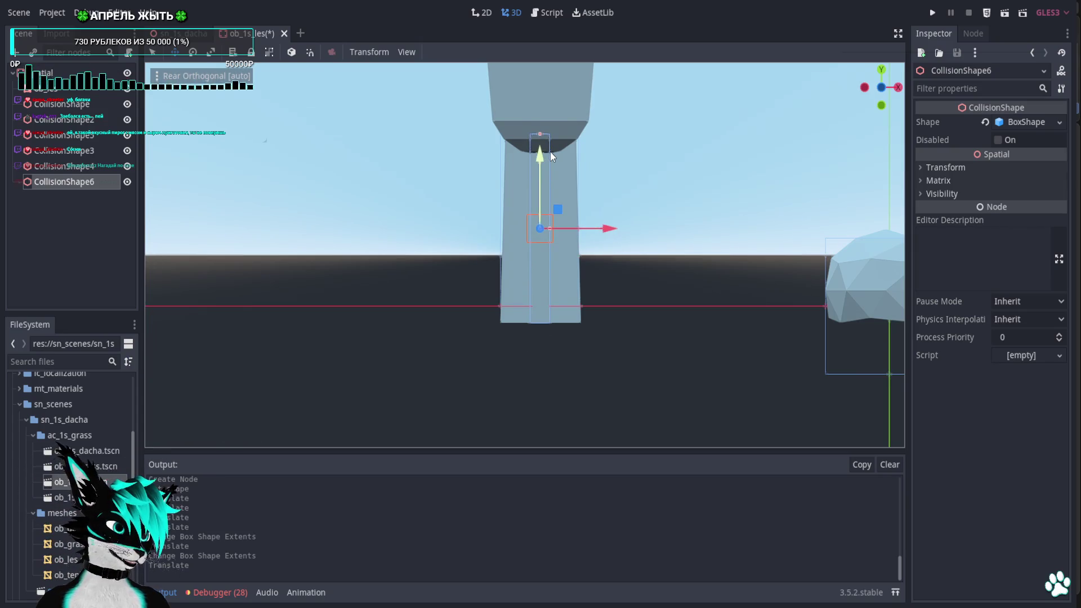
pyautogui.click(863, 88)
pyautogui.scroll(2, 579, 201)
pyautogui.scroll(2, 617, 270)
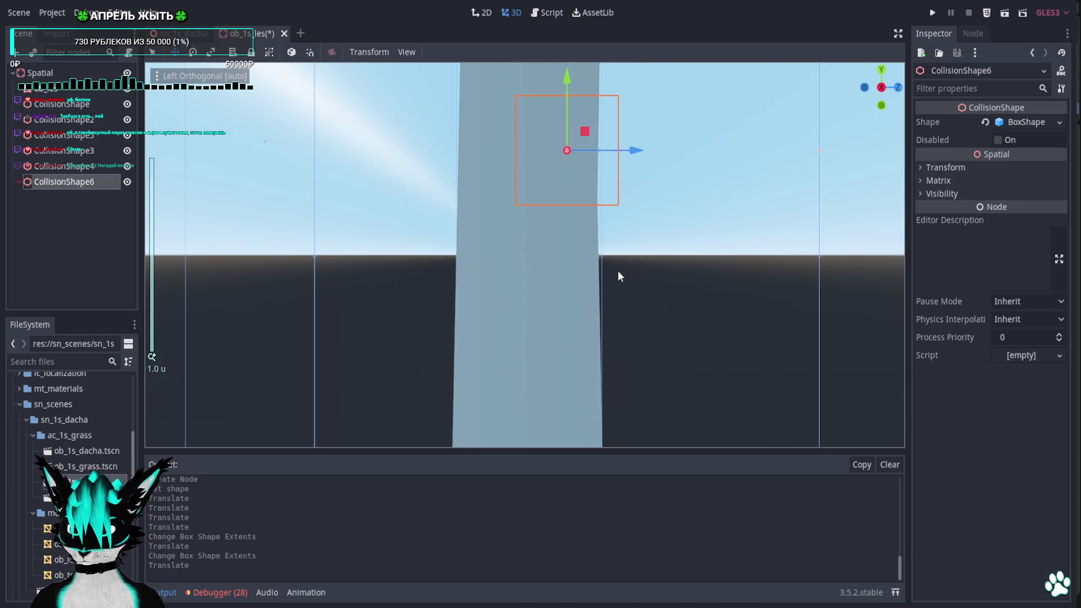
pyautogui.scroll(-4, 603, 237)
pyautogui.scroll(-3, 603, 231)
pyautogui.moveTo(622, 221); pyautogui.dragTo(558, 227)
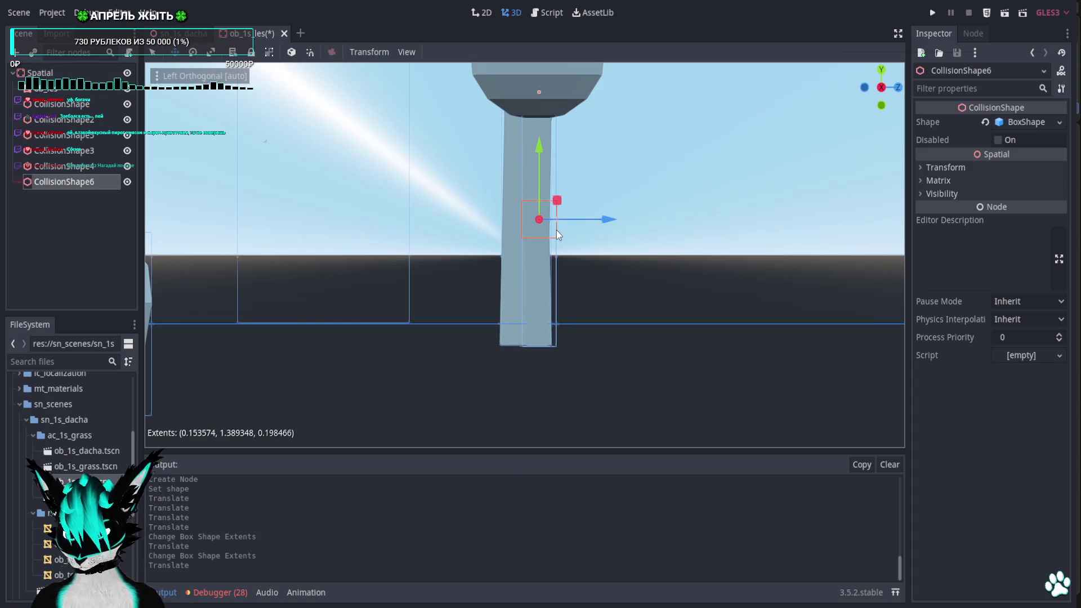
pyautogui.moveTo(558, 228); pyautogui.dragTo(551, 233)
pyautogui.moveTo(552, 232)
pyautogui.mouseDown(button='middle')
pyautogui.moveTo(557, 278)
pyautogui.moveTo(466, 279)
pyautogui.mouseUp(button='middle')
pyautogui.click(274, 33)
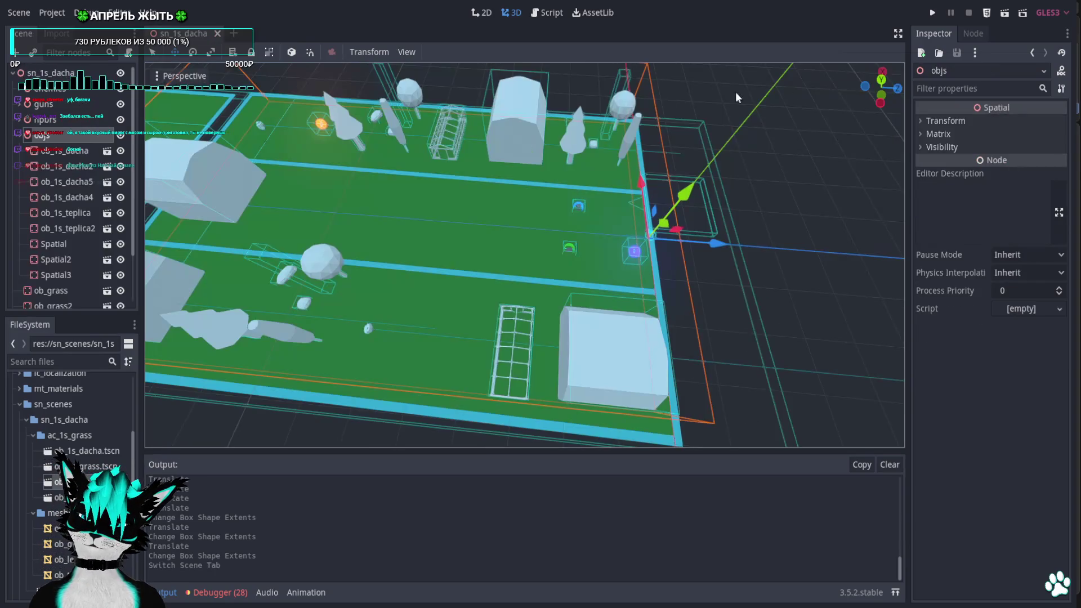
# Run the dacha level with F5, walk and strafe around the pillars to test collisions, then stop the game
pyautogui.press('F5')
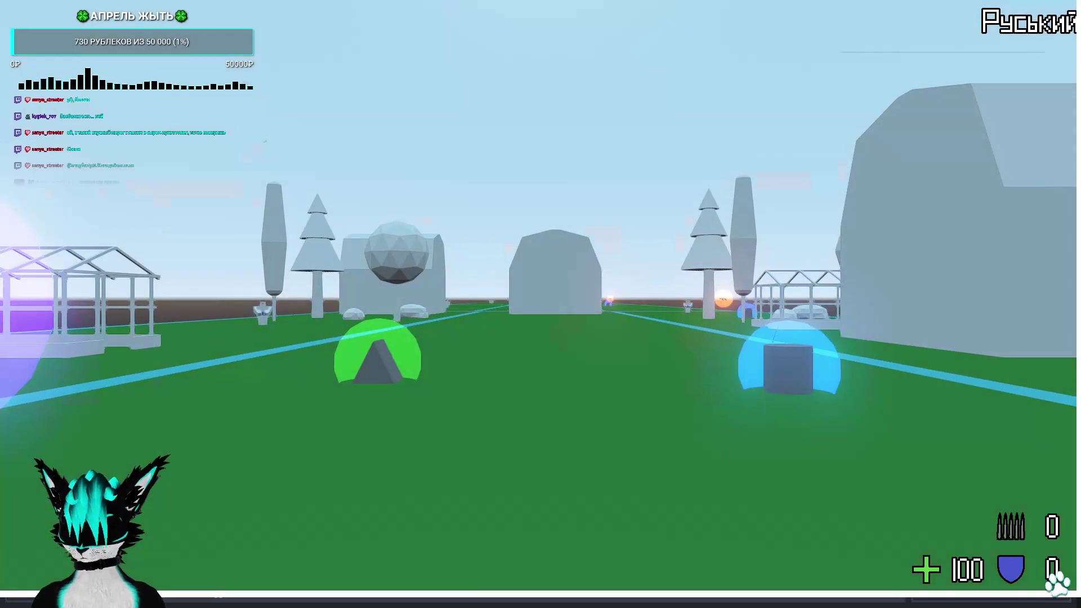
pyautogui.press('w')
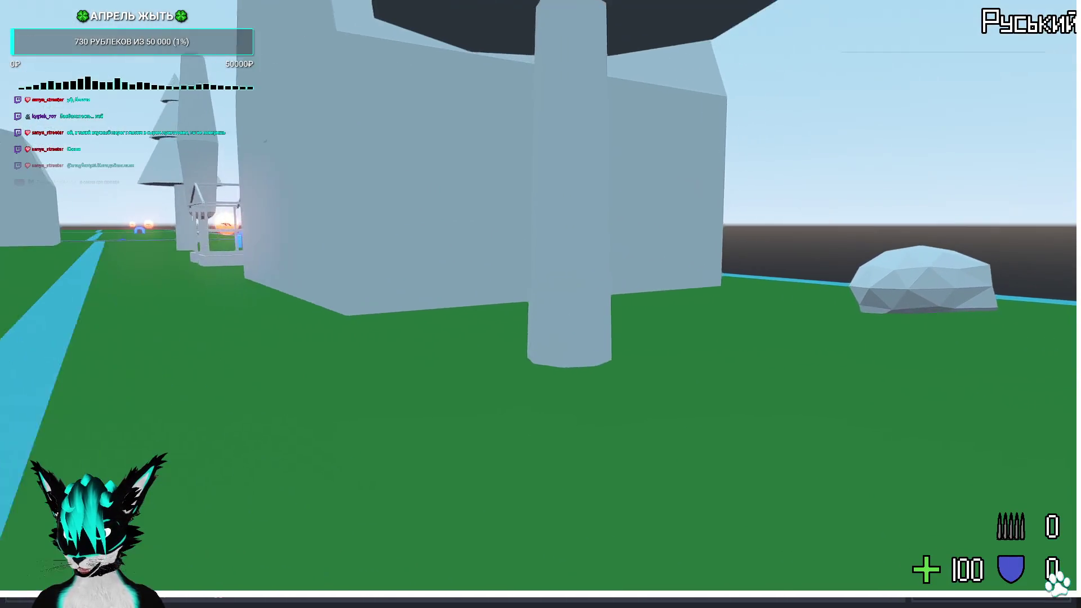
pyautogui.press('w')
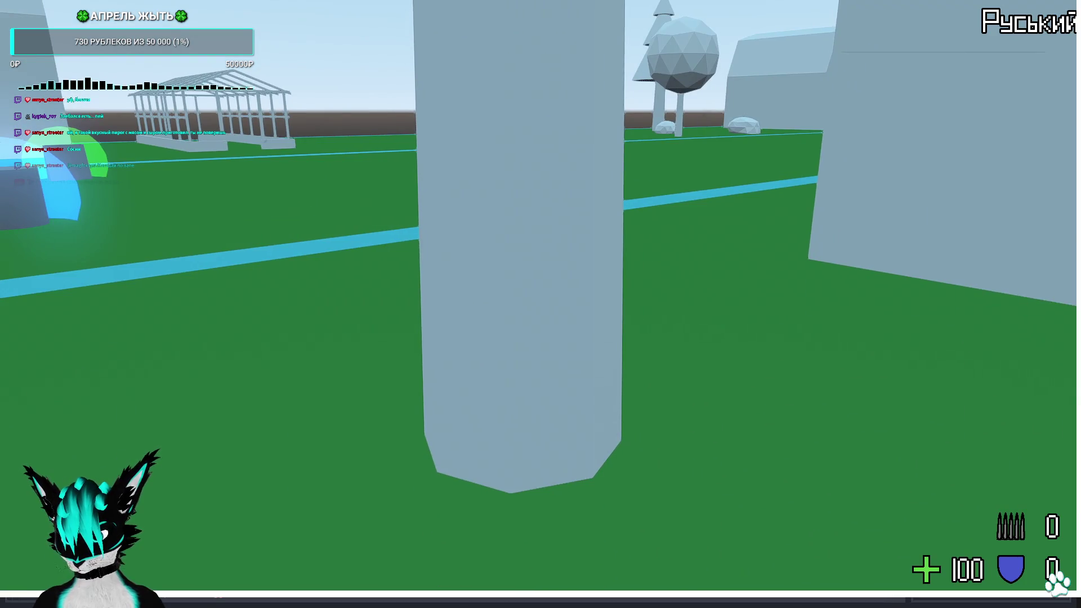
pyautogui.press('d')
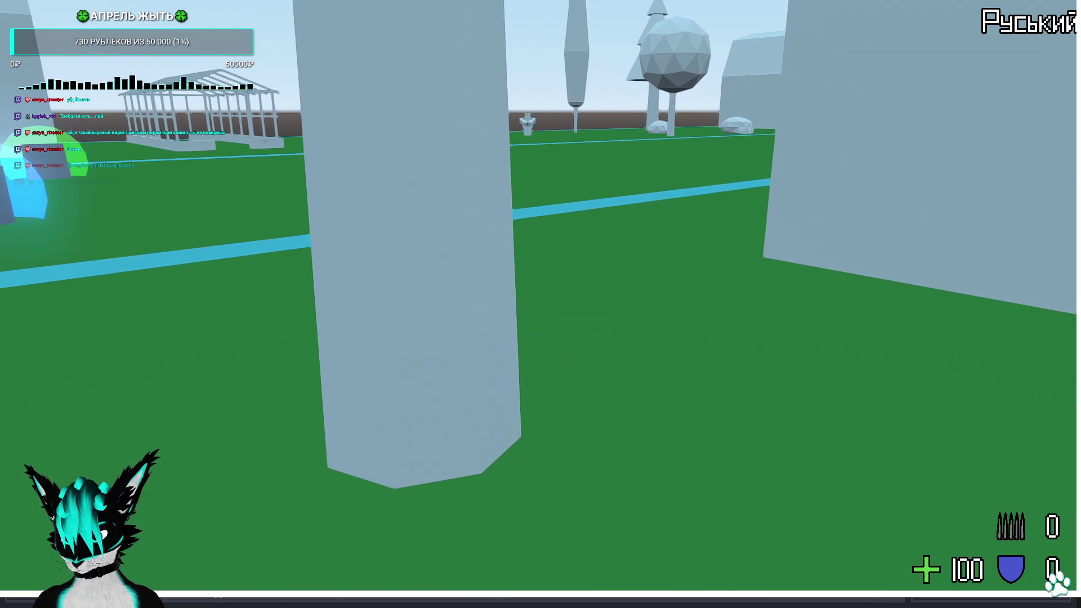
pyautogui.press('d')
pyautogui.press('d')
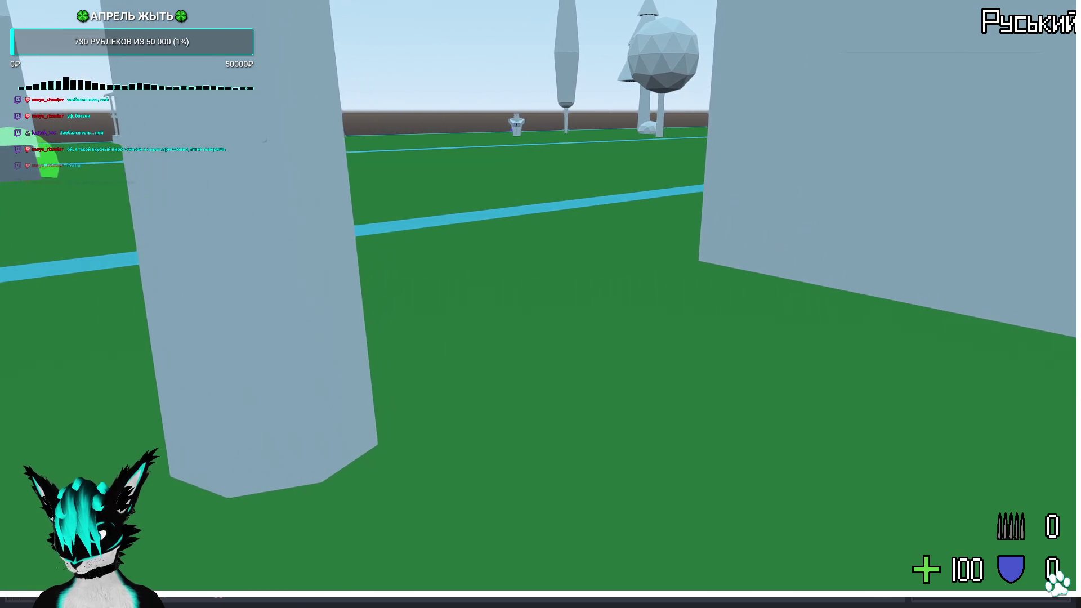
pyautogui.press('w')
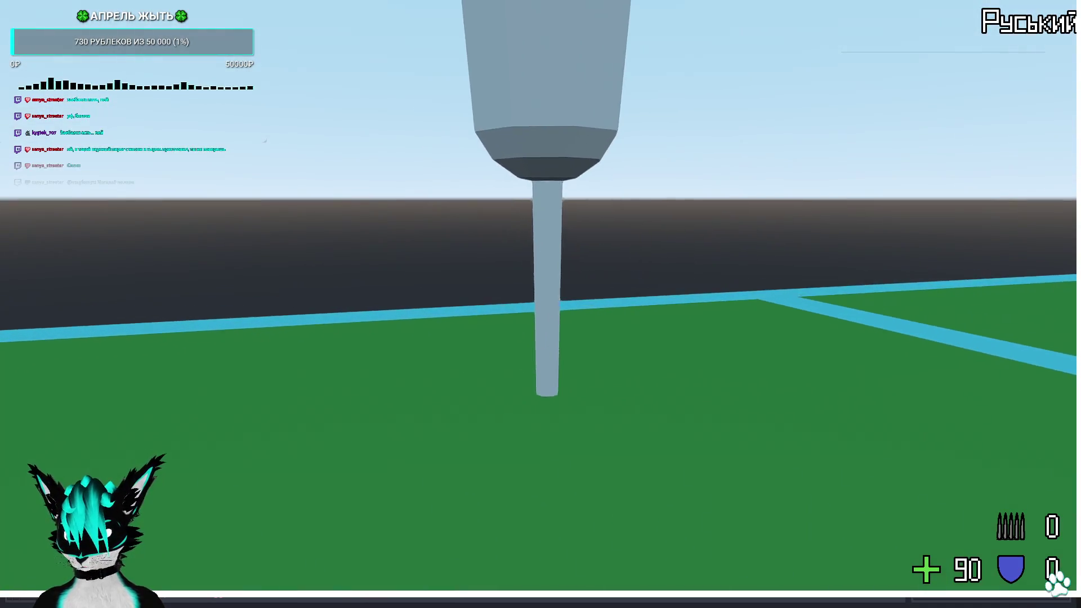
pyautogui.press('w')
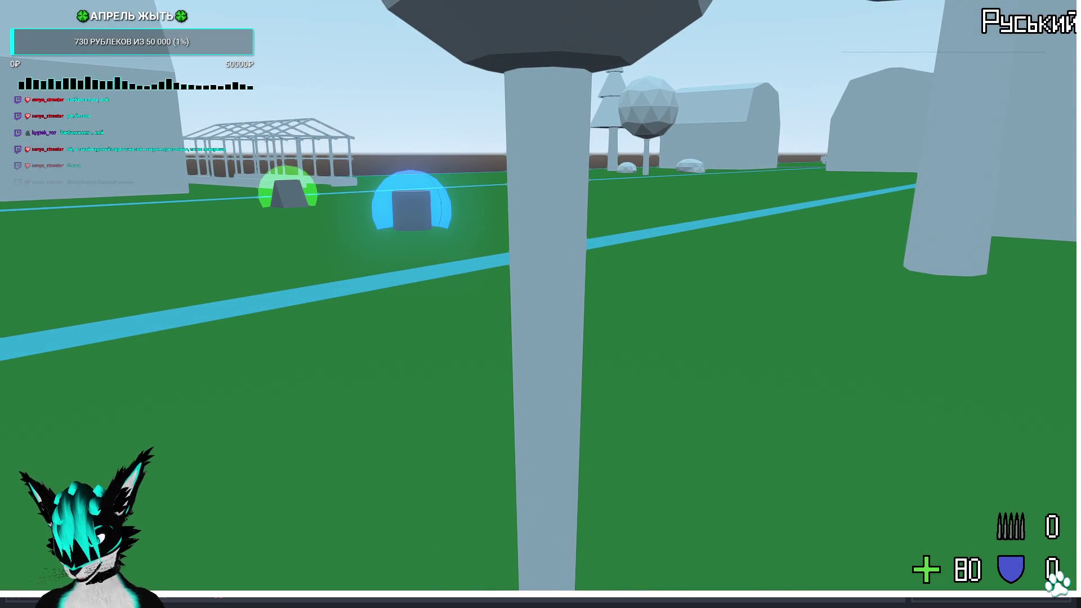
pyautogui.press('a')
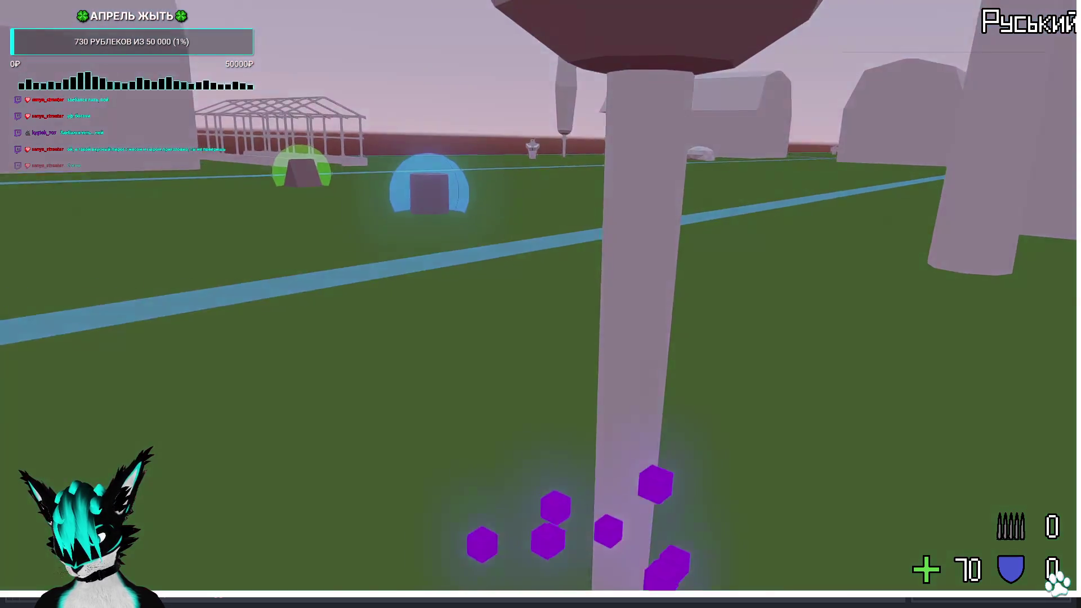
pyautogui.press('d')
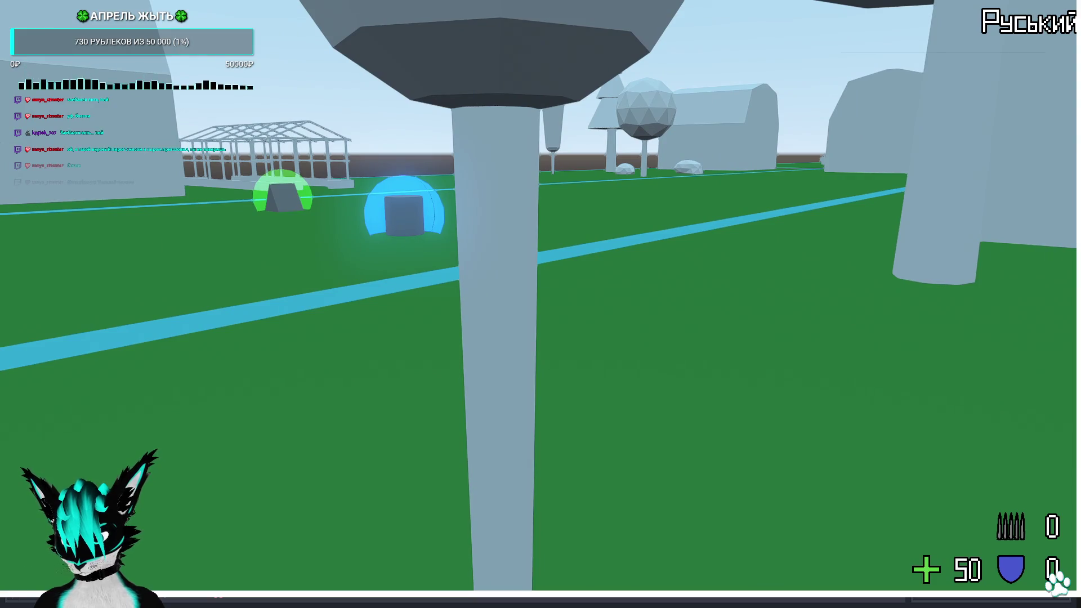
pyautogui.press('a')
pyautogui.press('d')
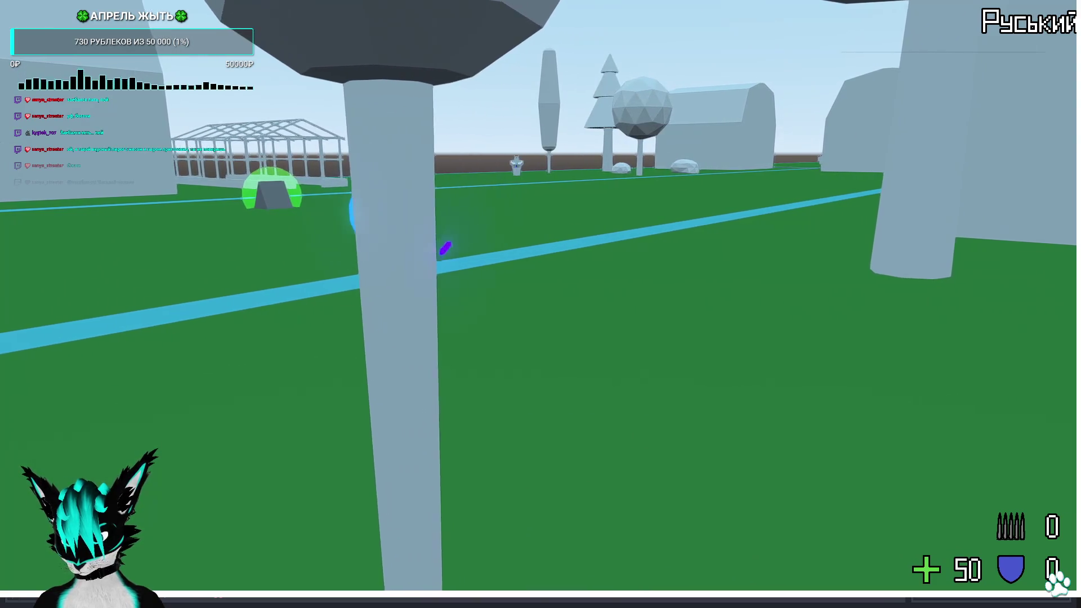
pyautogui.press('a')
pyautogui.press('s')
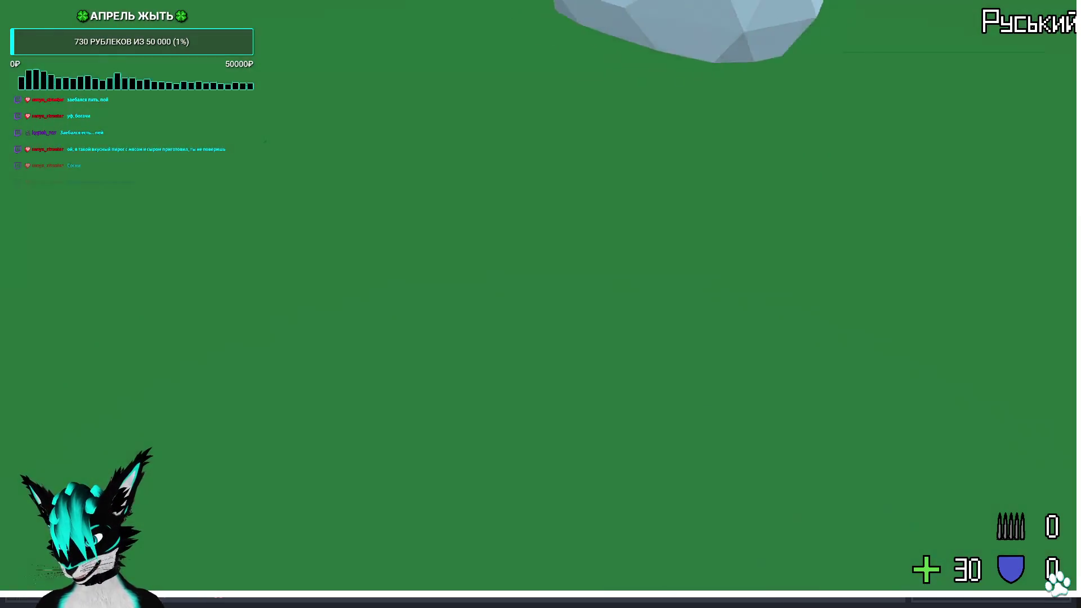
pyautogui.press('Escape')
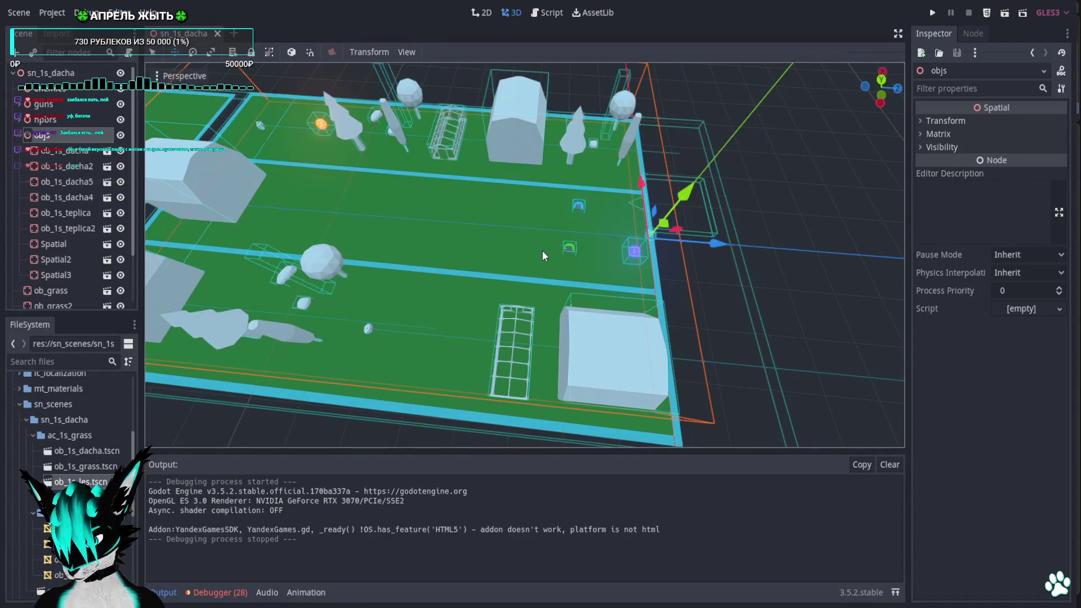
# Delete the stray box CollisionShape from ob_1s_les.tscn and run the game again
pyautogui.doubleClick(84, 481)
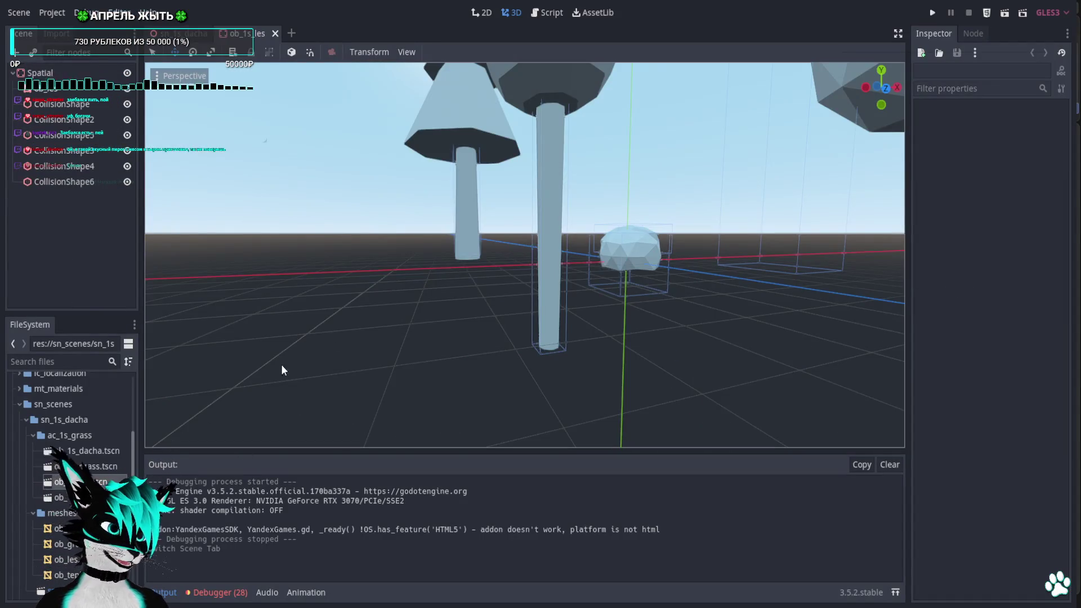
pyautogui.moveTo(524, 113)
pyautogui.mouseDown(button='middle')
pyautogui.moveTo(660, 216)
pyautogui.moveTo(793, 256)
pyautogui.moveTo(358, 234)
pyautogui.moveTo(729, 309)
pyautogui.mouseUp(button='middle')
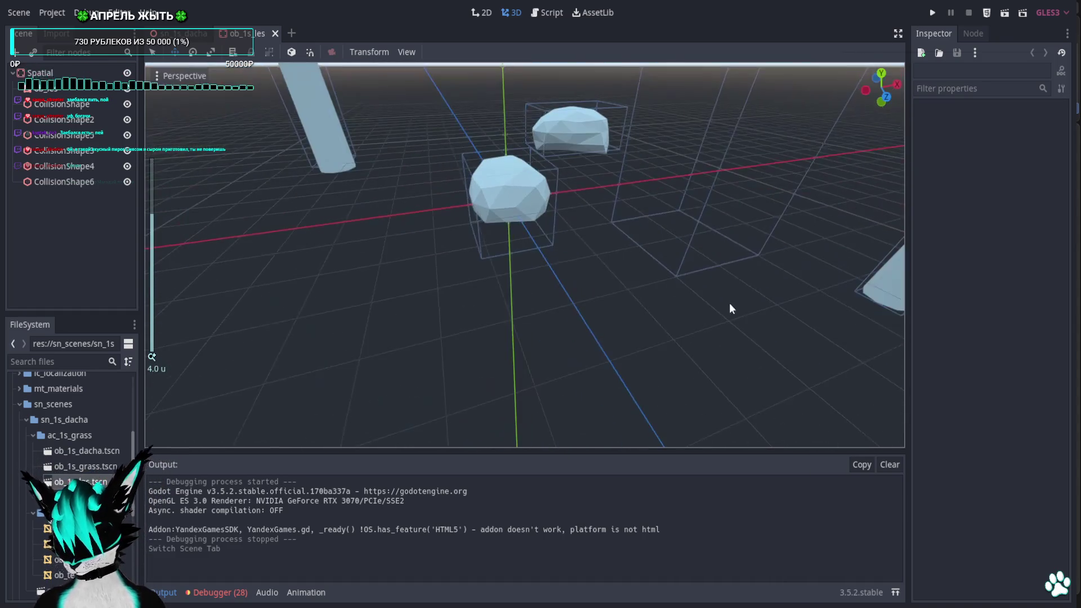
pyautogui.click(676, 274)
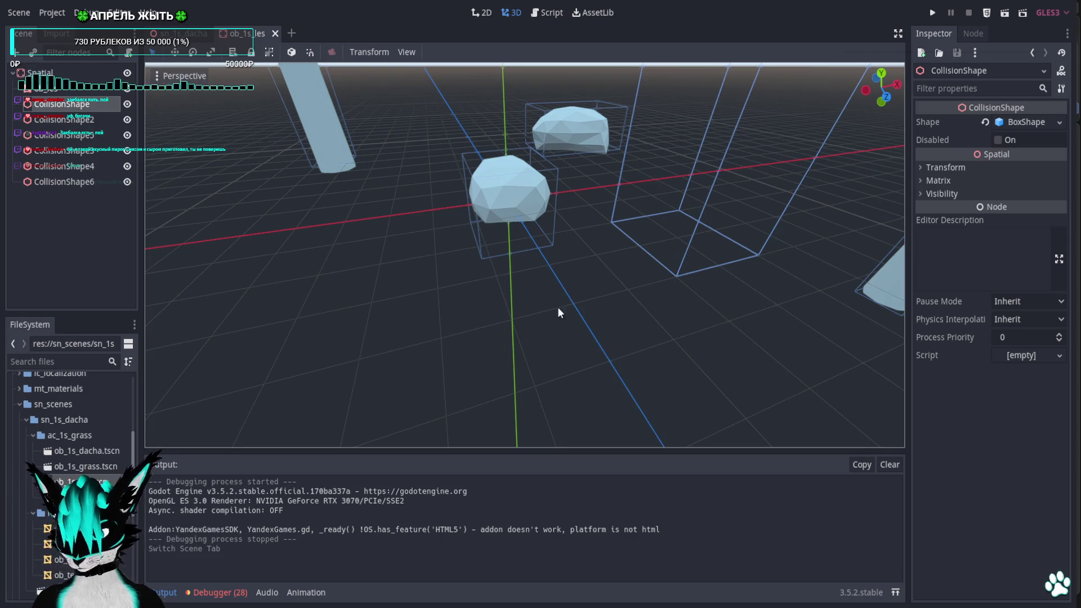
pyautogui.press('Delete')
pyautogui.press('Return')
pyautogui.click(932, 15)
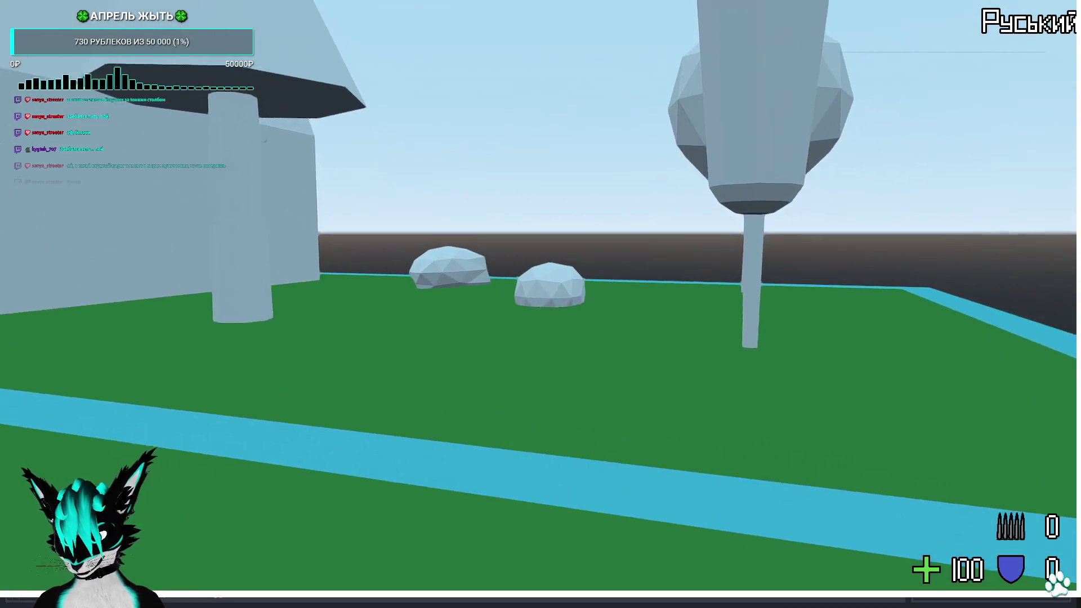
# Walk around the rocks and along the blue path toward the dome, then stop the game with F8
pyautogui.press('w')
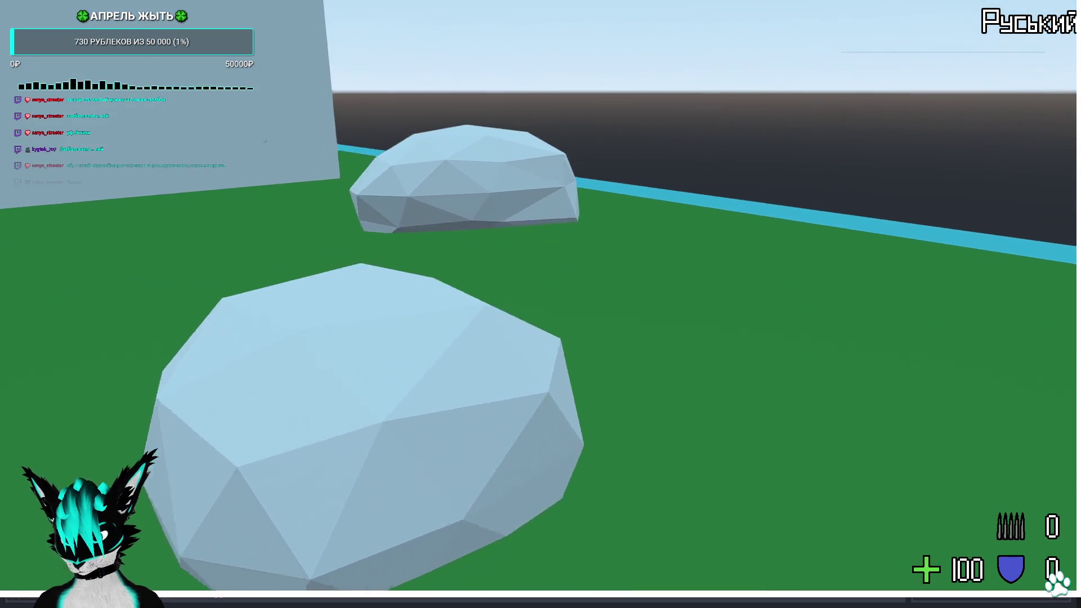
pyautogui.press('a')
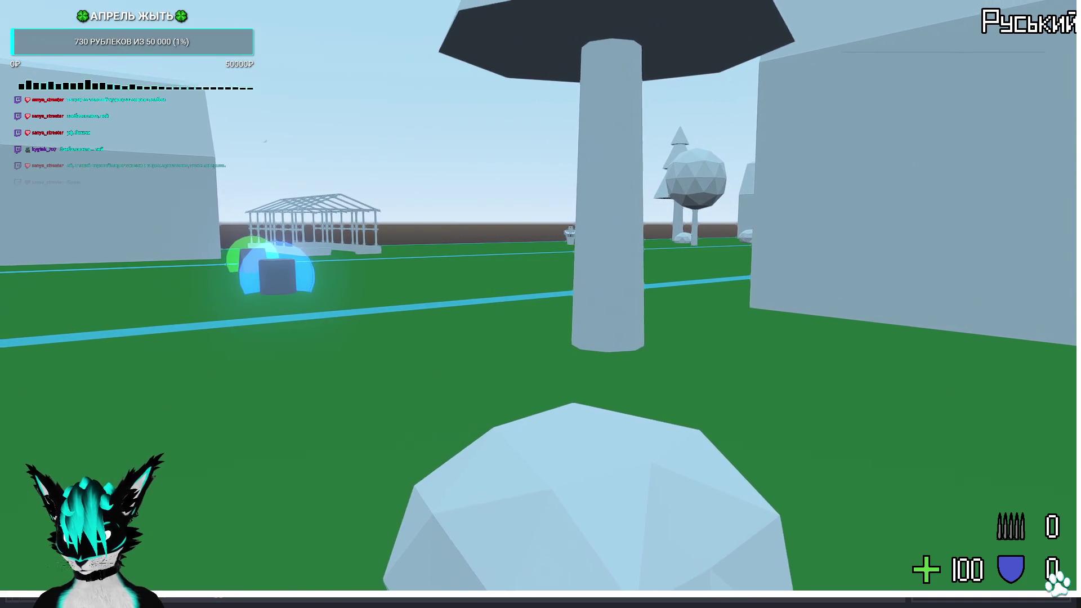
pyautogui.press('a')
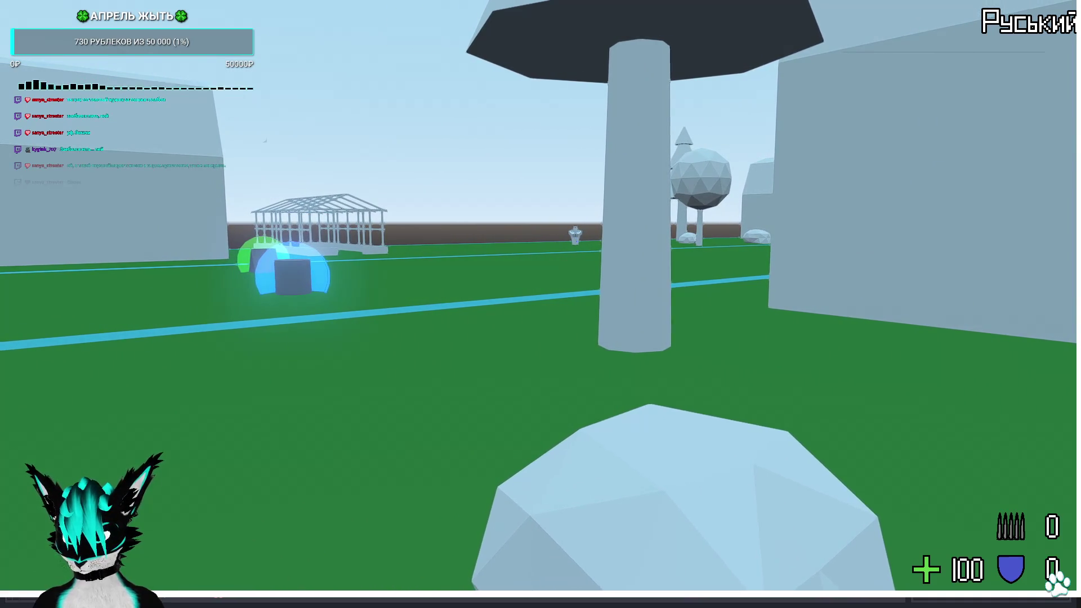
pyautogui.press('a')
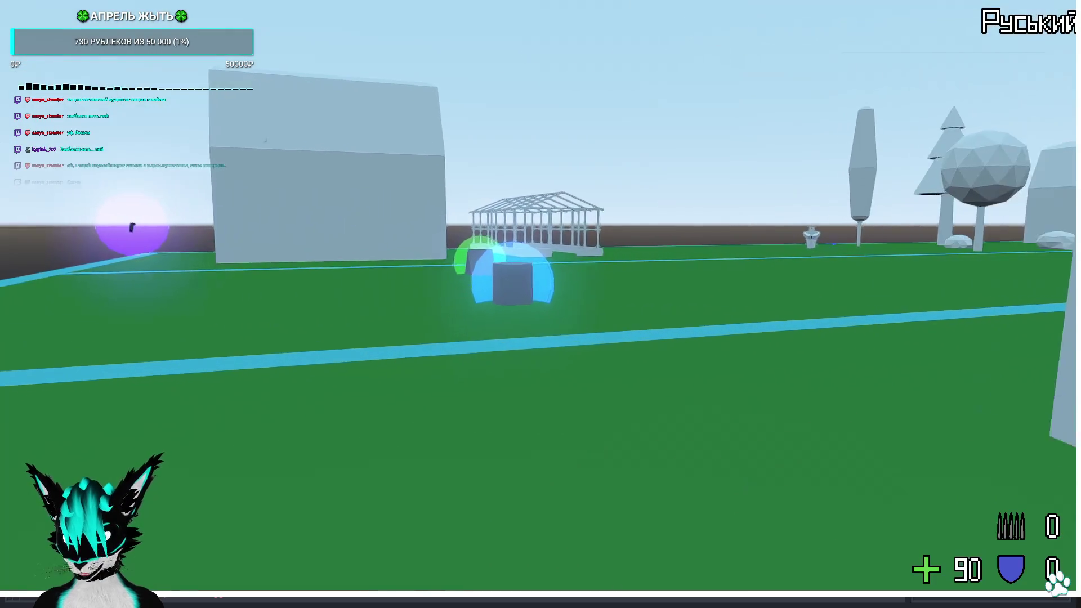
pyautogui.press('w')
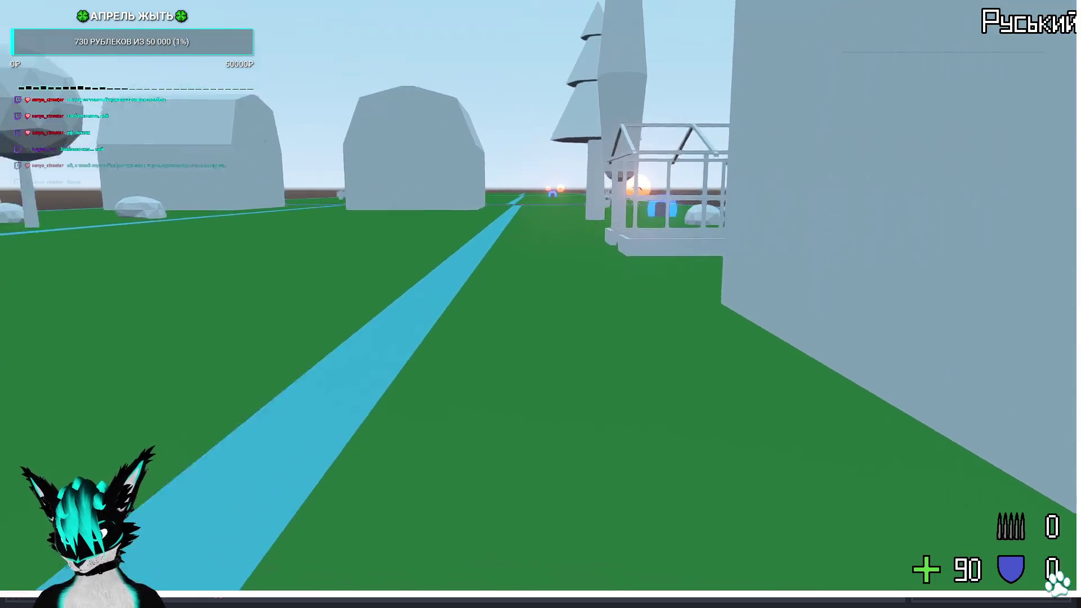
pyautogui.press('w')
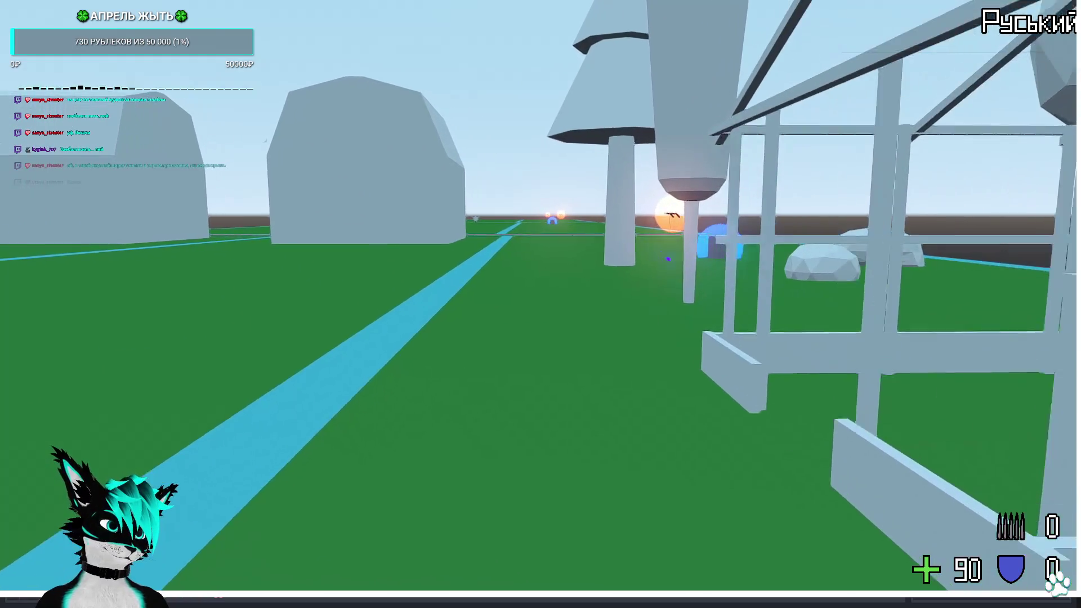
pyautogui.press('w')
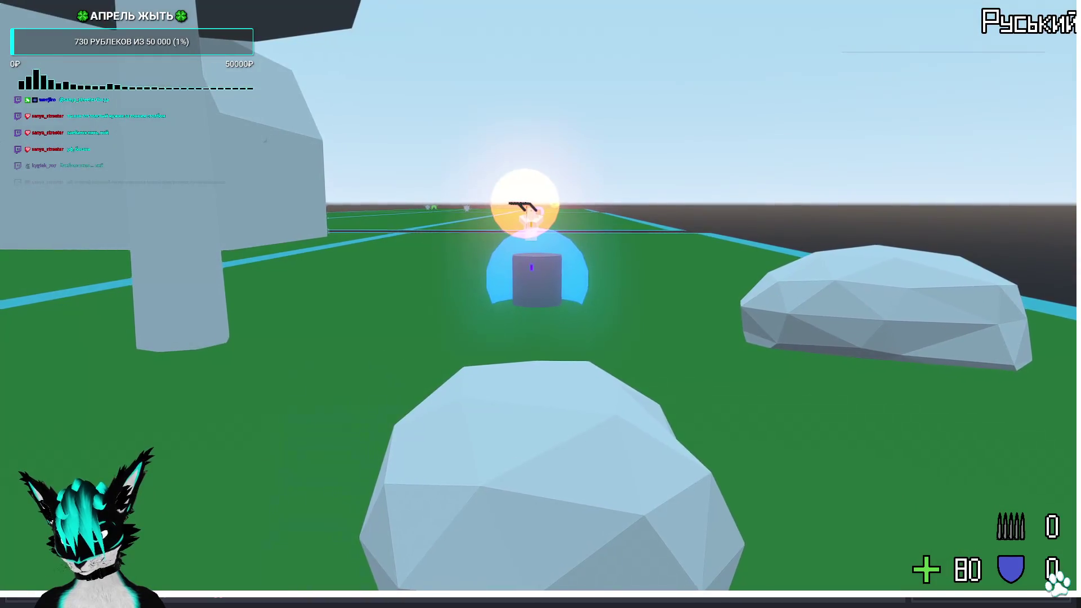
pyautogui.press('w')
pyautogui.press('w')
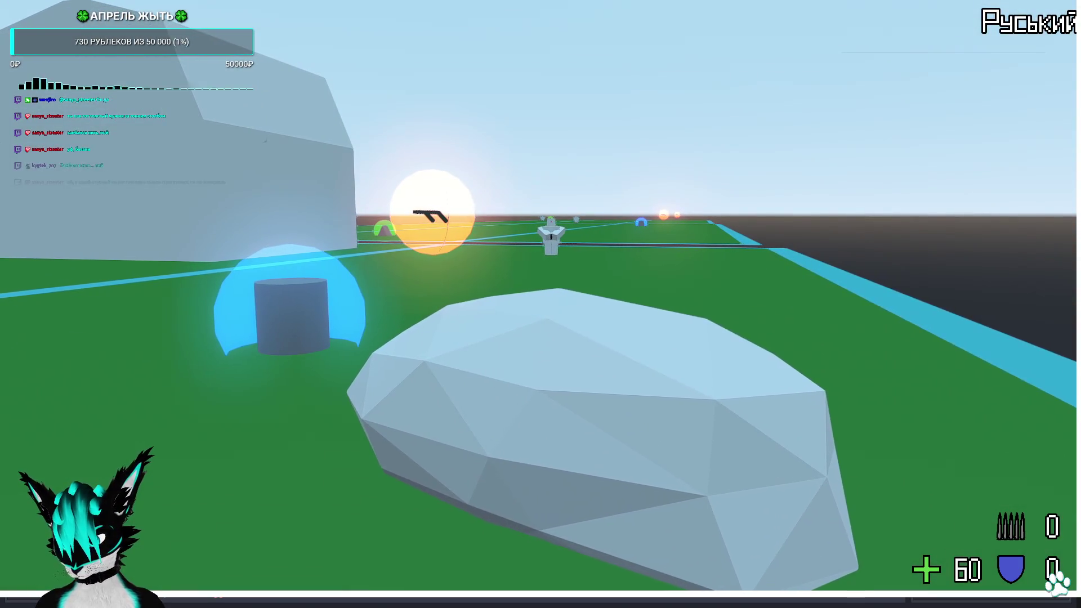
pyautogui.press('w')
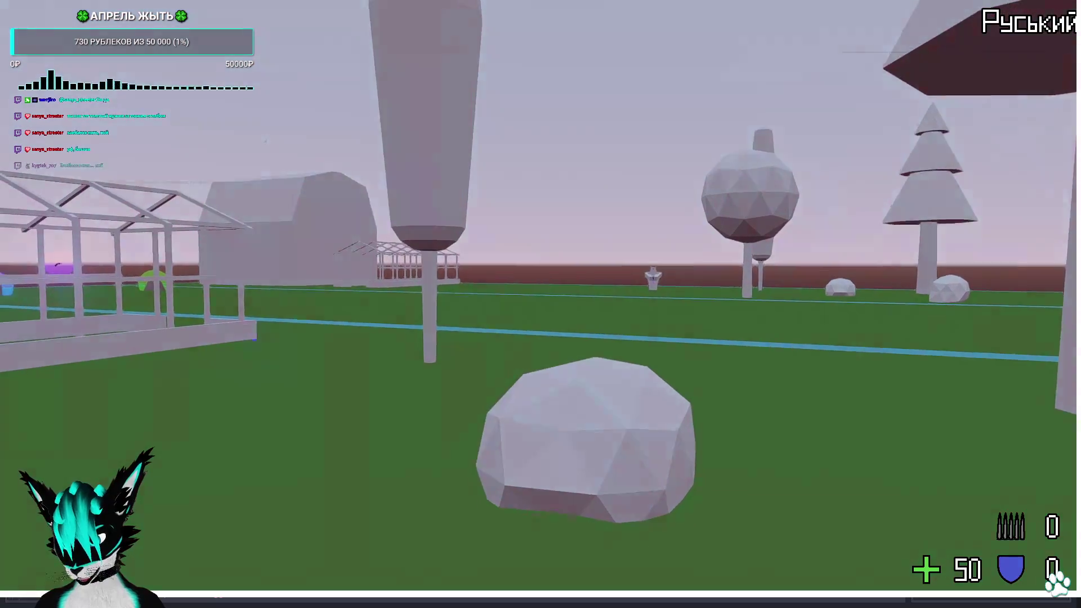
pyautogui.press('w')
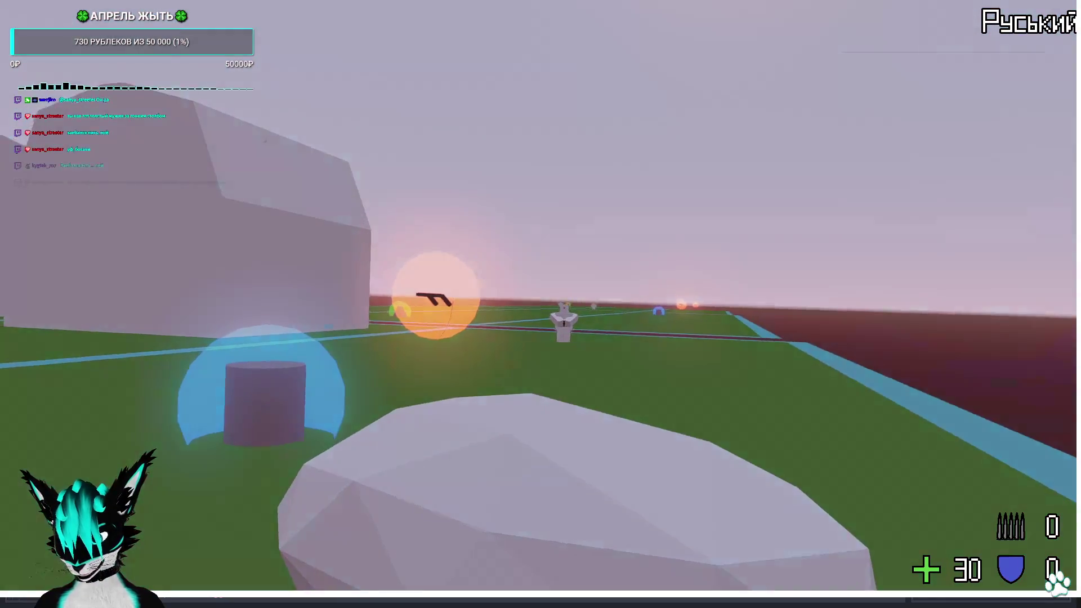
pyautogui.press('F8')
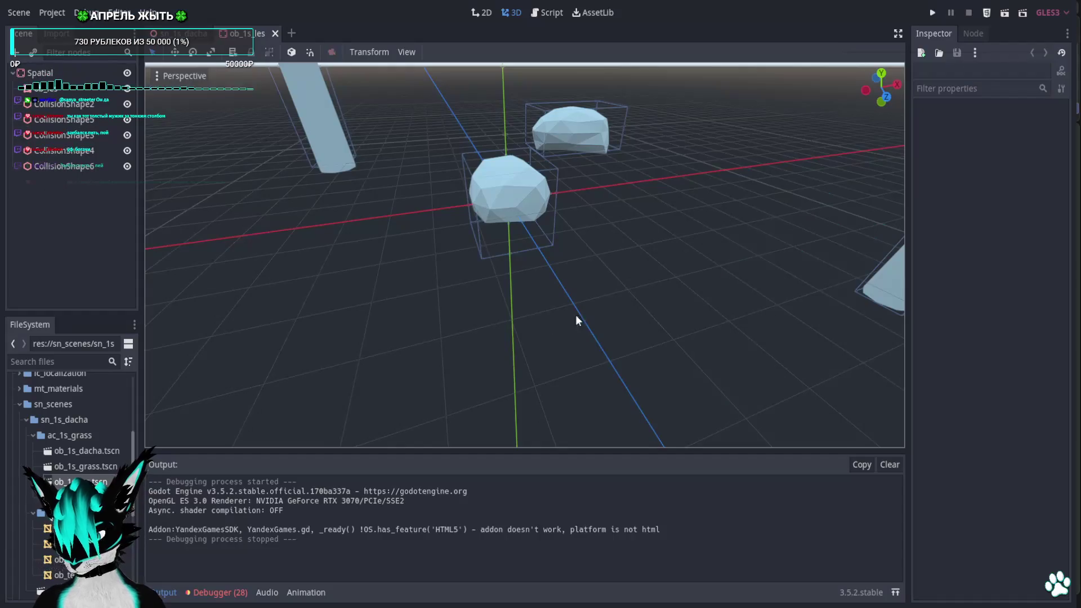
# Select CollisionShape5 on the right-hand rock after looking across the rocks
pyautogui.moveTo(580, 220); pyautogui.dragTo(553, 242, button='middle')
pyautogui.moveTo(524, 164); pyautogui.dragTo(525, 162, button='middle')
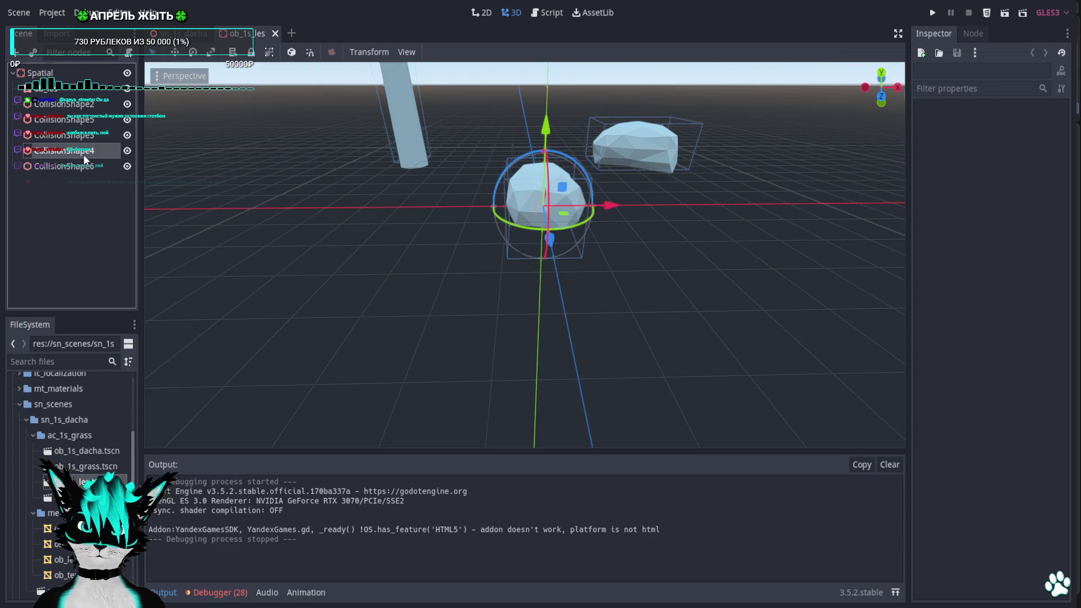
pyautogui.click(67, 151)
pyautogui.click(667, 142)
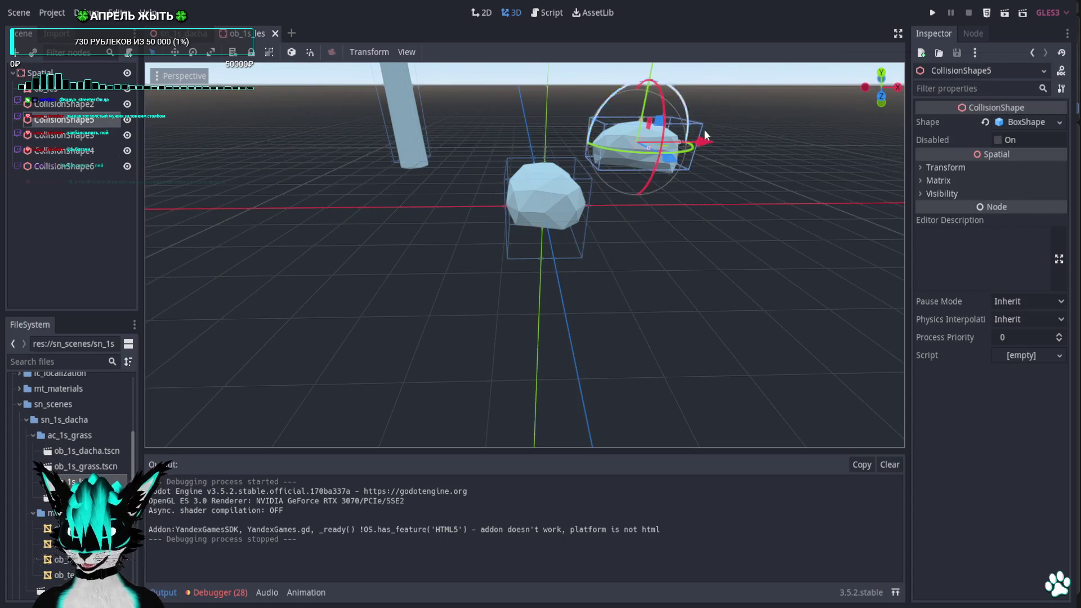
# In Rear Orthogonal view, lower the collision box top to the rock's height and launch the game
pyautogui.click(881, 95)
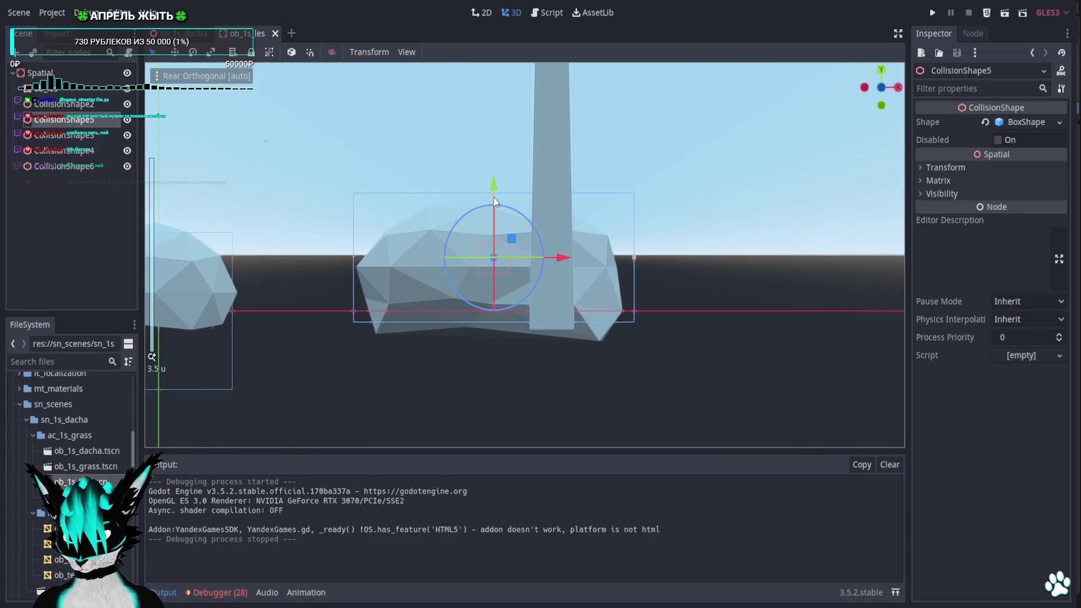
pyautogui.moveTo(494, 194)
pyautogui.mouseDown()
pyautogui.moveTo(494, 210)
pyautogui.moveTo(493, 201)
pyautogui.mouseUp()
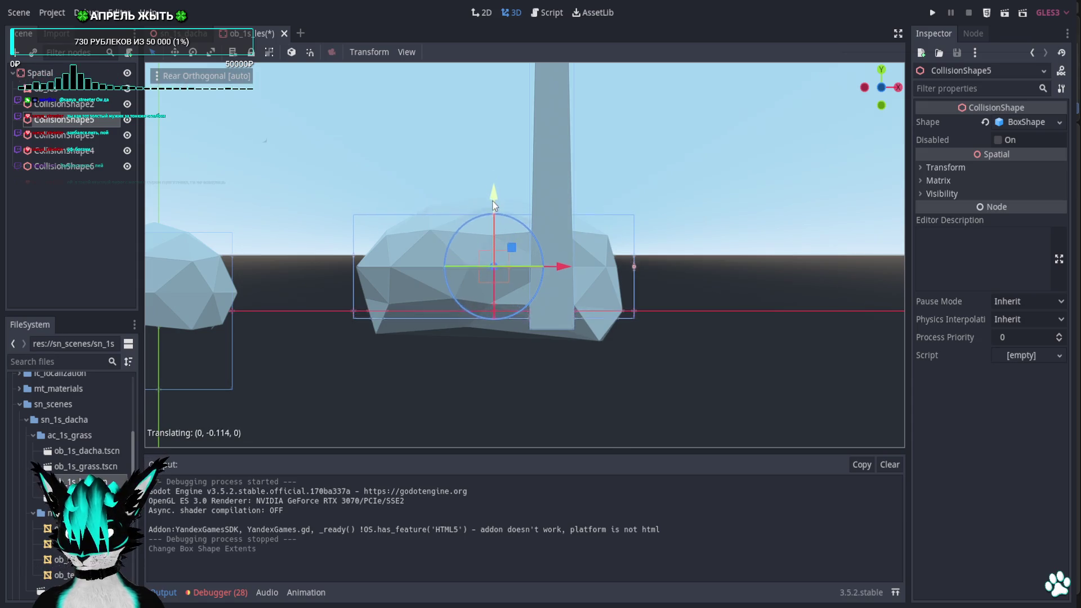
pyautogui.click(931, 15)
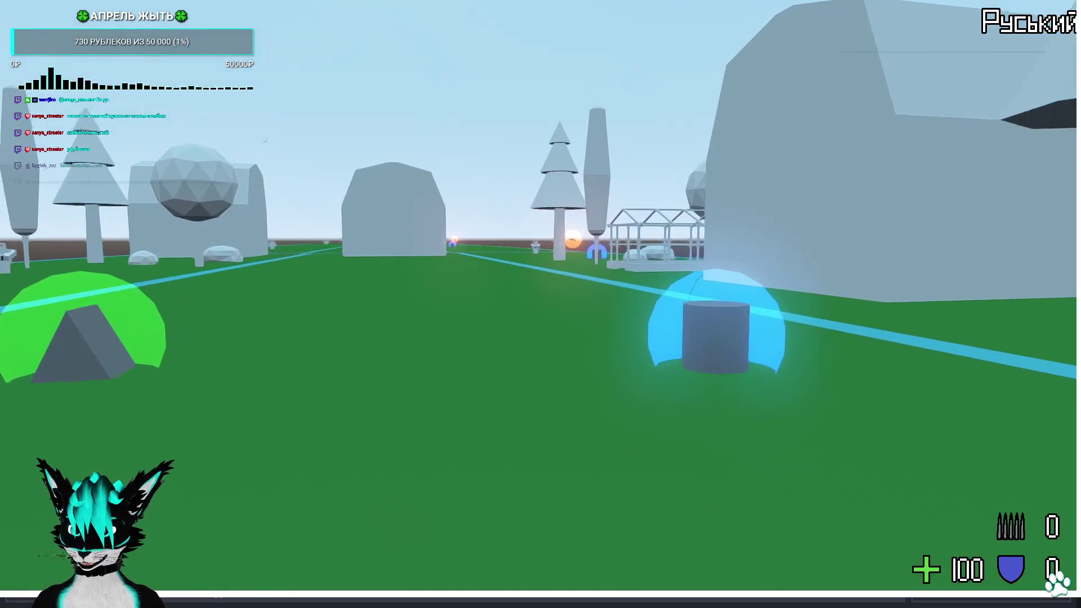
# Walk the player past the cylinder and greenhouse to the rocks and around the level
pyautogui.press('w')
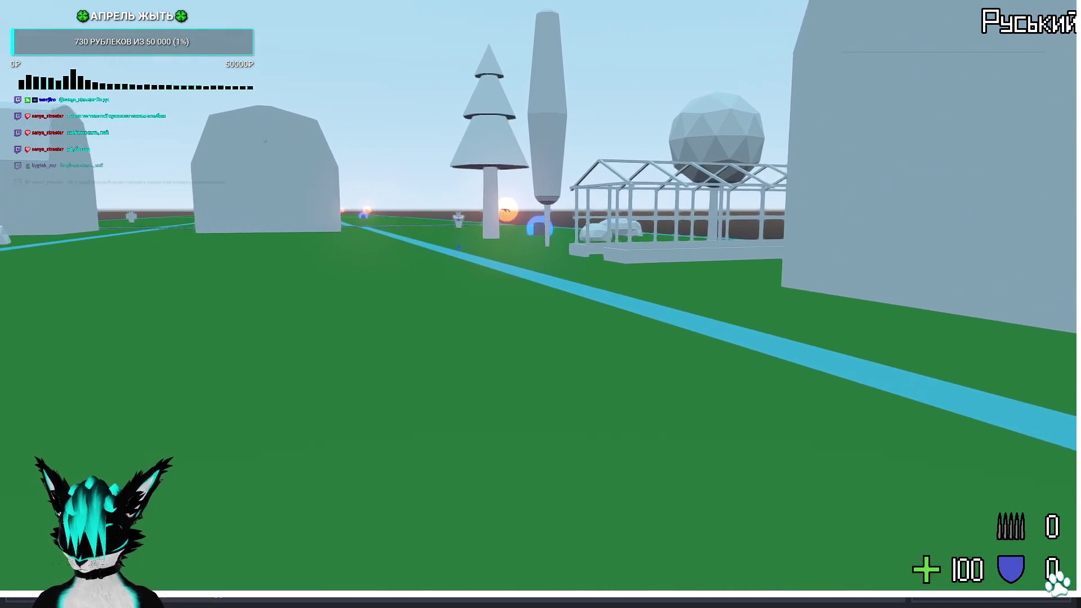
pyautogui.press('w')
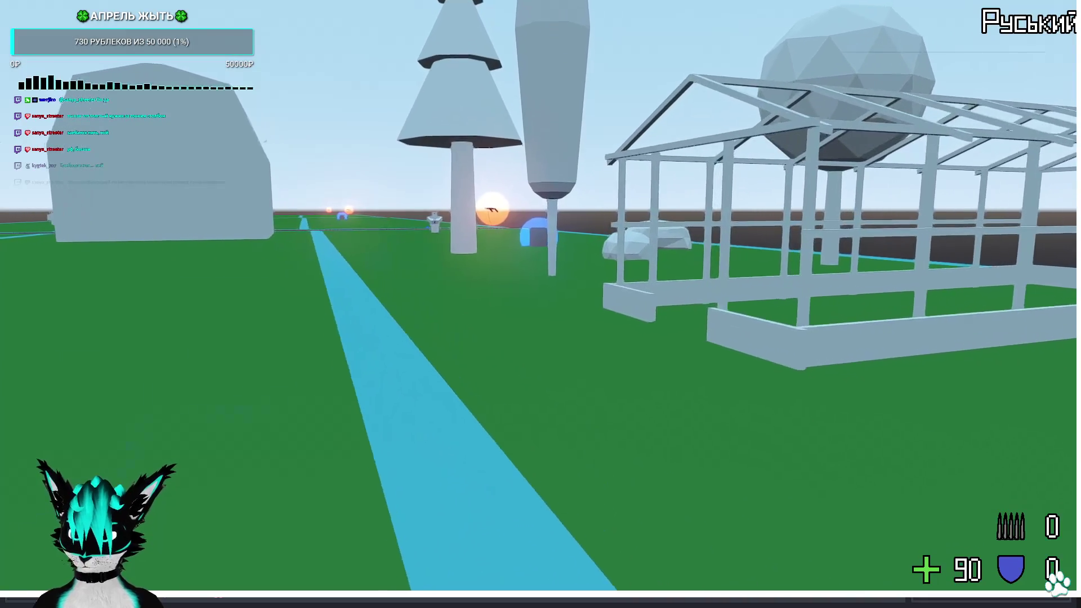
pyautogui.press('w')
pyautogui.press('w')
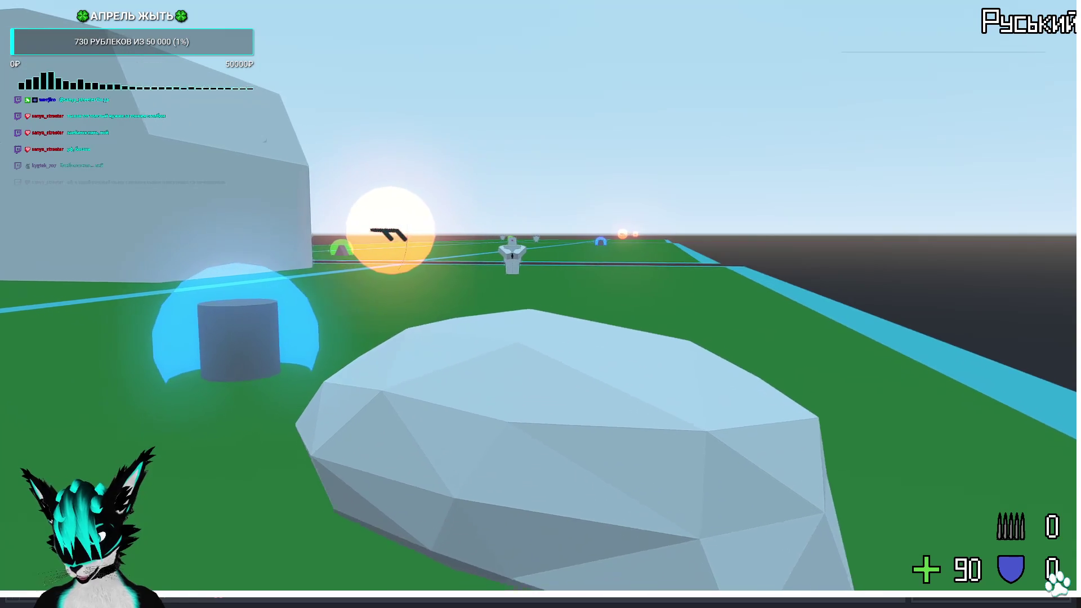
pyautogui.press('w')
pyautogui.press('d')
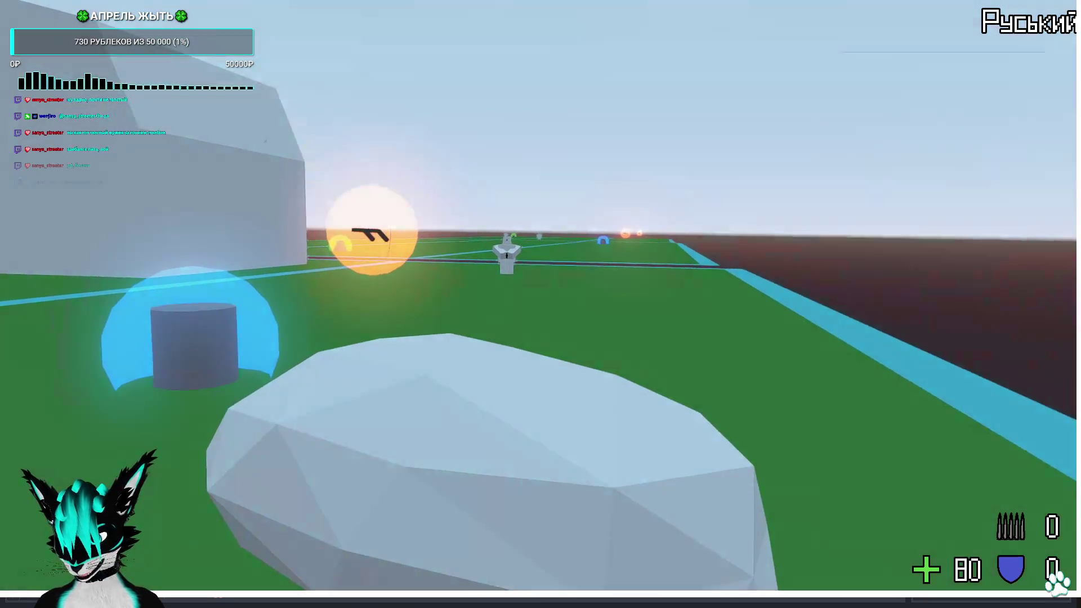
pyautogui.press('w')
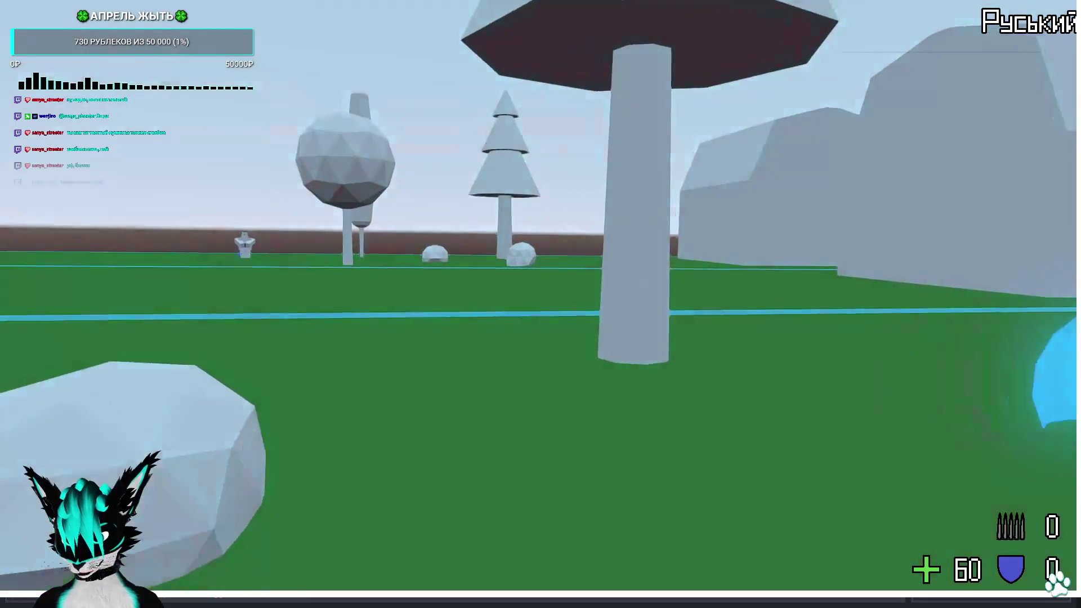
pyautogui.press('w')
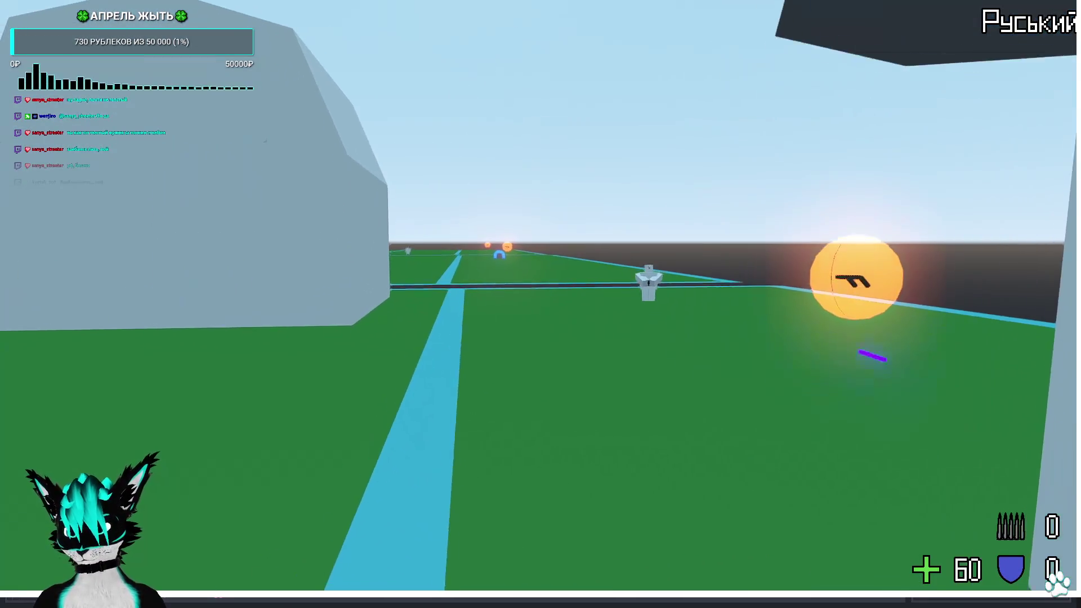
# Stop the running game and look down on the rock's collision box in the editor
pyautogui.press('Escape')
pyautogui.moveTo(583, 326); pyautogui.dragTo(567, 278, button='middle')
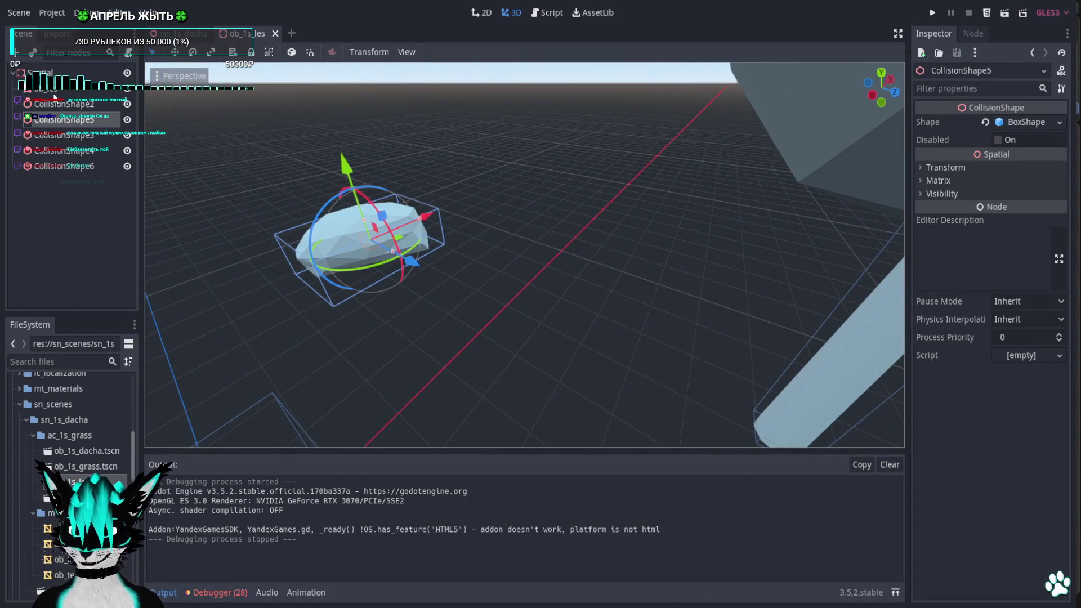
# Enable collision mask layers 2 and 3 on the rock StaticBody in the Inspector
pyautogui.click(630, 150)
pyautogui.click(919, 251)
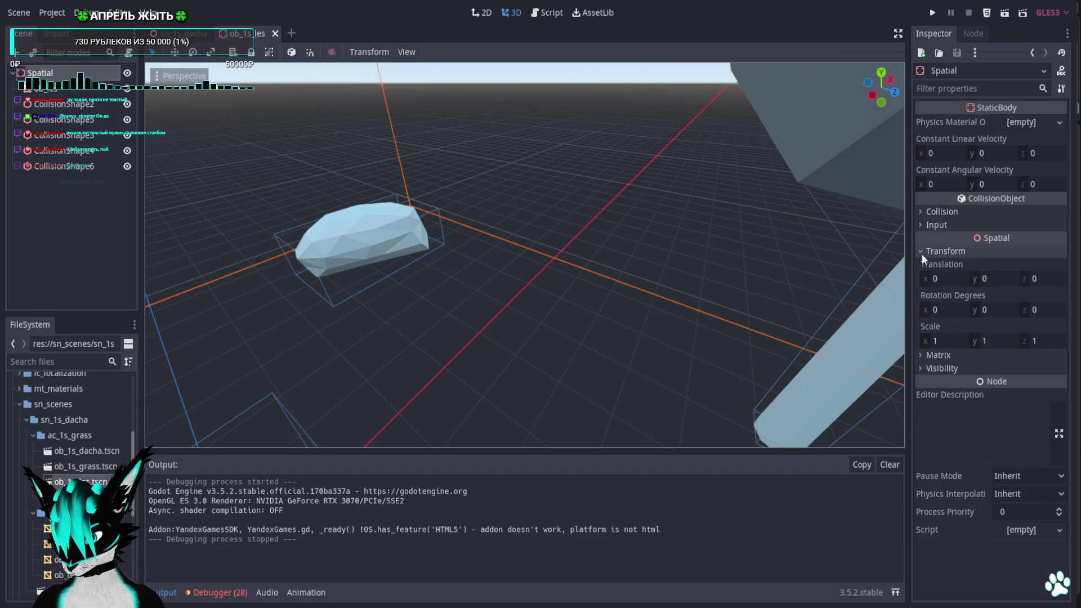
pyautogui.click(918, 212)
pyautogui.click(940, 288)
pyautogui.click(955, 287)
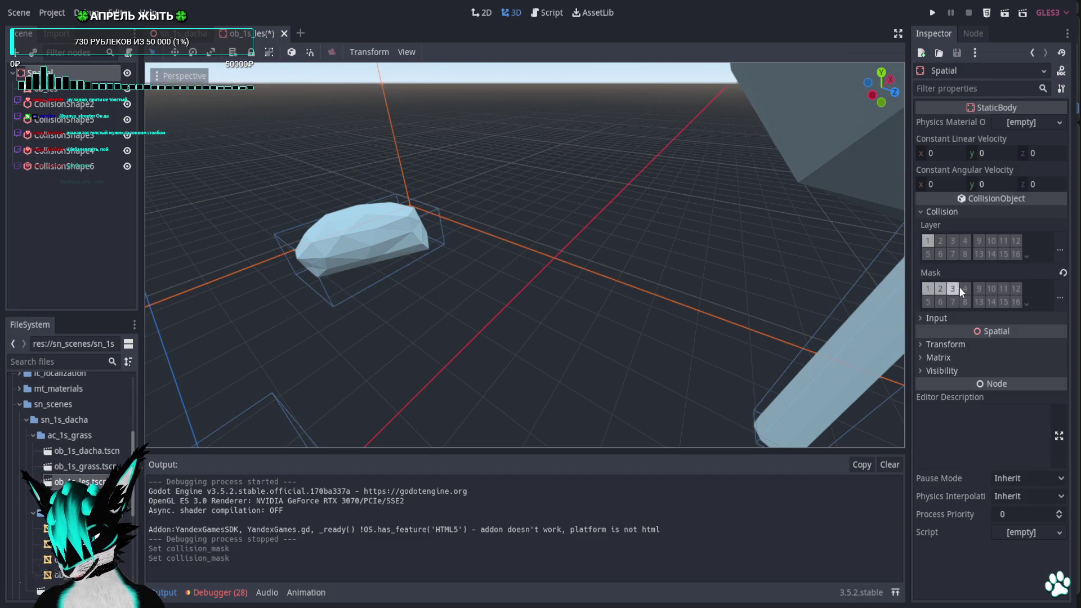
# Launch the game and start walking the player past the domes
pyautogui.click(933, 13)
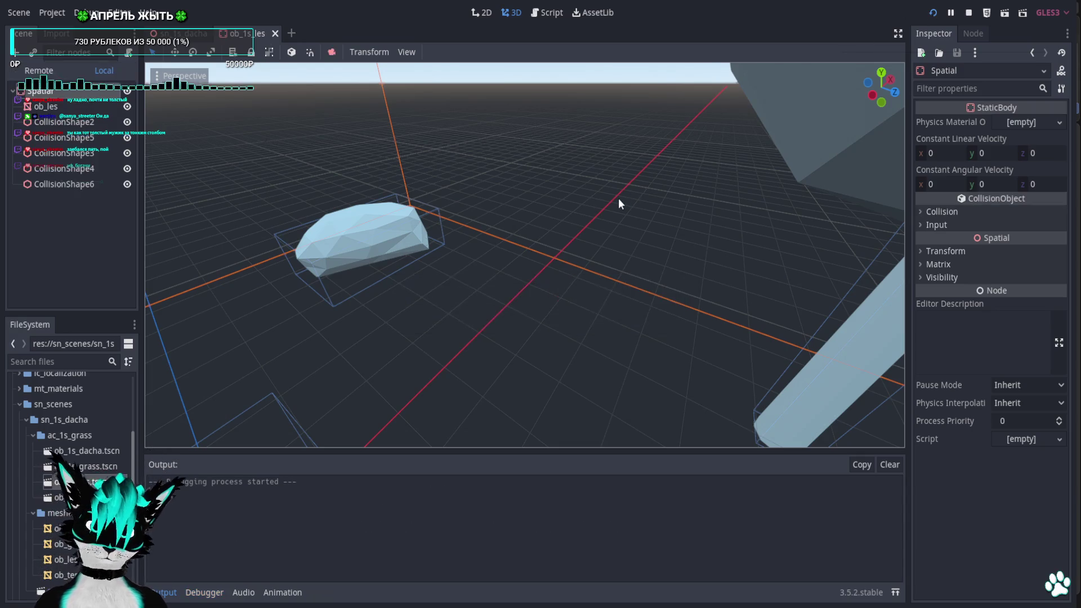
pyautogui.press('w')
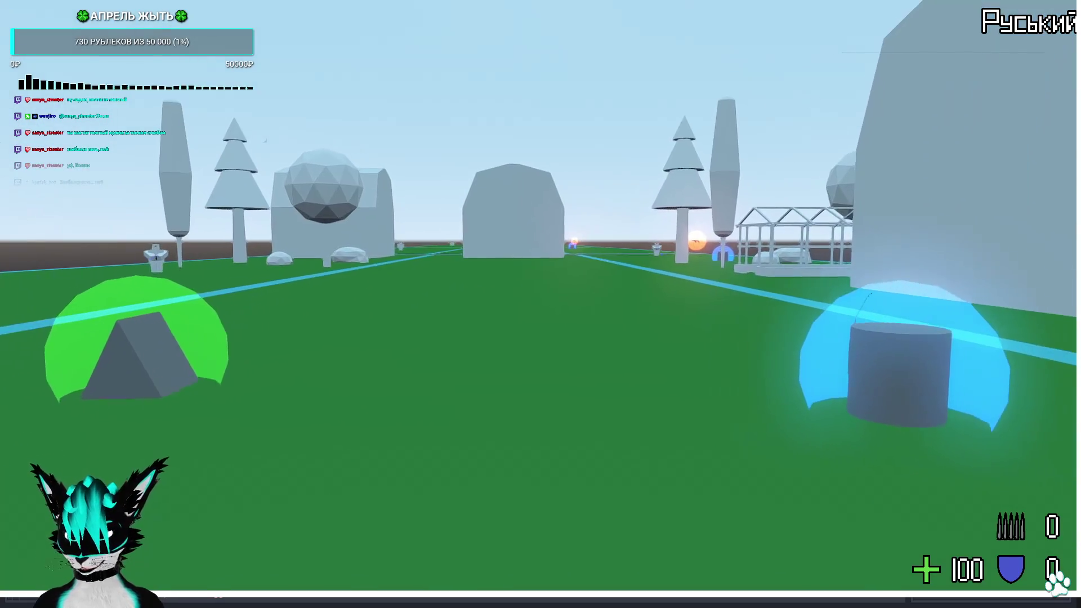
# Walk past the greenhouse and pillar into the rock field, moving up to and around the rock
pyautogui.press('w')
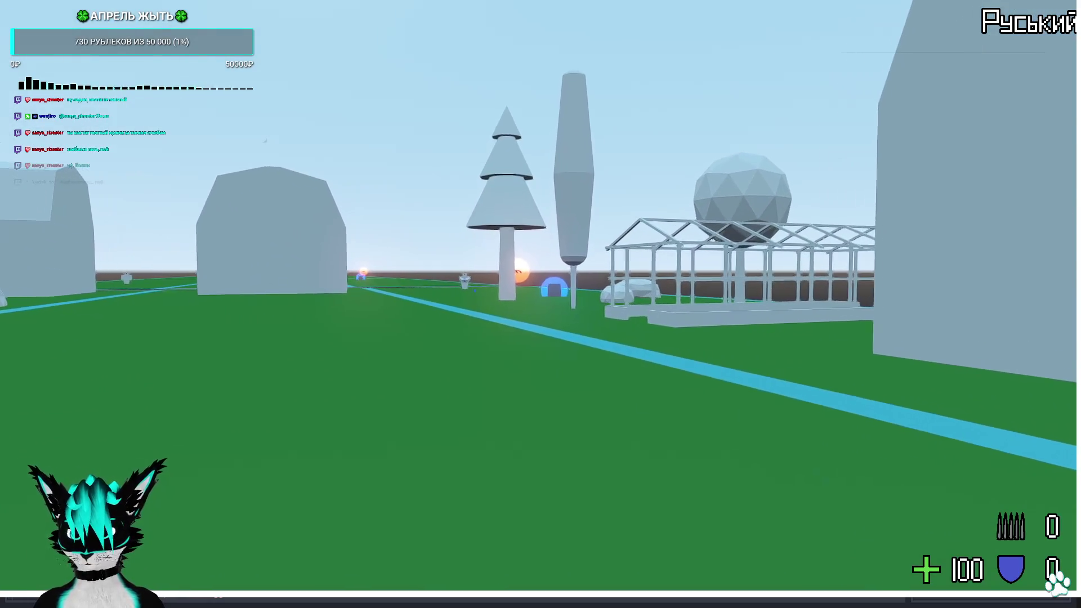
pyautogui.press('w')
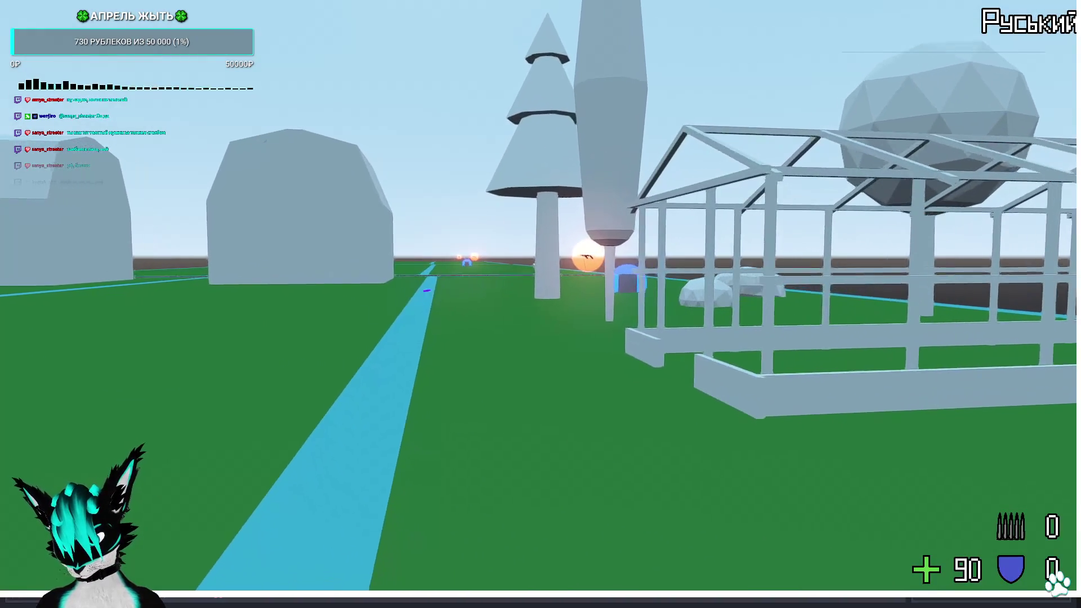
pyautogui.press('w')
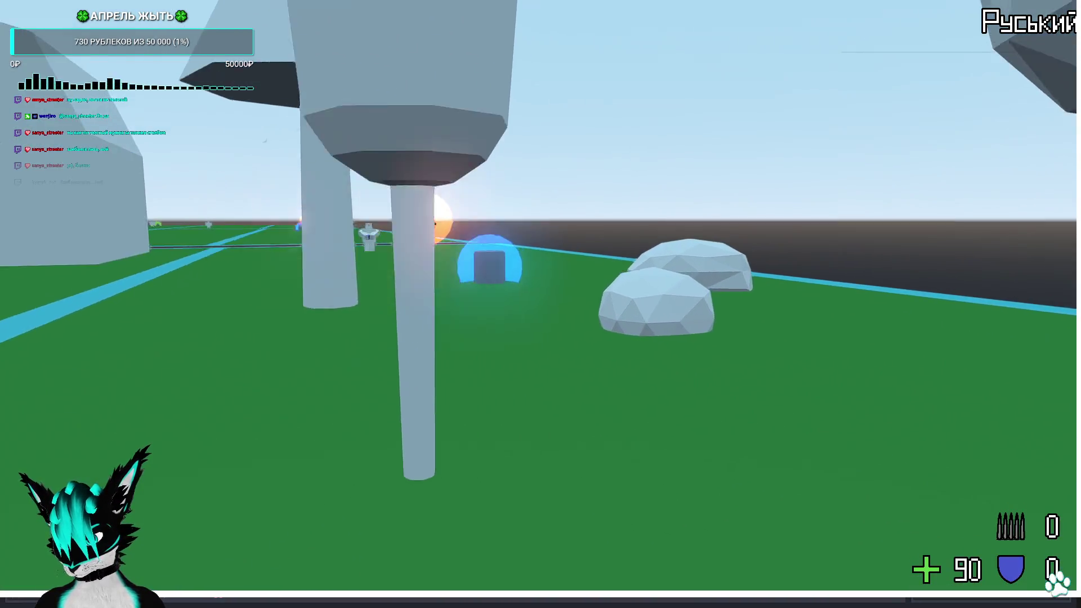
pyautogui.press('s')
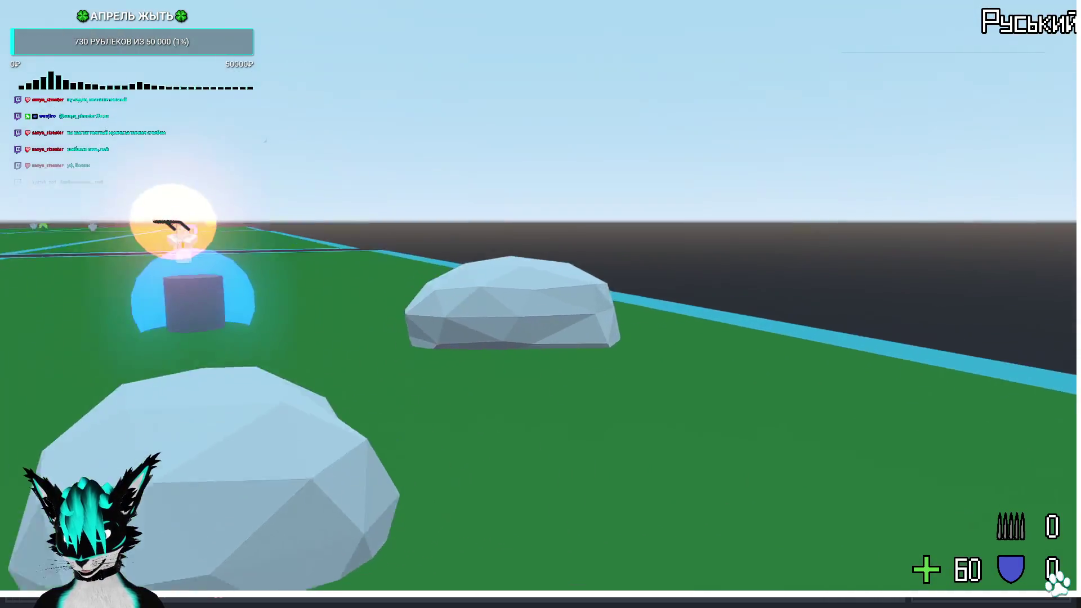
pyautogui.press('w')
pyautogui.press('w')
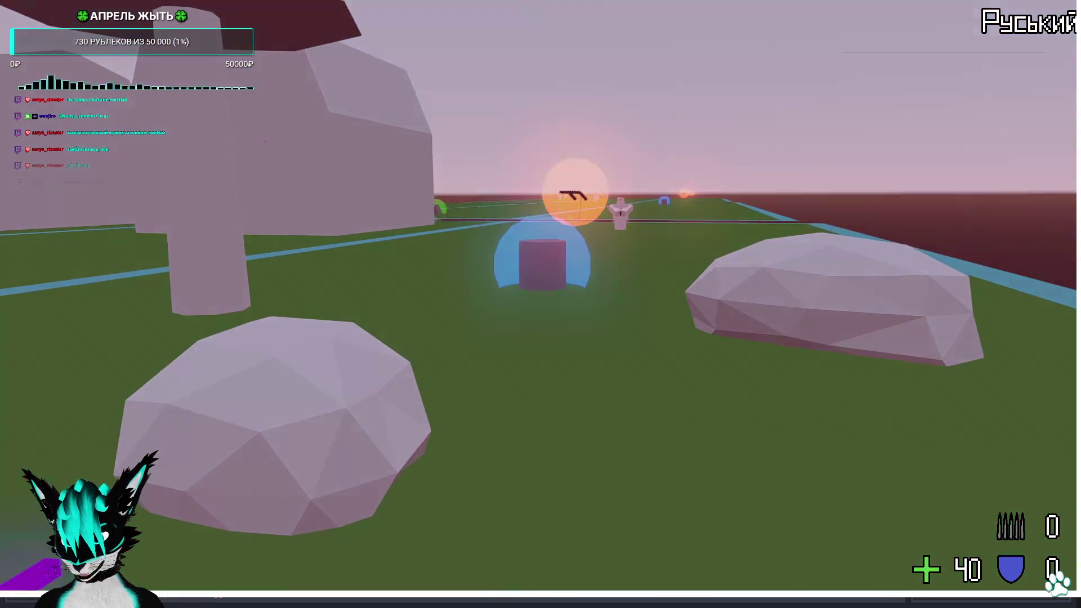
pyautogui.press('s')
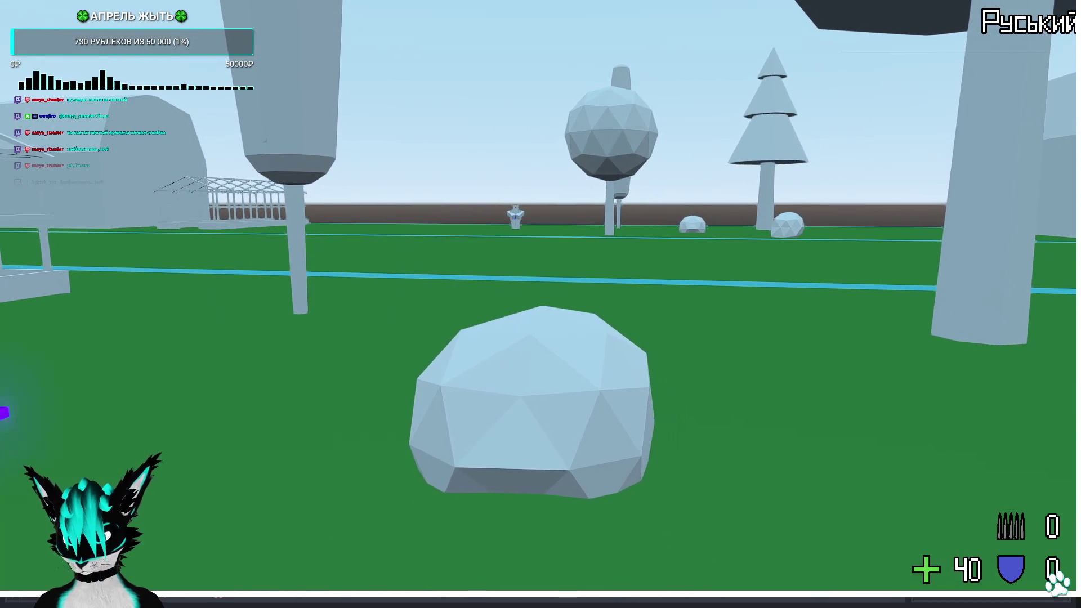
pyautogui.press('w')
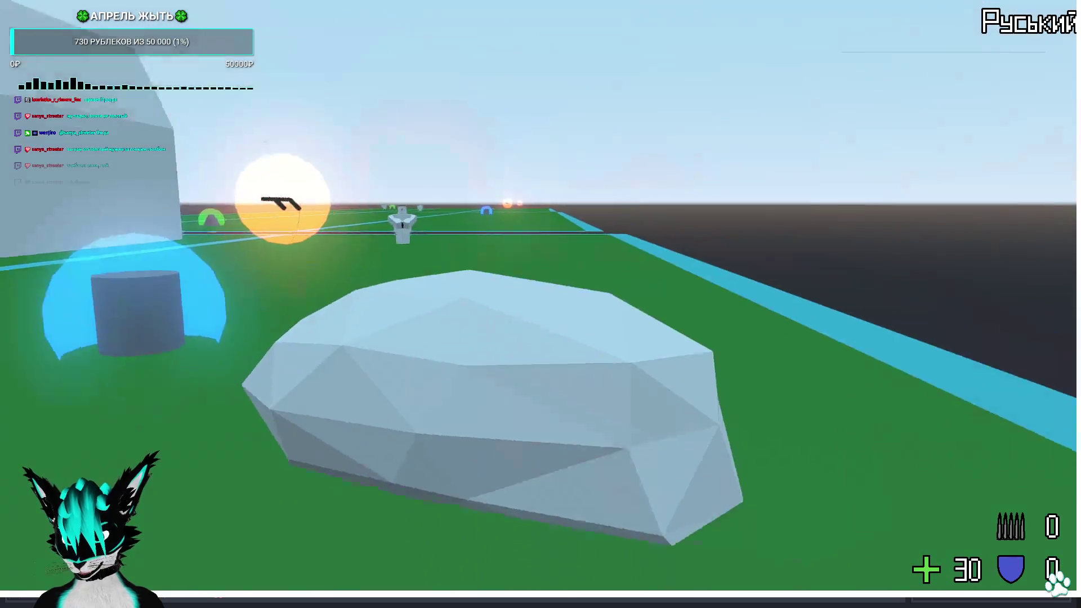
pyautogui.press('a')
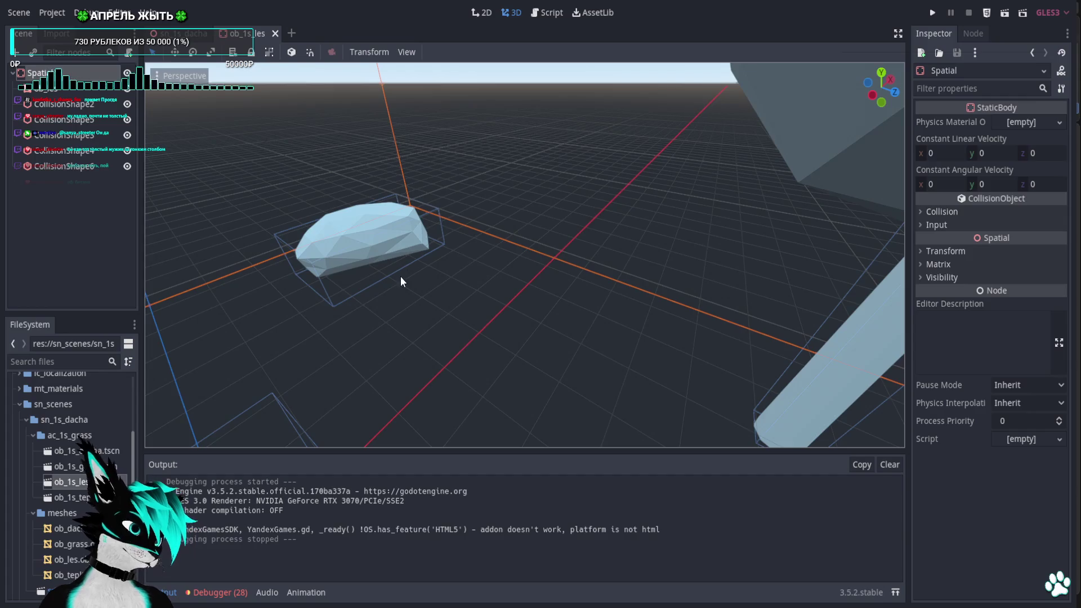
# Open ac_enemy_pistol.tscn from res://Actors/Enemies and centre the enemy character in view
pyautogui.moveTo(584, 247)
pyautogui.mouseDown(button='middle')
pyautogui.moveTo(551, 210)
pyautogui.moveTo(439, 169)
pyautogui.mouseUp(button='middle')
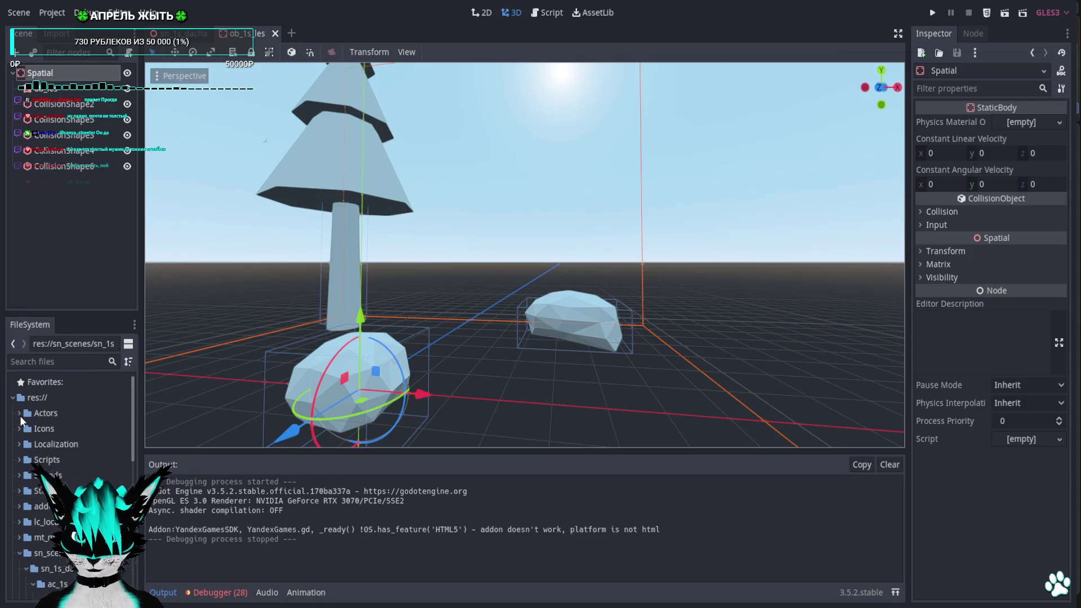
pyautogui.click(19, 413)
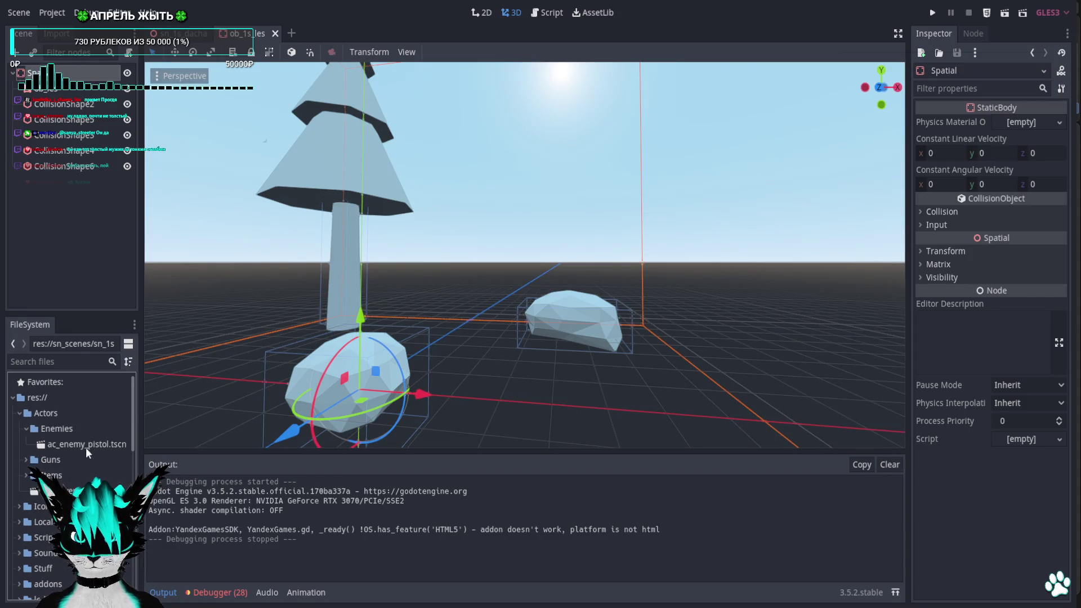
pyautogui.doubleClick(85, 443)
pyautogui.scroll(5, 418, 315)
pyautogui.moveTo(507, 288); pyautogui.dragTo(498, 270, button='middle')
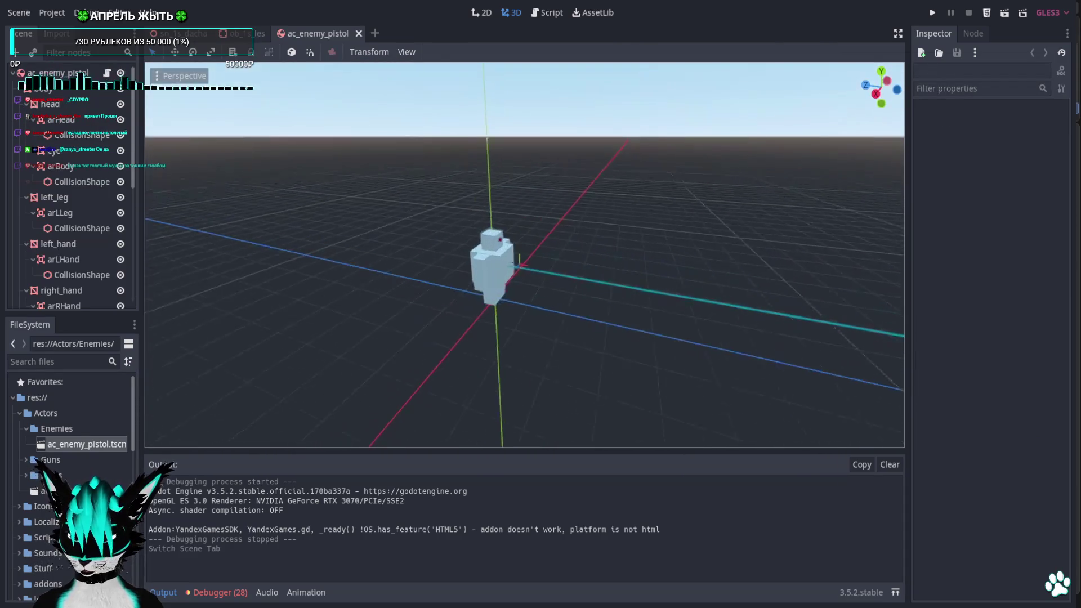
pyautogui.scroll(3, 480, 275)
pyautogui.scroll(-3, 87, 199)
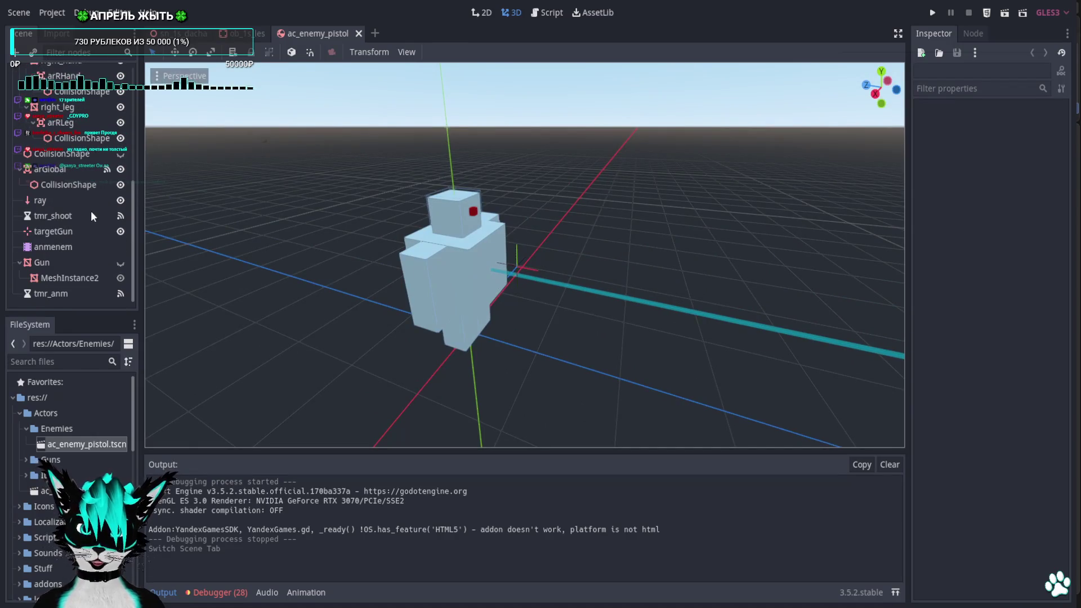
# Raise the enemy's ray node along the Y axis to height 1.645
pyautogui.click(85, 199)
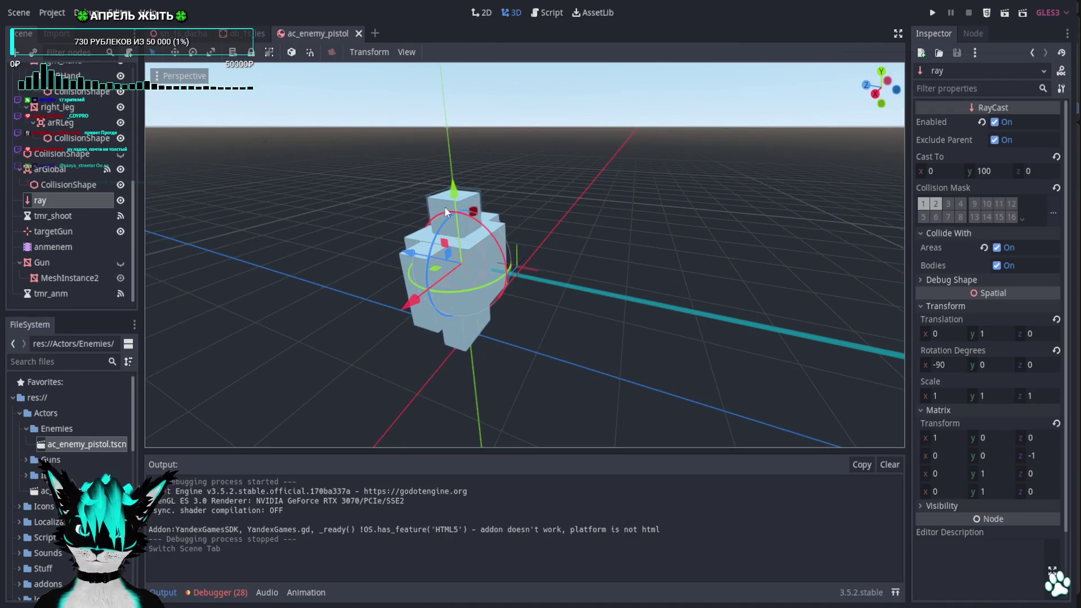
pyautogui.scroll(2, 100, 199)
pyautogui.scroll(3, 100, 198)
pyautogui.scroll(3, 100, 199)
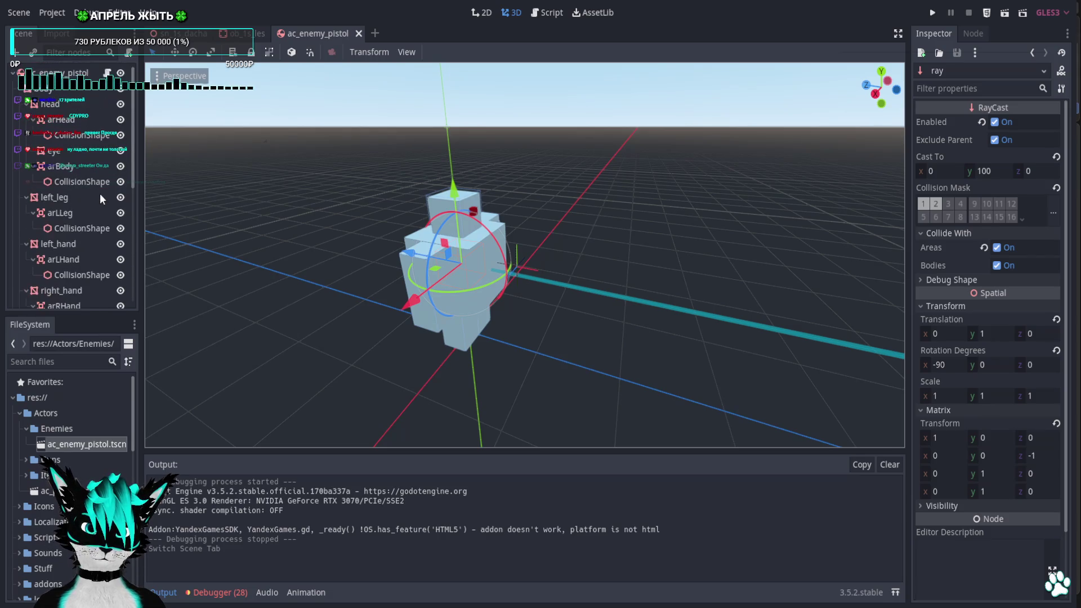
pyautogui.scroll(-3, 100, 194)
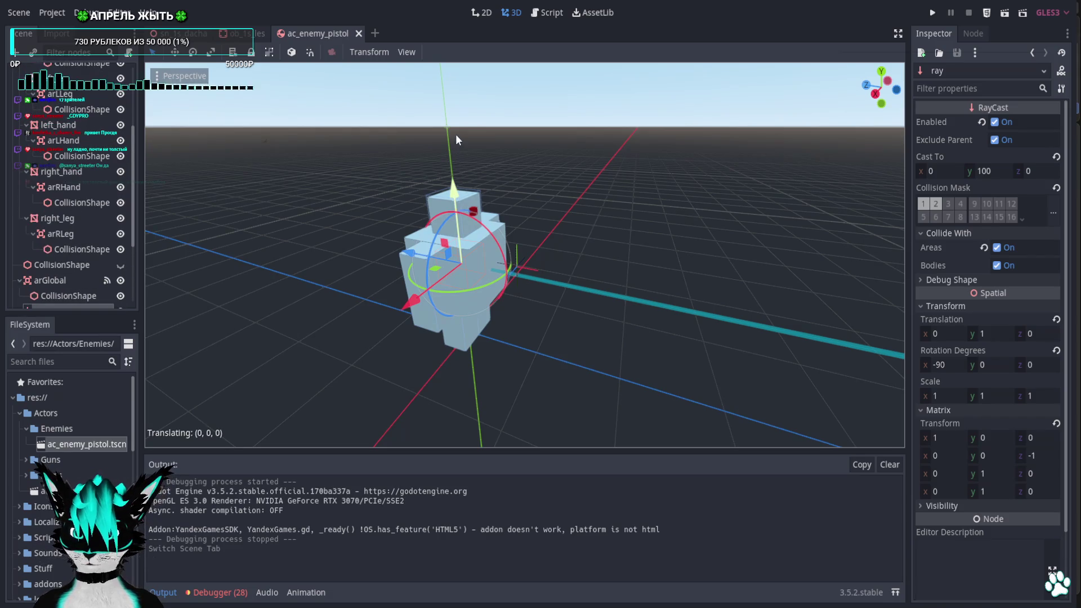
pyautogui.click(469, 194)
pyautogui.scroll(5, 472, 194)
pyautogui.scroll(-5, 467, 203)
pyautogui.moveTo(455, 191); pyautogui.dragTo(452, 178)
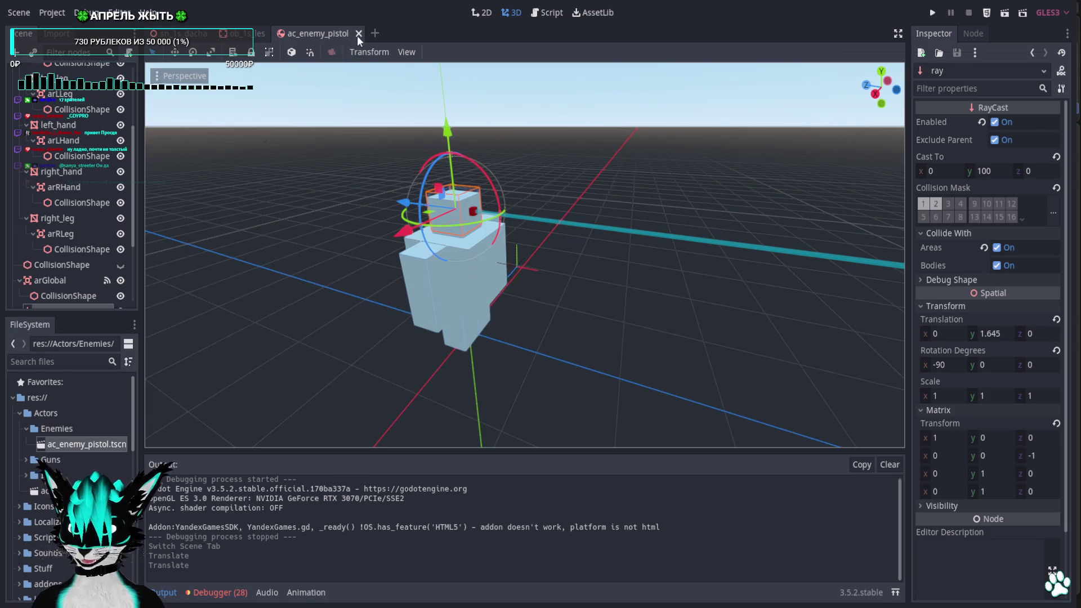
pyautogui.moveTo(644, 156); pyautogui.dragTo(645, 156, button='right')
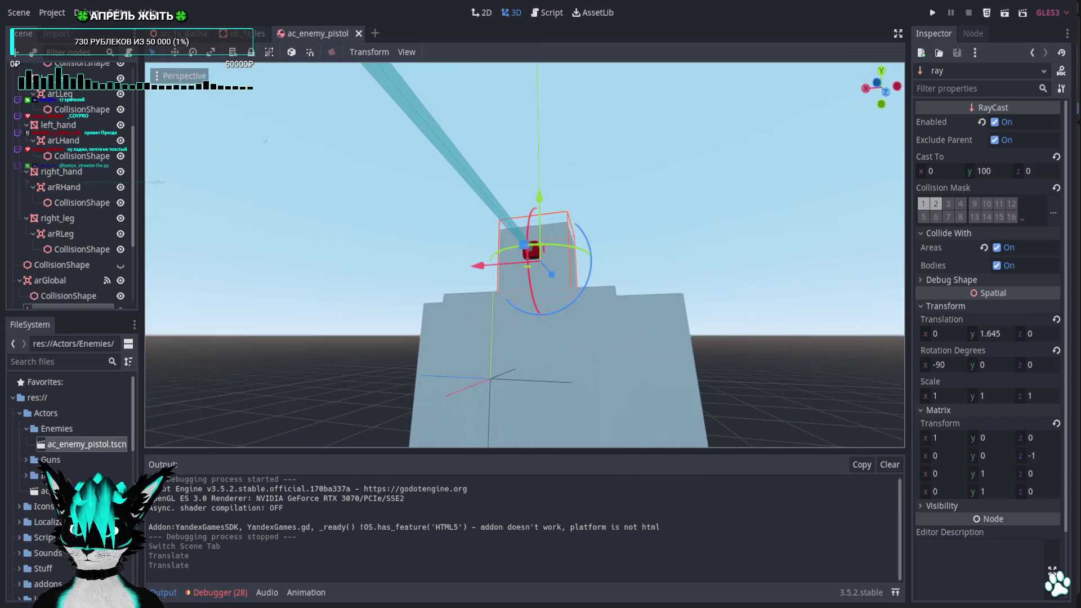
pyautogui.moveTo(667, 148); pyautogui.dragTo(667, 148, button='right')
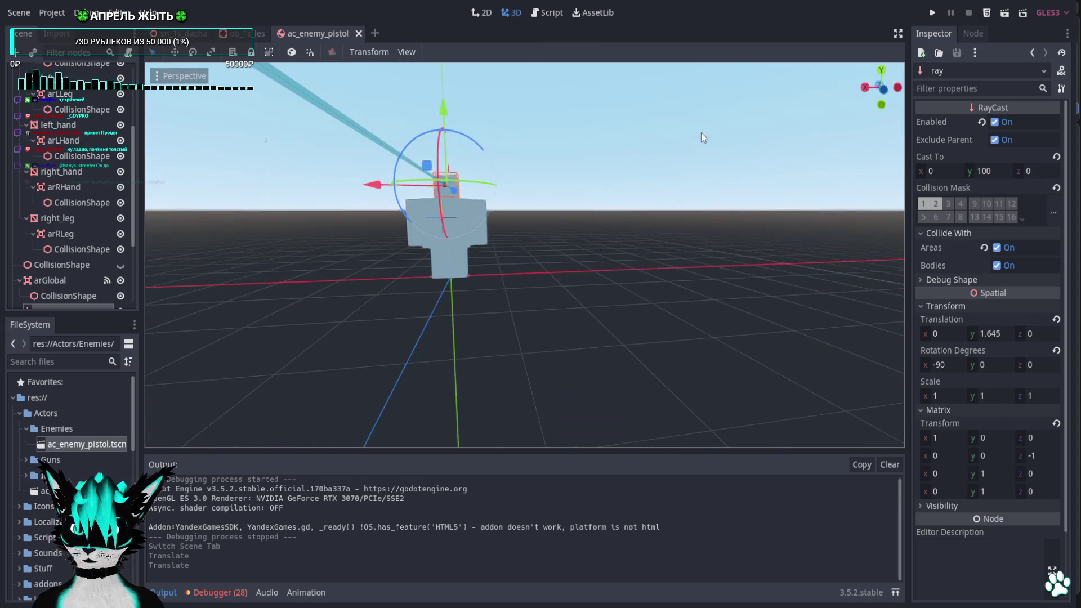
# Close the ac_enemy_pistol and ob_1s_les scene tabs, leaving the dacha level open
pyautogui.click(357, 33)
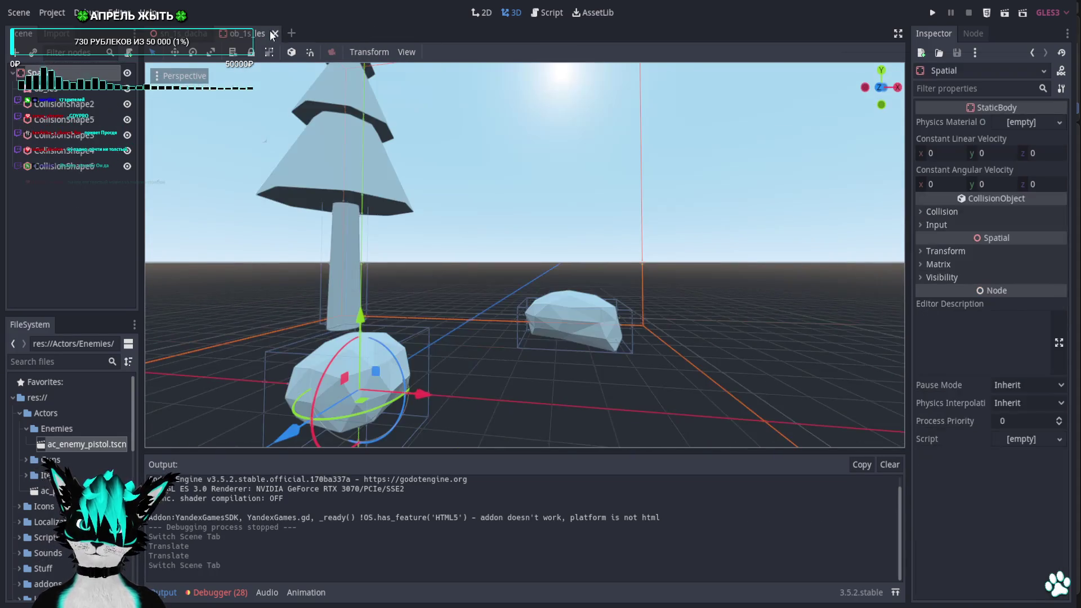
pyautogui.click(270, 31)
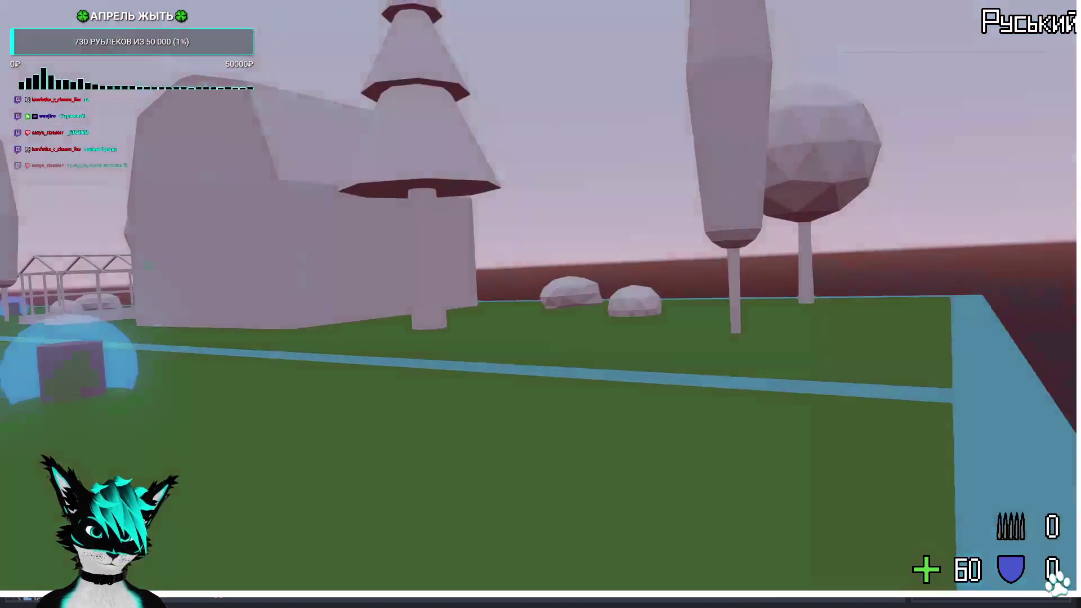
# Walk past the building and through the greenhouse to the rock, then quit the game with F8
pyautogui.press('w')
pyautogui.press('w')
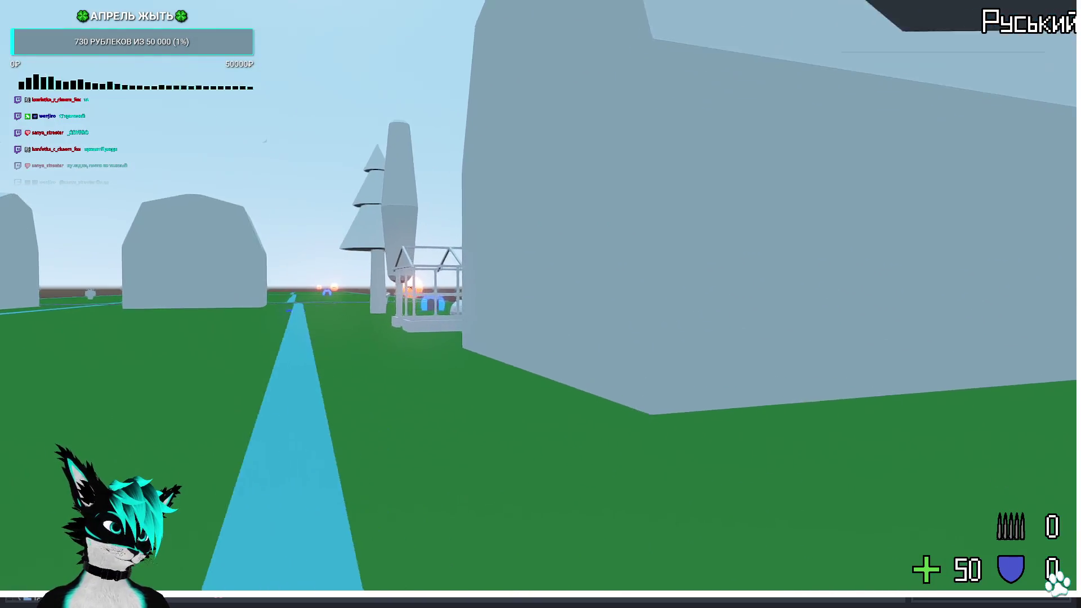
pyautogui.press('w')
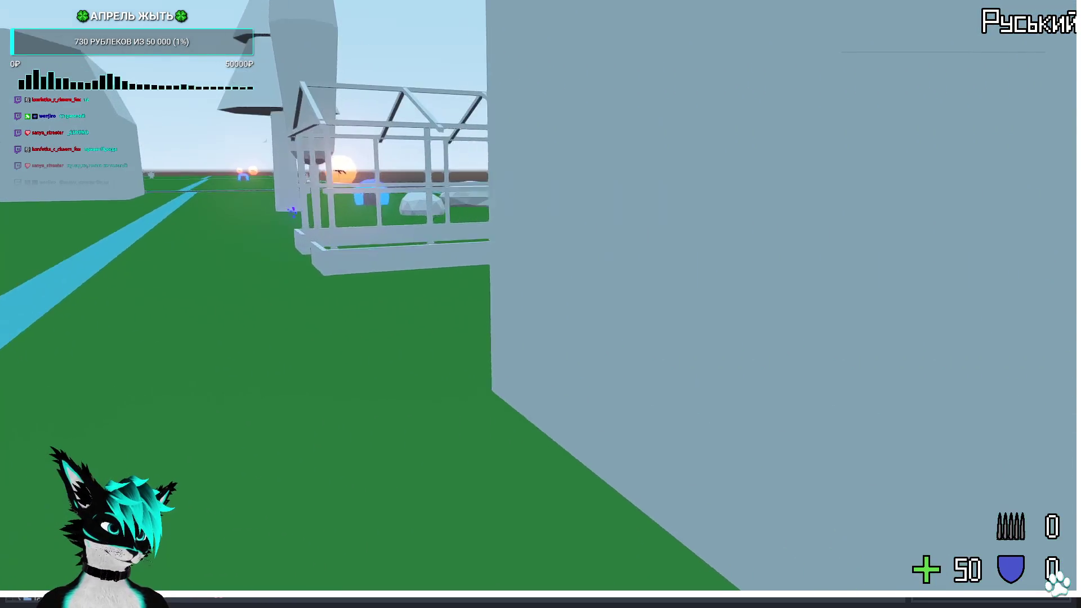
pyautogui.press('w')
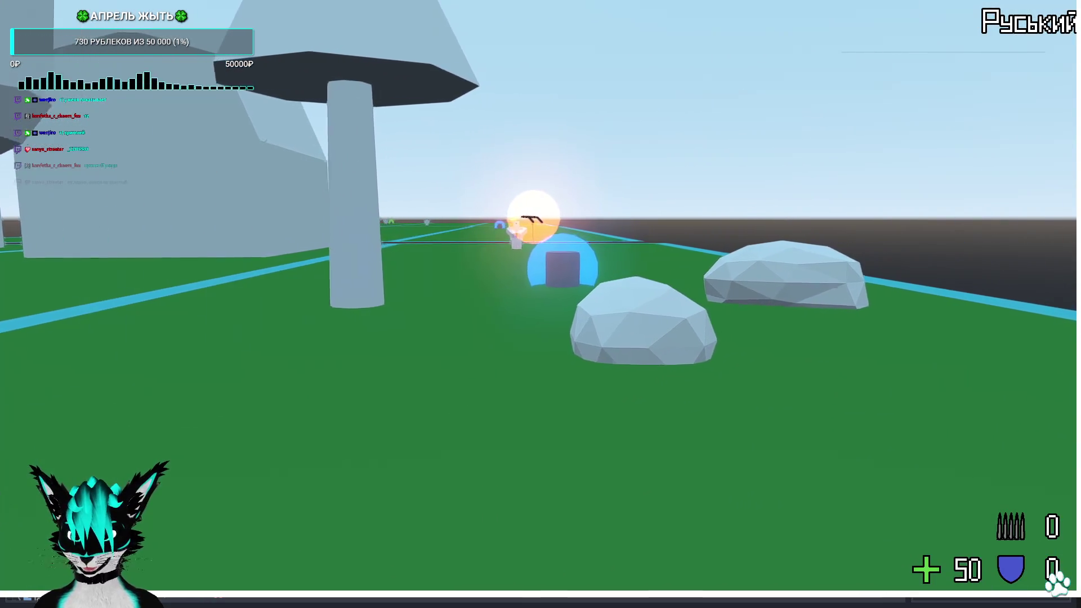
pyautogui.press('w')
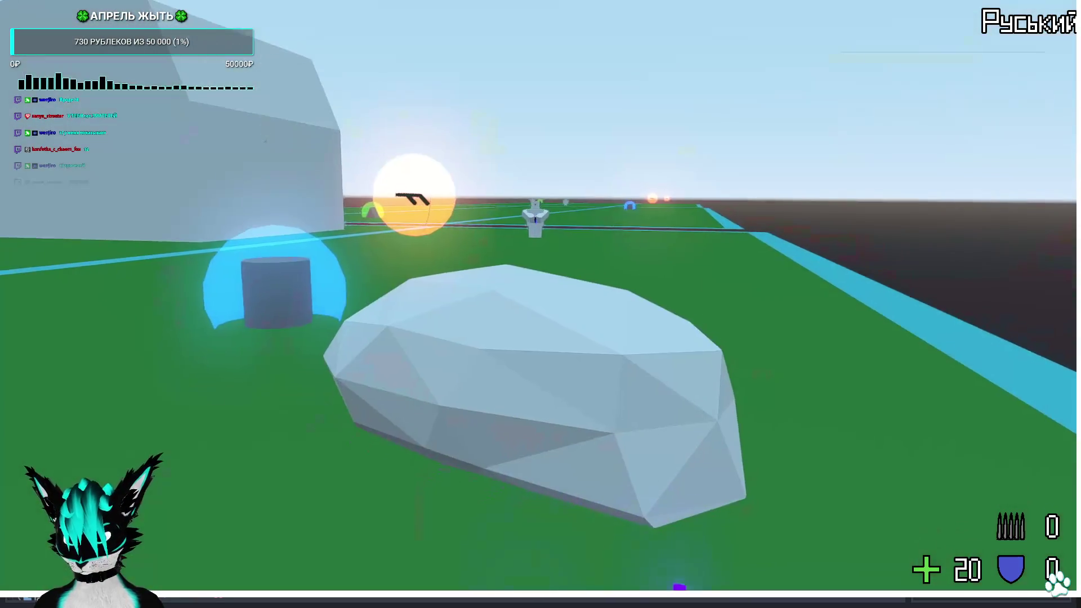
pyautogui.press('F8')
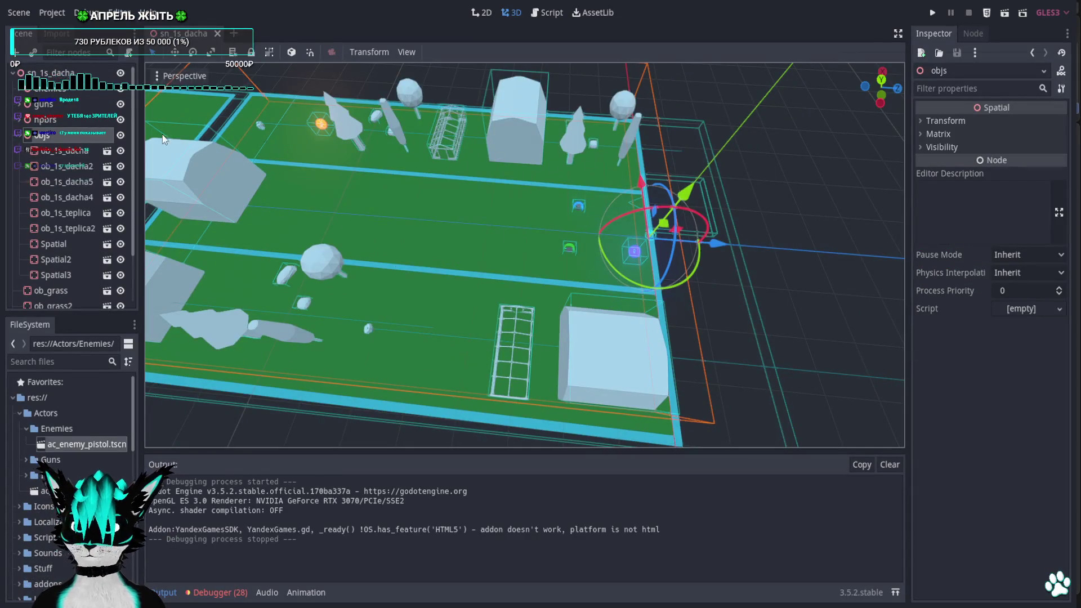
pyautogui.scroll(-3, 92, 429)
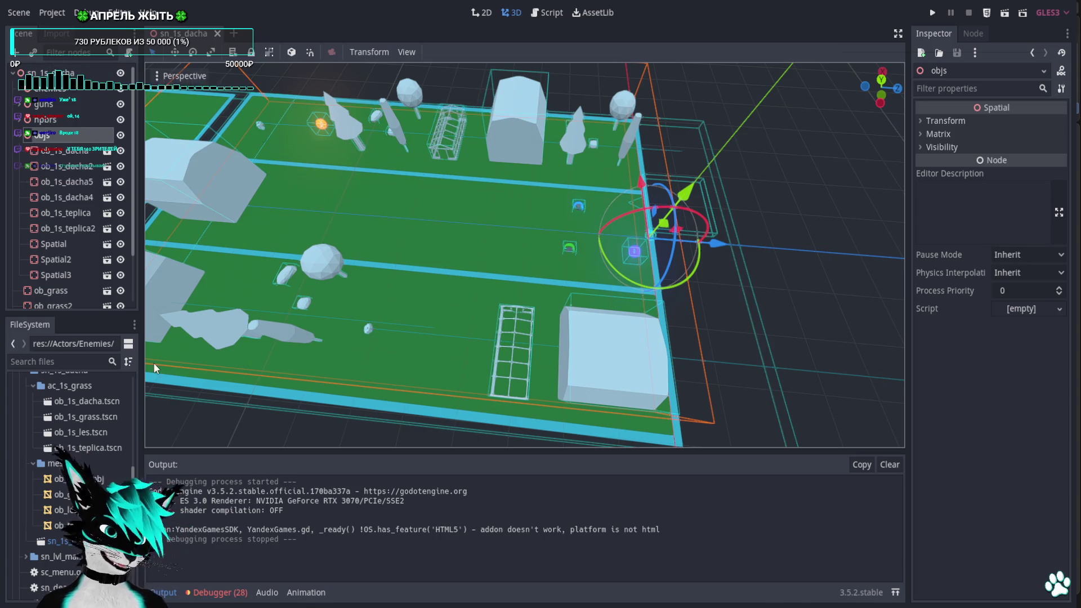
# In ob_1s_les, enlarge and lift CollisionShape5's box over the rock in Rear view, then run the game
pyautogui.doubleClick(102, 434)
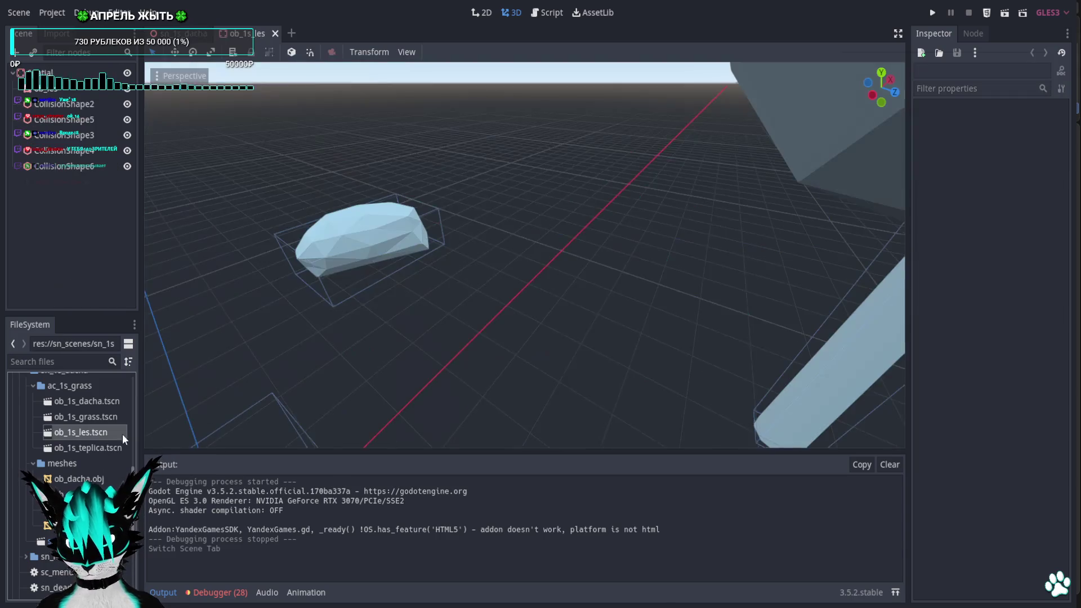
pyautogui.click(82, 119)
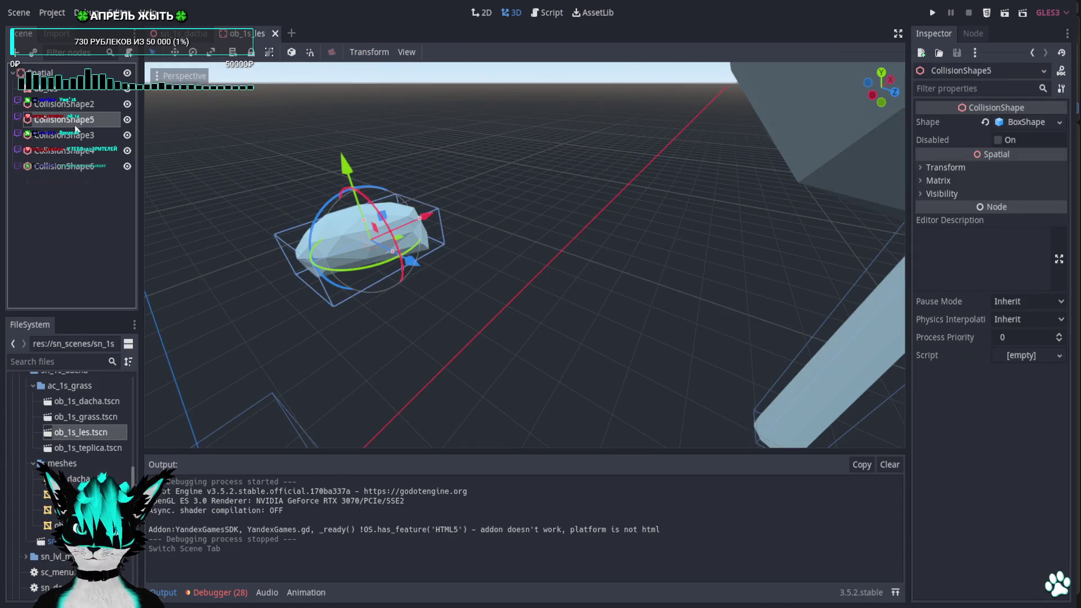
pyautogui.click(893, 94)
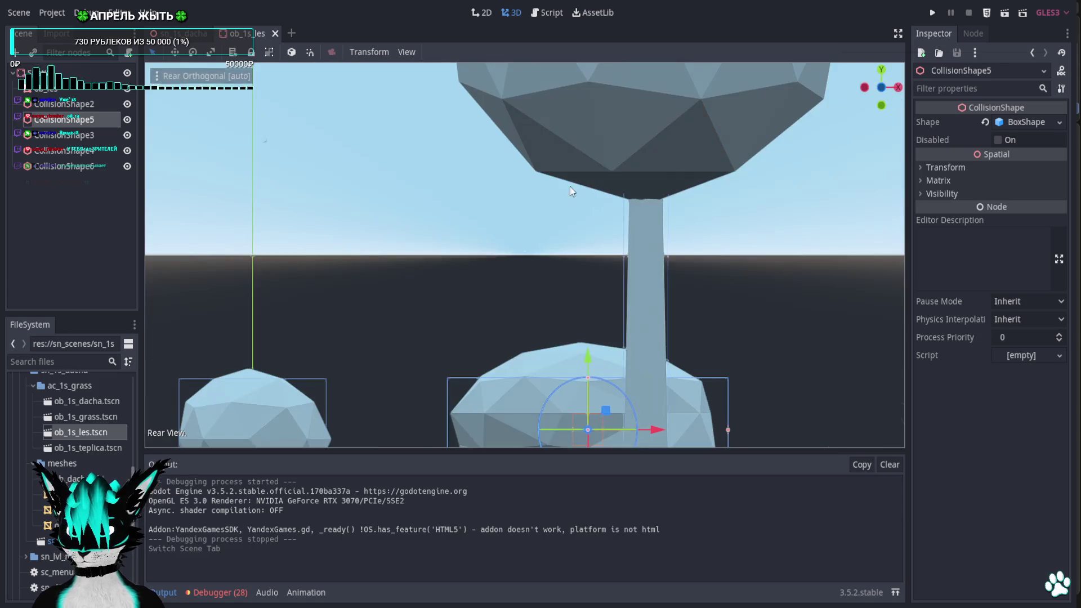
pyautogui.moveTo(569, 290); pyautogui.dragTo(576, 243)
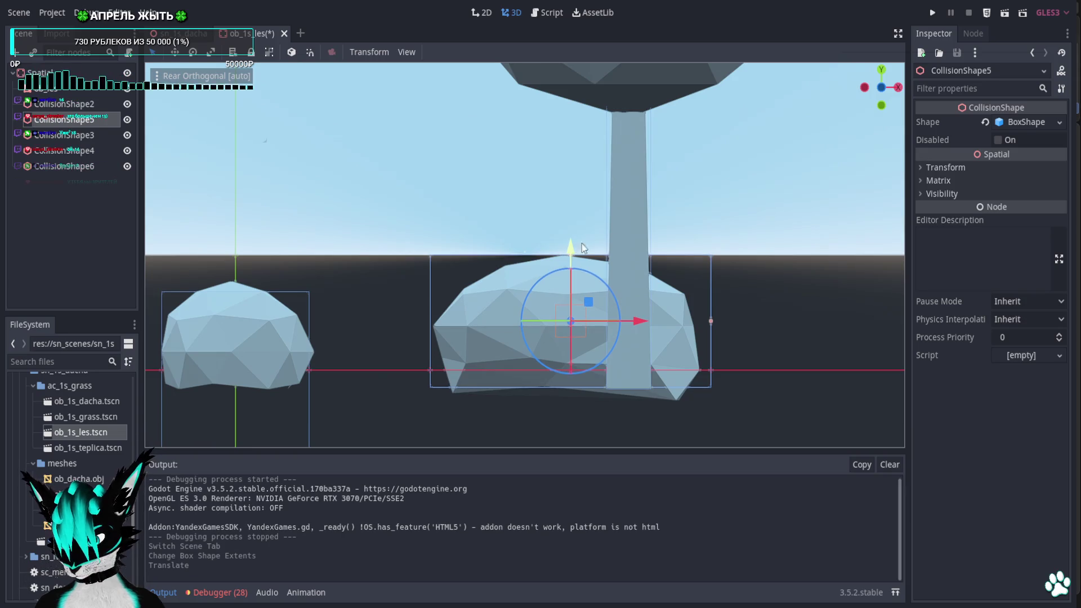
pyautogui.click(932, 13)
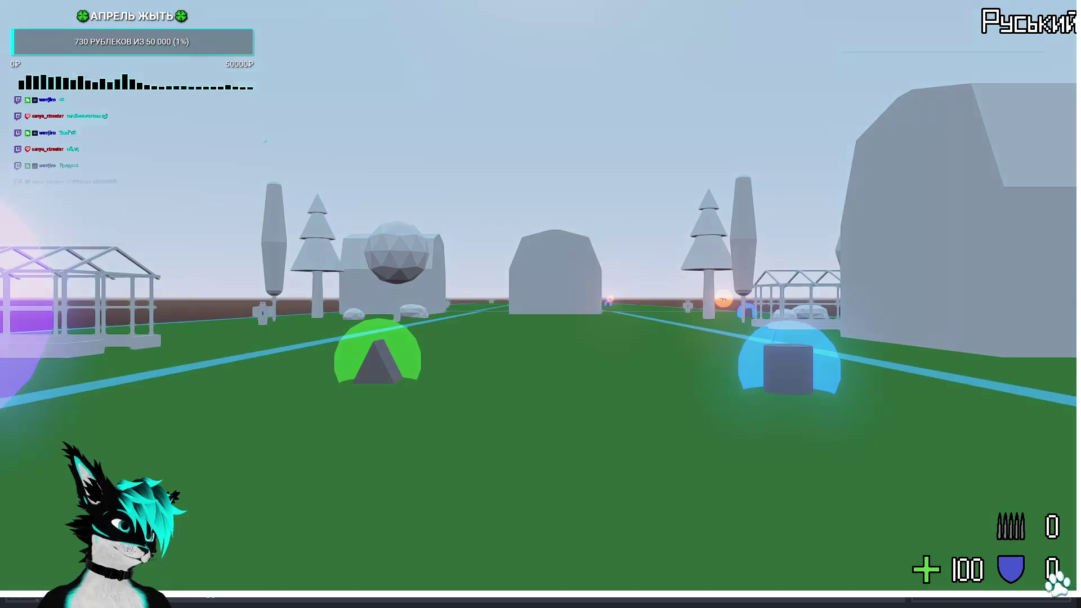
# Walk past the greenhouse and tall tree to the rocks, jump onto one, then quit with F8
pyautogui.press('w')
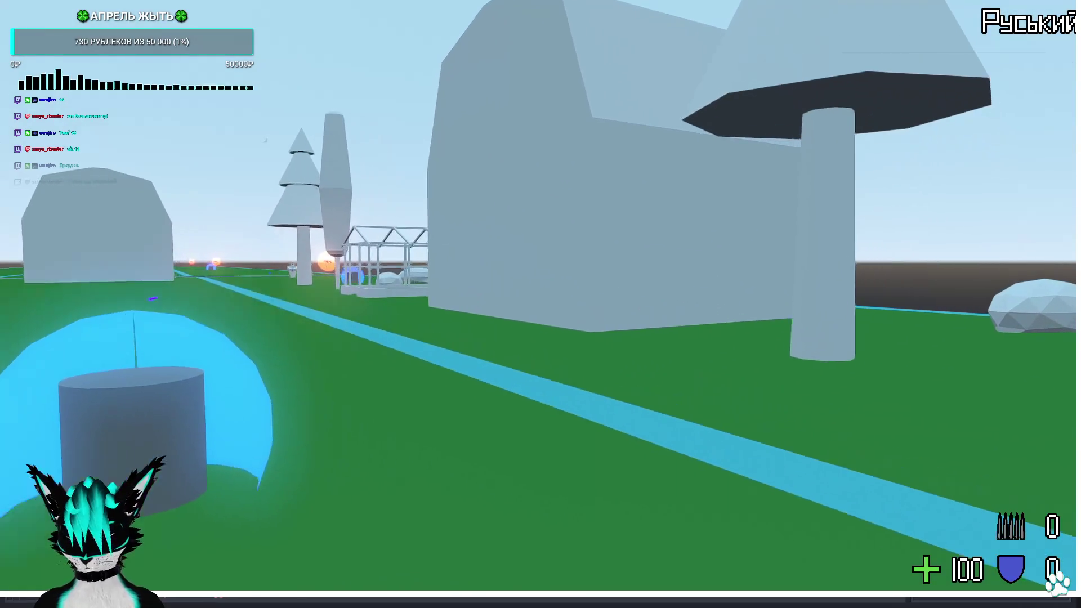
pyautogui.press('w')
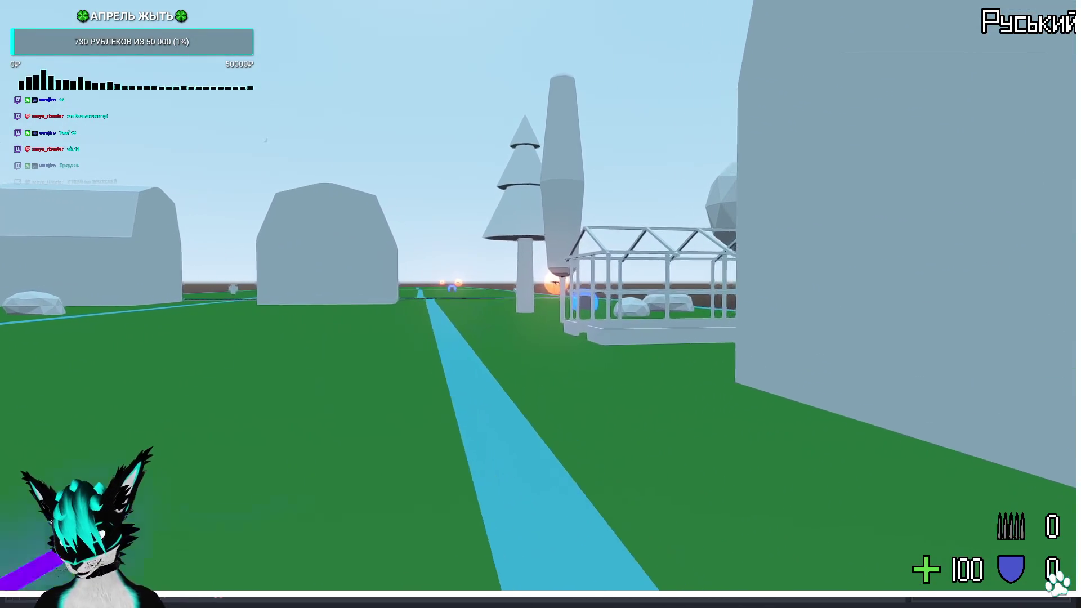
pyautogui.press('w')
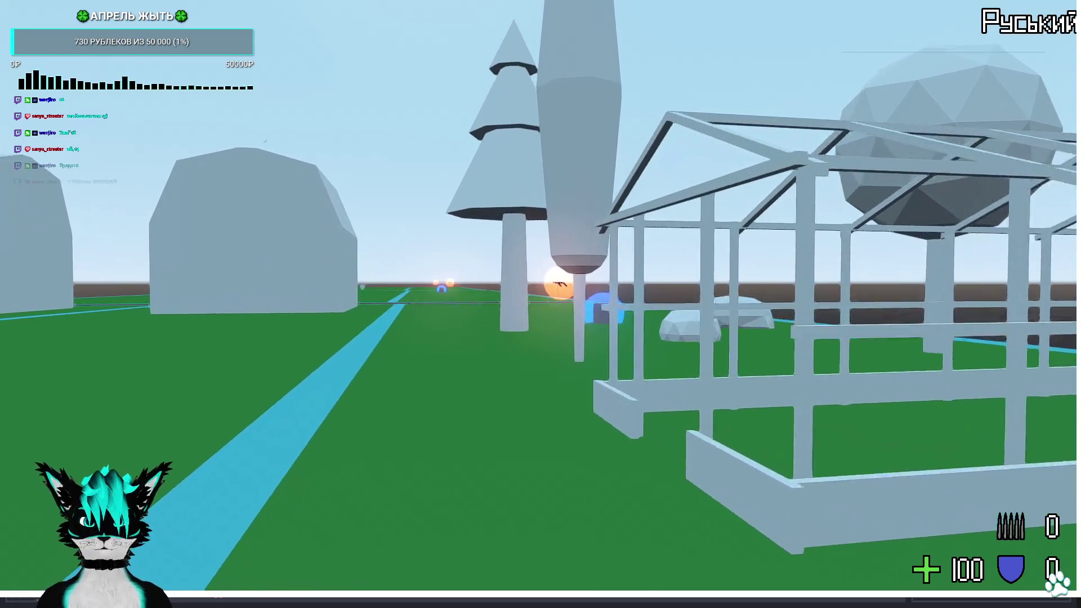
pyautogui.press('w')
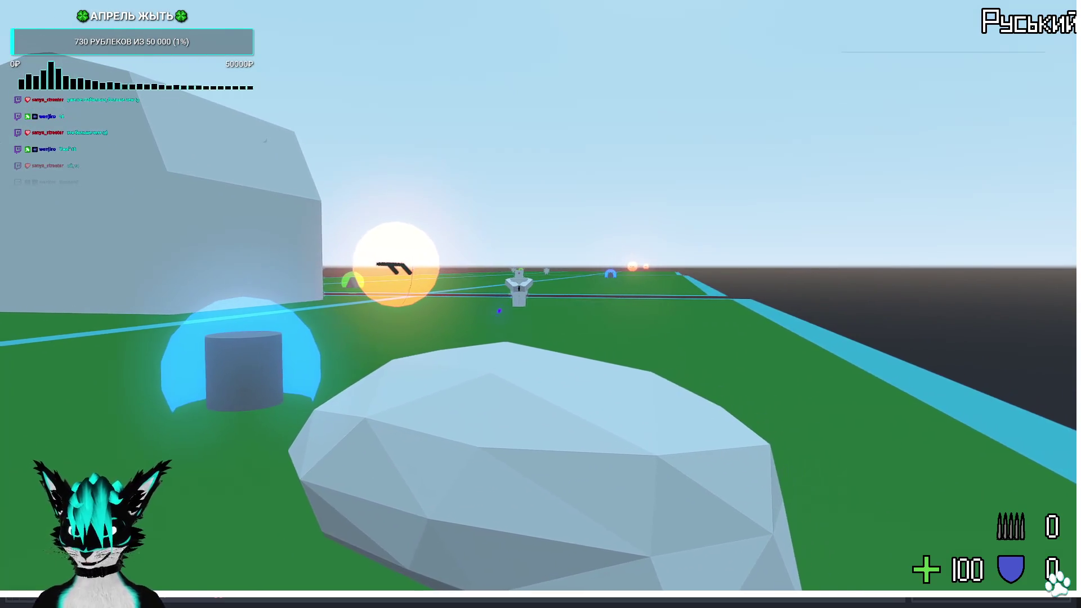
pyautogui.press('d')
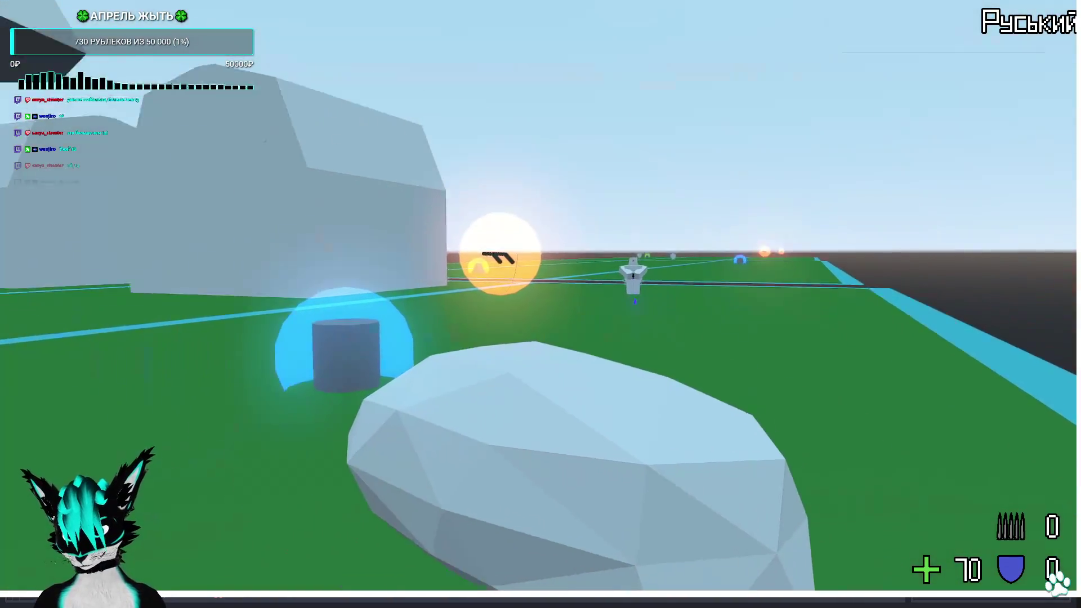
pyautogui.press('w')
pyautogui.press('w')
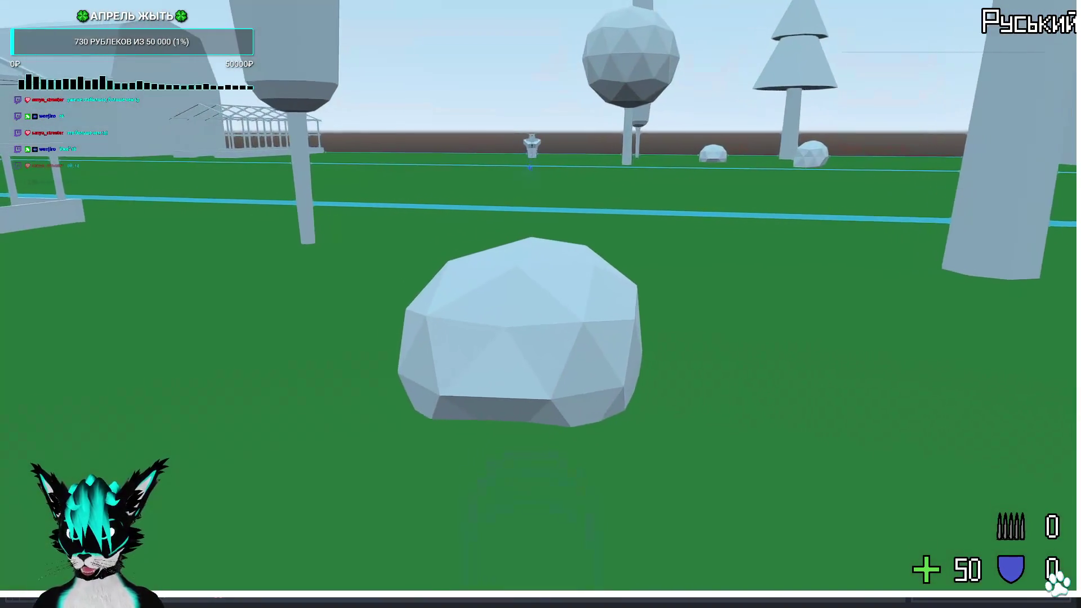
pyautogui.press('space')
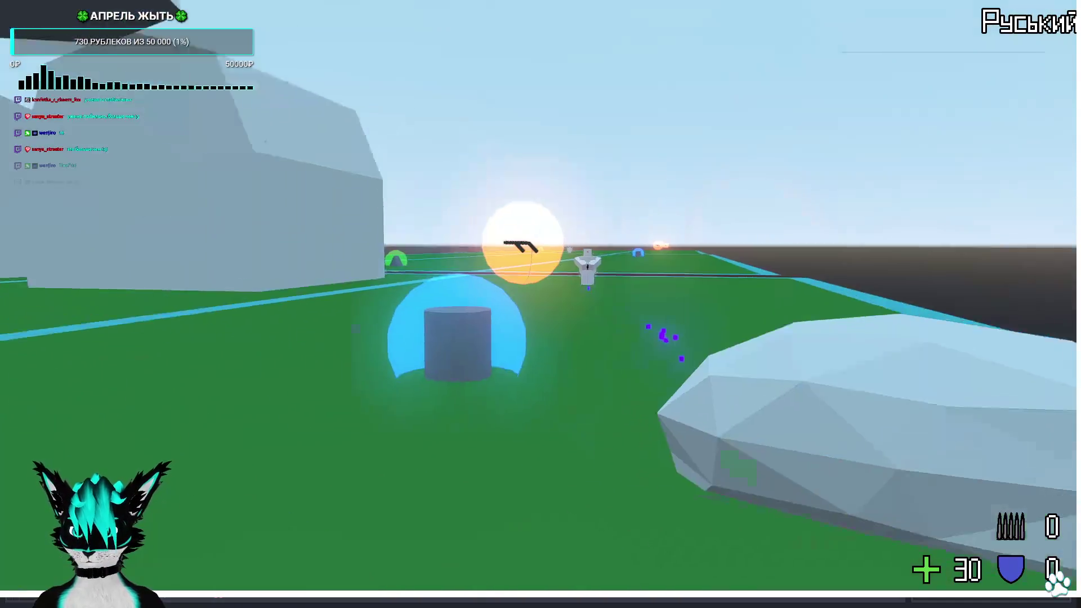
pyautogui.press('F8')
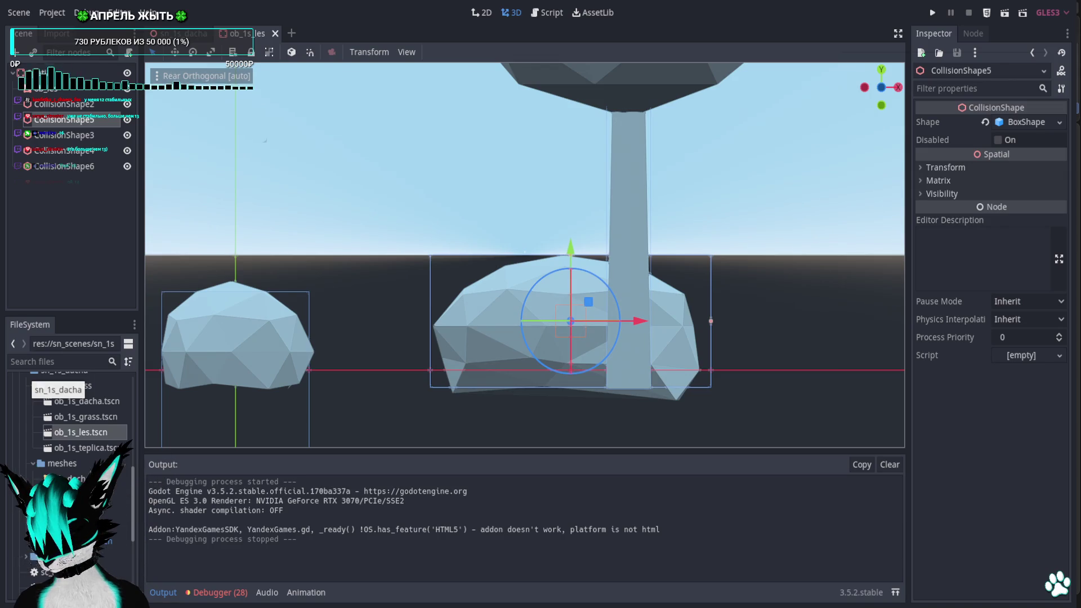
# Close the ob_1s_les scene, look down the dacha field, and Alt+Tab to Blender
pyautogui.click(275, 33)
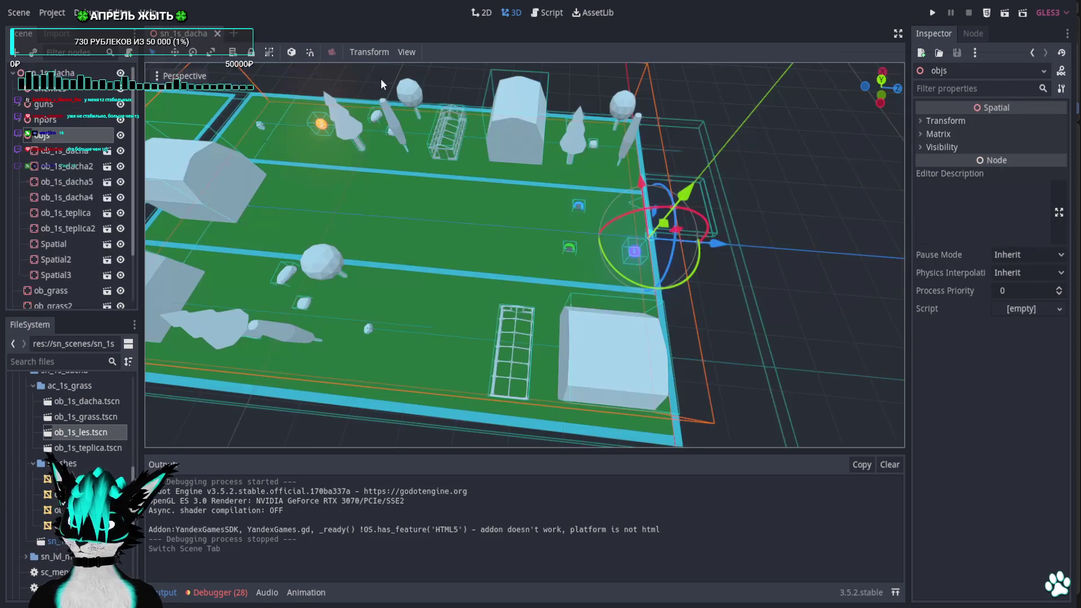
pyautogui.moveTo(381, 79); pyautogui.dragTo(786, 191, button='middle')
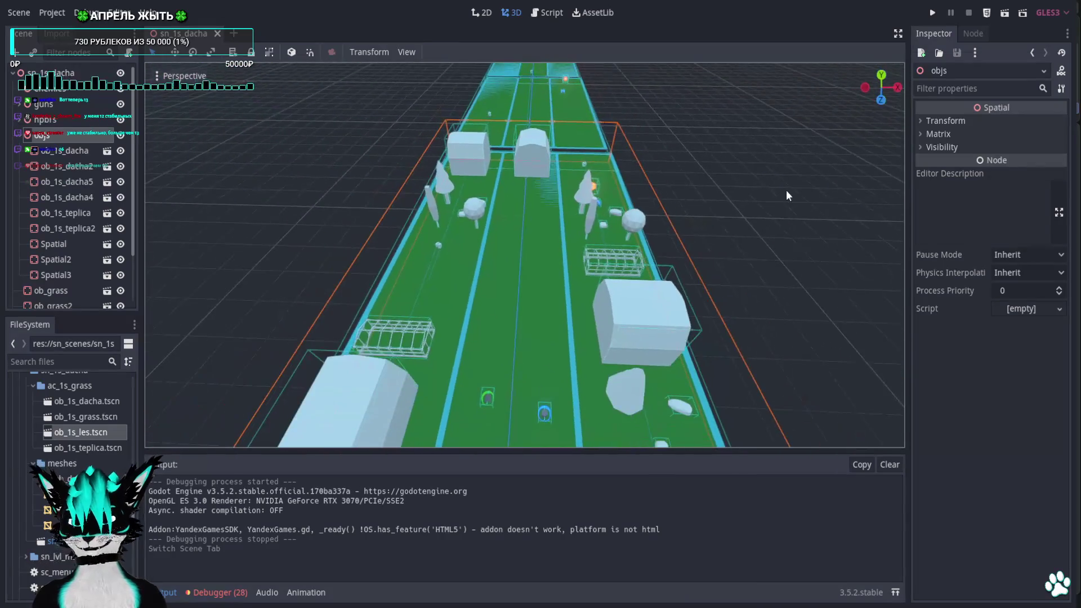
pyautogui.scroll(-3, 778, 195)
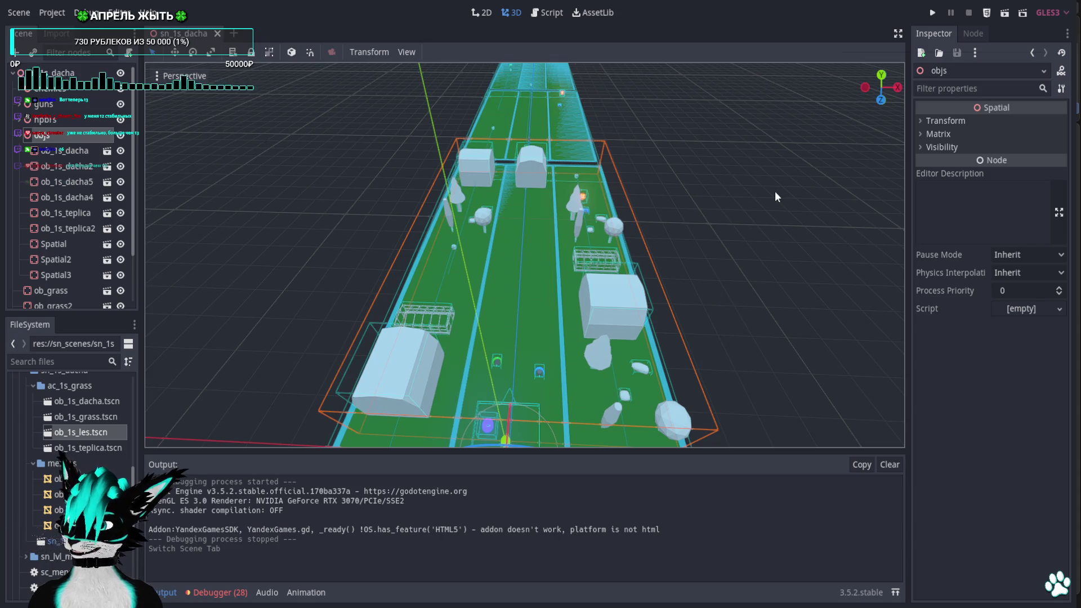
pyautogui.scroll(2, 775, 192)
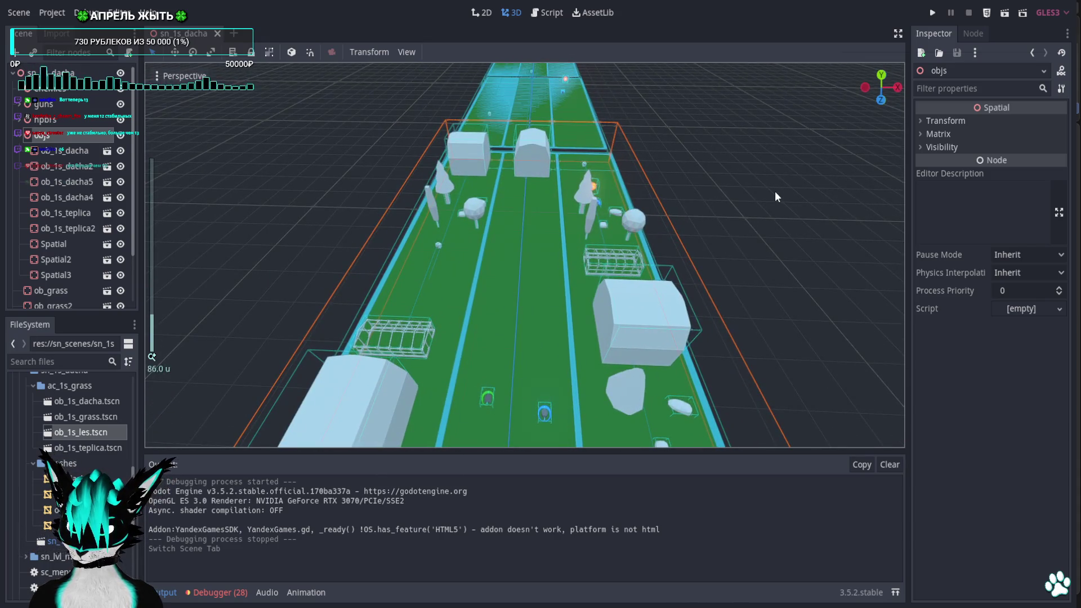
pyautogui.hotkey('alt', 'Tab')
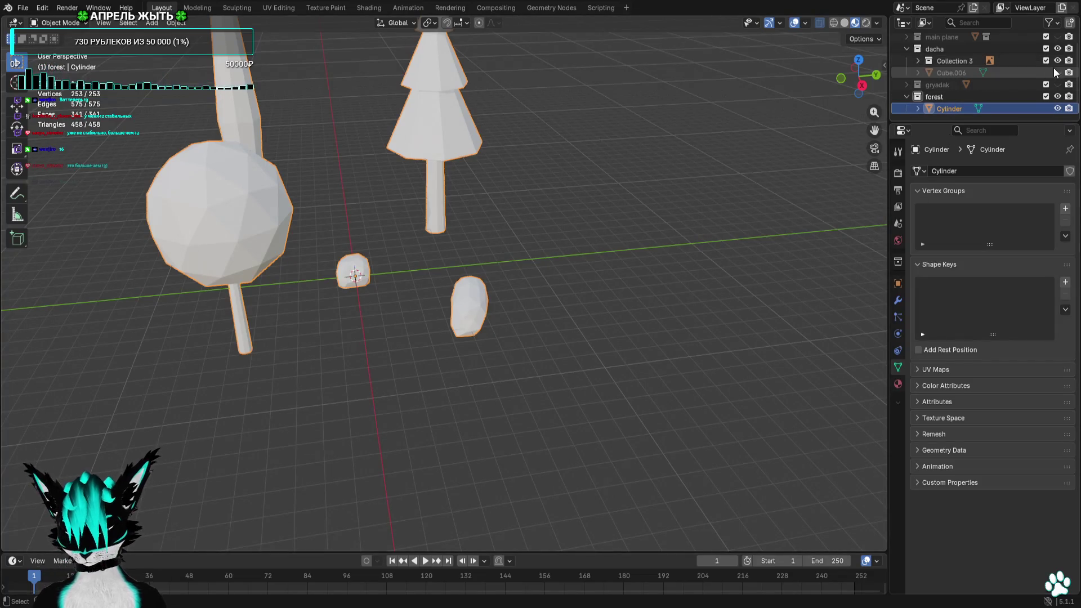
# View the forest models from the side with the garden beds and house made visible
pyautogui.click(862, 85)
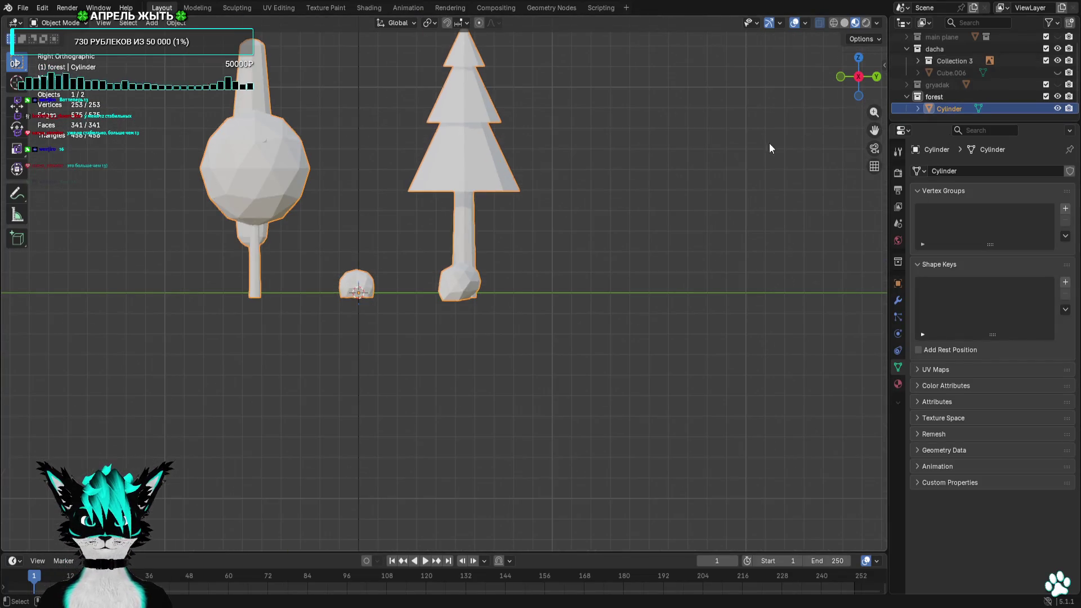
pyautogui.click(1057, 84)
pyautogui.click(1058, 73)
pyautogui.scroll(-3, 642, 181)
pyautogui.keyDown('shift'); pyautogui.moveTo(642, 181); pyautogui.dragTo(707, 180, button='middle'); pyautogui.keyUp('shift')
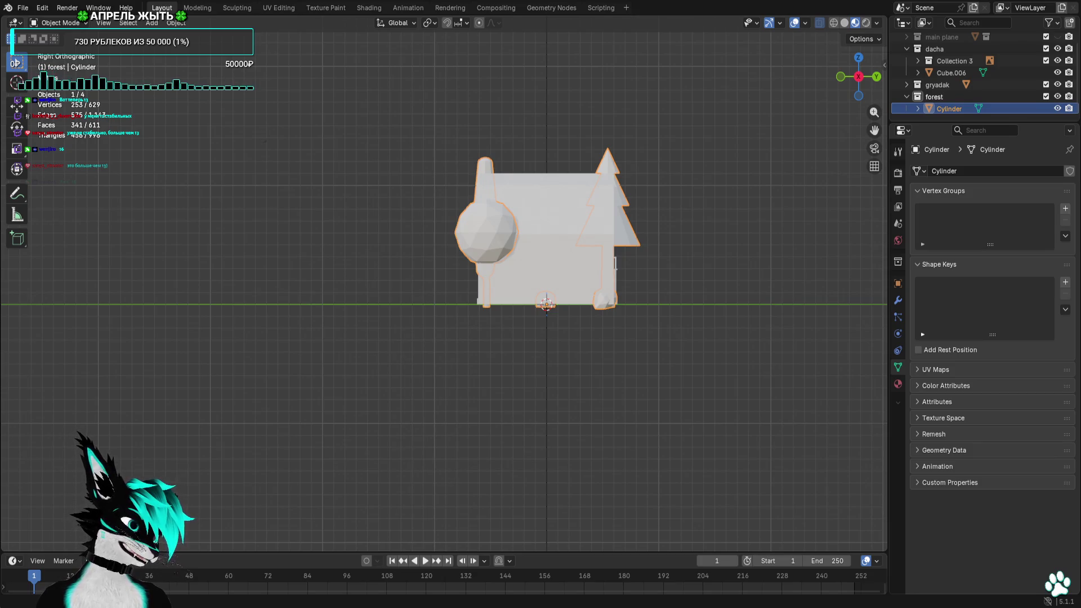
pyautogui.click(1058, 84)
pyautogui.scroll(1, 1059, 81)
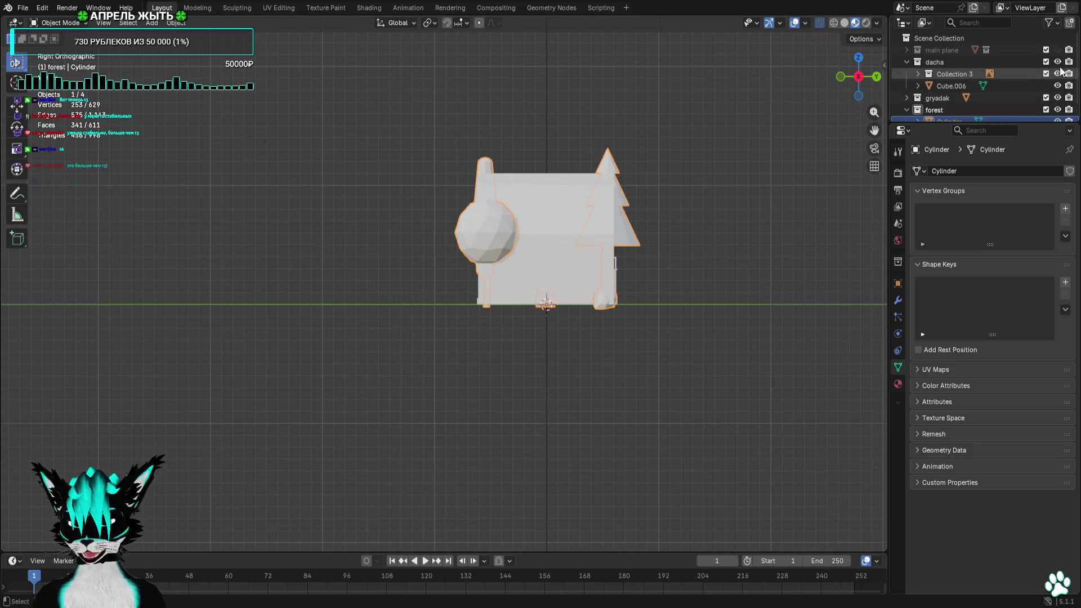
# Hide the main plane, keep Collection 3 and the house shown, and frame the reference photo from the front
pyautogui.click(1057, 50)
pyautogui.click(1058, 73)
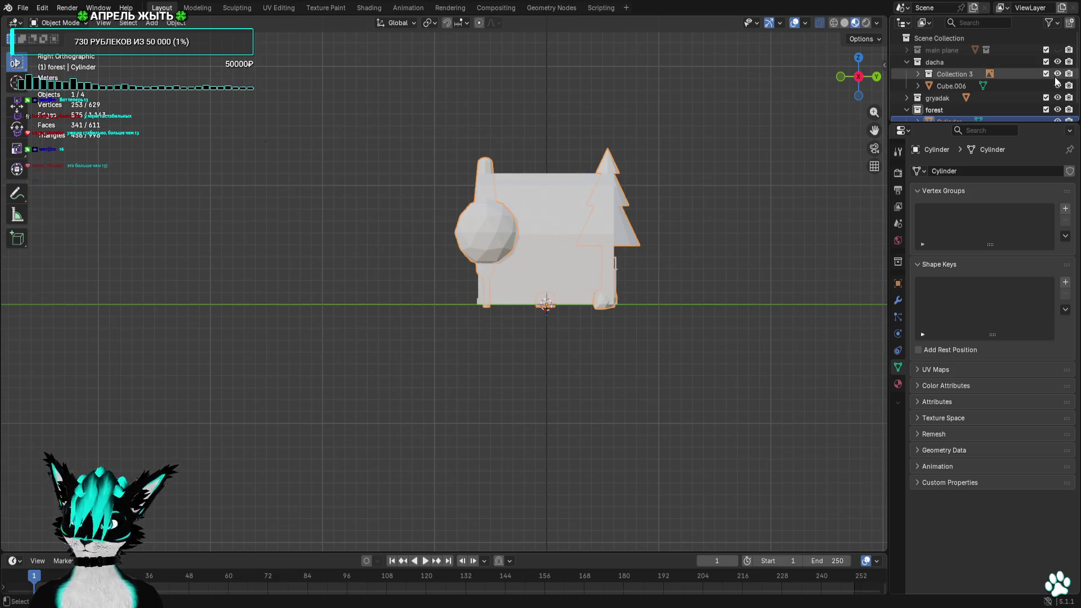
pyautogui.click(1057, 74)
pyautogui.scroll(-1, 1057, 76)
pyautogui.click(1060, 73)
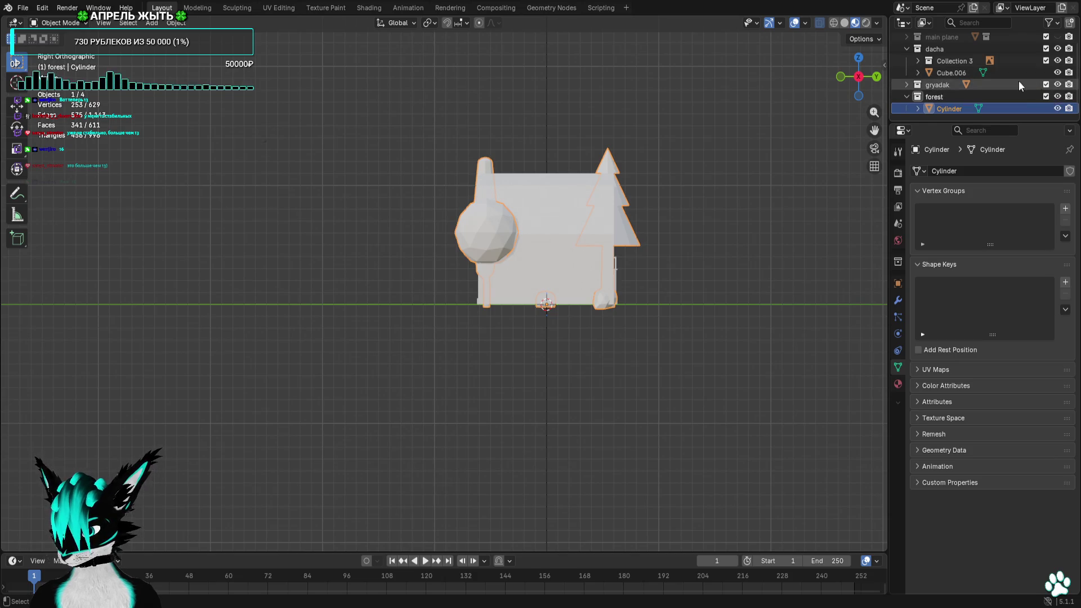
pyautogui.click(842, 78)
pyautogui.scroll(-5, 422, 253)
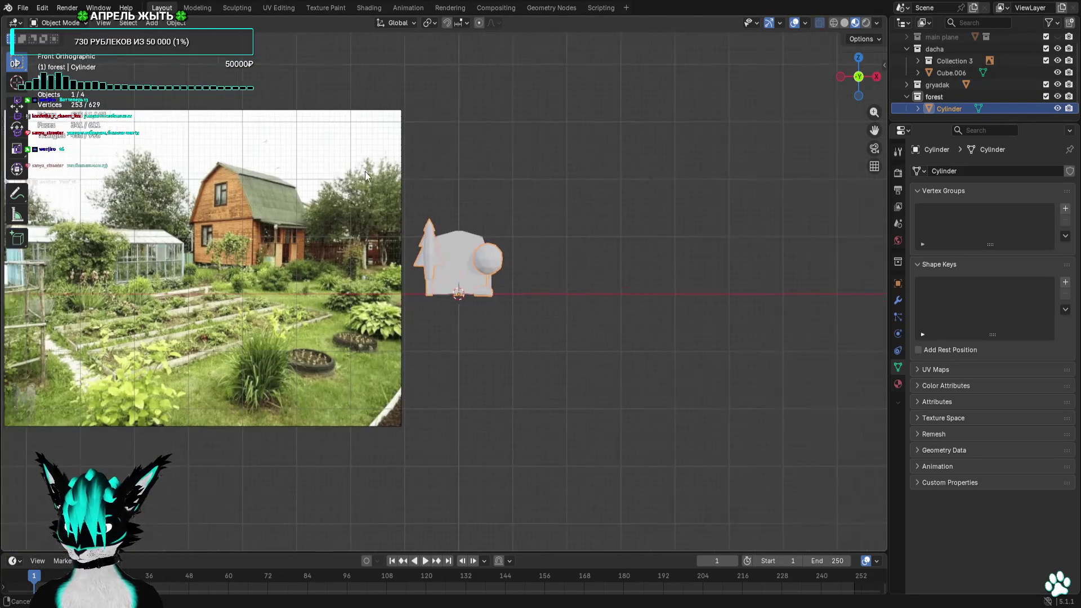
pyautogui.keyDown('shift'); pyautogui.moveTo(345, 160); pyautogui.dragTo(530, 159, button='middle'); pyautogui.keyUp('shift')
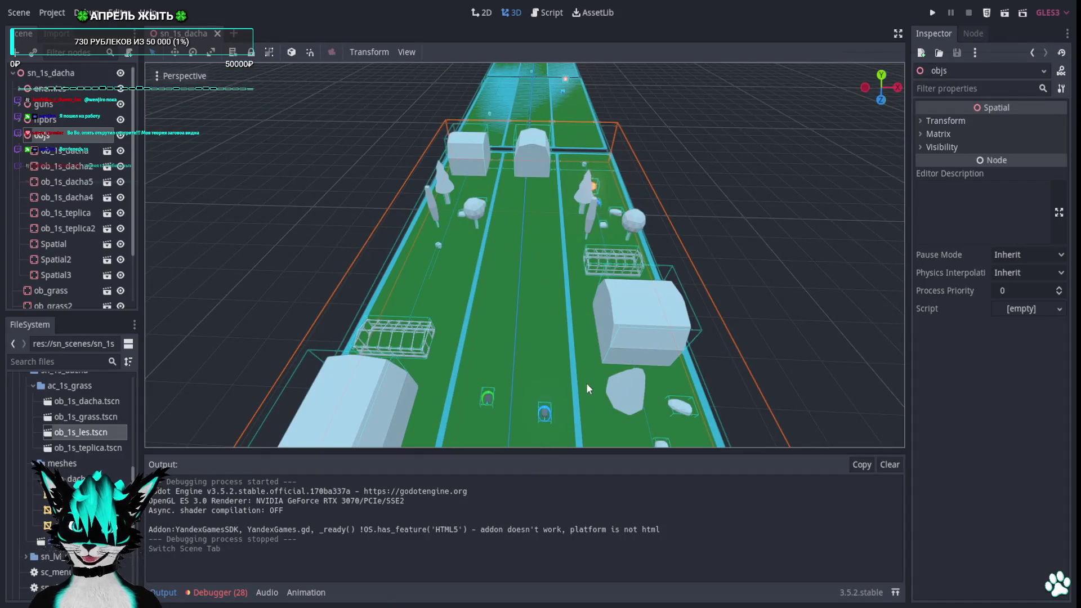
# Fly the viewport camera in toward the selected object, then back out over the field
pyautogui.press('w')
pyautogui.moveTo(586, 383)
pyautogui.mouseDown(button='right')
pyautogui.moveTo(540, 338)
pyautogui.moveTo(541, 322)
pyautogui.moveTo(541, 363)
pyautogui.moveTo(540, 312)
pyautogui.mouseUp(button='right')
pyautogui.press('s')
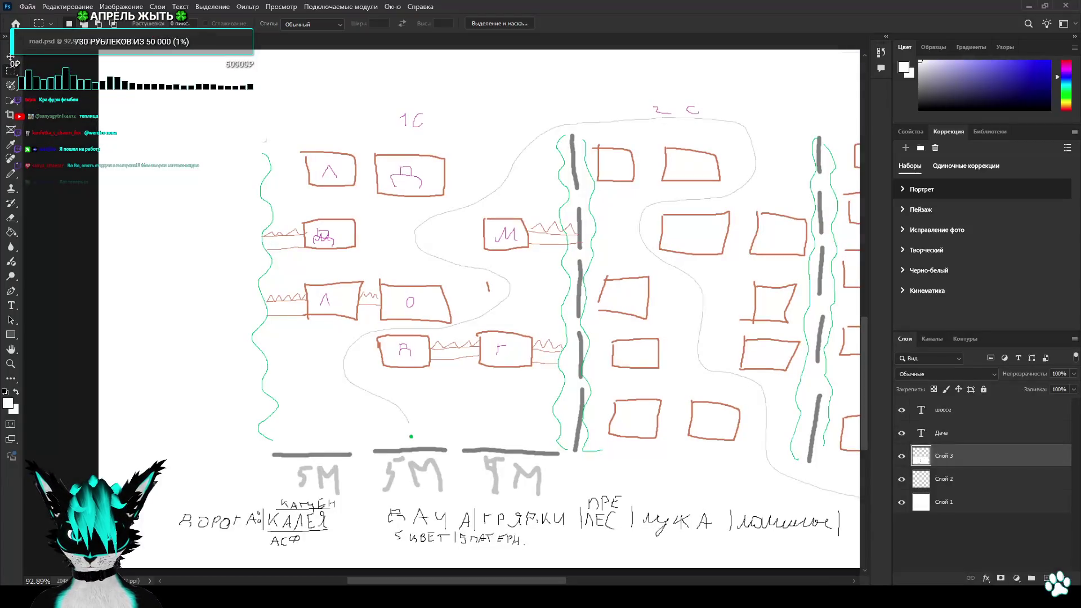
pyautogui.scroll(-2, 580, 375)
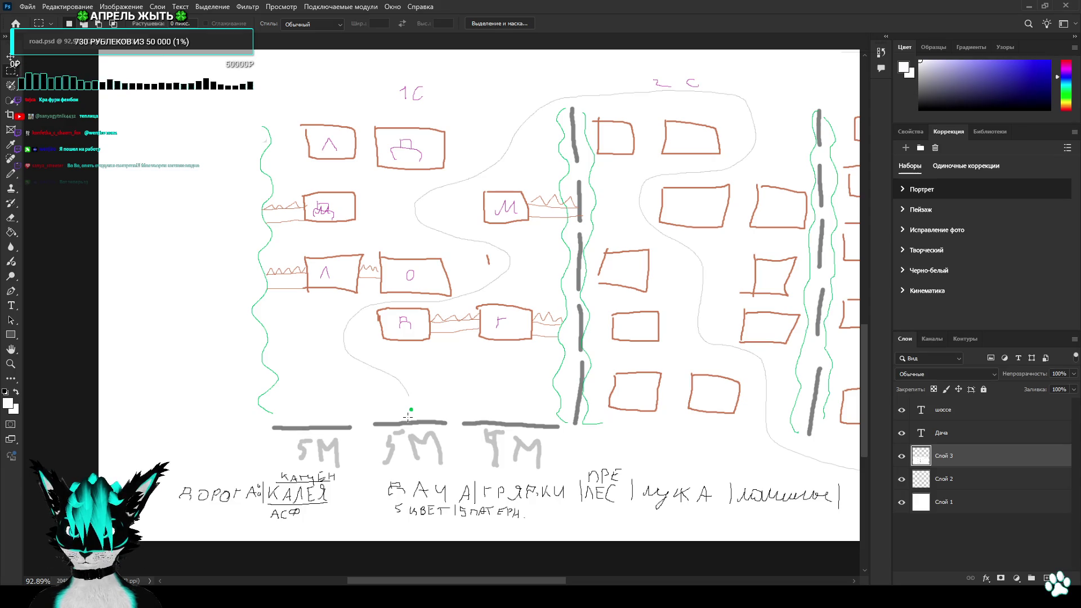
# Look over the road layout sketch, then minimize Photoshop to return to Blender
pyautogui.moveTo(409, 416); pyautogui.dragTo(304, 363)
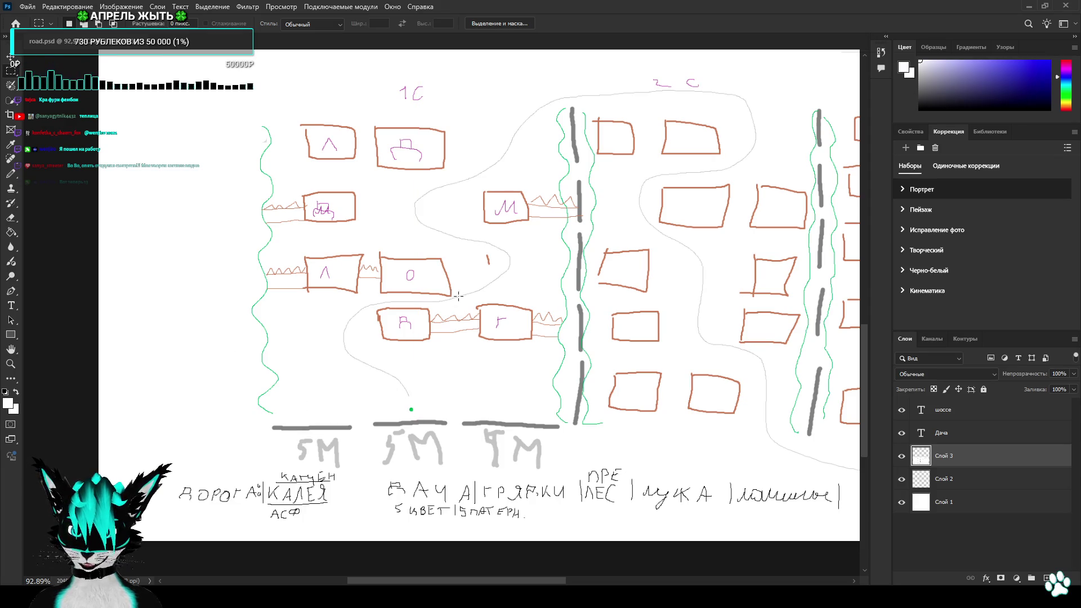
pyautogui.keyDown('alt'); pyautogui.scroll(-2, 591, 305); pyautogui.keyUp('alt')
pyautogui.keyDown('alt'); pyautogui.scroll(-2, 592, 309); pyautogui.keyUp('alt')
pyautogui.keyDown('alt'); pyautogui.scroll(-2, 592, 314); pyautogui.keyUp('alt')
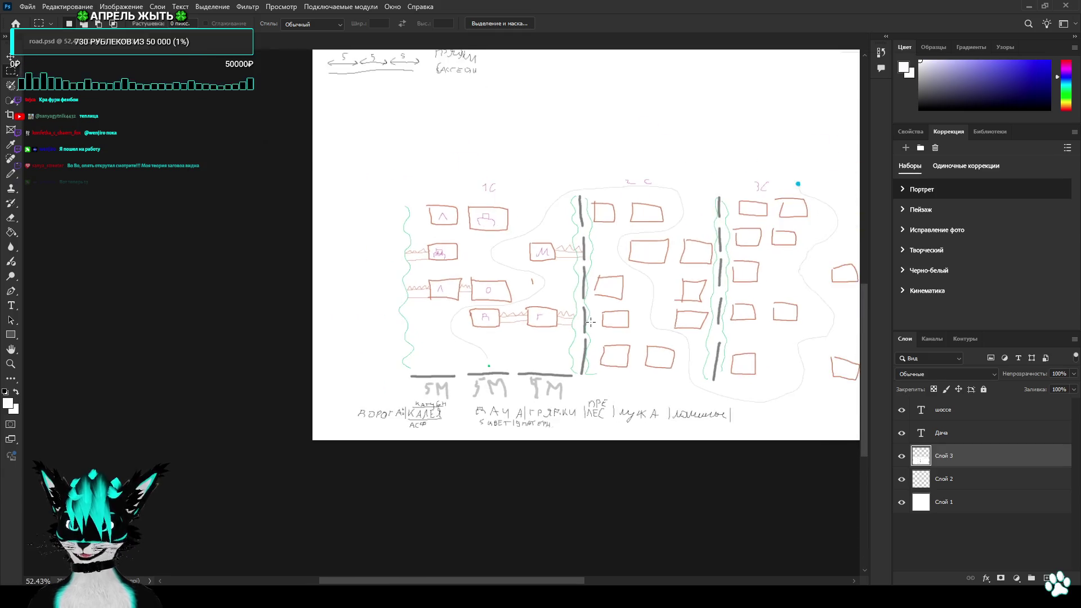
pyautogui.keyDown('alt'); pyautogui.scroll(-1, 590, 319); pyautogui.keyUp('alt')
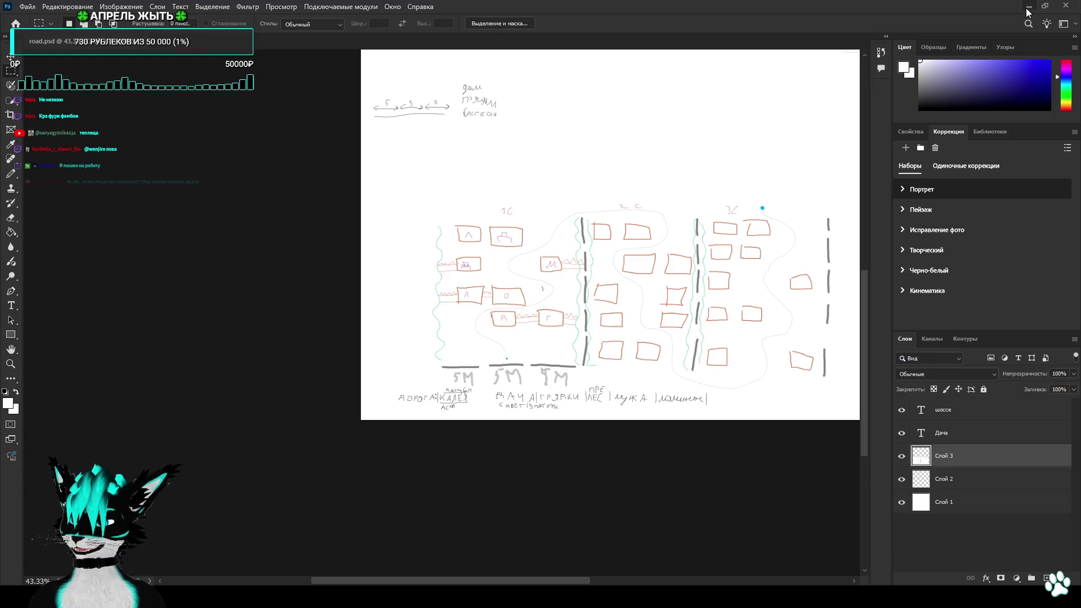
pyautogui.click(1027, 12)
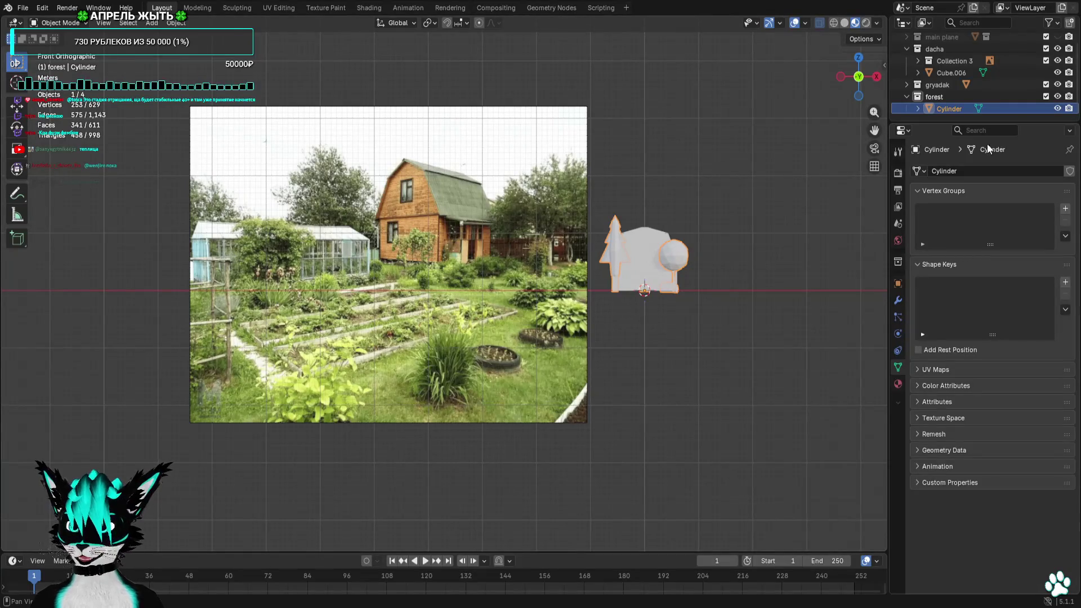
# Hide and collapse the forest and dacha collections in the Outliner
pyautogui.click(1057, 97)
pyautogui.click(906, 97)
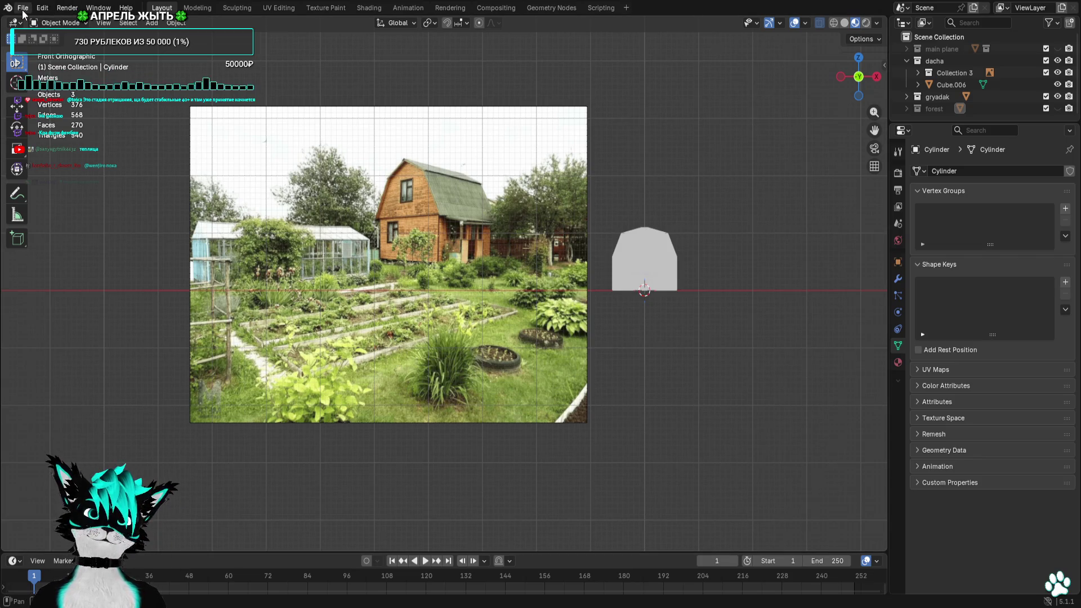
pyautogui.click(906, 61)
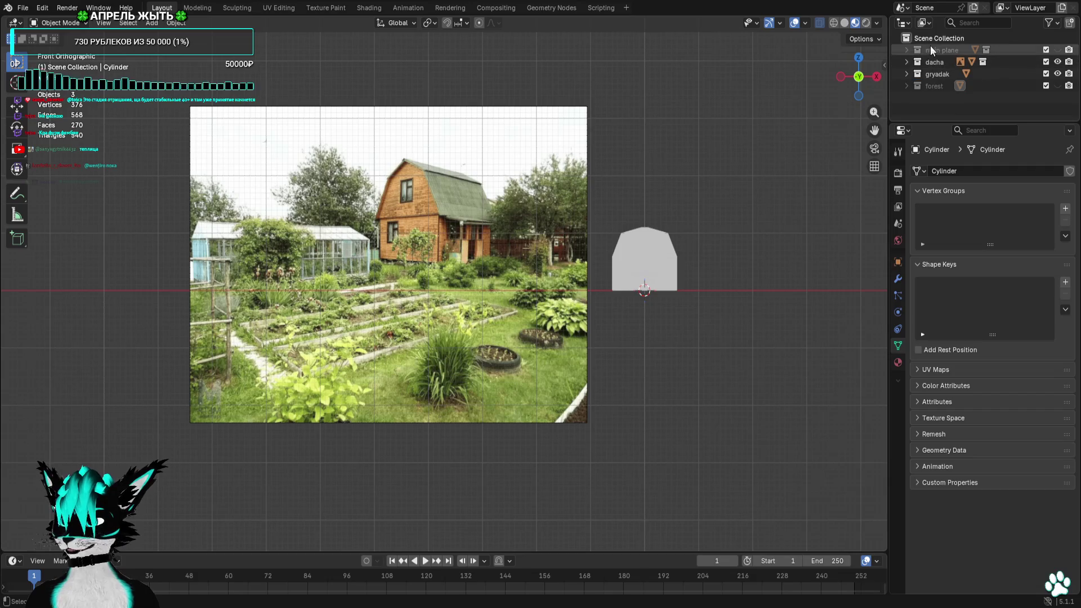
pyautogui.click(1057, 62)
pyautogui.click(1057, 62)
# Create a new collection named zabor and add a cube mesh to it
pyautogui.rightClick(946, 42)
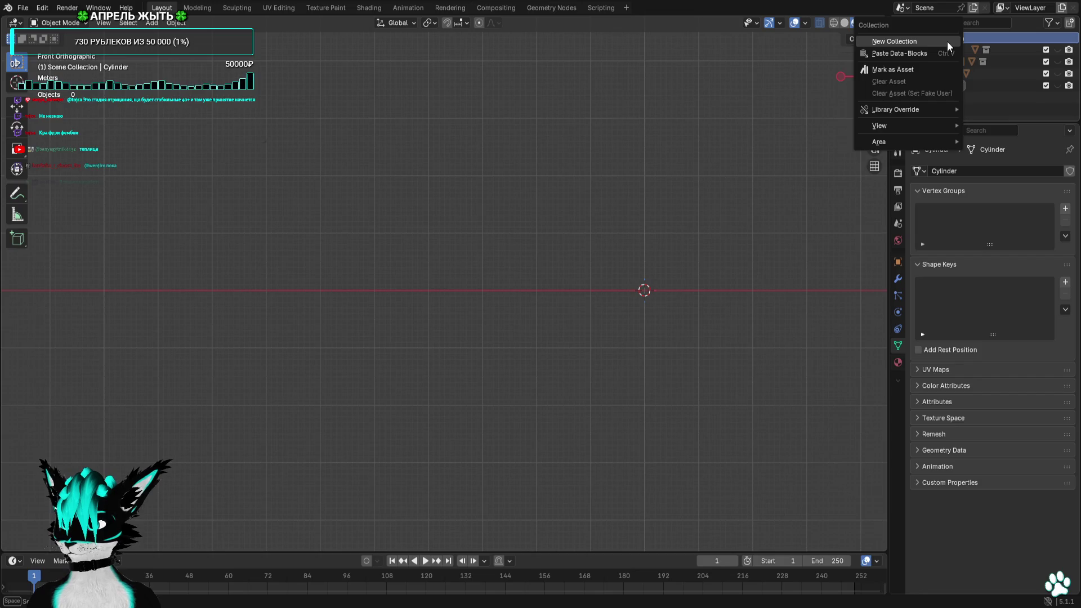
pyautogui.click(946, 41)
pyautogui.doubleClick(944, 98)
pyautogui.write('xza')
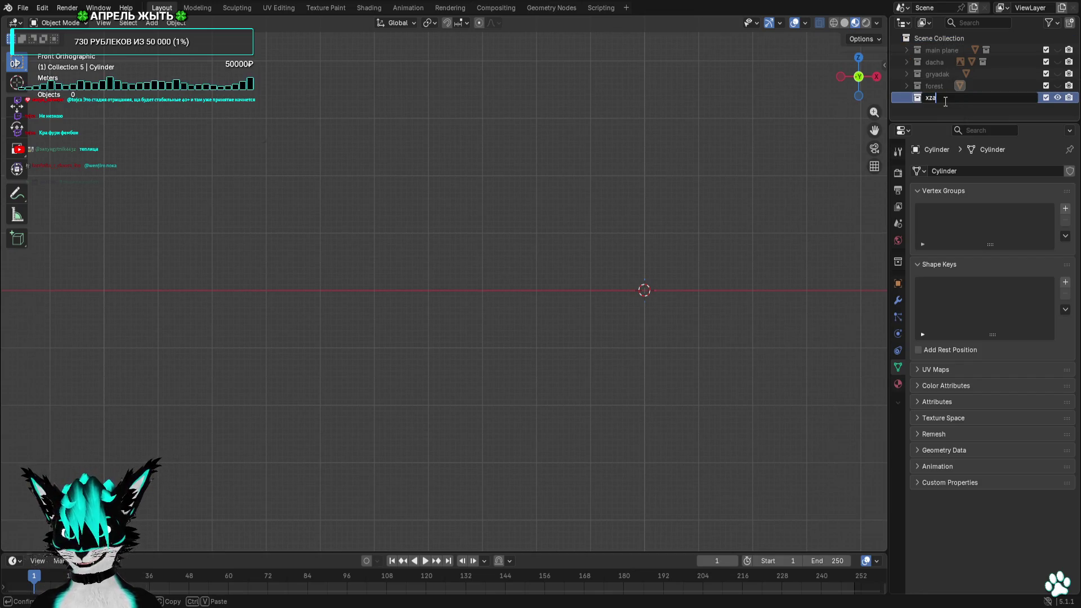
pyautogui.write('bor')
pyautogui.press('Return')
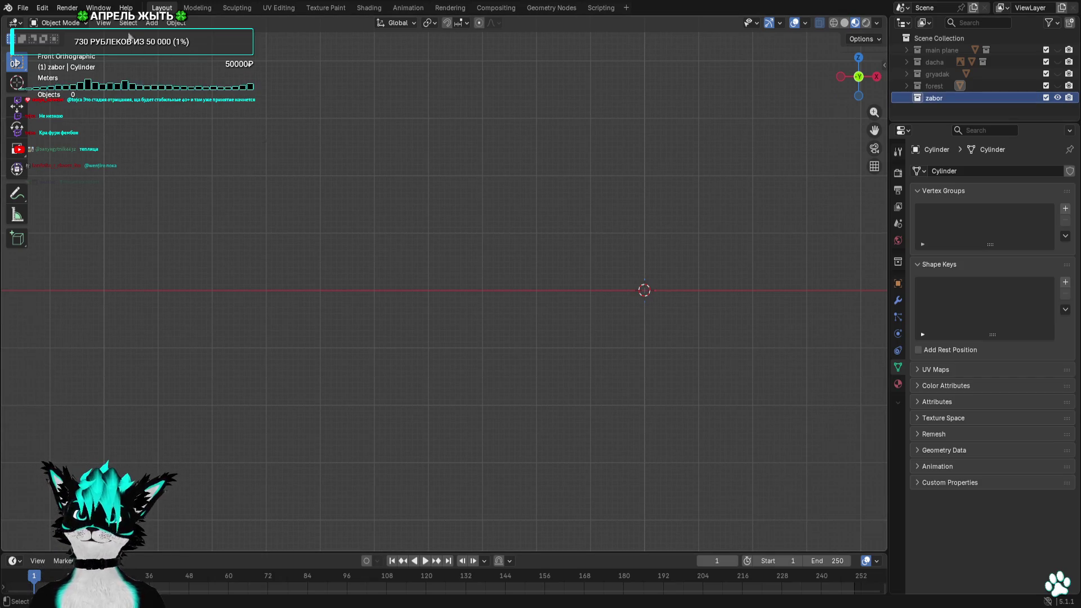
pyautogui.click(152, 23)
pyautogui.click(266, 52)
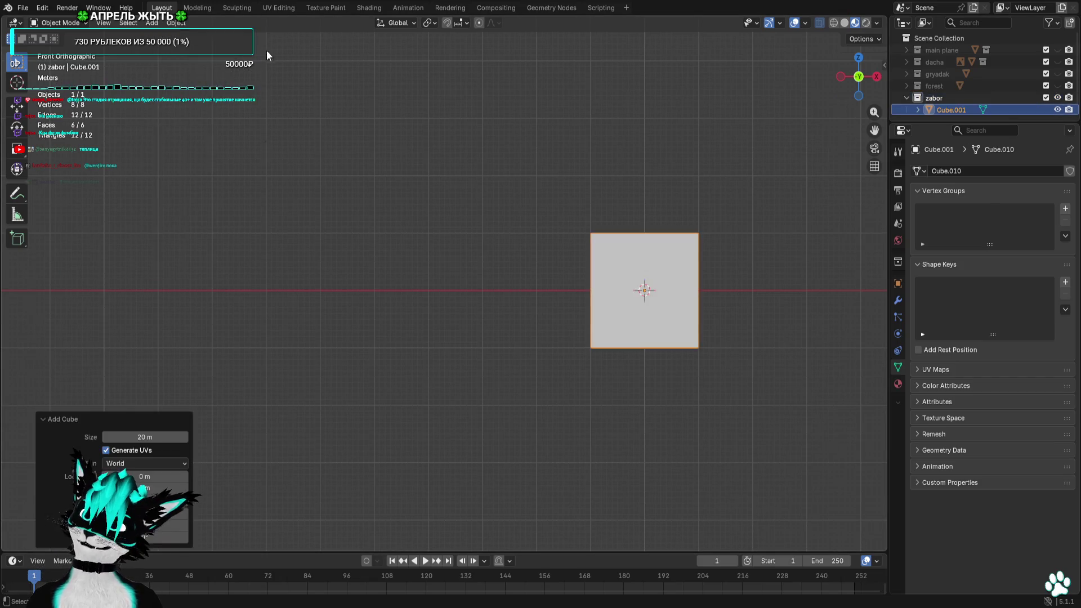
# In Edit Mode, move the cube's side vertices to narrow it into a post shape
pyautogui.click(60, 23)
pyautogui.click(55, 52)
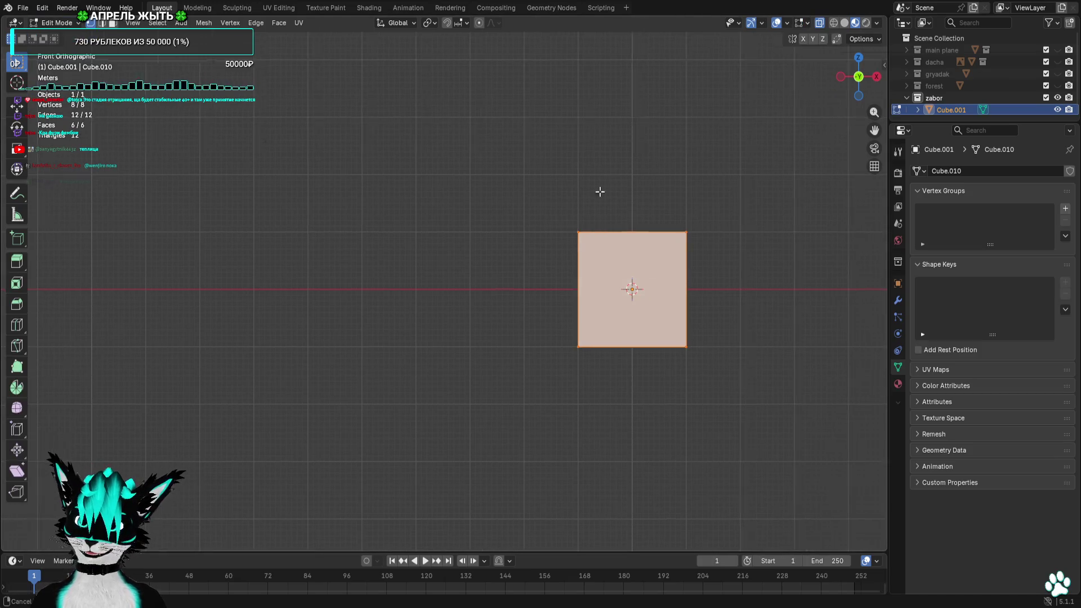
pyautogui.scroll(3, 600, 237)
pyautogui.moveTo(742, 170)
pyautogui.mouseDown()
pyautogui.moveTo(269, 560)
pyautogui.moveTo(579, 417)
pyautogui.mouseUp()
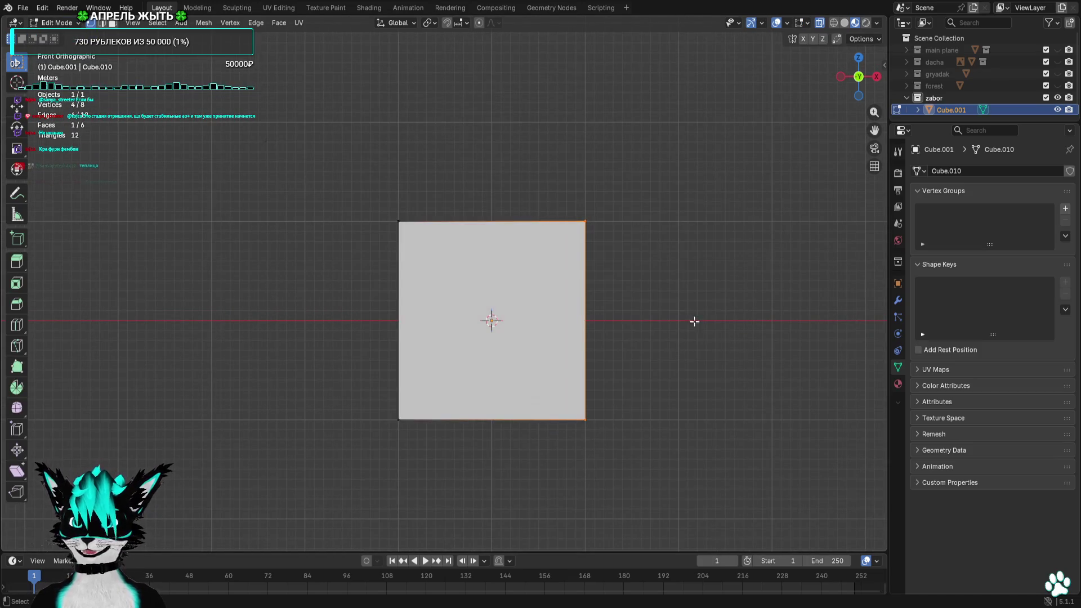
pyautogui.press('g')
pyautogui.click(533, 313)
pyautogui.press('g')
pyautogui.click(238, 396)
# Lower the post's top vertices to set its height on the ground line
pyautogui.moveTo(281, 199); pyautogui.dragTo(451, 228)
pyautogui.press('g')
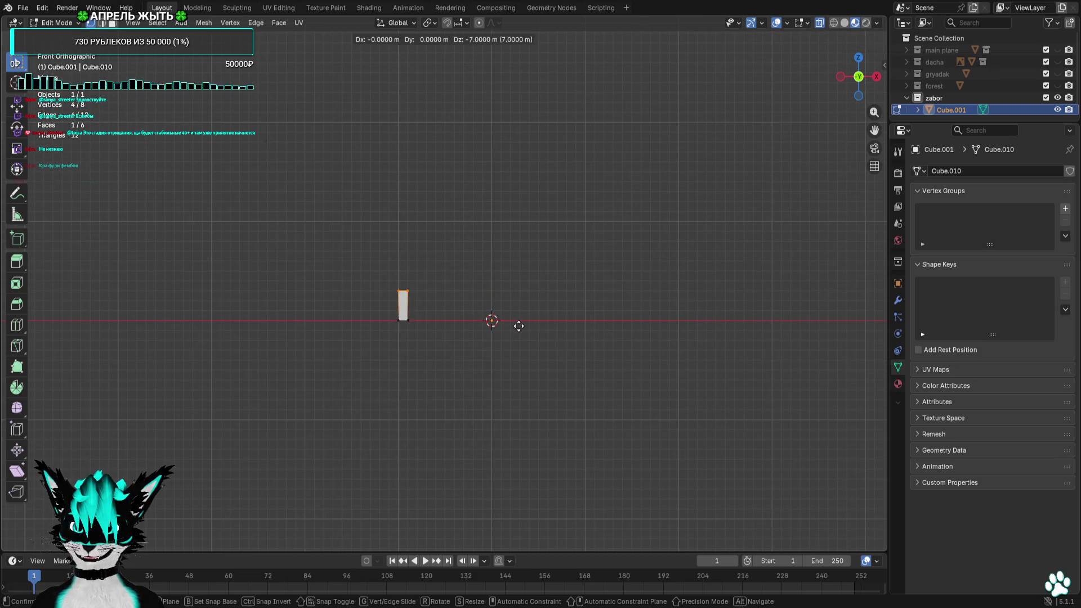
pyautogui.click(519, 324)
pyautogui.scroll(3, 470, 329)
pyautogui.scroll(3, 470, 329)
pyautogui.press('g')
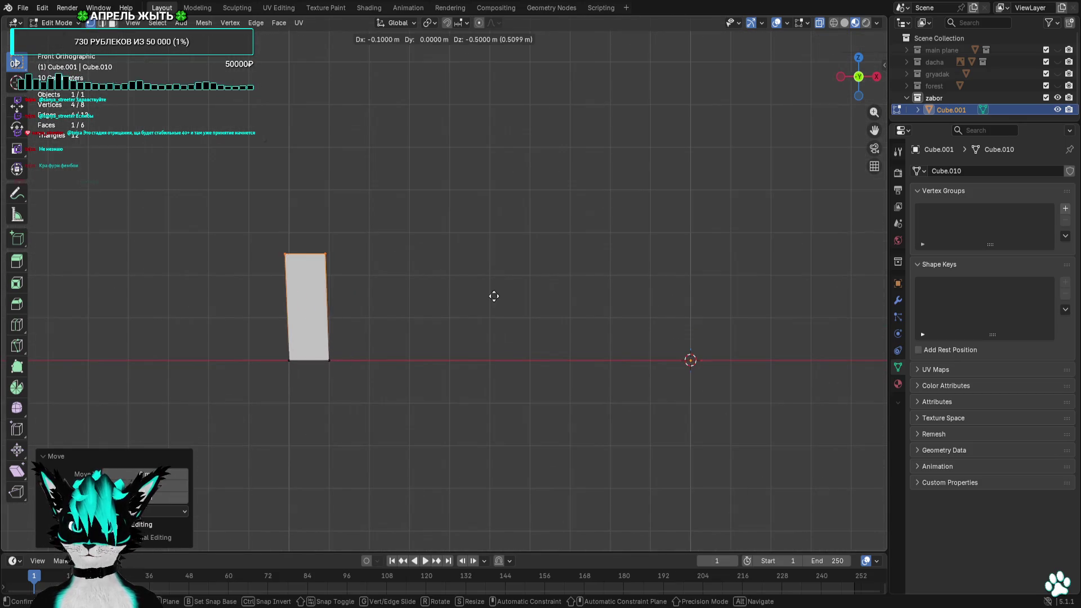
pyautogui.click(496, 318)
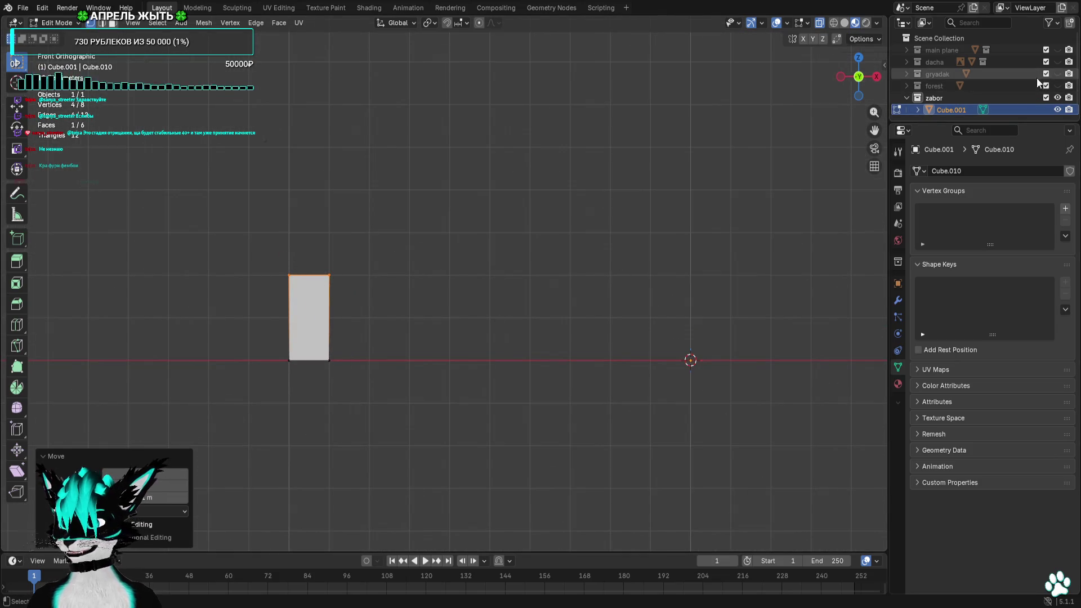
# Compare the post against the house and garden-bed frame, then start a Godot playtest
pyautogui.click(1057, 62)
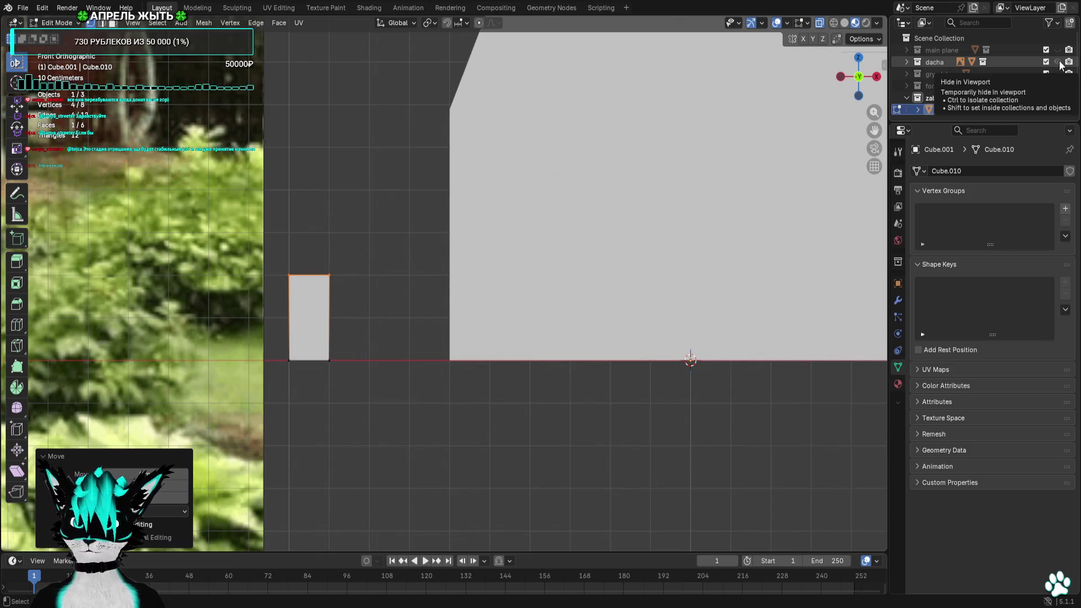
pyautogui.click(1058, 61)
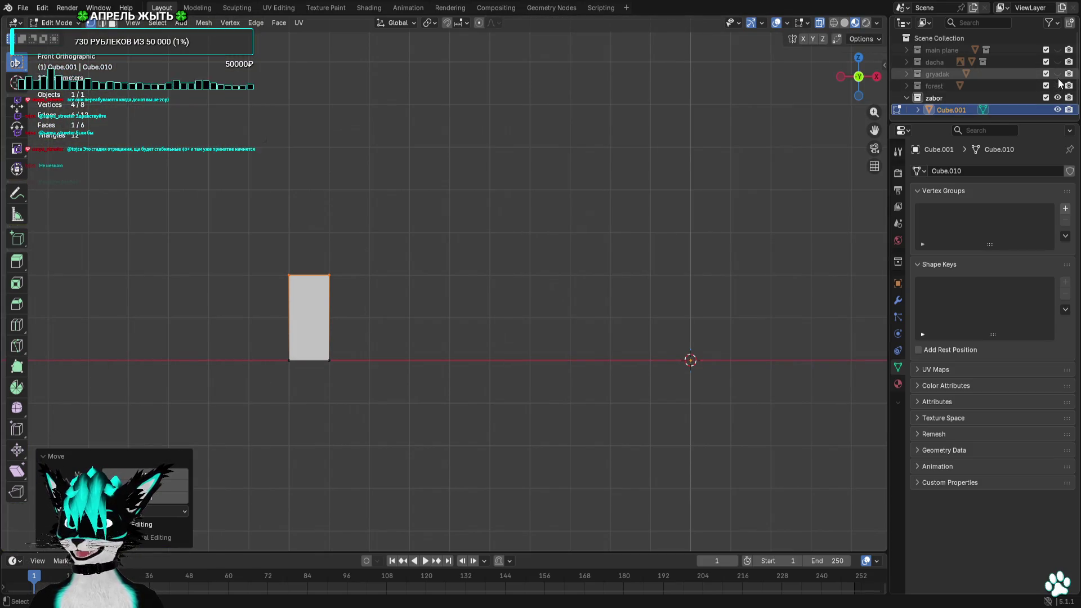
pyautogui.click(1057, 74)
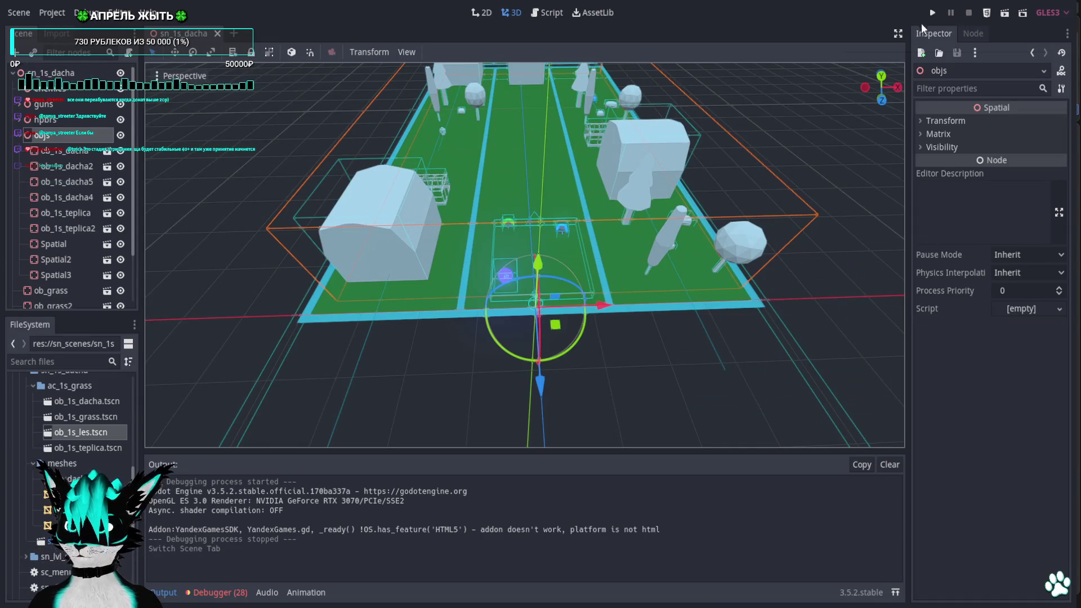
pyautogui.click(932, 13)
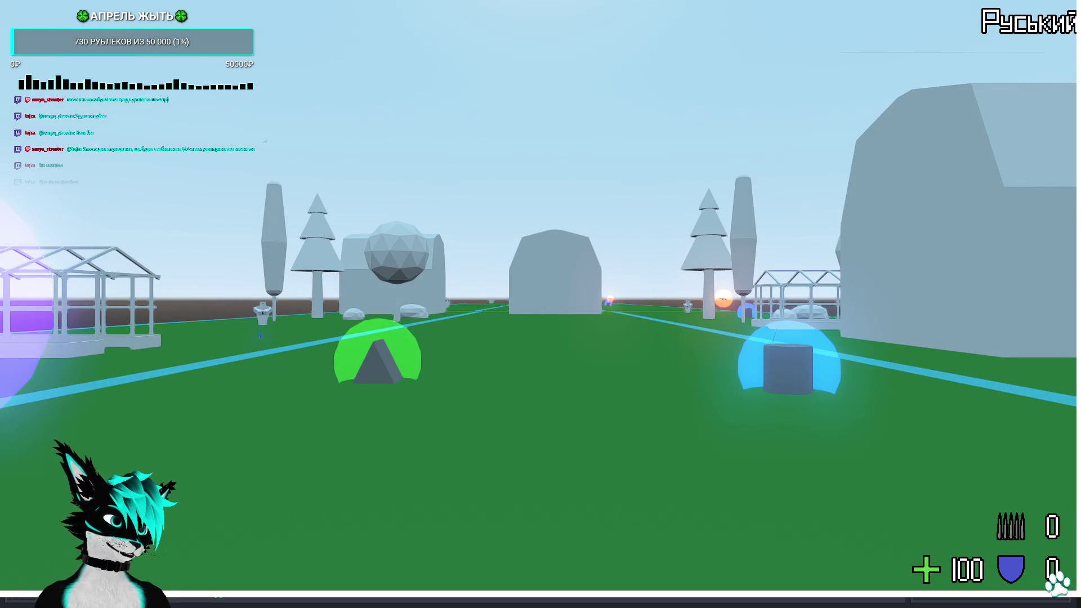
pyautogui.press('w')
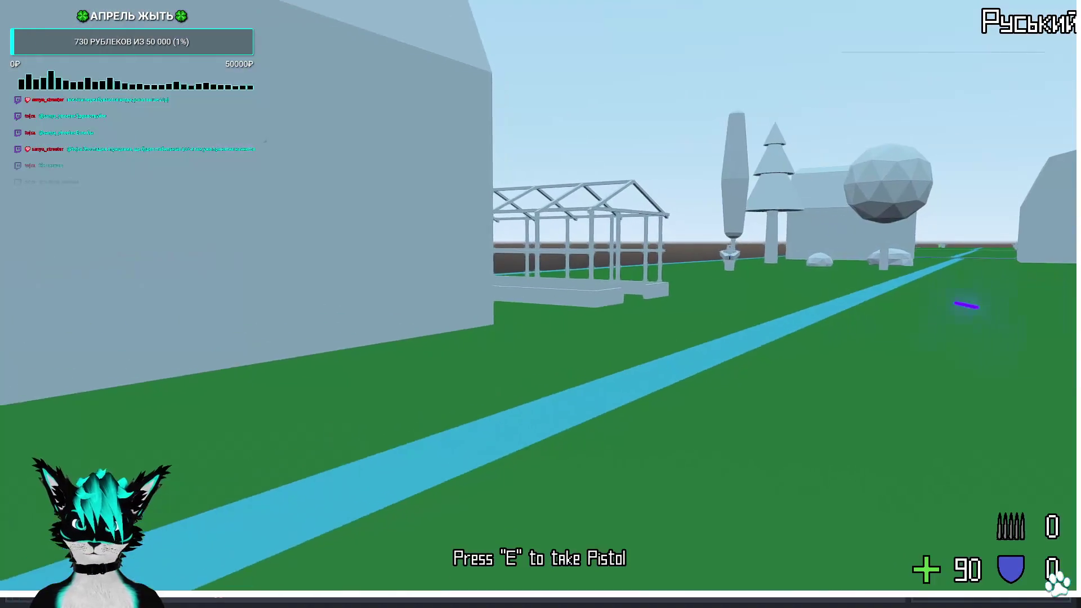
pyautogui.press('w')
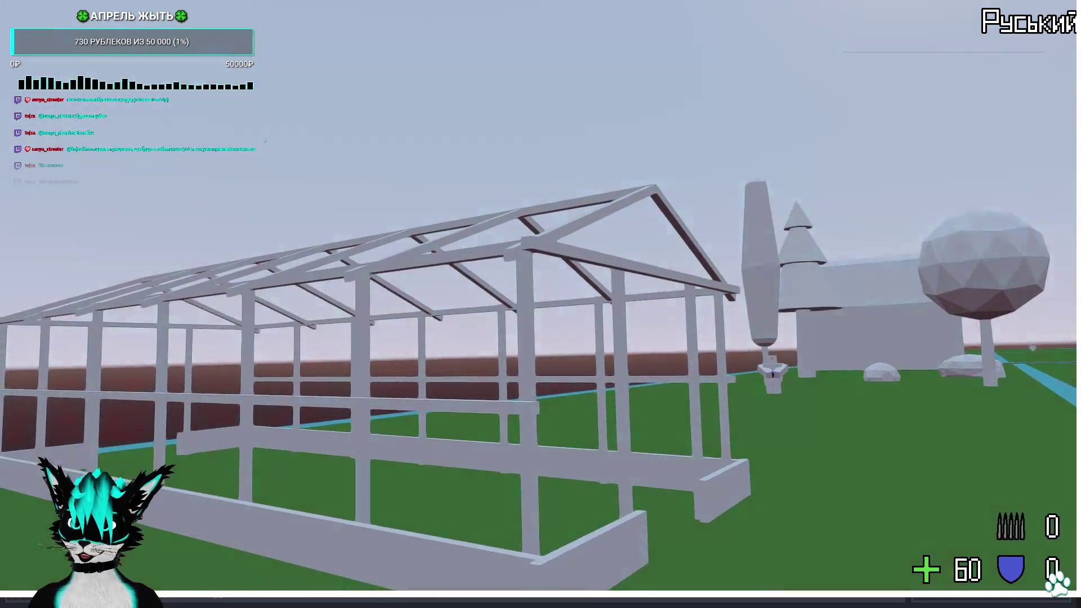
pyautogui.press('F8')
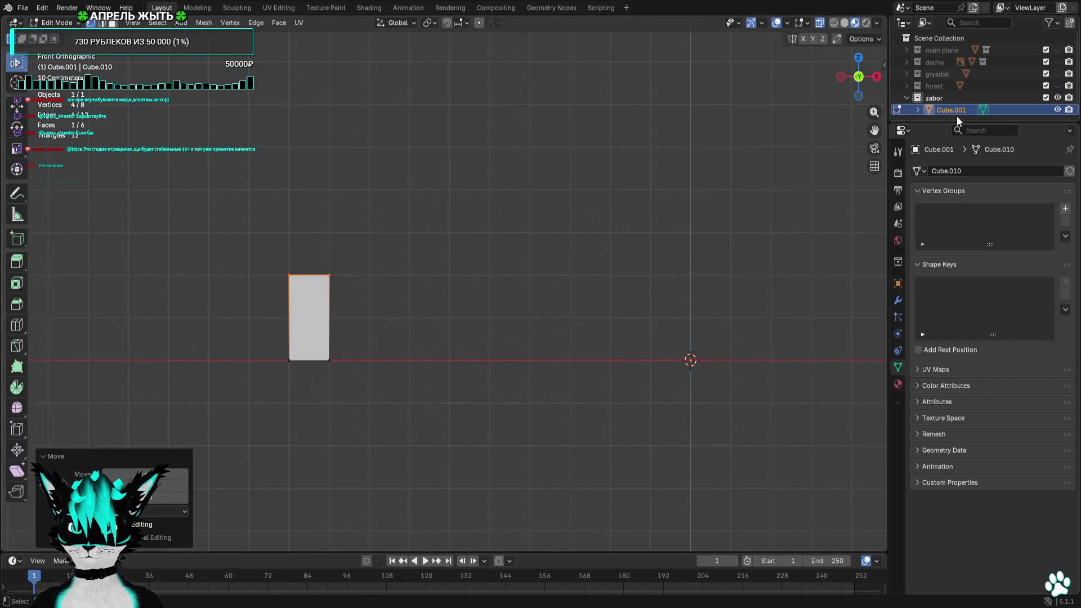
# Show the gryadak collection, narrow the post's right edge and raise its top about 0.8 m
pyautogui.click(1057, 73)
pyautogui.keyDown('shift'); pyautogui.moveTo(330, 243); pyautogui.dragTo(410, 232, button='middle'); pyautogui.keyUp('shift')
pyautogui.moveTo(477, 226); pyautogui.dragTo(364, 353)
pyautogui.scroll(6, 422, 321)
pyautogui.press('g')
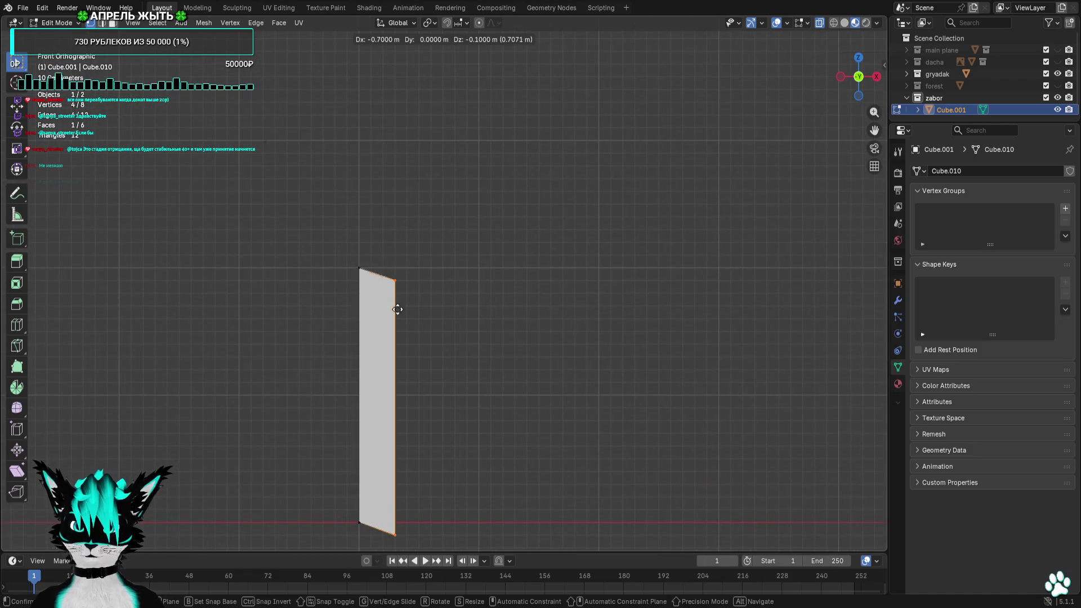
pyautogui.click(399, 301)
pyautogui.scroll(-5, 427, 319)
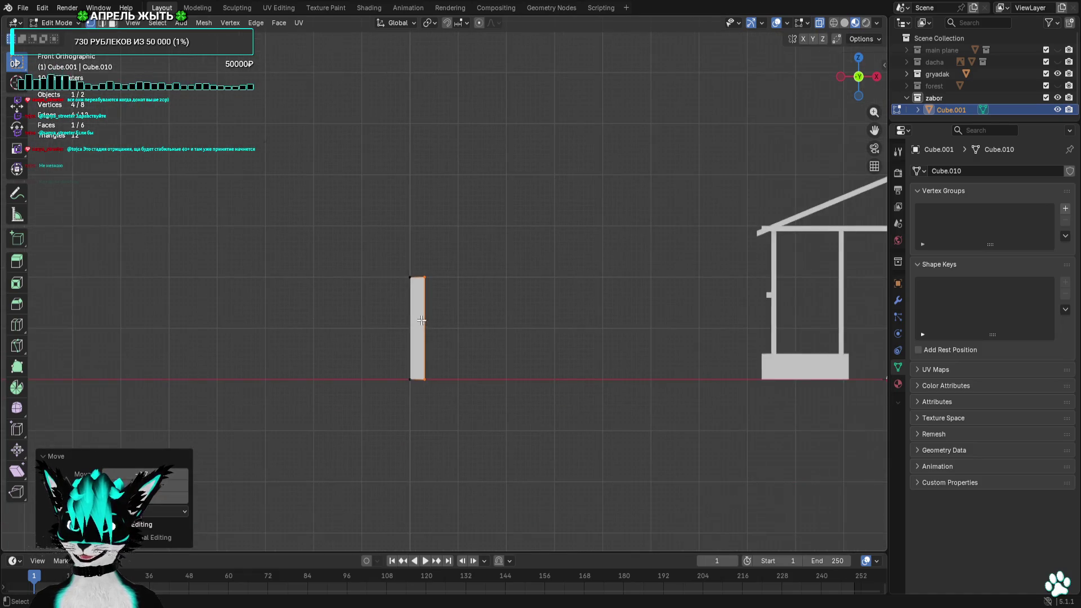
pyautogui.moveTo(461, 262); pyautogui.dragTo(296, 327)
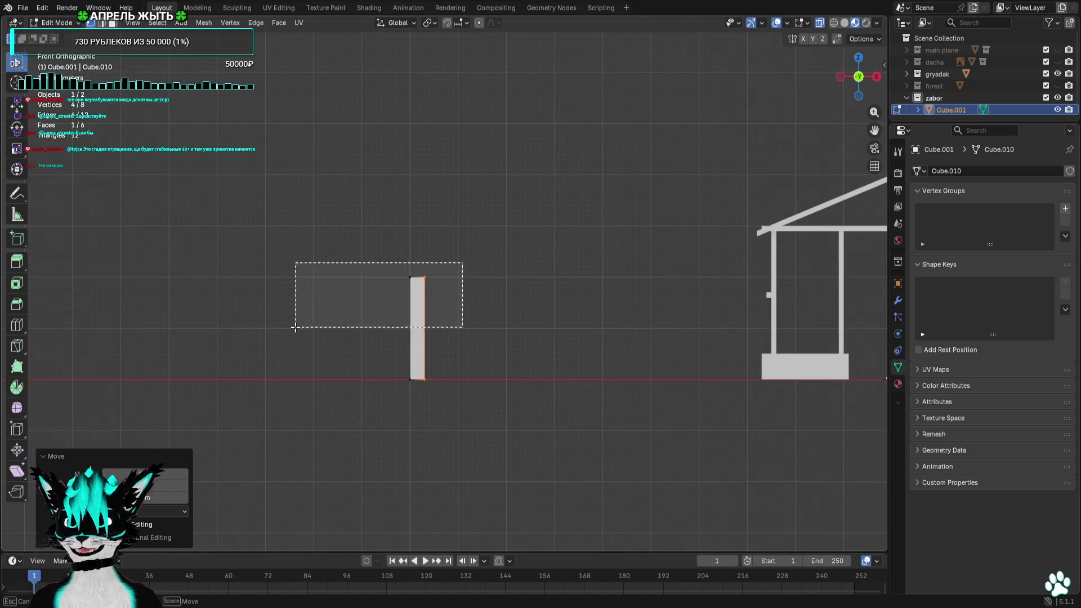
pyautogui.scroll(3, 296, 326)
pyautogui.press('g')
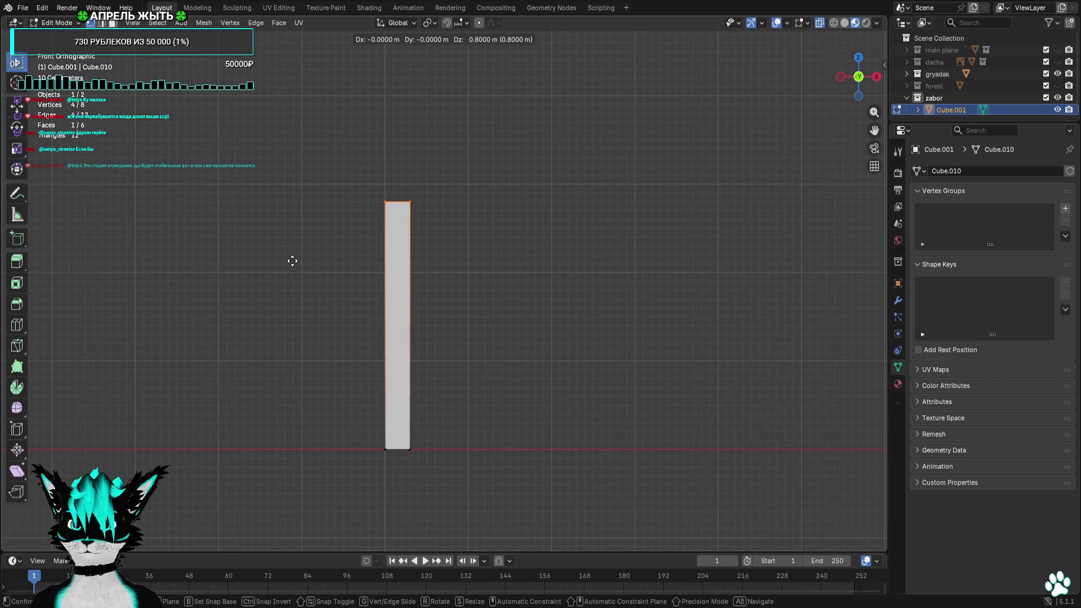
pyautogui.click(293, 268)
pyautogui.scroll(-3, 292, 269)
pyautogui.scroll(-2, 510, 300)
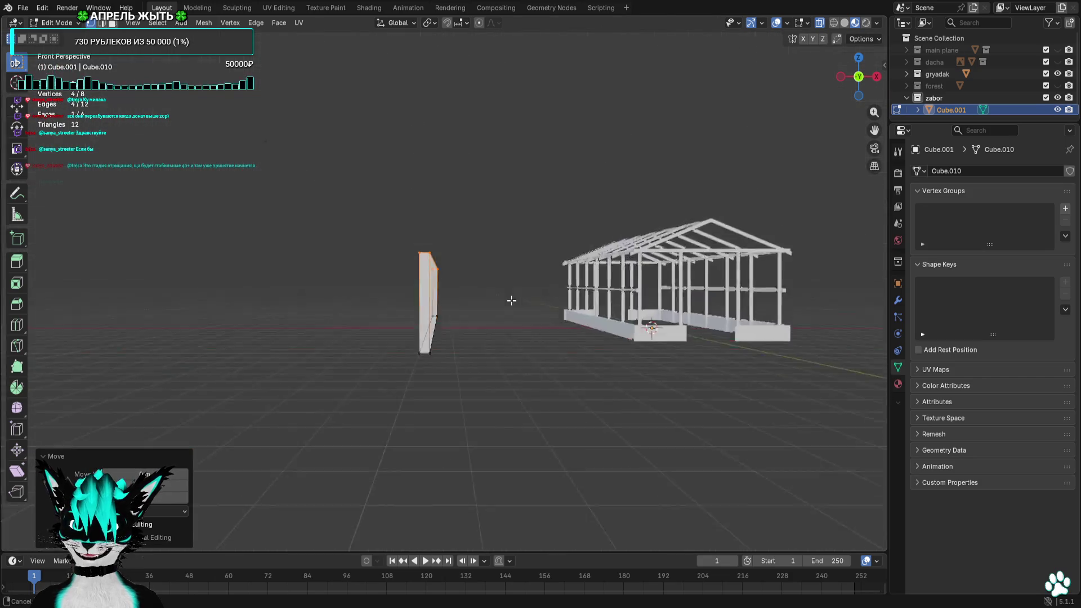
# From Top view, move the post across the ground to stand beside the greenhouse frame
pyautogui.moveTo(510, 299); pyautogui.dragTo(485, 379, button='middle')
pyautogui.scroll(-3, 485, 378)
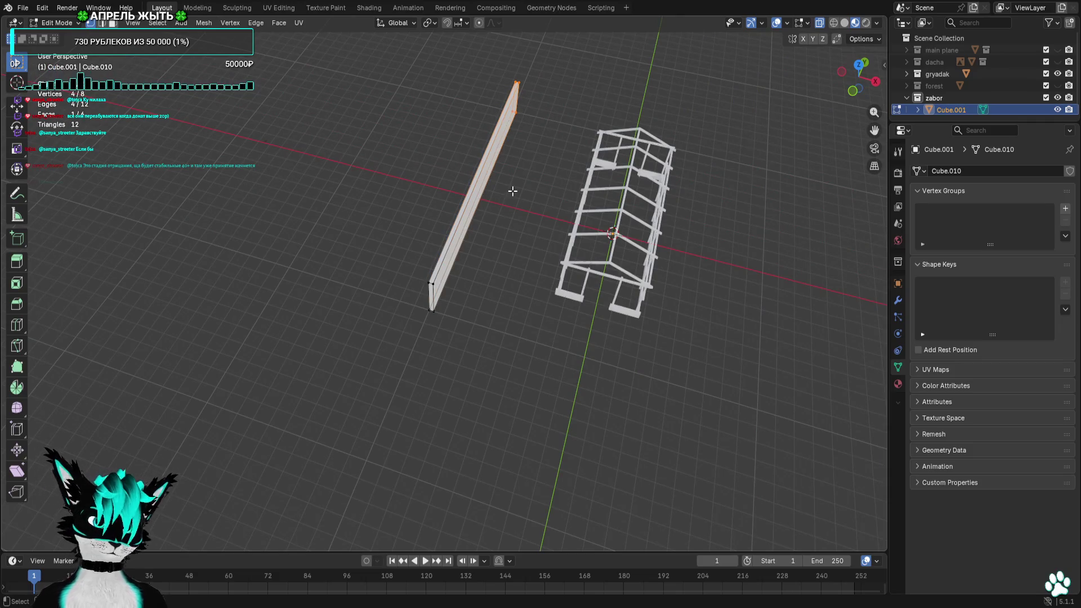
pyautogui.click(859, 66)
pyautogui.scroll(3, 345, 164)
pyautogui.press('g')
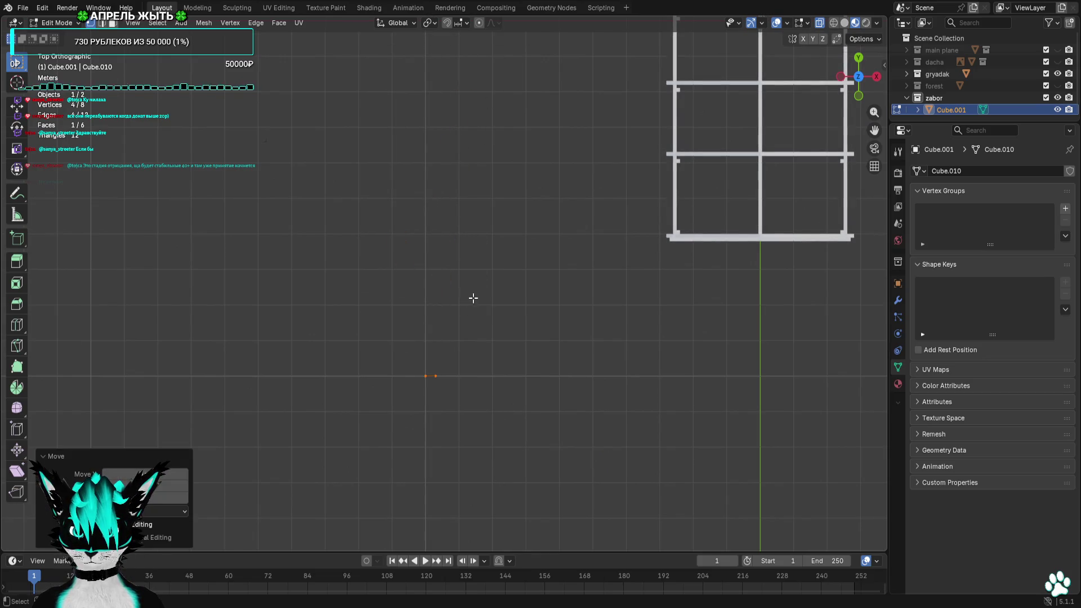
pyautogui.keyDown('shift'); pyautogui.moveTo(470, 296); pyautogui.dragTo(522, 181, button='middle'); pyautogui.keyUp('shift')
pyautogui.scroll(-5, 525, 175)
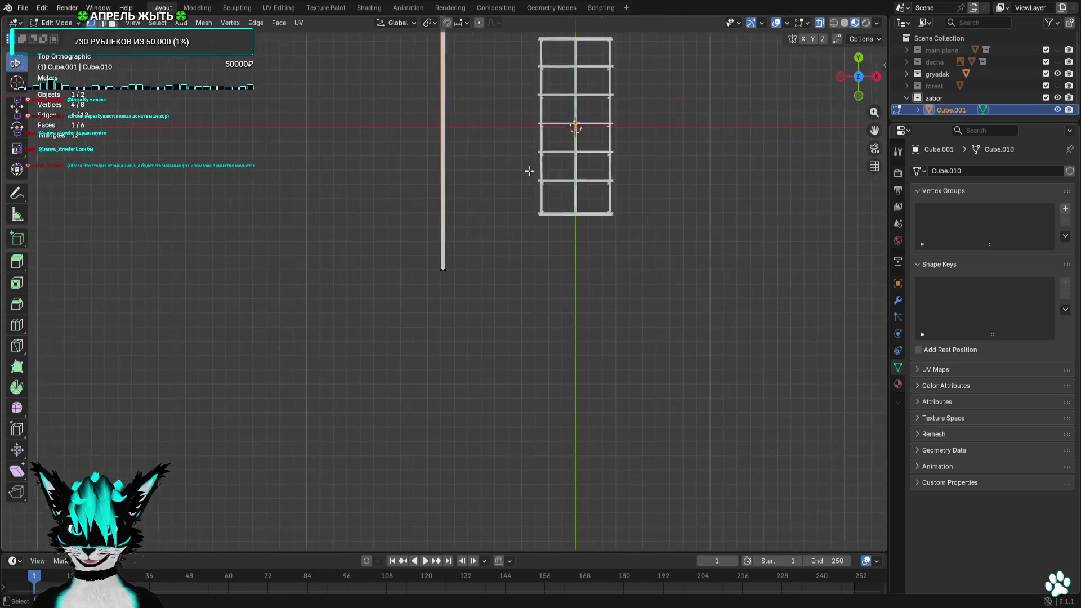
pyautogui.click(528, 350)
pyautogui.scroll(8, 475, 121)
pyautogui.scroll(4, 507, 223)
pyautogui.moveTo(507, 223)
pyautogui.mouseDown(button='middle')
pyautogui.moveTo(504, 413)
pyautogui.moveTo(552, 333)
pyautogui.moveTo(532, 135)
pyautogui.mouseUp(button='middle')
pyautogui.click(549, 328)
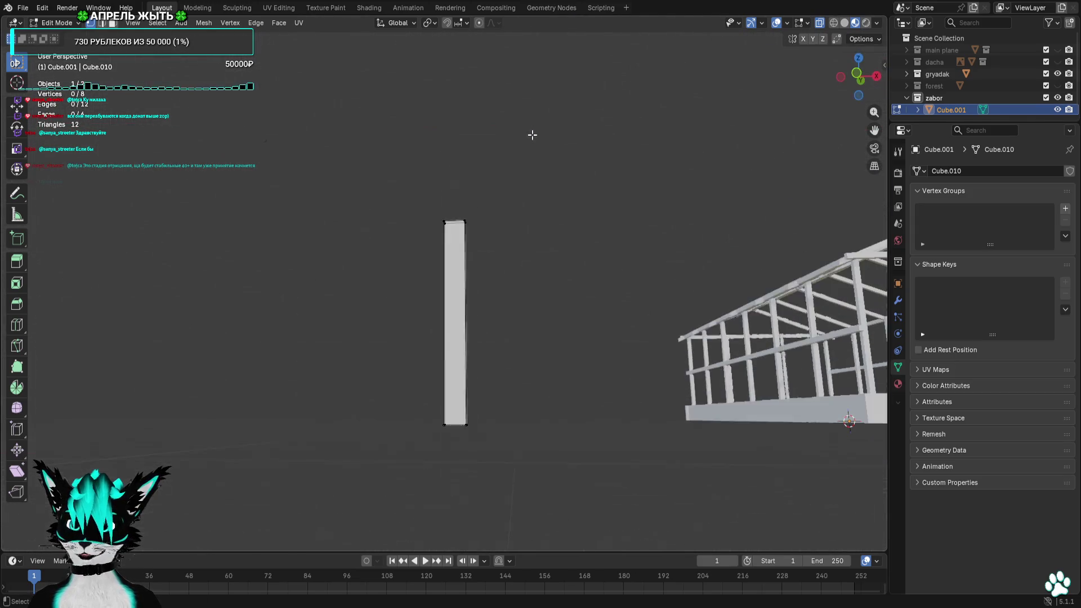
pyautogui.click(858, 95)
pyautogui.scroll(4, 550, 354)
pyautogui.click(583, 334)
pyautogui.scroll(3, 583, 334)
pyautogui.press('r')
pyautogui.click(598, 262)
pyautogui.hotkey('ctrl', 'z')
pyautogui.press('e')
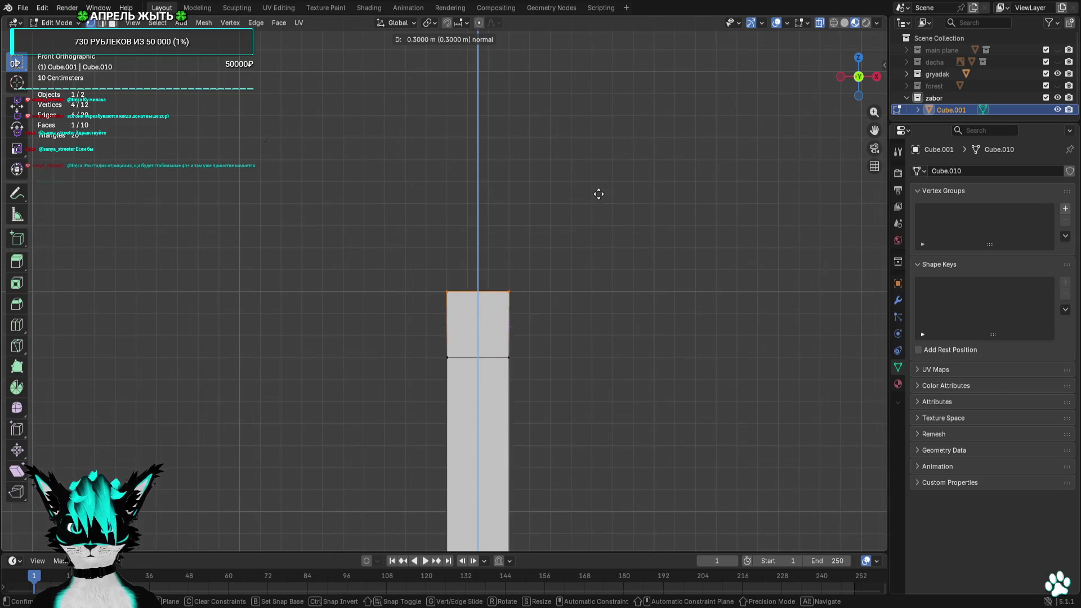
pyautogui.click(595, 211)
pyautogui.scroll(4, 594, 302)
pyautogui.click(425, 245)
pyautogui.press('g')
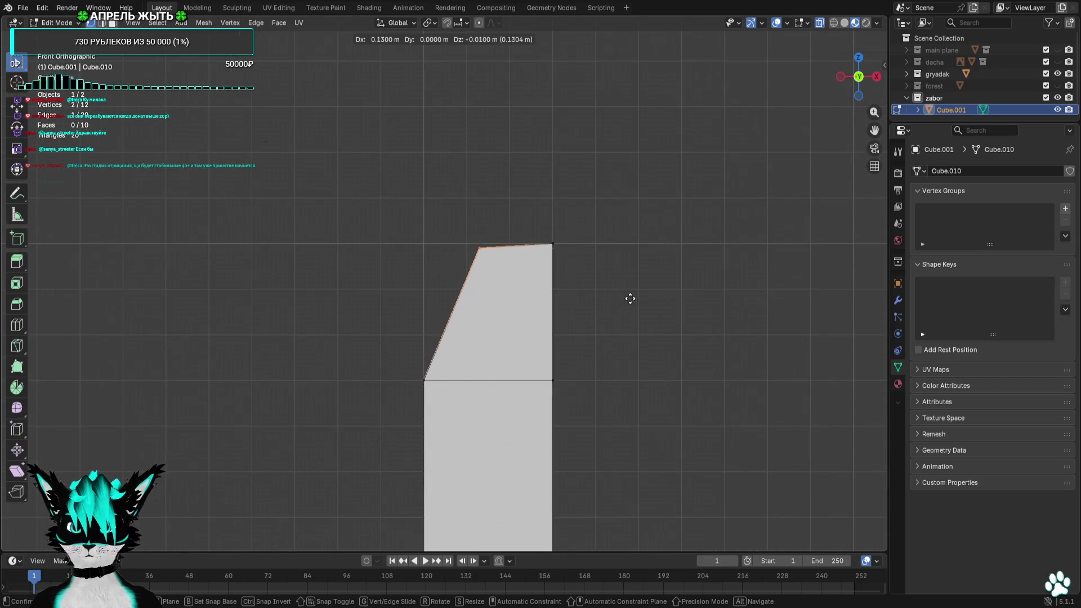
pyautogui.click(634, 294)
pyautogui.click(553, 244)
pyautogui.scroll(3, 535, 275)
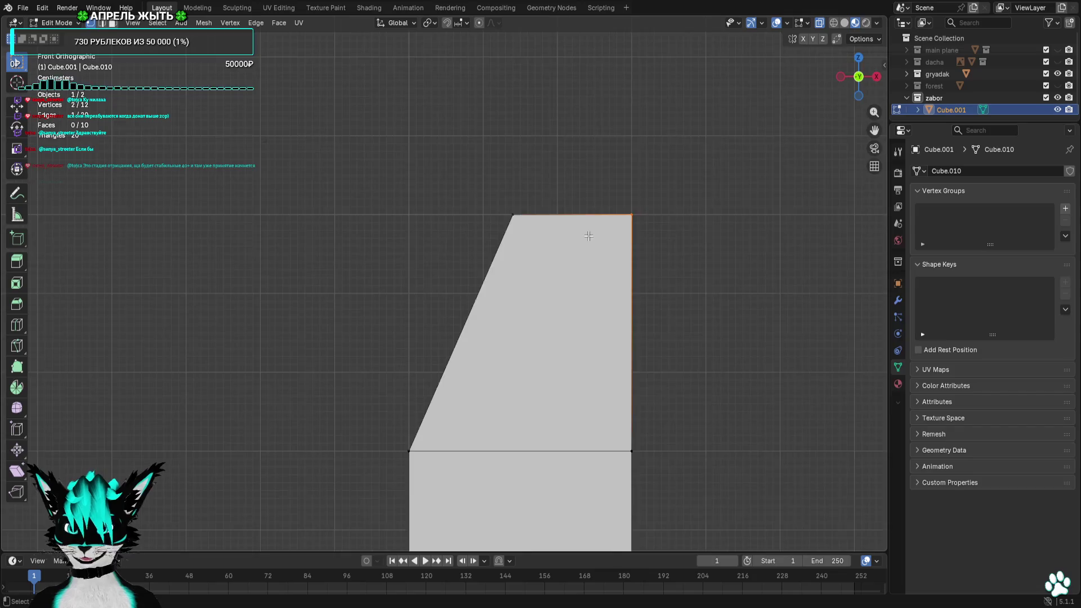
pyautogui.scroll(1, 495, 217)
pyautogui.scroll(3, 411, 273)
pyautogui.press('g')
pyautogui.click(723, 187)
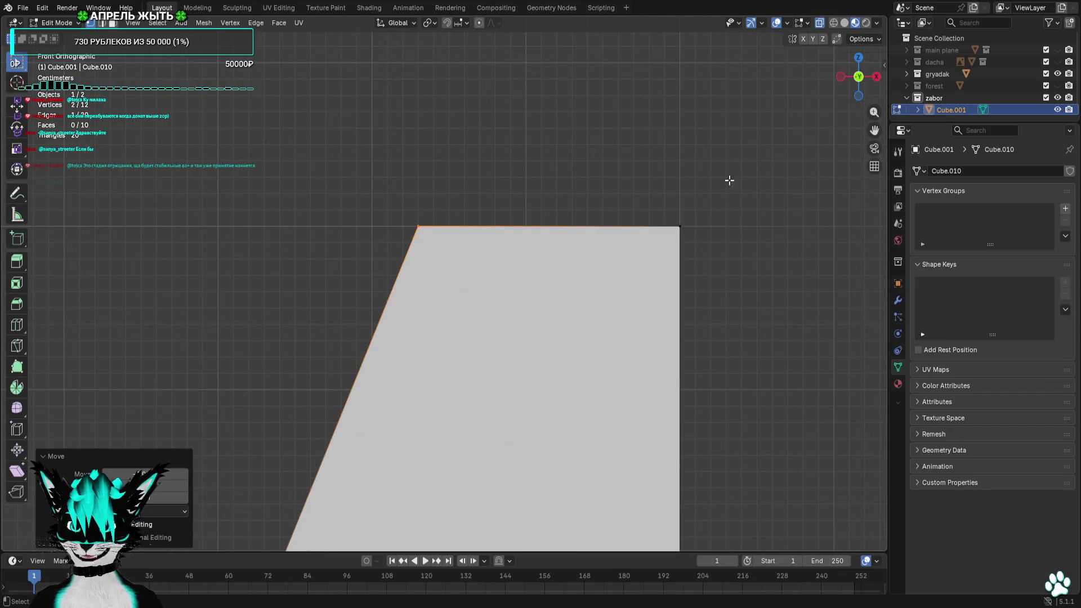
pyautogui.scroll(-3, 352, 295)
pyautogui.press('s')
pyautogui.click(280, 304)
pyautogui.scroll(-2, 287, 304)
pyautogui.scroll(-3, 297, 305)
pyautogui.scroll(6, 403, 297)
pyautogui.click(432, 300)
pyautogui.scroll(1, 523, 309)
pyautogui.press('g')
pyautogui.click(529, 309)
pyautogui.click(529, 309)
pyautogui.scroll(-7, 540, 311)
pyautogui.scroll(5, 532, 169)
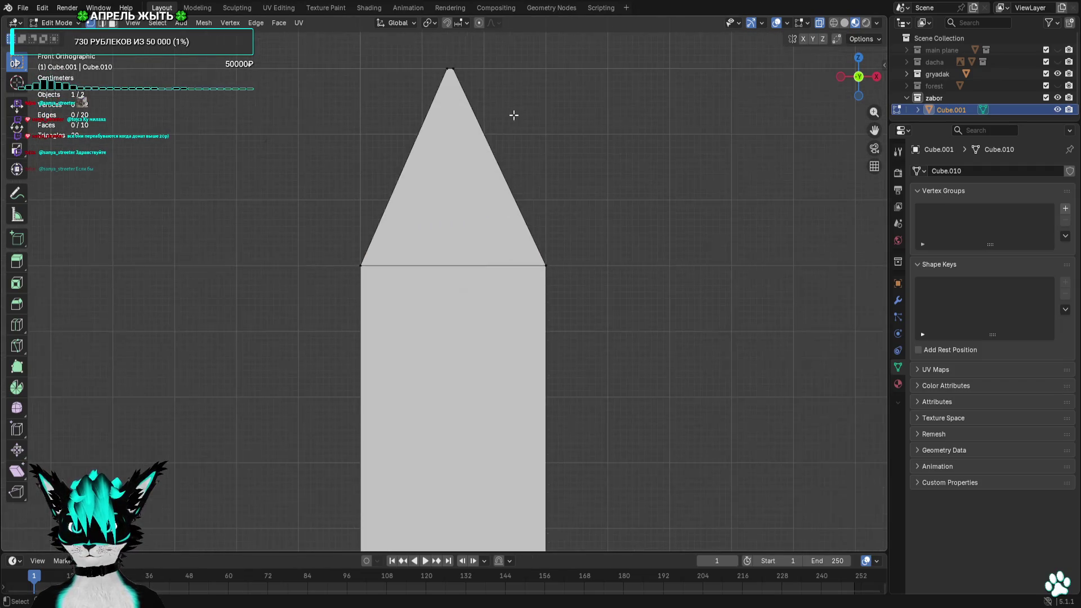
pyautogui.scroll(-10, 541, 212)
pyautogui.scroll(-4, 562, 273)
pyautogui.scroll(3, 559, 271)
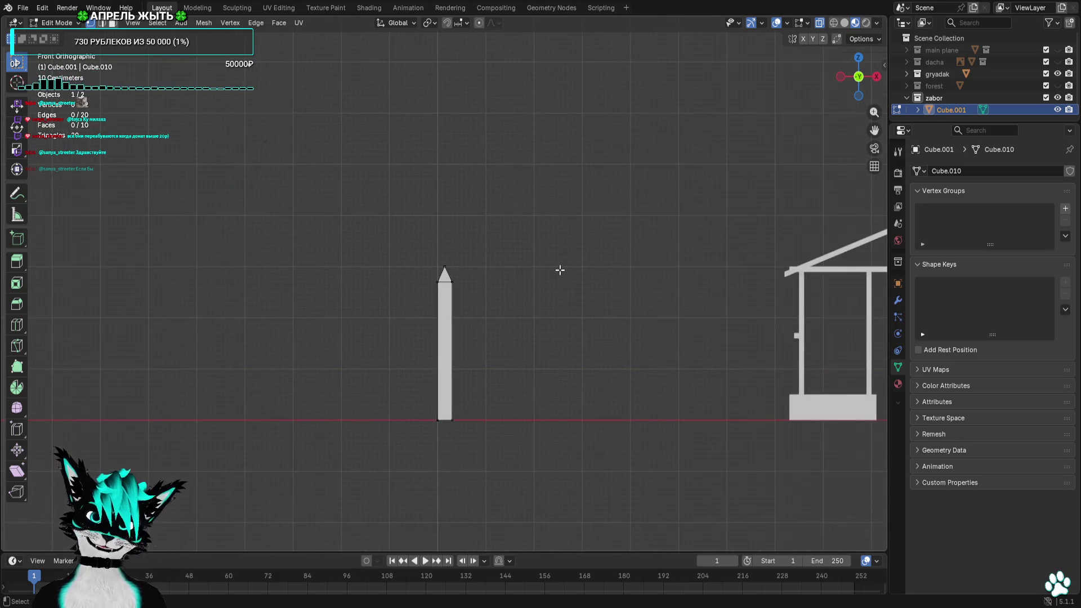
pyautogui.scroll(-3, 553, 264)
pyautogui.scroll(3, 543, 255)
pyautogui.keyDown('shift'); pyautogui.moveTo(561, 283); pyautogui.dragTo(463, 251, button='middle'); pyautogui.keyUp('shift')
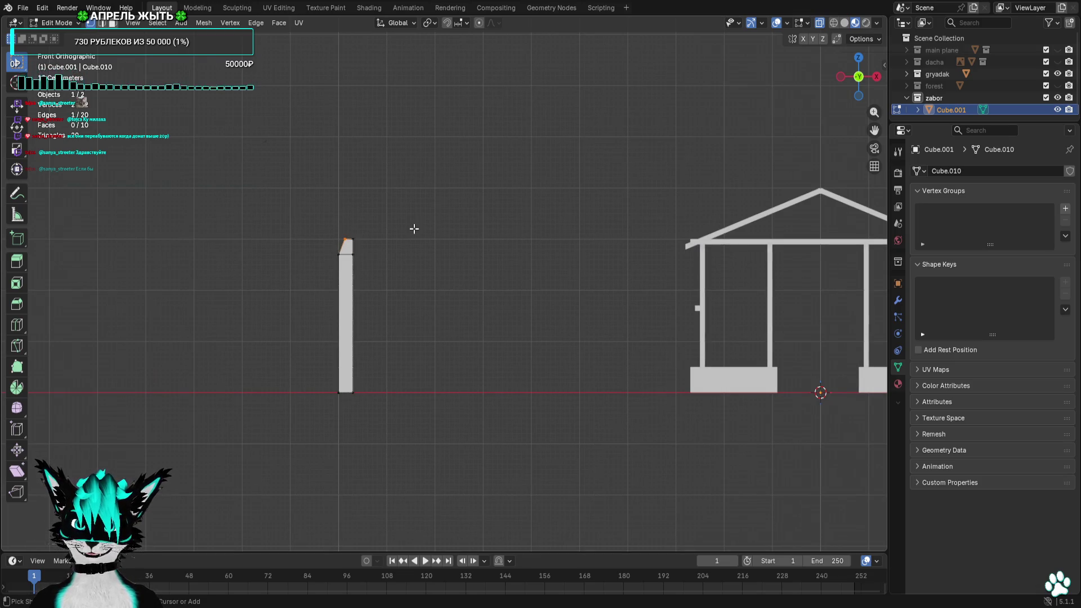
pyautogui.hotkey('ctrl', 'z')
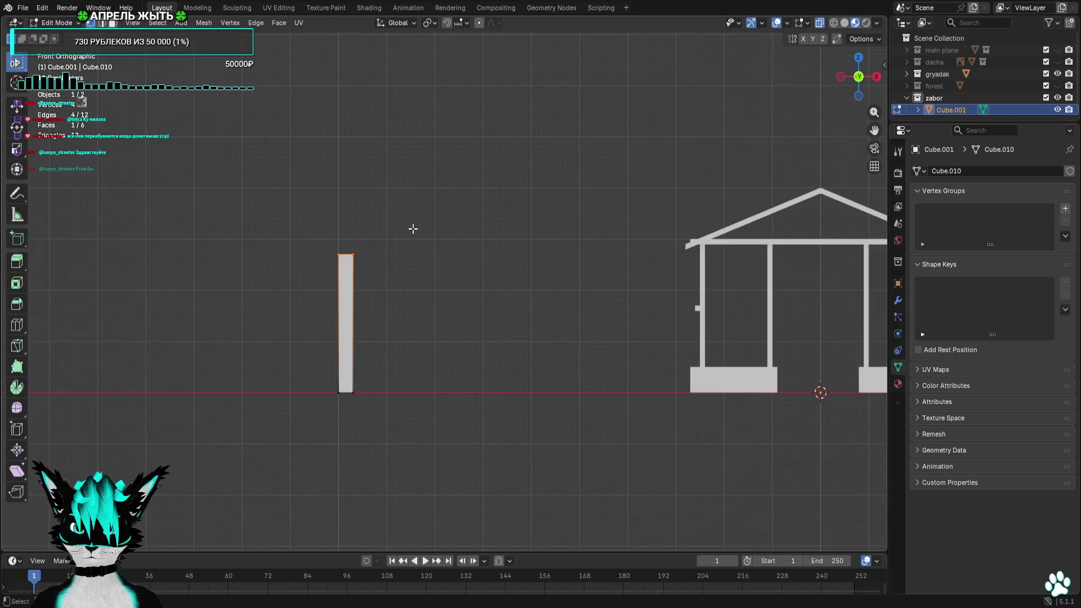
pyautogui.scroll(3, 394, 236)
# Duplicate the post twice beside itself, then duplicate the group of three to the right
pyautogui.hotkey('alt', 'a')
pyautogui.press('a')
pyautogui.hotkey('shift', 'd')
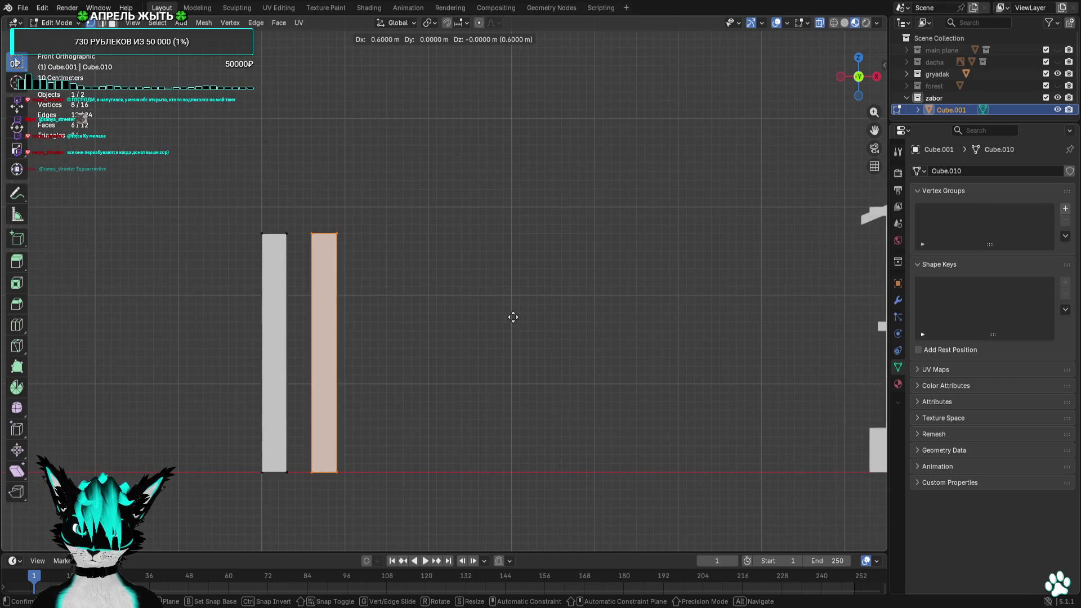
pyautogui.click(499, 317)
pyautogui.hotkey('shift', 'd')
pyautogui.click(548, 318)
pyautogui.moveTo(507, 149); pyautogui.dragTo(222, 502)
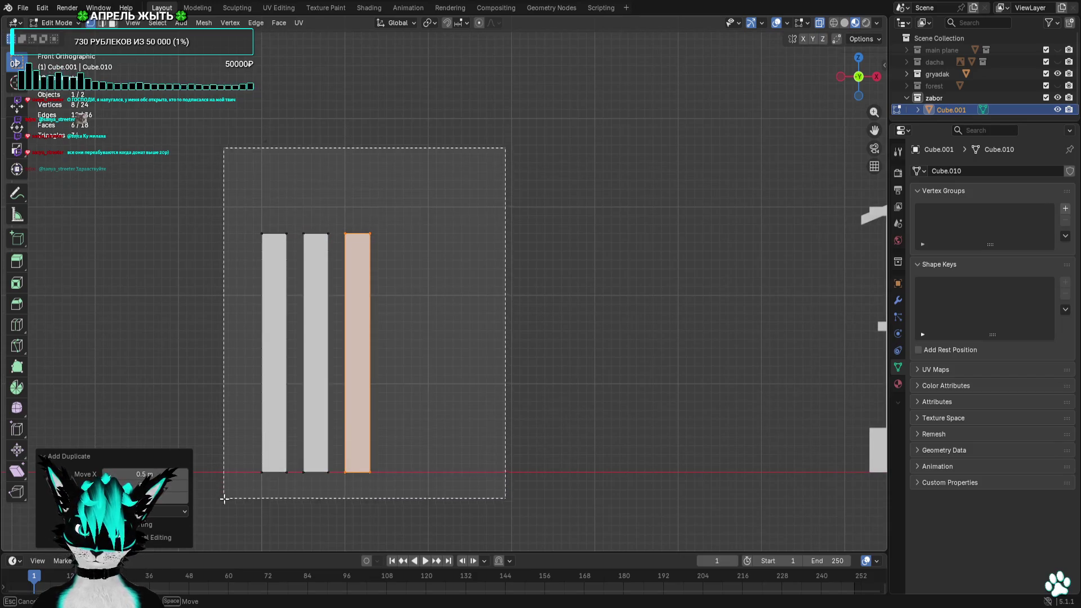
pyautogui.scroll(-5, 476, 369)
pyautogui.scroll(2, 474, 371)
pyautogui.scroll(1, 473, 370)
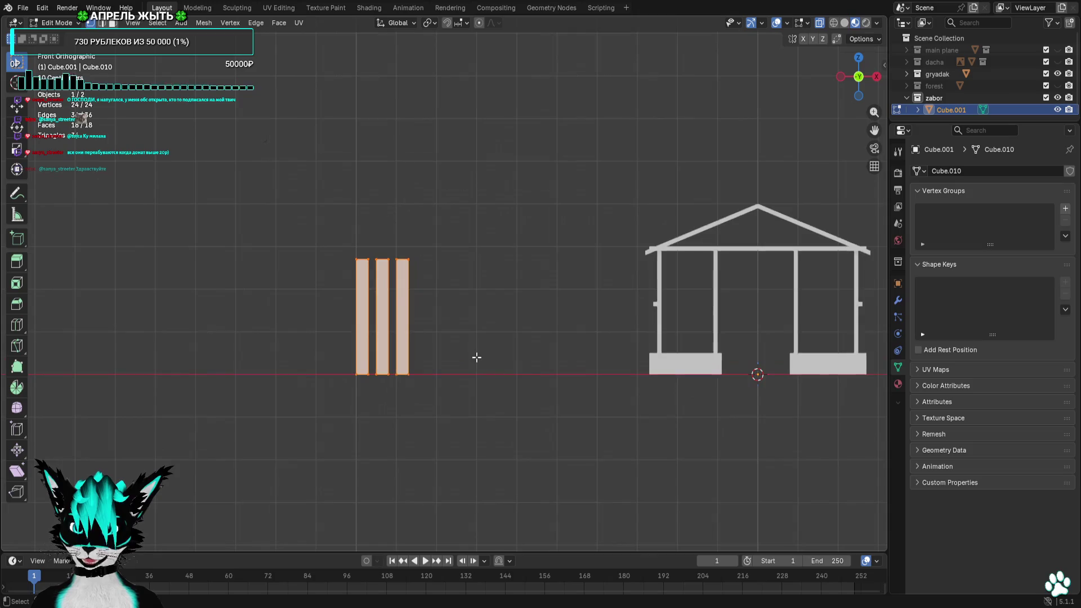
pyautogui.hotkey('shift', 'd')
pyautogui.click(537, 359)
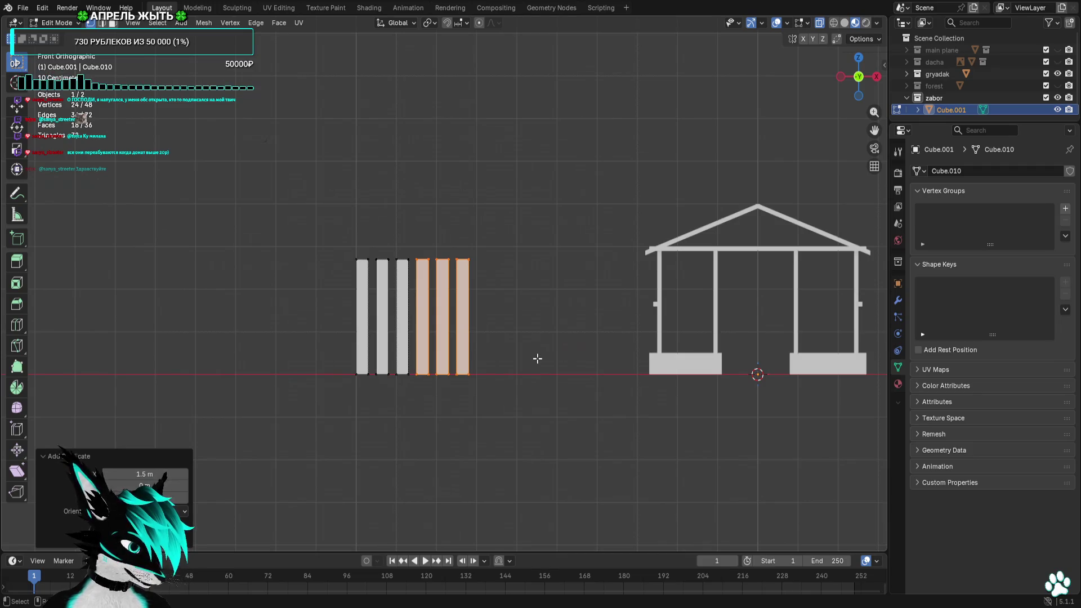
pyautogui.scroll(3, 553, 358)
# Keep duplicating post groups rightward to grow the picket row, checking it from the front
pyautogui.hotkey('shift', 'd')
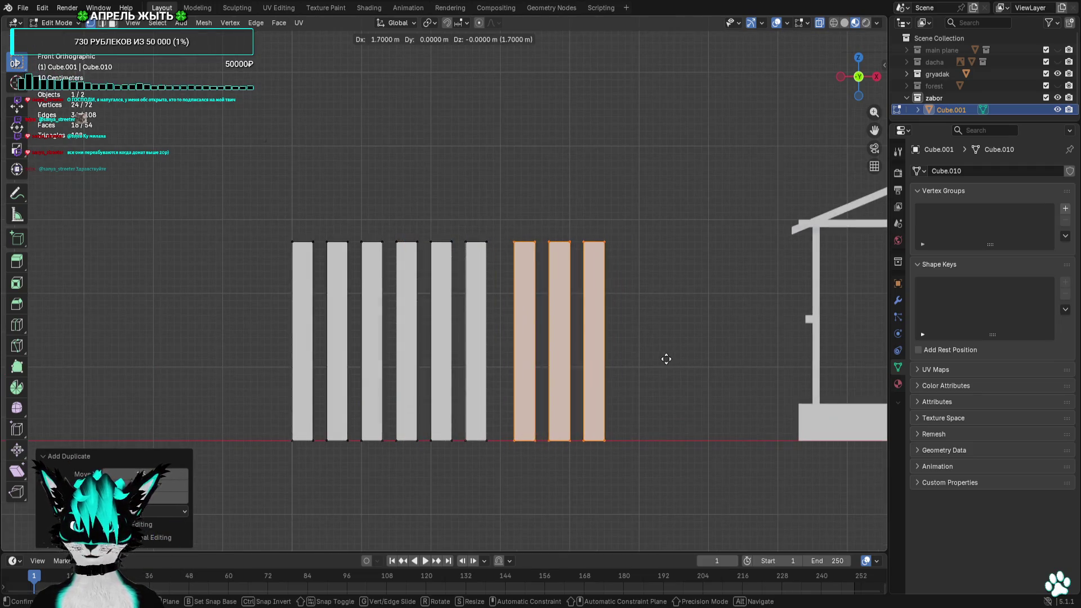
pyautogui.click(658, 360)
pyautogui.keyDown('shift'); pyautogui.moveTo(627, 370); pyautogui.dragTo(419, 381, button='middle'); pyautogui.keyUp('shift')
pyautogui.hotkey('shift', 'd')
pyautogui.click(523, 381)
pyautogui.scroll(-5, 516, 385)
pyautogui.hotkey('alt', 'a')
pyautogui.moveTo(512, 386); pyautogui.dragTo(519, 457, button='middle')
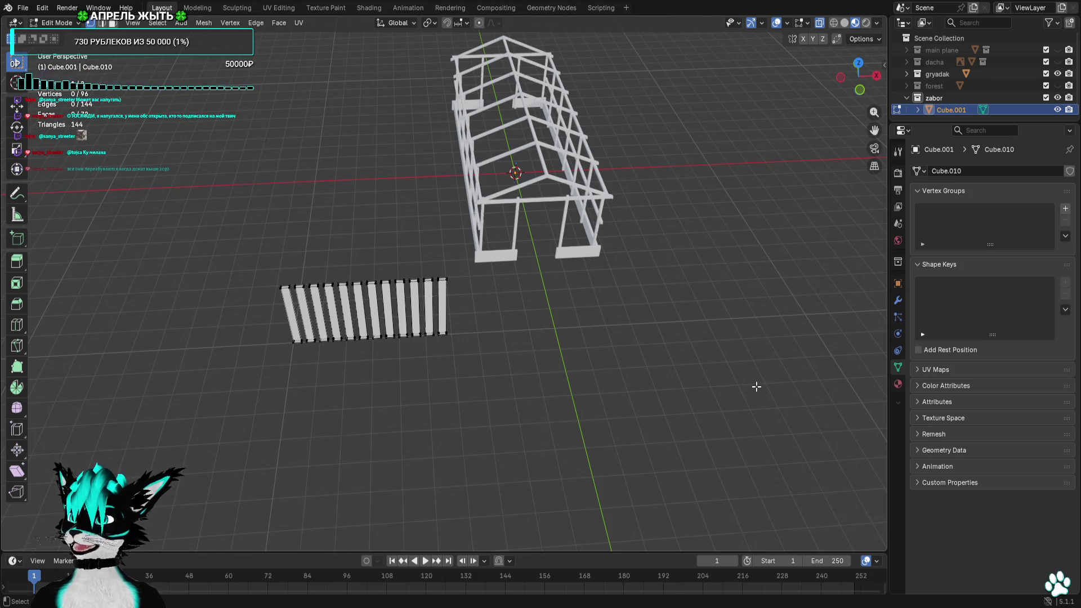
pyautogui.click(859, 90)
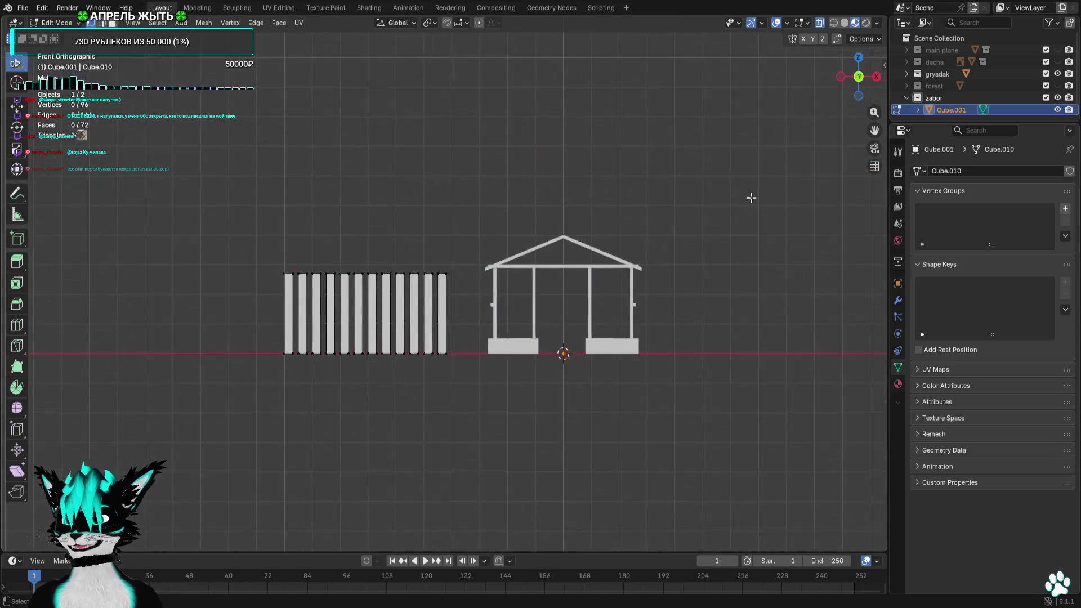
pyautogui.scroll(1, 434, 292)
pyautogui.scroll(2, 448, 272)
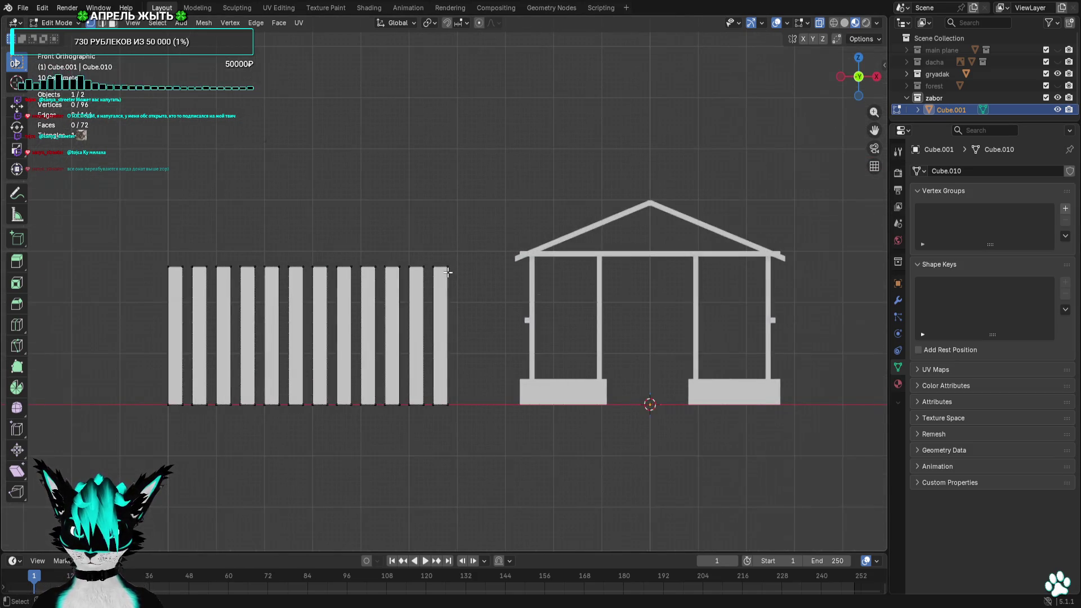
# Duplicate the whole fence and further picket groups to extend the row, isolating it in local view
pyautogui.moveTo(493, 222); pyautogui.dragTo(118, 466)
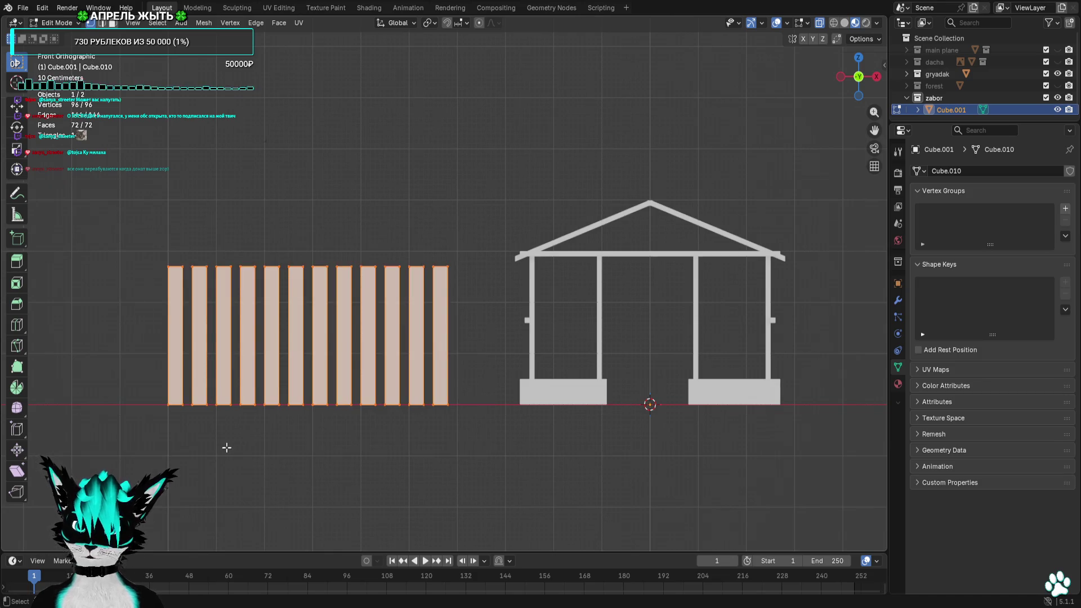
pyautogui.hotkey('shift', 'd')
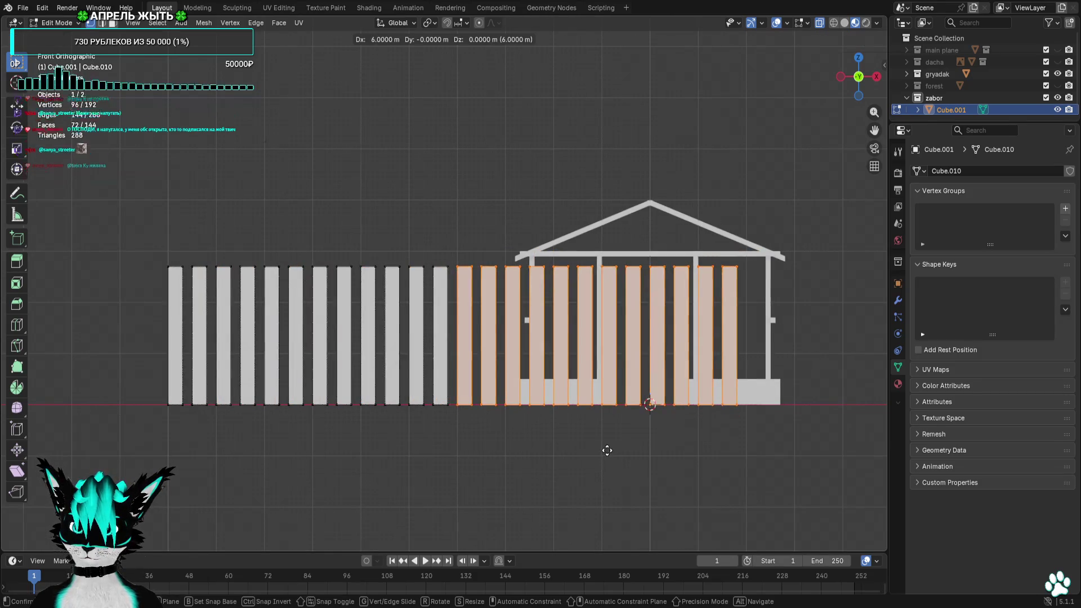
pyautogui.click(614, 450)
pyautogui.press('KP_Divide')
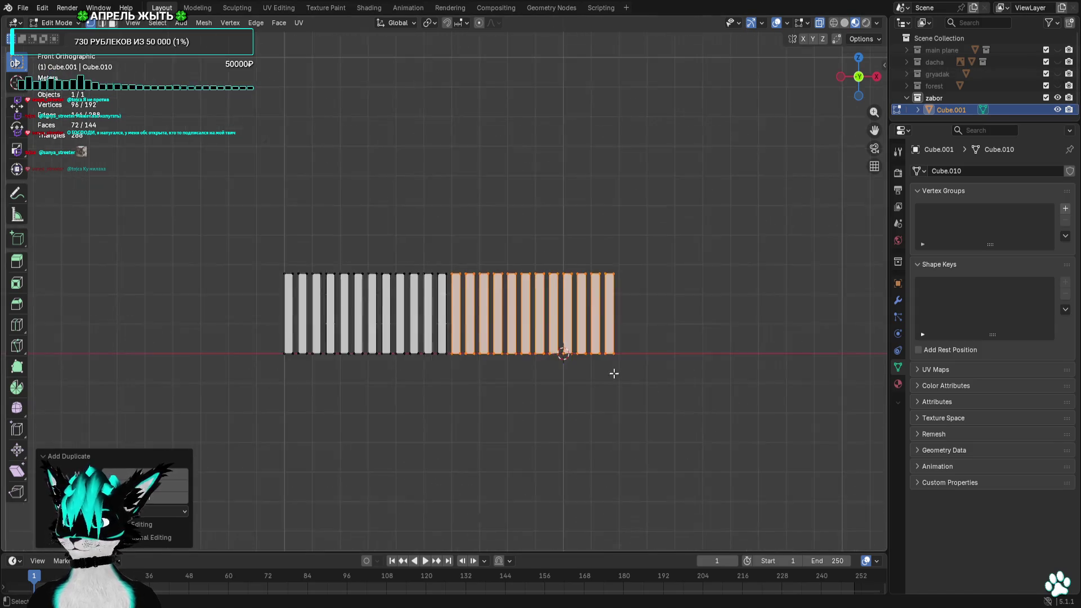
pyautogui.keyDown('shift'); pyautogui.moveTo(620, 374); pyautogui.dragTo(416, 349, button='middle'); pyautogui.keyUp('shift')
pyautogui.hotkey('shift', 'd')
pyautogui.click(588, 358)
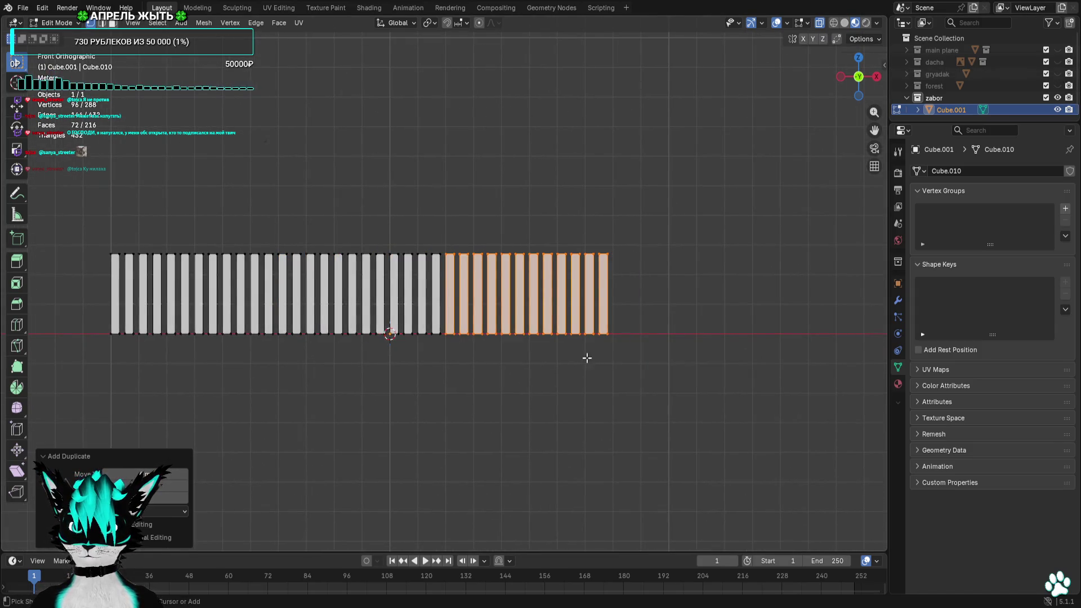
pyautogui.scroll(2, 730, 384)
pyautogui.keyDown('shift'); pyautogui.moveTo(730, 384); pyautogui.dragTo(500, 375, button='middle'); pyautogui.keyUp('shift')
pyautogui.scroll(1, 499, 374)
pyautogui.moveTo(506, 154); pyautogui.dragTo(369, 448)
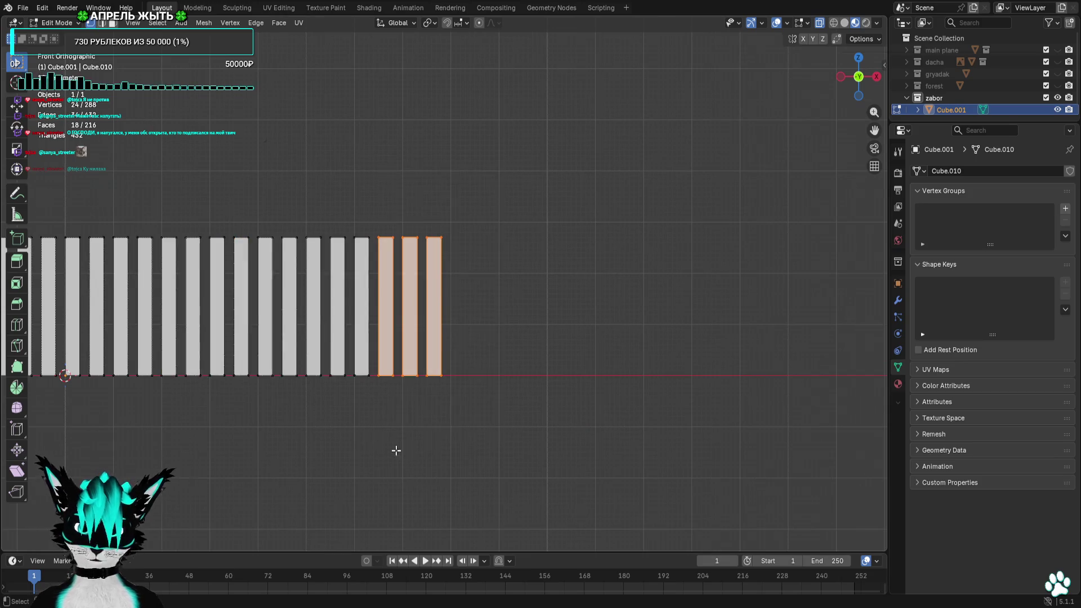
pyautogui.scroll(1, 413, 449)
pyautogui.hotkey('shift', 'd')
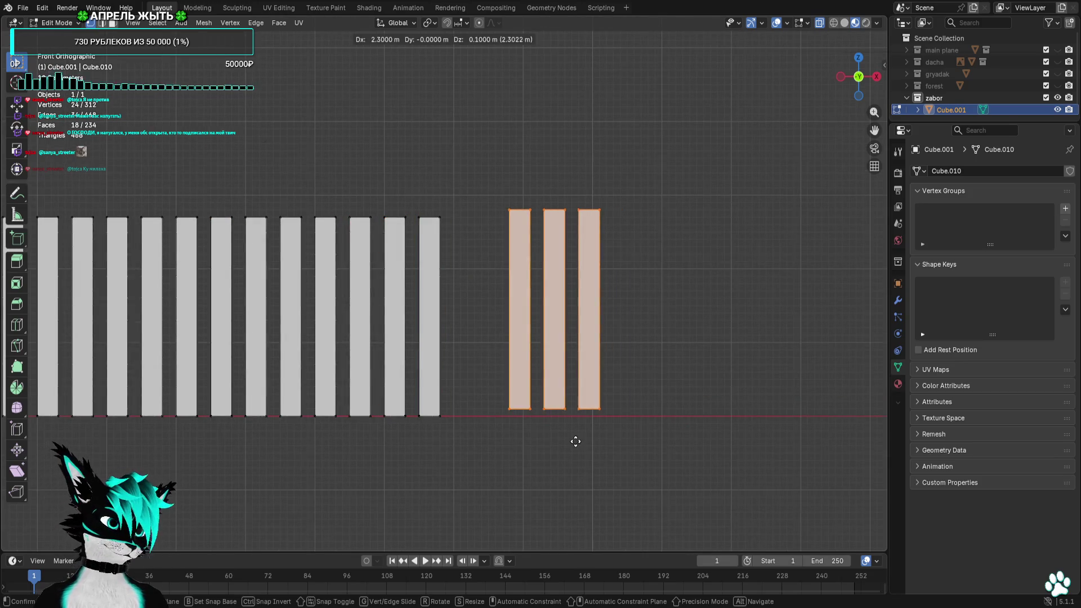
pyautogui.click(519, 449)
# Add a final picket, then duplicate it past the row's end and shorten it into a stub piece
pyautogui.moveTo(584, 167); pyautogui.dragTo(517, 460)
pyautogui.hotkey('shift', 'd')
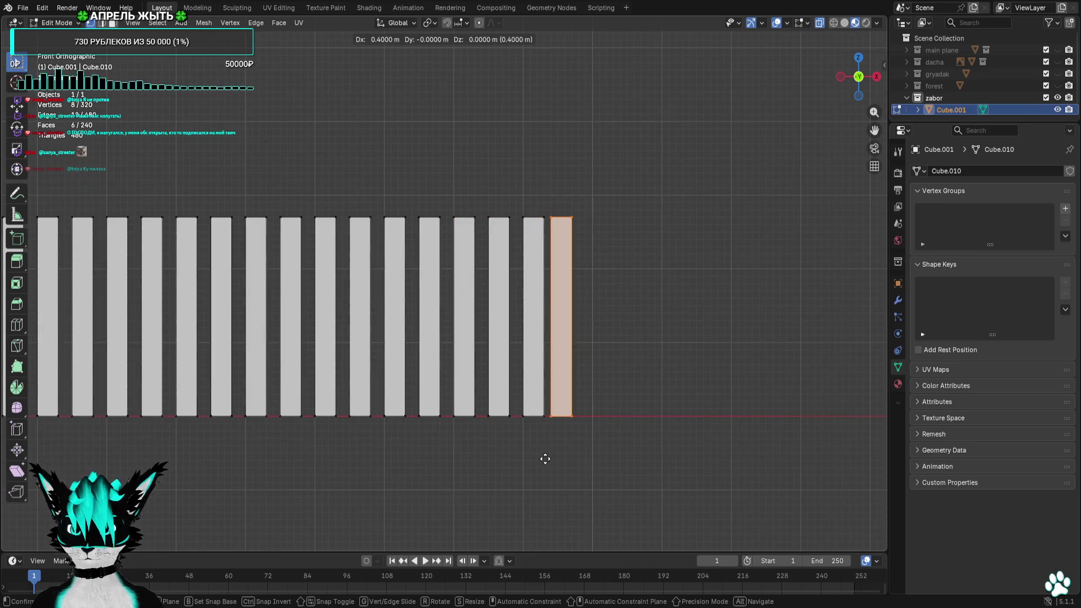
pyautogui.click(549, 459)
pyautogui.scroll(-4, 492, 403)
pyautogui.scroll(3, 614, 380)
pyautogui.scroll(1, 609, 387)
pyautogui.scroll(-3, 649, 395)
pyautogui.moveTo(613, 475); pyautogui.dragTo(624, 371, button='middle')
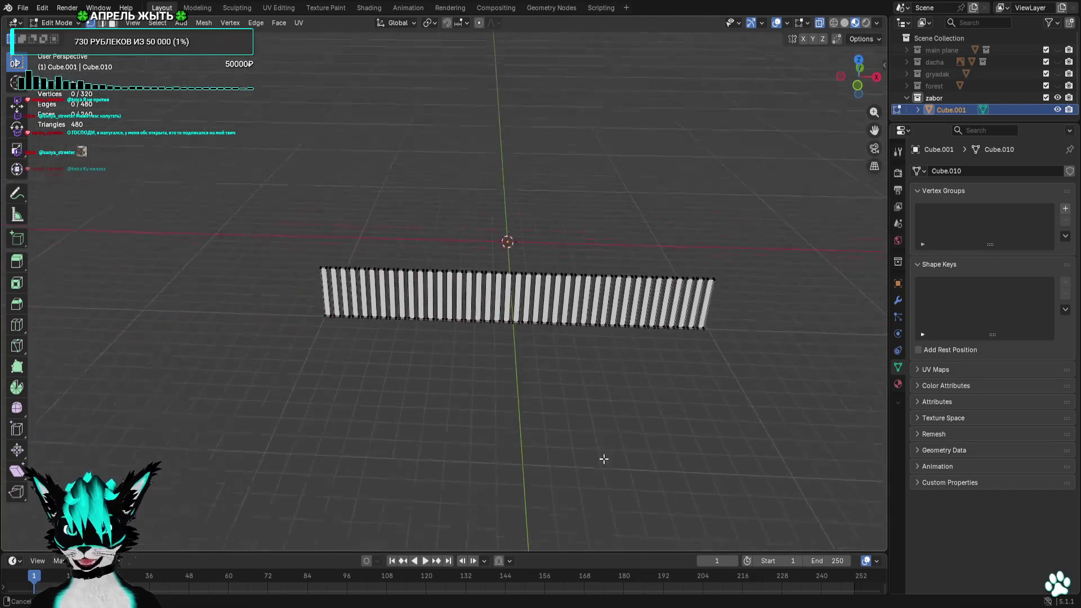
pyautogui.click(858, 85)
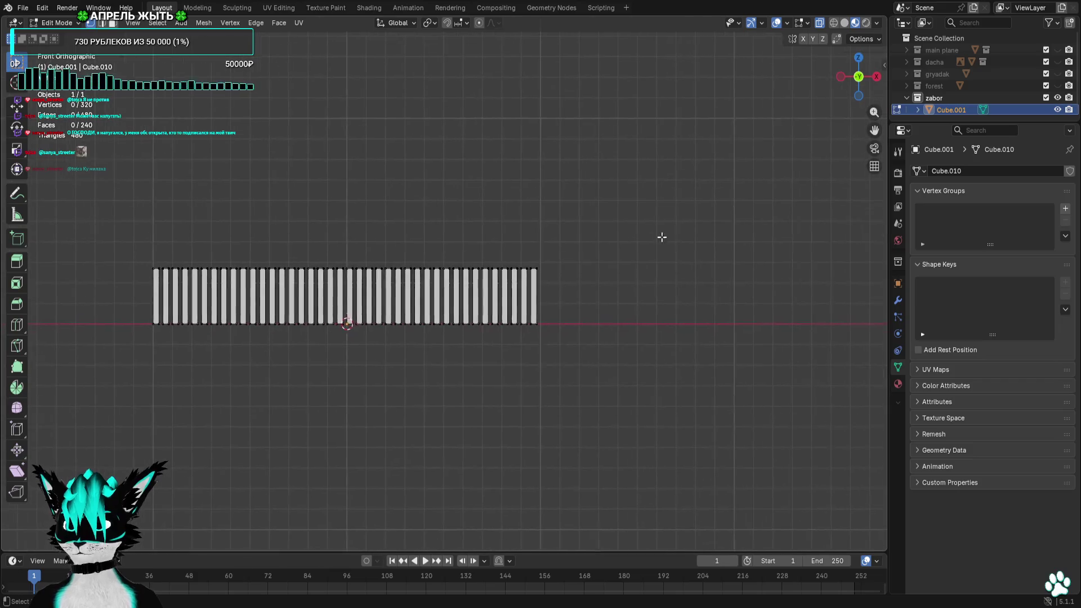
pyautogui.scroll(3, 658, 234)
pyautogui.moveTo(727, 179); pyautogui.dragTo(655, 442)
pyautogui.hotkey('shift', 'd')
pyautogui.click(786, 363)
pyautogui.moveTo(780, 386); pyautogui.dragTo(667, 499)
pyautogui.press('g')
pyautogui.click(651, 418)
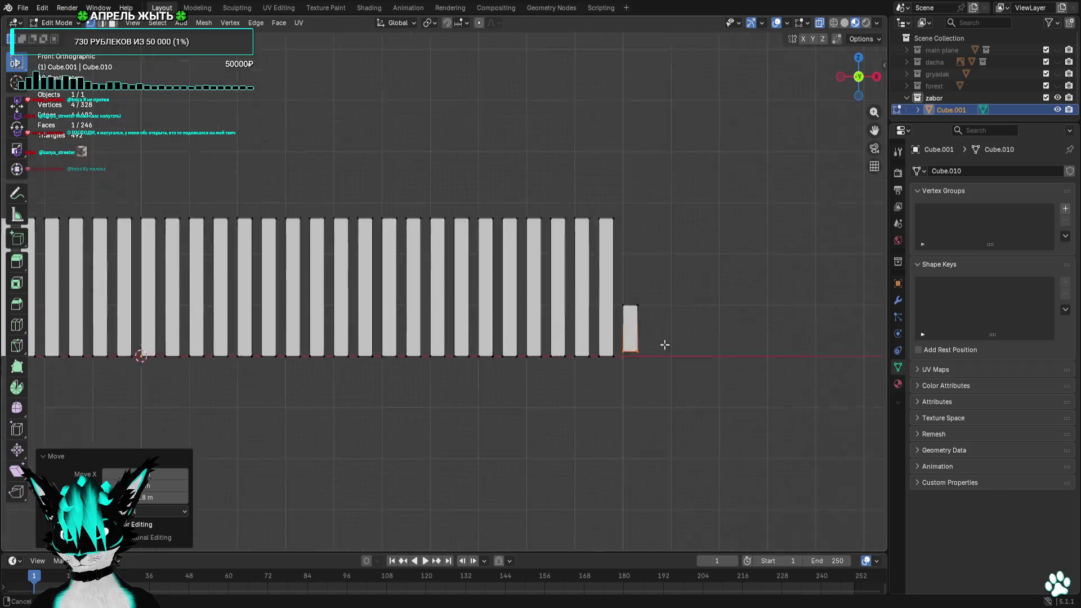
pyautogui.scroll(4, 680, 321)
# Adjust the stub's height and shift it left against the last picket
pyautogui.press('g')
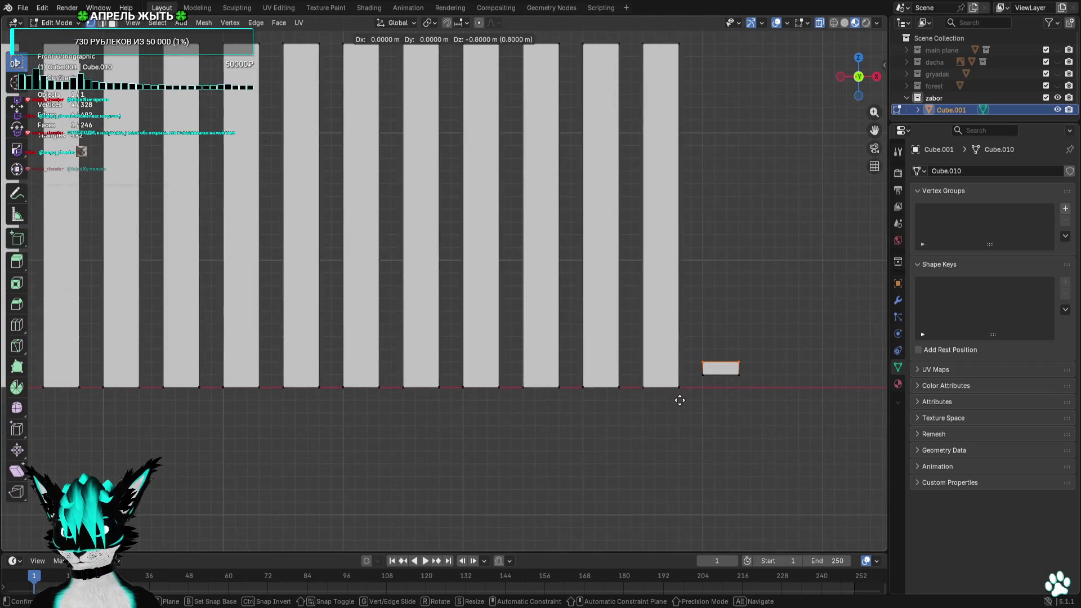
pyautogui.click(680, 400)
pyautogui.moveTo(773, 325)
pyautogui.mouseDown()
pyautogui.moveTo(696, 413)
pyautogui.moveTo(693, 362)
pyautogui.mouseUp()
pyautogui.press('g')
pyautogui.click(723, 355)
pyautogui.moveTo(784, 306); pyautogui.dragTo(718, 429)
pyautogui.moveTo(799, 284); pyautogui.dragTo(680, 399)
pyautogui.press('g')
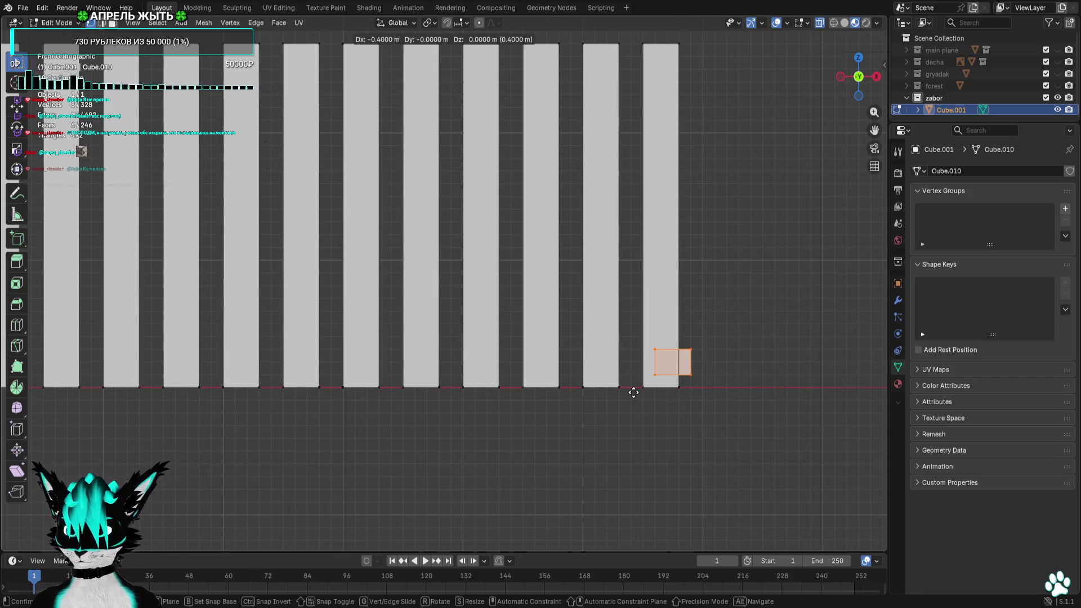
pyautogui.click(623, 392)
# Stretch the stub along X into a bottom rail spanning the whole fence
pyautogui.moveTo(726, 335); pyautogui.dragTo(675, 385)
pyautogui.press('g')
pyautogui.click(708, 380)
pyautogui.click(690, 361)
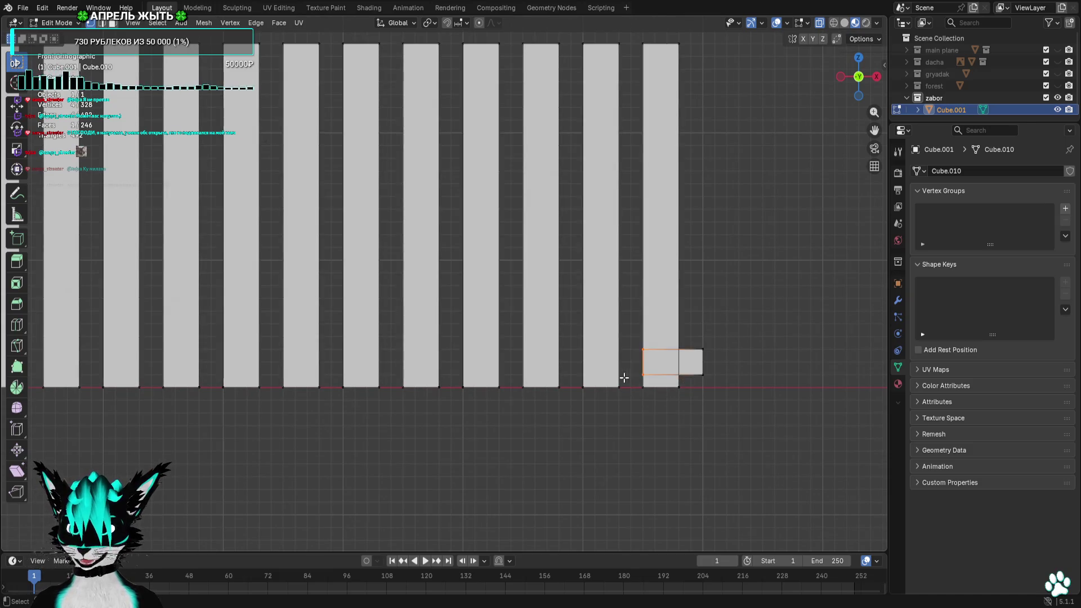
pyautogui.scroll(-3, 591, 377)
pyautogui.press('g')
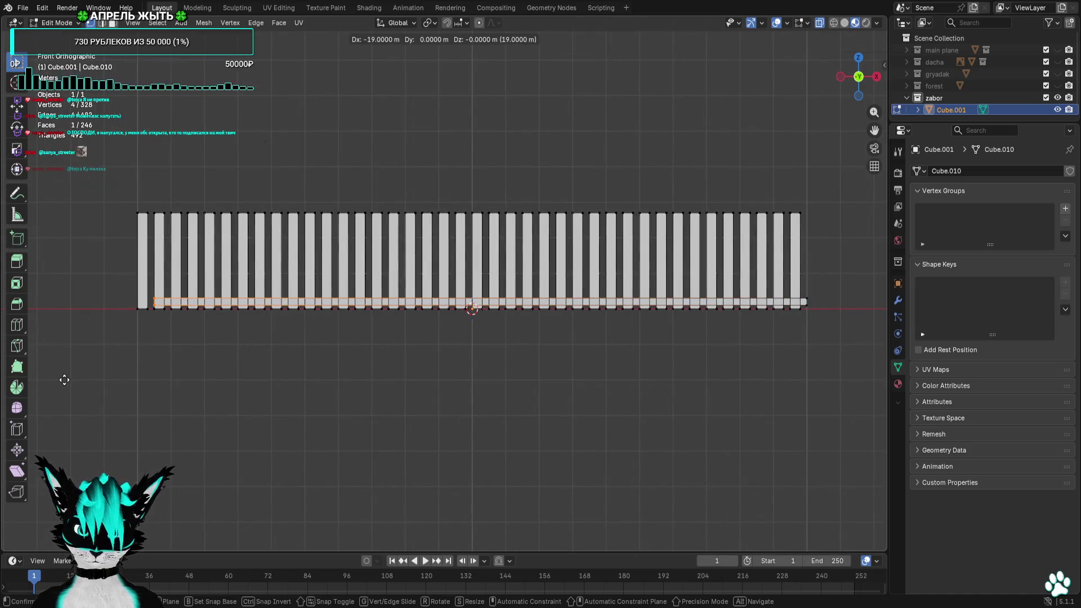
pyautogui.click(65, 379)
pyautogui.scroll(4, 427, 370)
pyautogui.press('g')
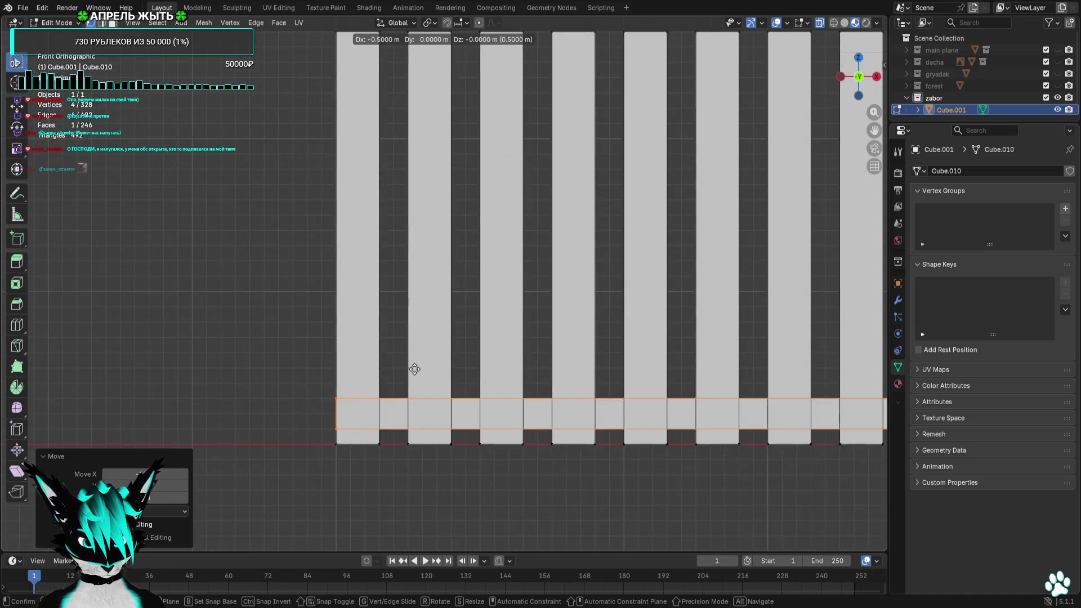
pyautogui.click(415, 369)
pyautogui.scroll(-4, 295, 386)
pyautogui.scroll(-2, 657, 386)
pyautogui.scroll(5, 321, 343)
pyautogui.scroll(3, 476, 272)
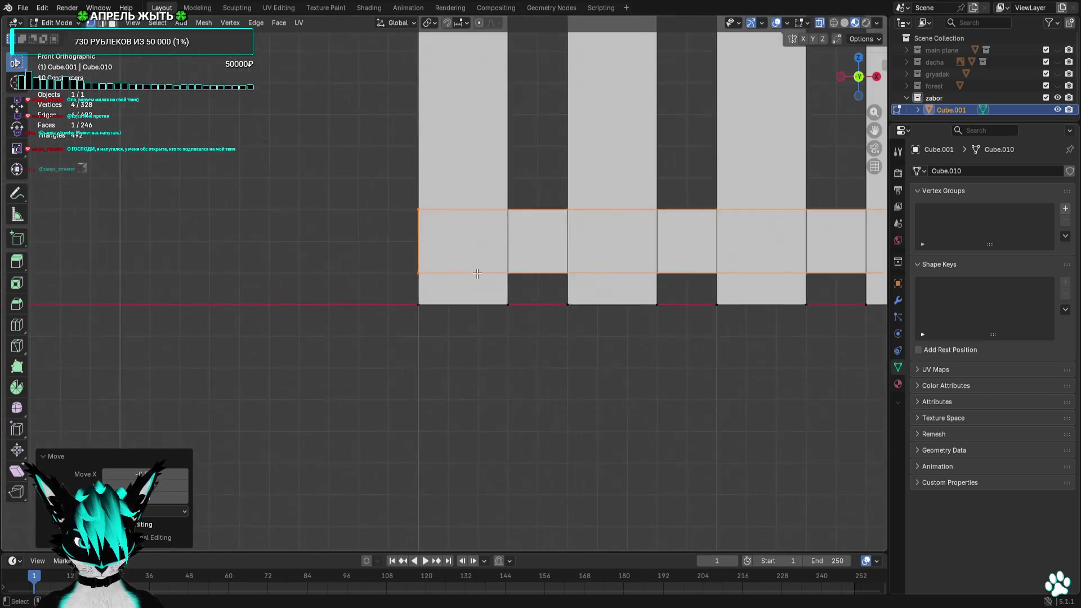
pyautogui.scroll(2, 475, 272)
pyautogui.scroll(-6, 476, 288)
pyautogui.scroll(-2, 583, 320)
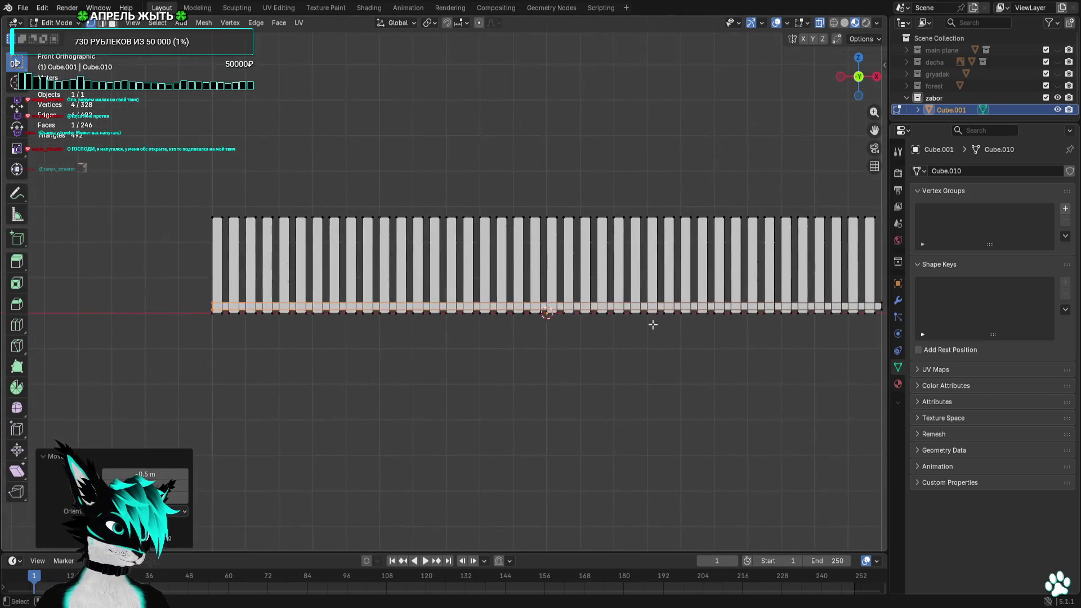
pyautogui.scroll(2, 622, 329)
pyautogui.scroll(2, 592, 337)
pyautogui.scroll(2, 718, 337)
# Duplicate the rail higher up the pickets and, in Right view, set both rails flush against them
pyautogui.keyDown('shift'); pyautogui.moveTo(785, 267); pyautogui.dragTo(716, 369); pyautogui.keyUp('shift')
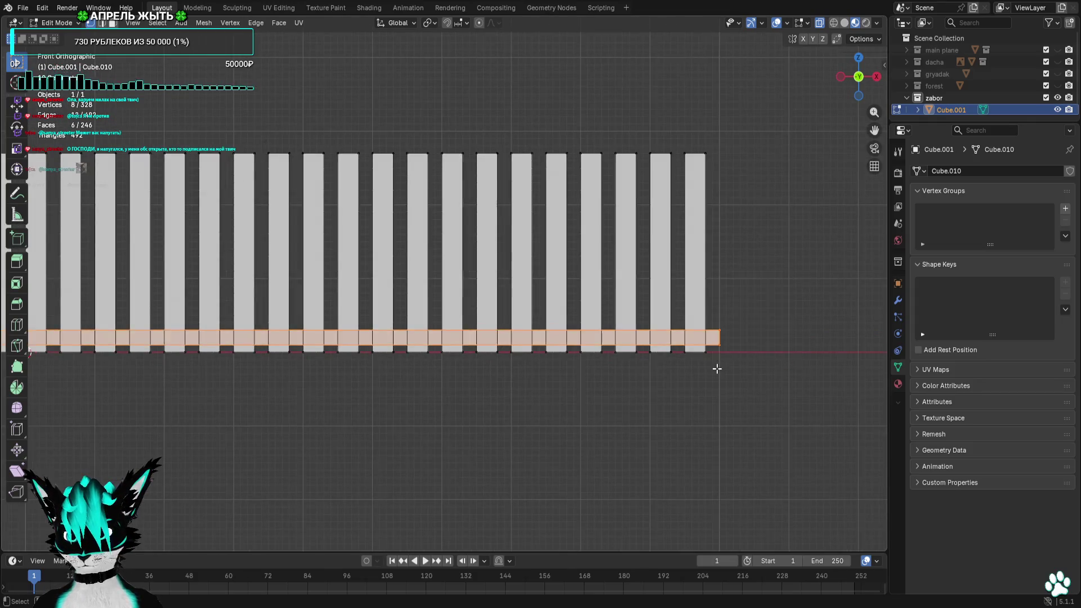
pyautogui.scroll(-1, 716, 369)
pyautogui.hotkey('shift', 'd')
pyautogui.click(716, 263)
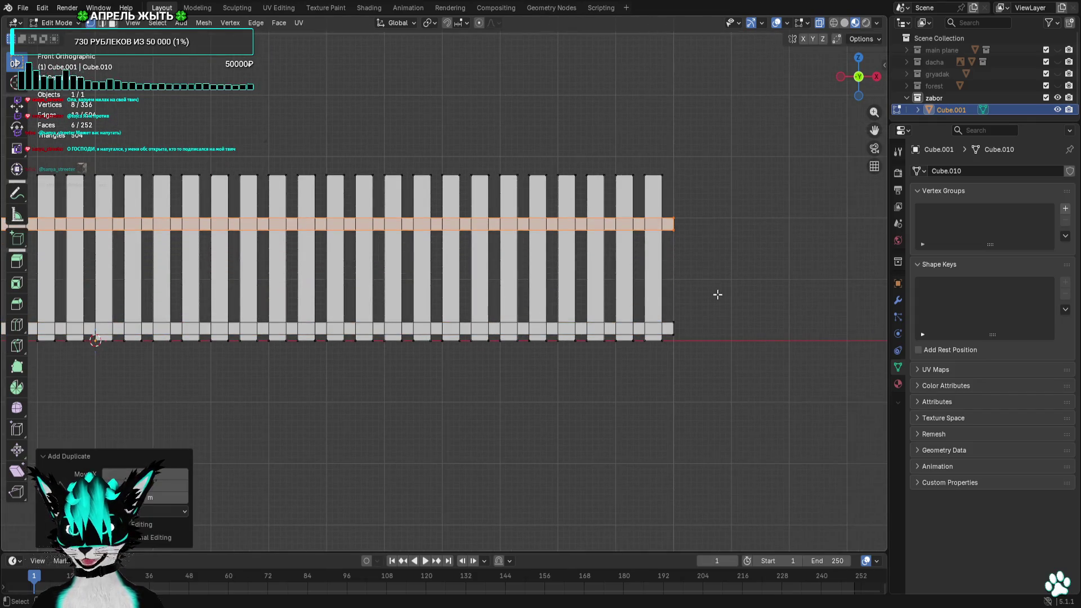
pyautogui.click(876, 76)
pyautogui.scroll(2, 533, 203)
pyautogui.moveTo(492, 129); pyautogui.dragTo(372, 209)
pyautogui.moveTo(534, 94); pyautogui.dragTo(333, 394)
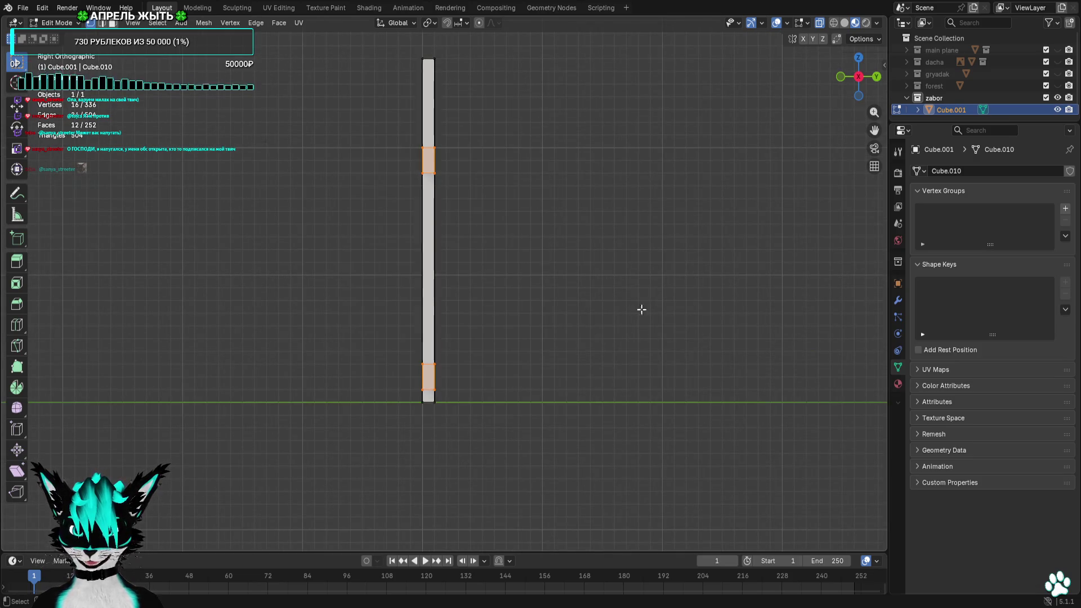
pyautogui.press('g')
pyautogui.click(626, 311)
# Inspect the fence in perspective with overlays toggled off and on, then return to front view
pyautogui.hotkey('alt', 'a')
pyautogui.moveTo(596, 312)
pyautogui.mouseDown(button='middle')
pyautogui.moveTo(647, 310)
pyautogui.moveTo(790, 109)
pyautogui.moveTo(729, 203)
pyautogui.moveTo(616, 212)
pyautogui.moveTo(596, 198)
pyautogui.moveTo(811, 476)
pyautogui.mouseUp(button='middle')
pyautogui.click(778, 23)
pyautogui.click(778, 23)
pyautogui.click(858, 78)
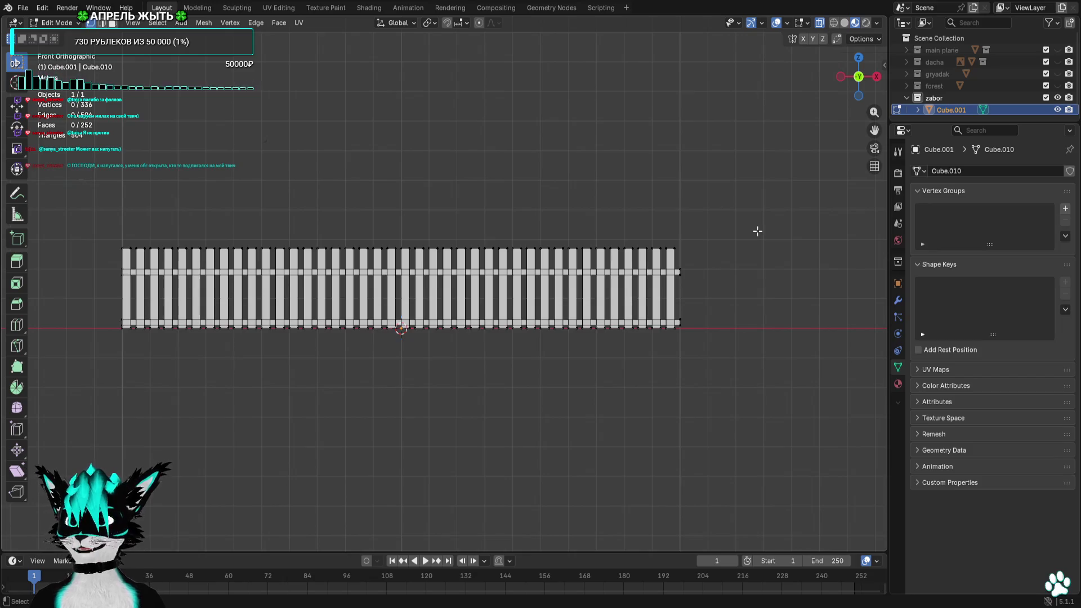
# Orbit around the finished fence section and bring up the File menu for exporting
pyautogui.moveTo(757, 232); pyautogui.dragTo(525, 255, button='middle')
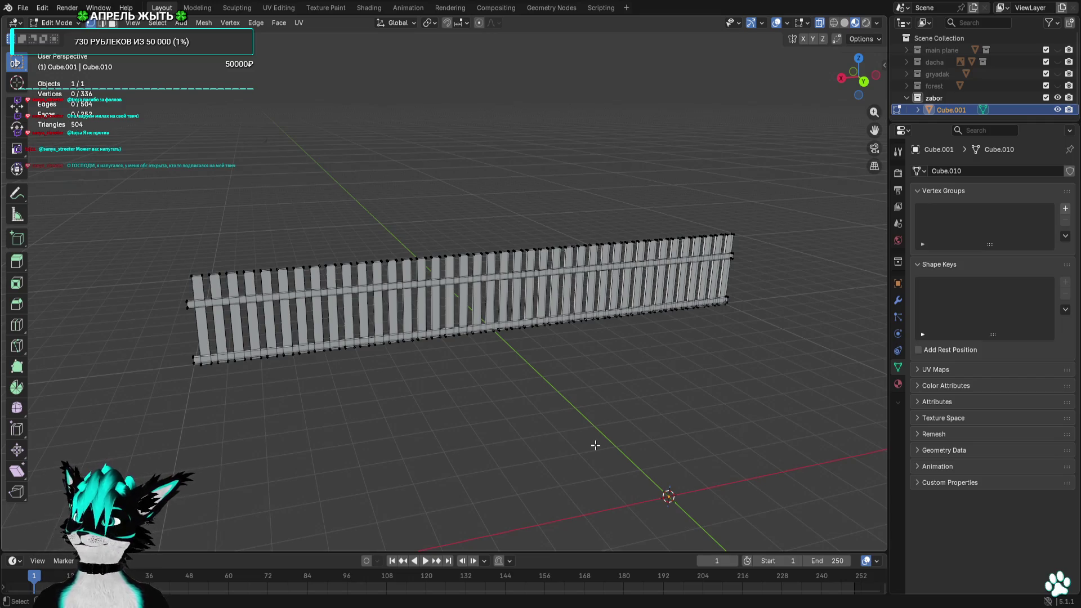
pyautogui.moveTo(592, 445)
pyautogui.mouseDown(button='middle')
pyautogui.moveTo(721, 447)
pyautogui.moveTo(765, 434)
pyautogui.mouseUp(button='middle')
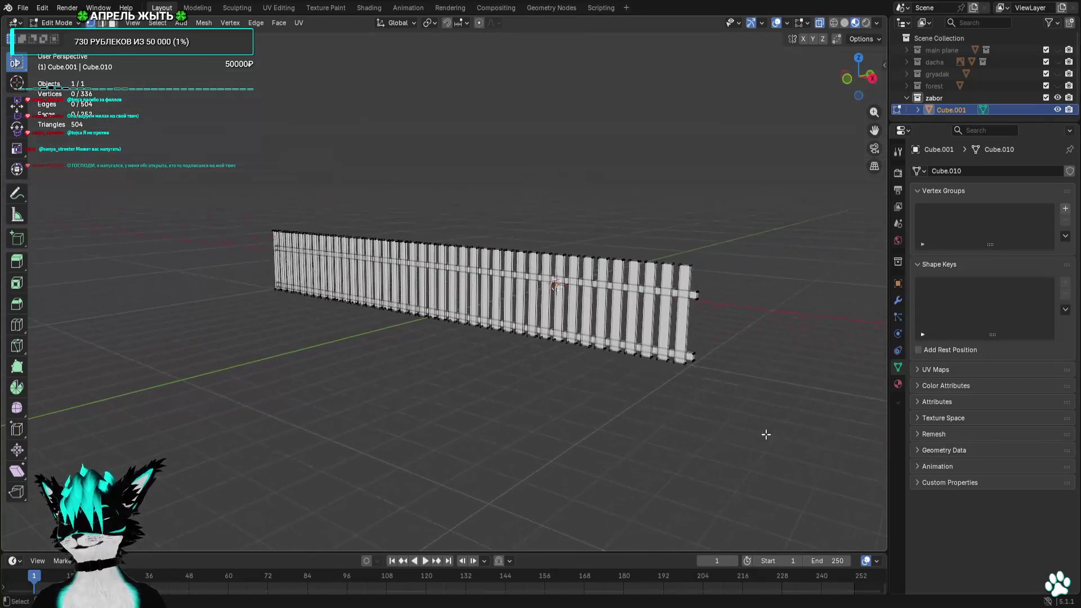
pyautogui.moveTo(652, 226); pyautogui.dragTo(721, 245, button='middle')
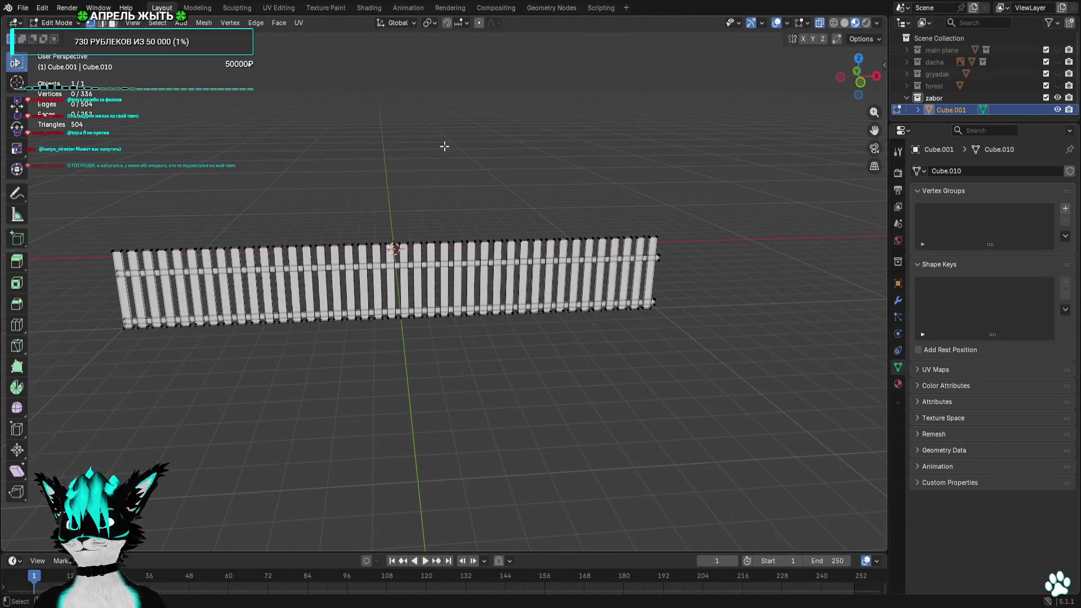
pyautogui.click(23, 11)
pyautogui.moveTo(41, 189)
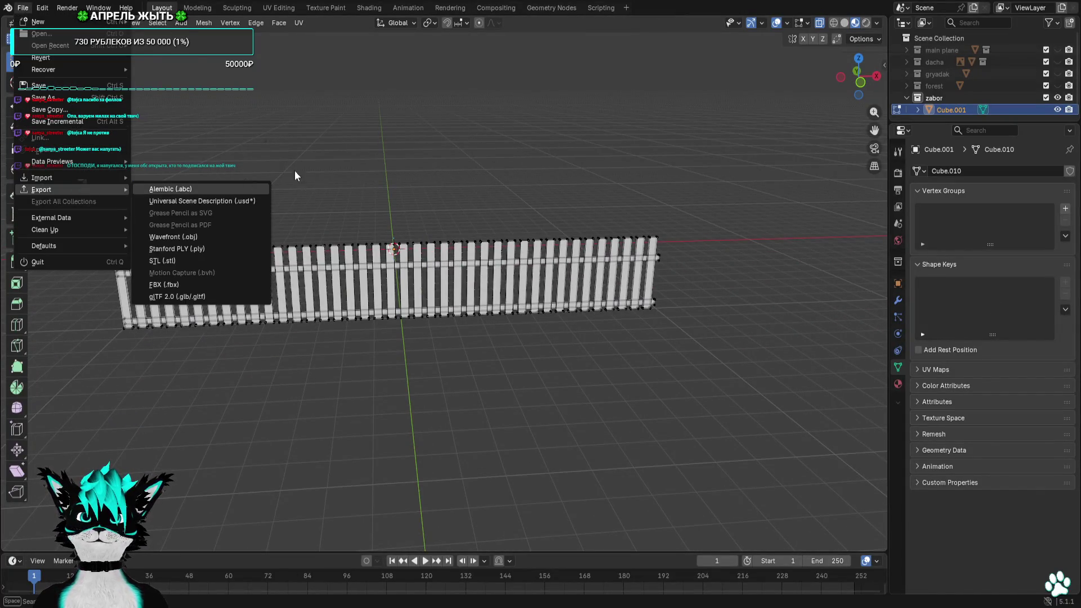
# Save the scene, export the fence model, and hide Cube.001 to leave the viewport empty
pyautogui.hotkey('ctrl', 's')
pyautogui.click(26, 9)
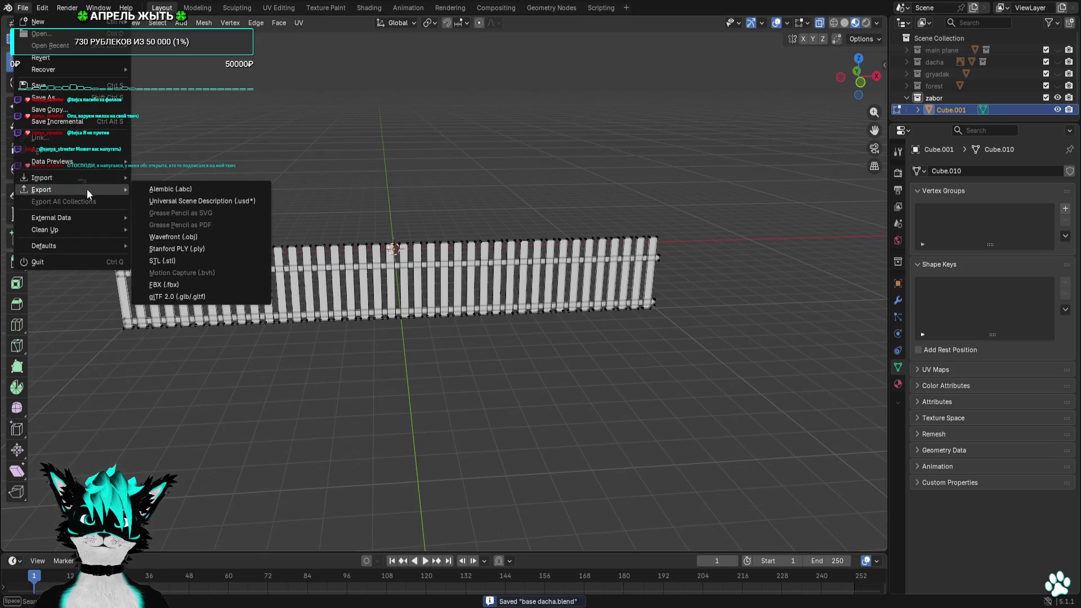
pyautogui.click(313, 163)
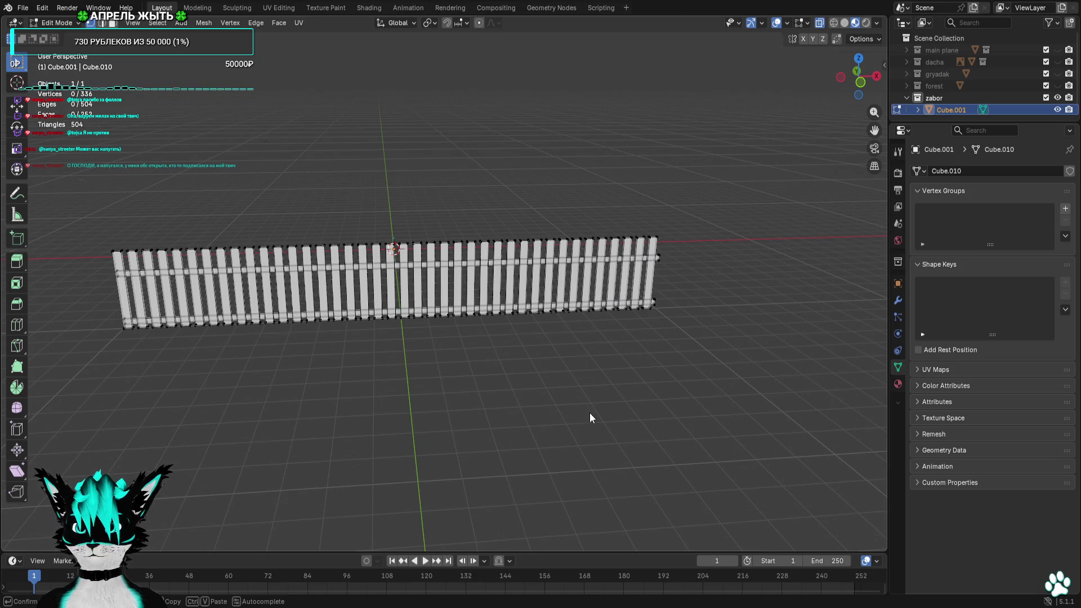
pyautogui.press('Return')
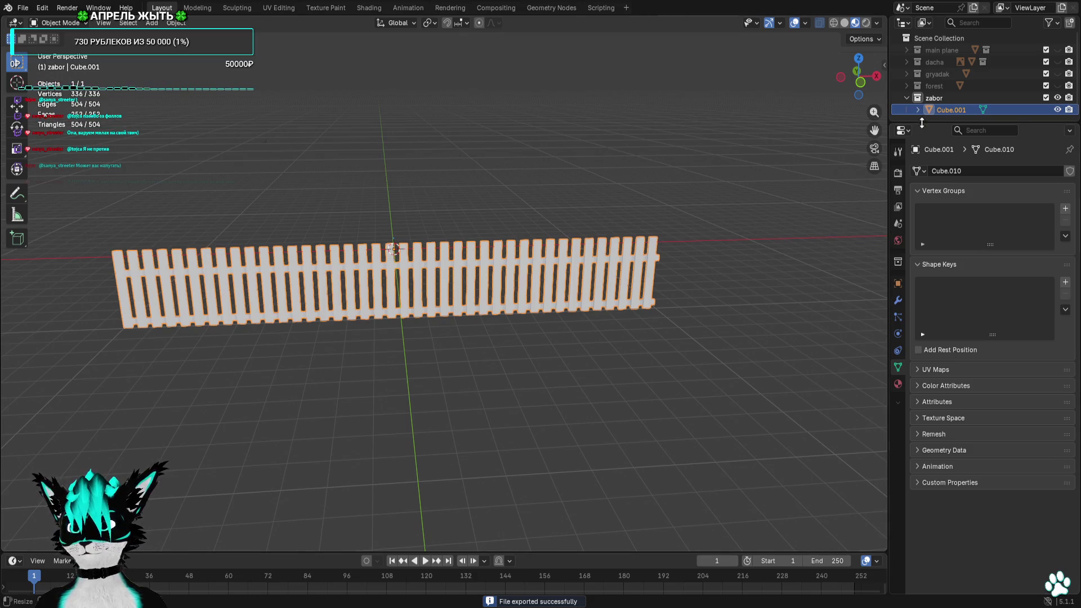
pyautogui.click(1057, 110)
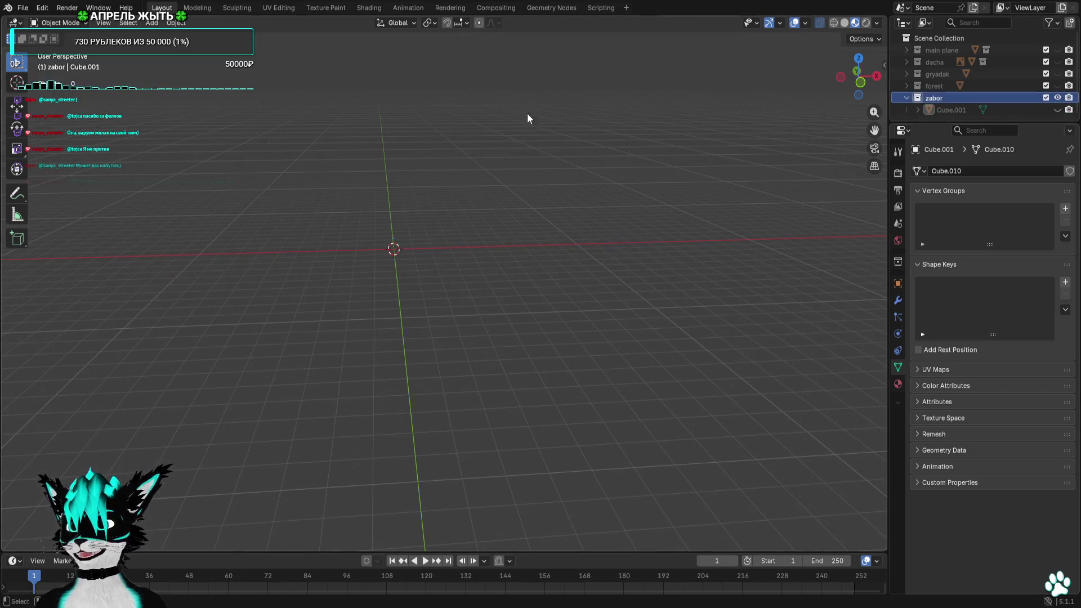
# Add a new cube mesh to the zabor collection alongside the fence plank
pyautogui.click(153, 22)
pyautogui.moveTo(169, 36)
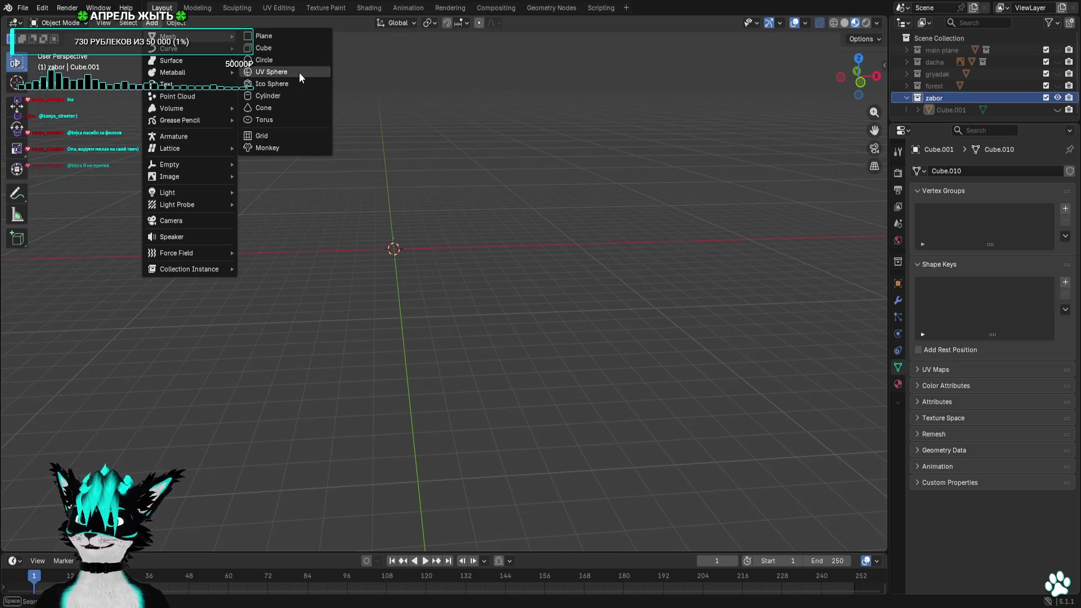
pyautogui.click(293, 48)
pyautogui.click(859, 57)
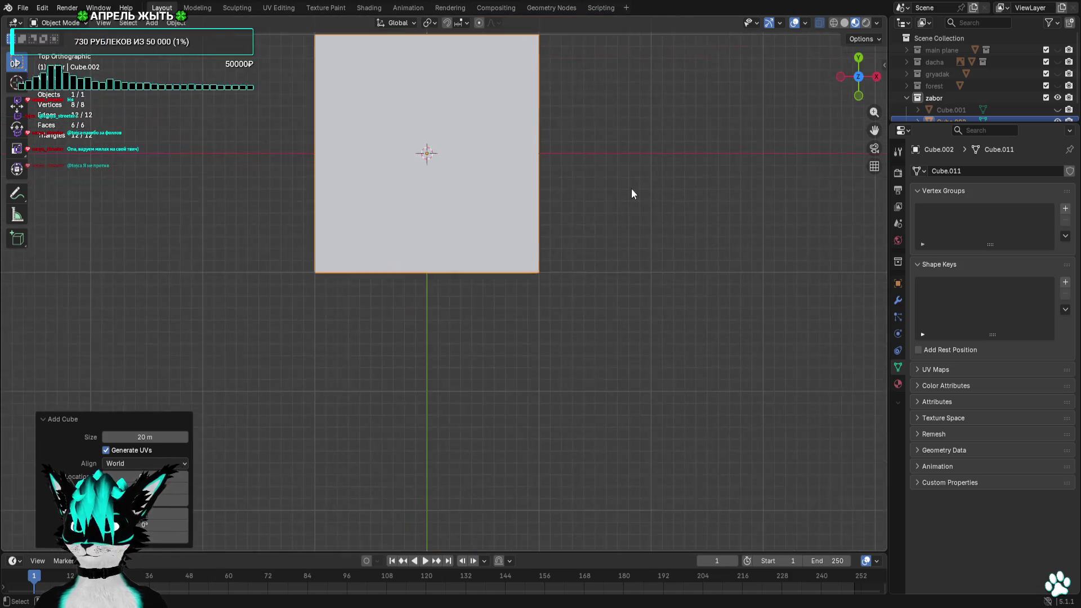
pyautogui.scroll(-3, 630, 194)
pyautogui.click(1057, 110)
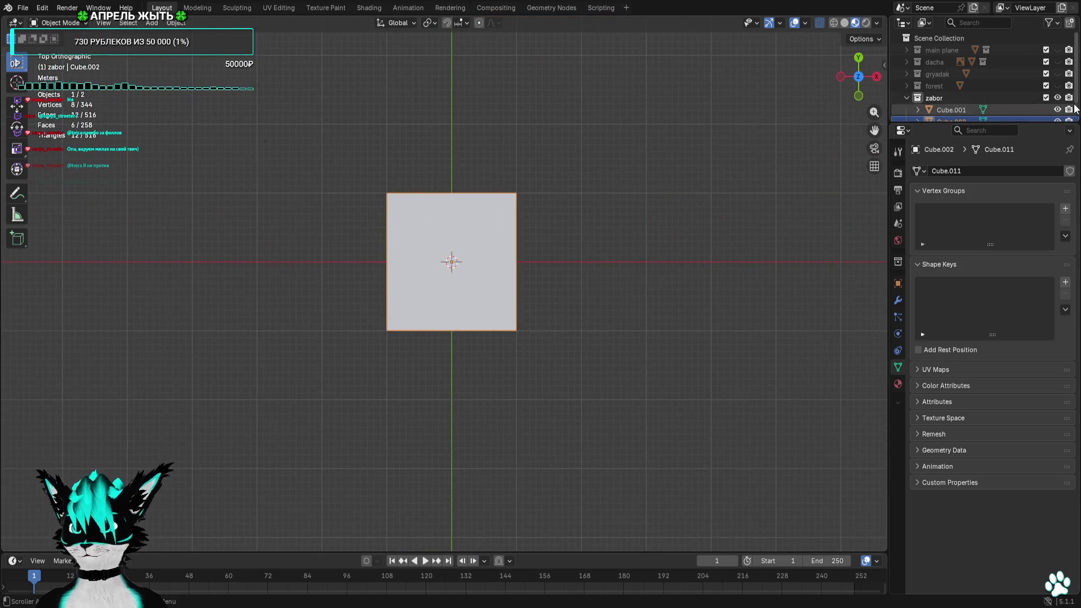
# In Edit Mode scale the cube to 0.3, move it down and left, then hide it in the Outliner
pyautogui.click(60, 23)
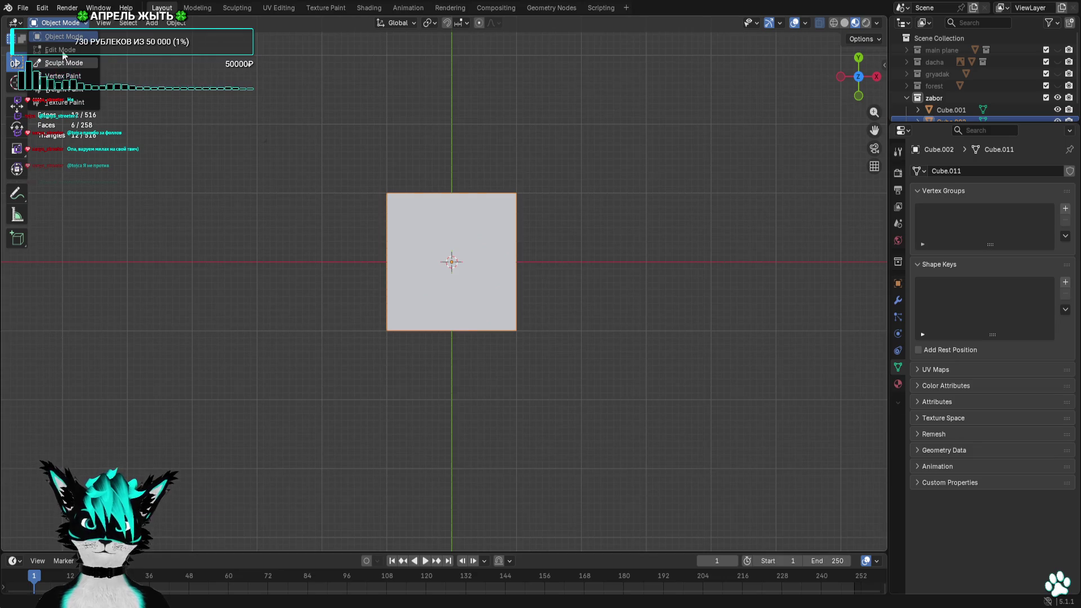
pyautogui.click(63, 62)
pyautogui.click(59, 22)
pyautogui.click(66, 51)
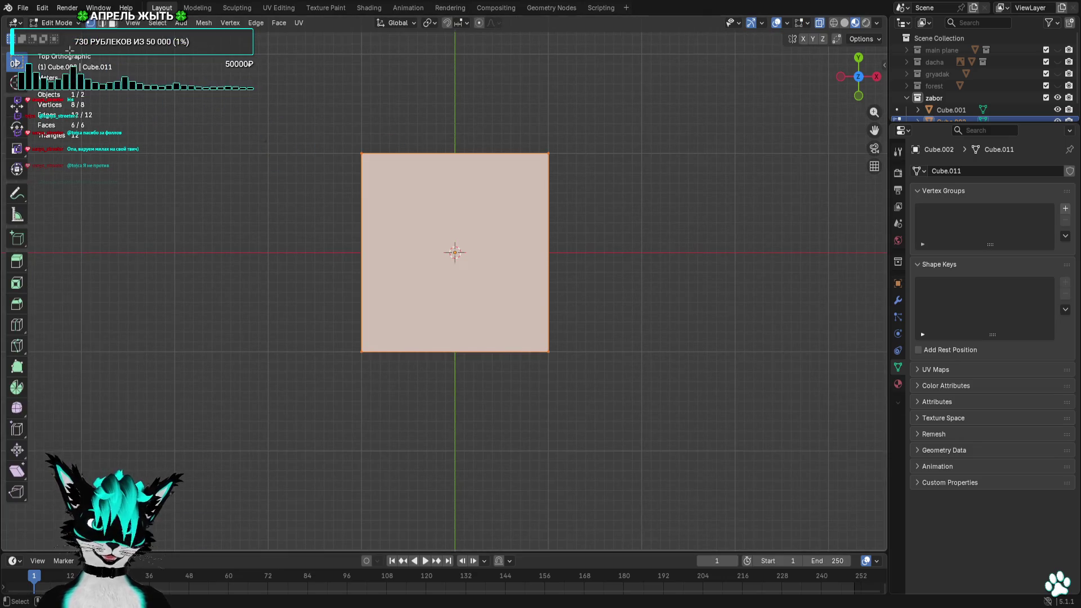
pyautogui.moveTo(265, 148); pyautogui.dragTo(694, 188)
pyautogui.press('a')
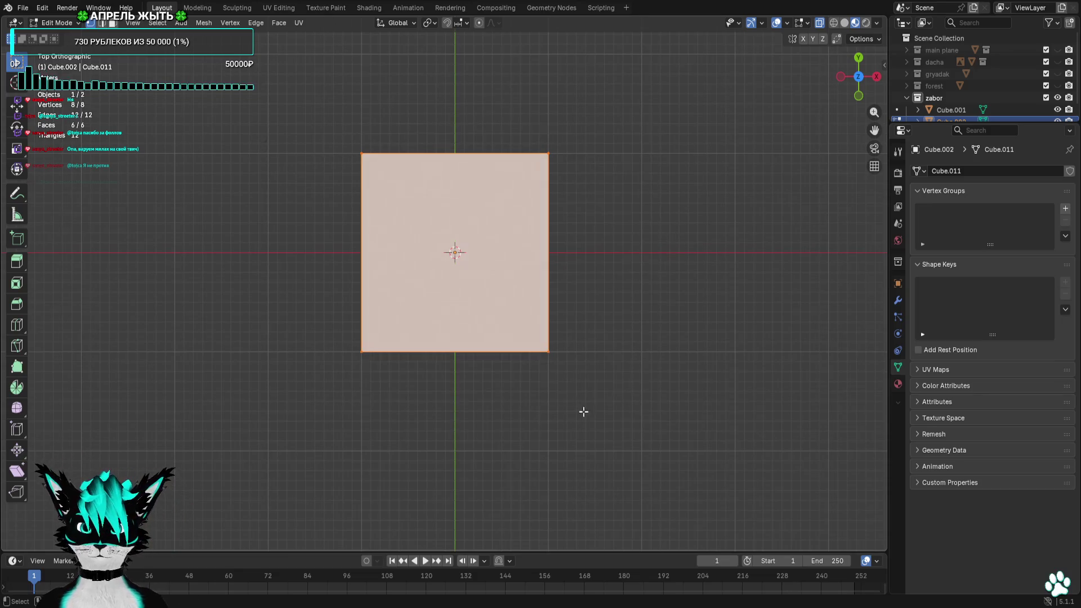
pyautogui.press('s')
pyautogui.click(545, 307)
pyautogui.press('g')
pyautogui.click(480, 347)
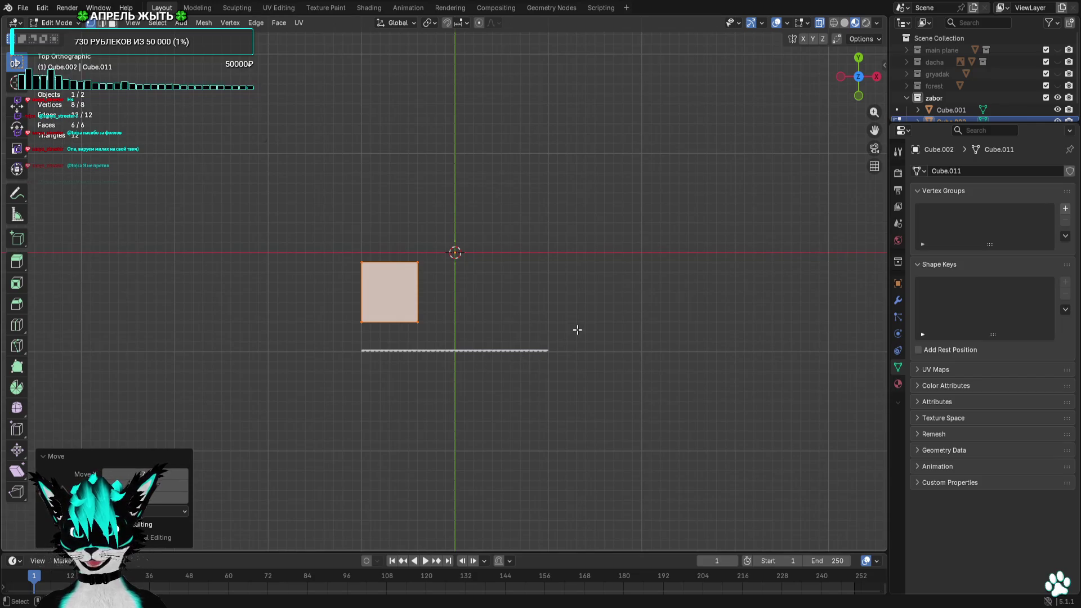
pyautogui.scroll(-1, 1014, 97)
pyautogui.click(1057, 108)
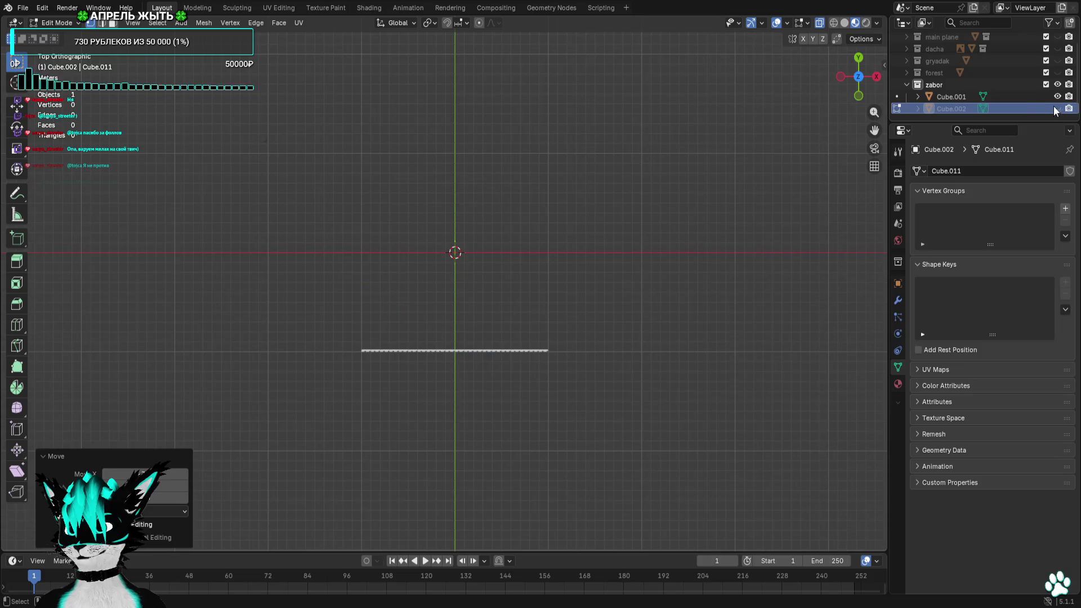
# Shift Cube.001's whole fence row up onto the X axis, re-export the fence, then hide the plank
pyautogui.click(1014, 97)
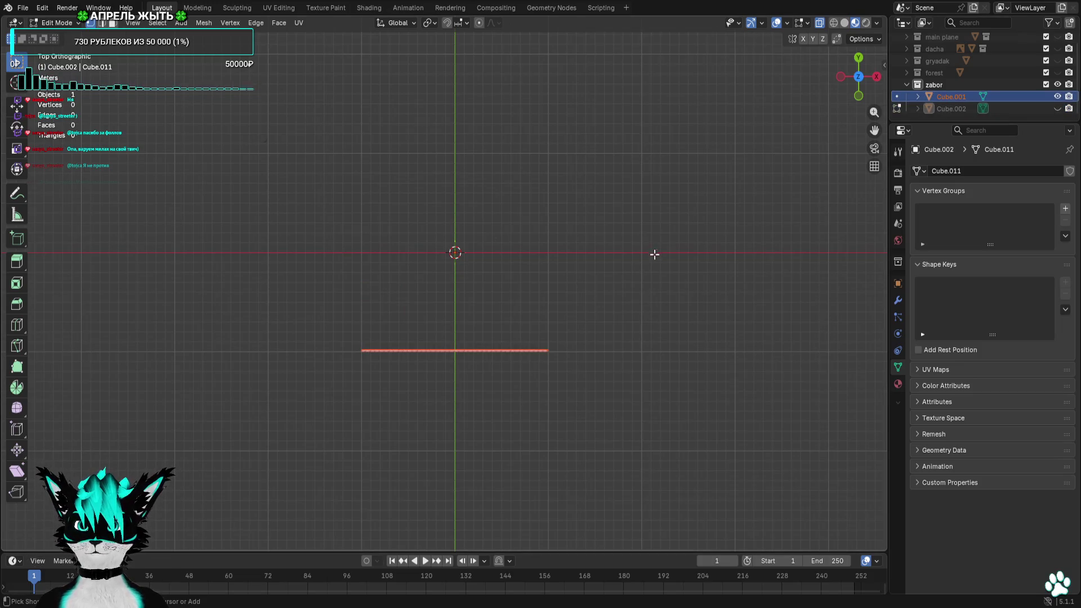
pyautogui.click(67, 24)
pyautogui.moveTo(650, 261); pyautogui.dragTo(282, 406)
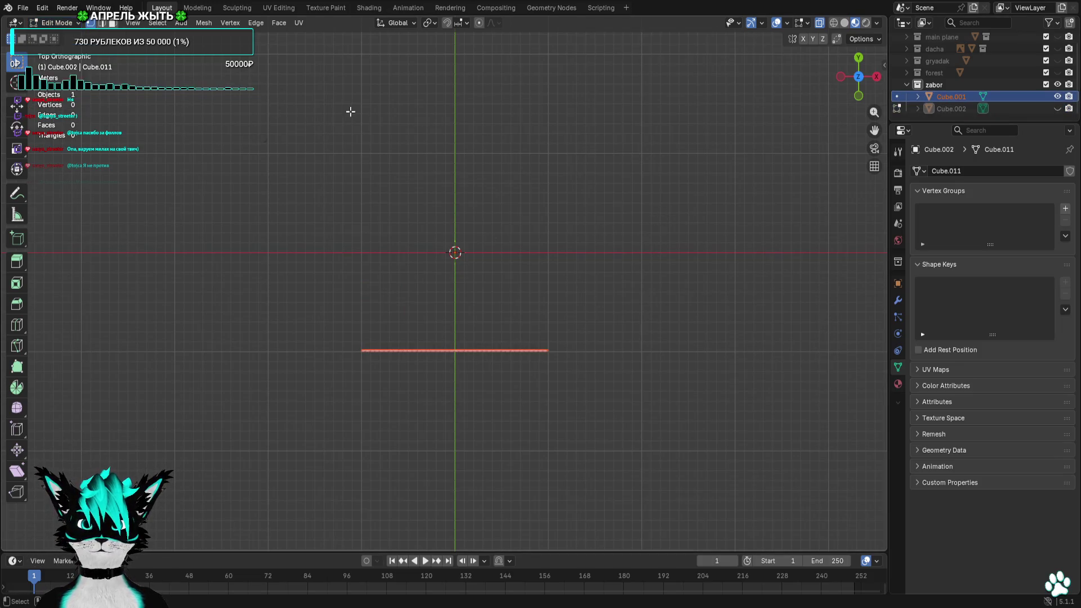
pyautogui.scroll(3, 422, 411)
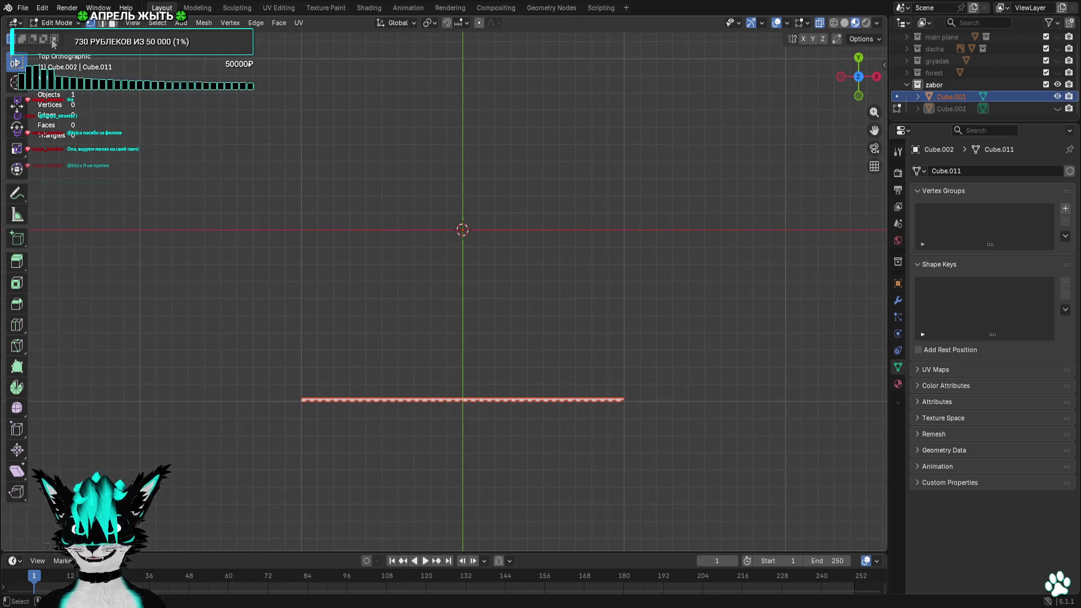
pyautogui.click(897, 96)
pyautogui.moveTo(826, 203)
pyautogui.mouseDown()
pyautogui.moveTo(704, 311)
pyautogui.moveTo(367, 481)
pyautogui.mouseUp()
pyautogui.press('g')
pyautogui.click(381, 311)
pyautogui.hotkey('alt', 'a')
pyautogui.scroll(3, 363, 270)
pyautogui.scroll(-2, 349, 236)
pyautogui.click(23, 7)
pyautogui.moveTo(76, 186)
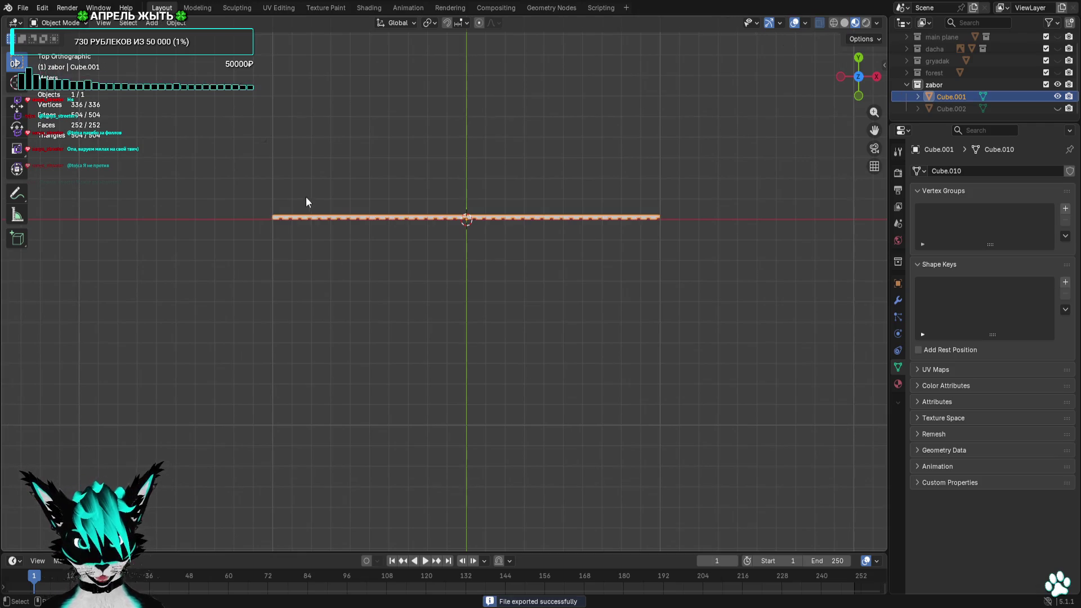
pyautogui.click(1057, 97)
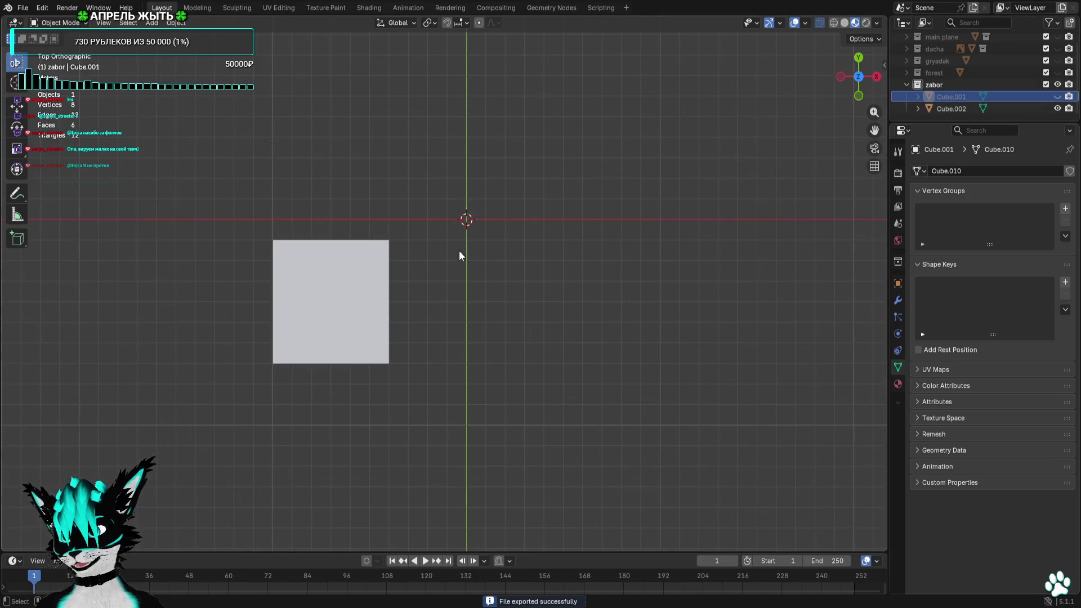
# Make Cube.002 active, enter Edit Mode and move all its vertices two metres up
pyautogui.press('a')
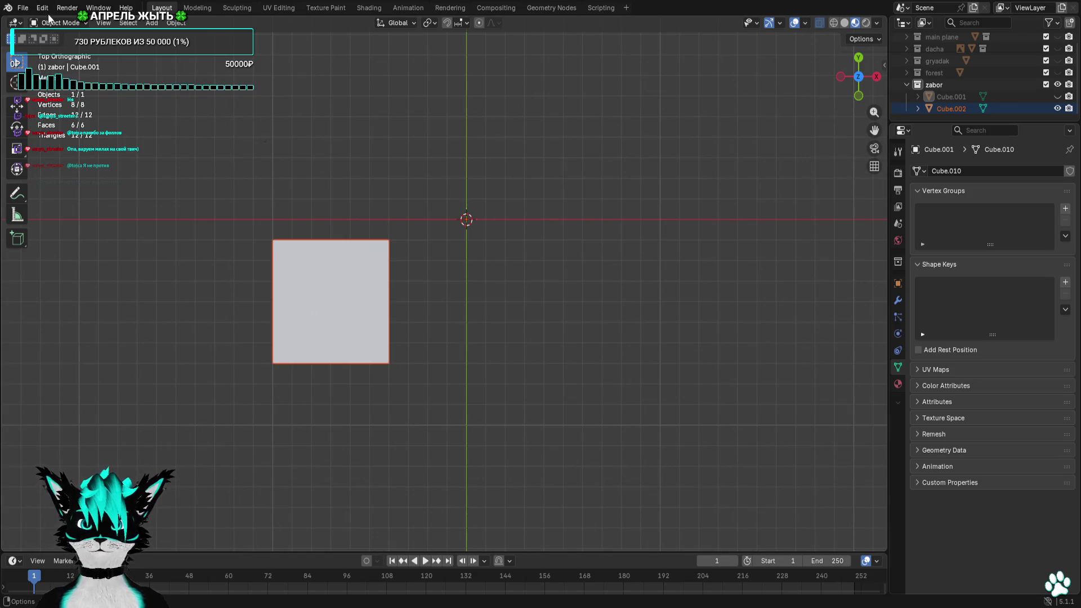
pyautogui.click(938, 109)
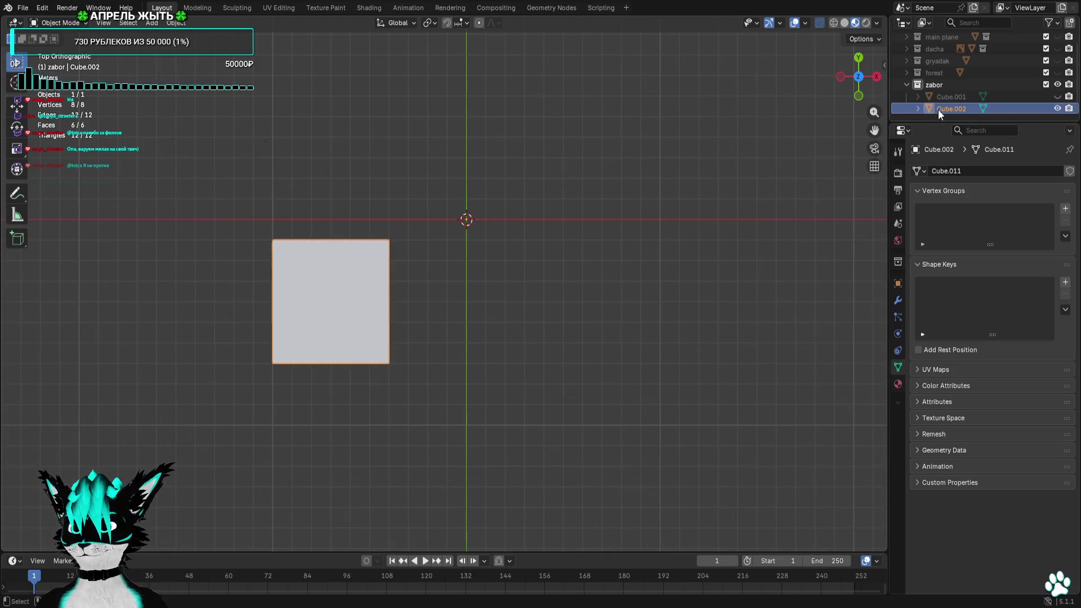
pyautogui.click(72, 21)
pyautogui.click(66, 50)
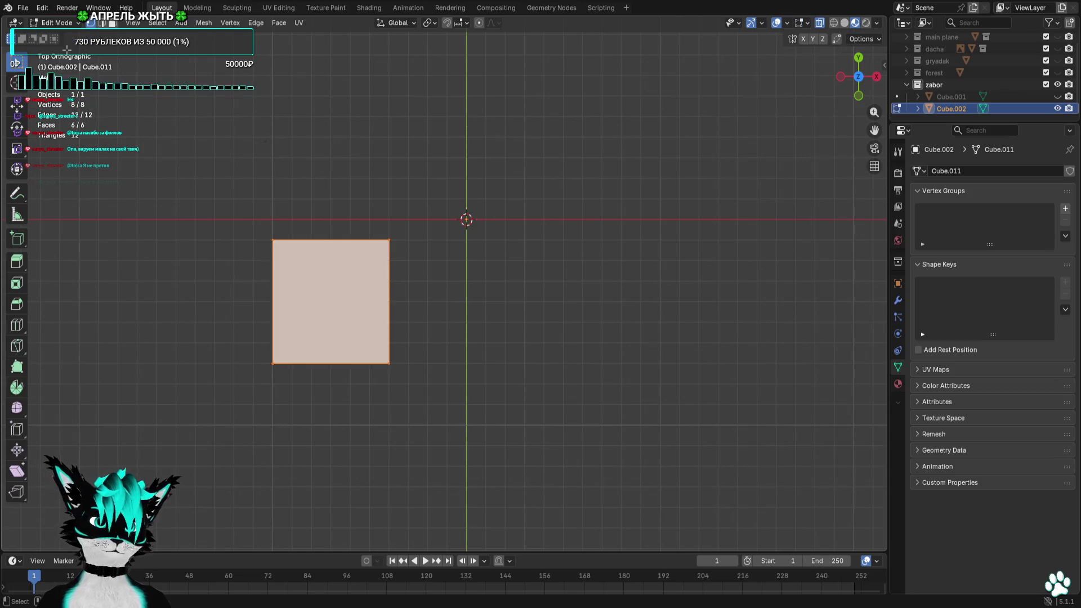
pyautogui.moveTo(434, 212); pyautogui.dragTo(189, 478)
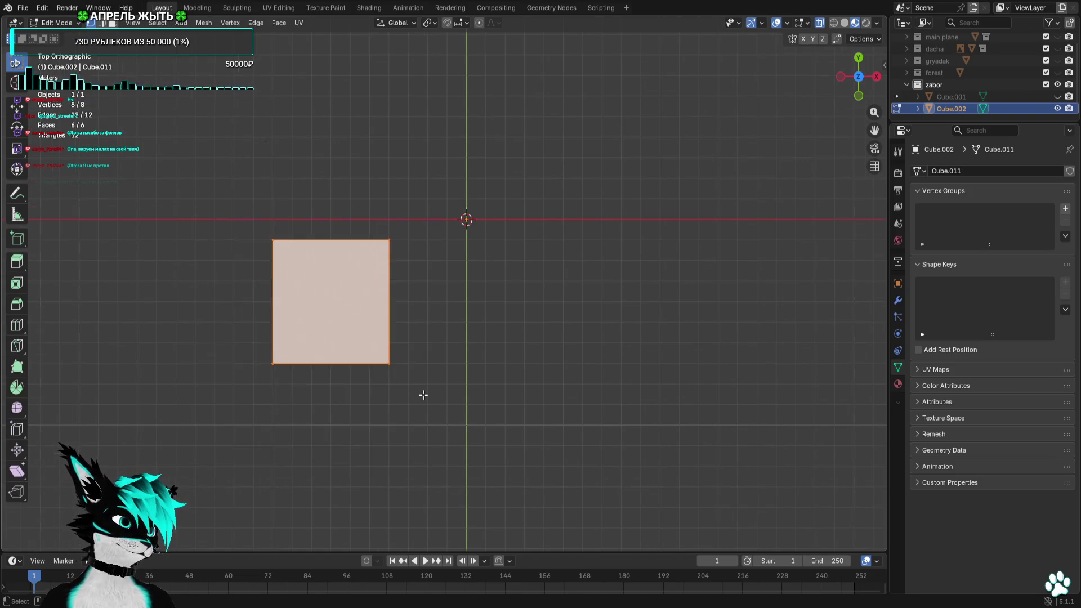
pyautogui.scroll(3, 422, 394)
pyautogui.keyDown('shift'); pyautogui.moveTo(448, 402); pyautogui.dragTo(570, 386, button='middle'); pyautogui.keyUp('shift')
pyautogui.press('g')
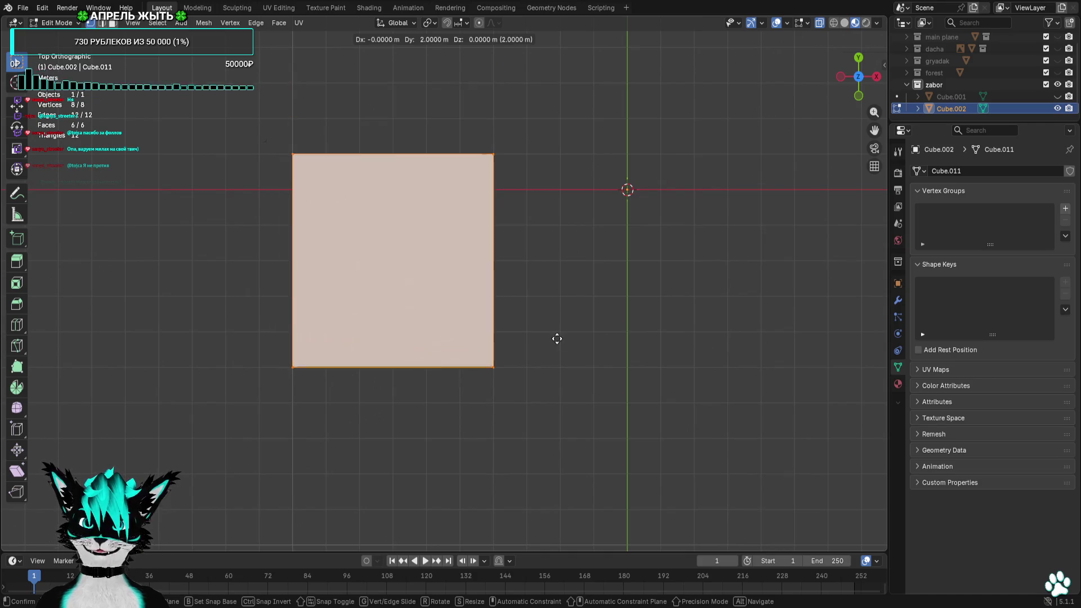
pyautogui.click(558, 338)
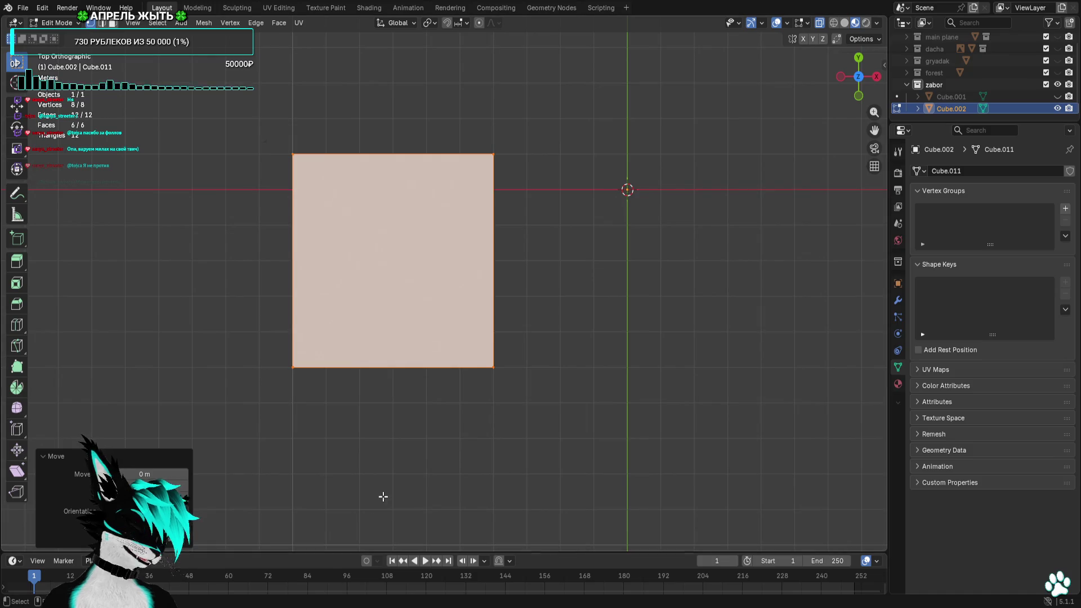
# Flatten the cube by dropping its bottom edge onto the X axis and top edge down, then lower the block two metres
pyautogui.moveTo(524, 388); pyautogui.dragTo(234, 339)
pyautogui.press('g')
pyautogui.click(234, 313)
pyautogui.moveTo(211, 121); pyautogui.dragTo(537, 188)
pyautogui.press('g')
pyautogui.click(554, 170)
pyautogui.moveTo(572, 115); pyautogui.dragTo(275, 245)
pyautogui.press('g')
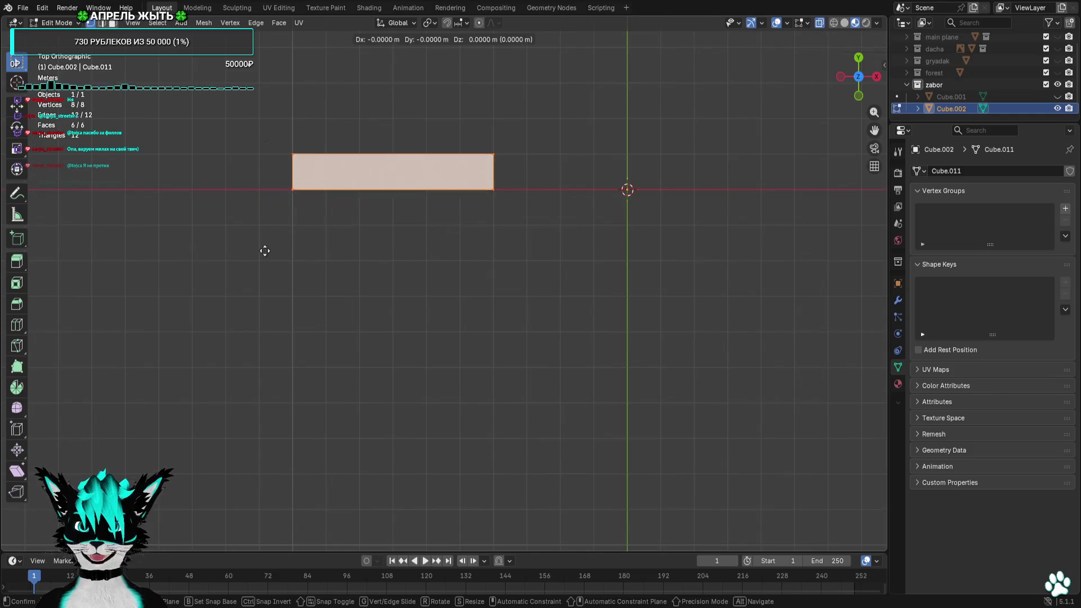
pyautogui.click(266, 323)
# Show the fence plank again, narrow the block from its right edge, and cancel an accidental skew
pyautogui.click(1058, 97)
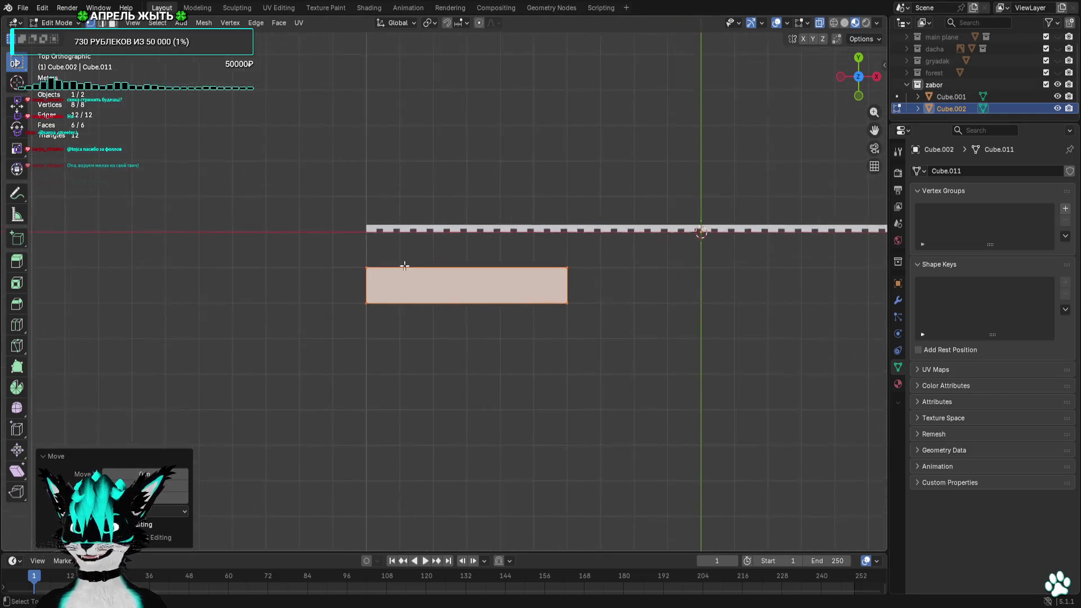
pyautogui.scroll(4, 527, 289)
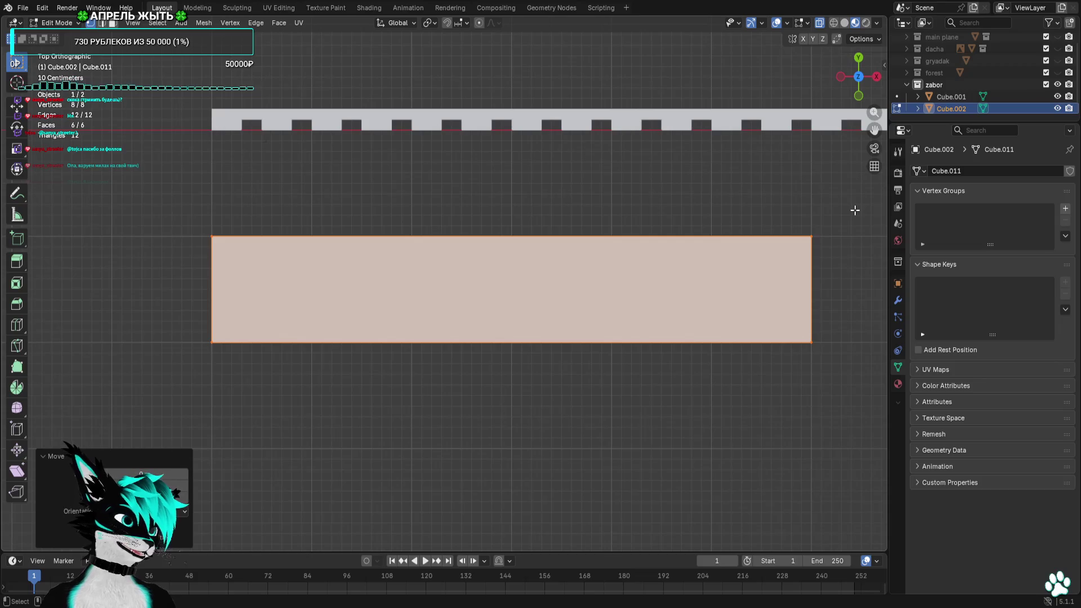
pyautogui.moveTo(855, 209); pyautogui.dragTo(731, 398)
pyautogui.press('g')
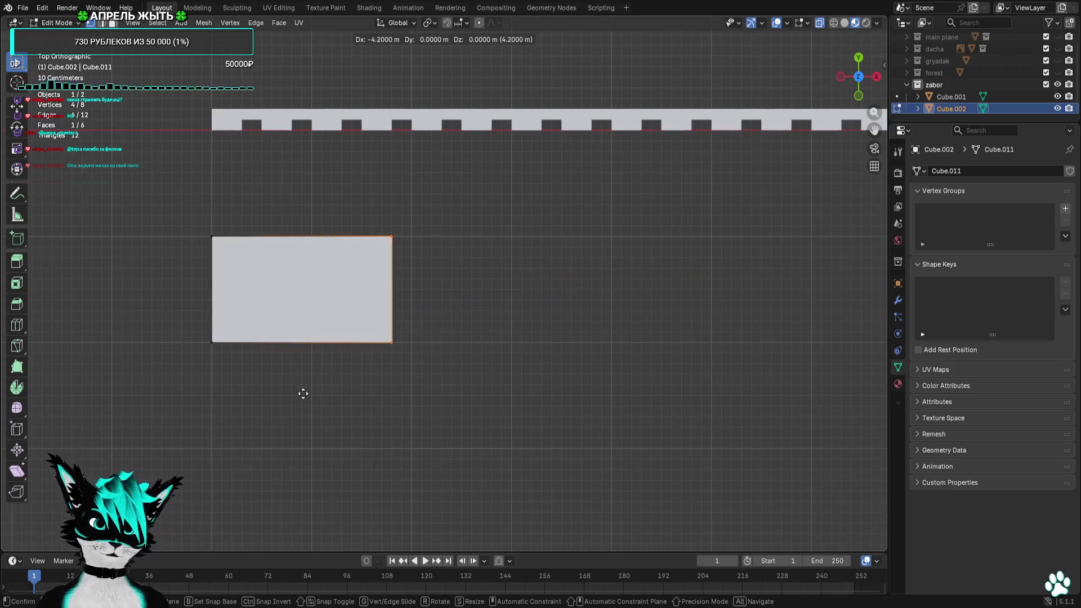
pyautogui.click(155, 394)
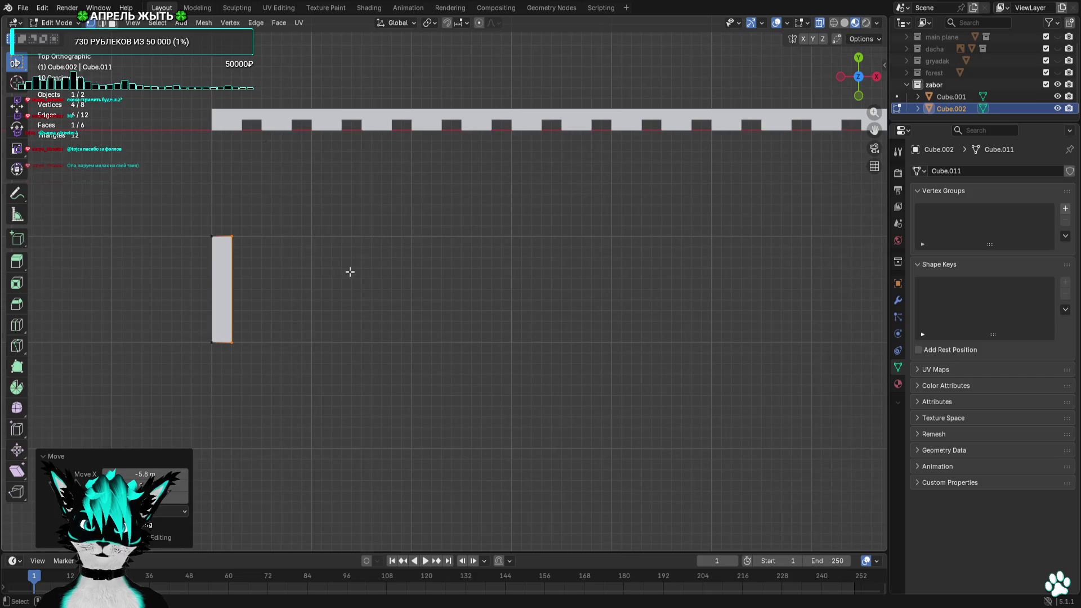
pyautogui.scroll(2, 350, 270)
pyautogui.keyDown('shift'); pyautogui.moveTo(349, 271); pyautogui.dragTo(429, 266, button='middle'); pyautogui.keyUp('shift')
pyautogui.press('g')
pyautogui.press('Escape')
pyautogui.press('g')
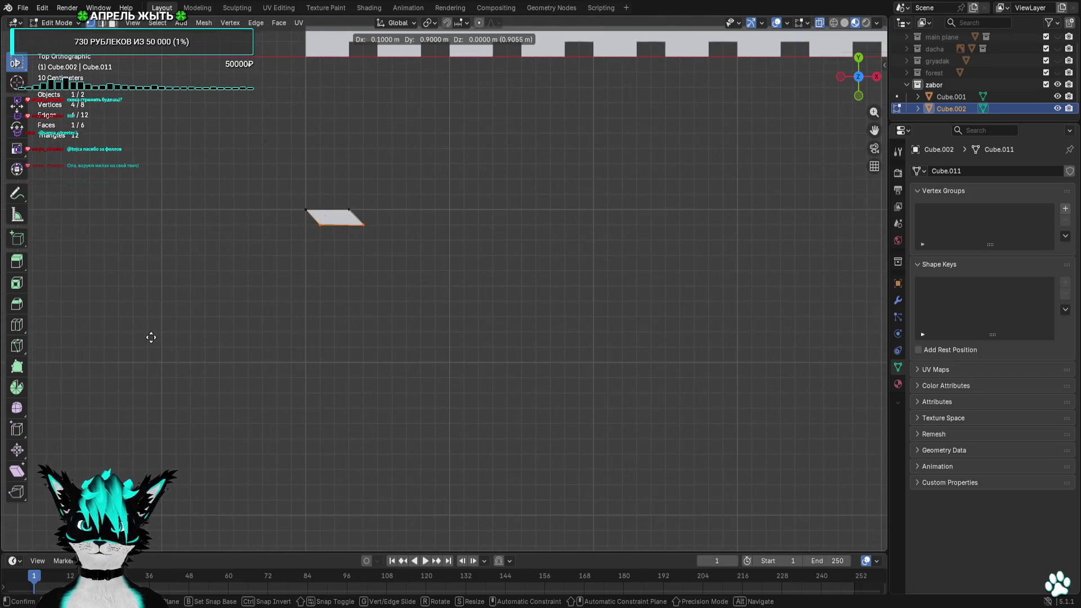
pyautogui.click(142, 335)
pyautogui.scroll(2, 429, 375)
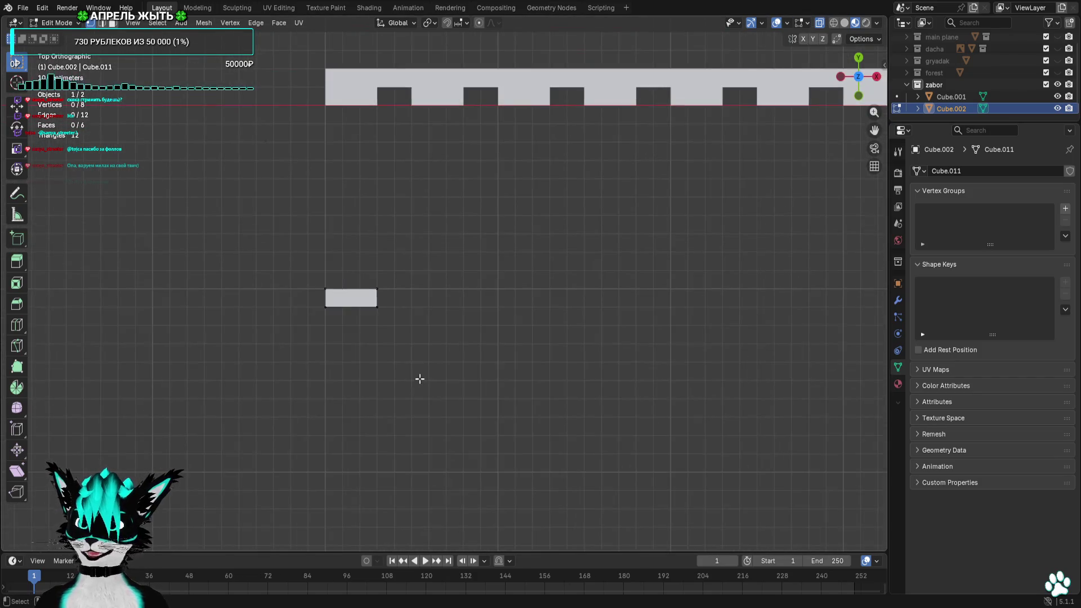
pyautogui.moveTo(420, 379); pyautogui.dragTo(438, 322, button='middle')
pyautogui.scroll(-3, 438, 322)
pyautogui.scroll(-3, 437, 313)
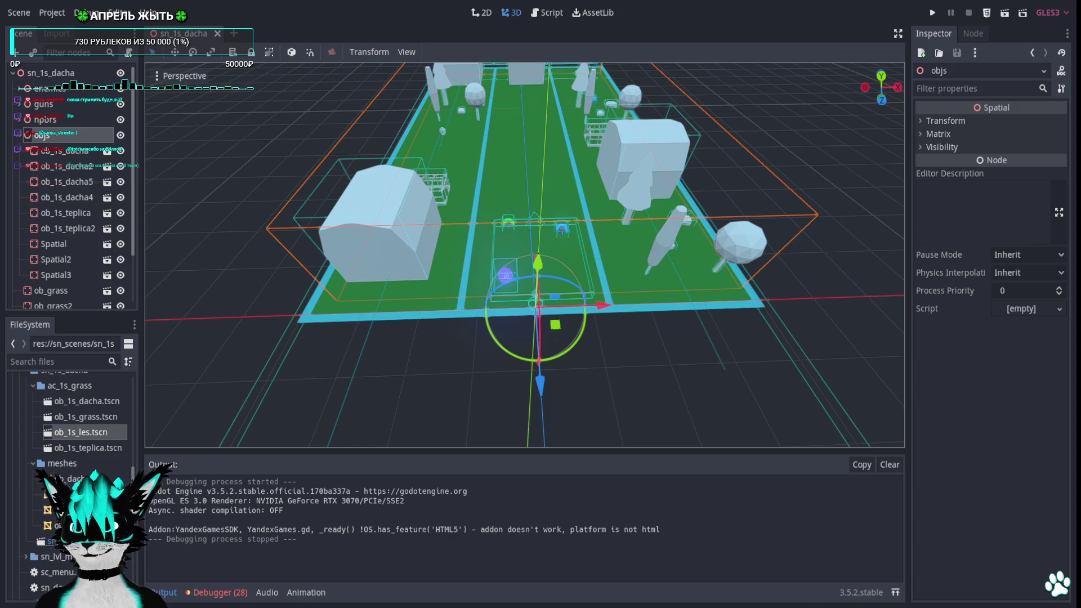
# Expand the ac_1s_grass folder in the FileSystem dock and bring up its context actions
pyautogui.rightClick(72, 389)
pyautogui.click(56, 387)
pyautogui.click(34, 385)
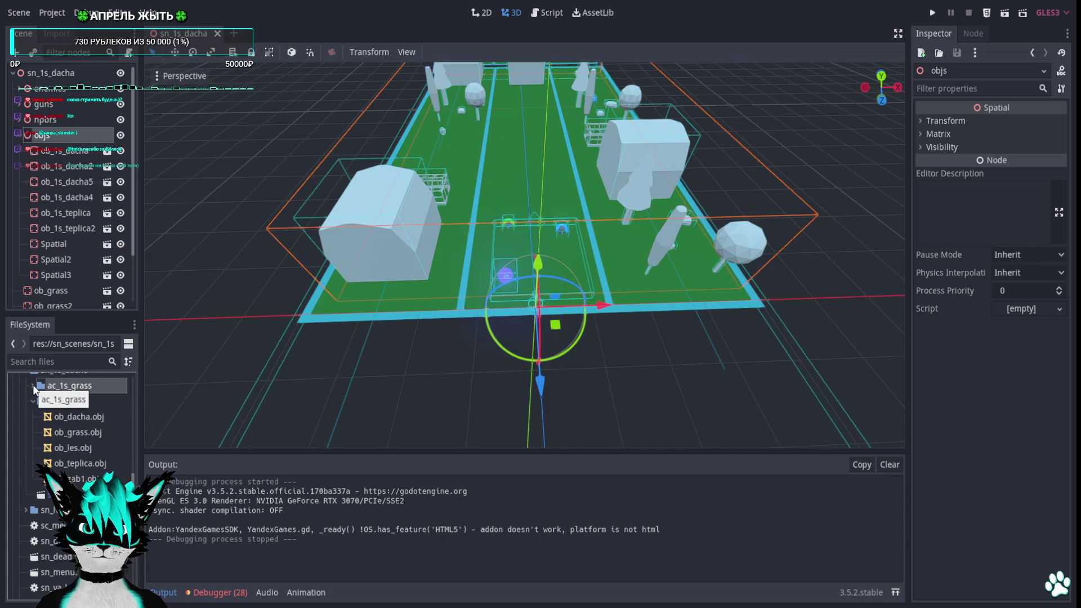
pyautogui.click(34, 384)
pyautogui.click(33, 384)
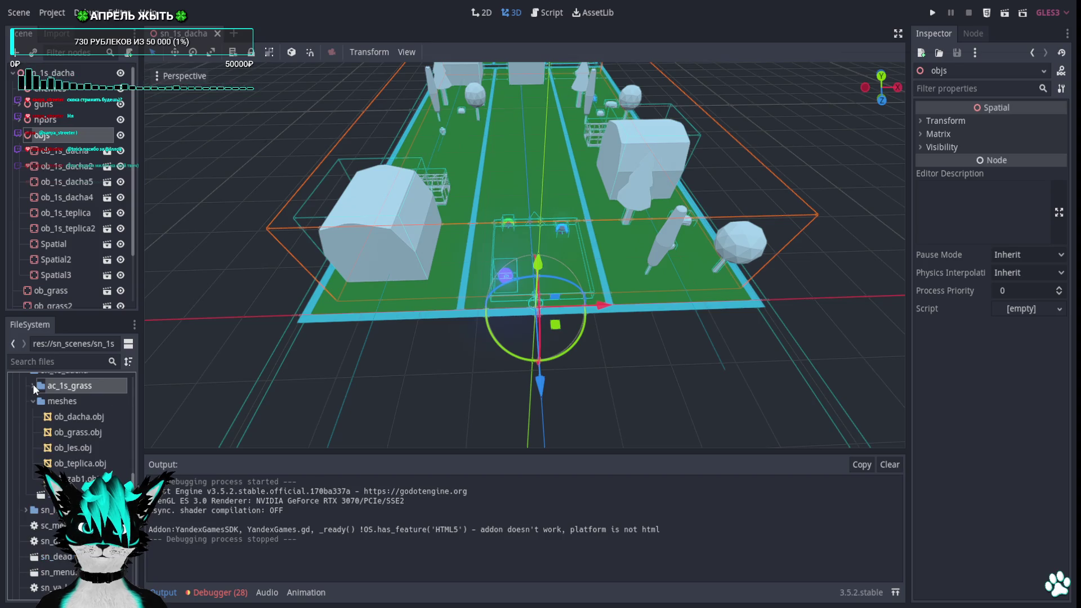
pyautogui.click(32, 385)
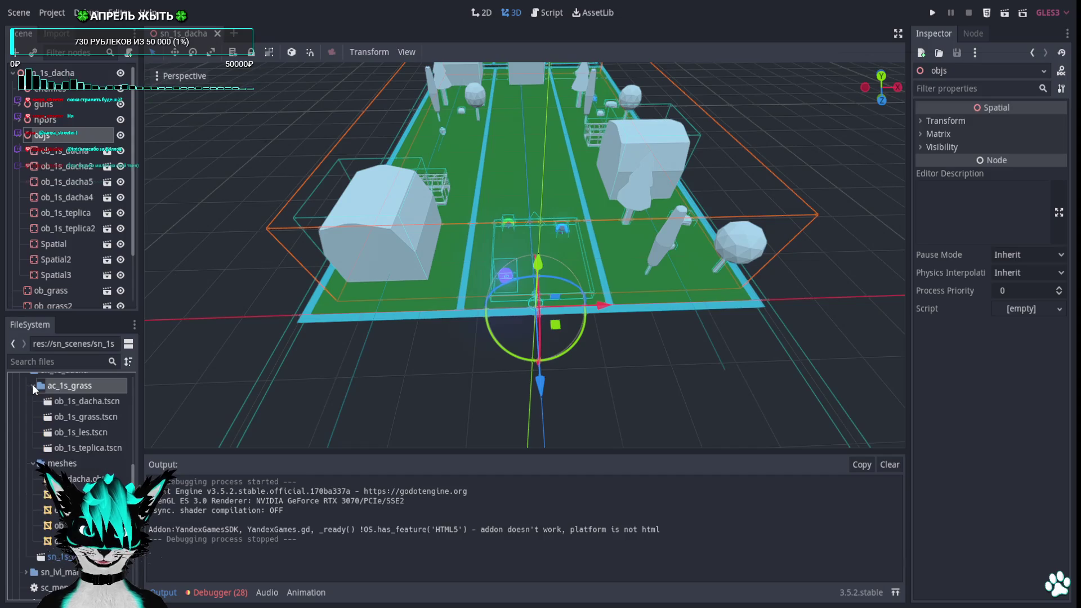
pyautogui.click(33, 385)
pyautogui.rightClick(71, 382)
# Create scene ob_1s_zab1, change its root node to StaticBody, and drag the picket-fence mesh into it
pyautogui.click(167, 545)
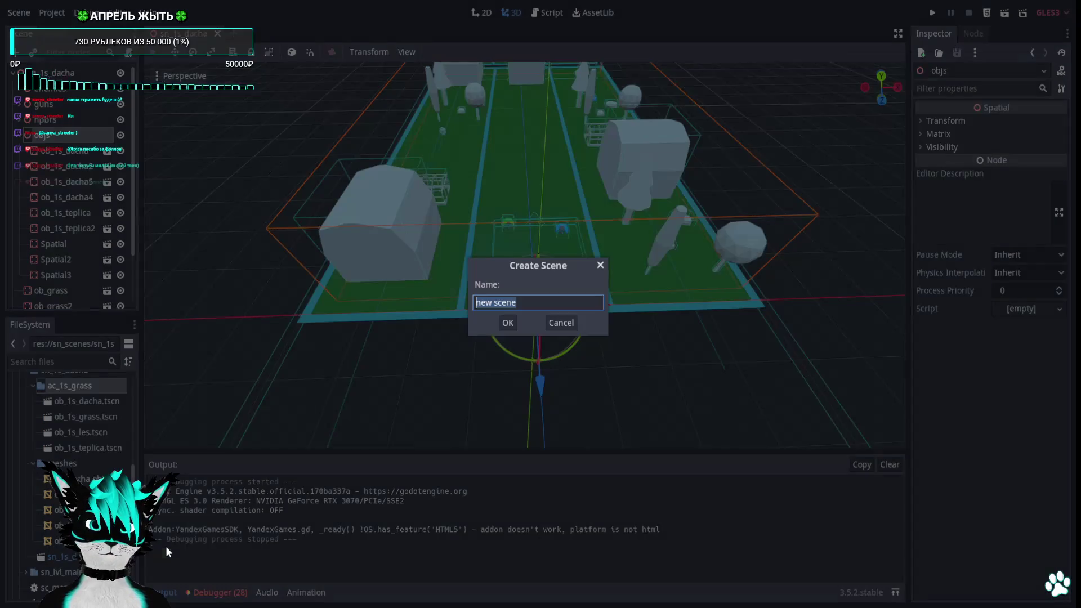
pyautogui.write('ob')
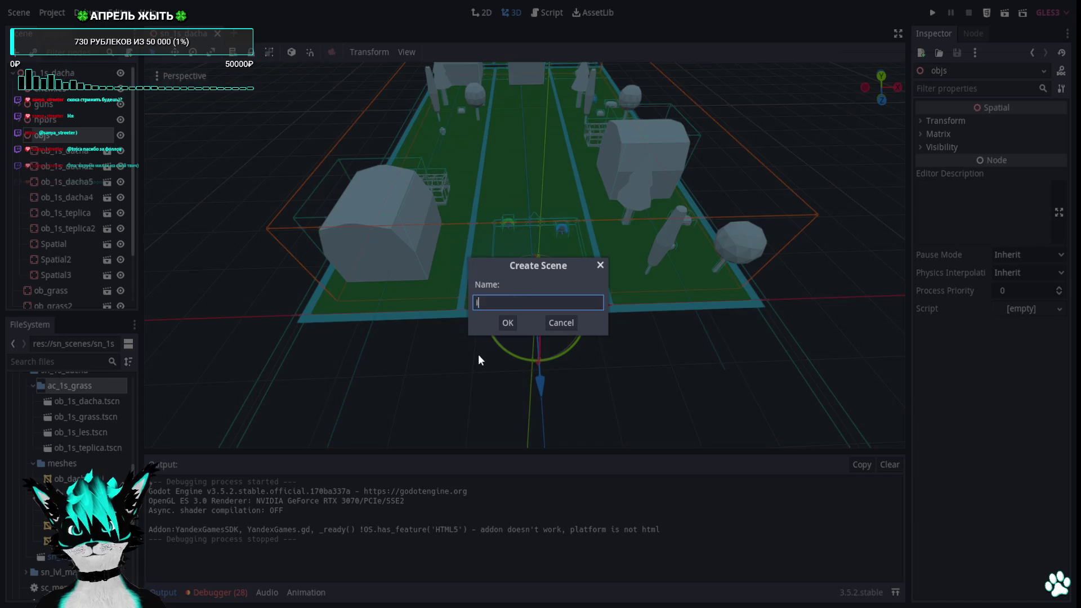
pyautogui.write('_1s_')
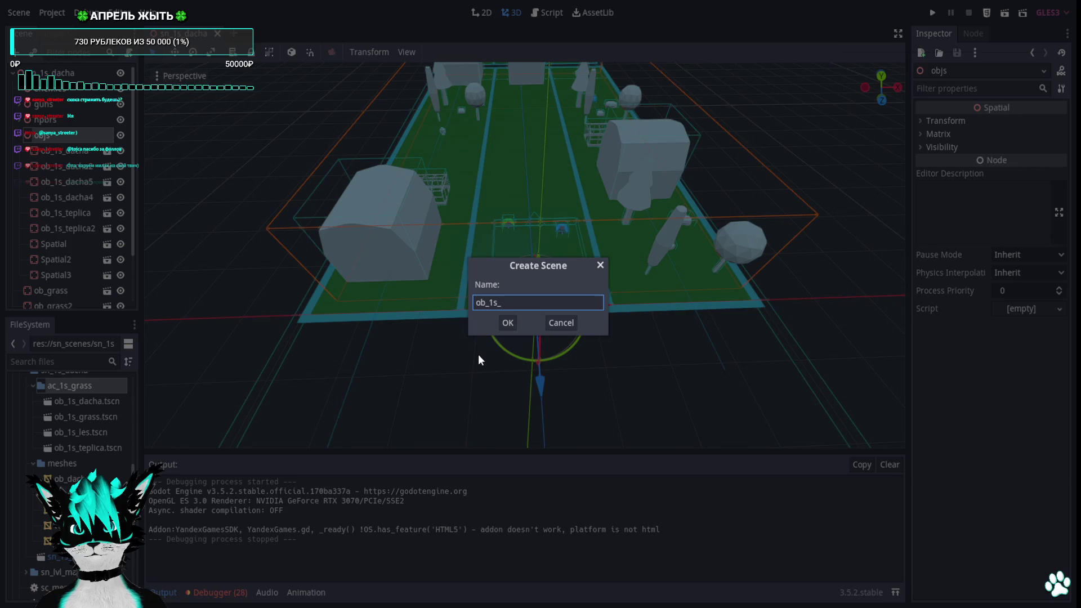
pyautogui.write('zab')
pyautogui.write('1')
pyautogui.press('Return')
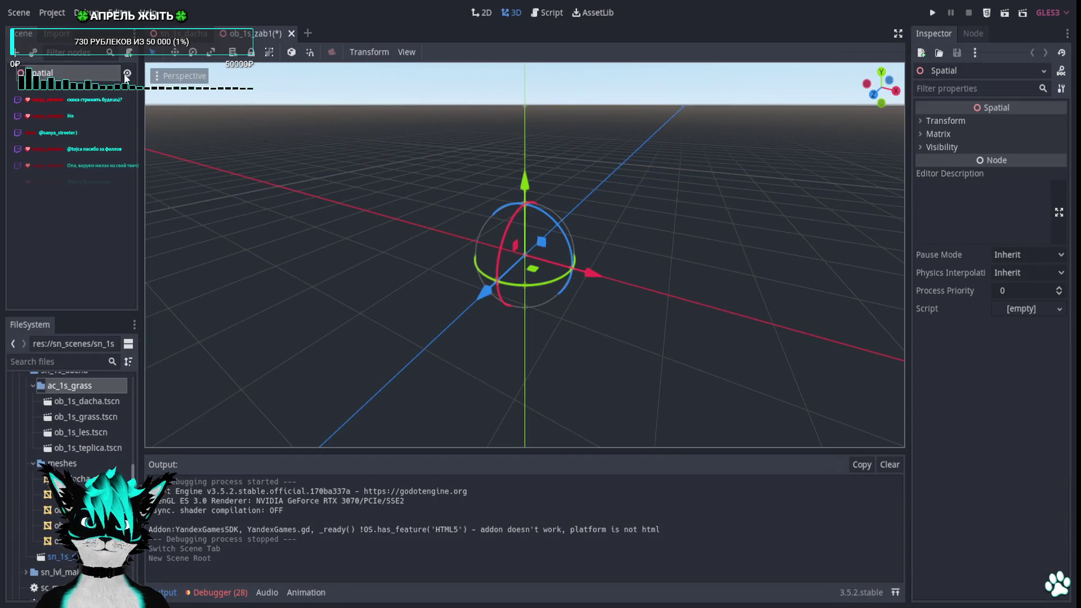
pyautogui.doubleClick(67, 74)
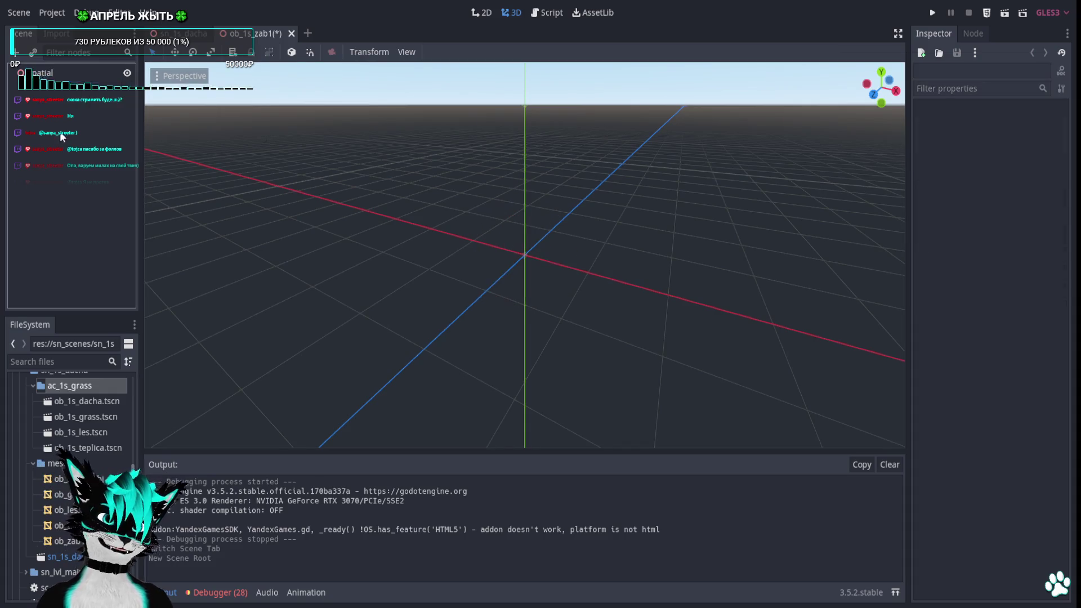
pyautogui.rightClick(38, 75)
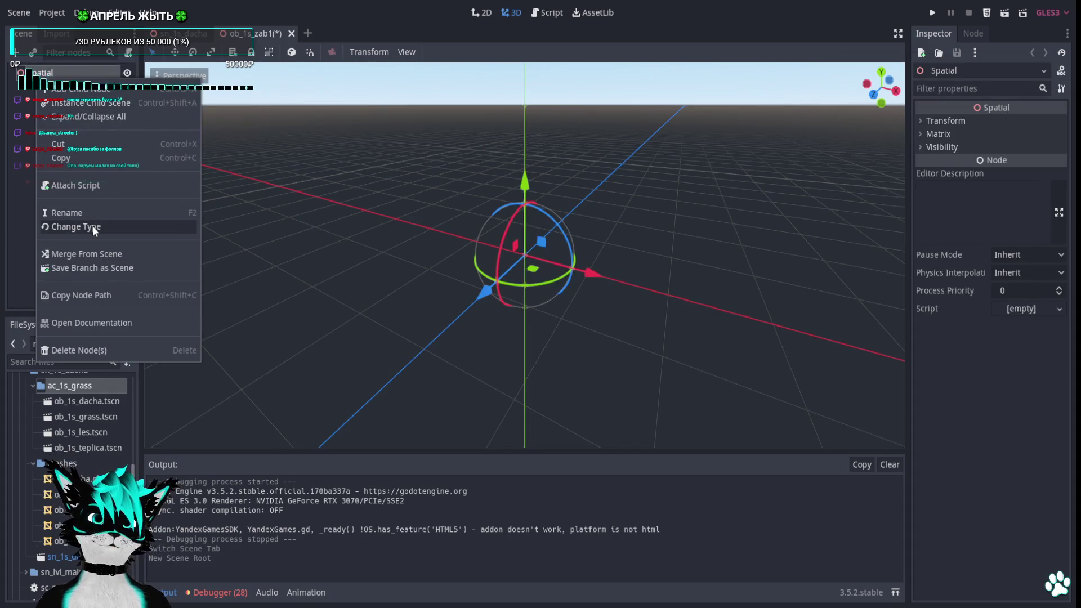
pyautogui.click(76, 227)
pyautogui.write('sta')
pyautogui.press('Down')
pyautogui.press('Down')
pyautogui.press('Down')
pyautogui.press('Down')
pyautogui.press('Down')
pyautogui.press('Down')
pyautogui.write('t')
pyautogui.press('Return')
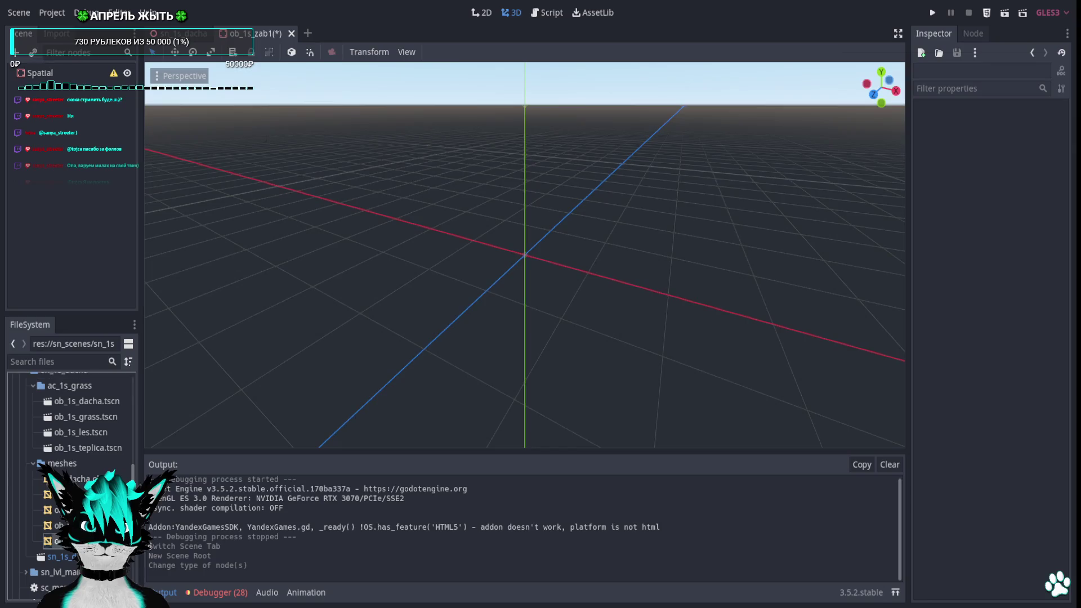
pyautogui.moveTo(68, 540); pyautogui.dragTo(460, 330)
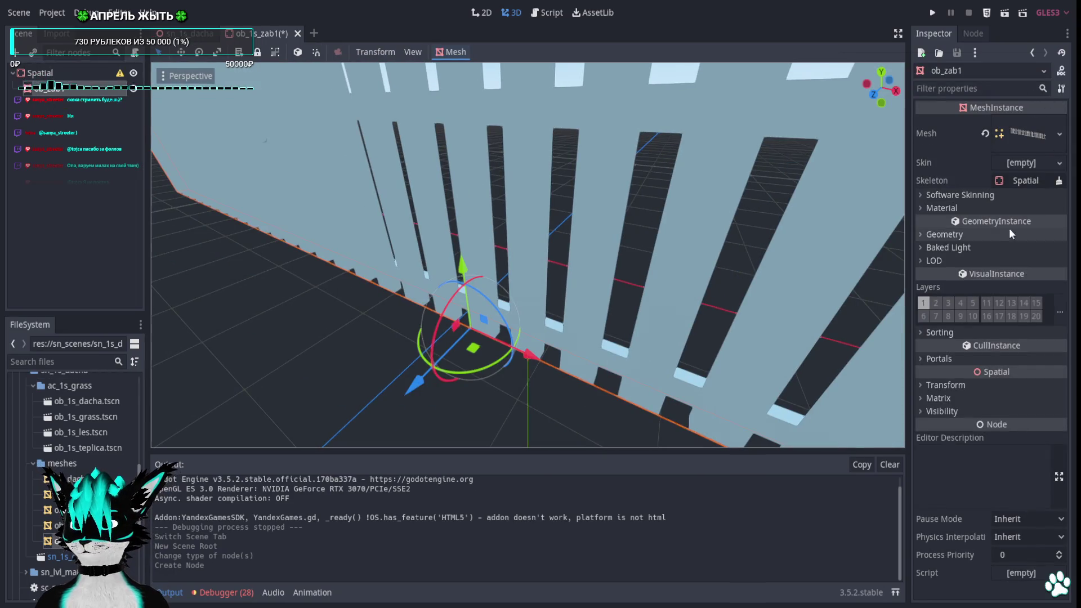
# Restore the accidentally cleared fence mesh, reset its translation to the origin, and start adding a child node
pyautogui.click(985, 135)
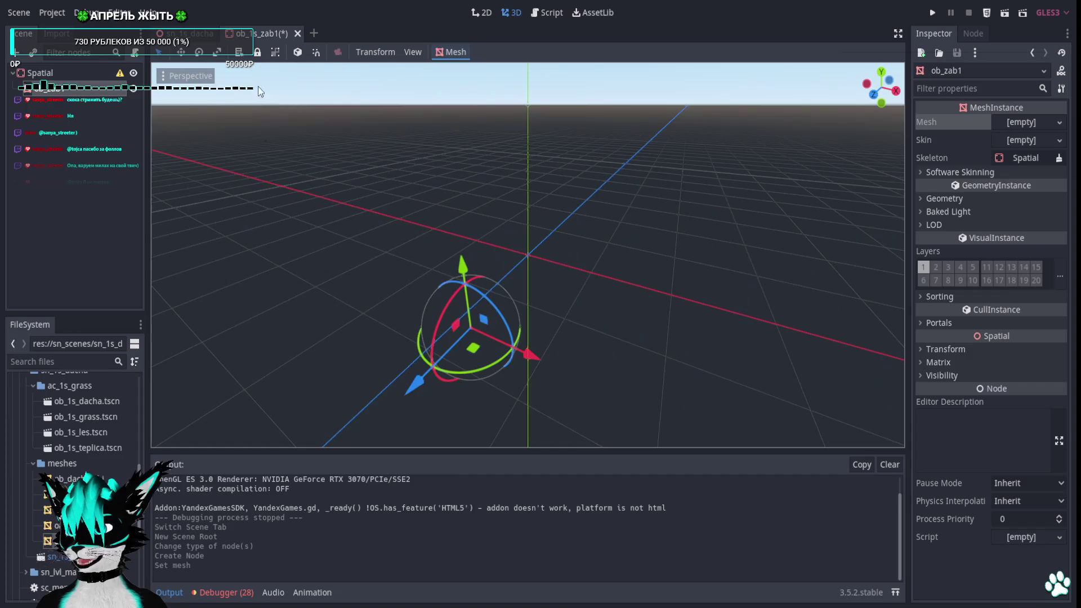
pyautogui.scroll(-3, 547, 236)
pyautogui.hotkey('ctrl', 'z')
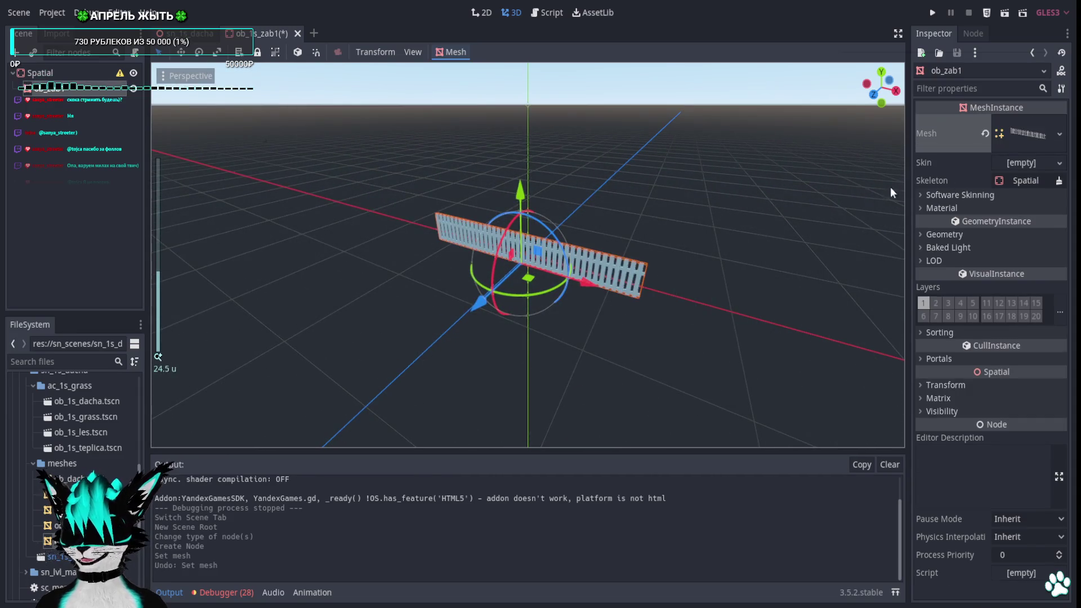
pyautogui.click(921, 384)
pyautogui.click(1056, 398)
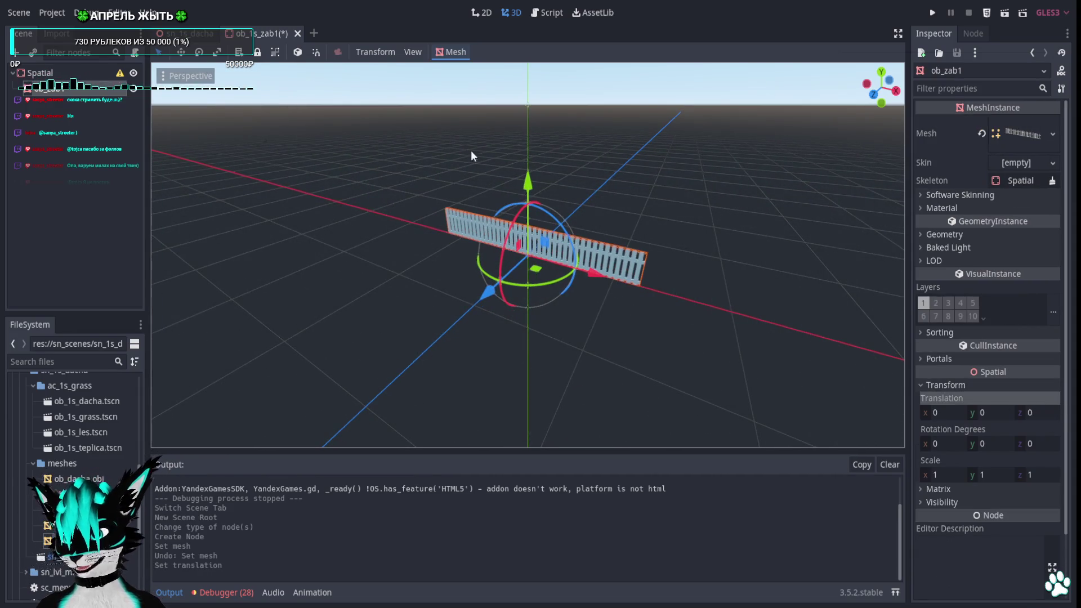
pyautogui.rightClick(70, 69)
pyautogui.click(108, 78)
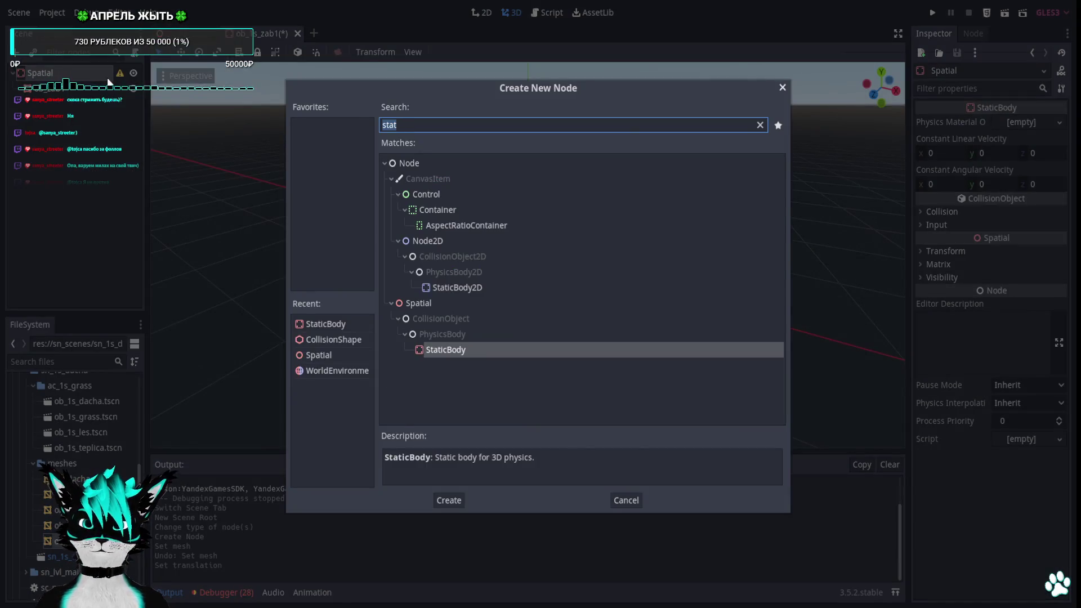
pyautogui.write('coll')
# Add a CollisionShape node and assign it a new BoxShape
pyautogui.press('Return')
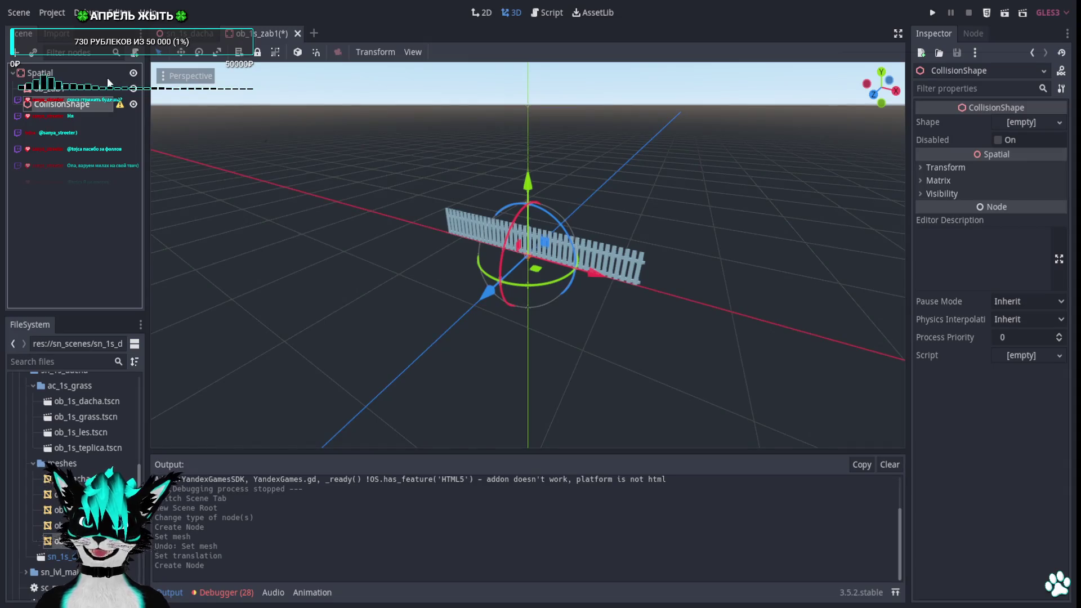
pyautogui.click(1023, 121)
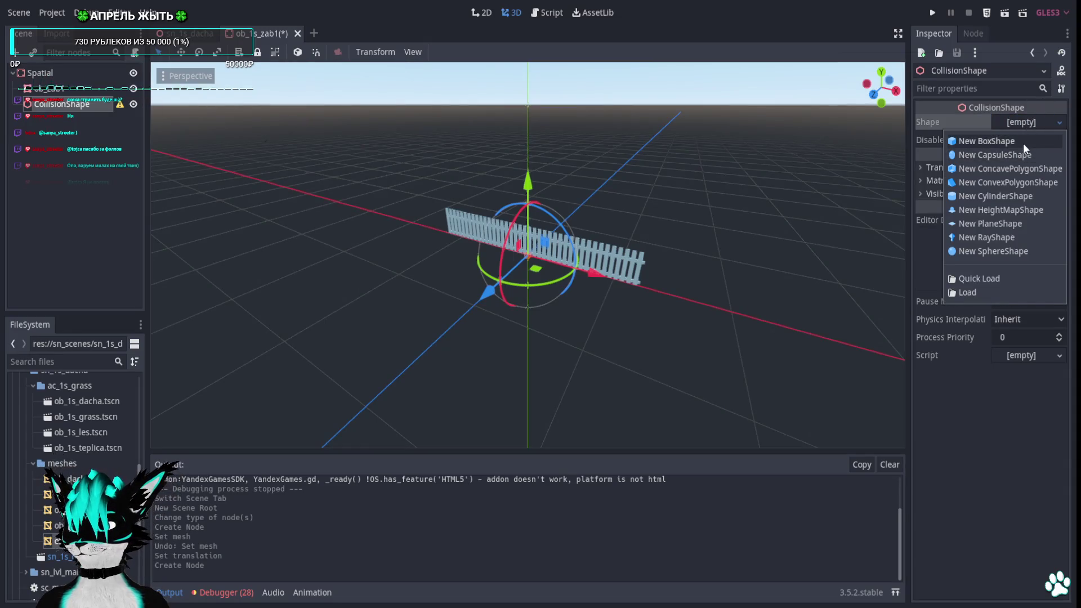
pyautogui.click(986, 142)
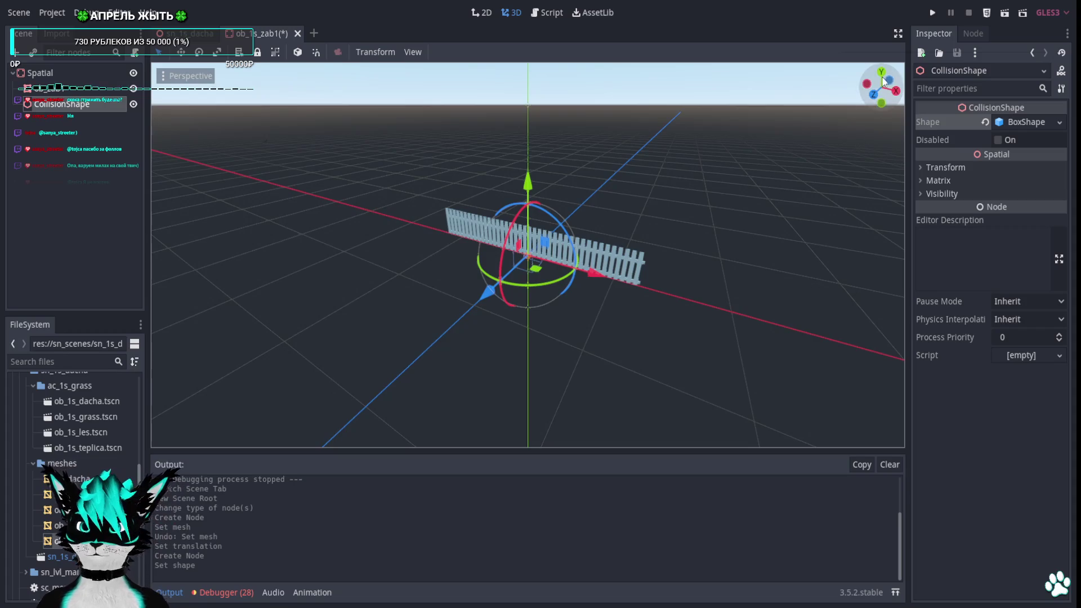
# Fit the collision box to the fence's length, depth and height using top and rear orthographic views
pyautogui.click(880, 73)
pyautogui.scroll(2, 560, 268)
pyautogui.scroll(1, 554, 257)
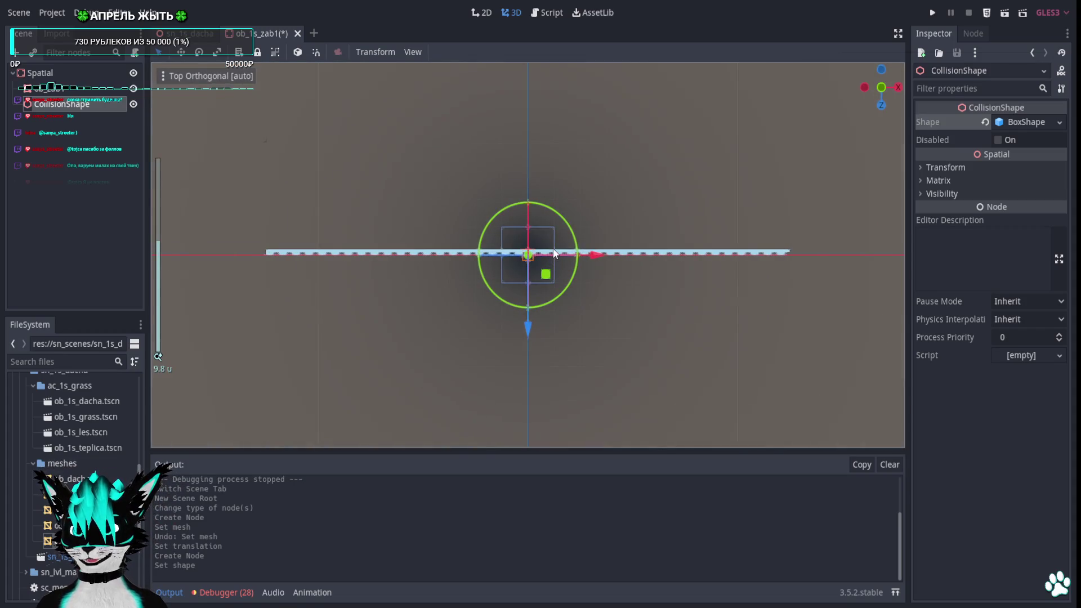
pyautogui.moveTo(555, 252); pyautogui.dragTo(562, 253)
pyautogui.hotkey('ctrl', 'z')
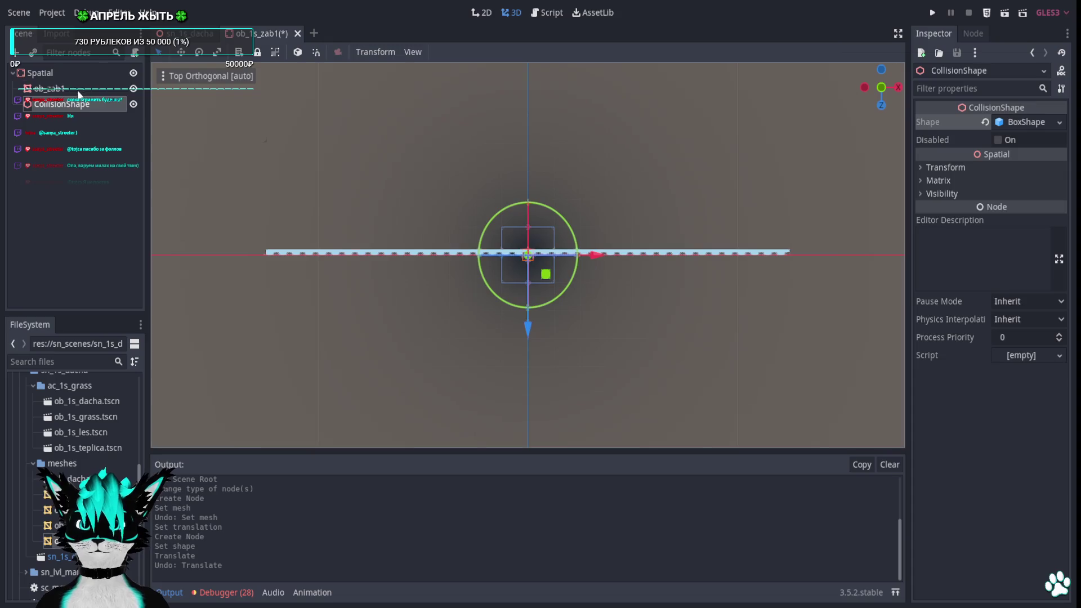
pyautogui.click(79, 93)
pyautogui.click(548, 274)
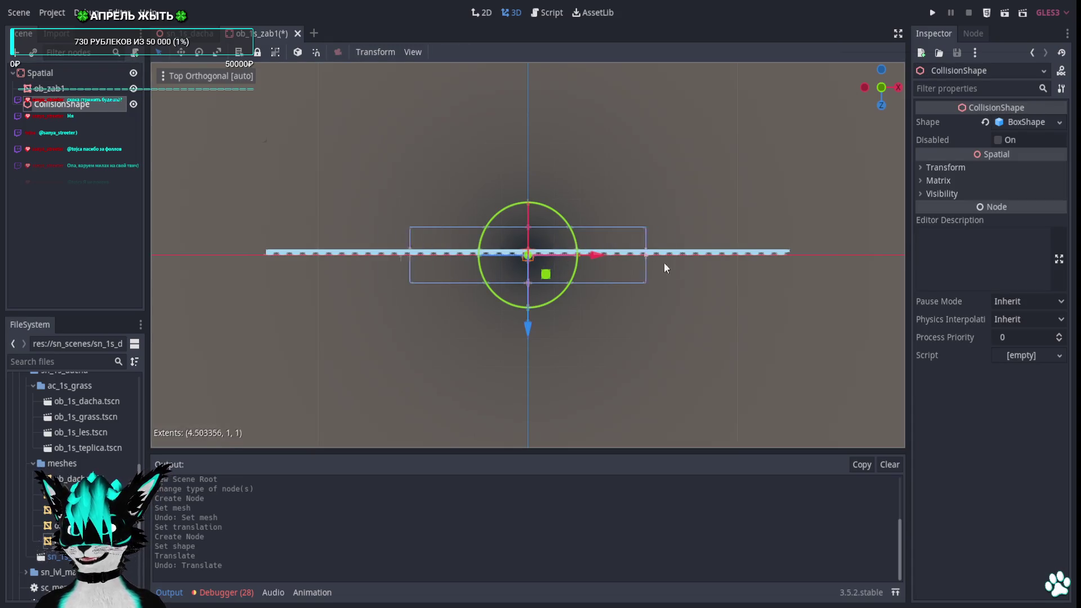
pyautogui.moveTo(653, 262); pyautogui.dragTo(776, 267)
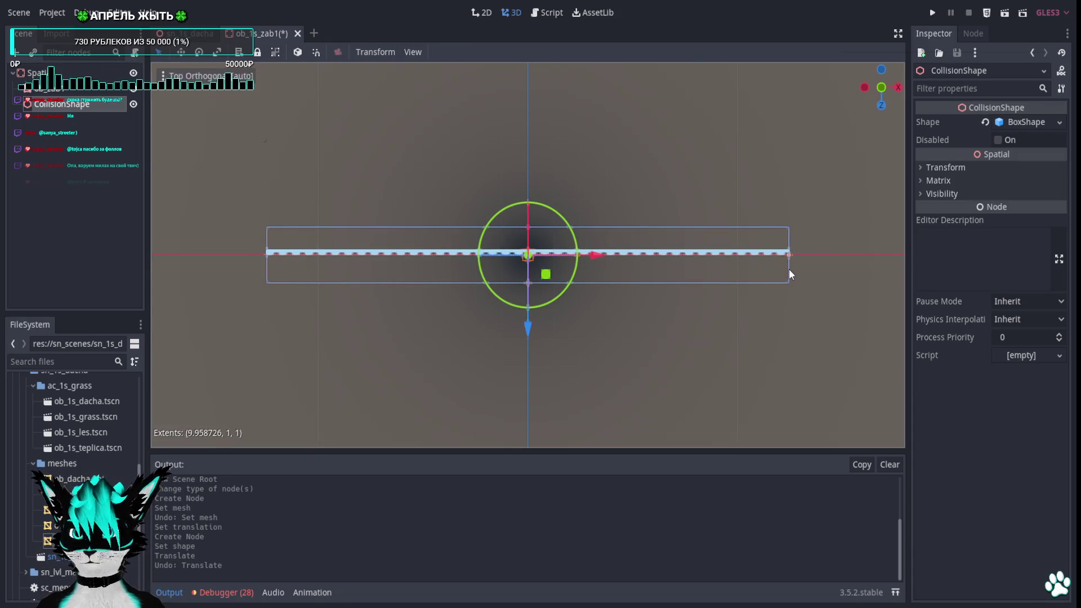
pyautogui.scroll(5, 554, 271)
pyautogui.moveTo(529, 293); pyautogui.dragTo(533, 265)
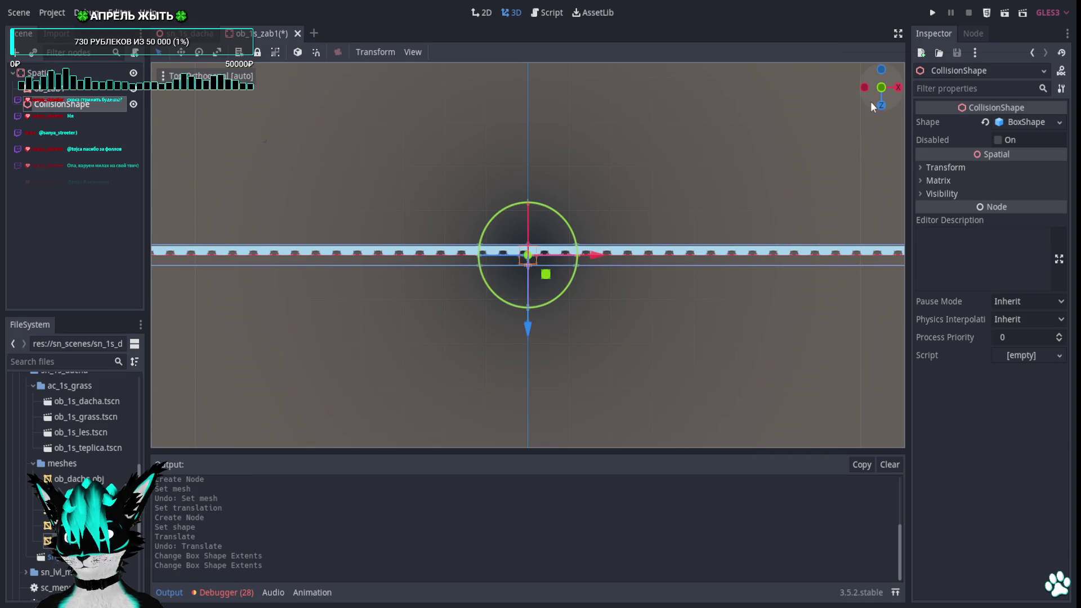
pyautogui.press('ctrl+KP_1')
pyautogui.scroll(-3, 528, 211)
pyautogui.scroll(1, 523, 183)
pyautogui.moveTo(523, 183)
pyautogui.mouseDown()
pyautogui.moveTo(535, 153)
pyautogui.moveTo(527, 173)
pyautogui.moveTo(528, 136)
pyautogui.mouseUp()
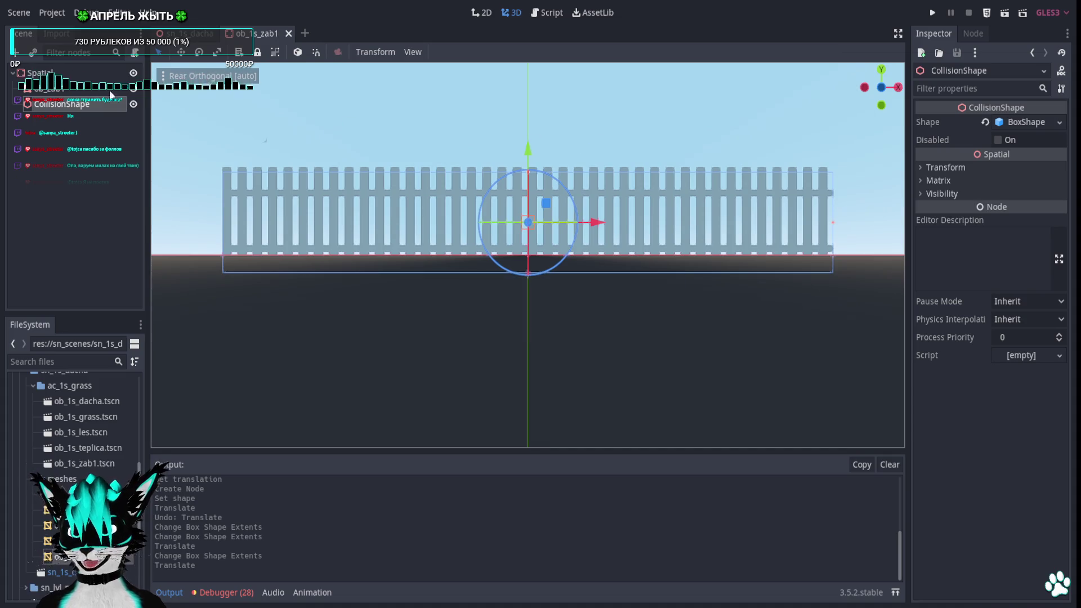
# Enable collision mask layers 2–4 on the StaticBody, save ob_1s_zab1, and close the scene
pyautogui.click(463, 139)
pyautogui.hotkey('ctrl', 's')
pyautogui.click(940, 287)
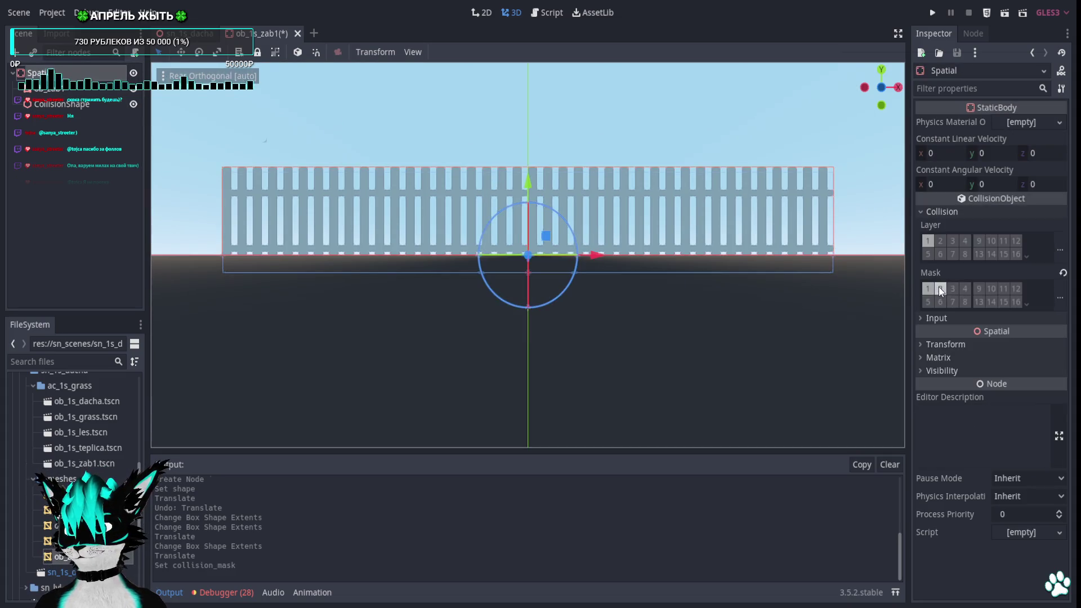
pyautogui.hotkey('ctrl', 's')
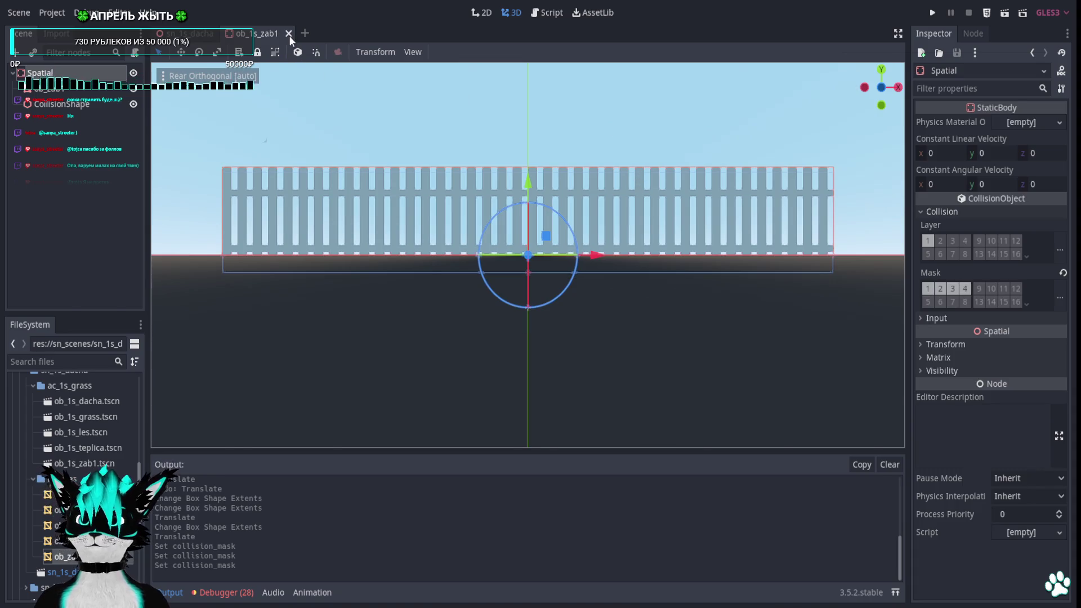
pyautogui.click(288, 34)
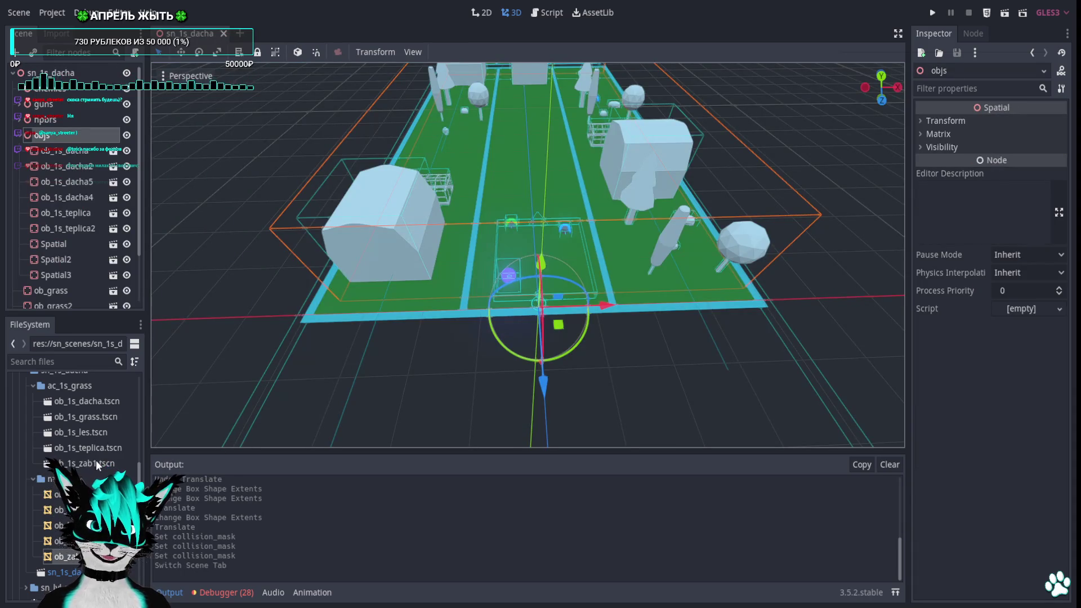
# Drop a fence instance into the dacha level, undo it, and begin renaming the ob_1s_les root node
pyautogui.moveTo(85, 463)
pyautogui.mouseDown()
pyautogui.moveTo(524, 246)
pyautogui.moveTo(489, 265)
pyautogui.mouseUp()
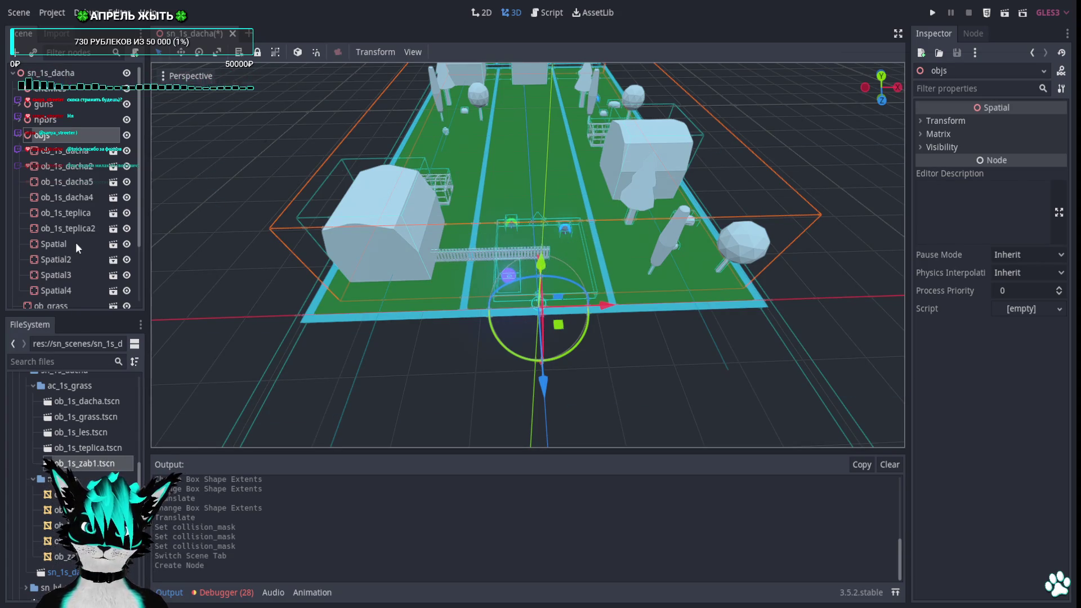
pyautogui.hotkey('ctrl', 'z')
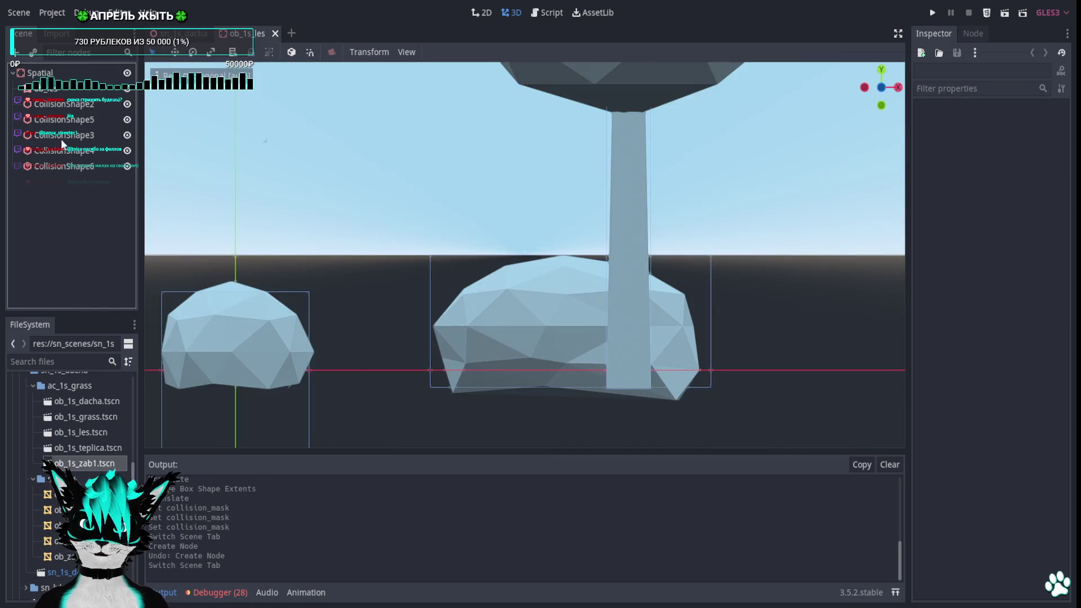
pyautogui.doubleClick(43, 73)
pyautogui.write('b')
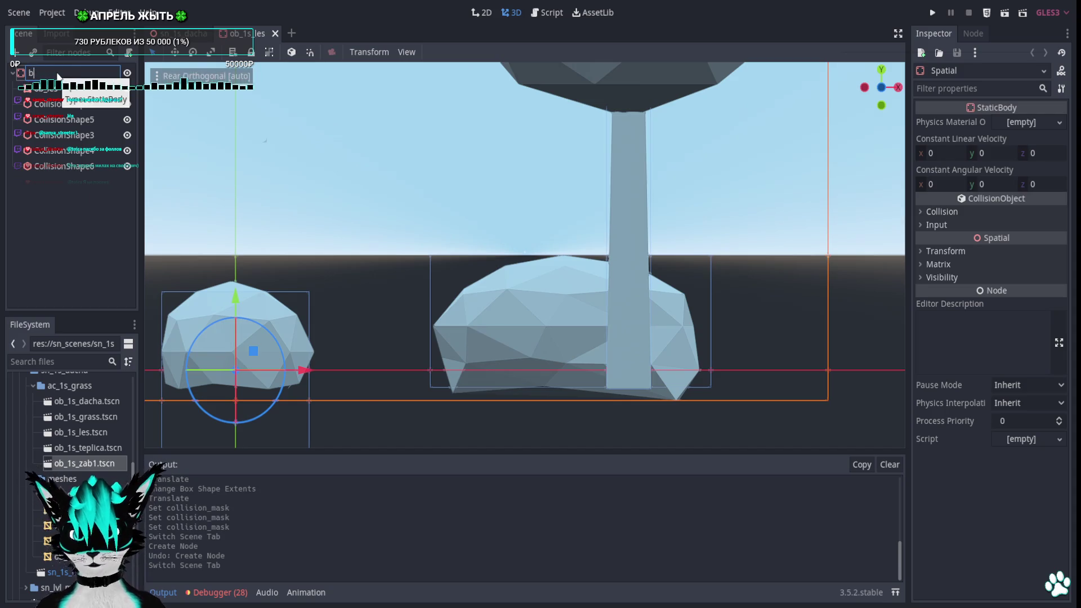